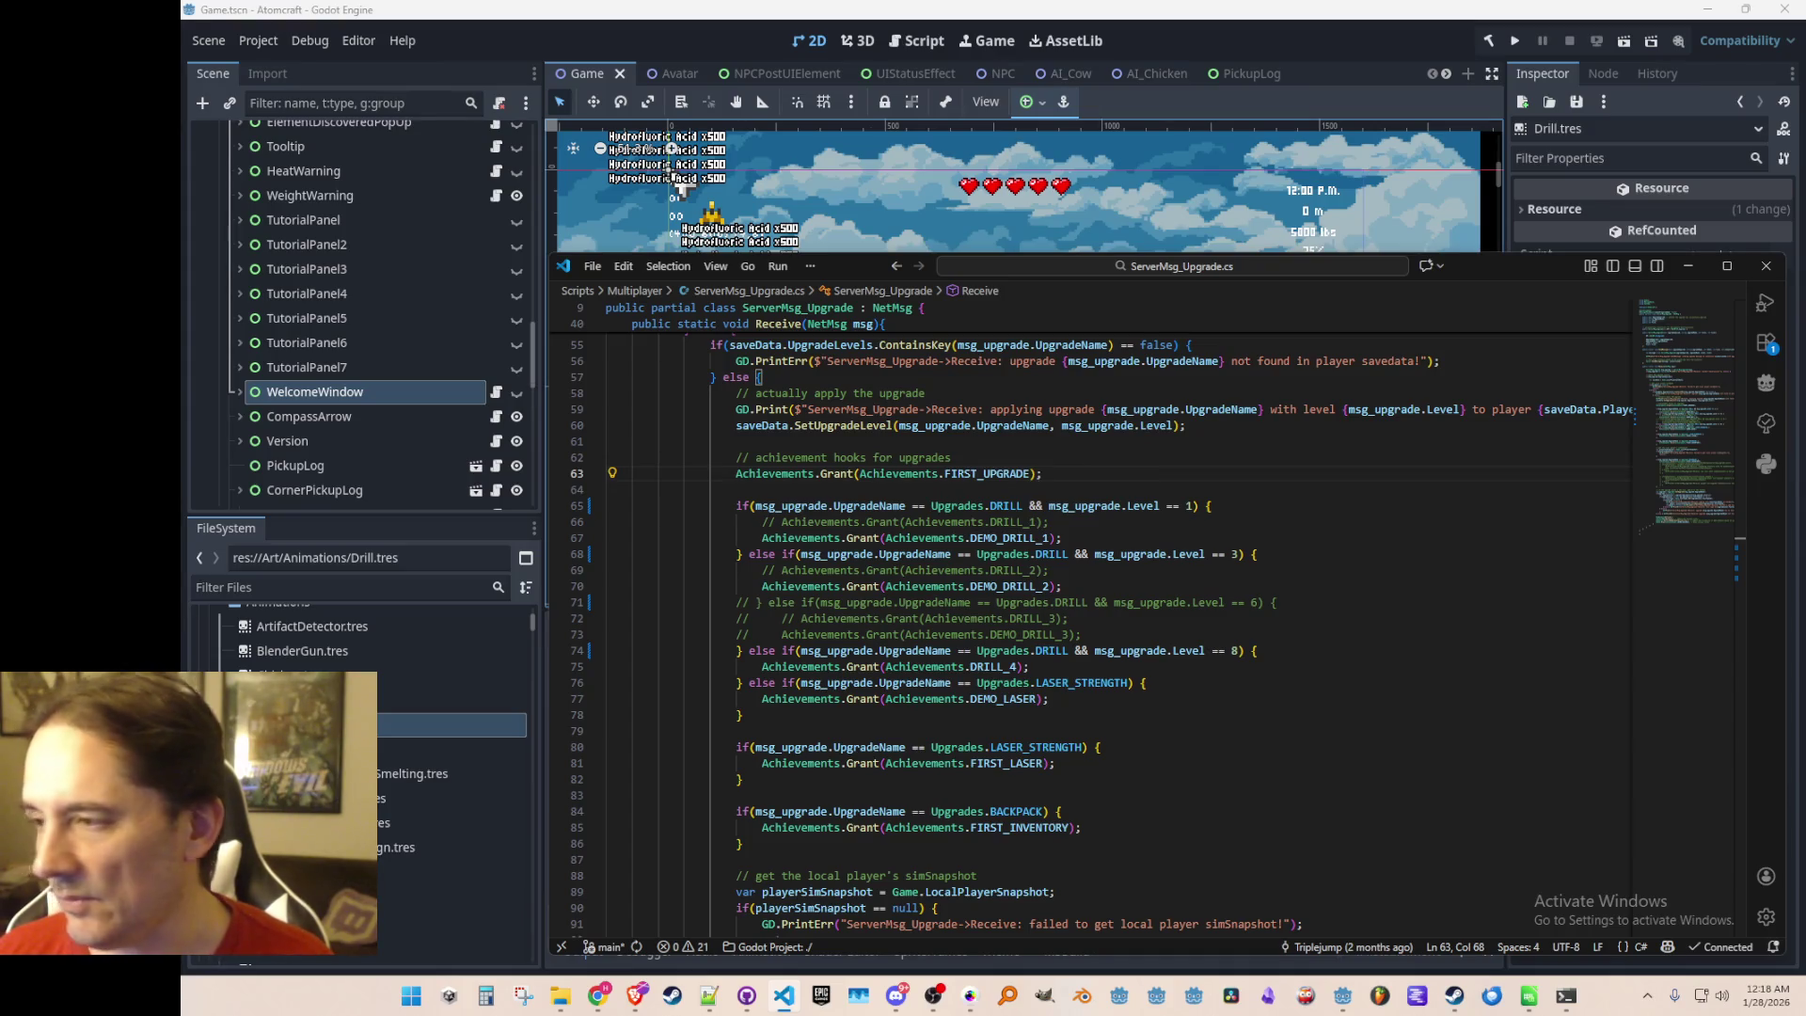
Find Client.cs in the quick file search by typing 'Client' and open it
key(Down)
key(Down)
key(Down)
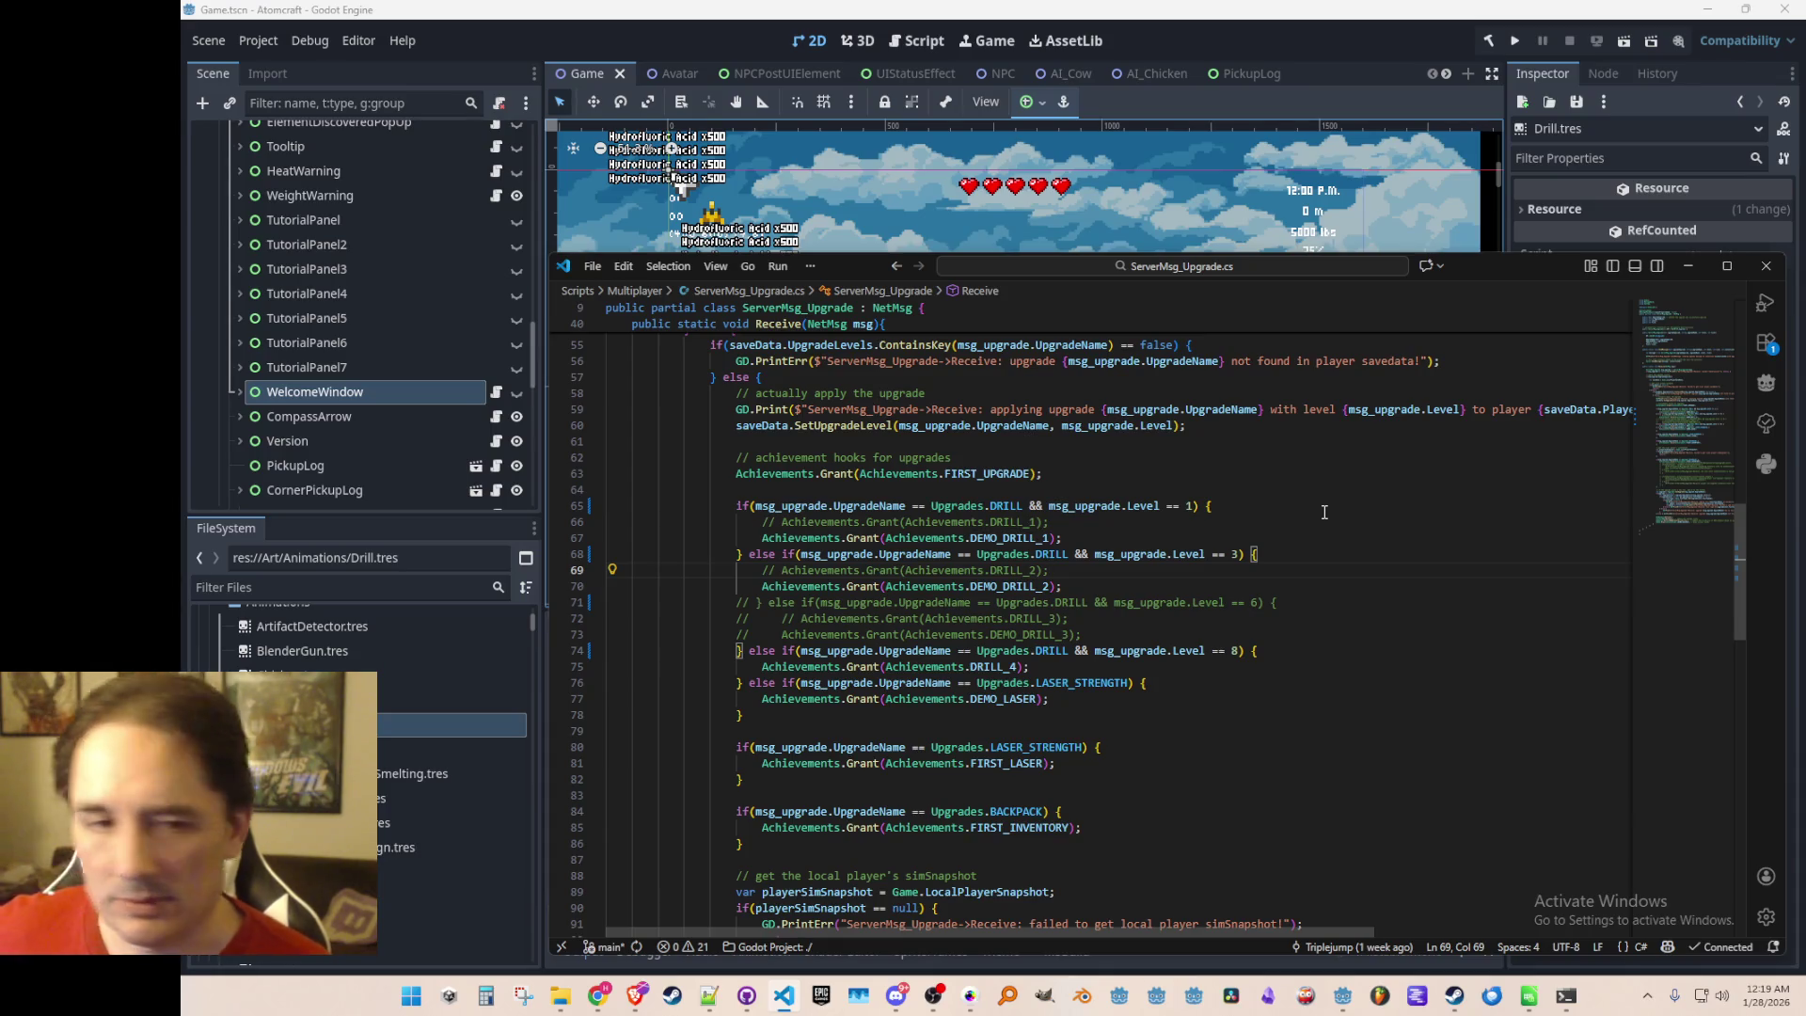
click(1210, 436)
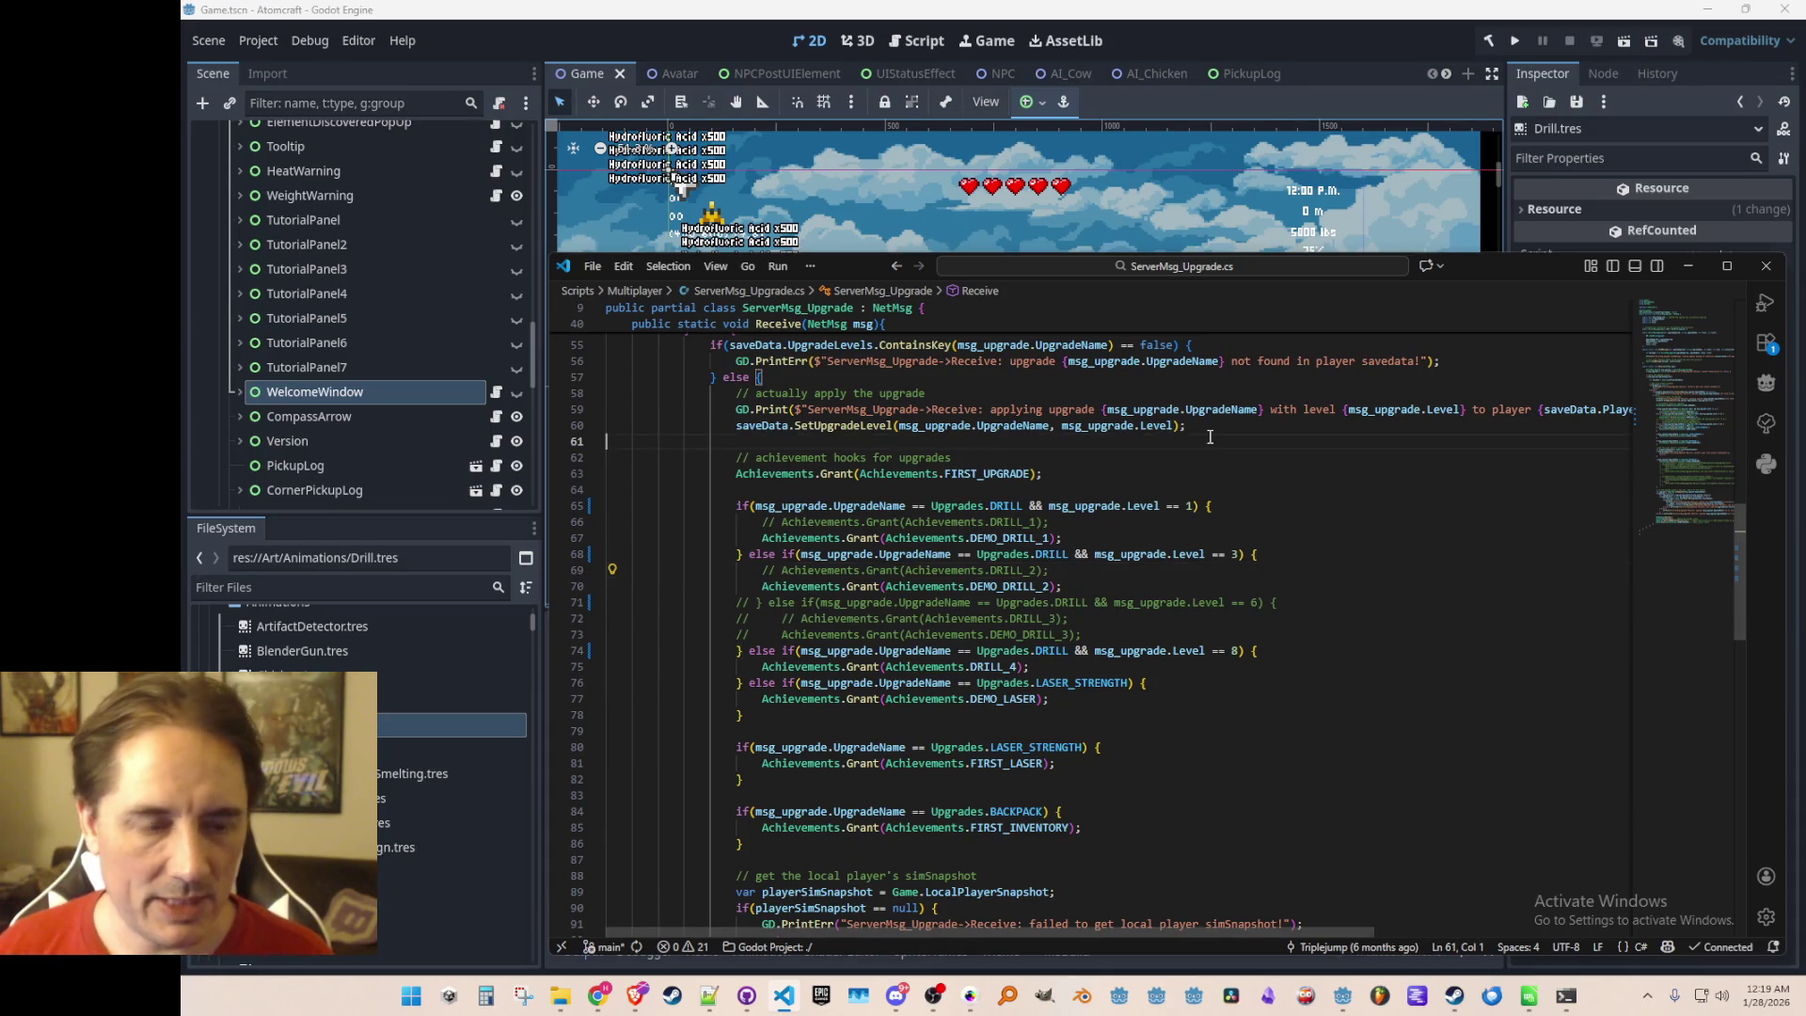
key(ctrl+t)
key(BackSpace)
text(Client)
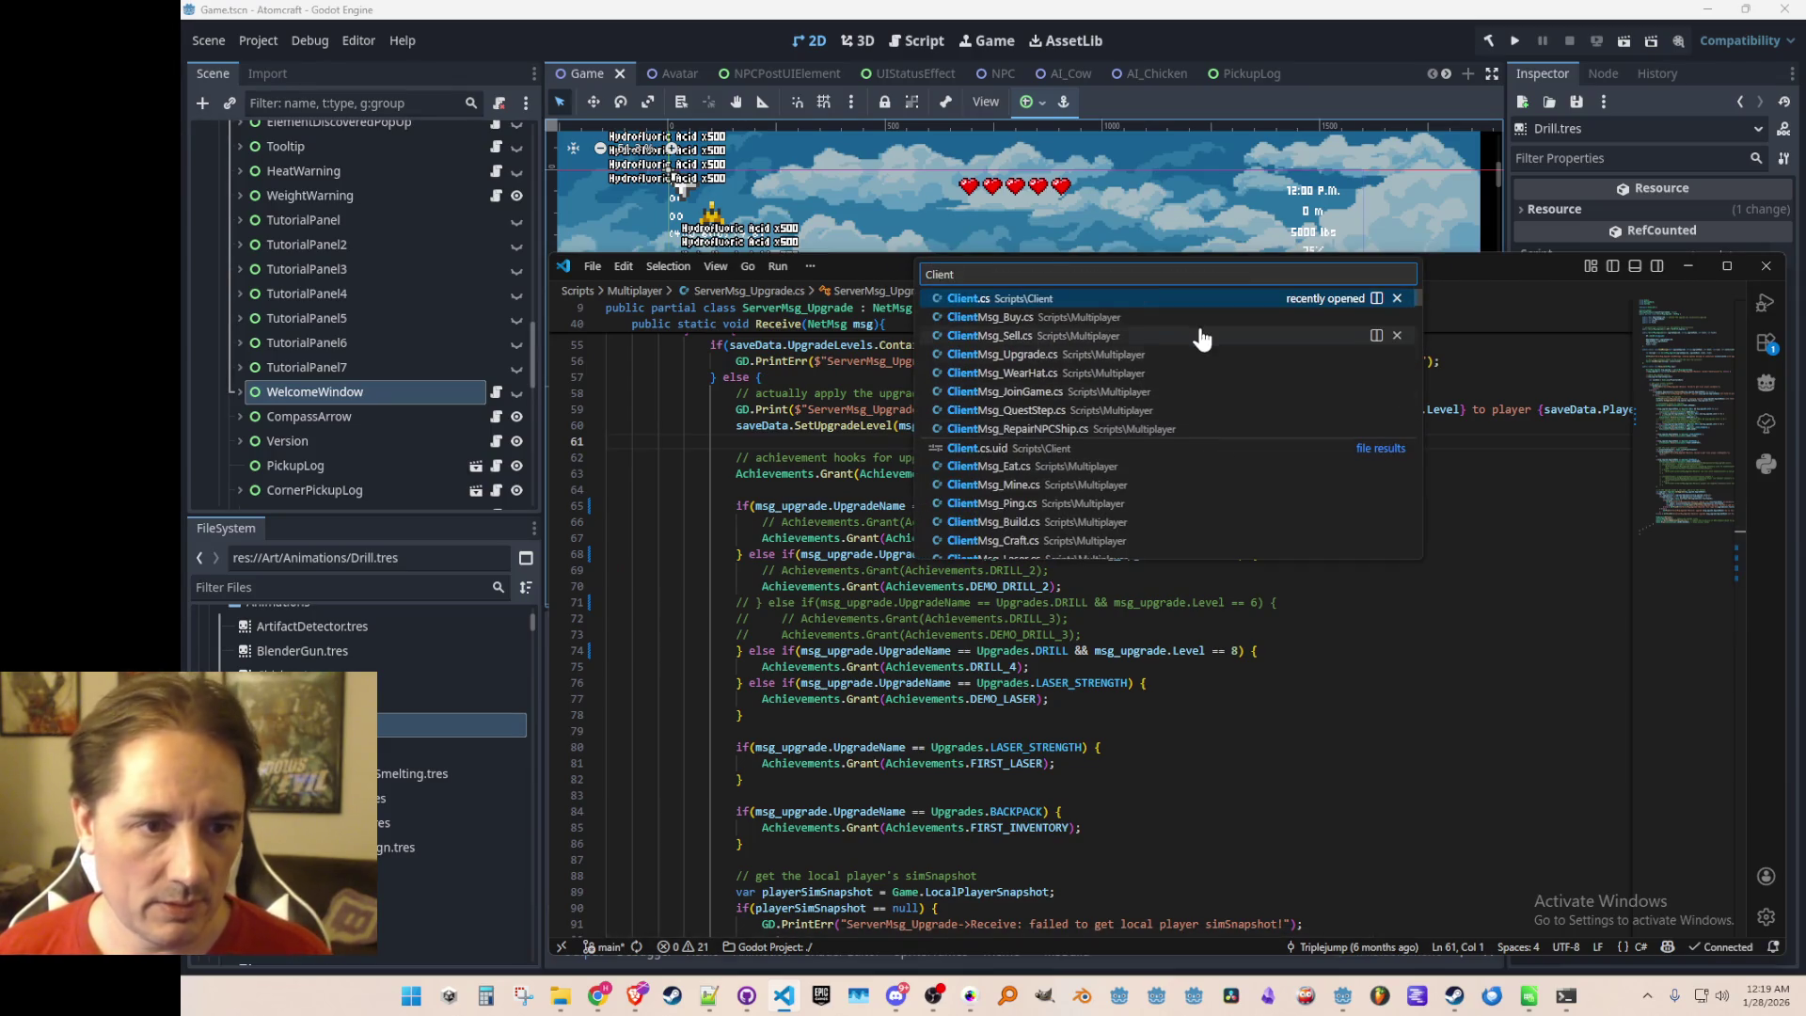
click(1201, 299)
Delete the Gameplay.SetCurrentWindowId(WindowId.WelcomeWindow) line and its leftover blank line from OnLocalPlayerJoined
scroll(1362, 555, down, 10)
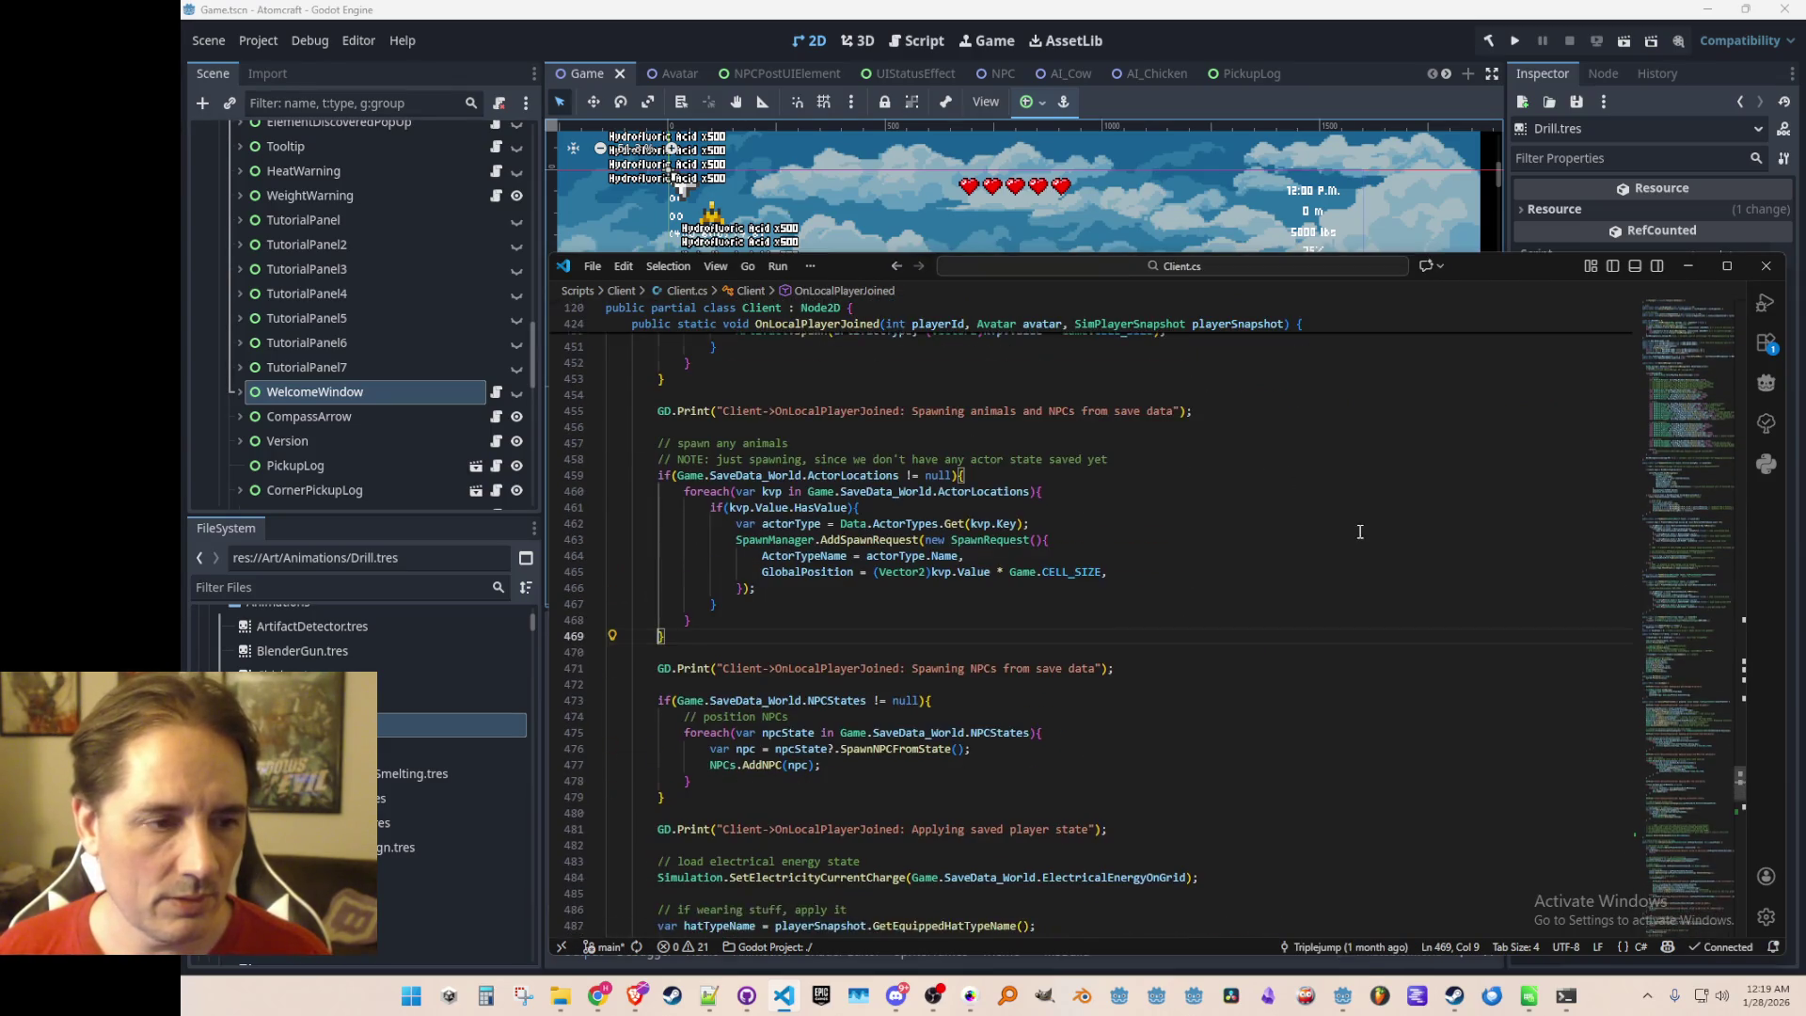
scroll(1362, 555, up, 5)
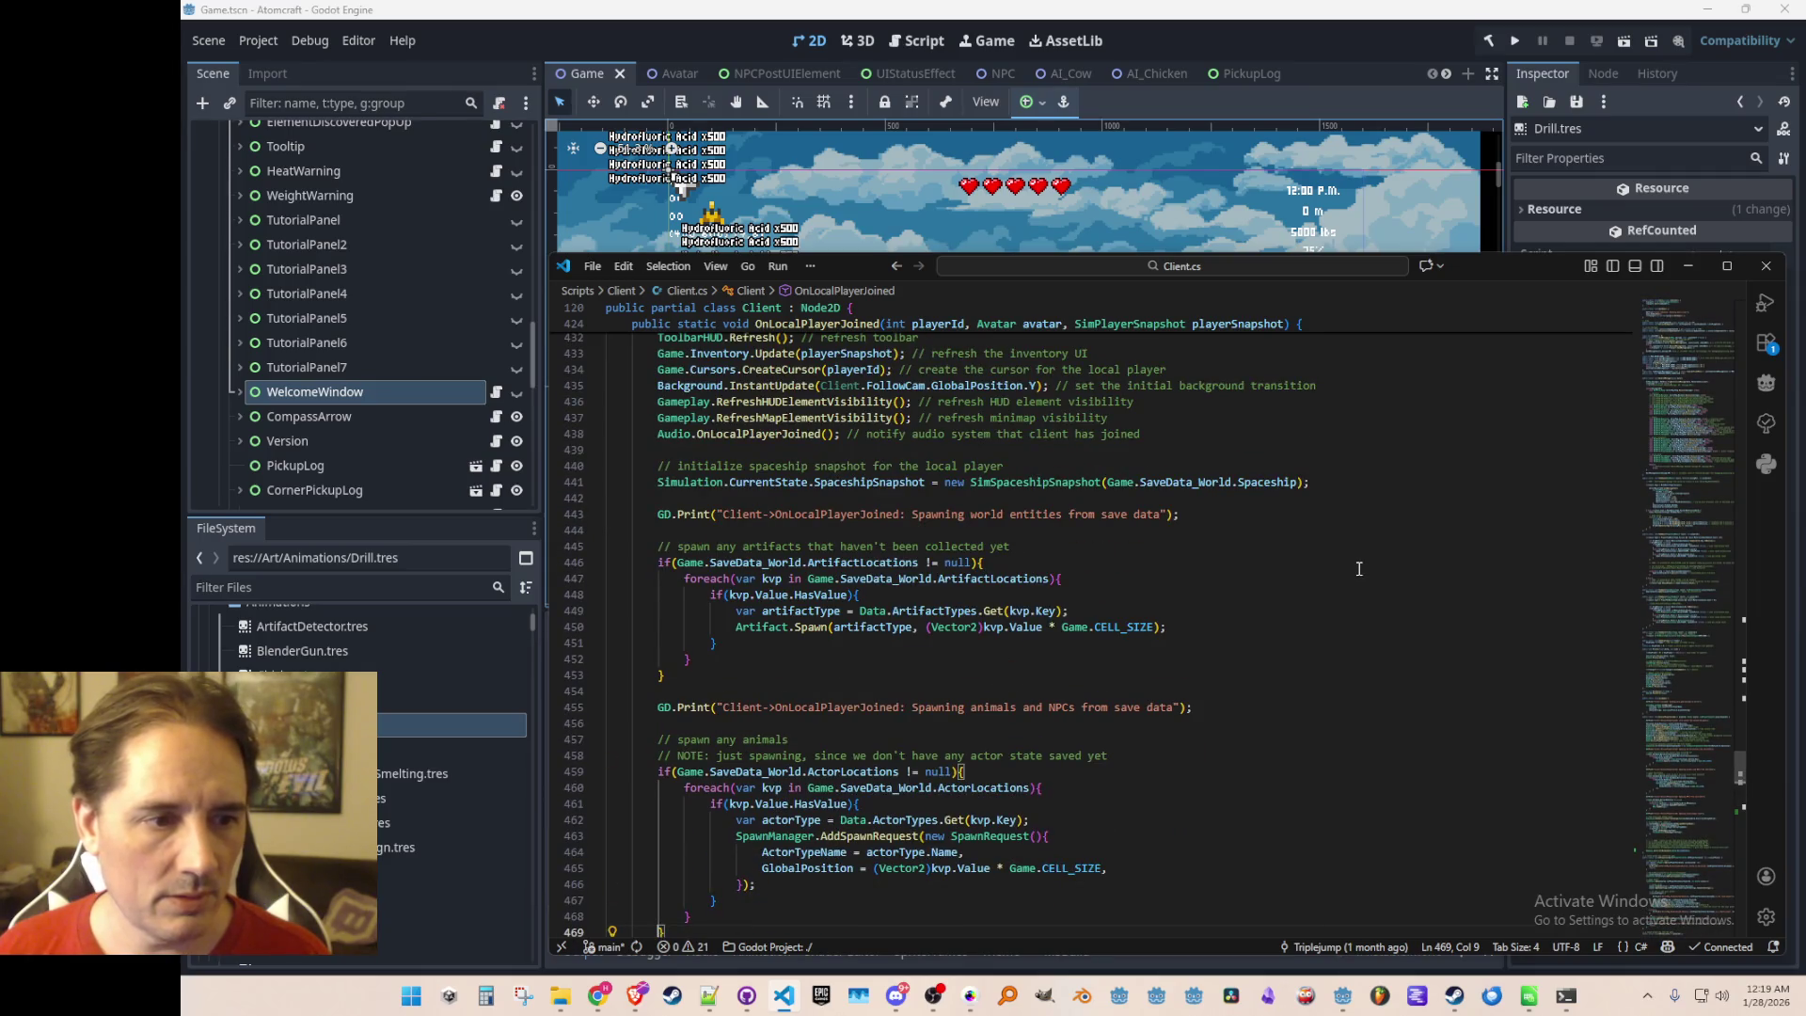
scroll(1359, 568, down, 15)
click(1395, 606)
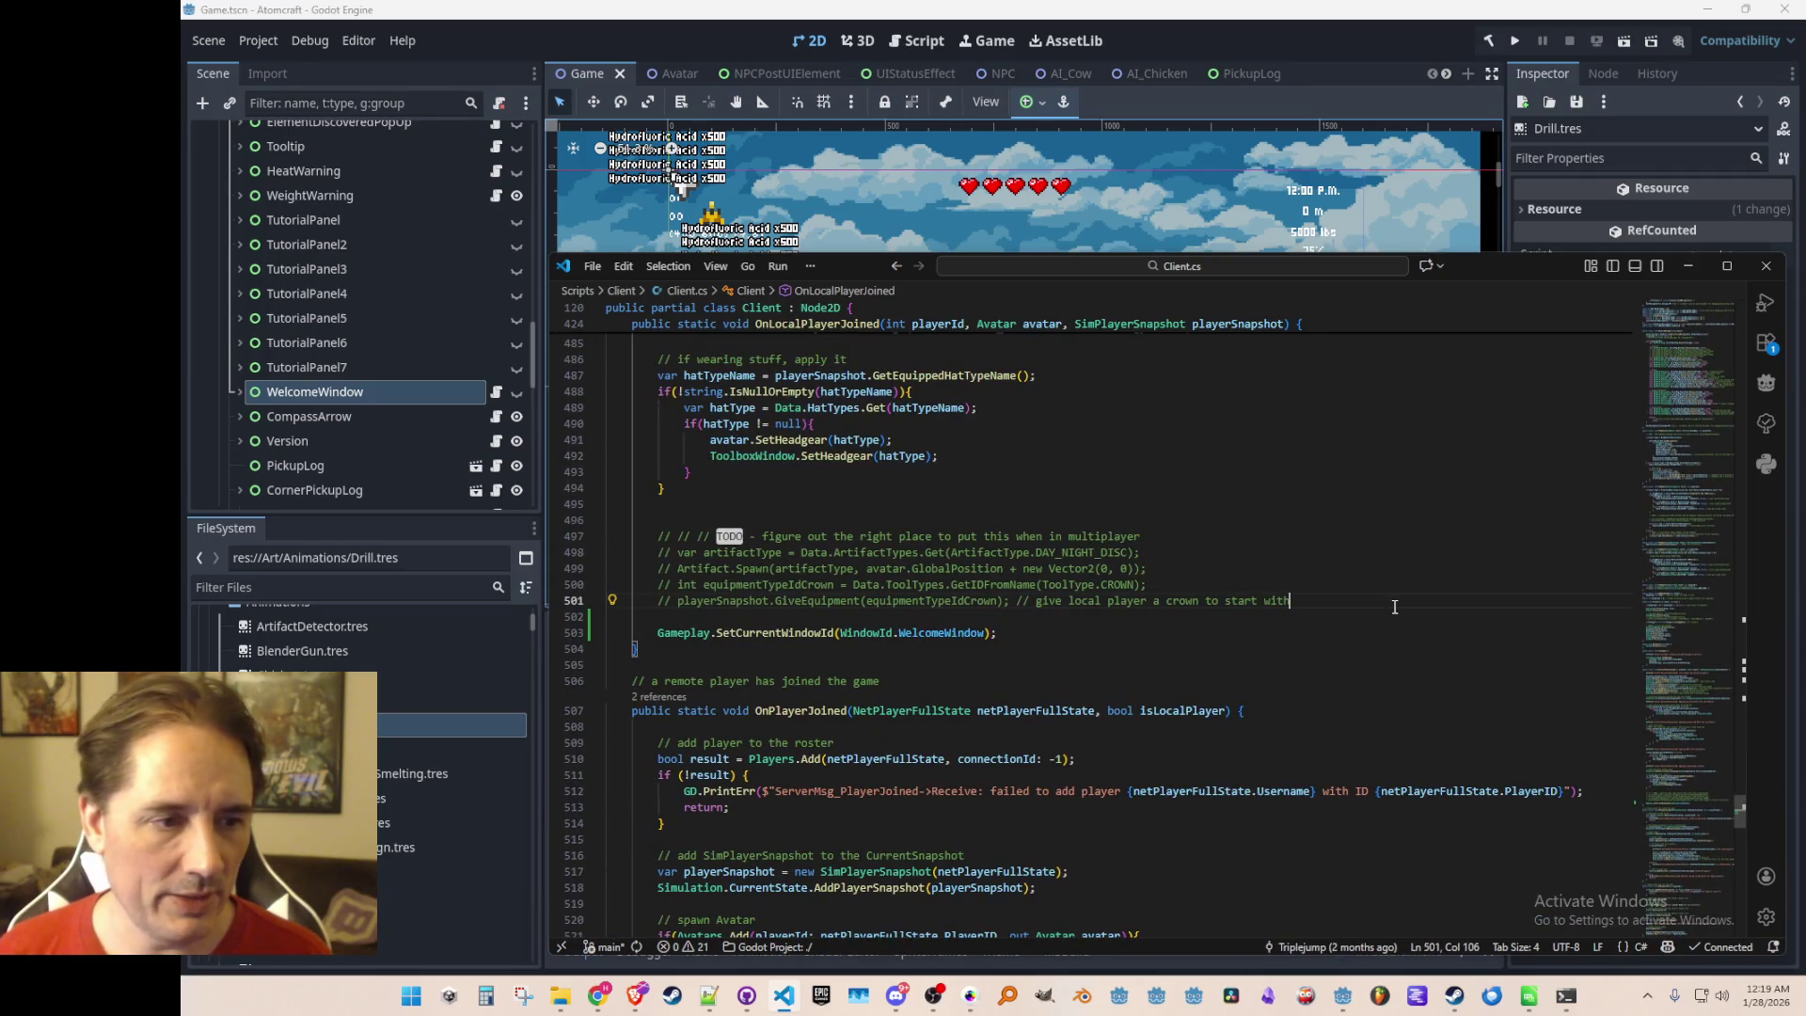
key(Down)
key(Down)
key(Home)
key(Home)
key(shift+Down)
key(Escape)
key(shift+Up)
key(BackSpace)
key(BackSpace)
key(Up)
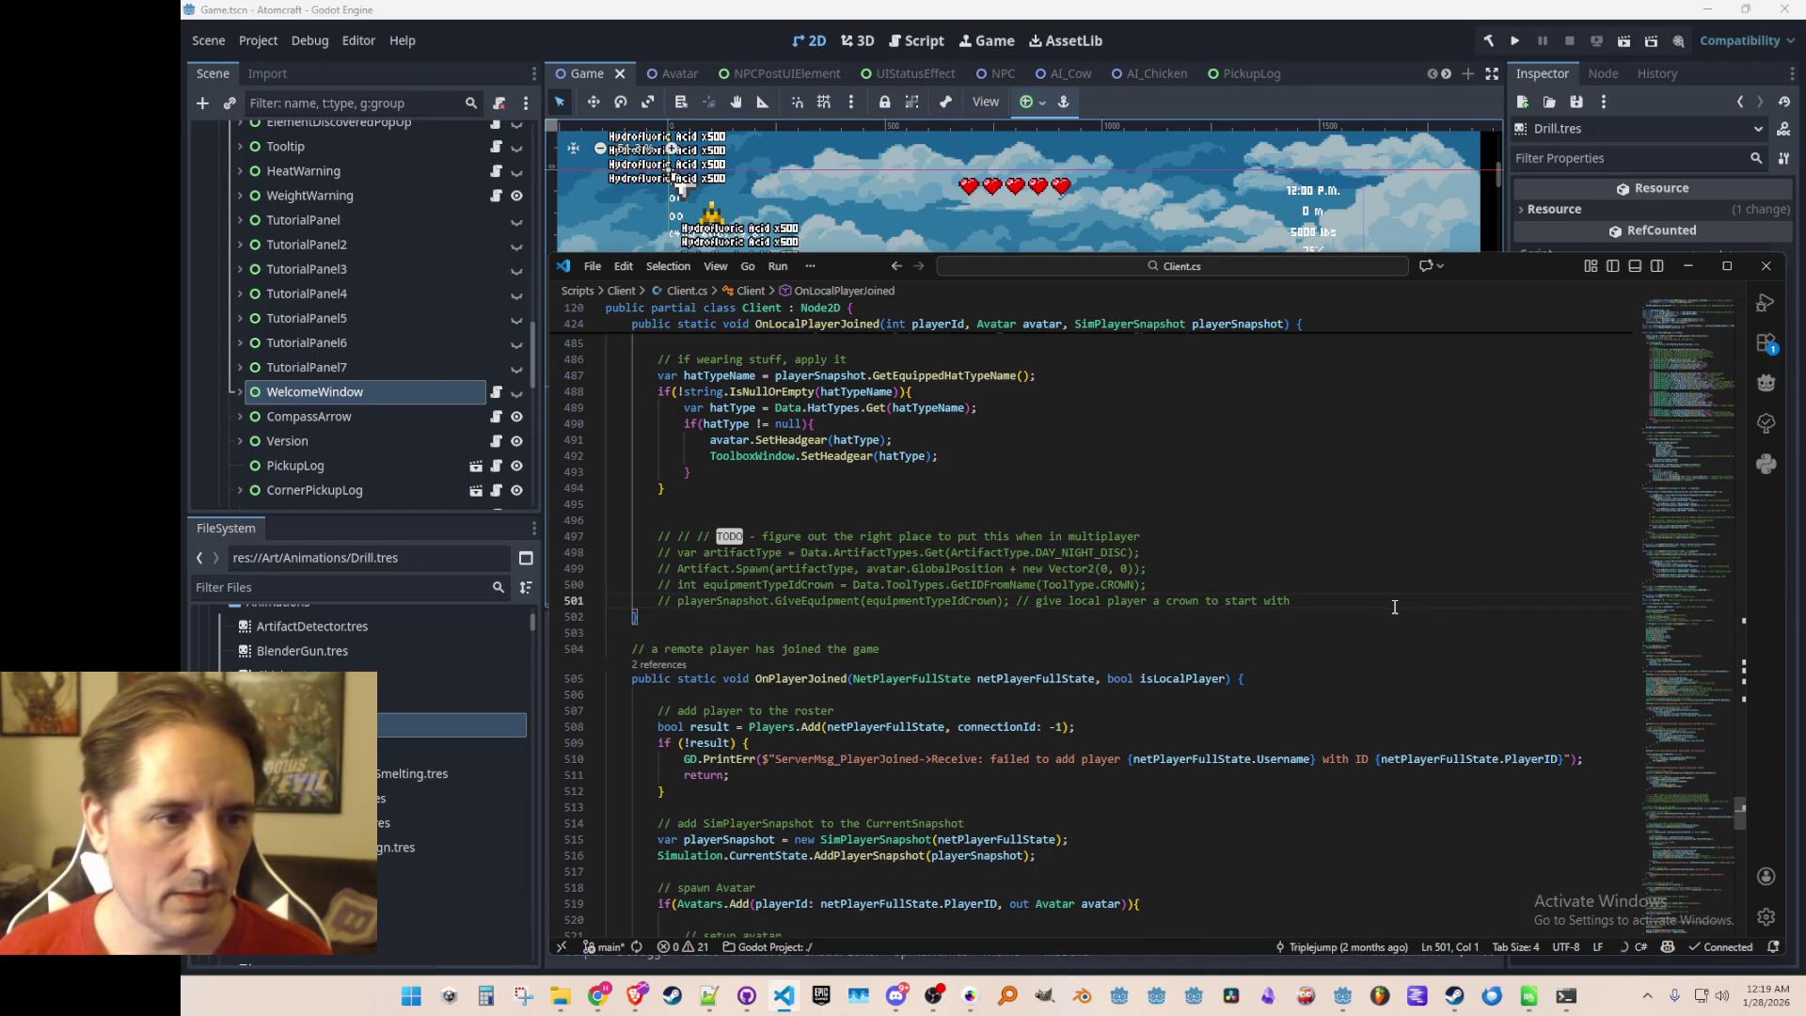
Scroll back through Client.cs to review the code around line 442
scroll(1394, 606, up, 15)
scroll(1394, 607, up, 1)
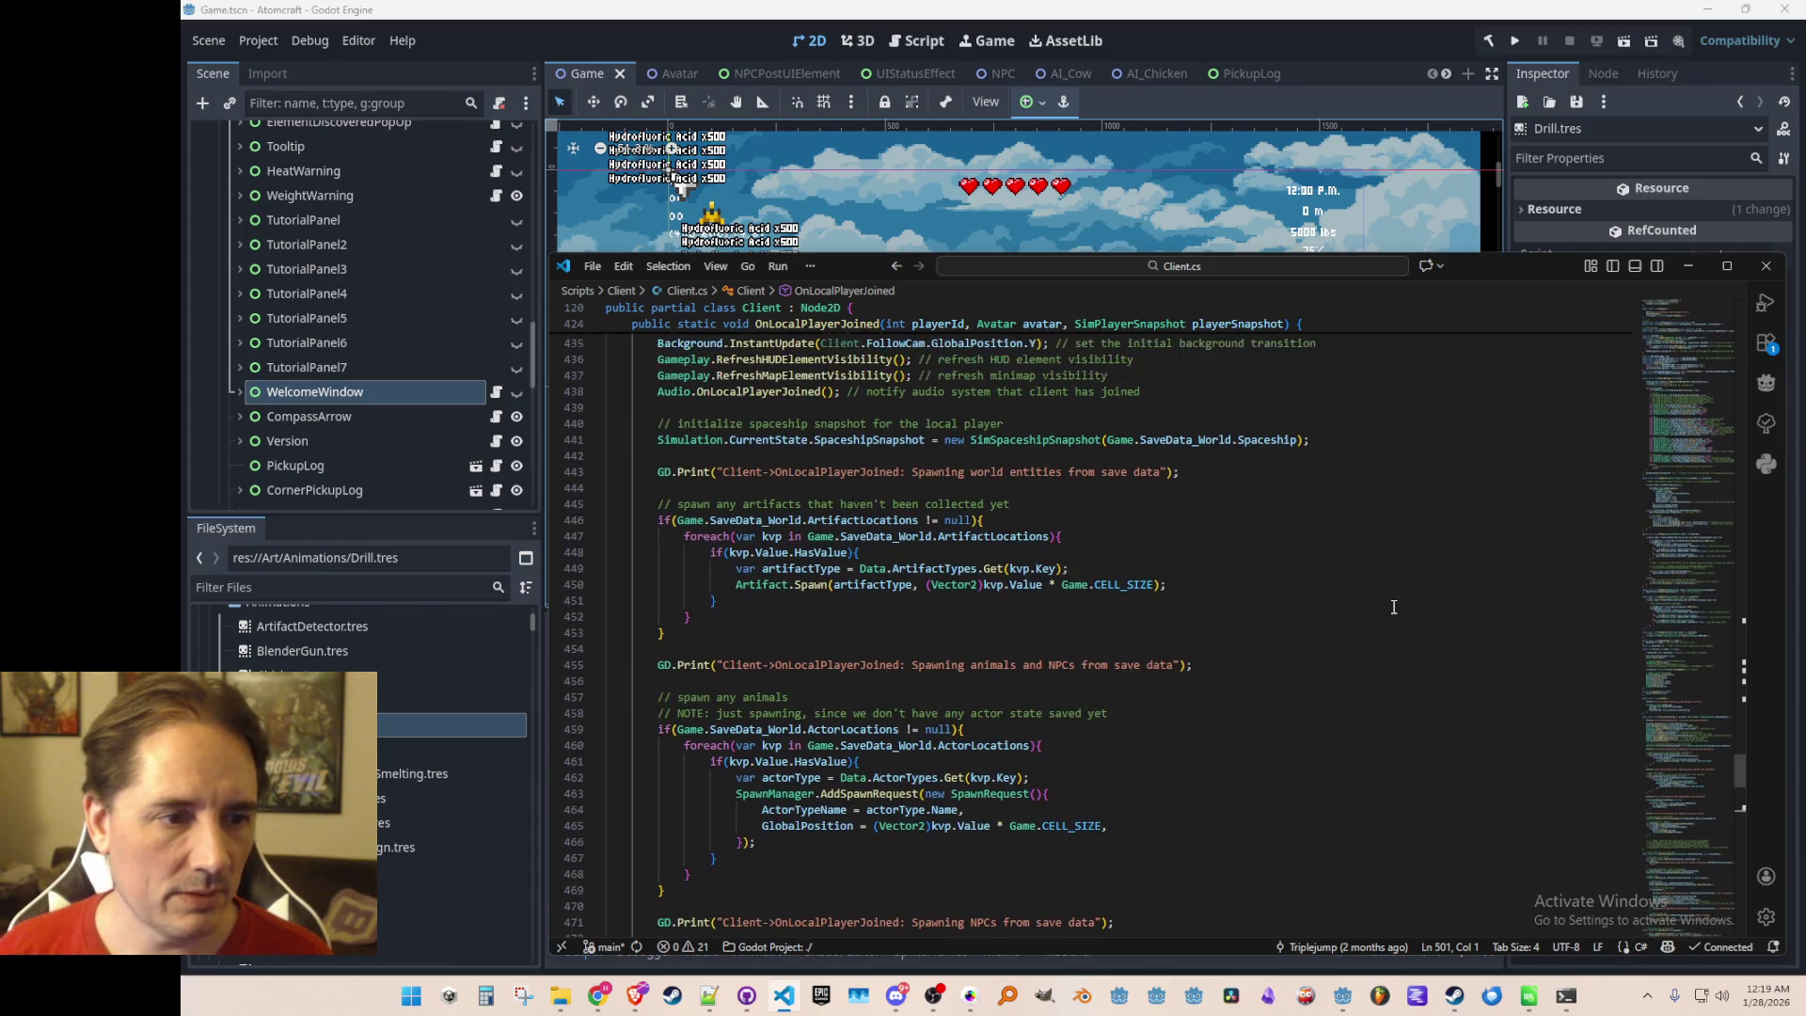
scroll(1394, 607, up, 8)
scroll(1394, 606, down, 3)
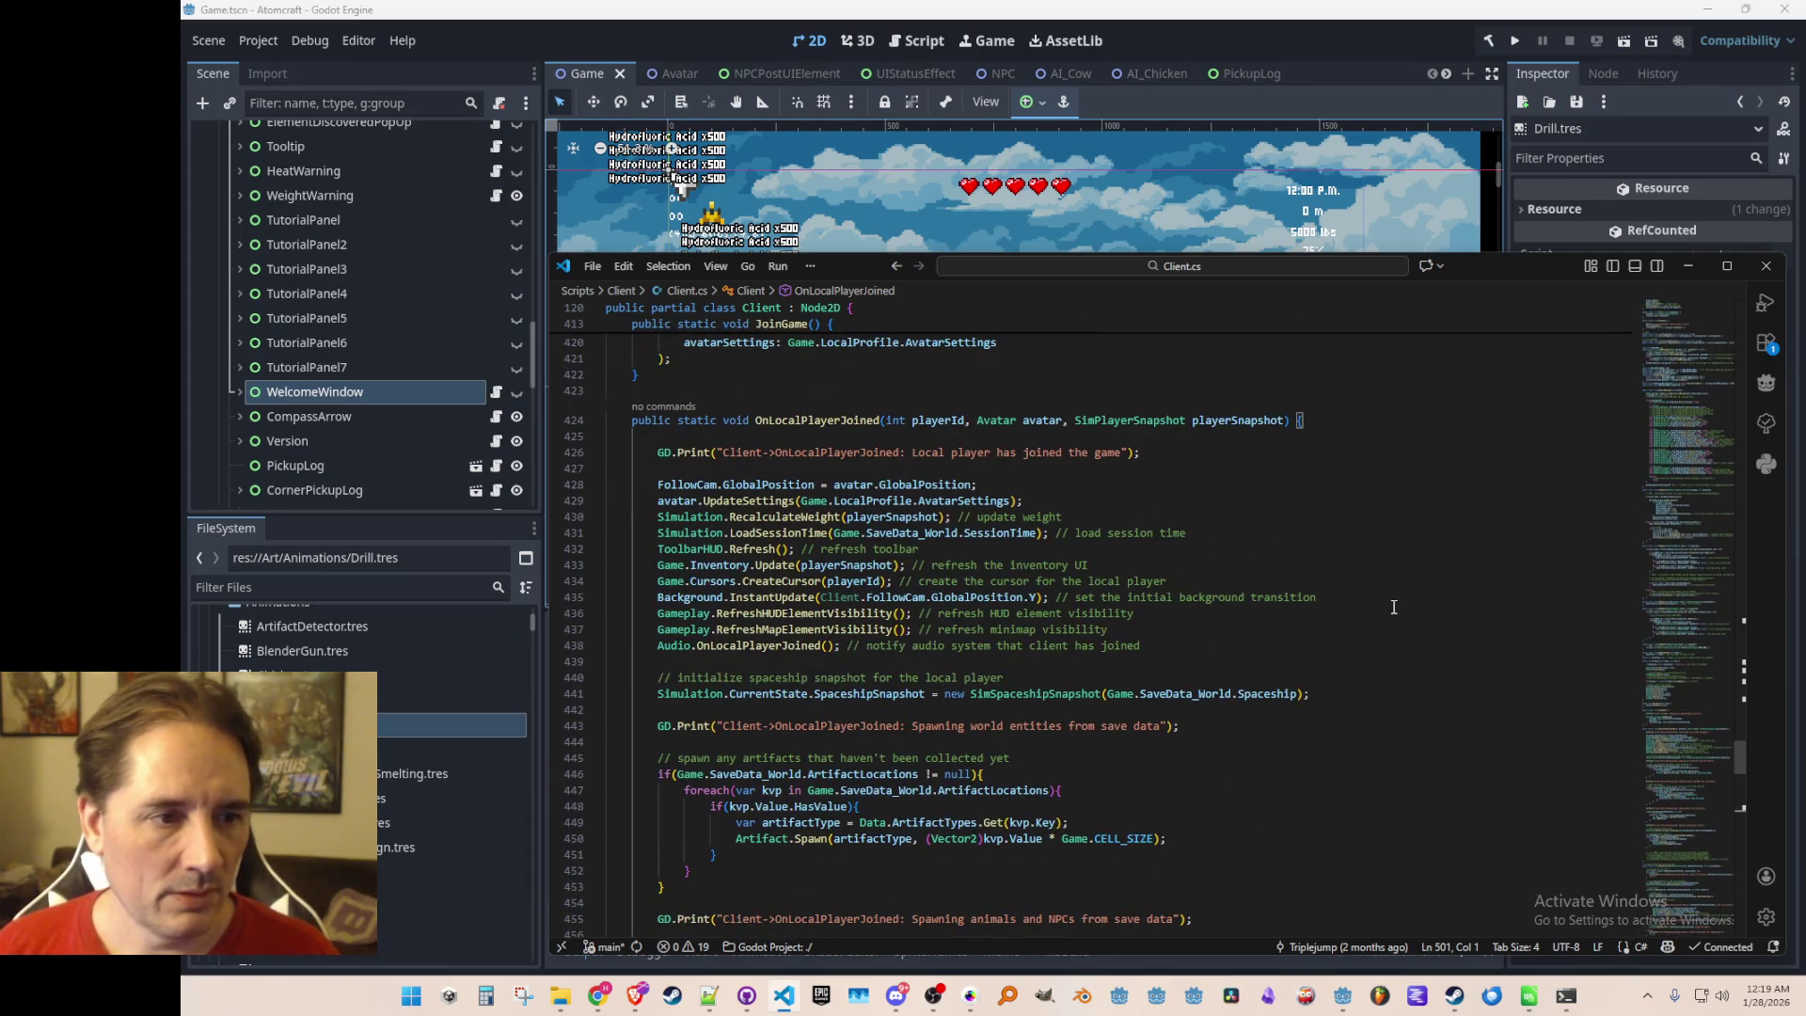
scroll(1393, 607, down, 3)
click(1454, 544)
scroll(1449, 556, down, 2)
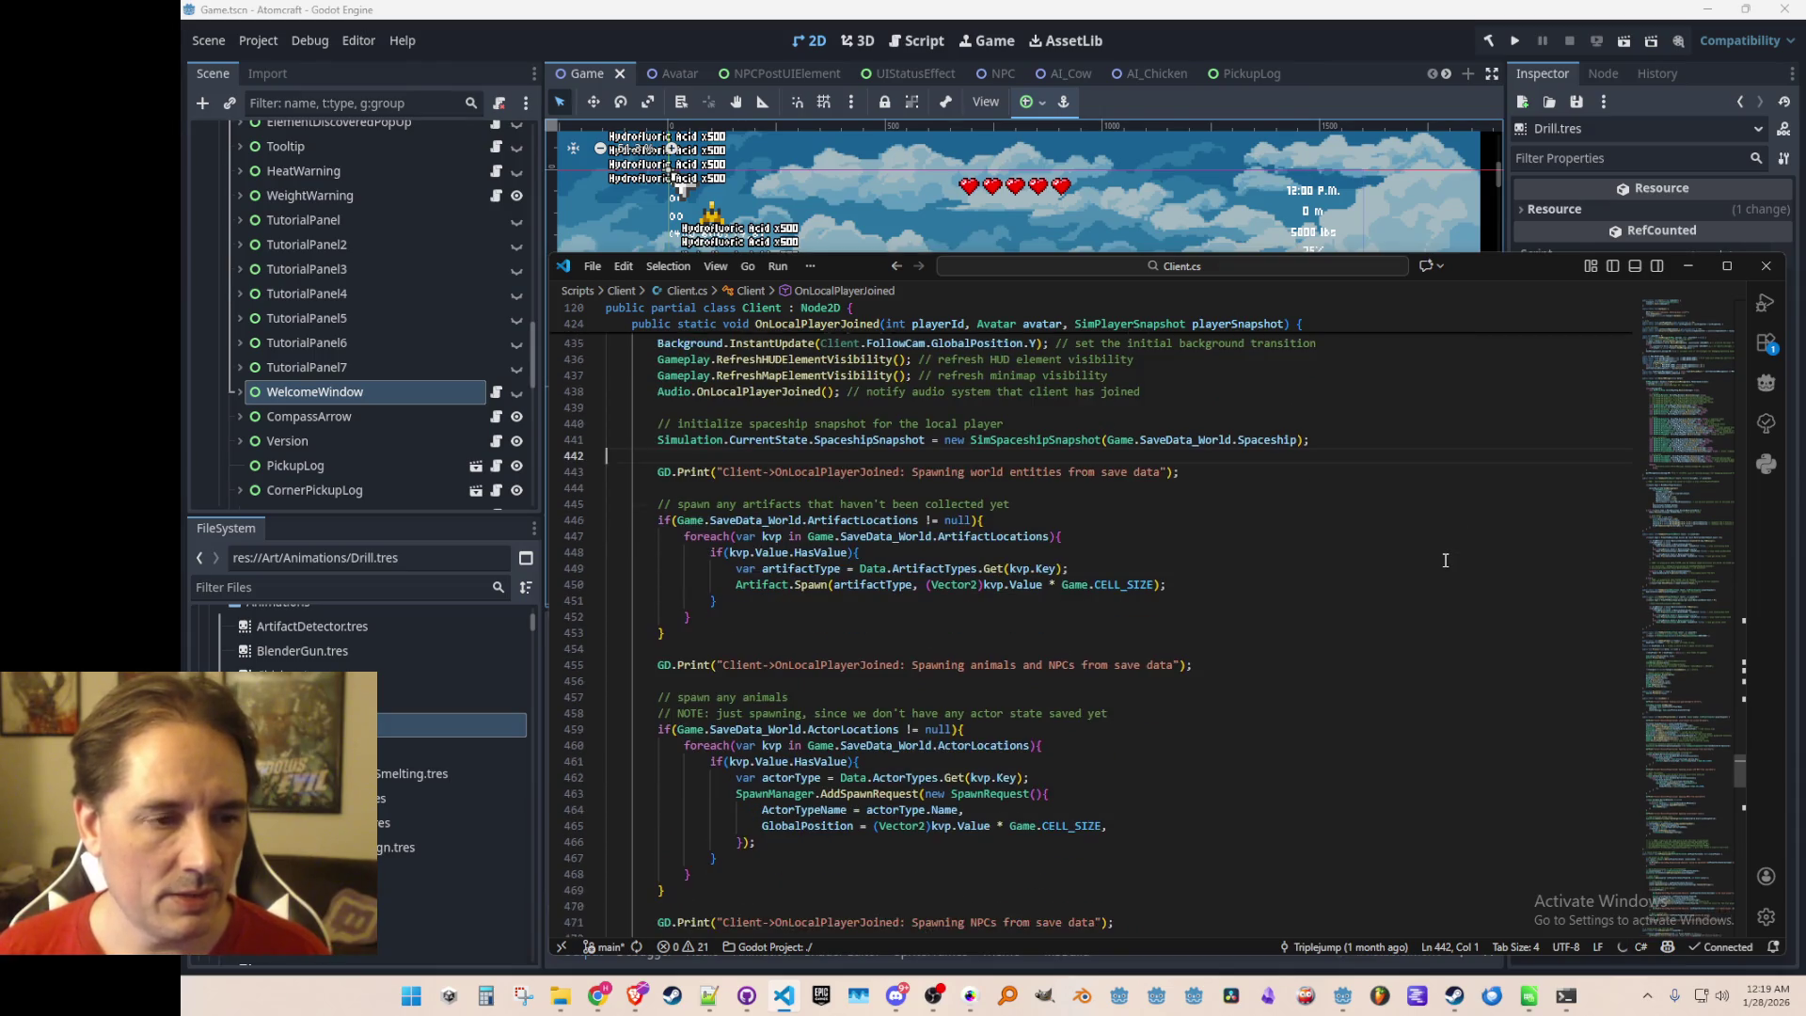
Search for 'Join' files, open ServerMsg_OnJoinGame.cs and scroll to its Receive handler
key(ctrl+p)
text(Client)
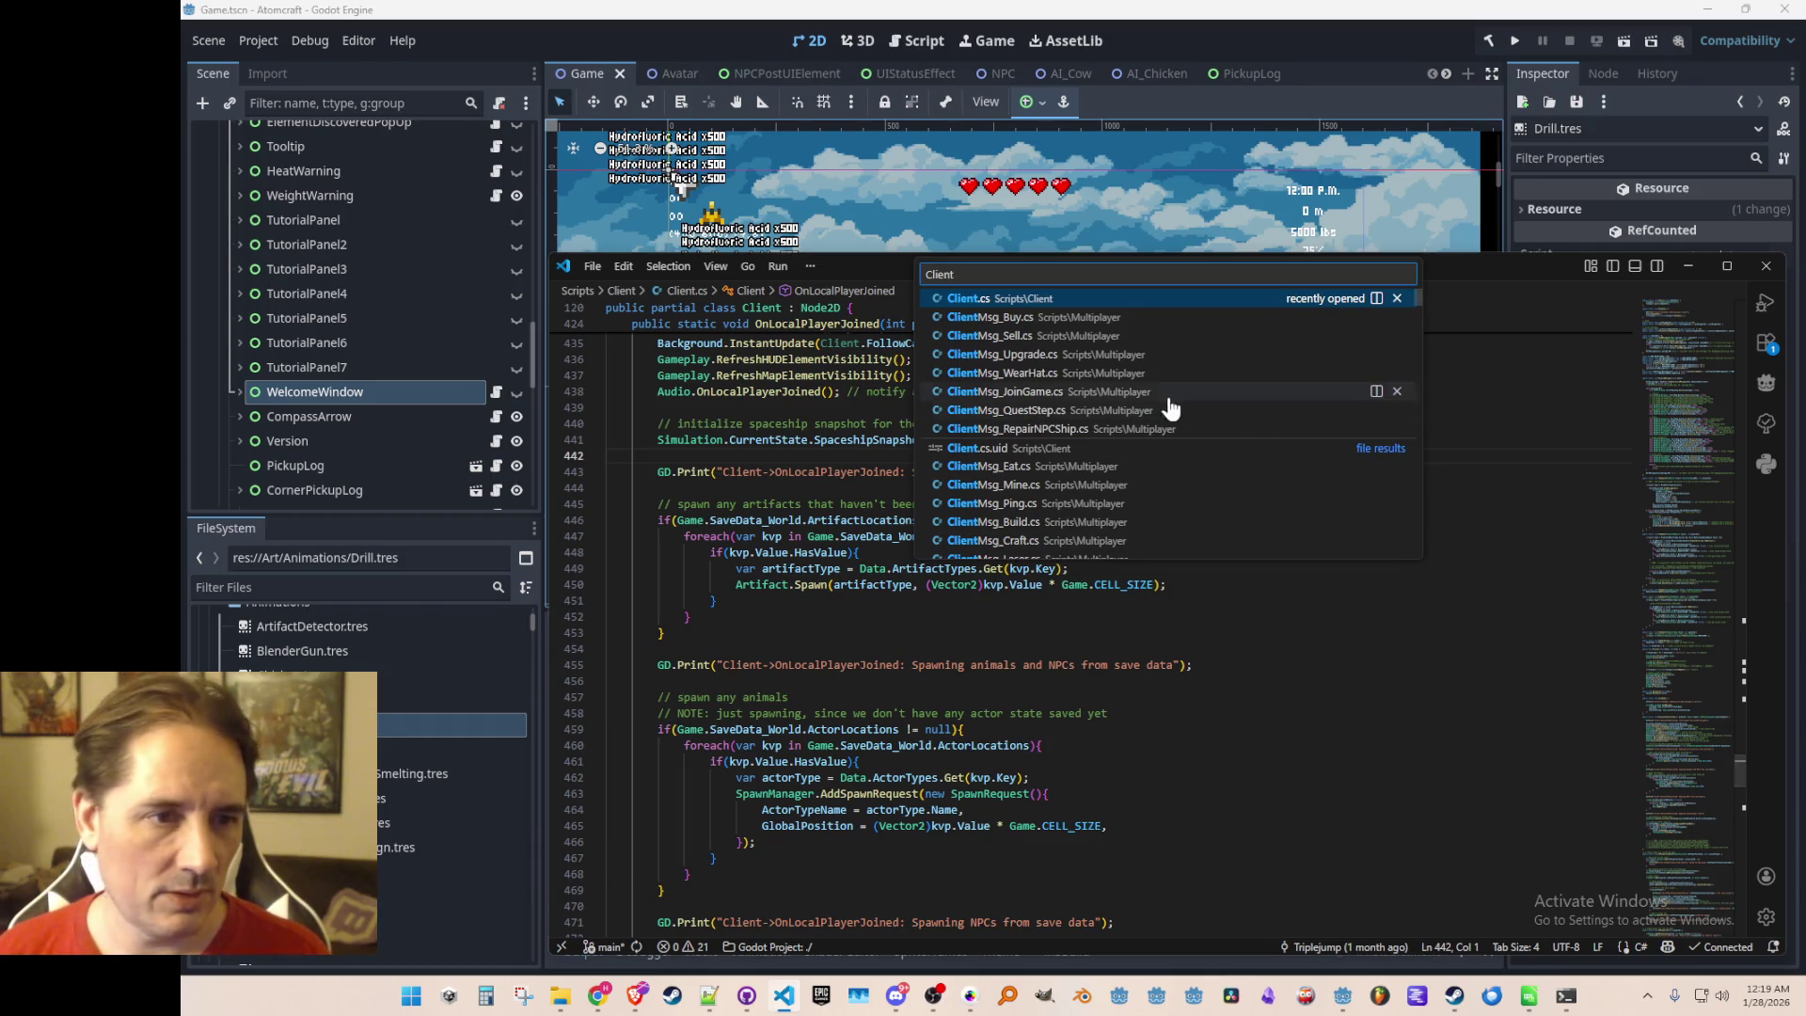
key(ctrl+a)
text(Server)
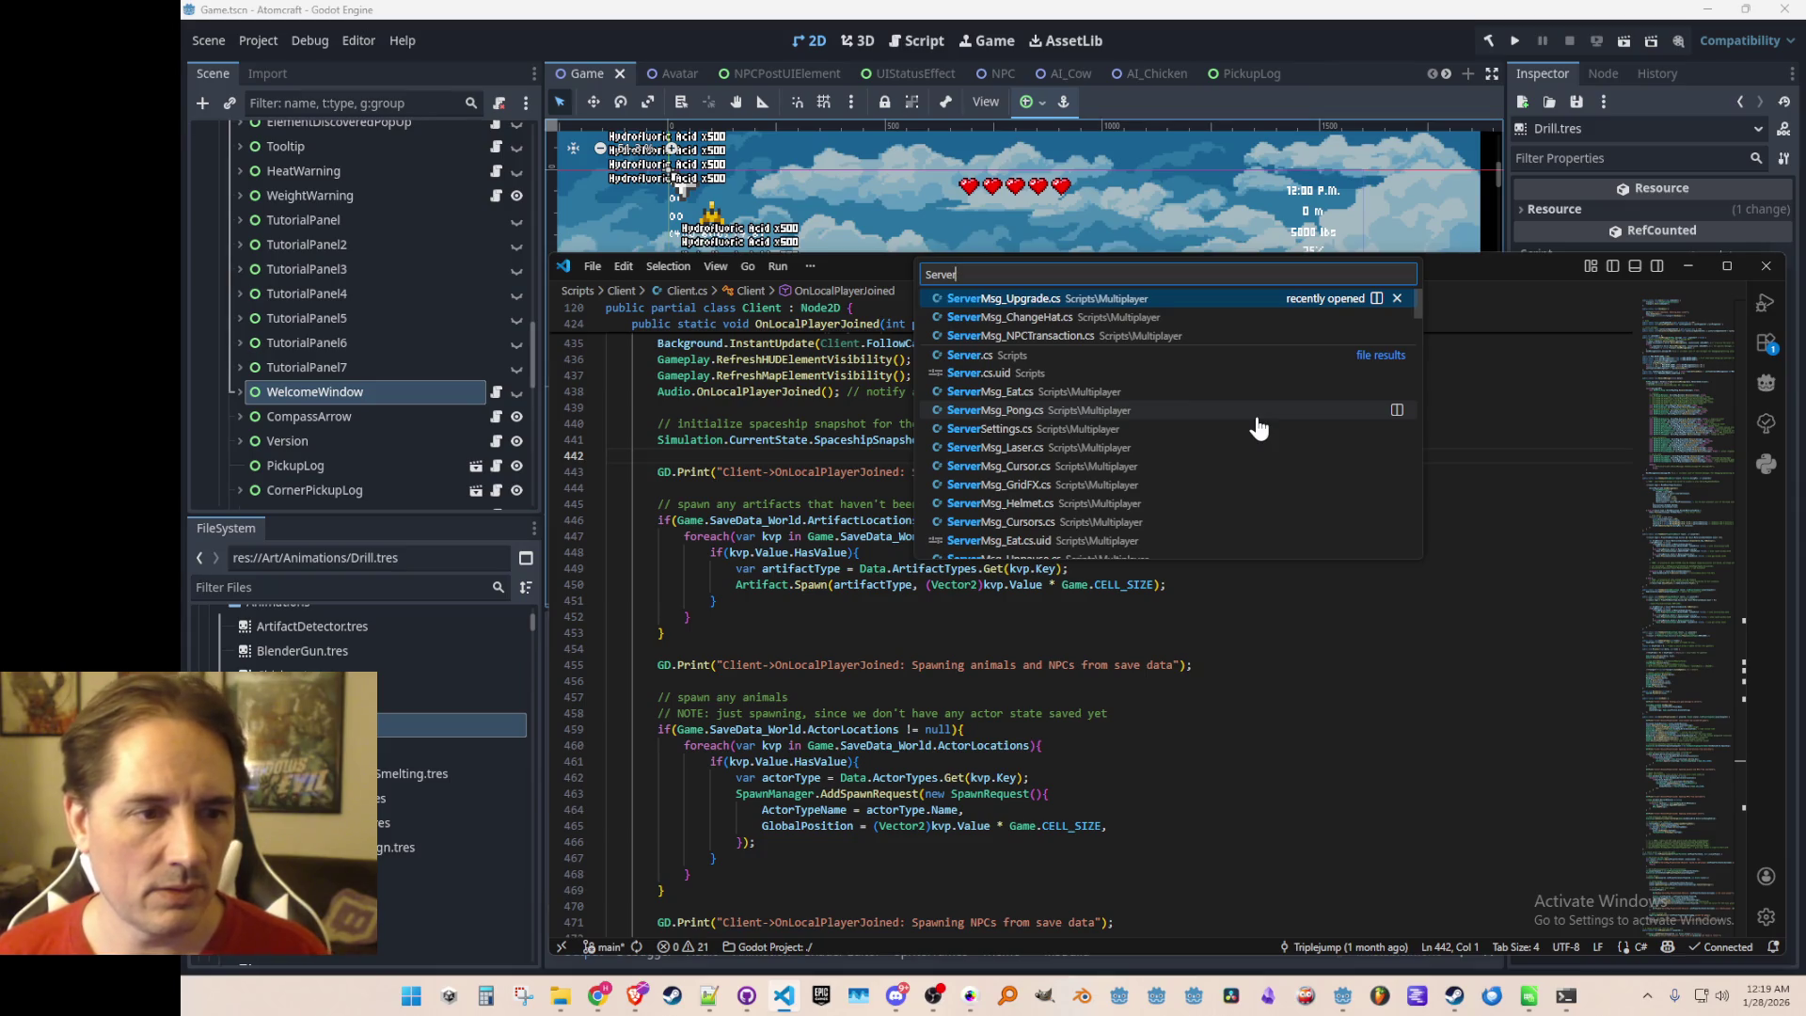
key(ctrl+a)
text(Join)
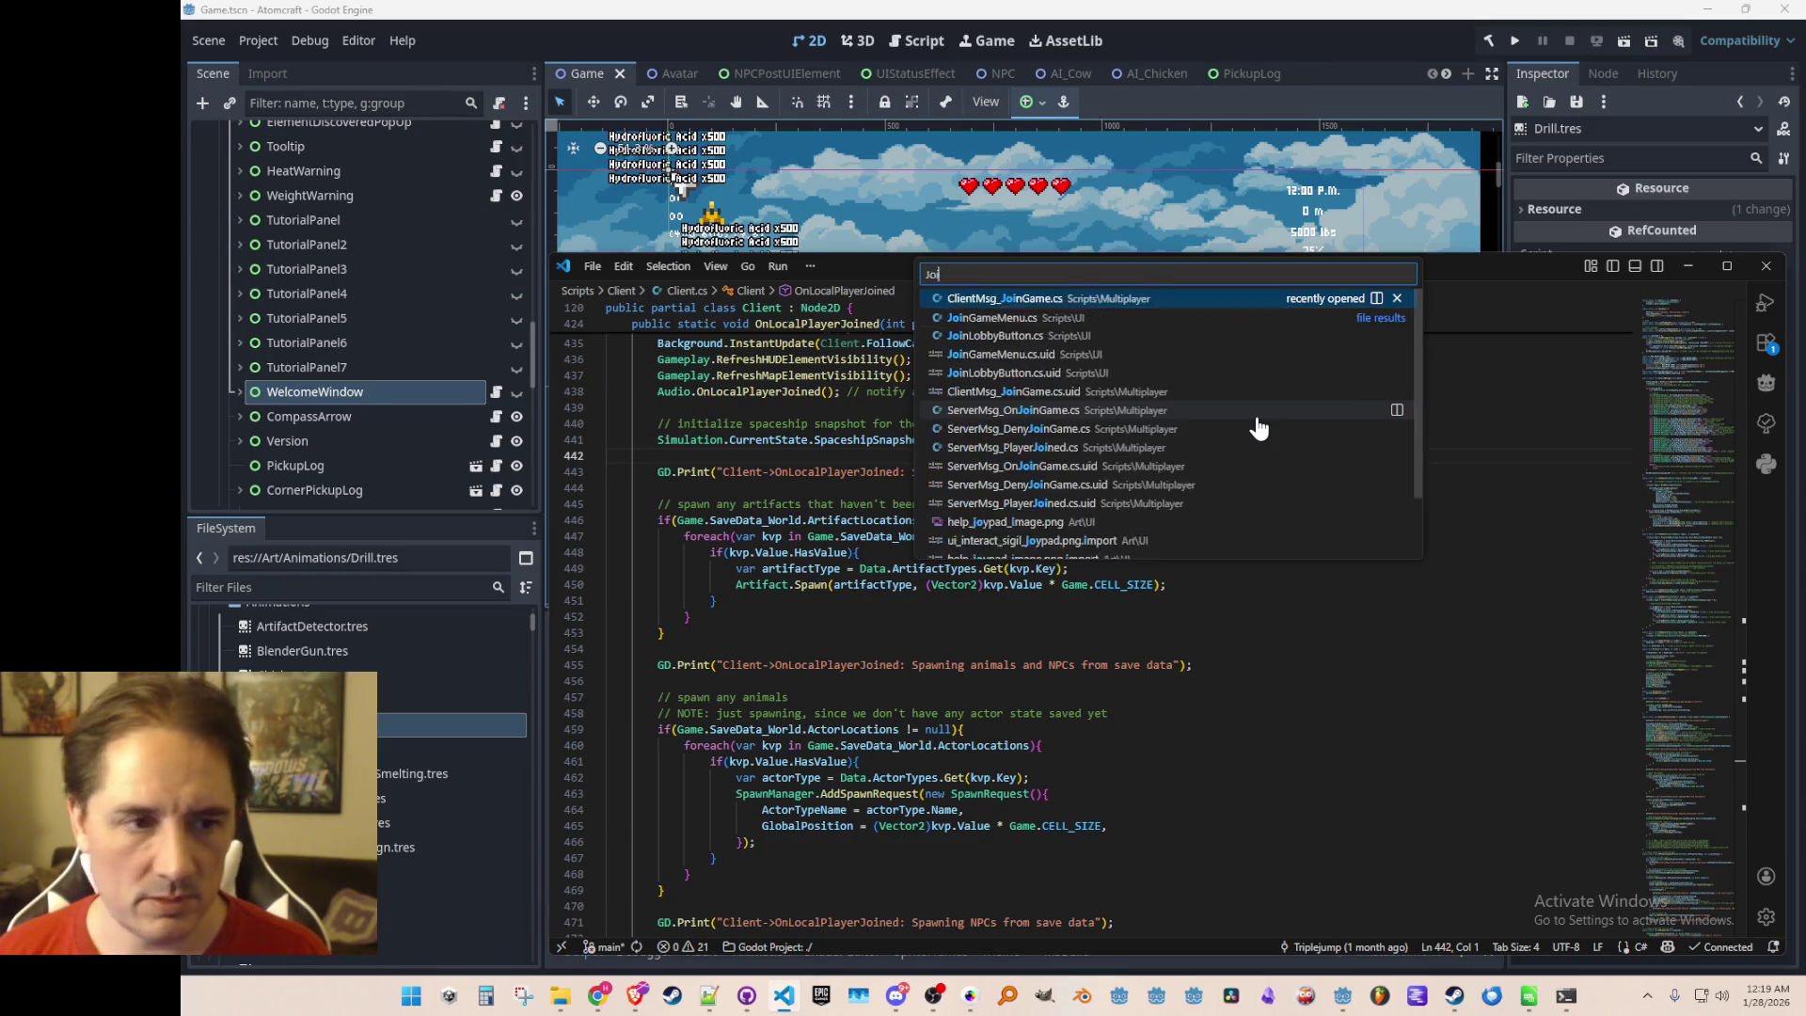
click(1106, 410)
scroll(1487, 551, down, 7)
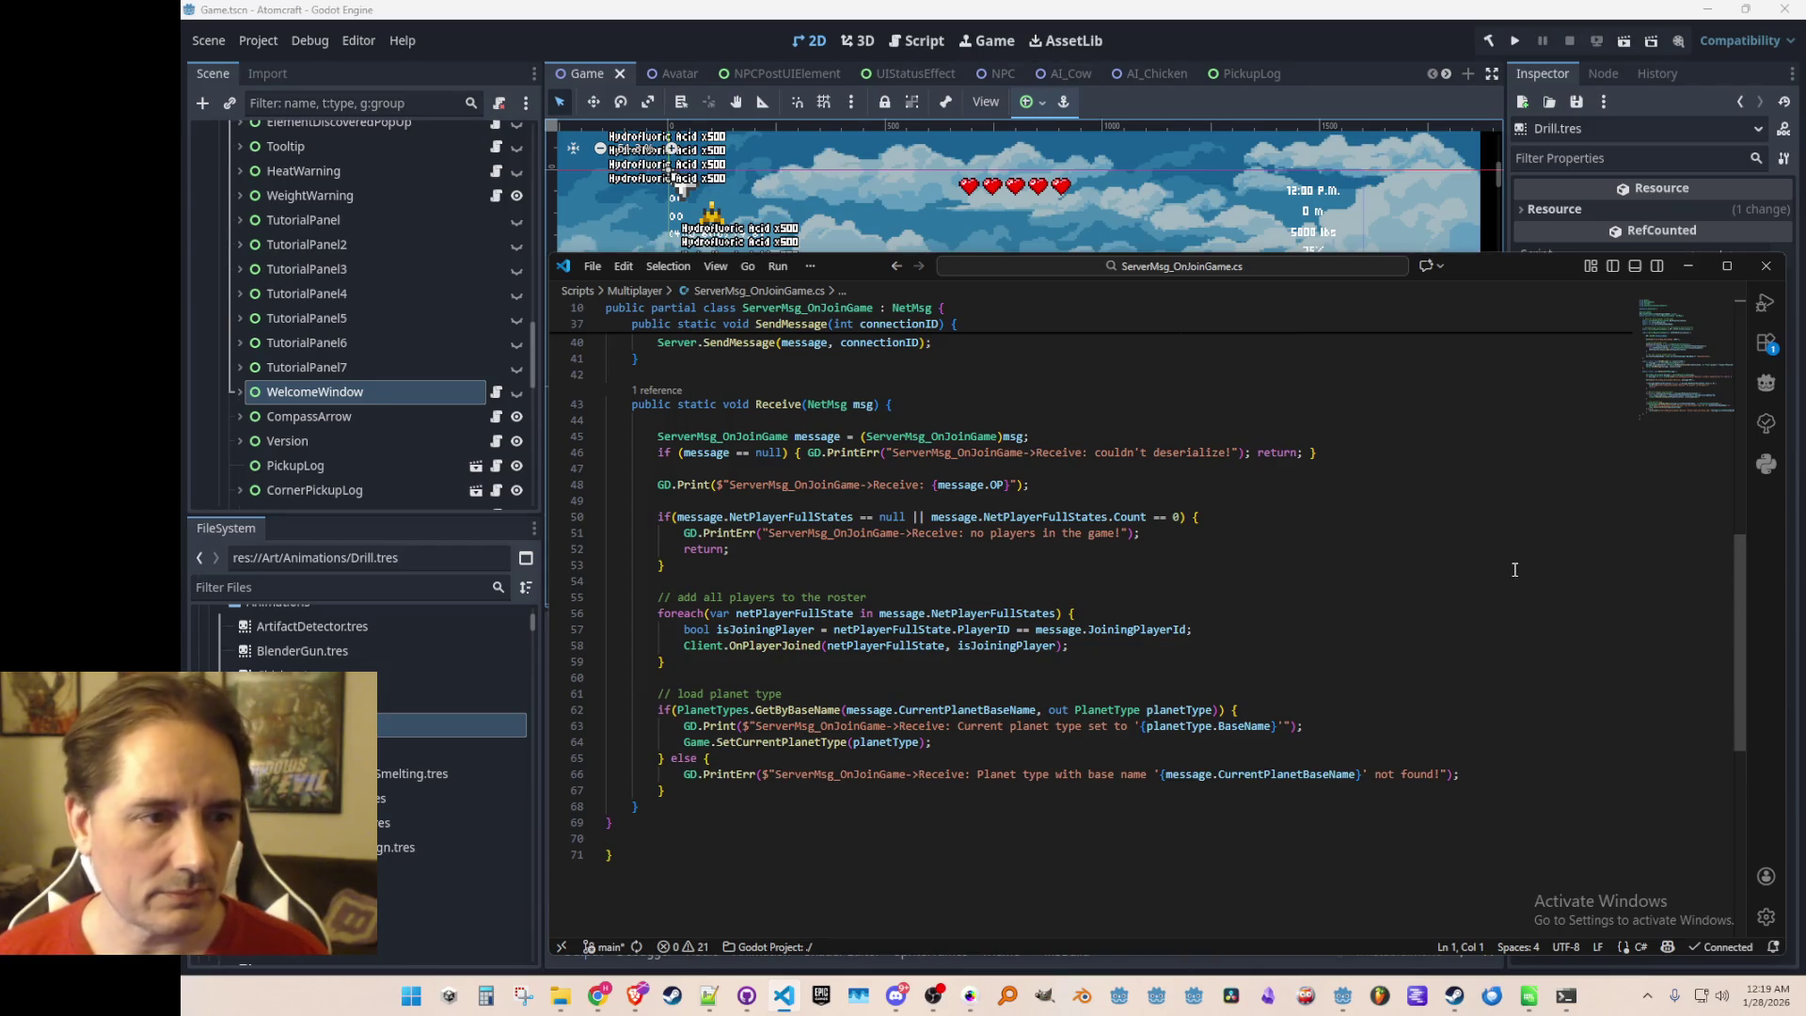
Go back to Client.cs, then open ClientMsg_JoinGame.cs by searching 'ClientMsg_Join'
key(alt+Left)
key(alt+Left)
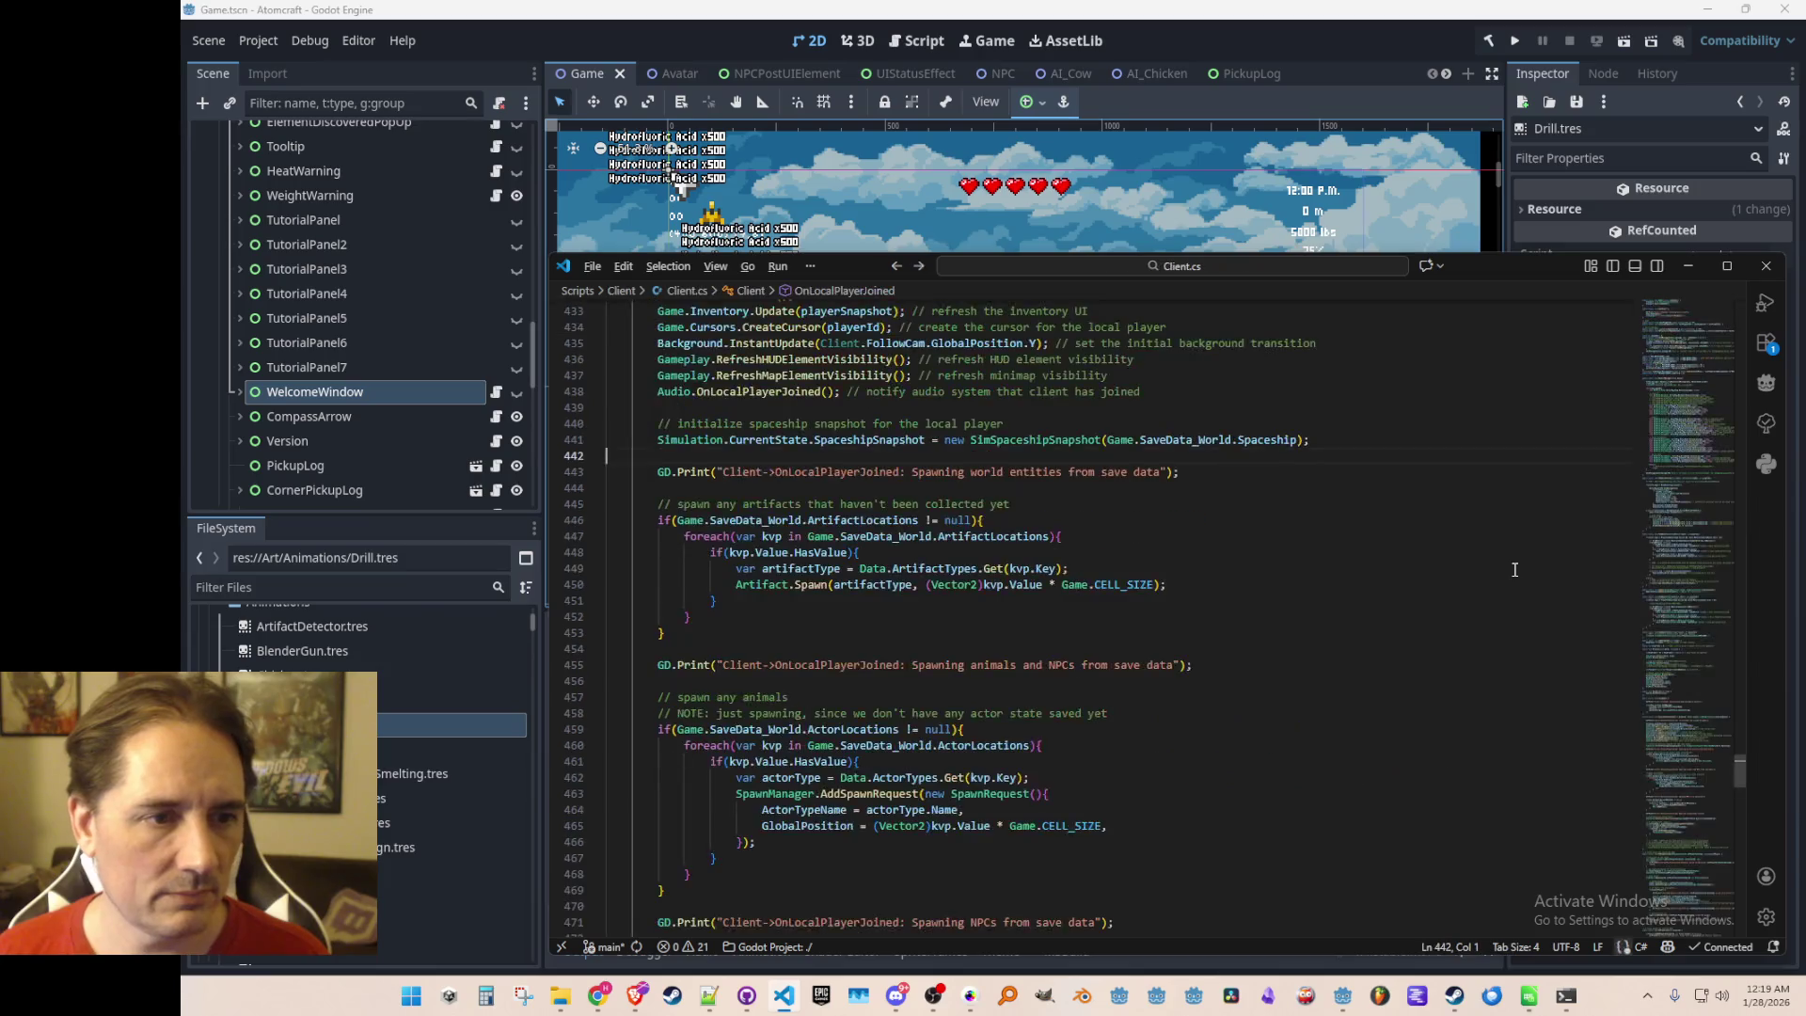
key(ctrl+p)
text(ClientMsg_)
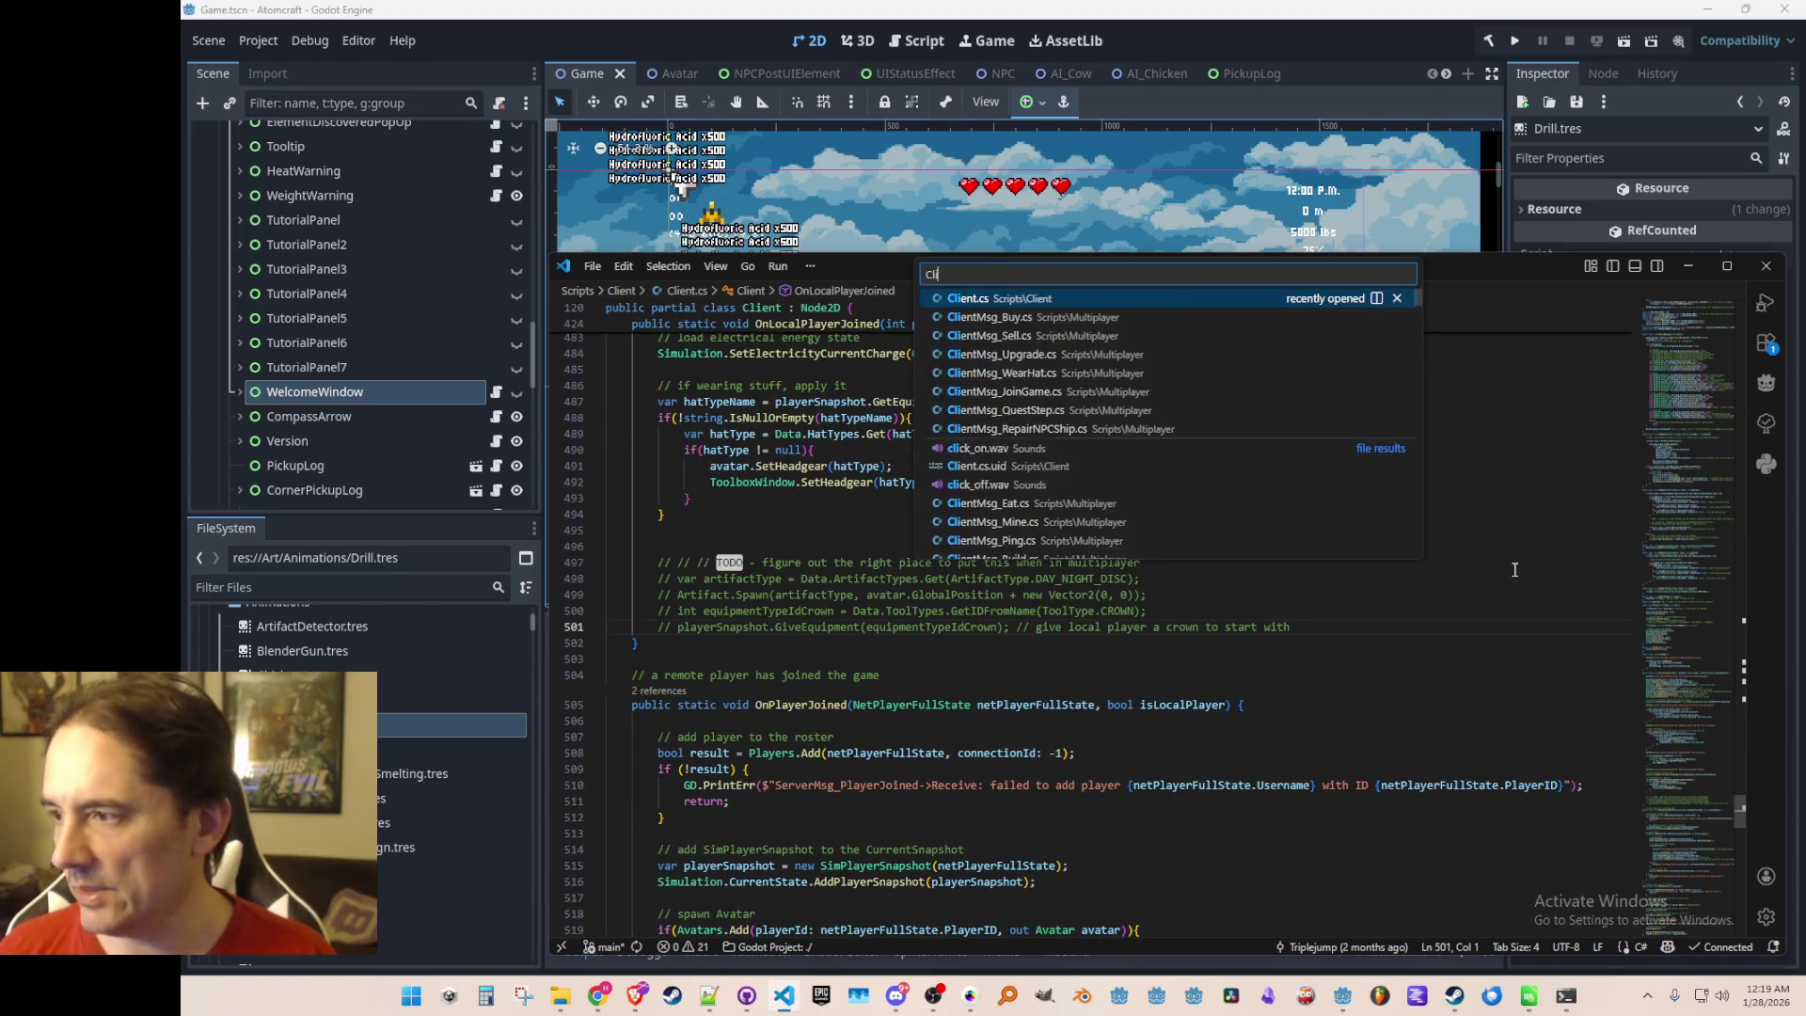
text(Join)
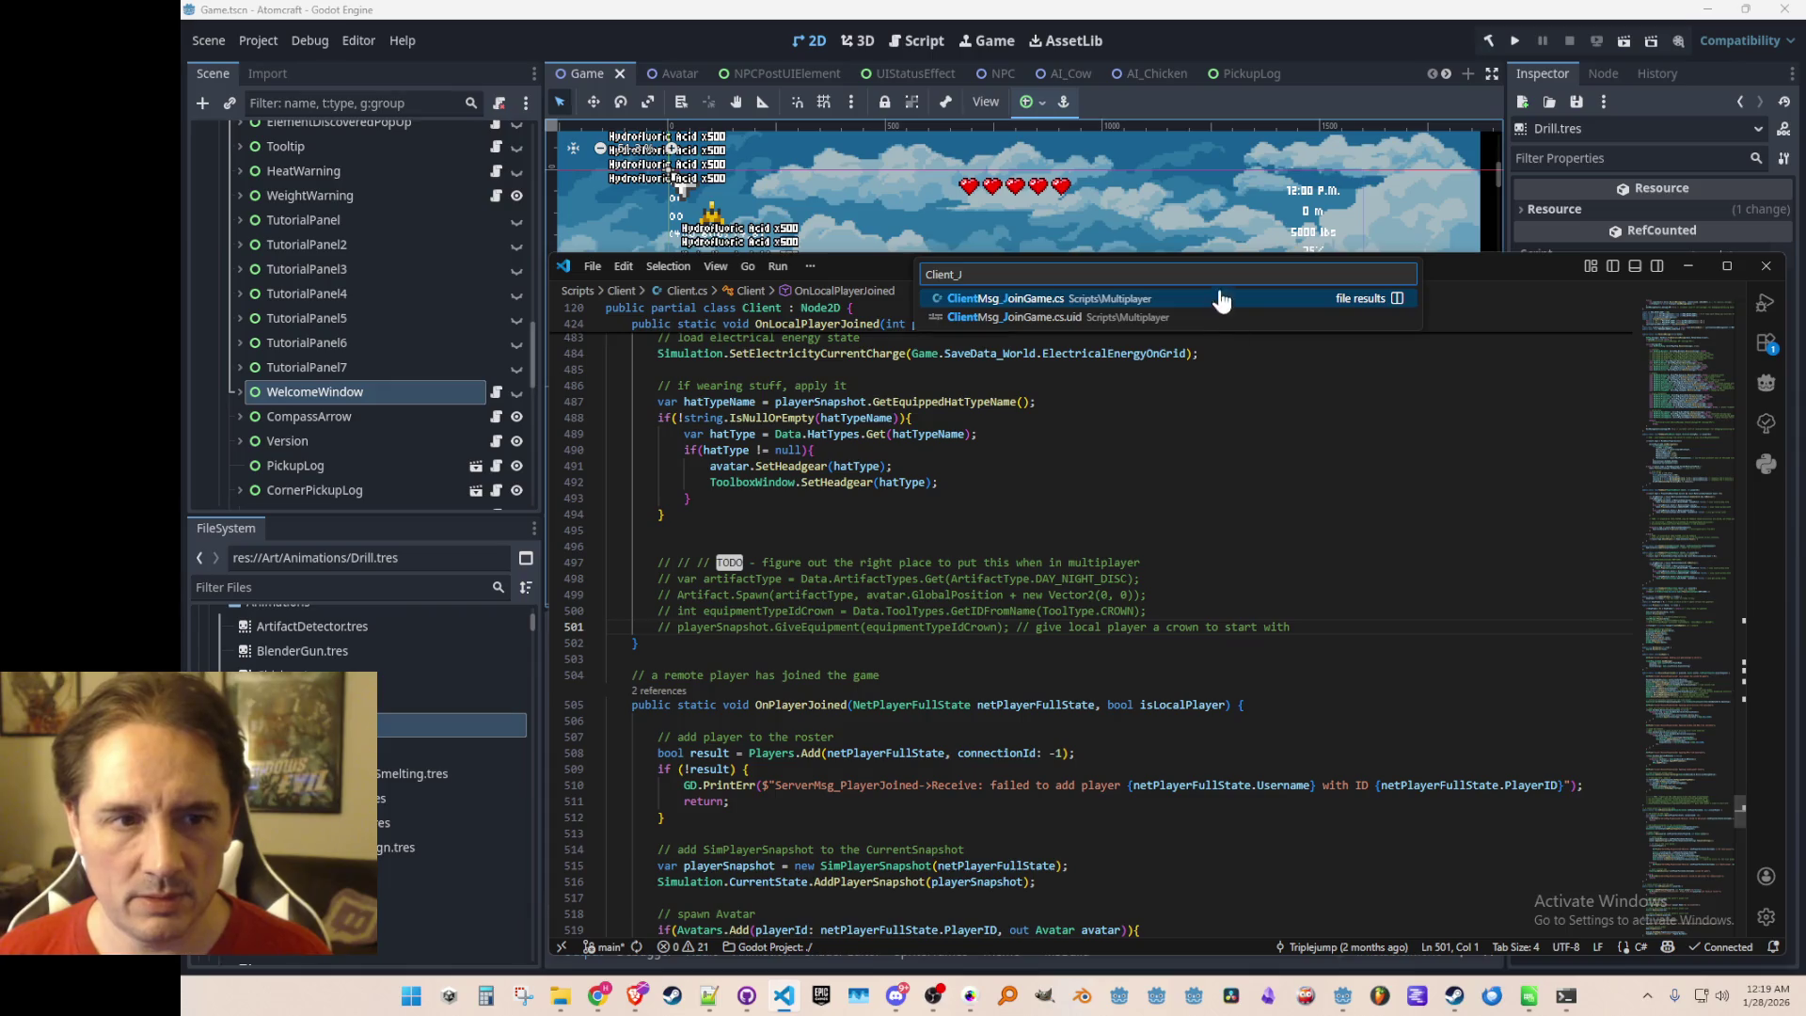
click(1218, 299)
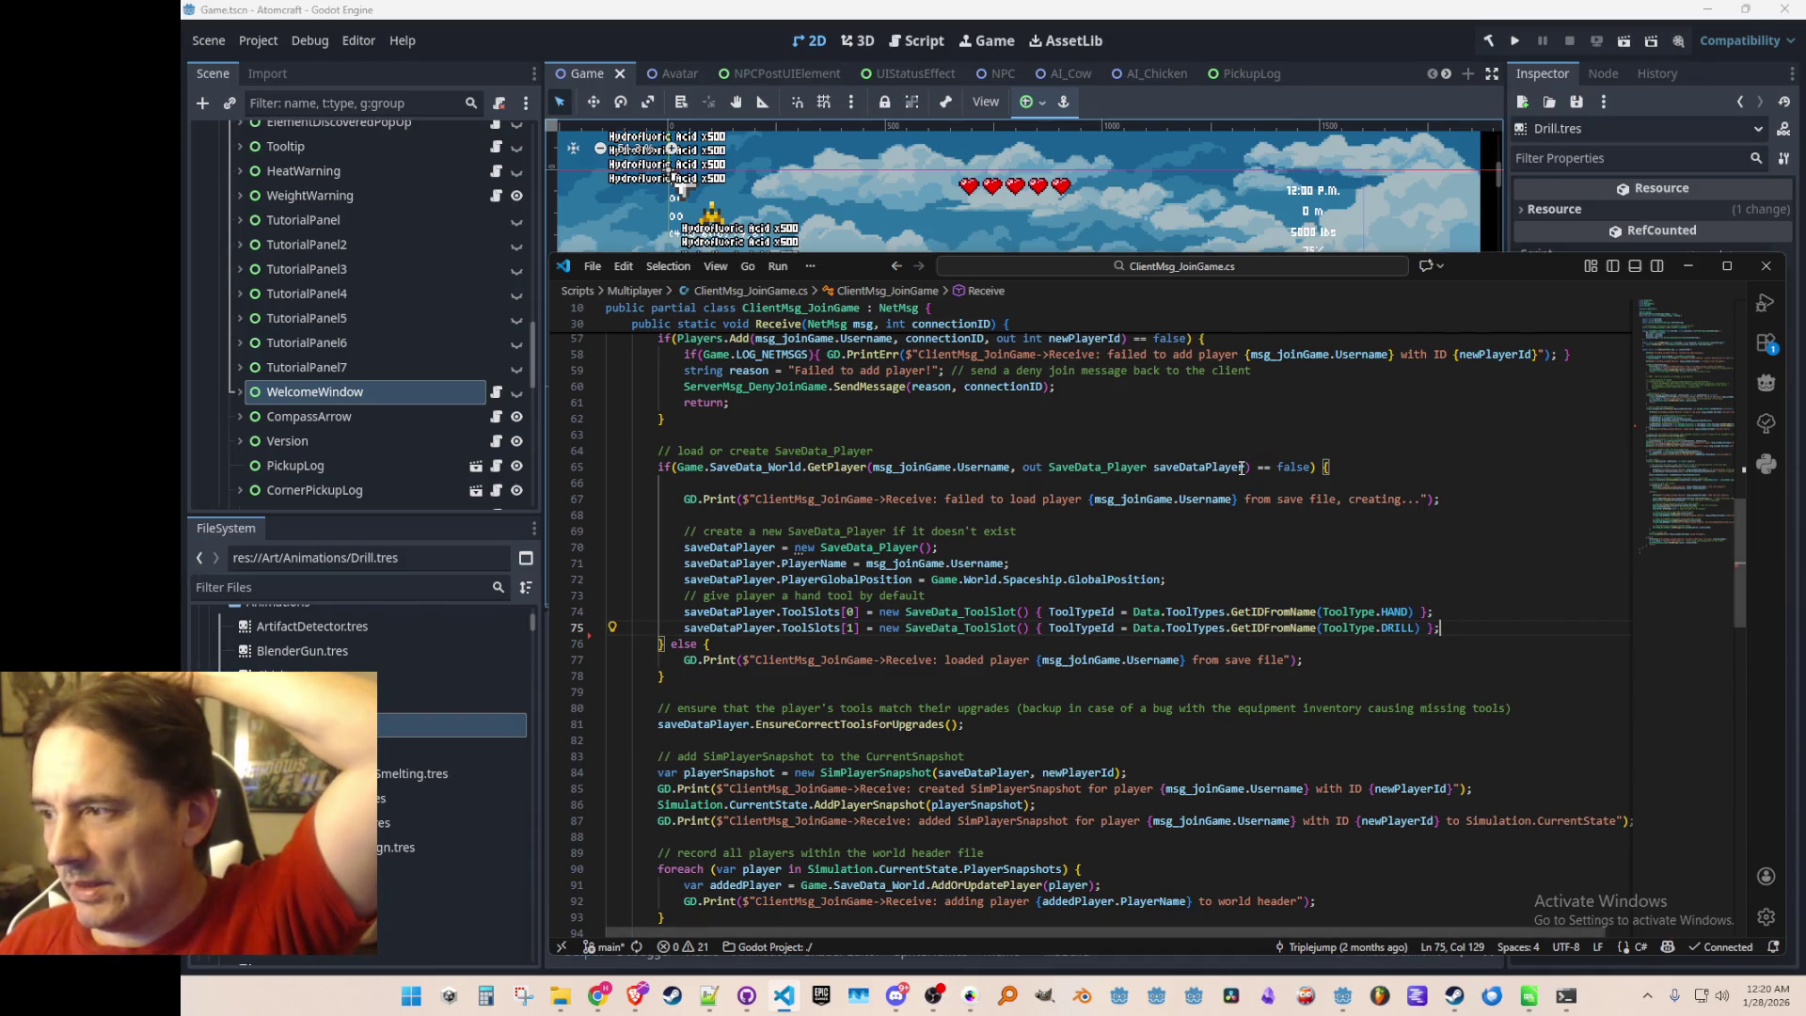
Place the caret at the end of line 69, then switch to the LiveChart of Nuclides page in Chrome
click(1208, 529)
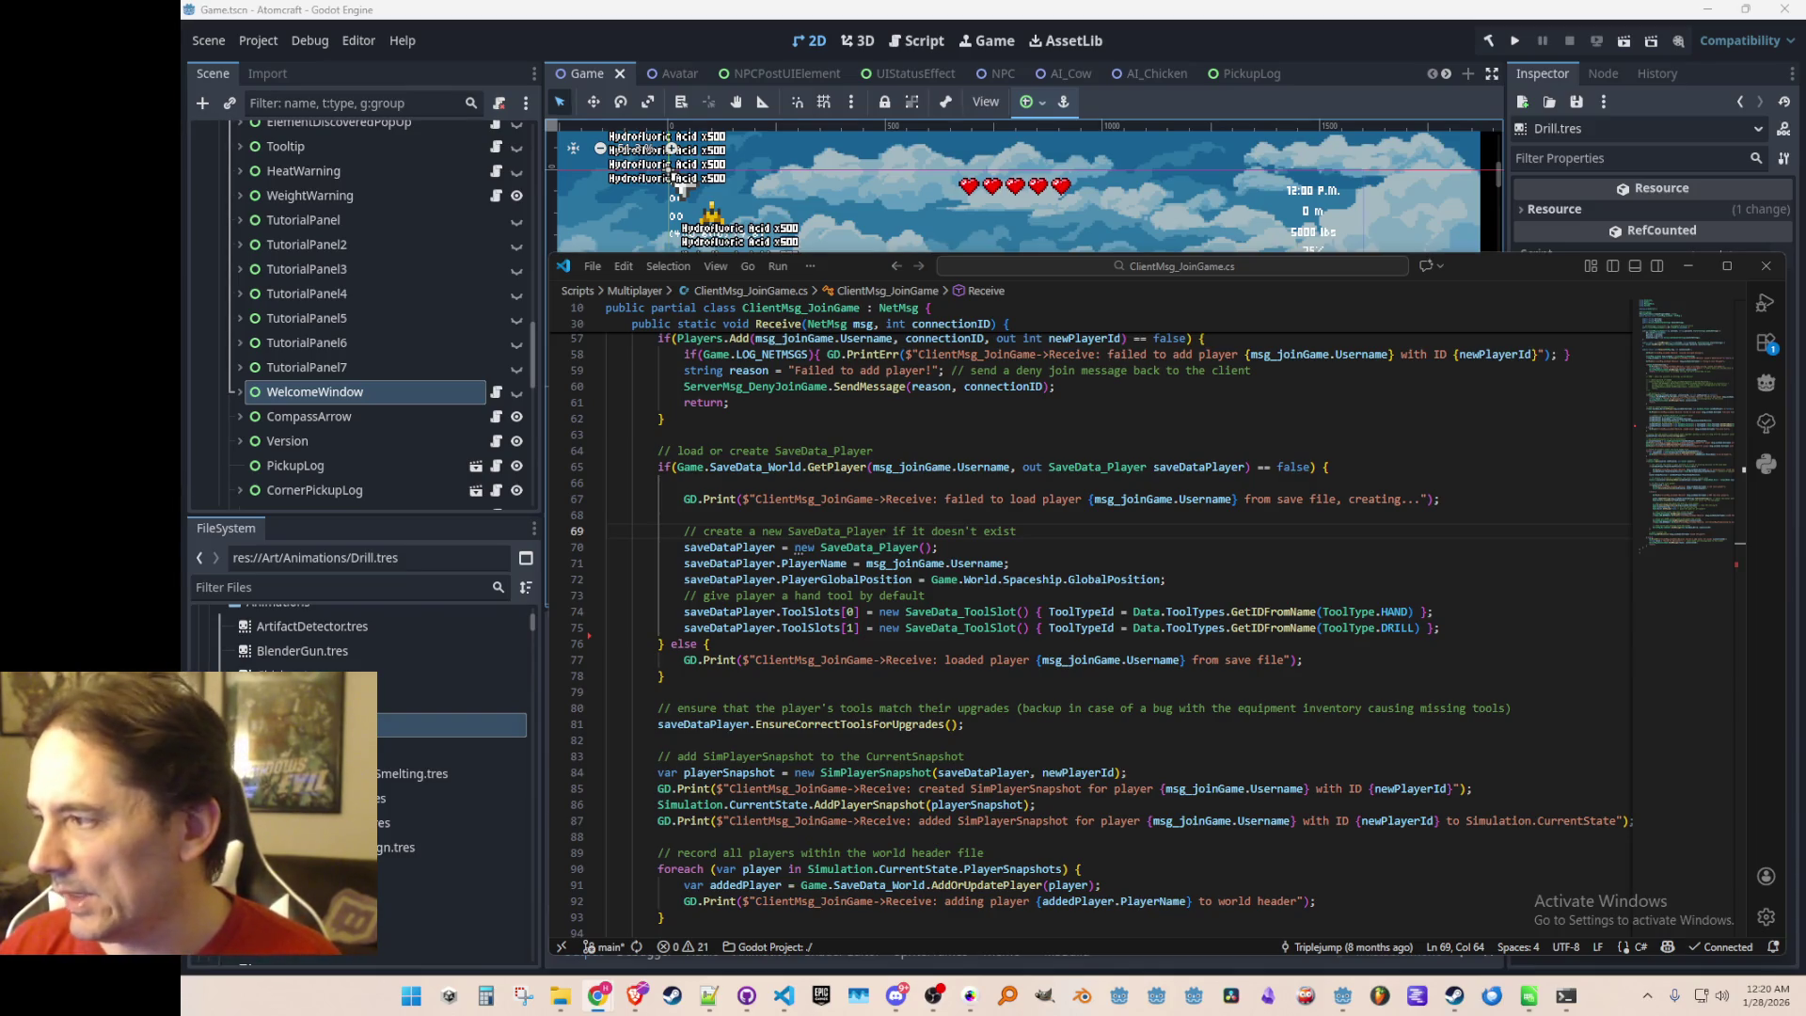
key(alt+Tab)
drag(1305, 299, 1378, 135)
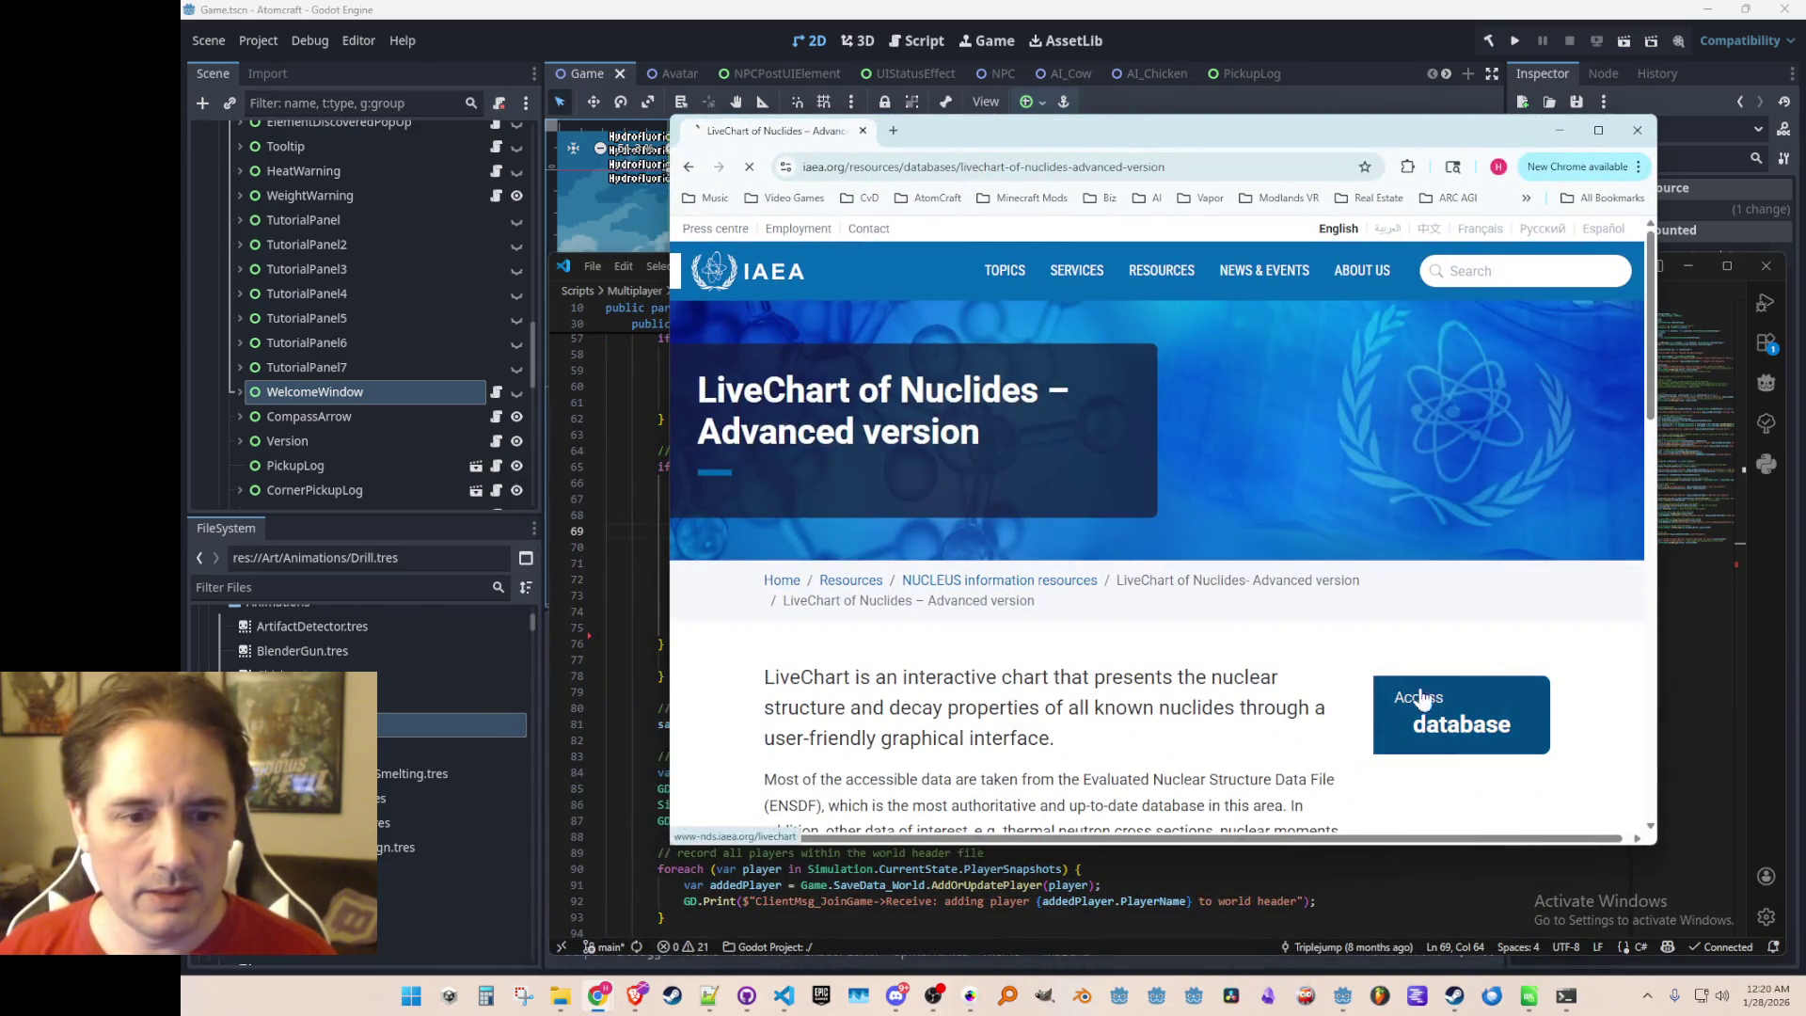
click(1418, 706)
double_click(1261, 137)
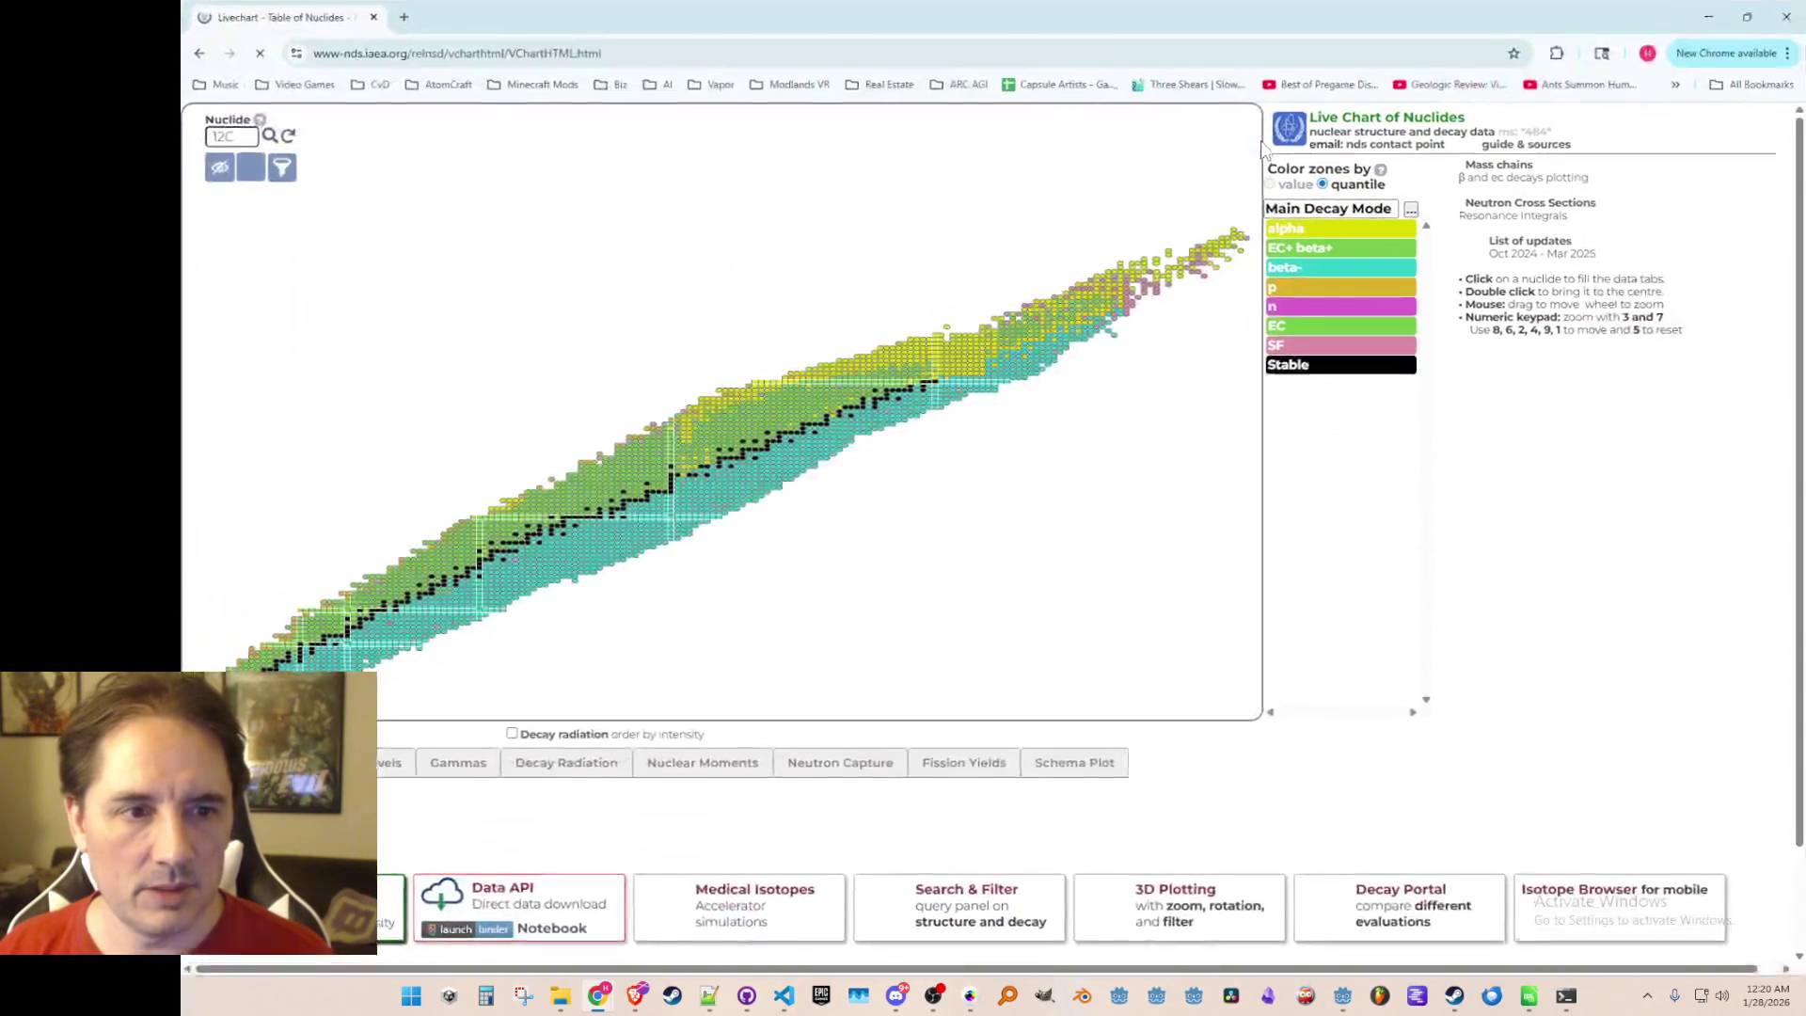
mouse_move(818, 409)
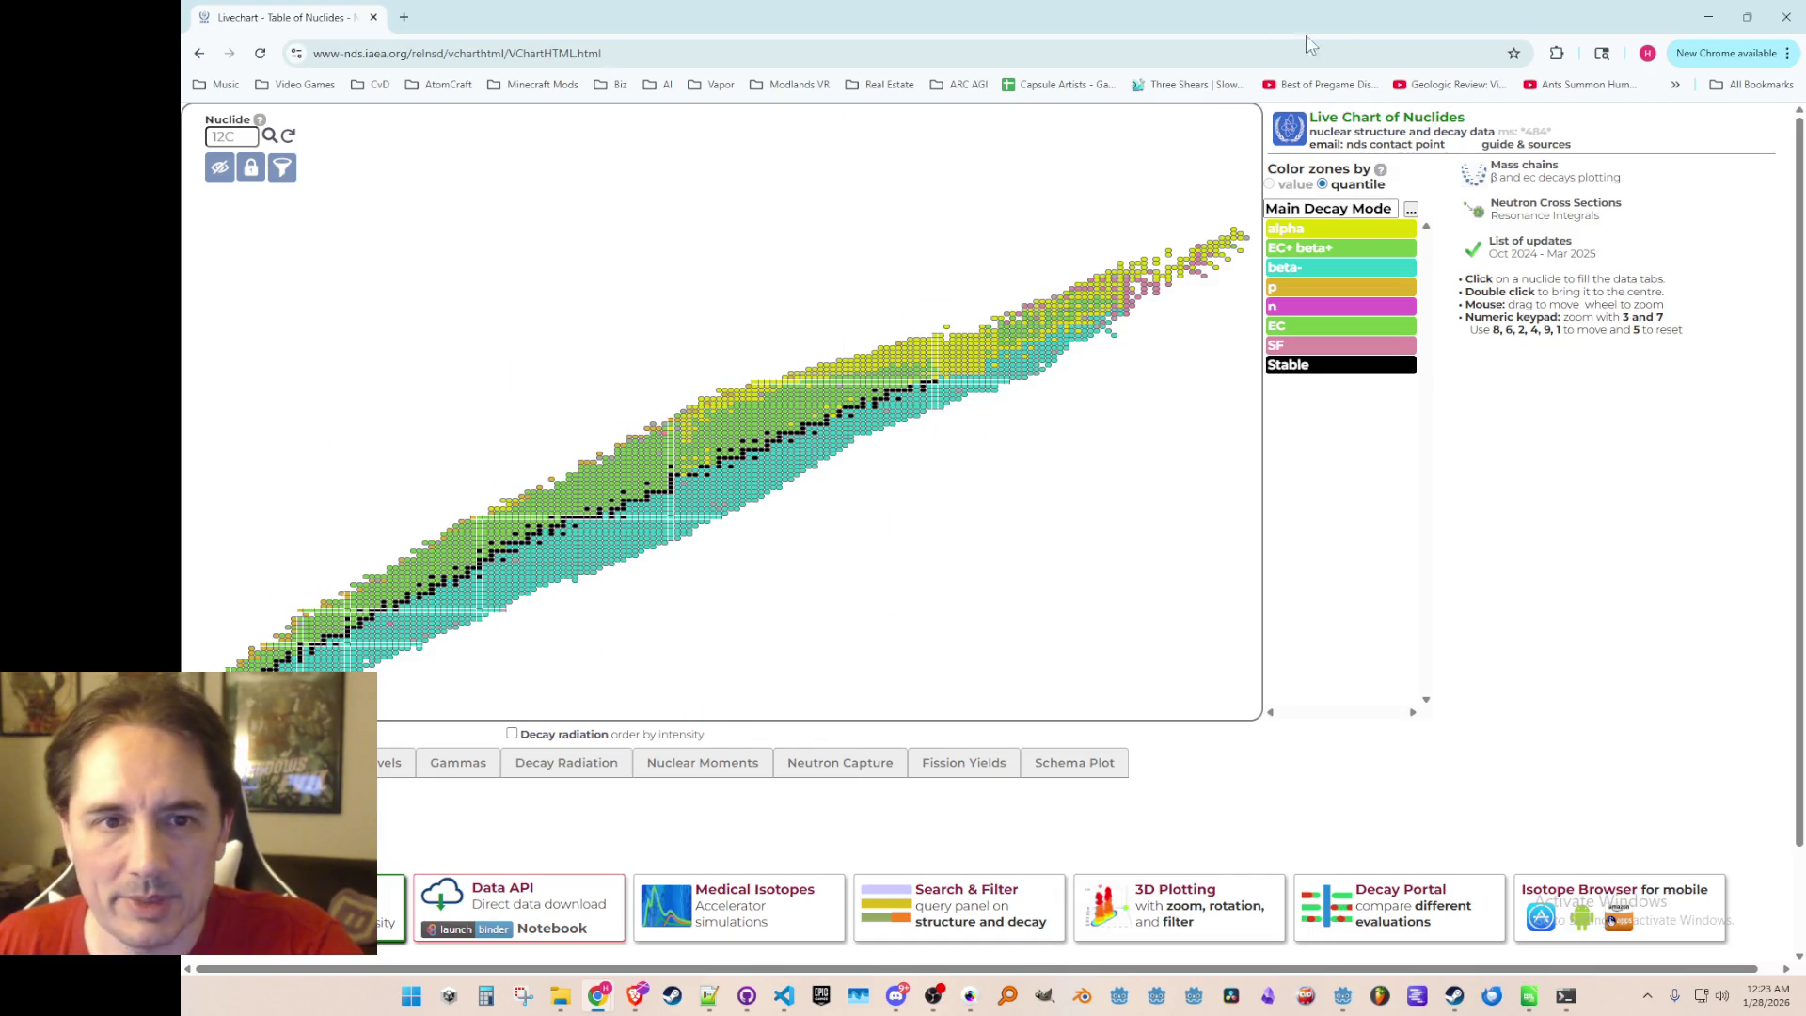
click(1784, 16)
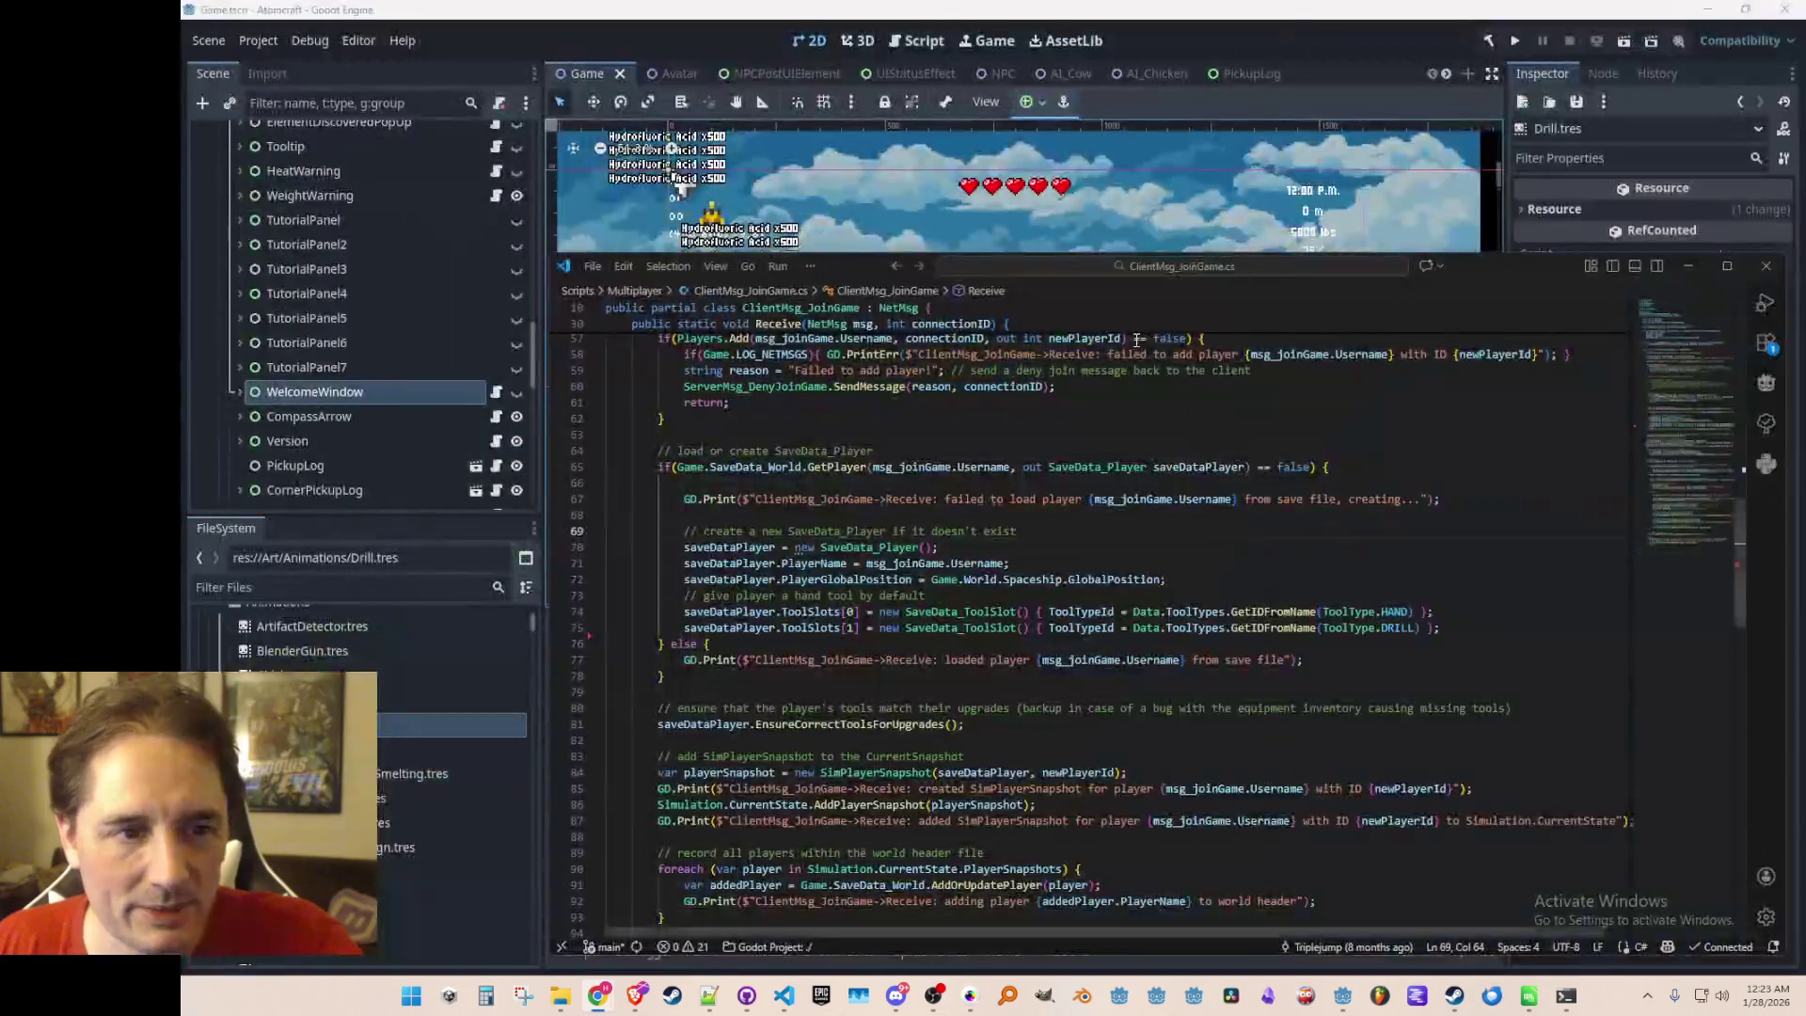
Move through Receive to the create-player comment and the new SaveData_Player line
click(940, 451)
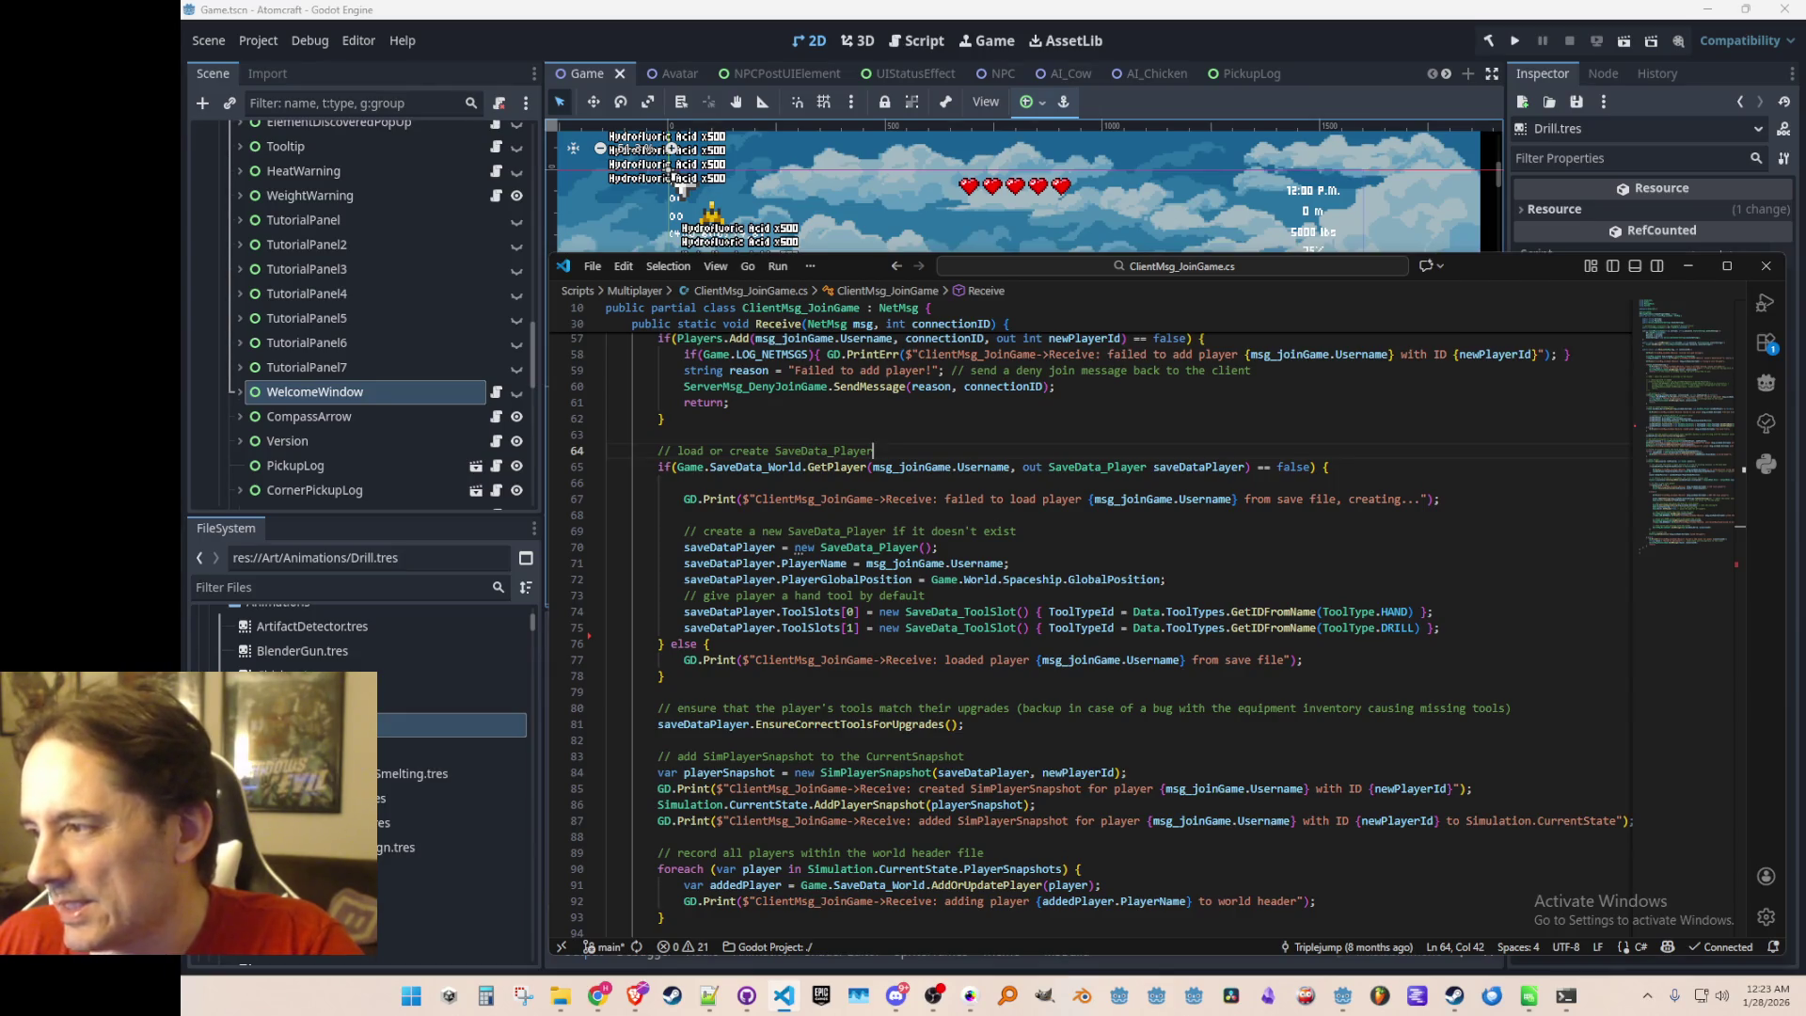
click(1199, 435)
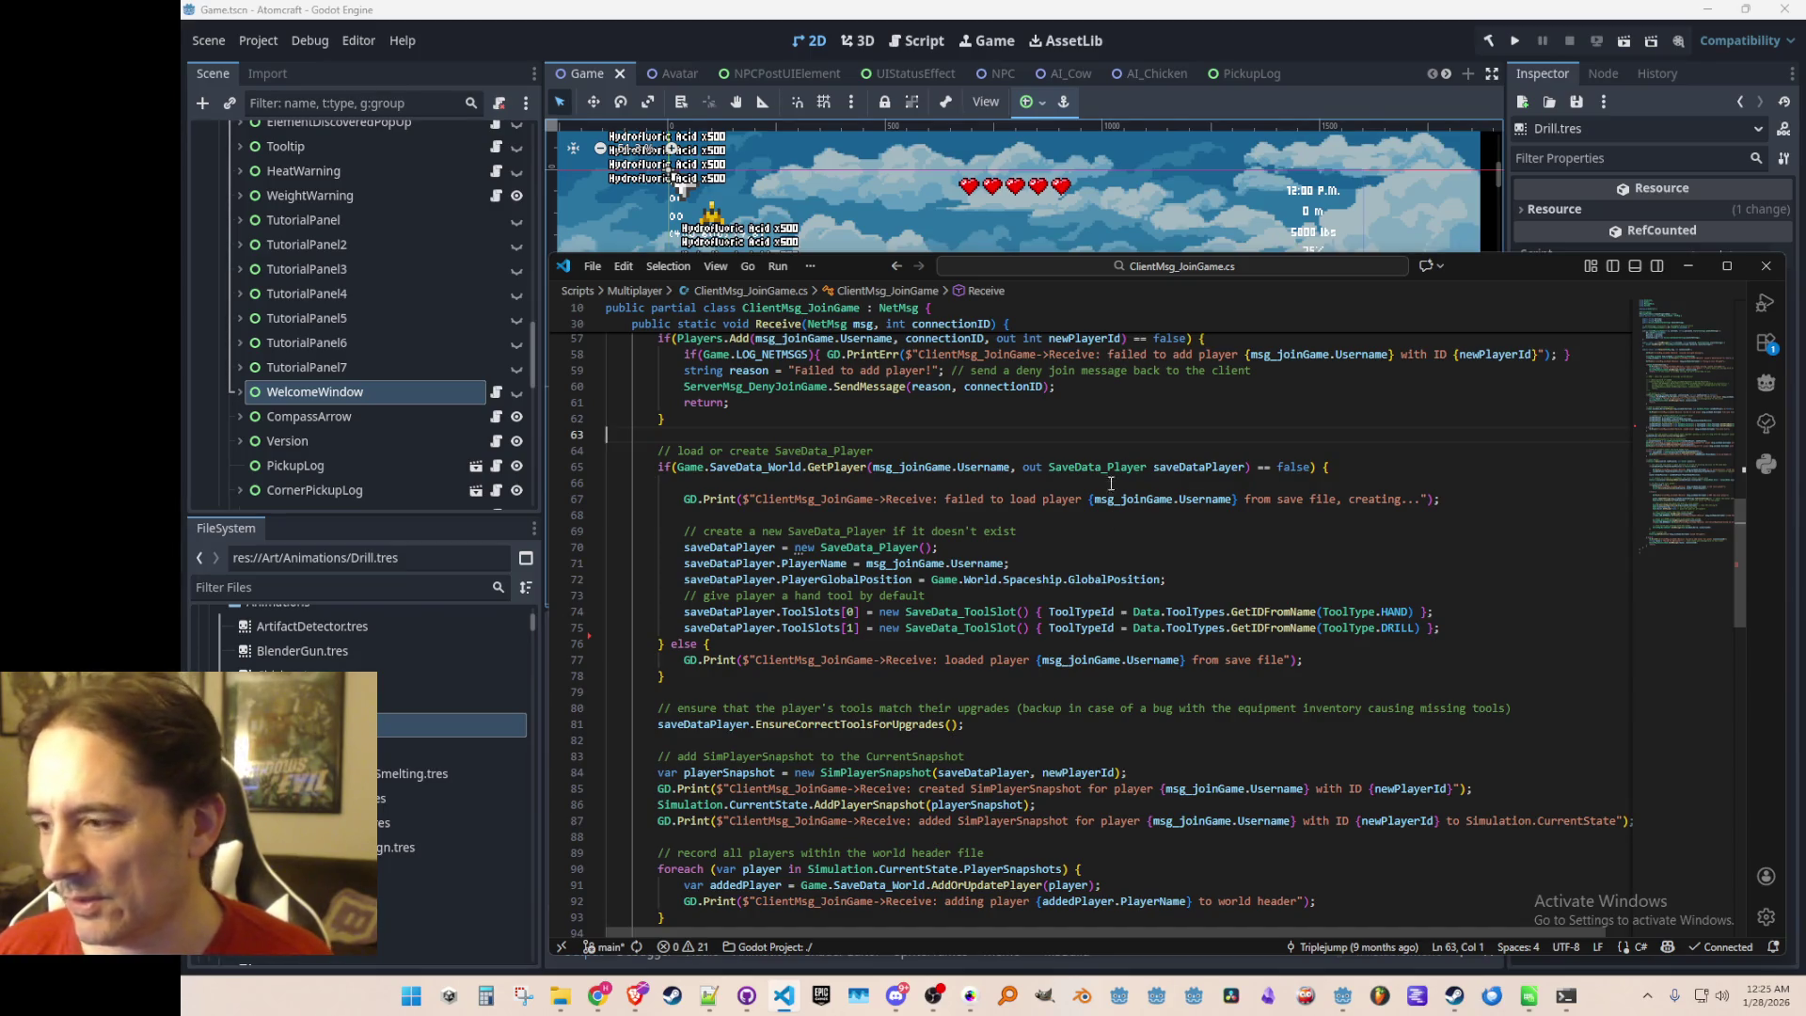
key(Down)
key(Down)
key(Down)
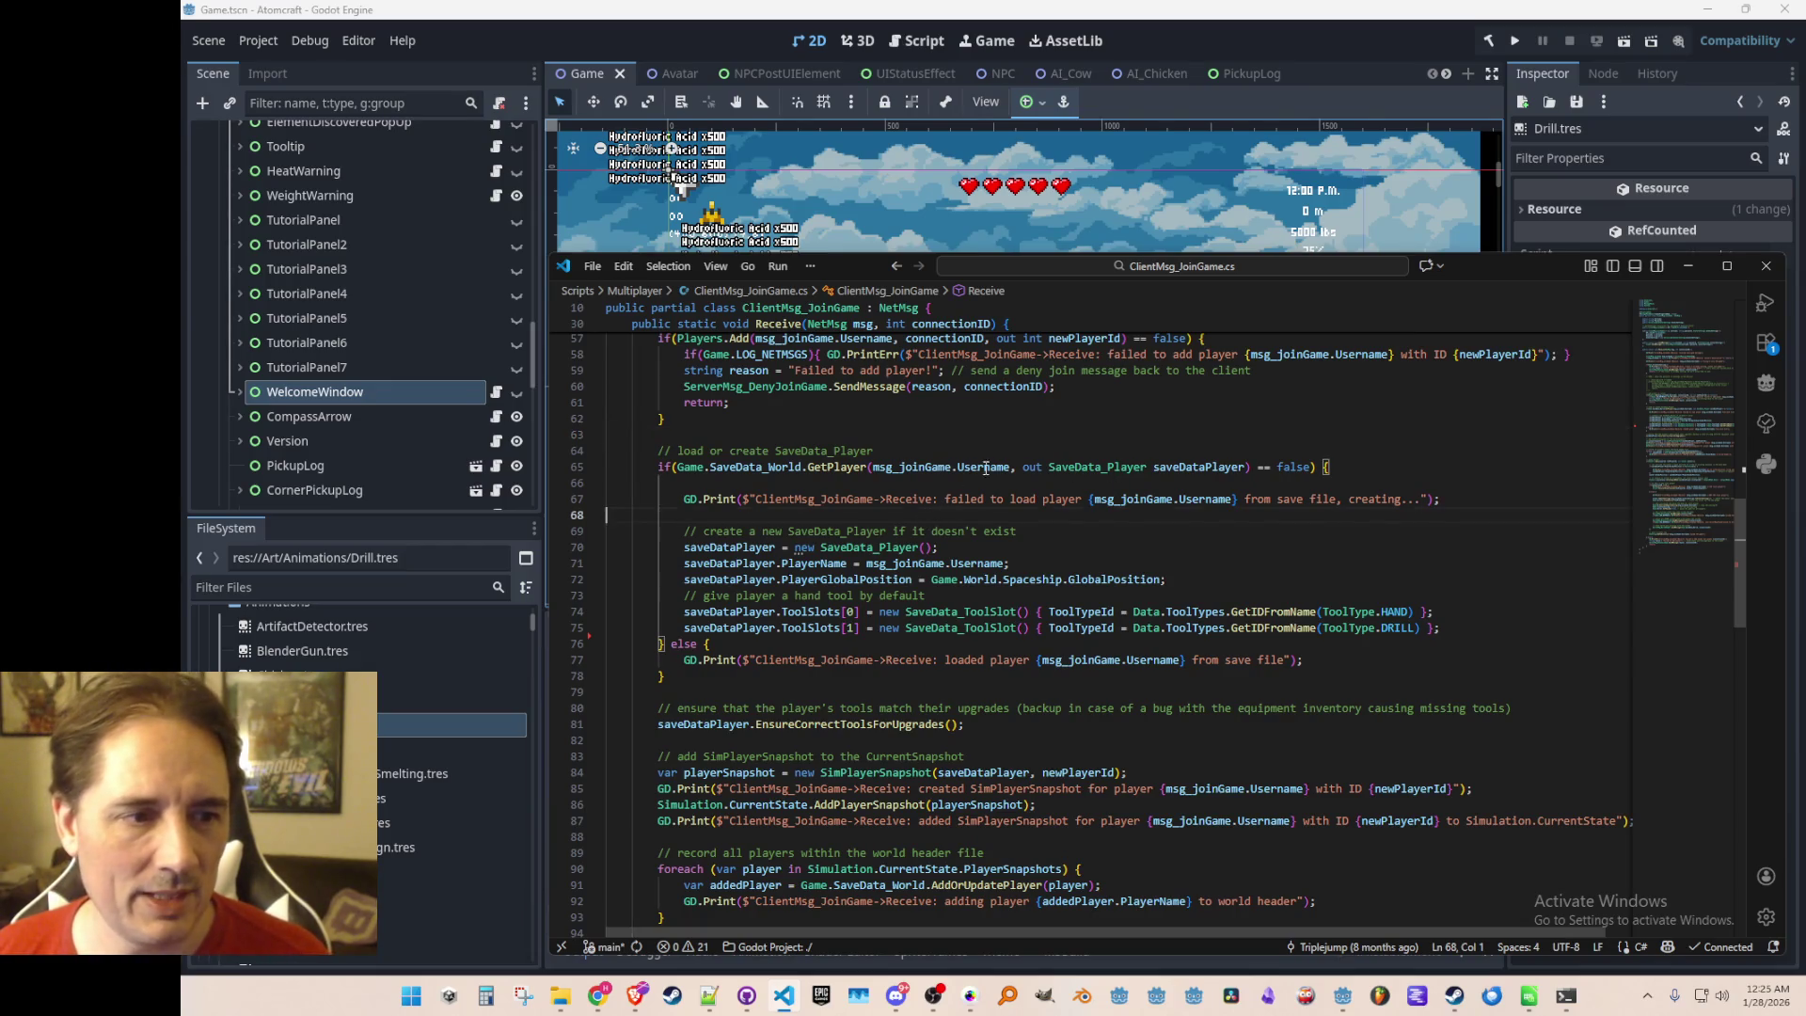
click(1094, 539)
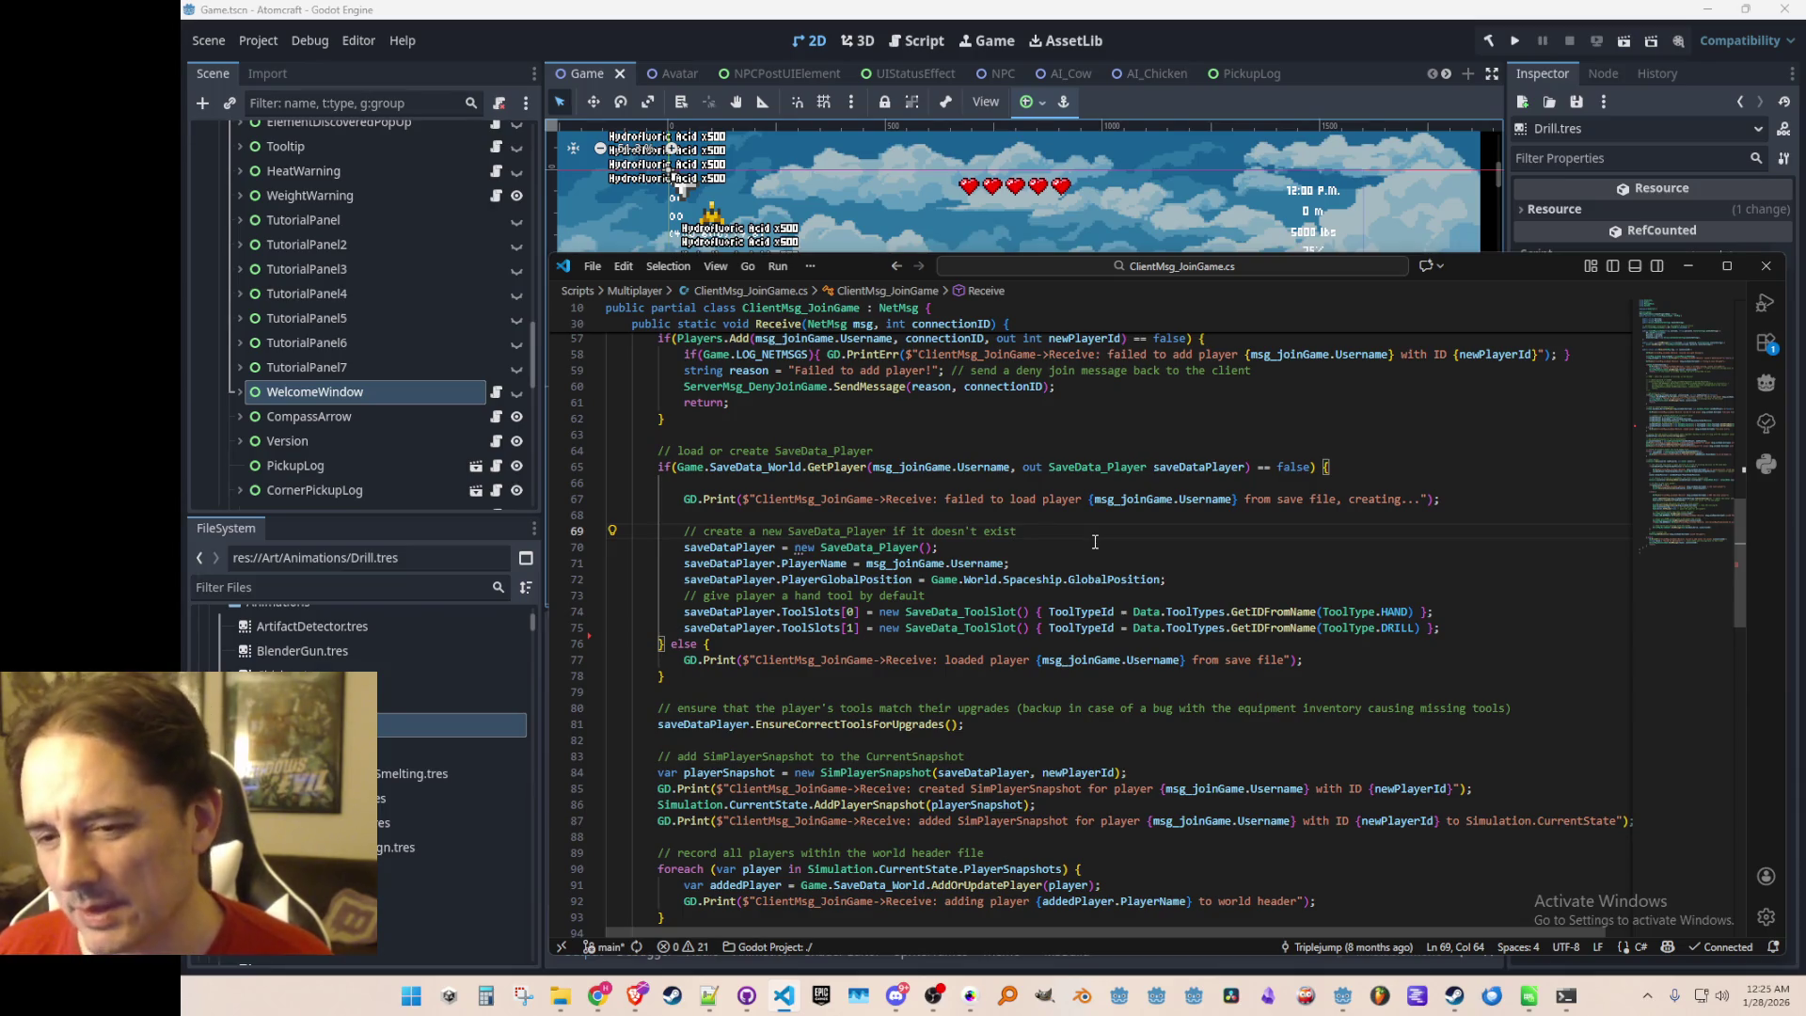
click(1059, 552)
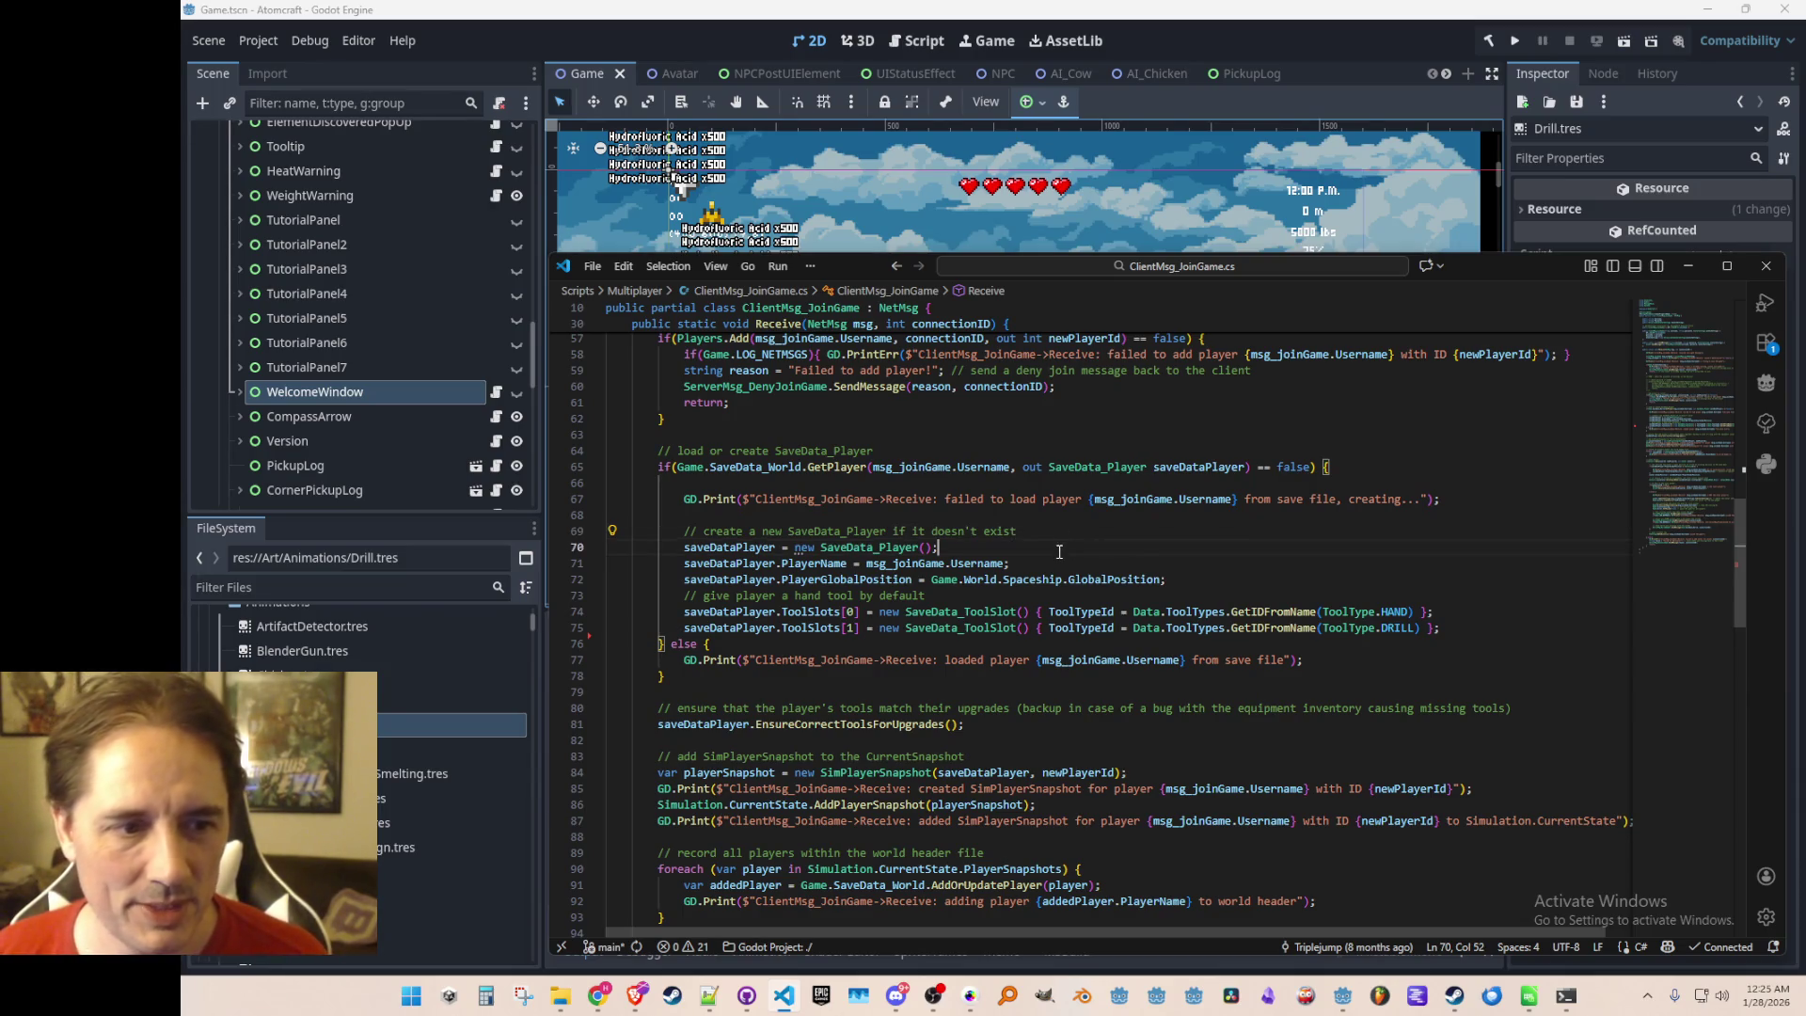
click(1052, 537)
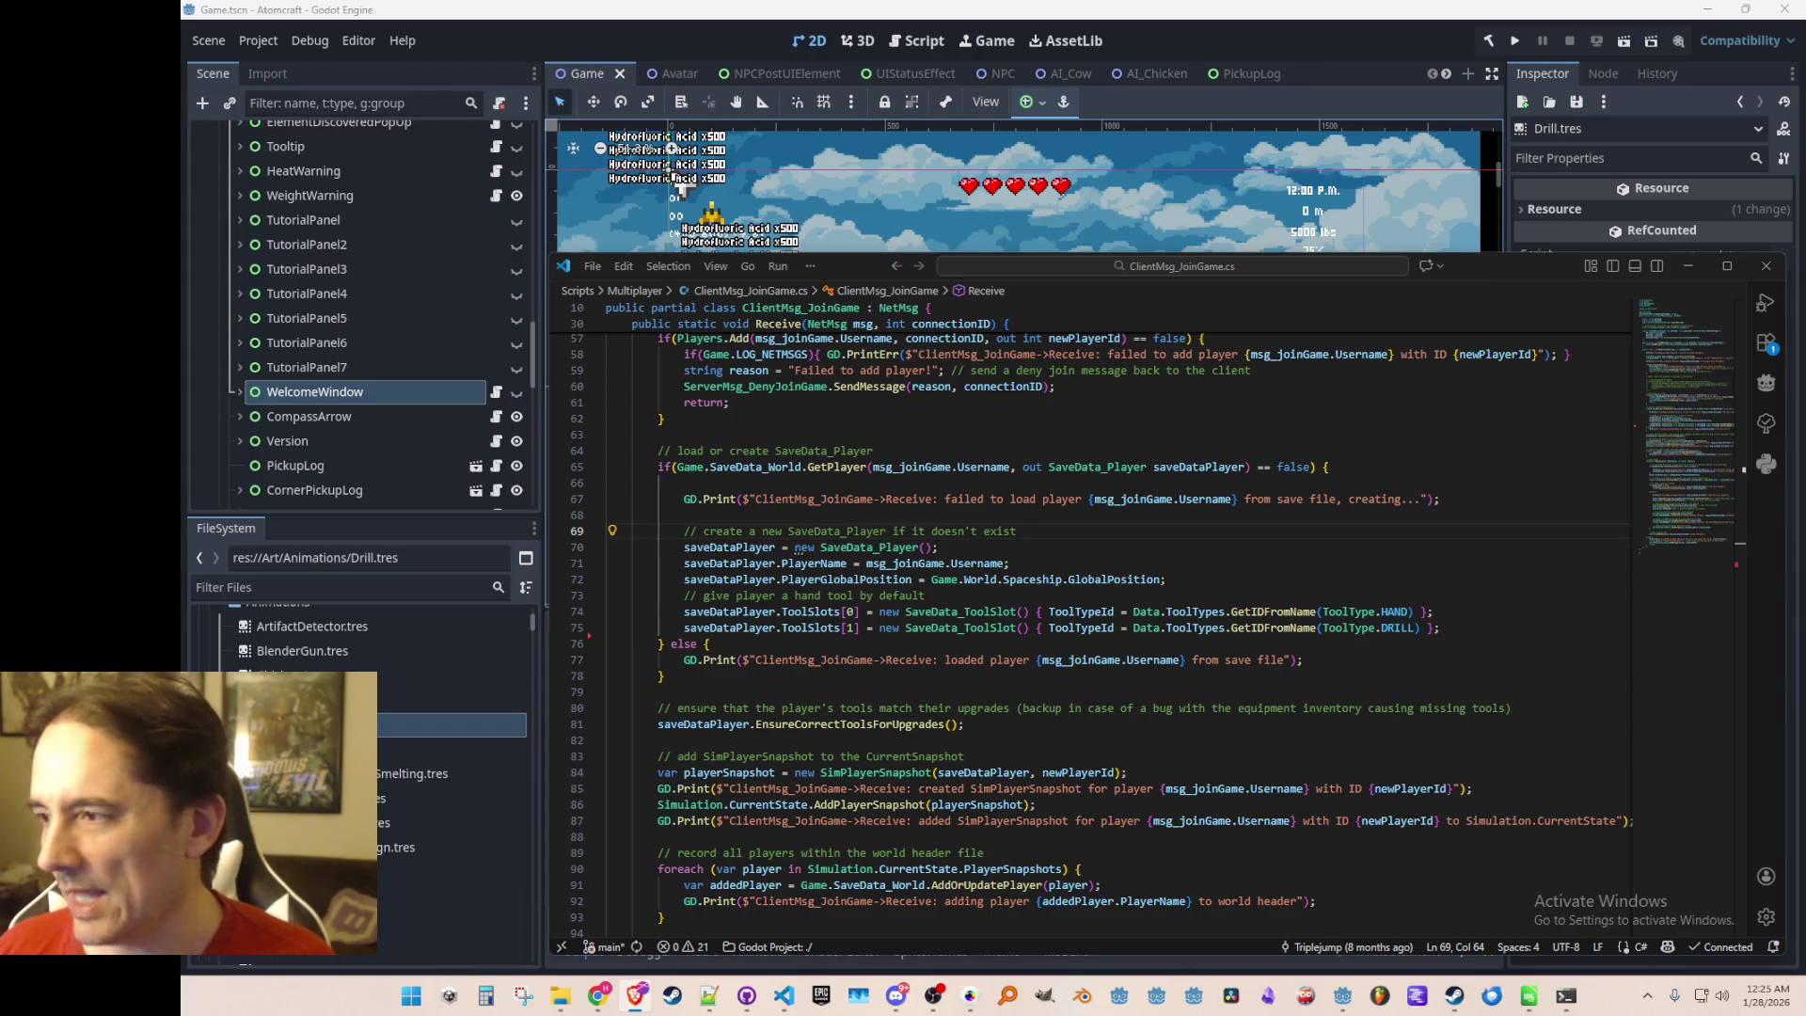
Scroll through Receive's new-player code down to the DRILL tool slot line
click(996, 519)
scroll(1301, 602, down, 1)
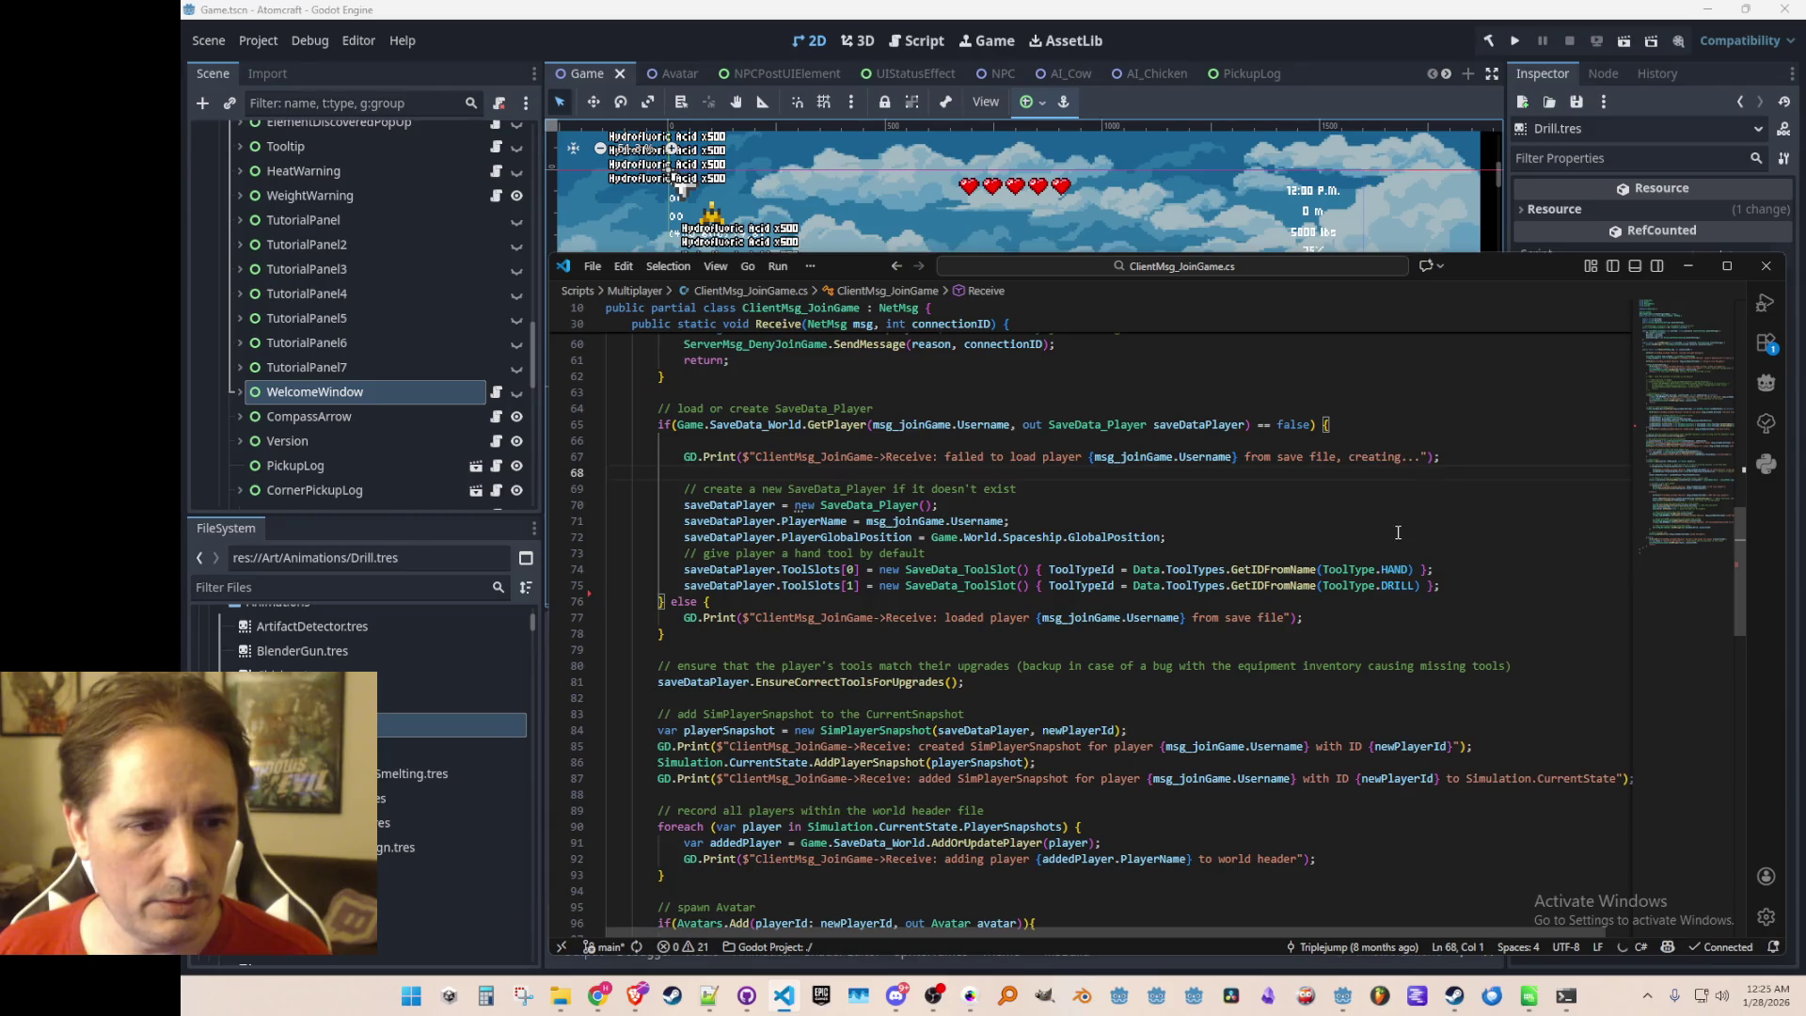
click(1467, 586)
scroll(1322, 626, up, 10)
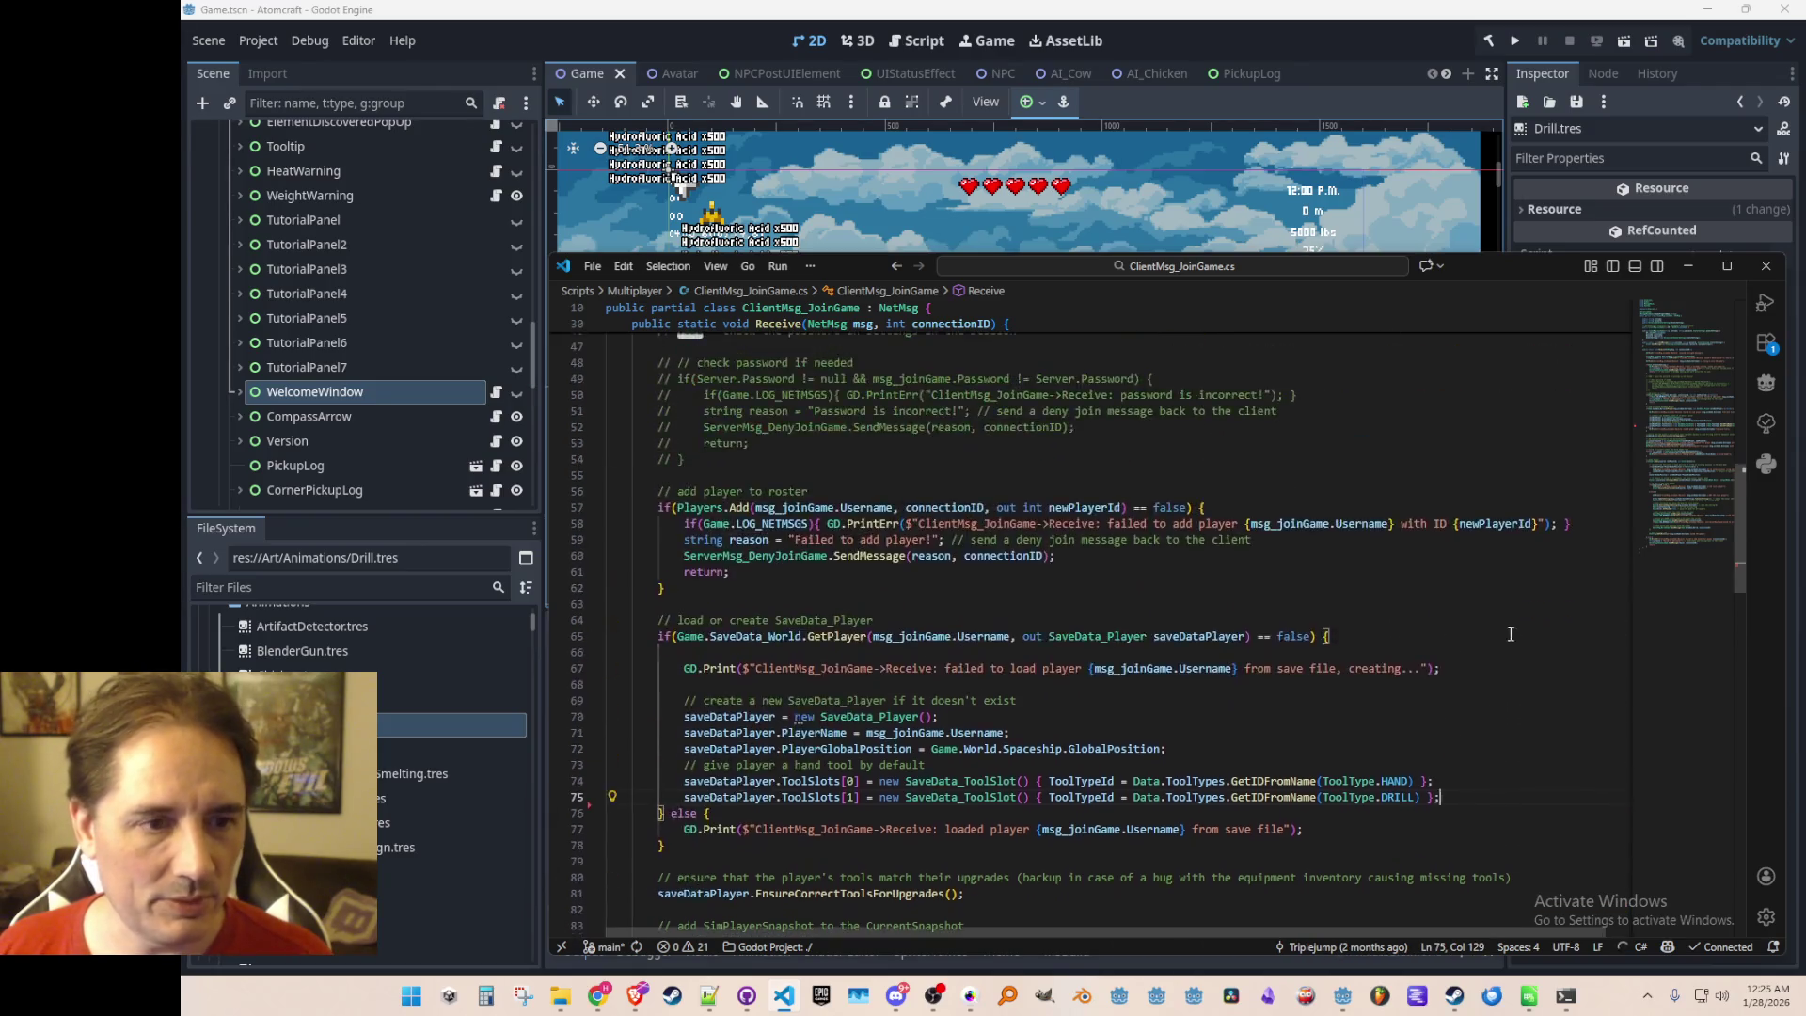
scroll(1316, 625, up, 5)
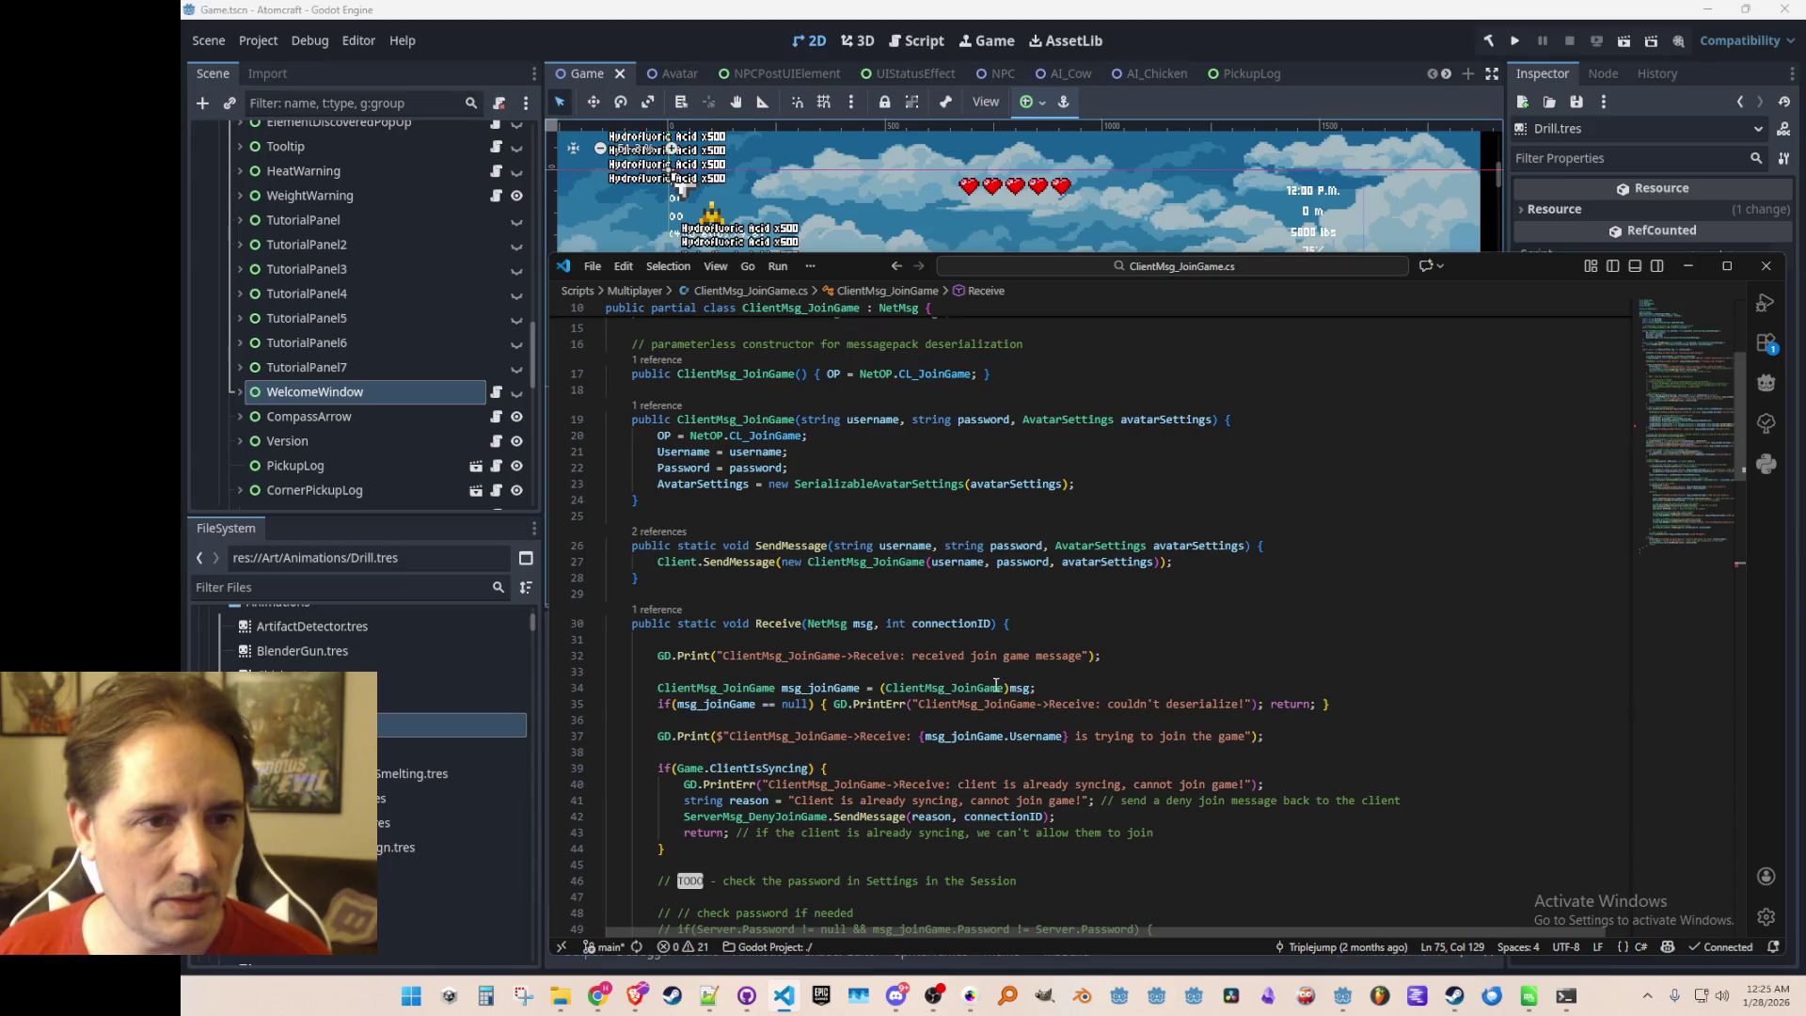
scroll(1317, 602, down, 10)
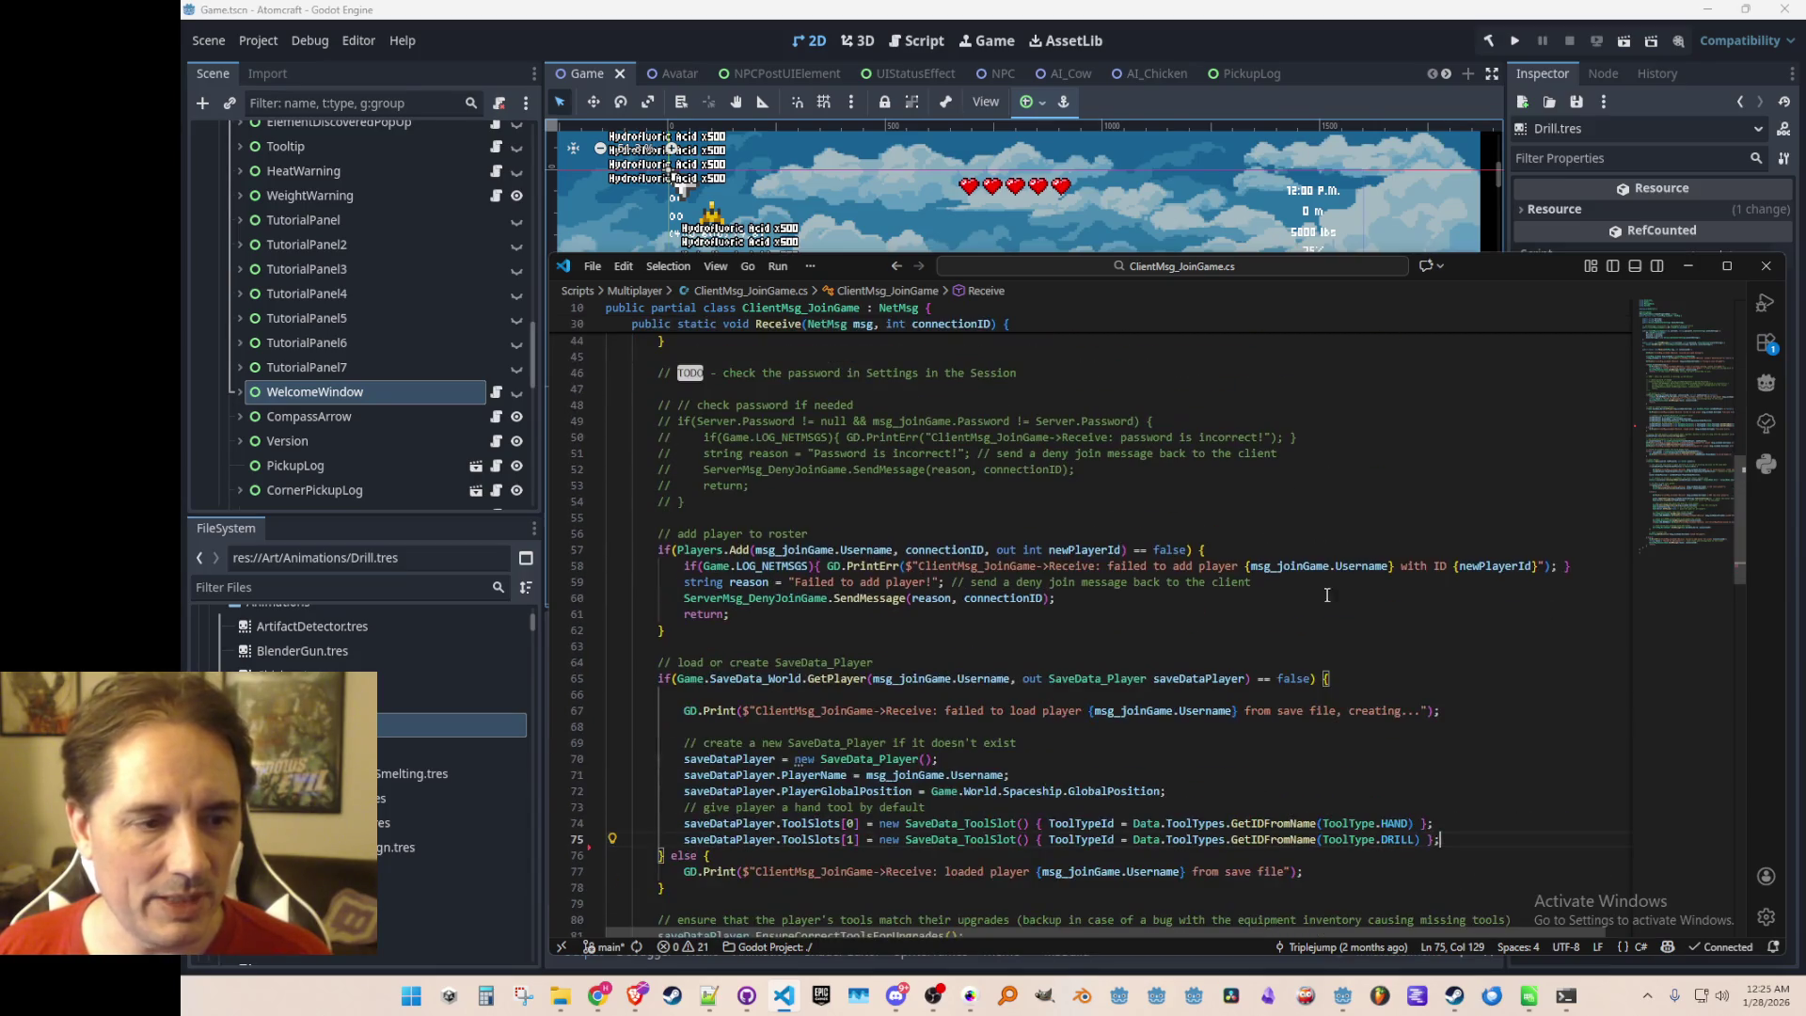
scroll(1326, 635, down, 3)
Open the references peek for SendMessage, showing its 3 uses across the project
click(1138, 520)
scroll(1211, 521, down, 1)
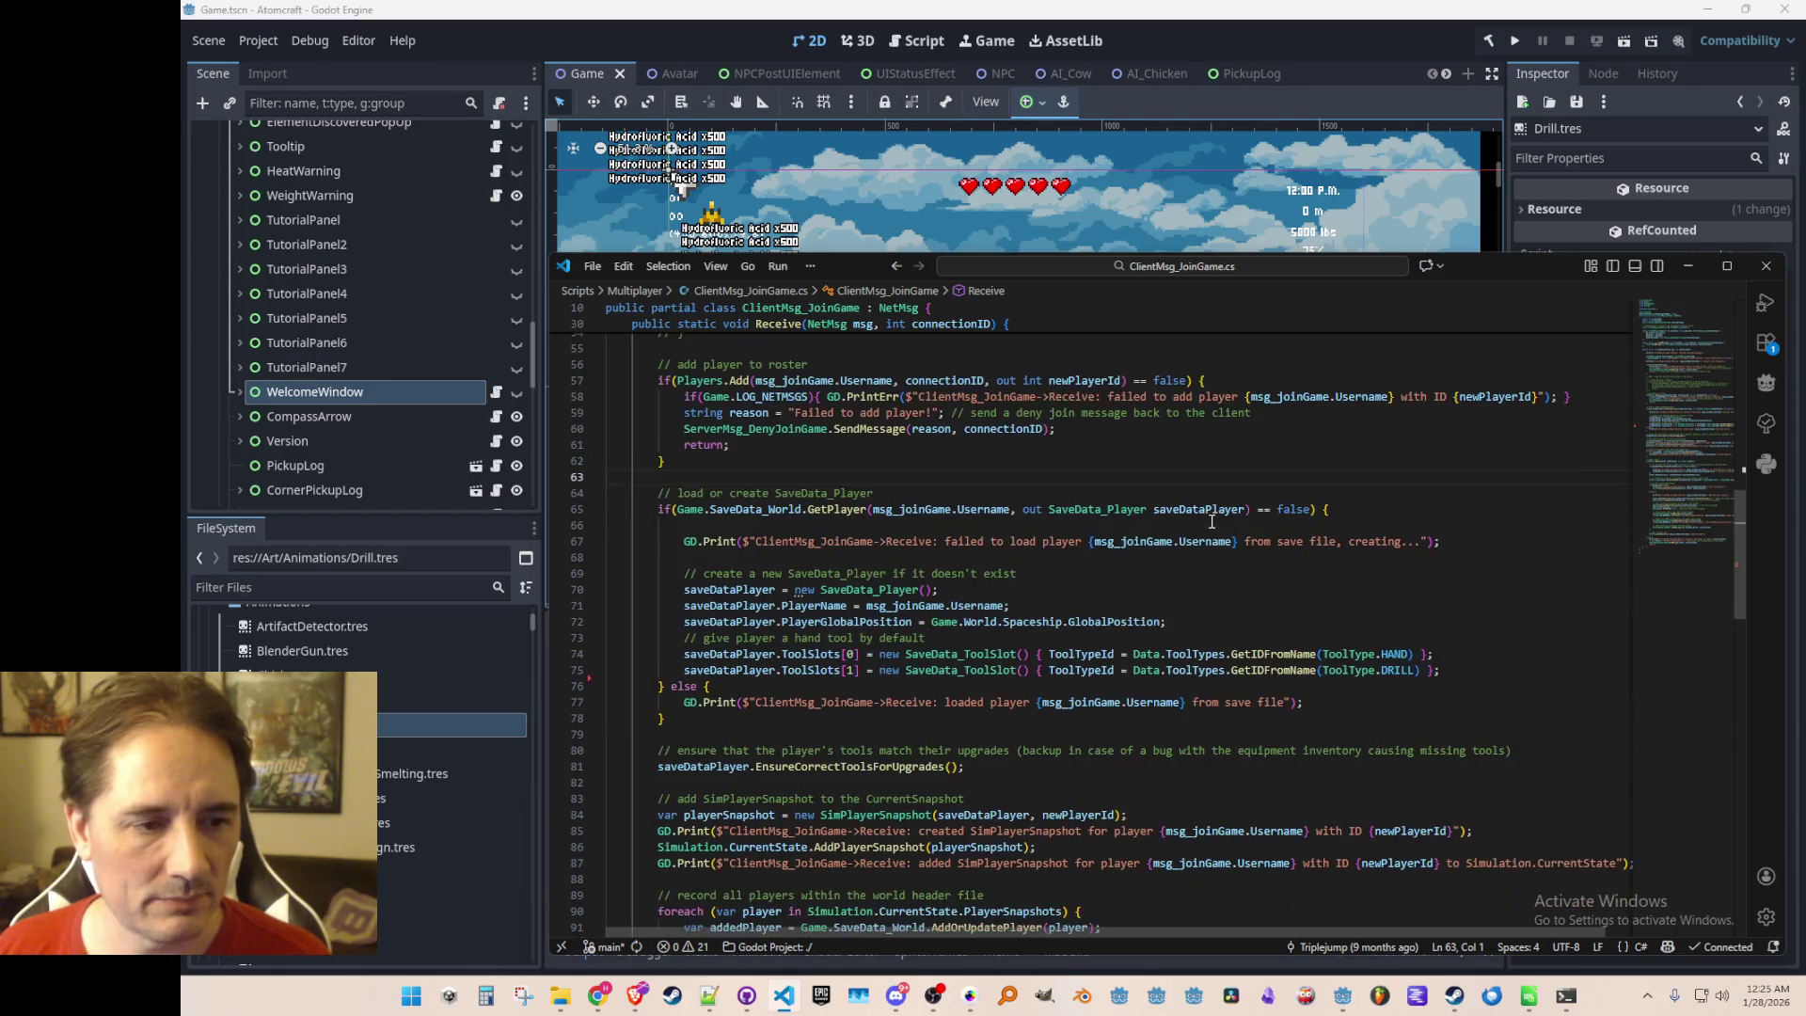
scroll(1212, 521, down, 1)
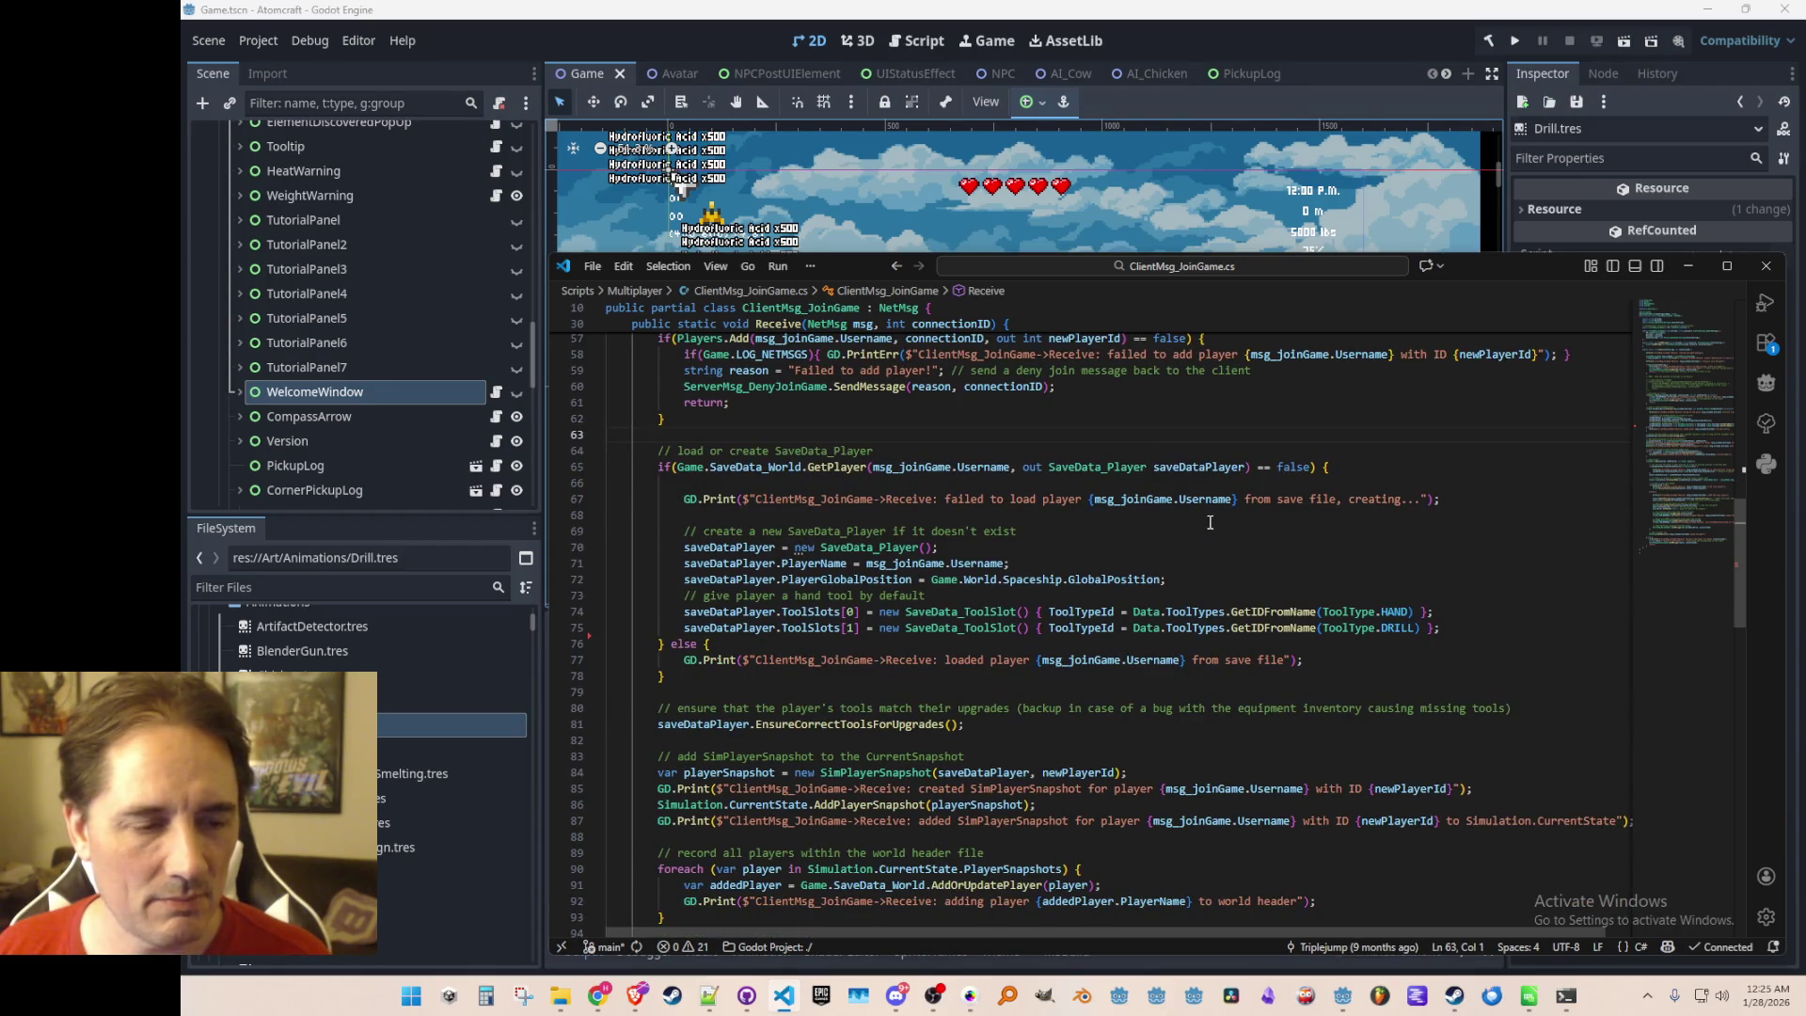
scroll(1211, 521, up, 9)
scroll(1159, 540, up, 3)
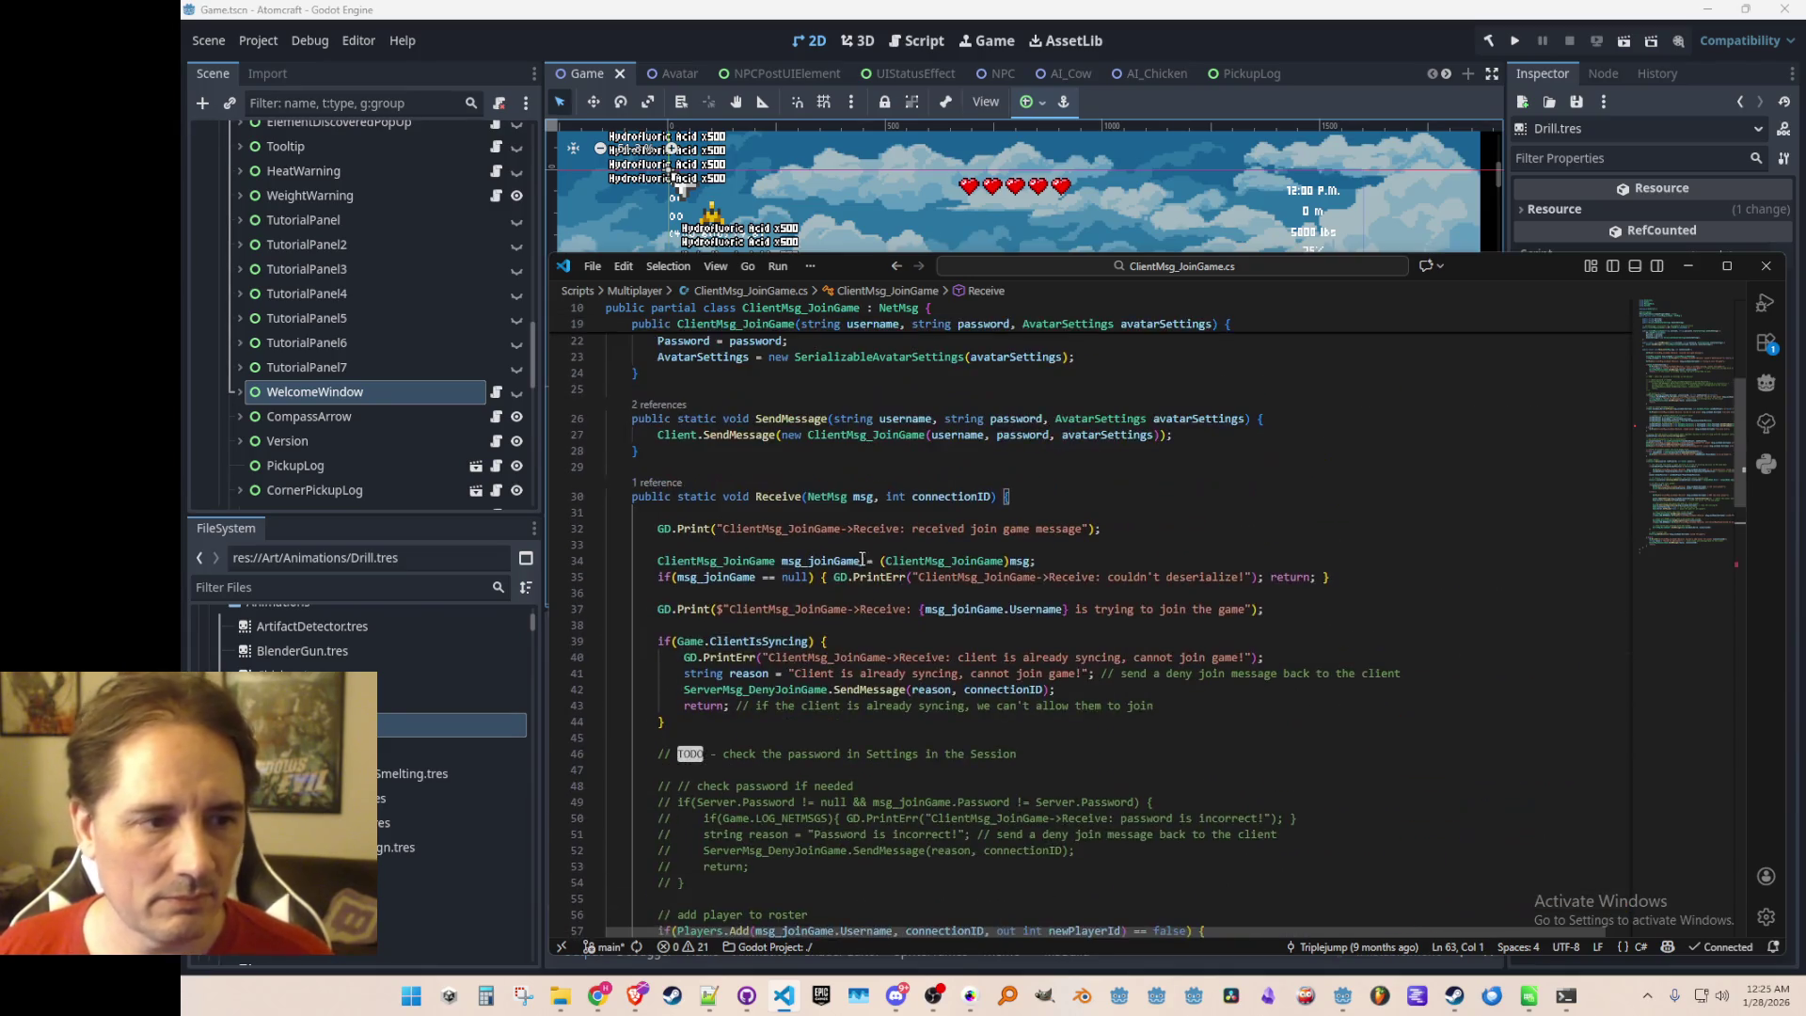
click(660, 404)
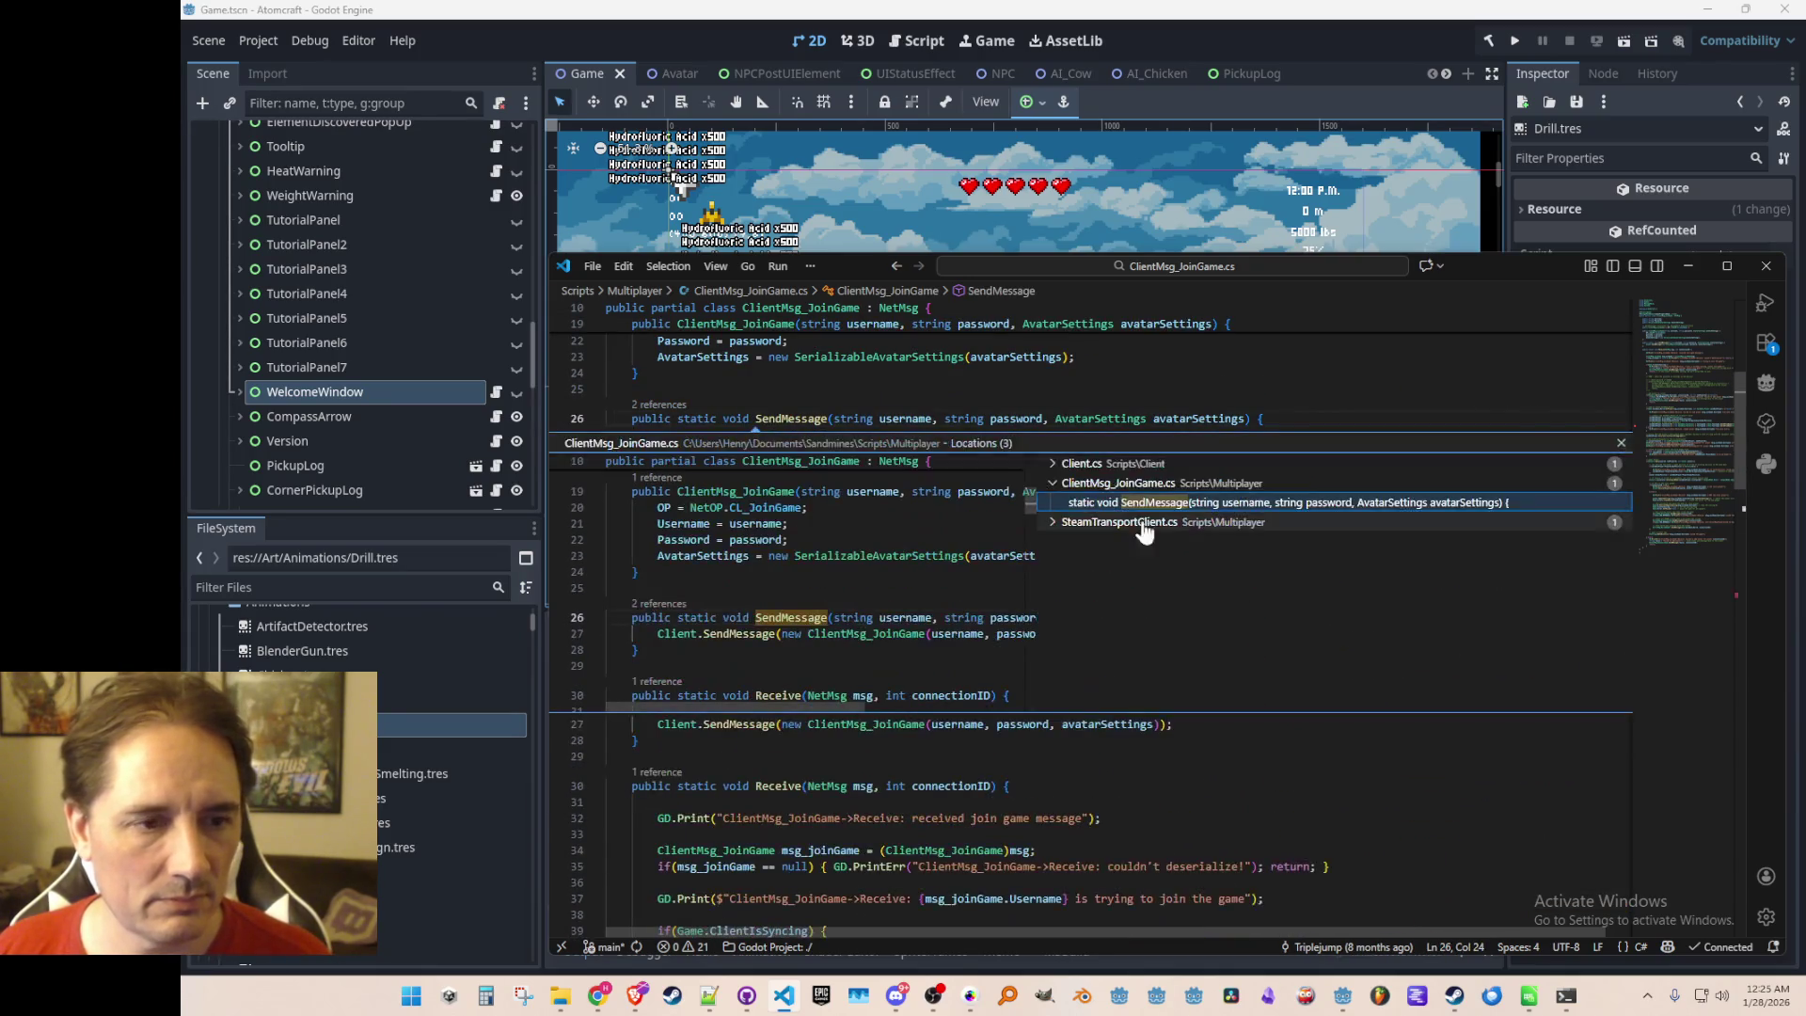
Open Client.cs's JoinGame call to SendMessage, then return to the new-player code in ClientMsg_JoinGame.cs
click(1131, 461)
double_click(1134, 485)
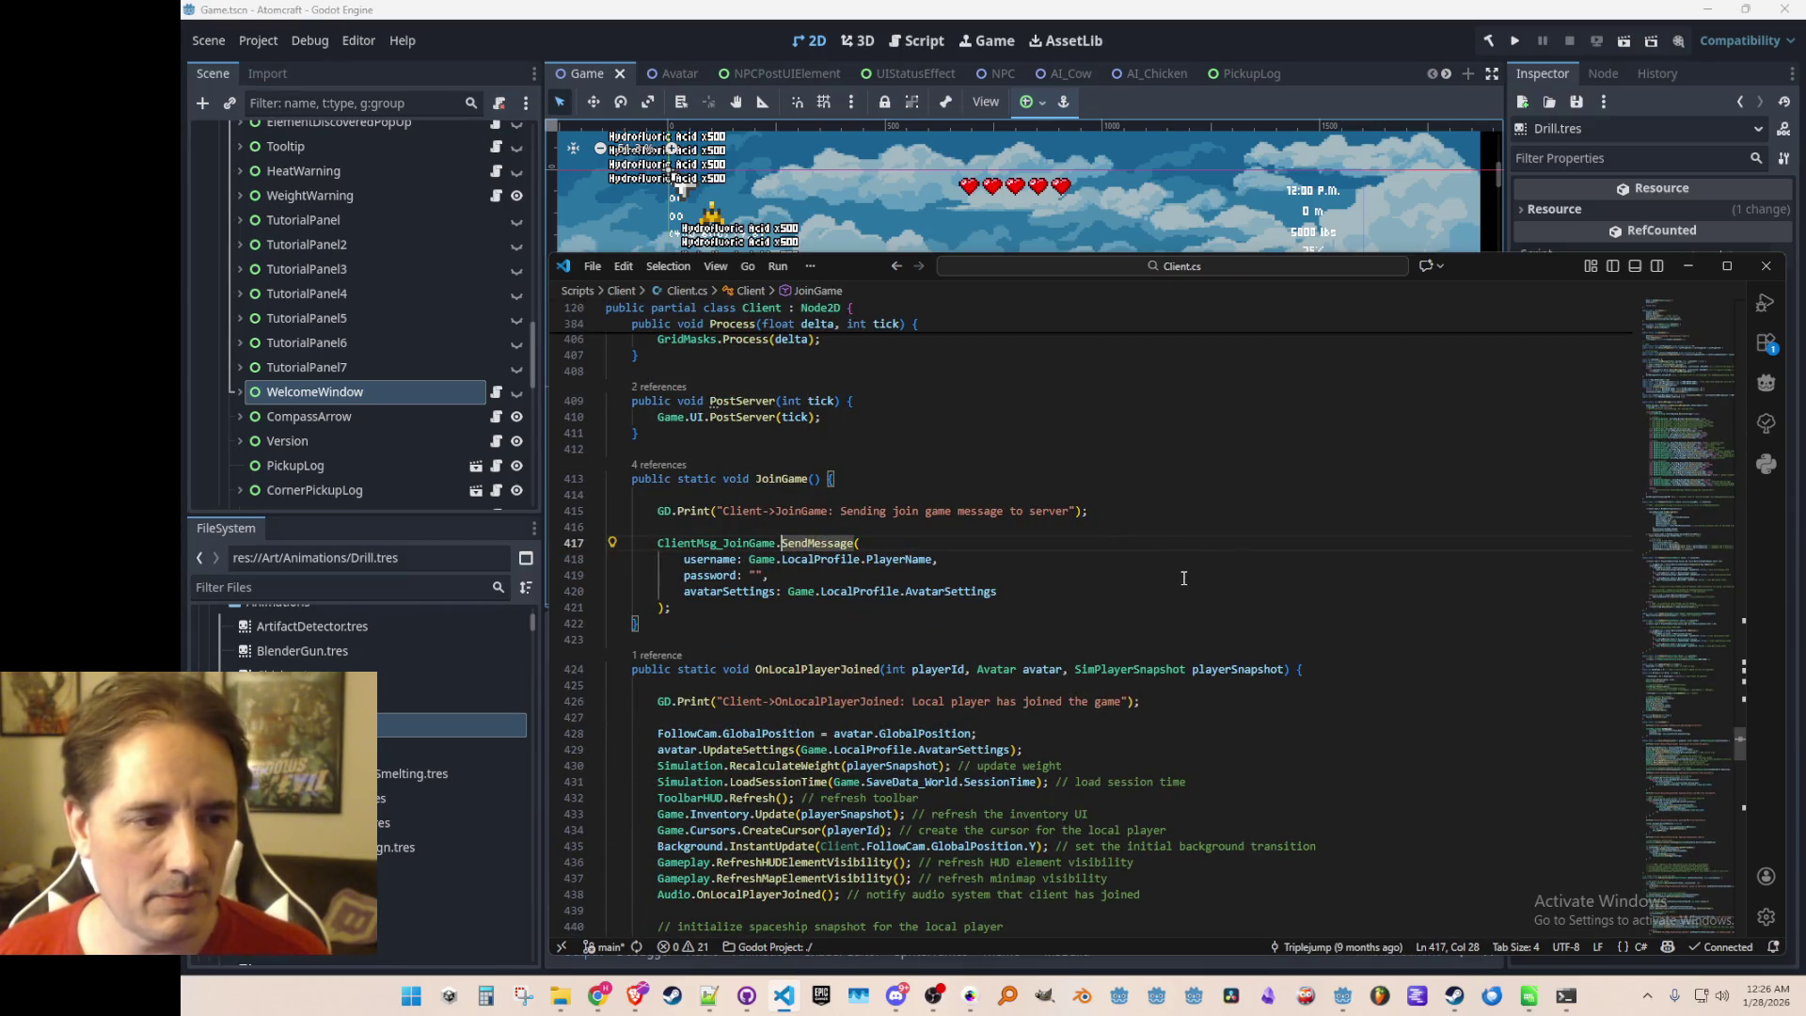
key(alt+Left)
key(alt+Left)
key(alt+Left)
key(alt+Left)
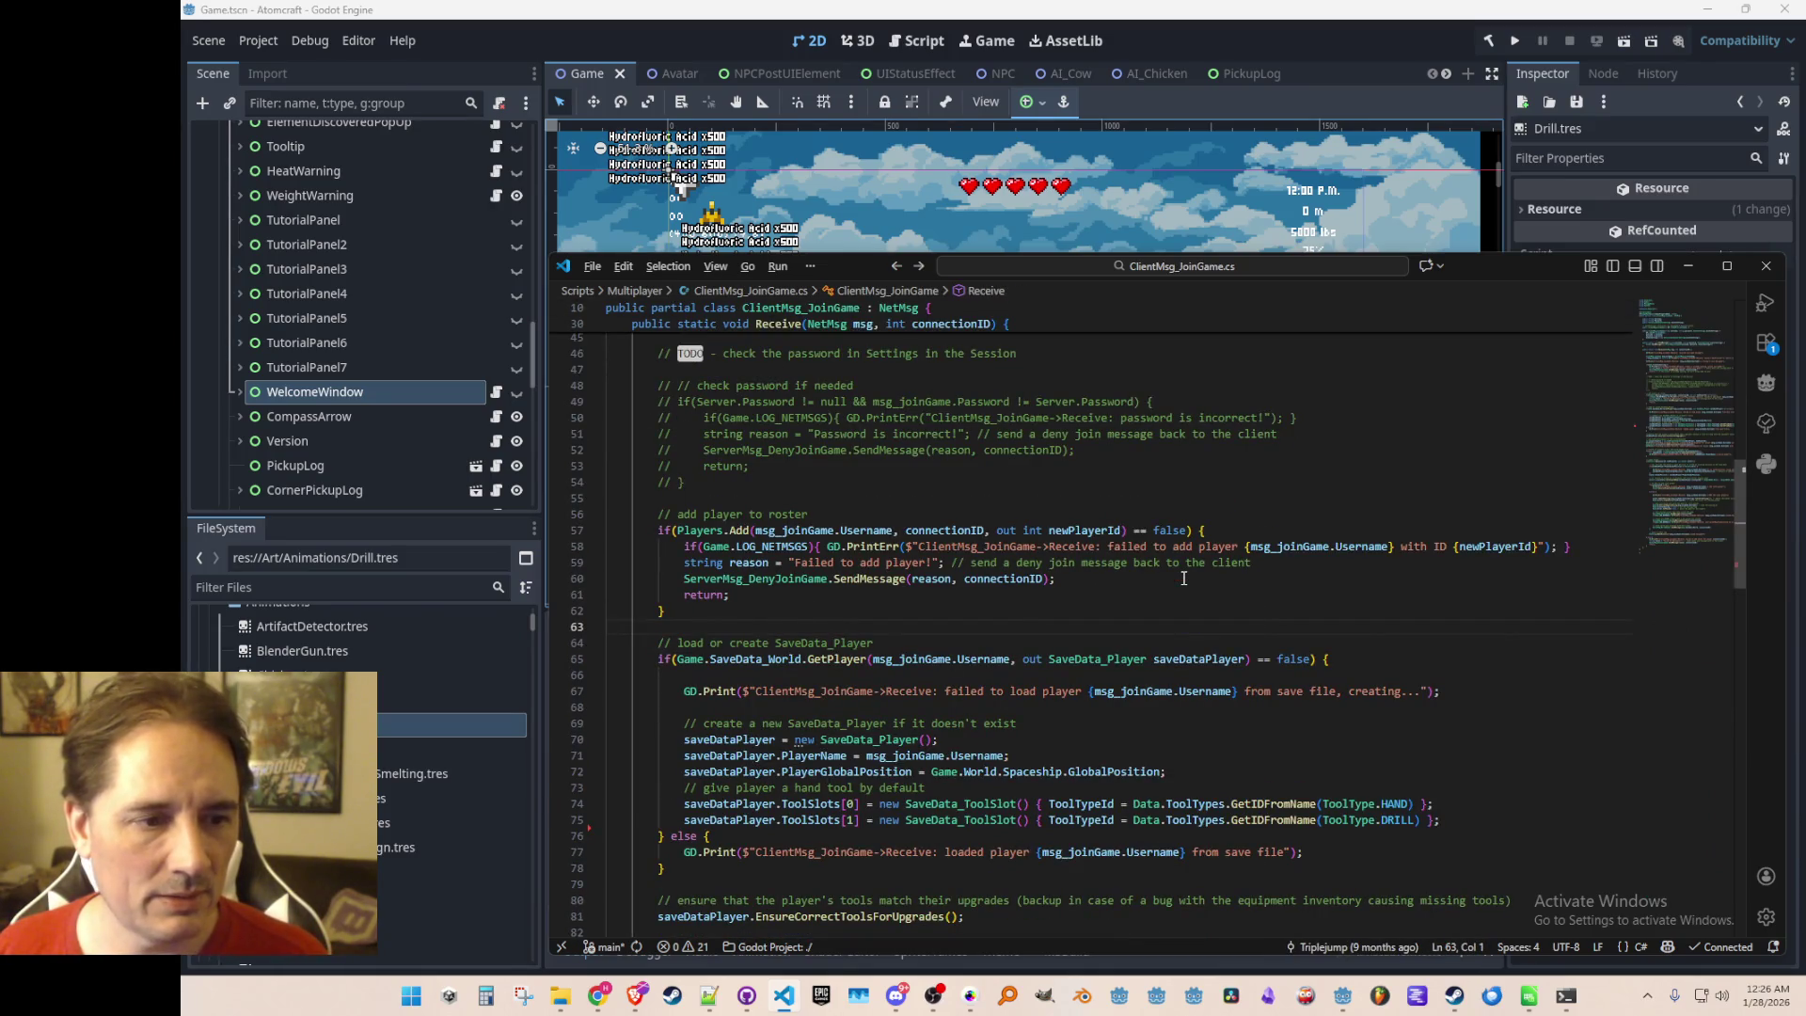
scroll(1183, 577, down, 3)
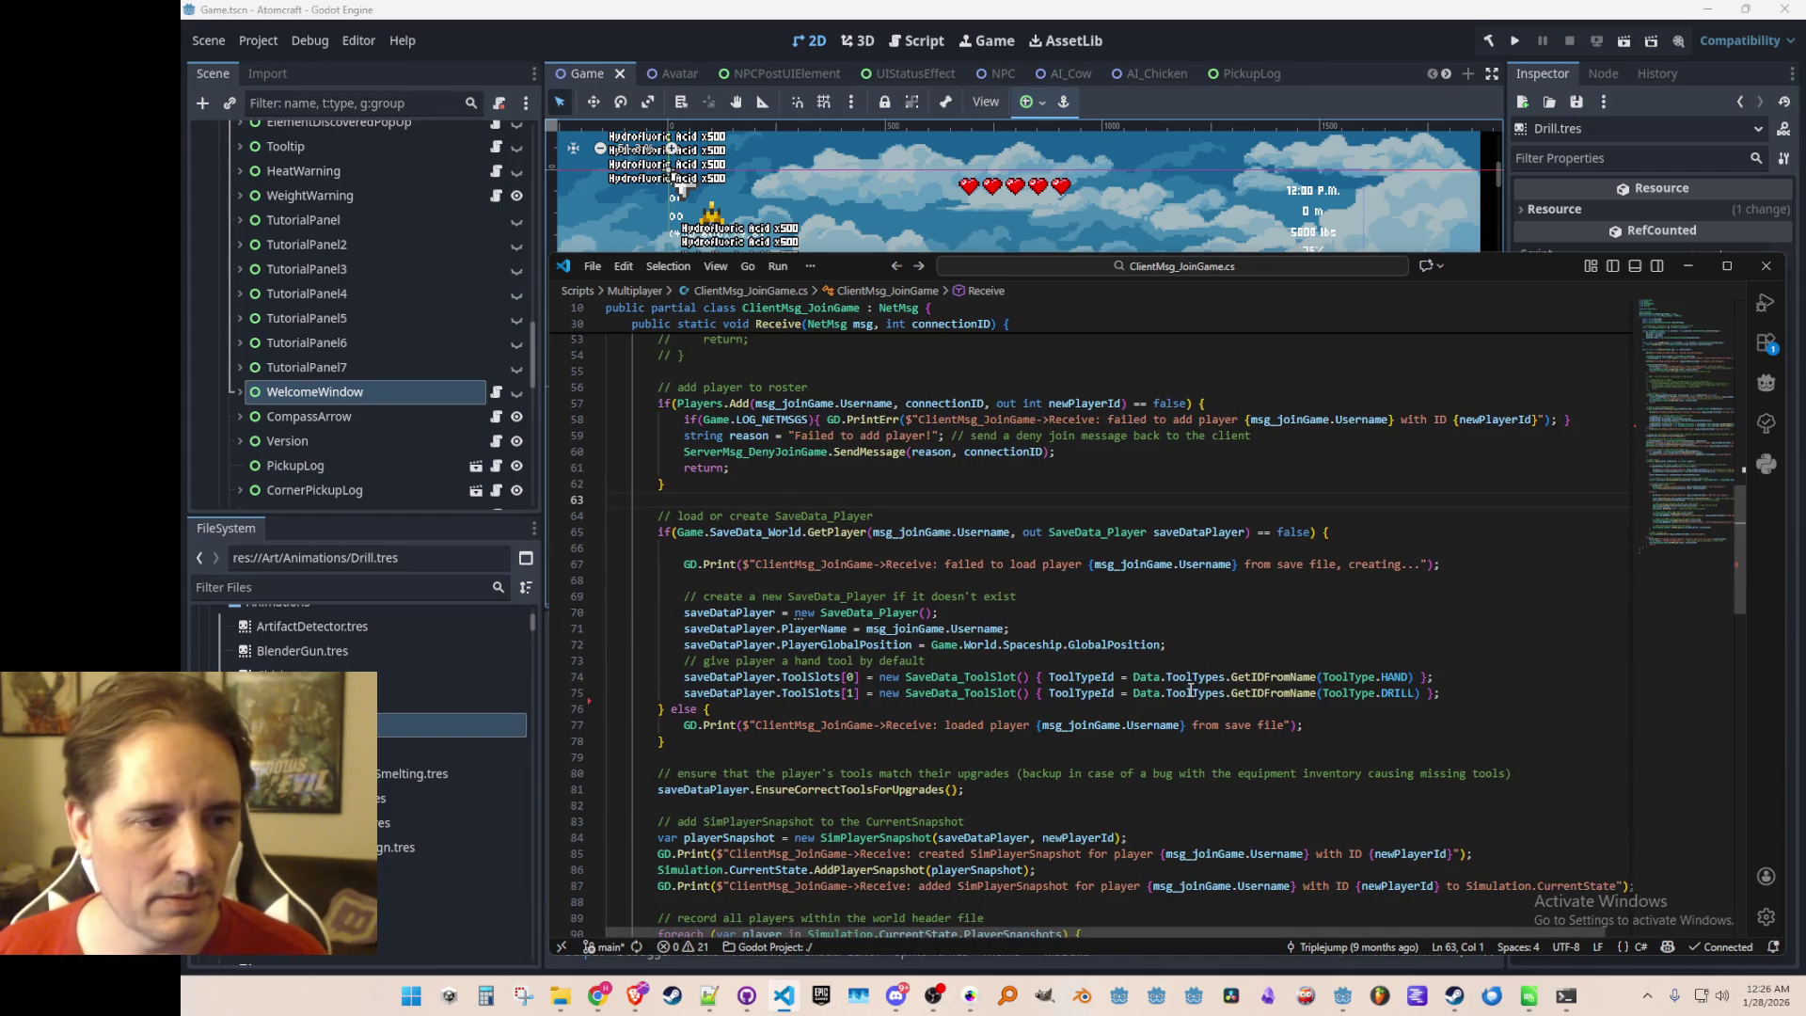
scroll(1181, 676, down, 3)
scroll(1425, 694, up, 3)
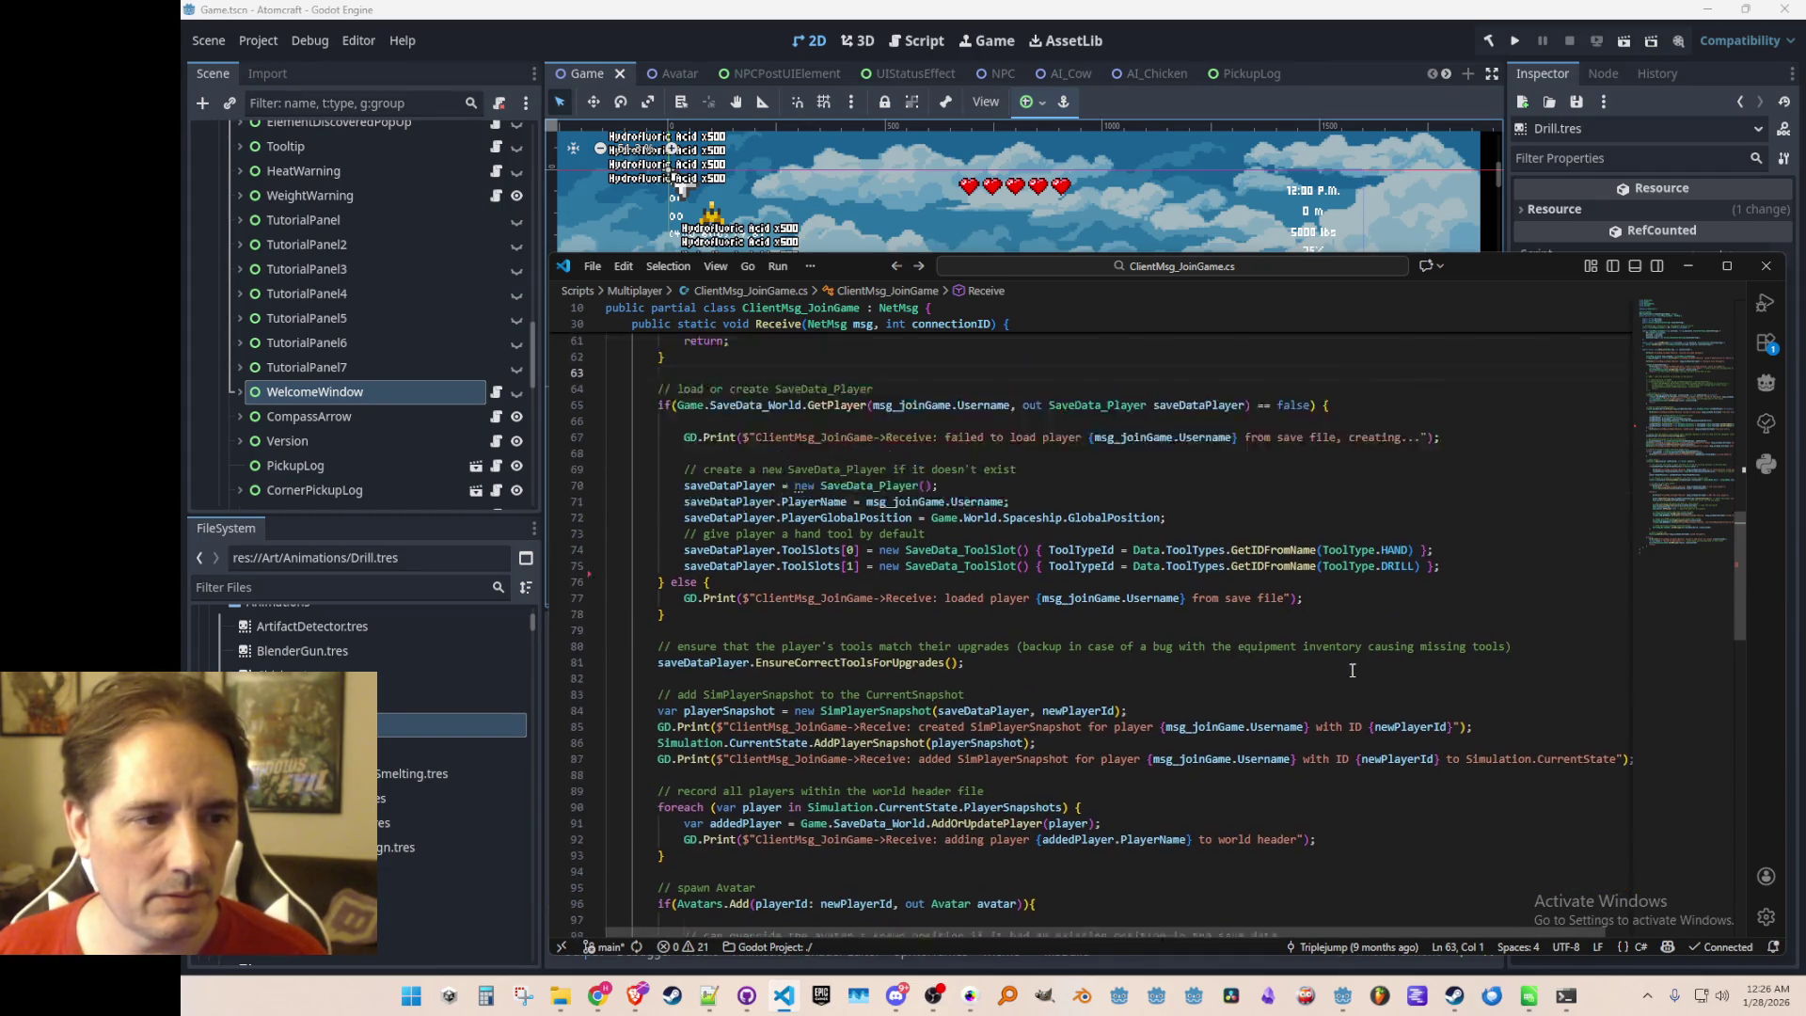
scroll(1448, 678, down, 1)
After the DRILL tool line, add a WelcomeWindow call under '// TODO - move to the client in the future'
click(1502, 651)
key(Return)
key(Return)
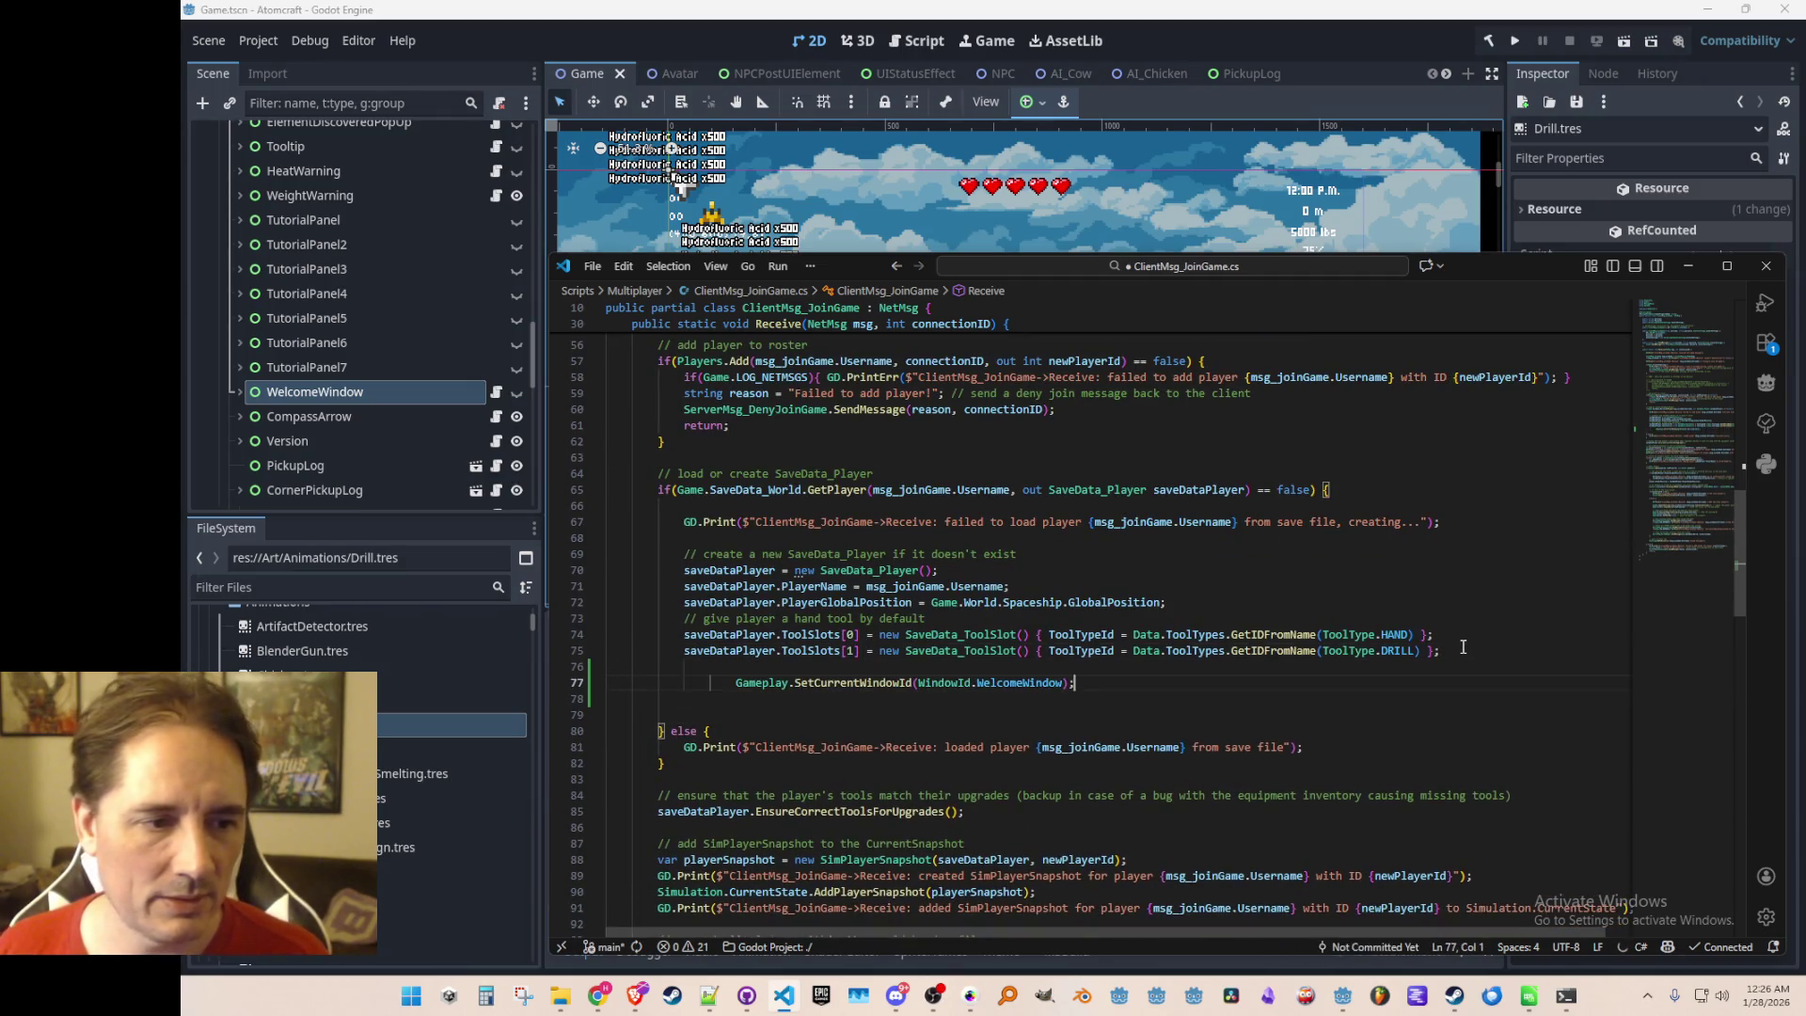
key(Return)
key(Up)
text(// TODO - )
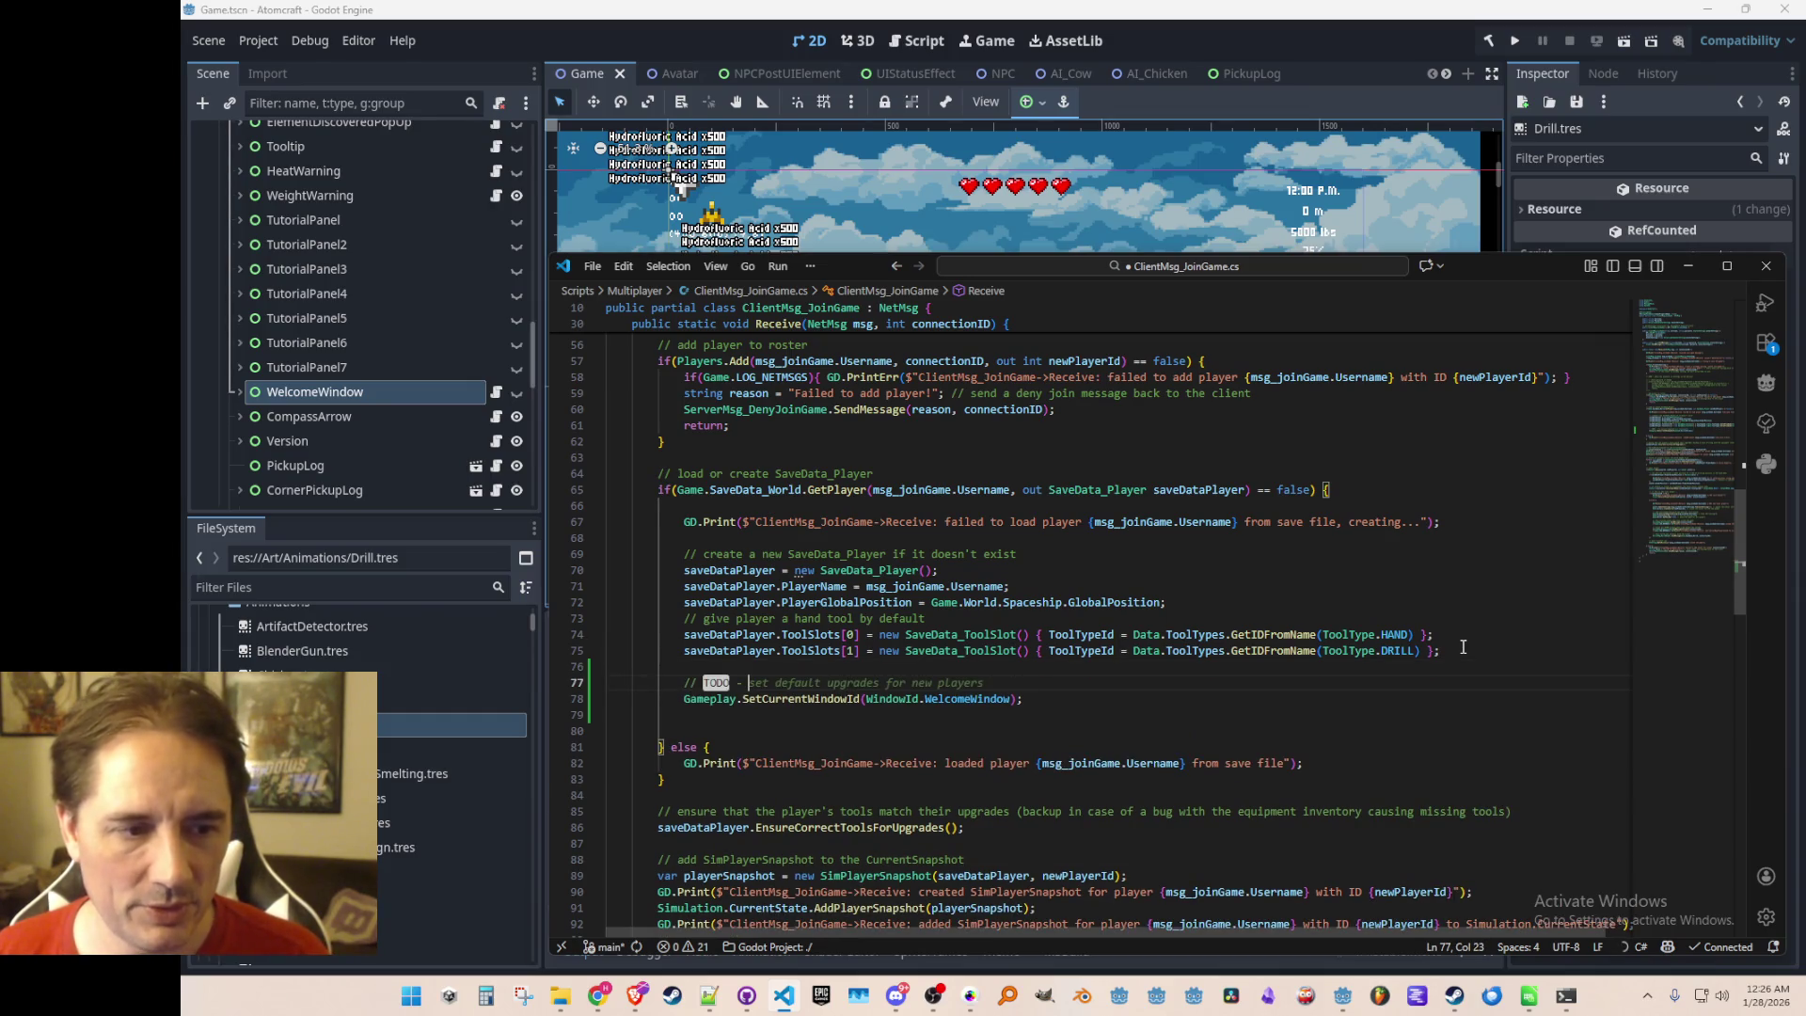
text(move to the clie)
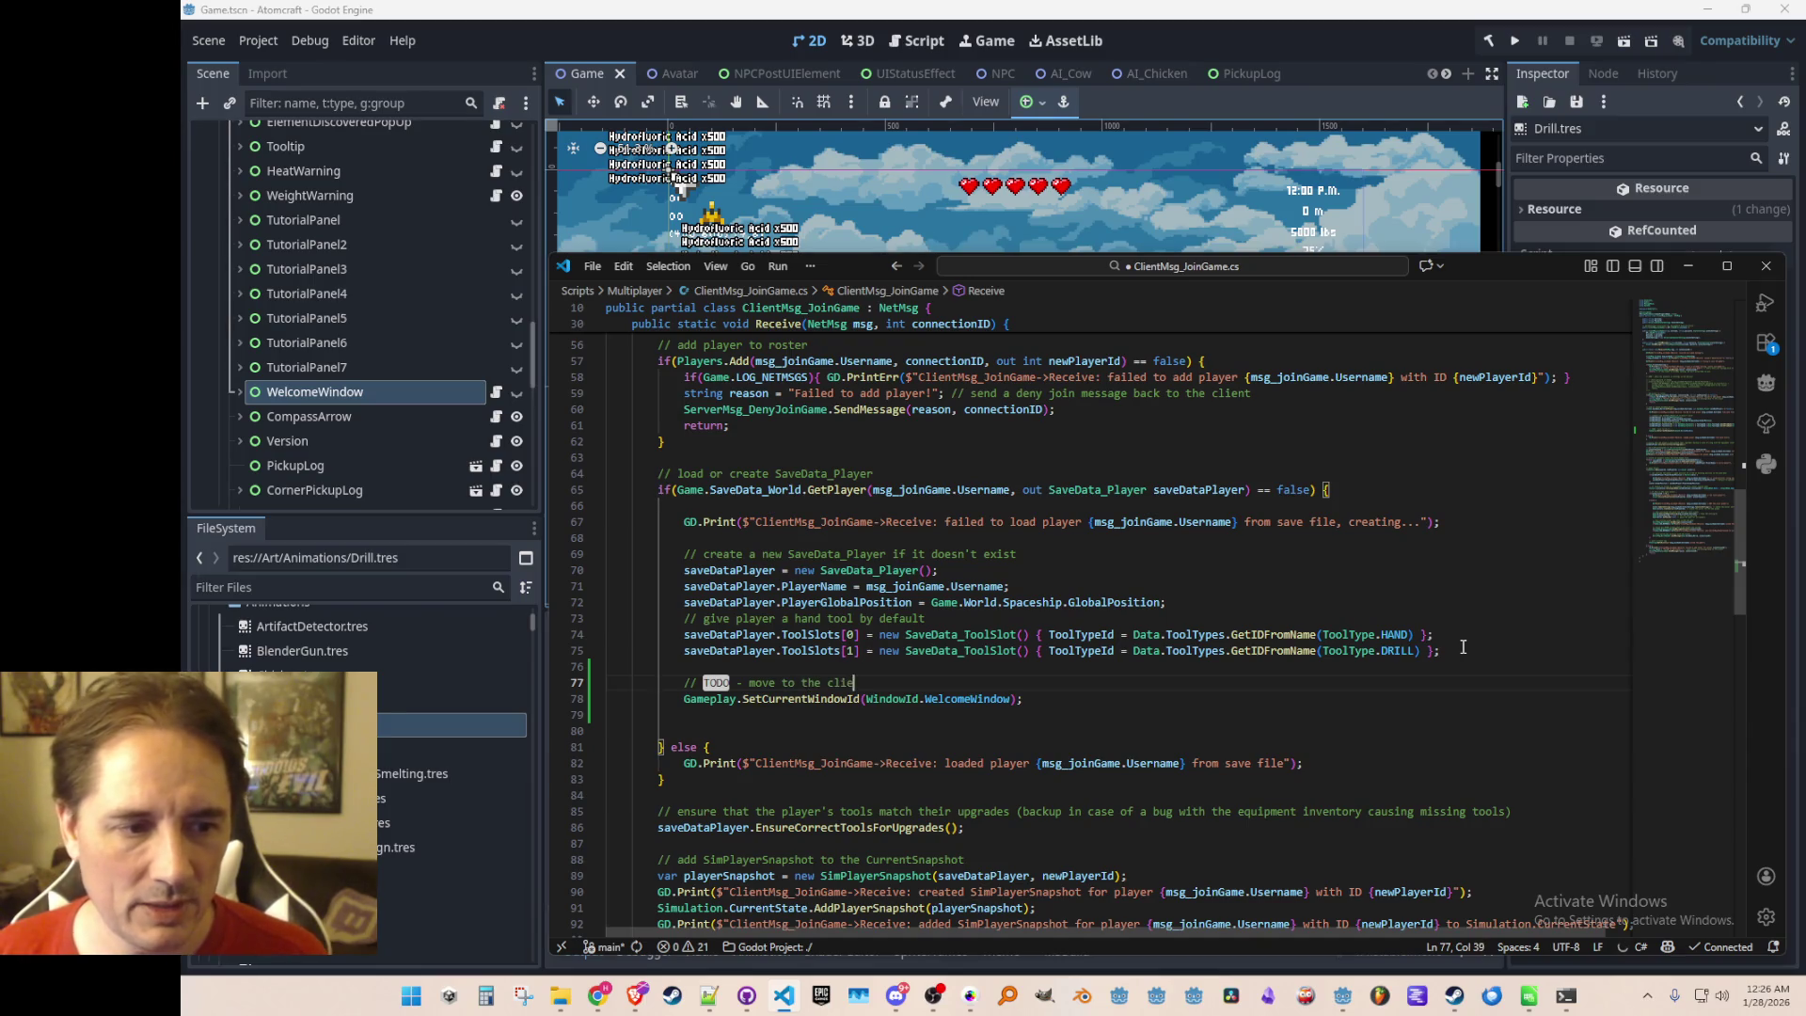
text(nt when we)
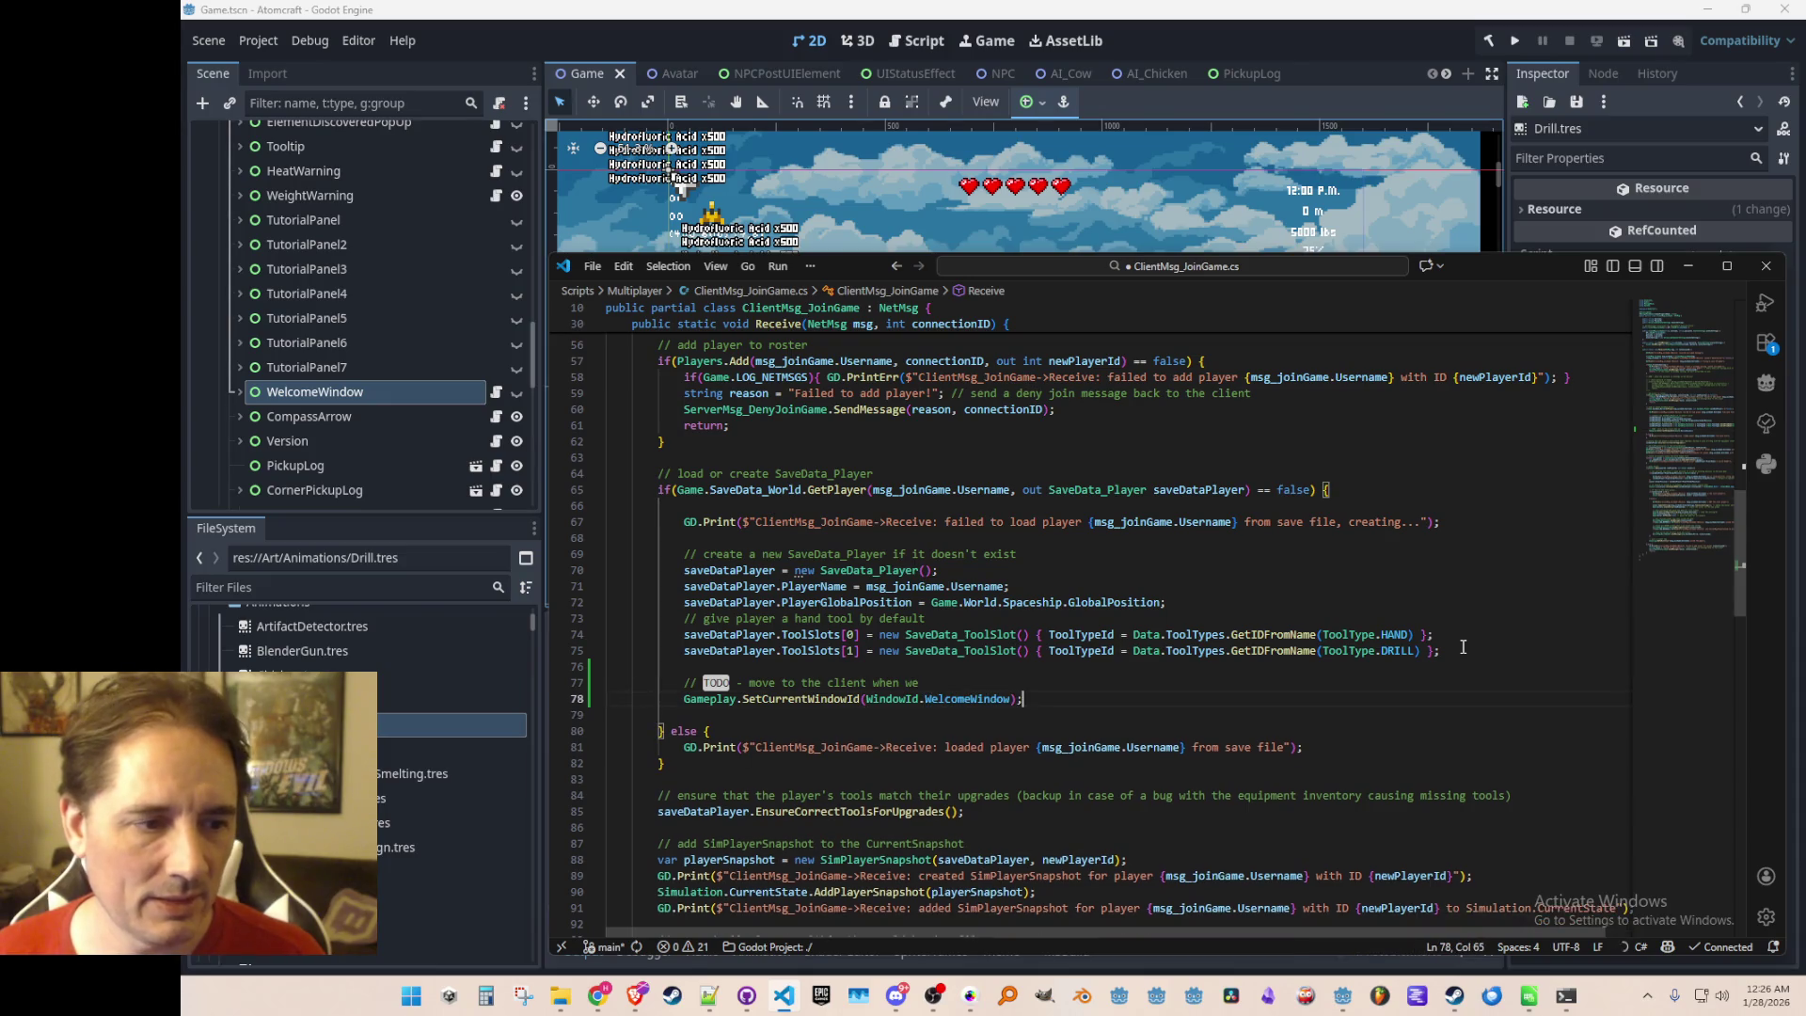
key(ctrl+shift+Left)
key(ctrl+shift+Left)
text(in the future)
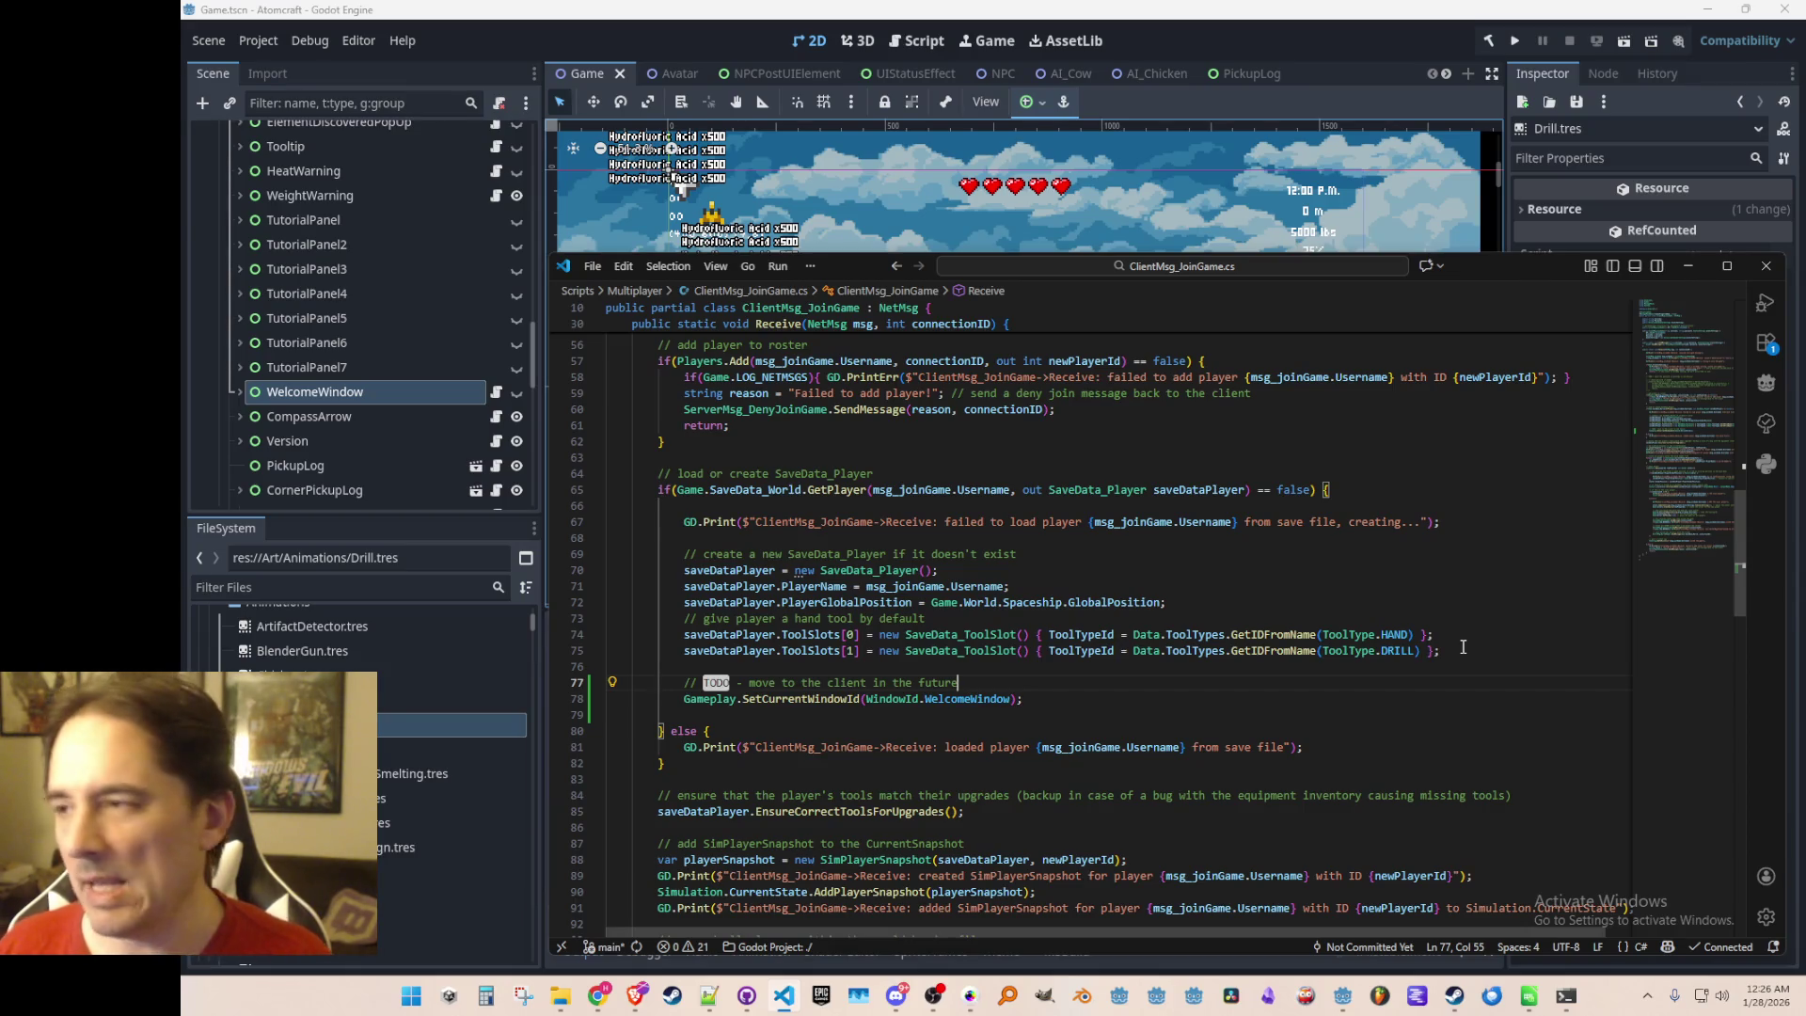
Cut the TODO comment and WelcomeWindow call back out of ClientMsg_JoinGame.cs
key(ctrl+l)
key(ctrl+l)
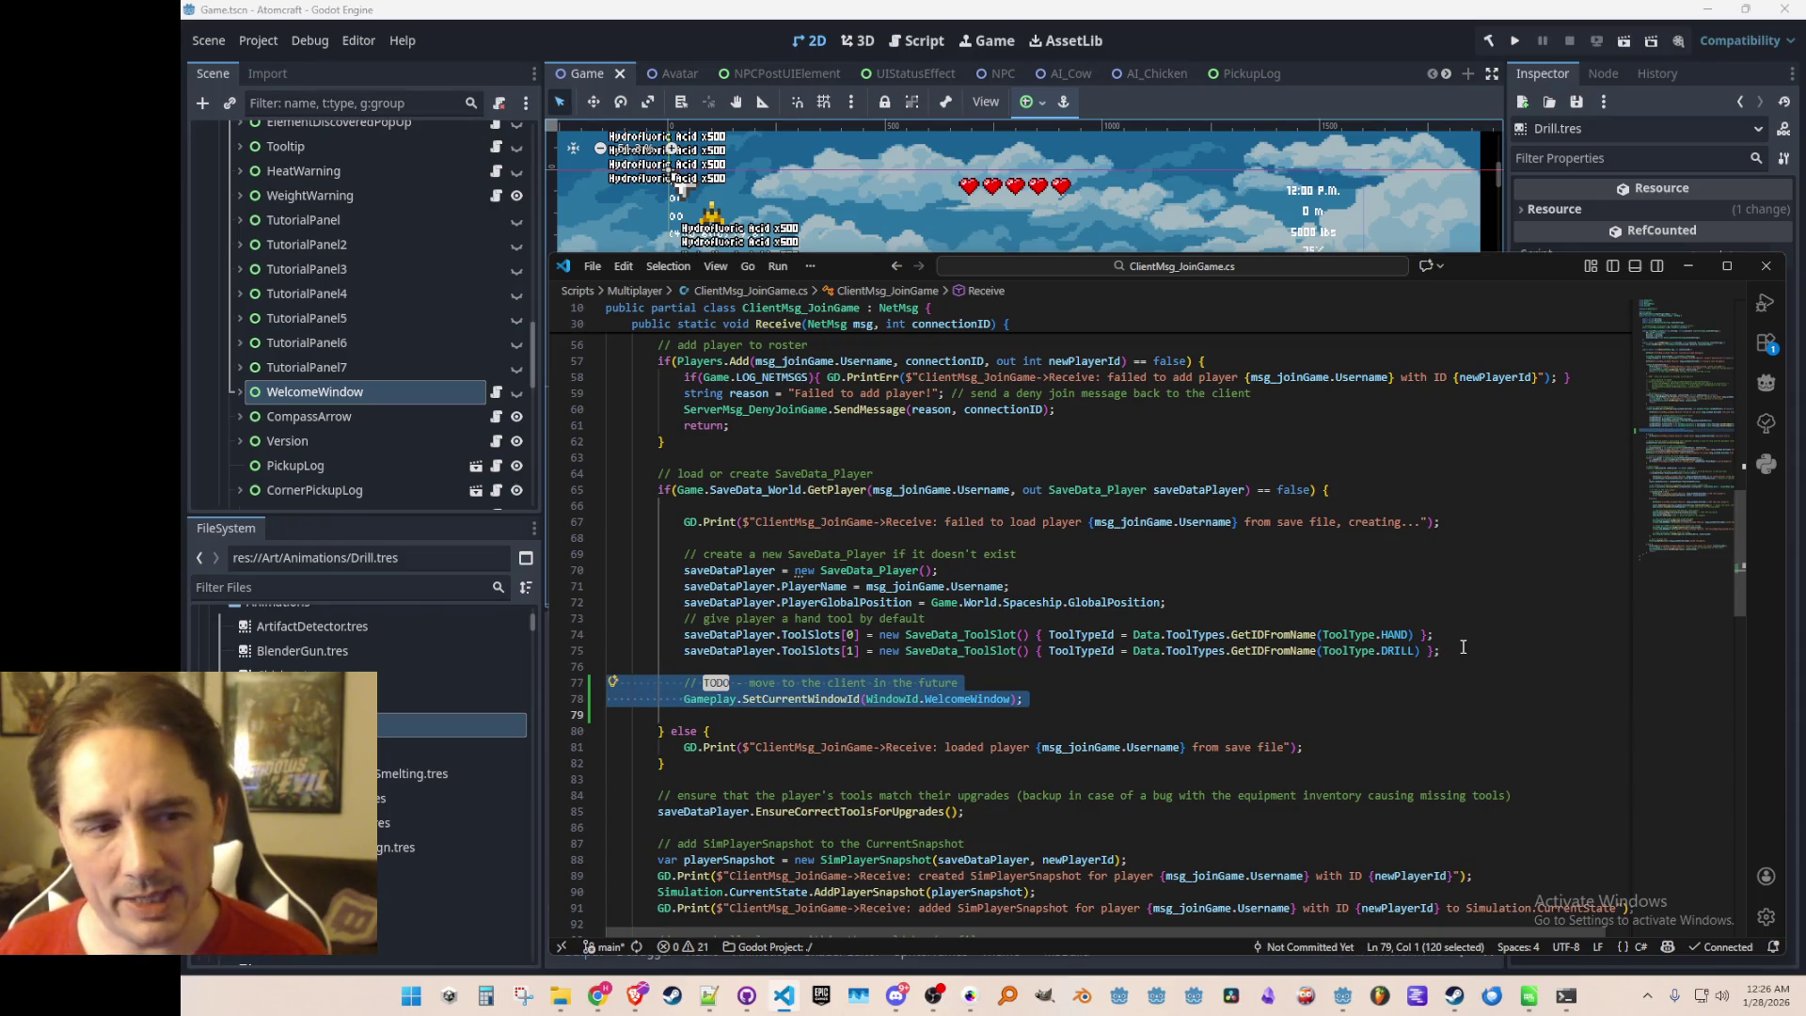
key(BackSpace)
key(BackSpace)
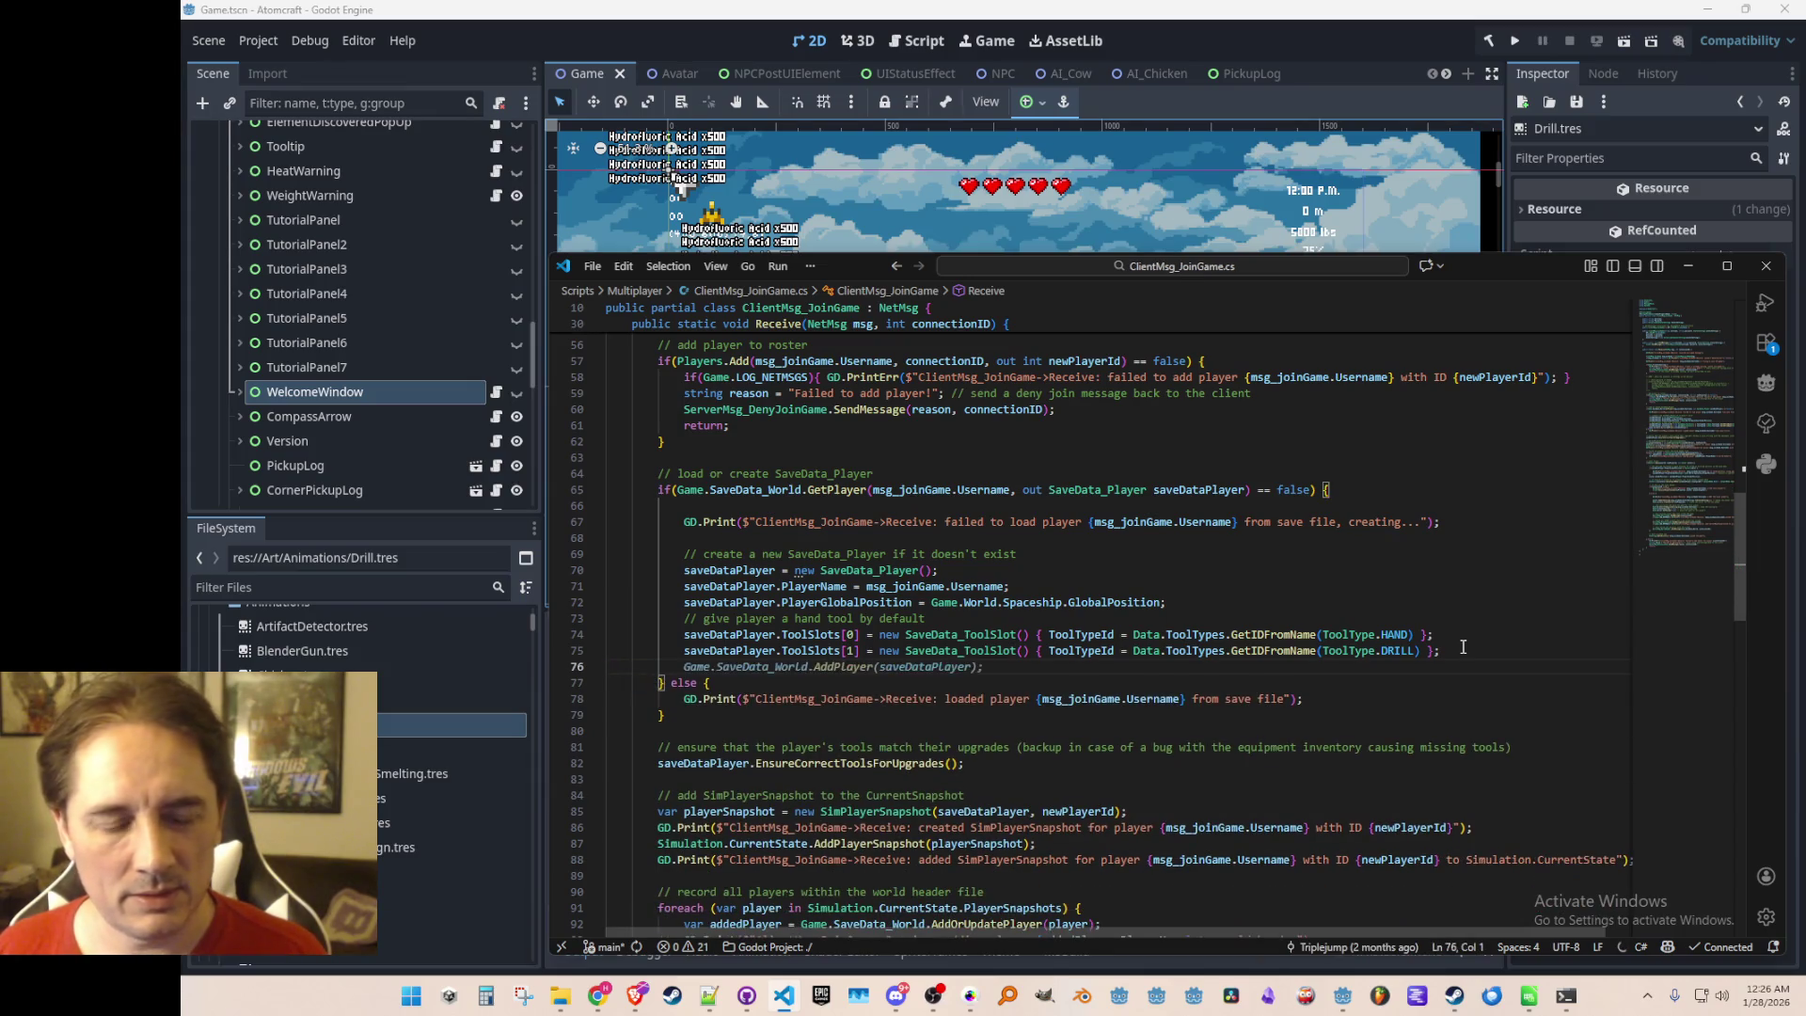
key(Escape)
key(Up)
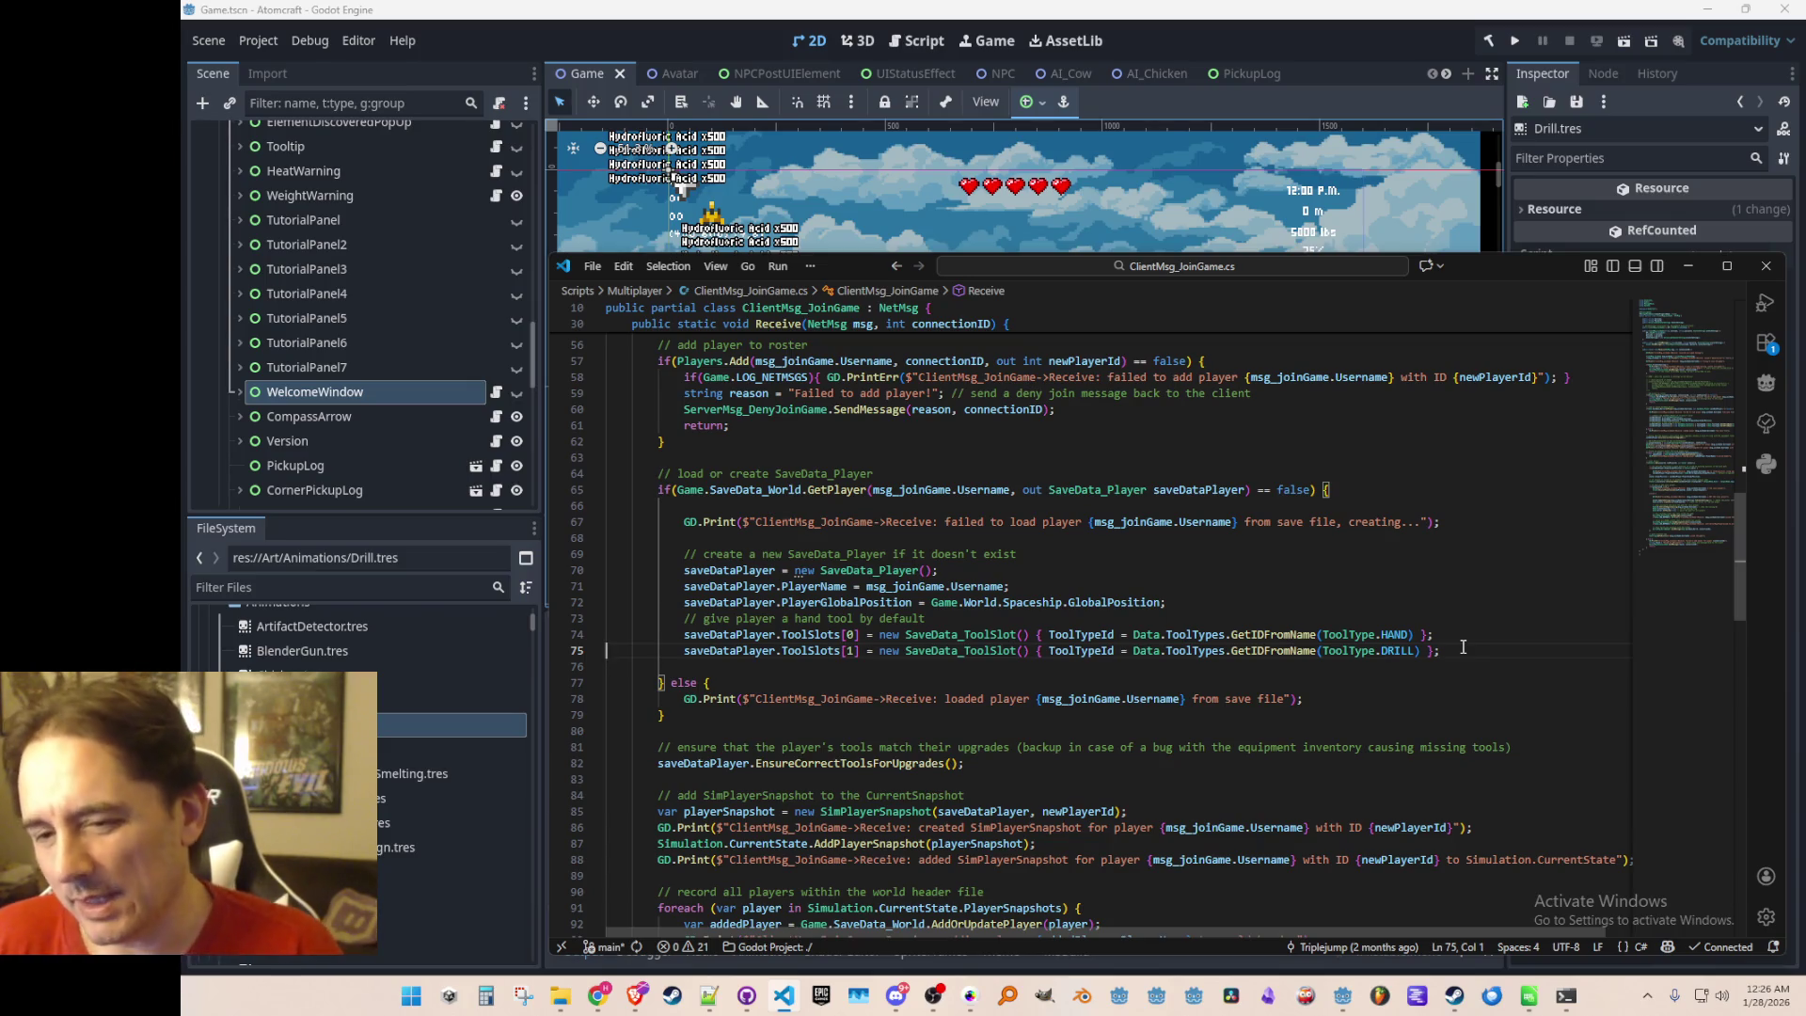
key(ctrl+p)
Open Client.cs and scroll to the headgear setup in OnLocalPlayerJoined
text(Client)
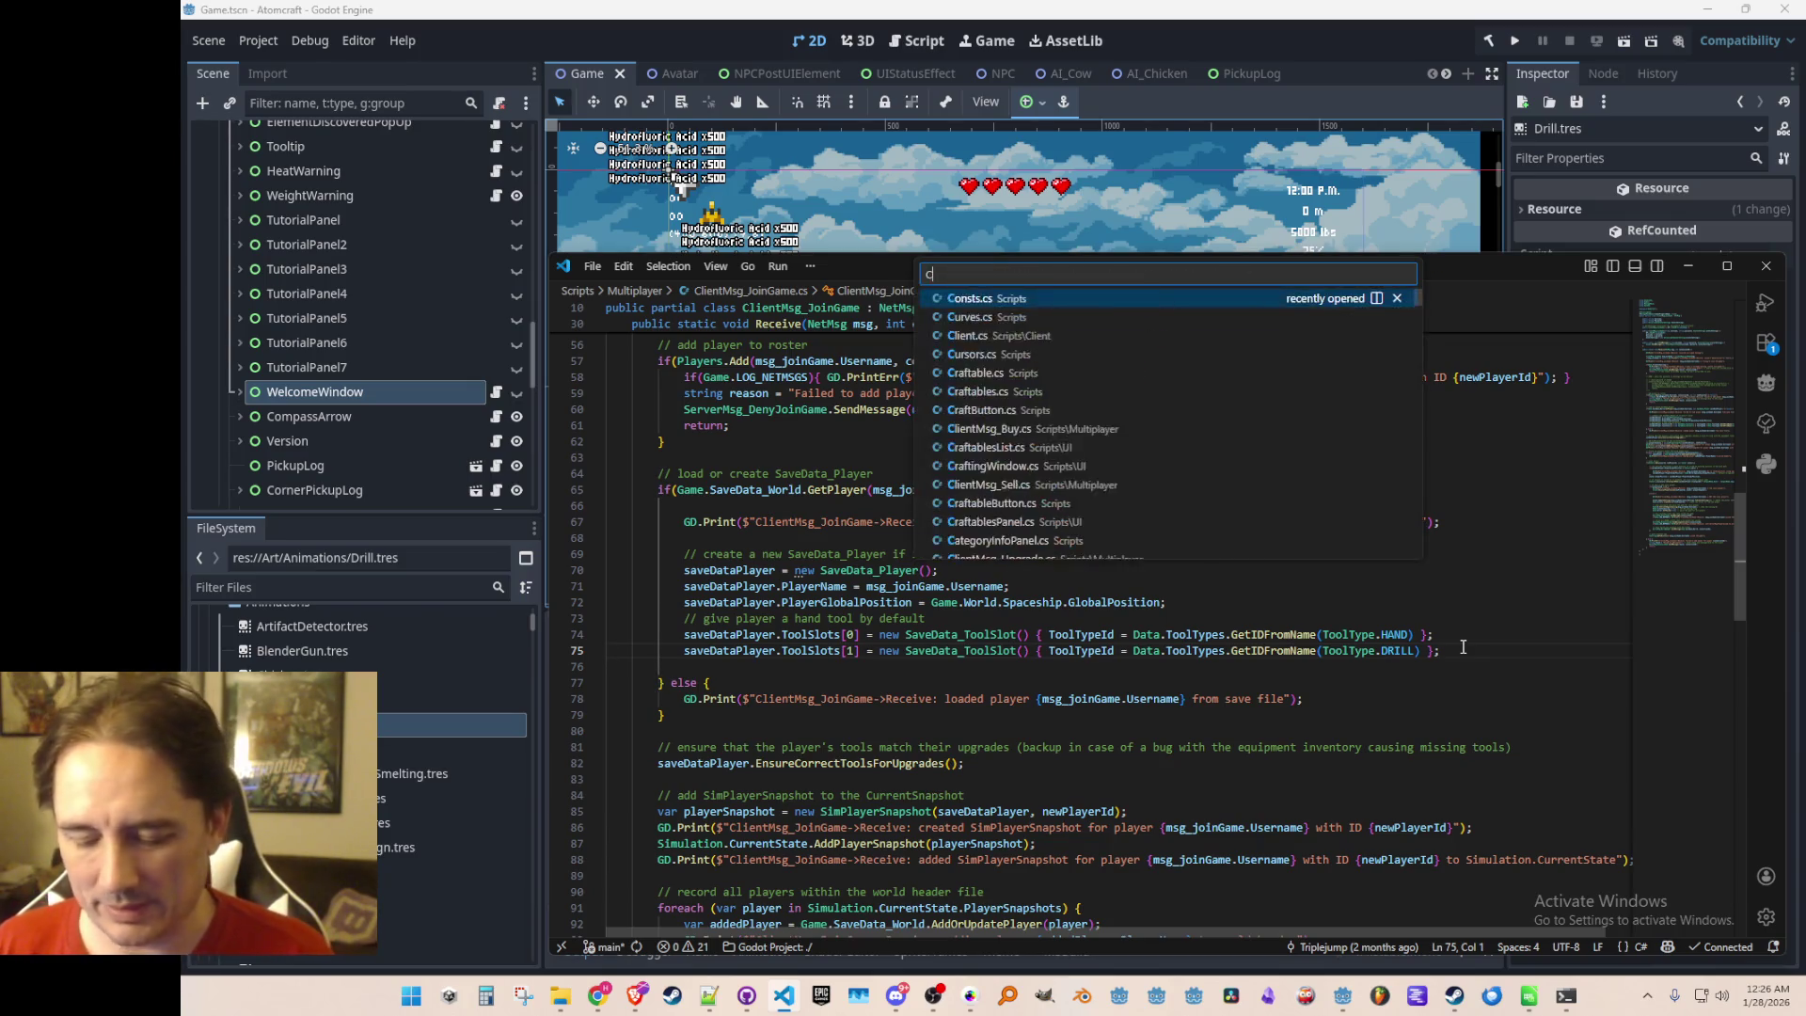
click(1249, 301)
scroll(1322, 588, down, 15)
scroll(1321, 588, down, 8)
scroll(1320, 598, up, 12)
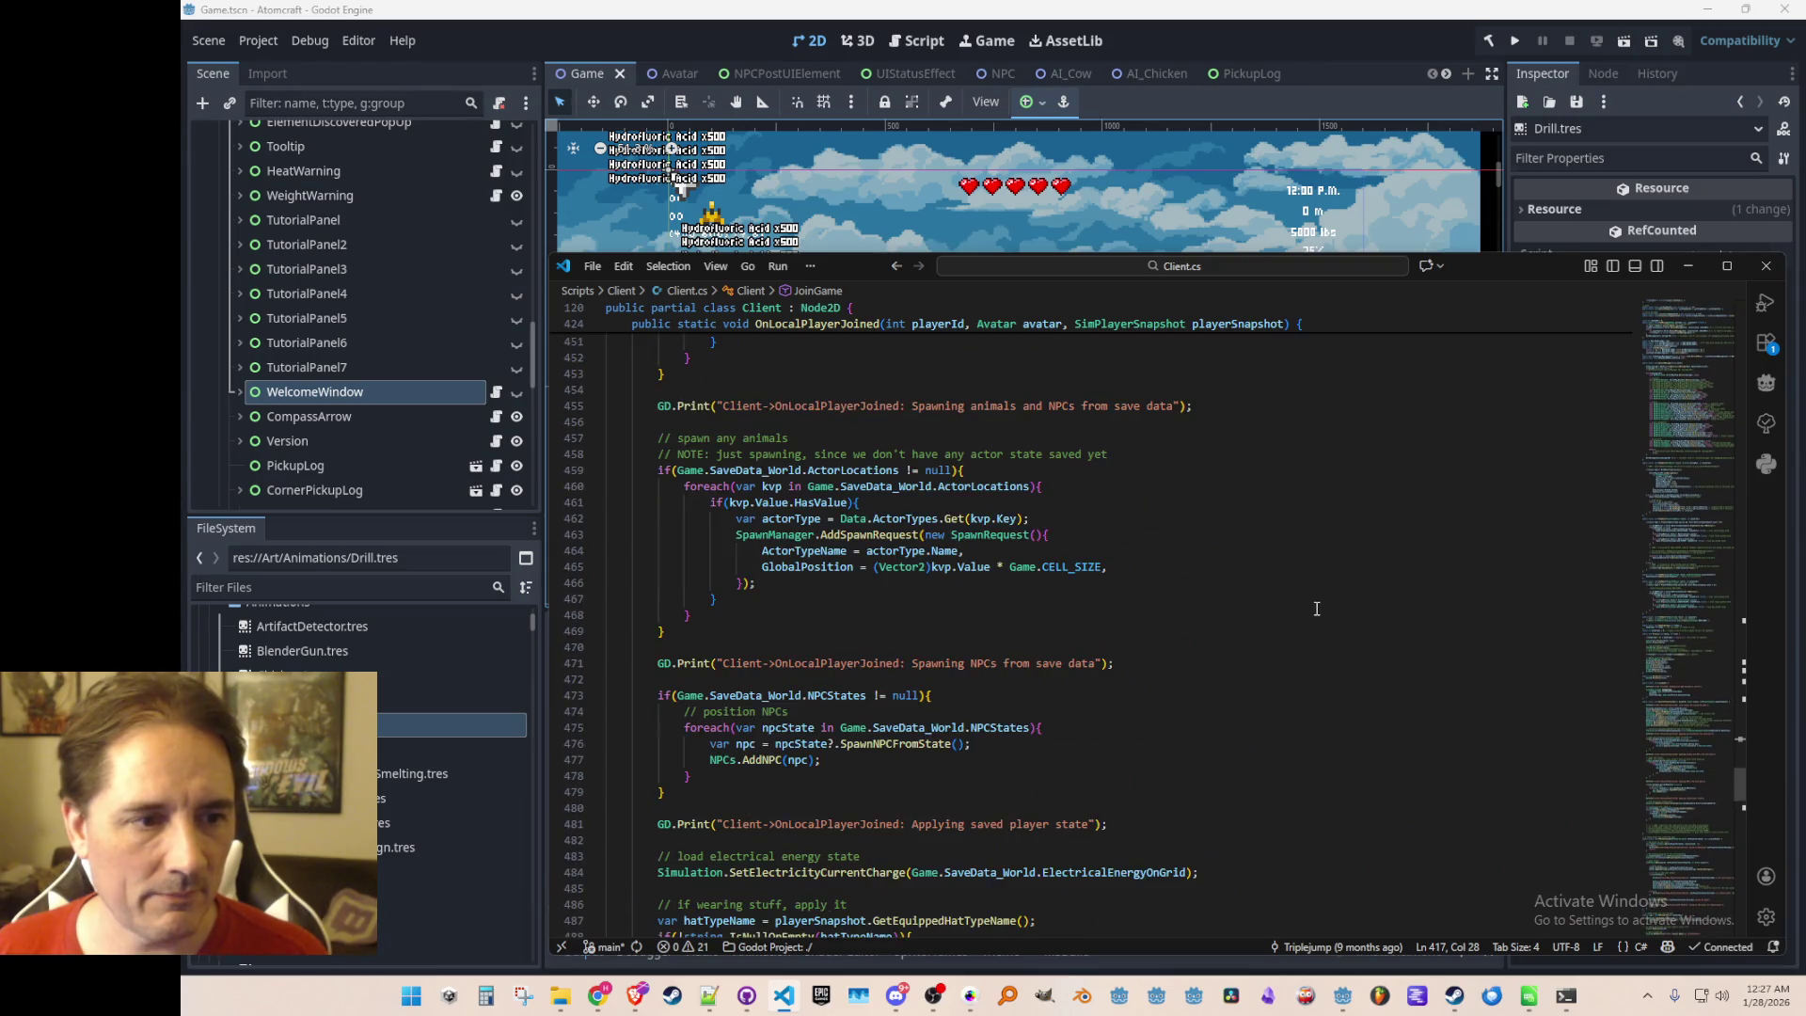
scroll(1316, 609, up, 9)
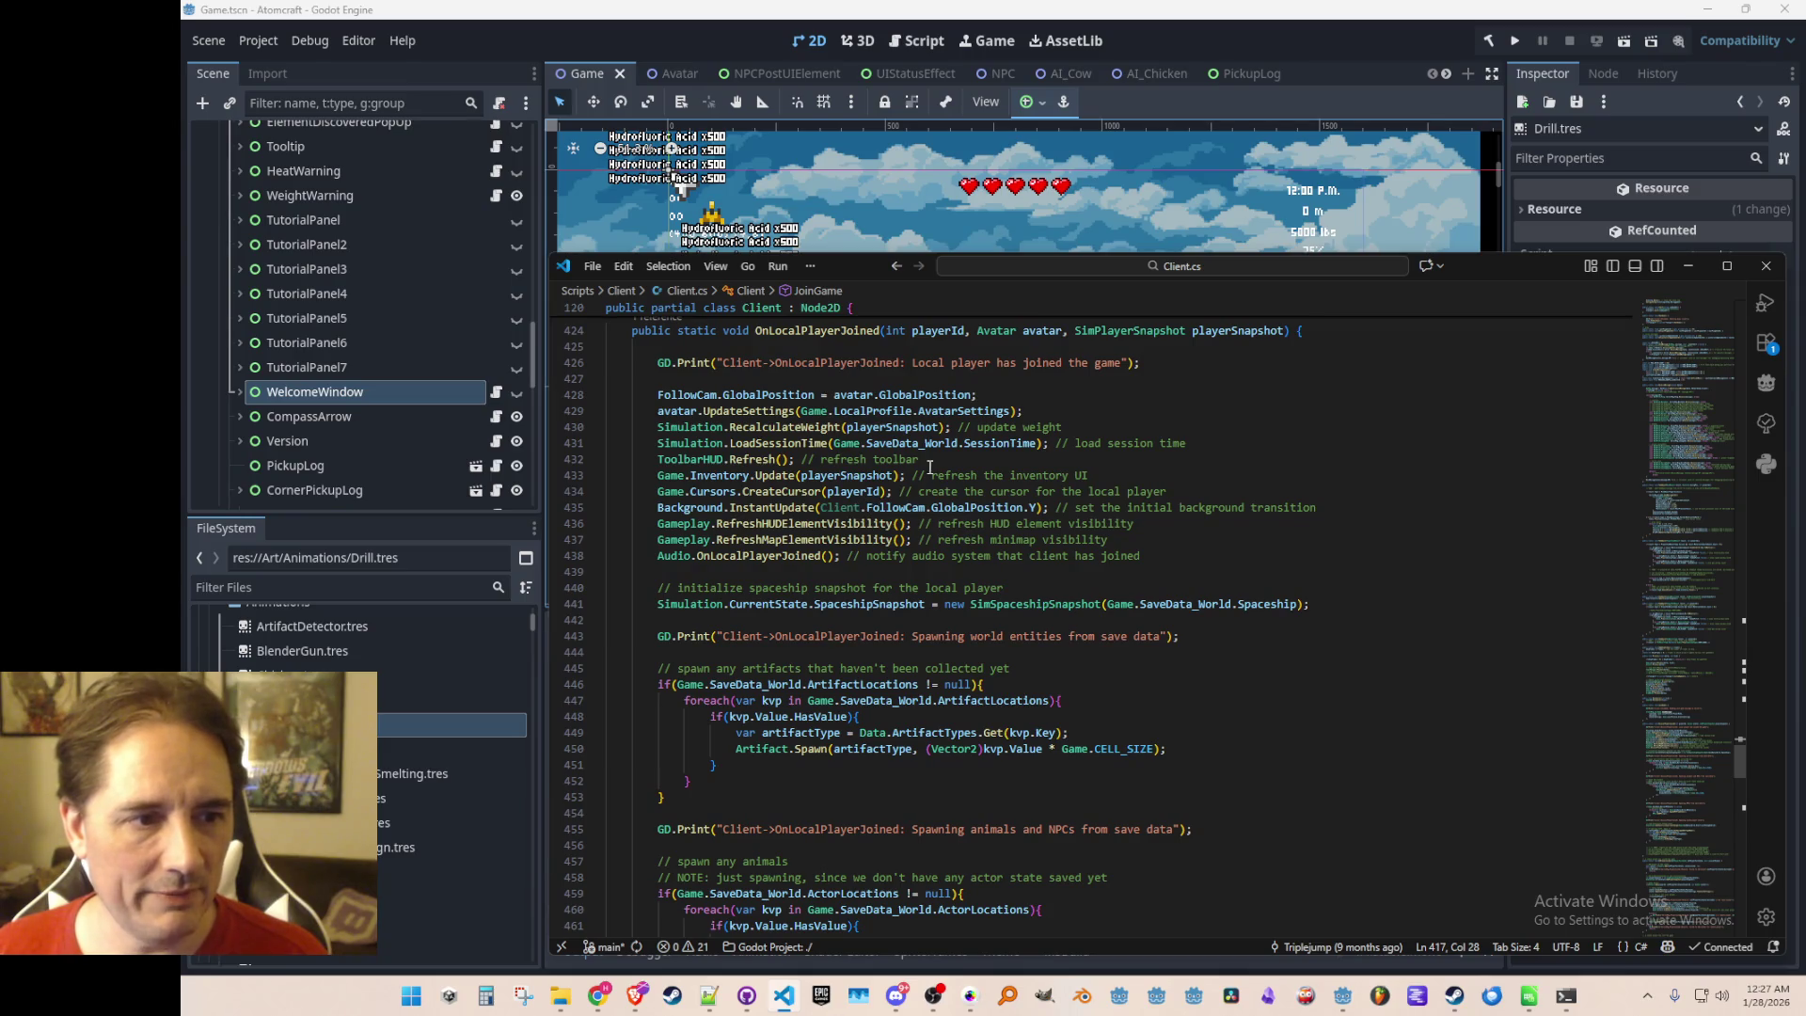
scroll(1035, 584, down, 13)
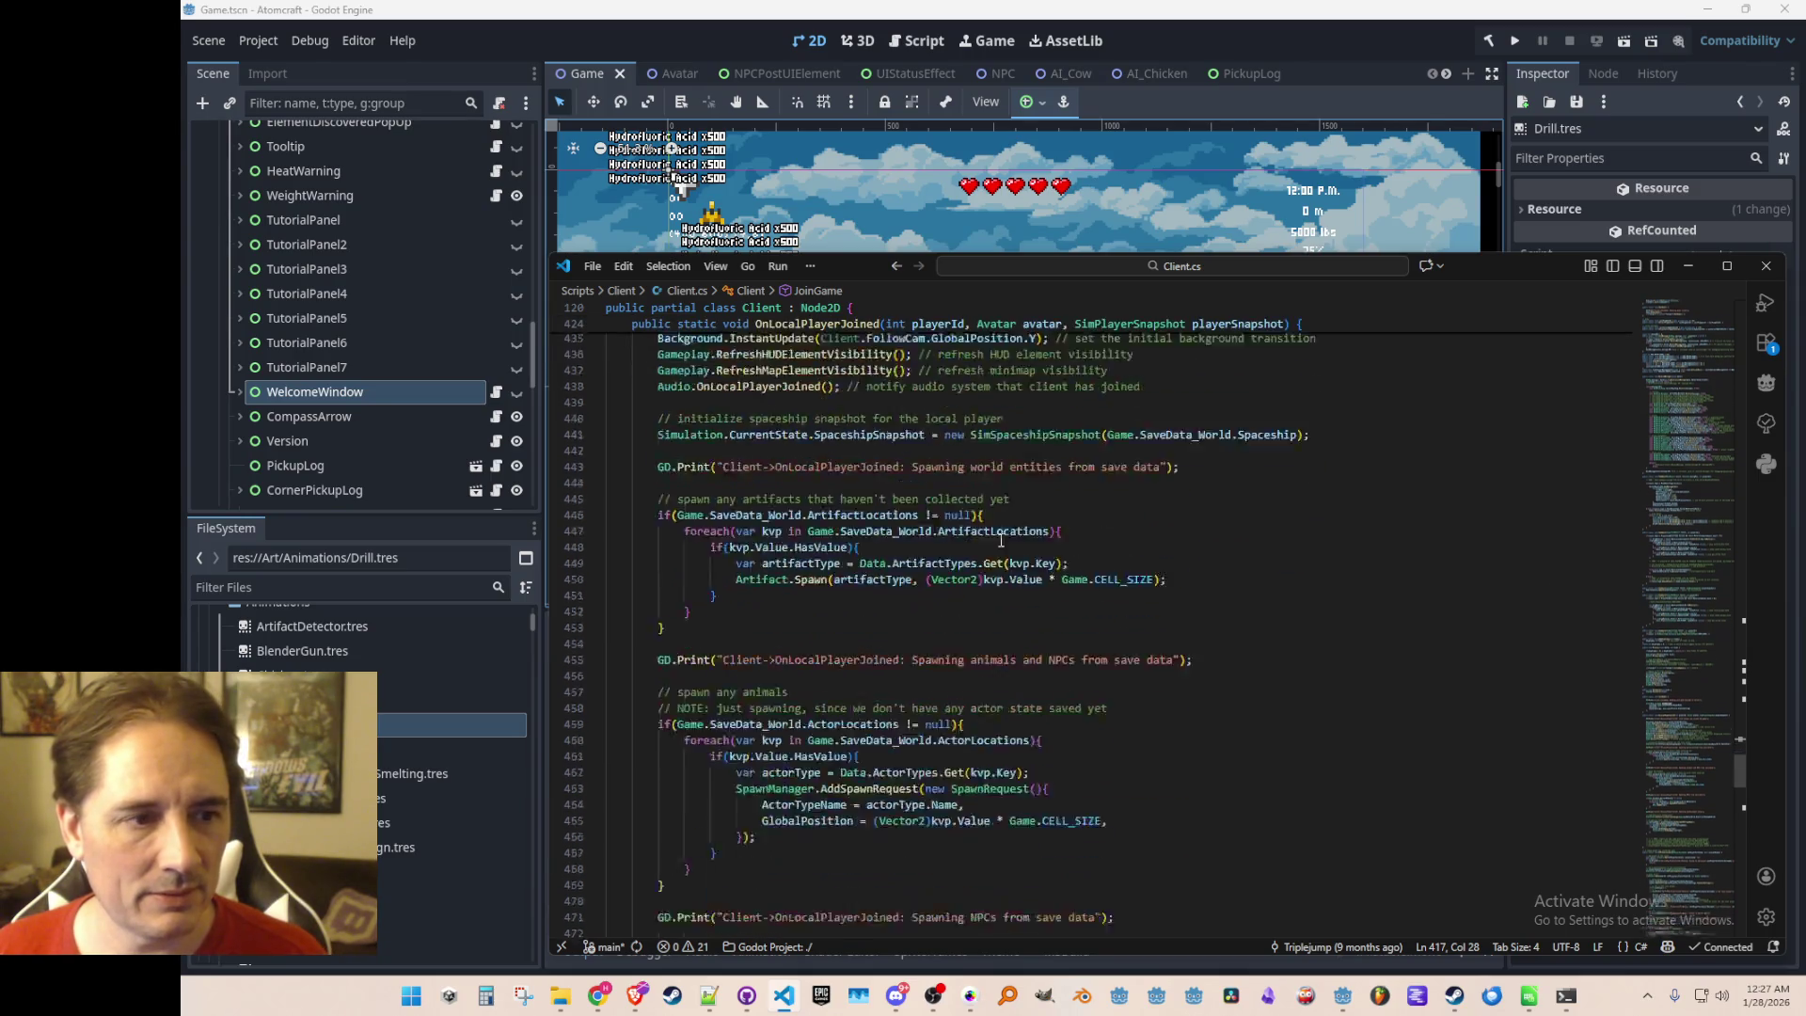
scroll(1082, 539, down, 6)
Paste the TODO and WelcomeWindow call after the headgear code, fix indentation, save, then view playerSnapshot's definition
click(1354, 560)
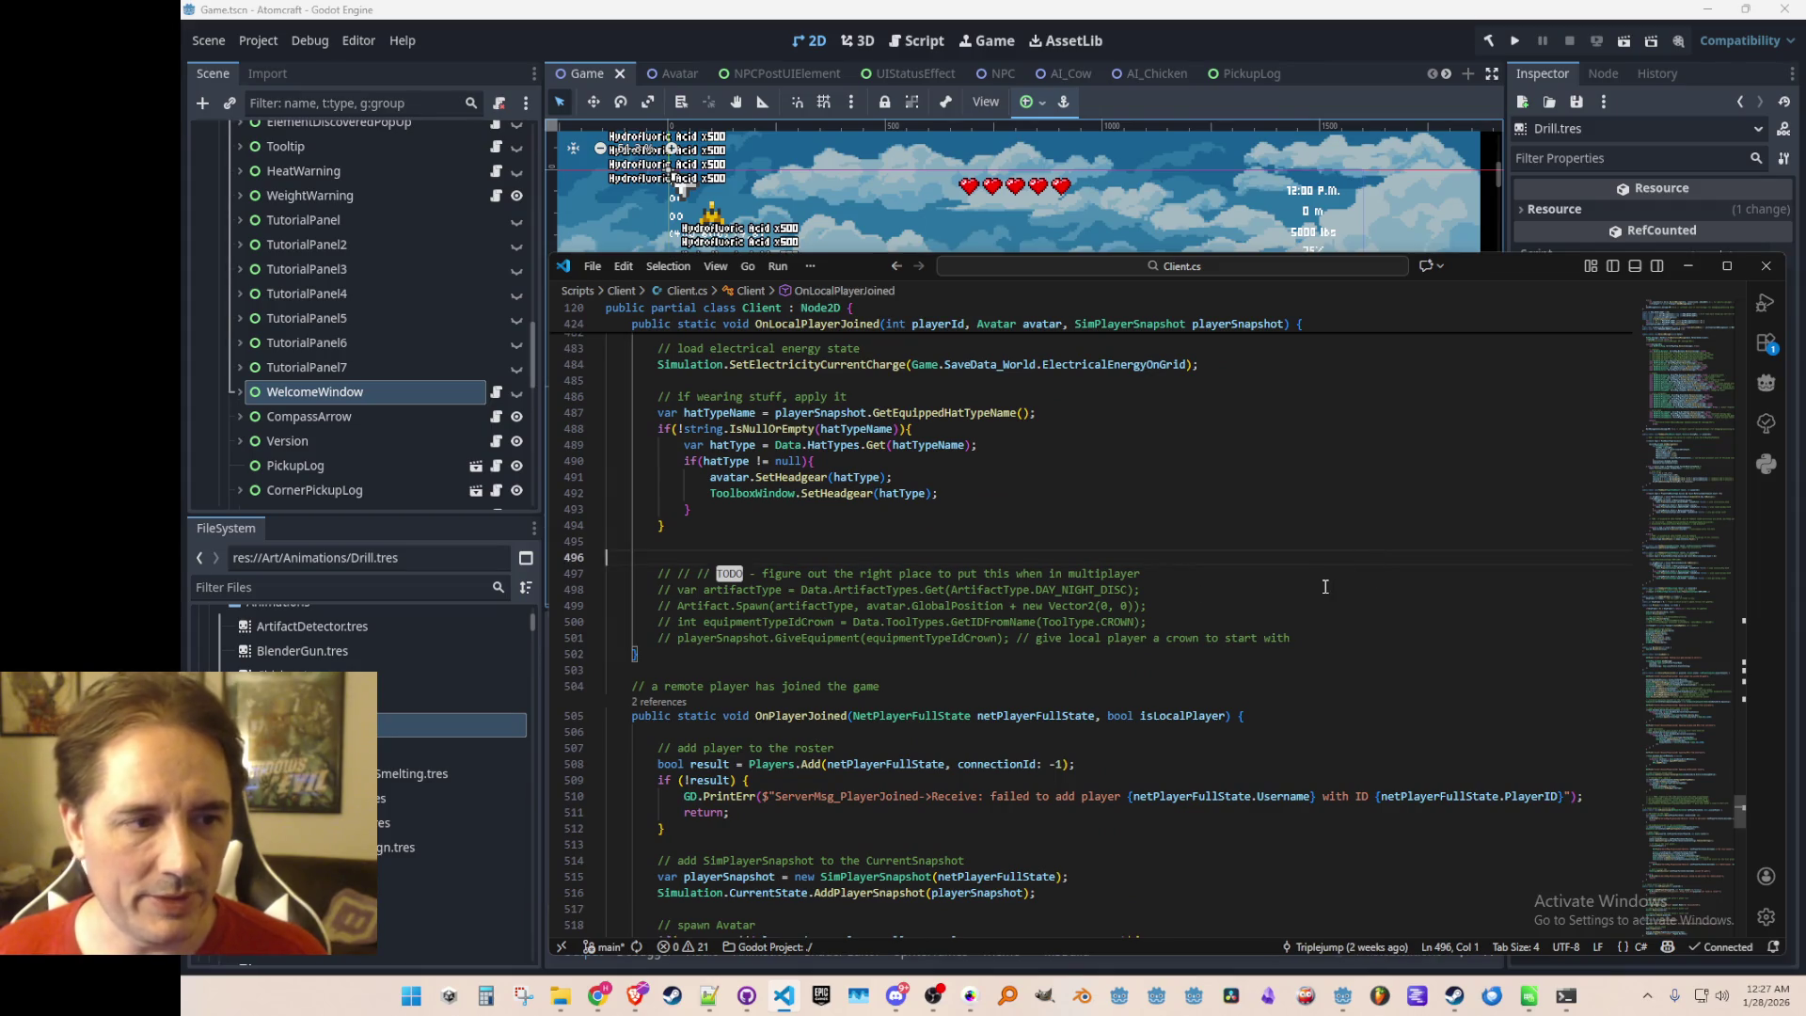
key(ctrl+v)
key(Up)
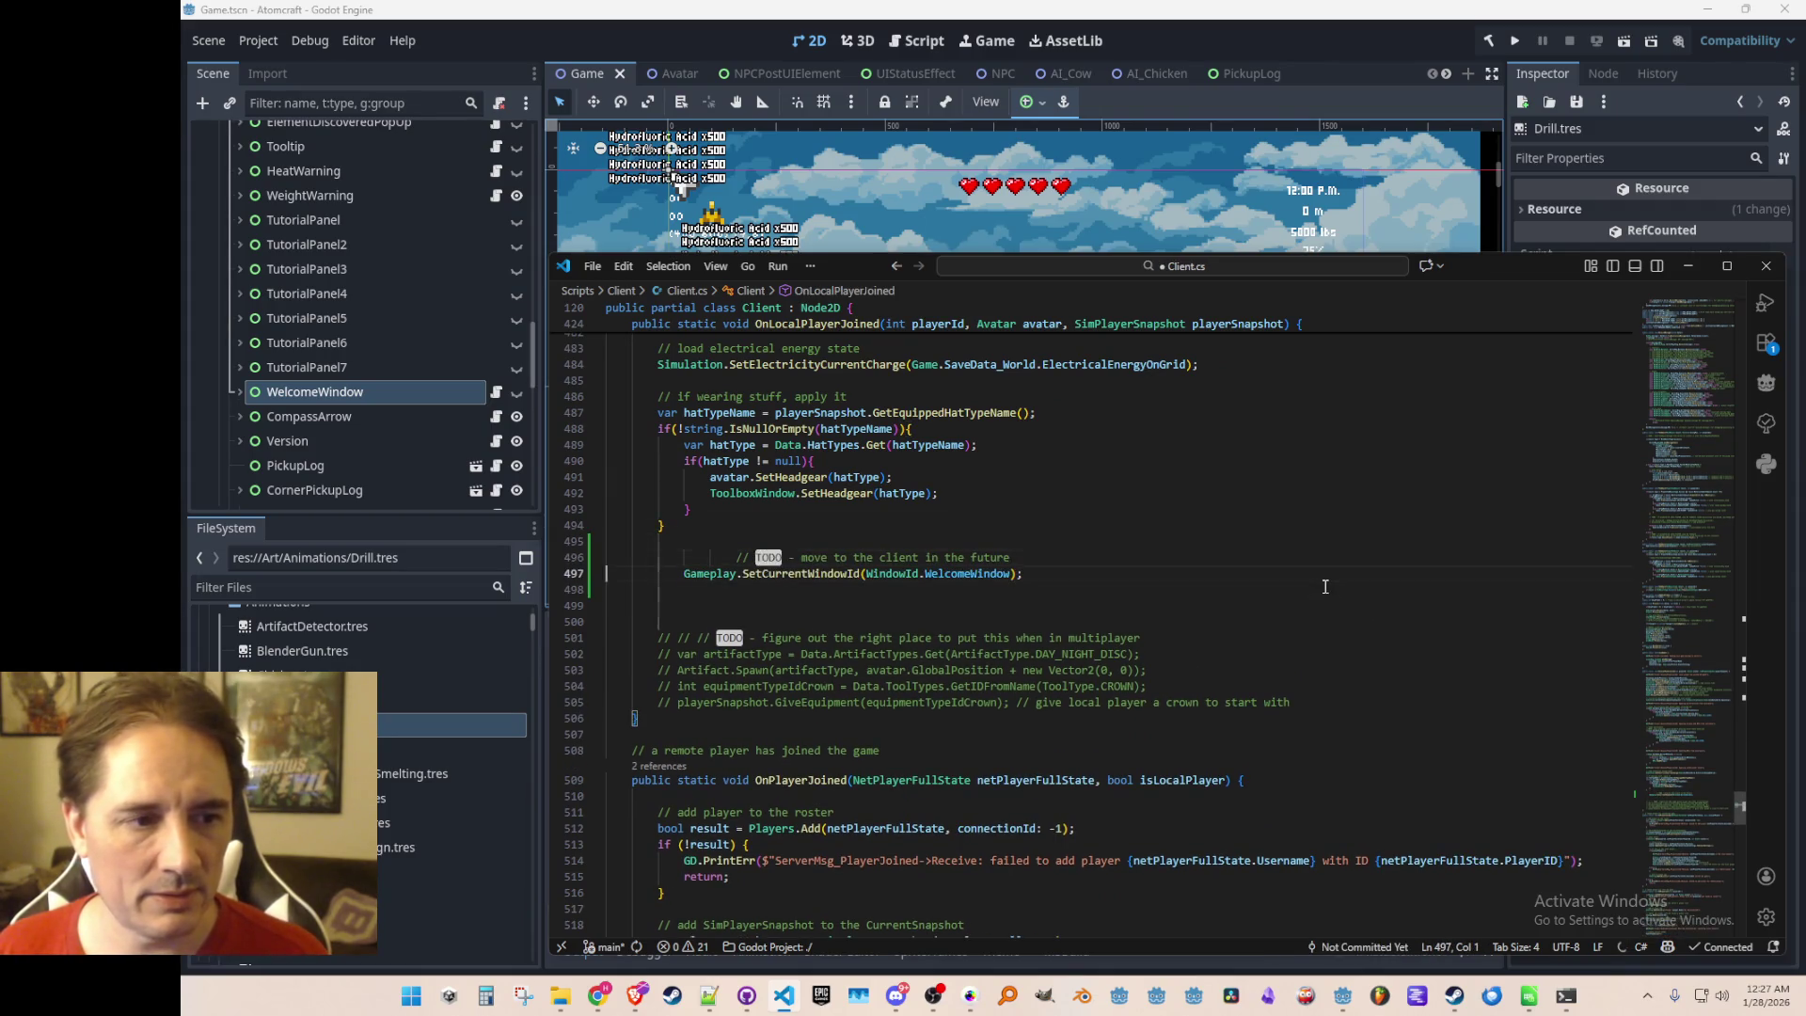
key(shift+Tab)
key(shift+Tab)
key(shift+Down)
key(shift+Down)
key(shift+Tab)
key(ctrl+shift+Return)
key(ctrl+shift+Return)
key(Tab)
key(ctrl+s)
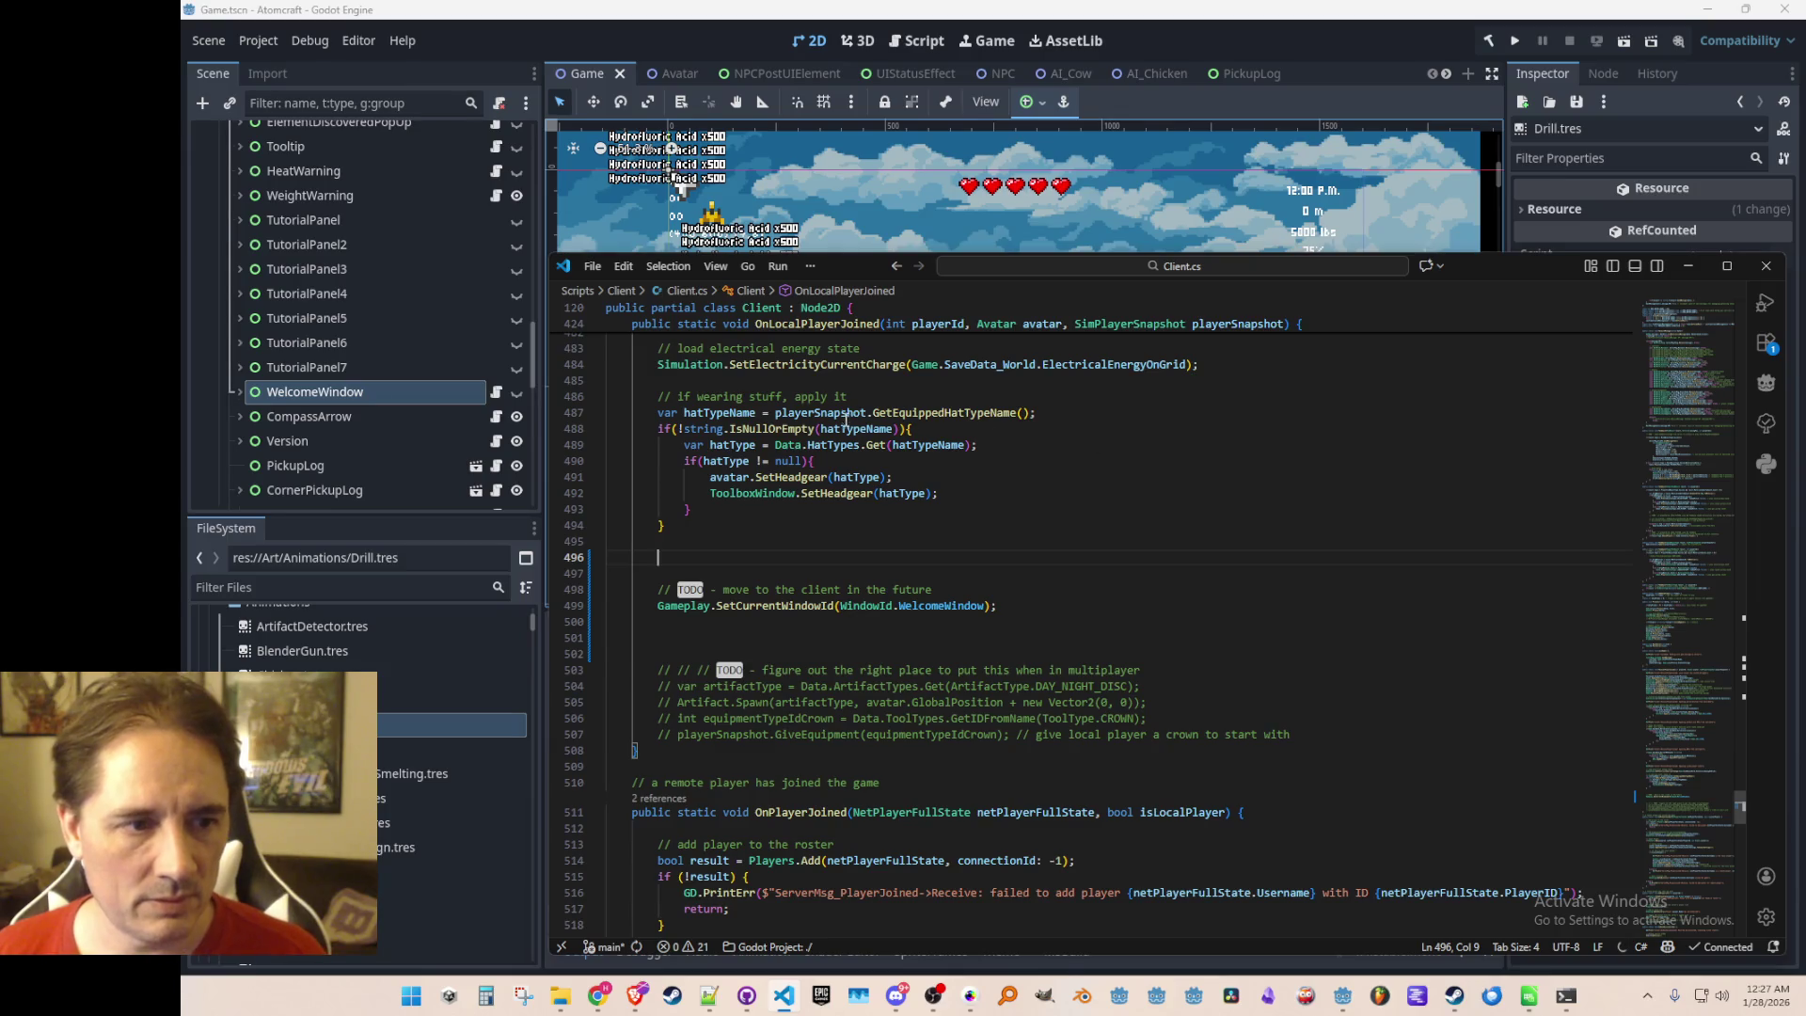
right_click(851, 412)
click(903, 414)
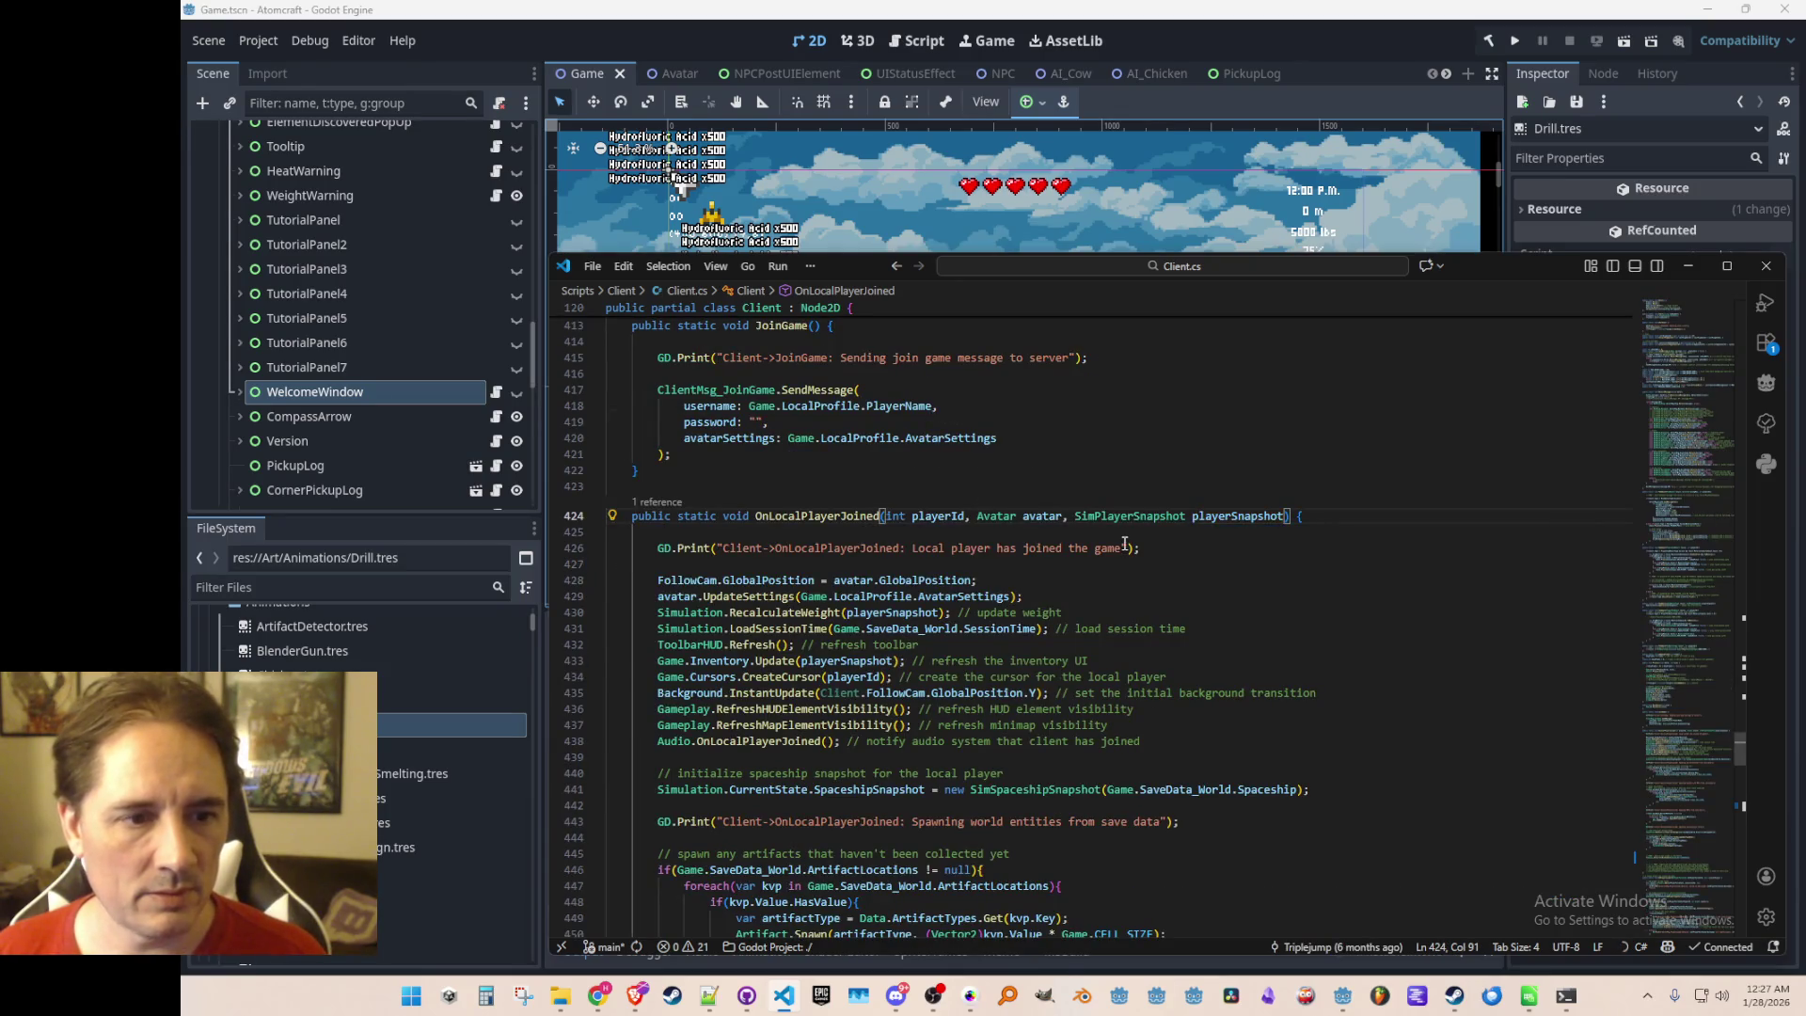
right_click(1150, 515)
click(1211, 395)
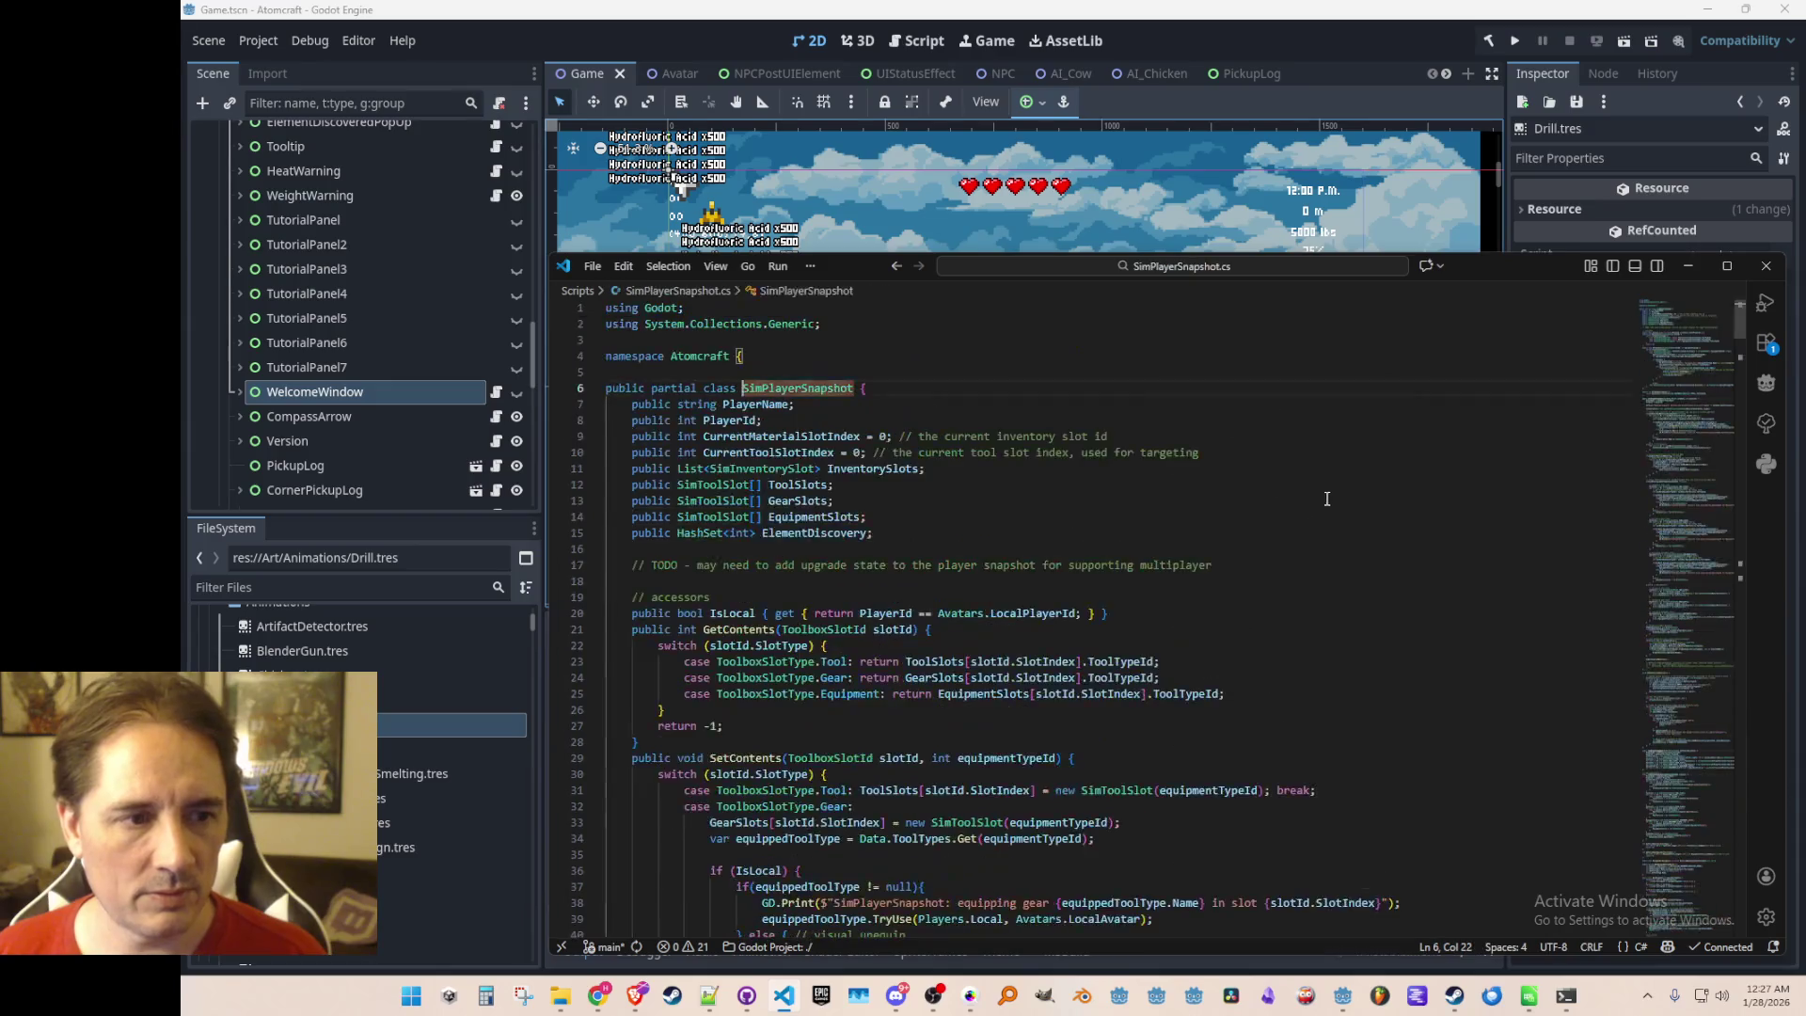
key(ctrl+f)
text(Upgrad)
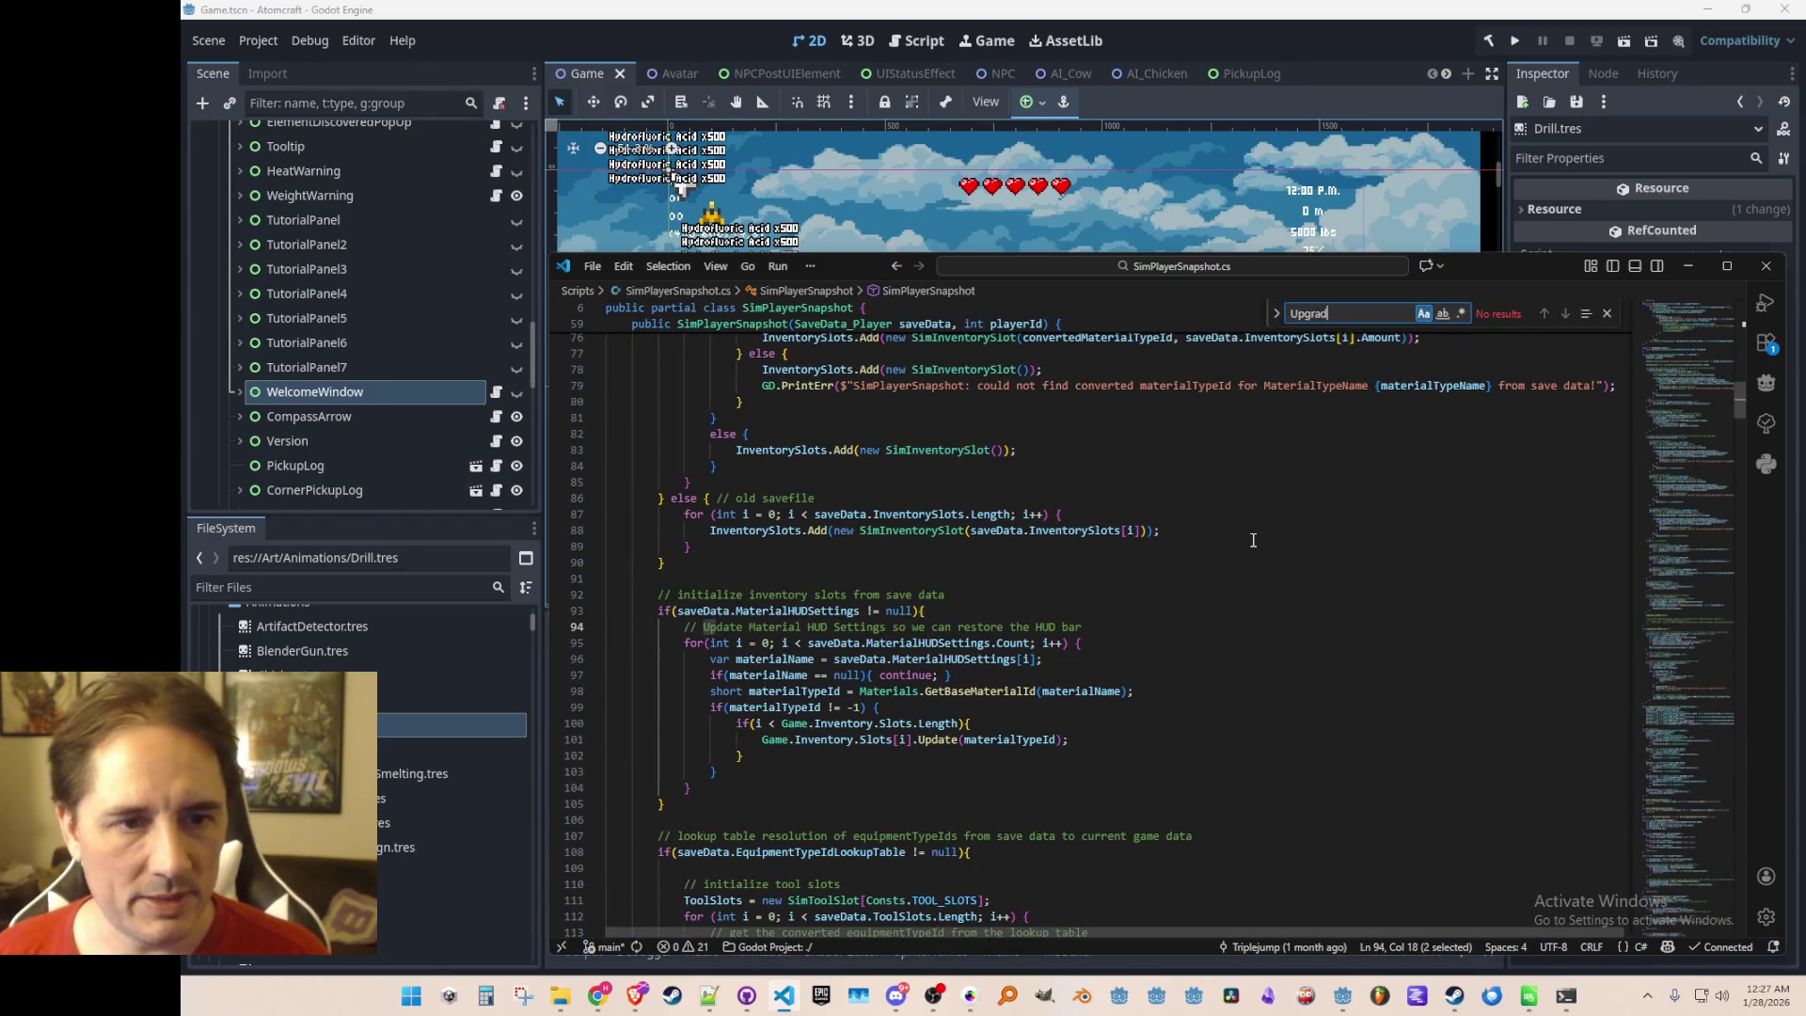
text(e)
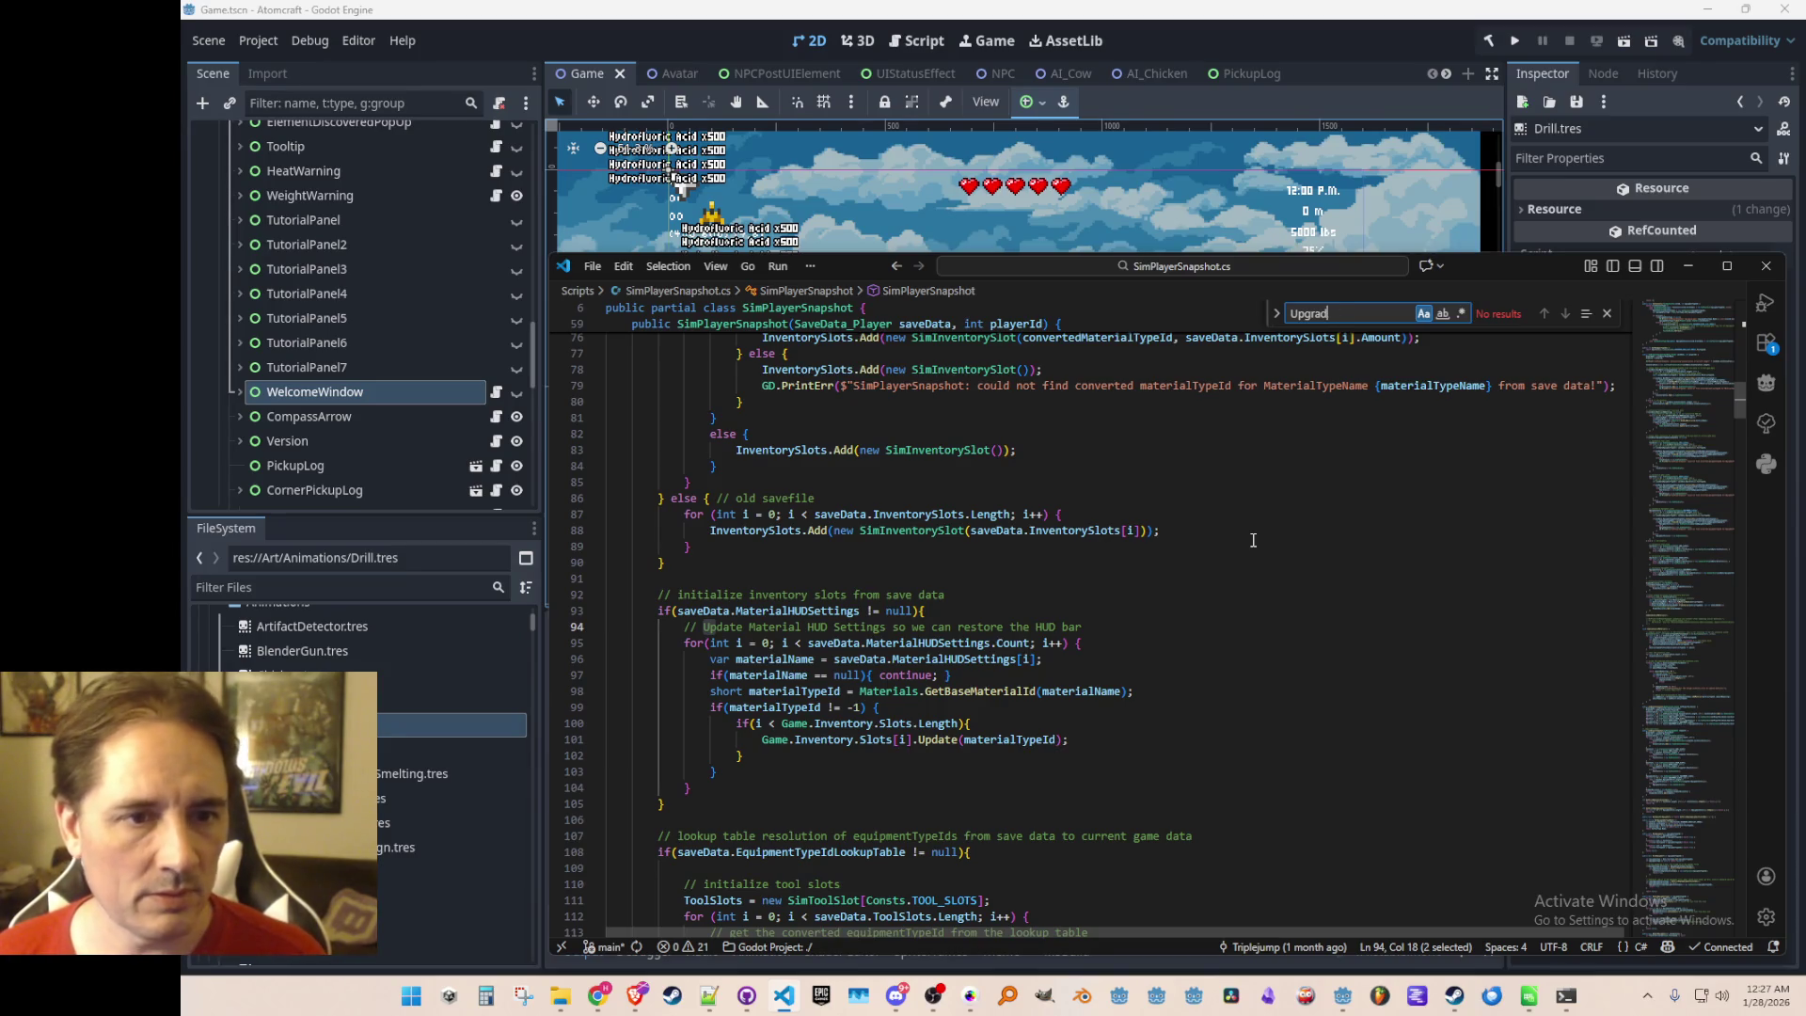
key(Escape)
drag(1697, 425, 1682, 329)
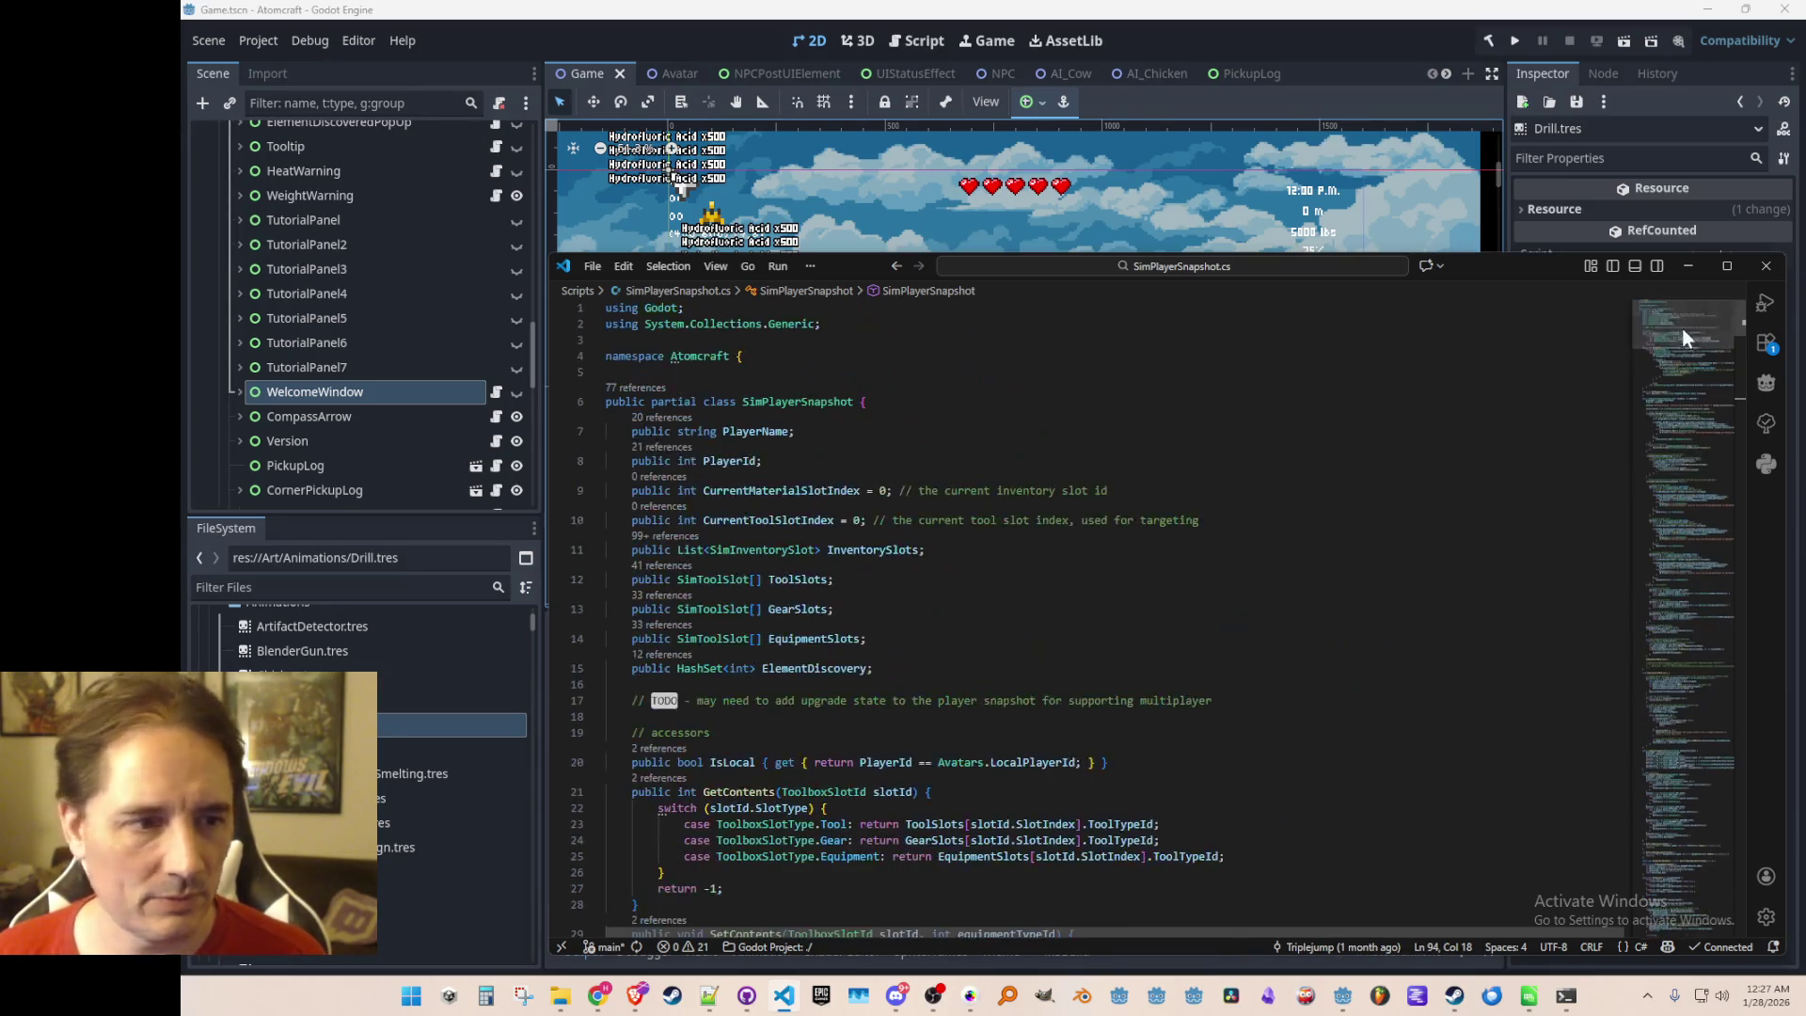
click(1226, 638)
key(alt+Left)
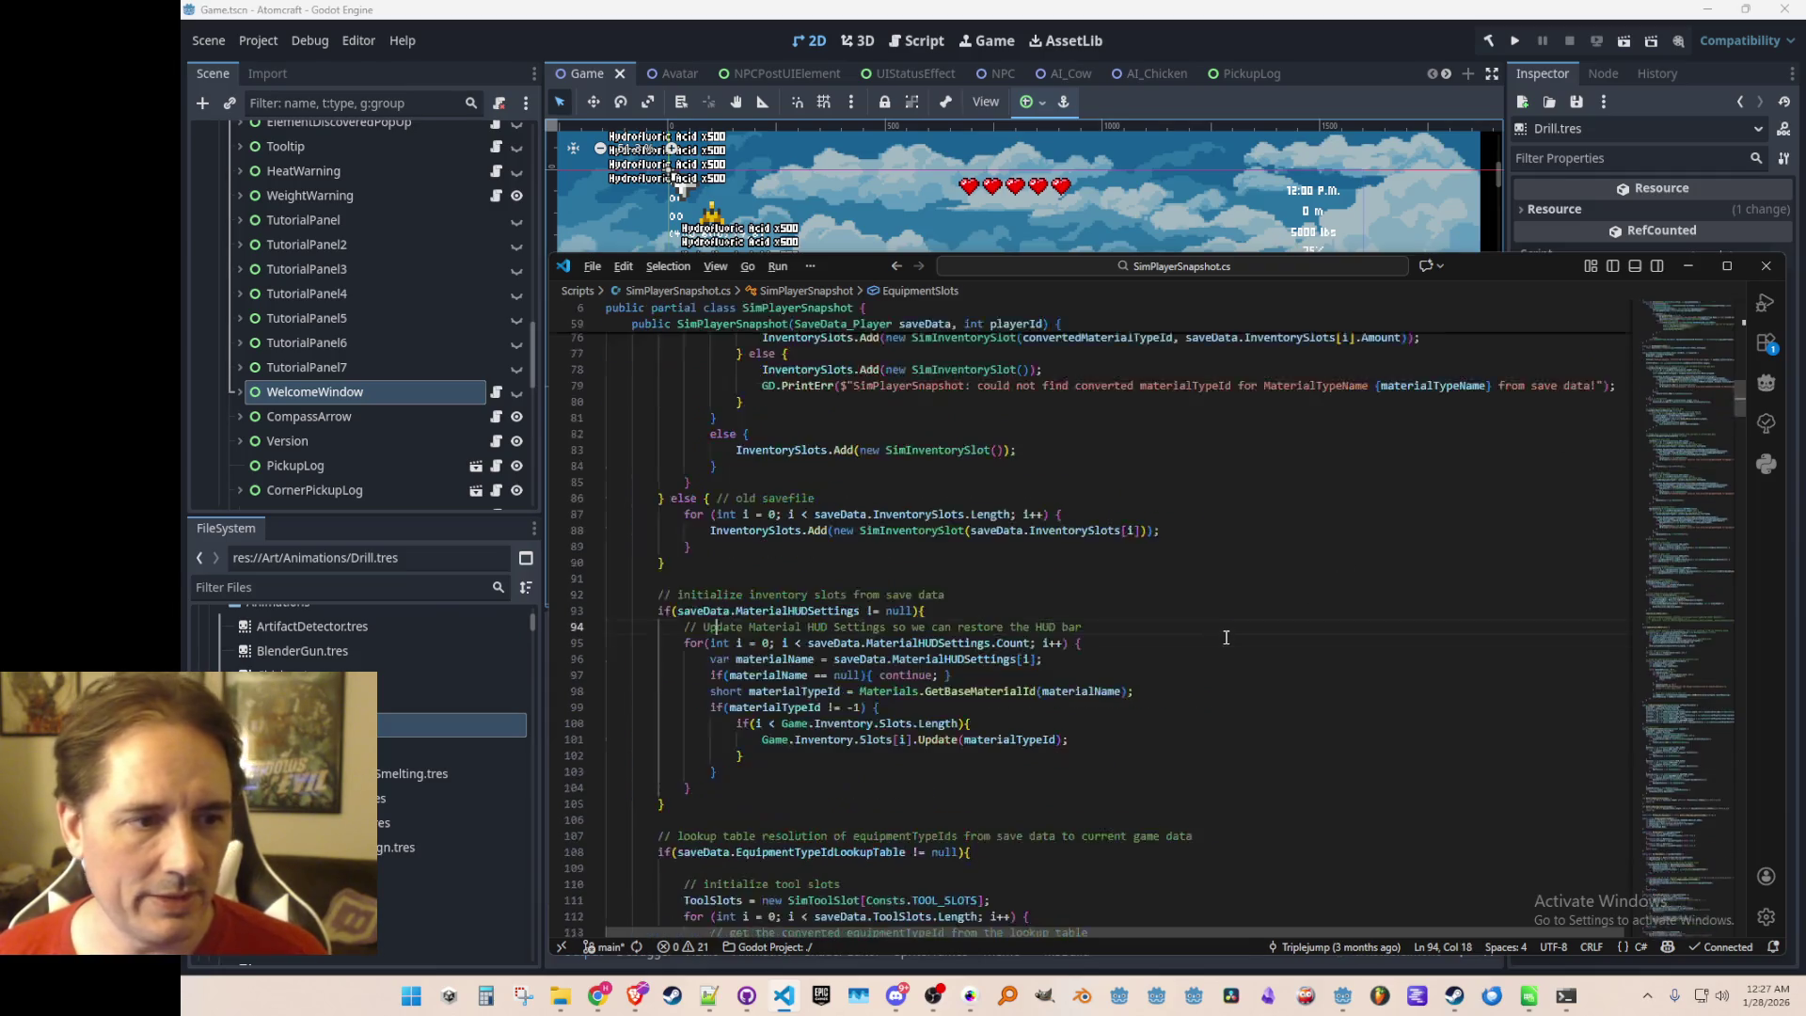
key(alt+Left)
key(alt+Right)
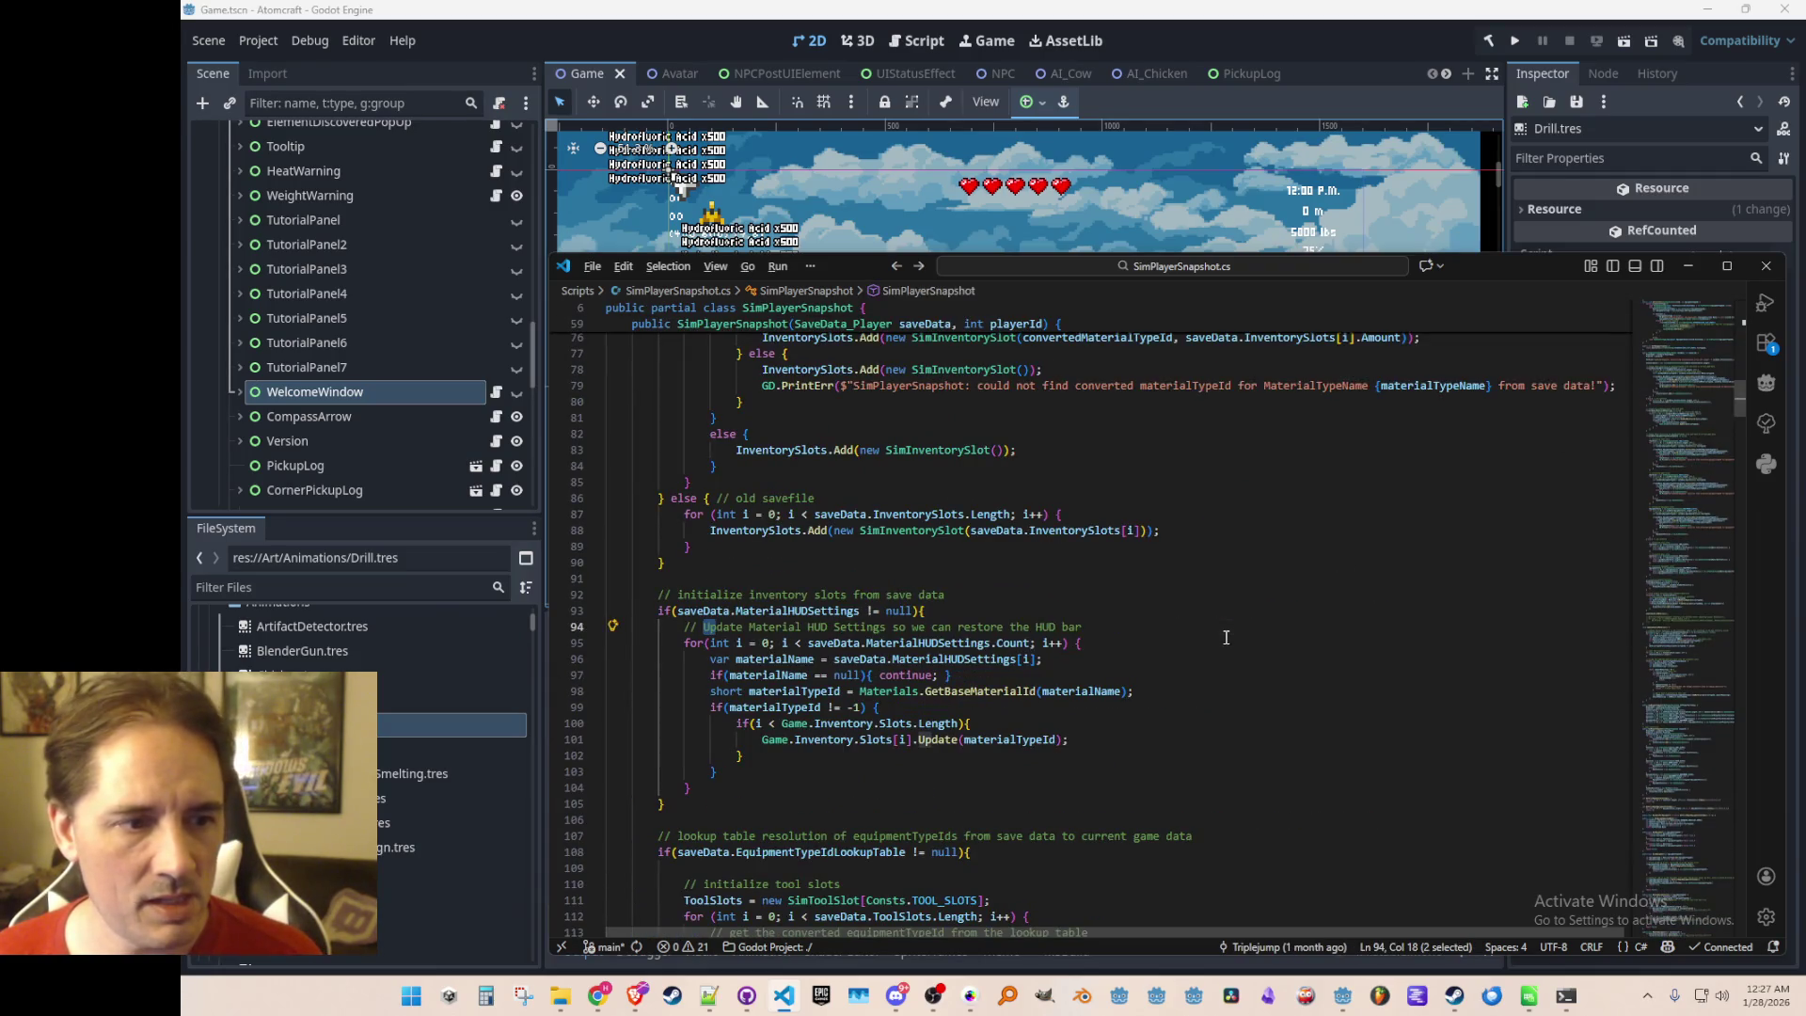
key(alt+Left)
key(alt+Left)
key(alt+Left)
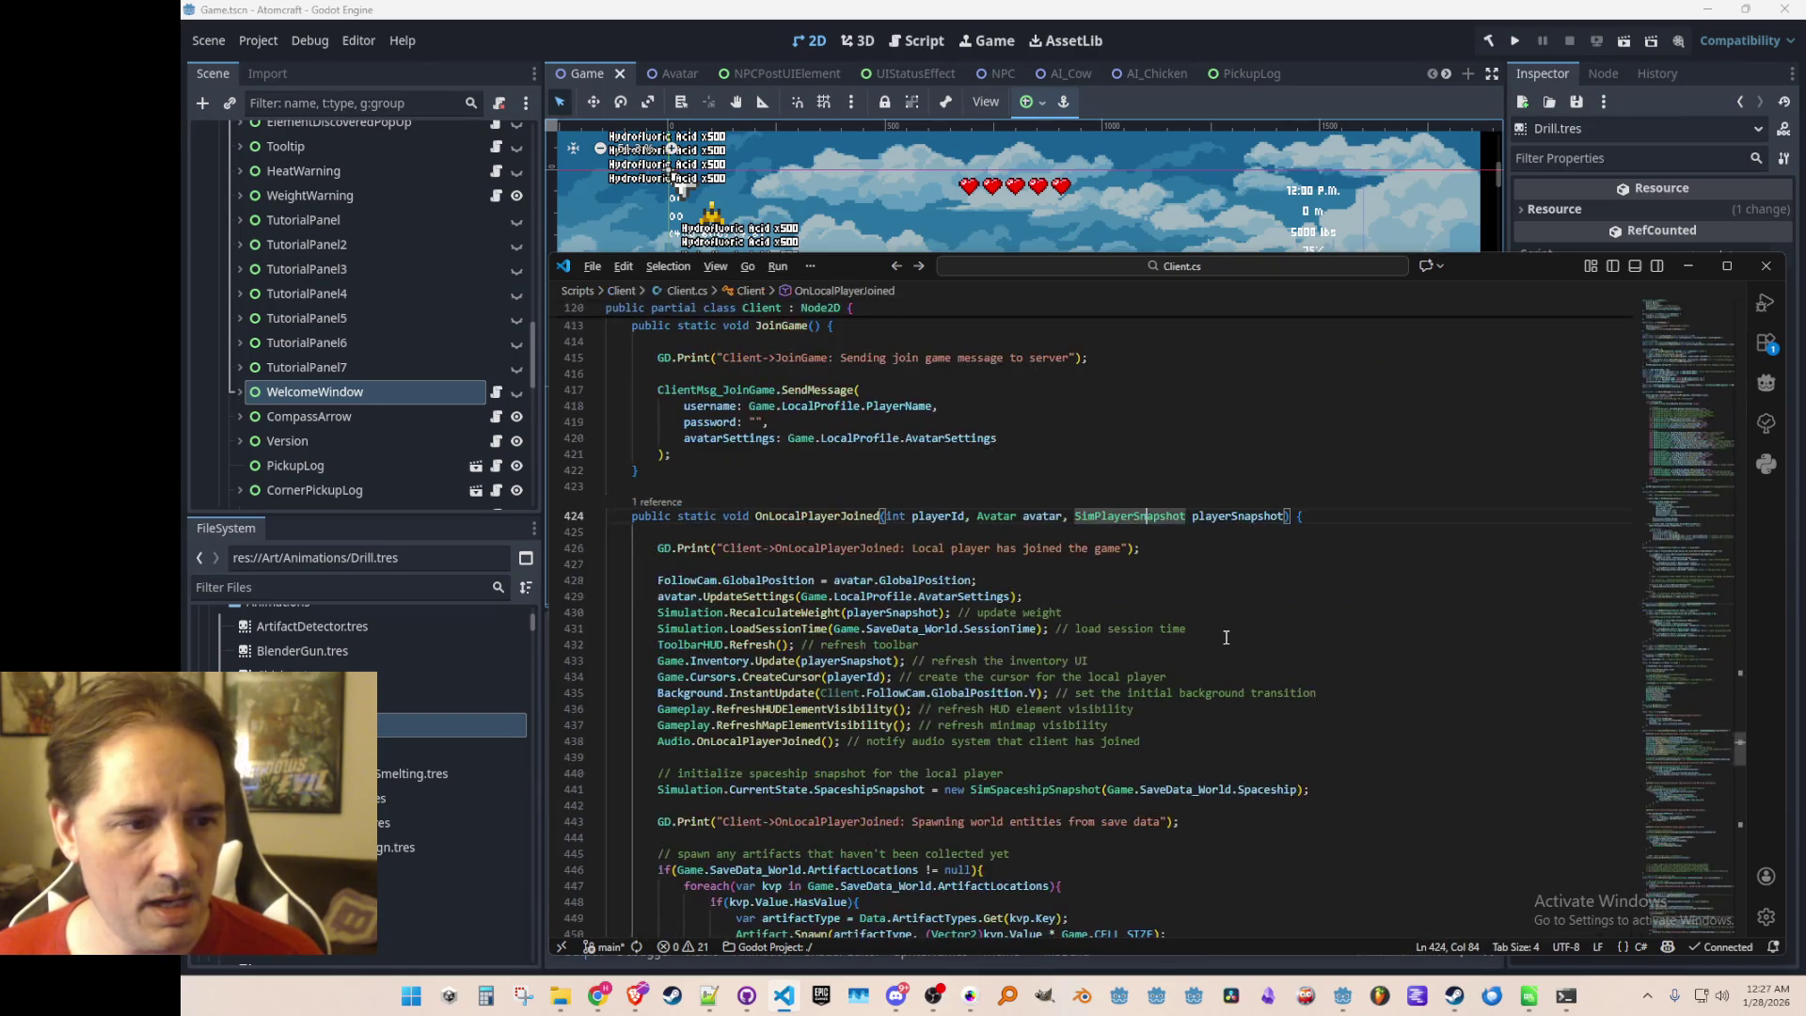
scroll(1226, 637, up, 3)
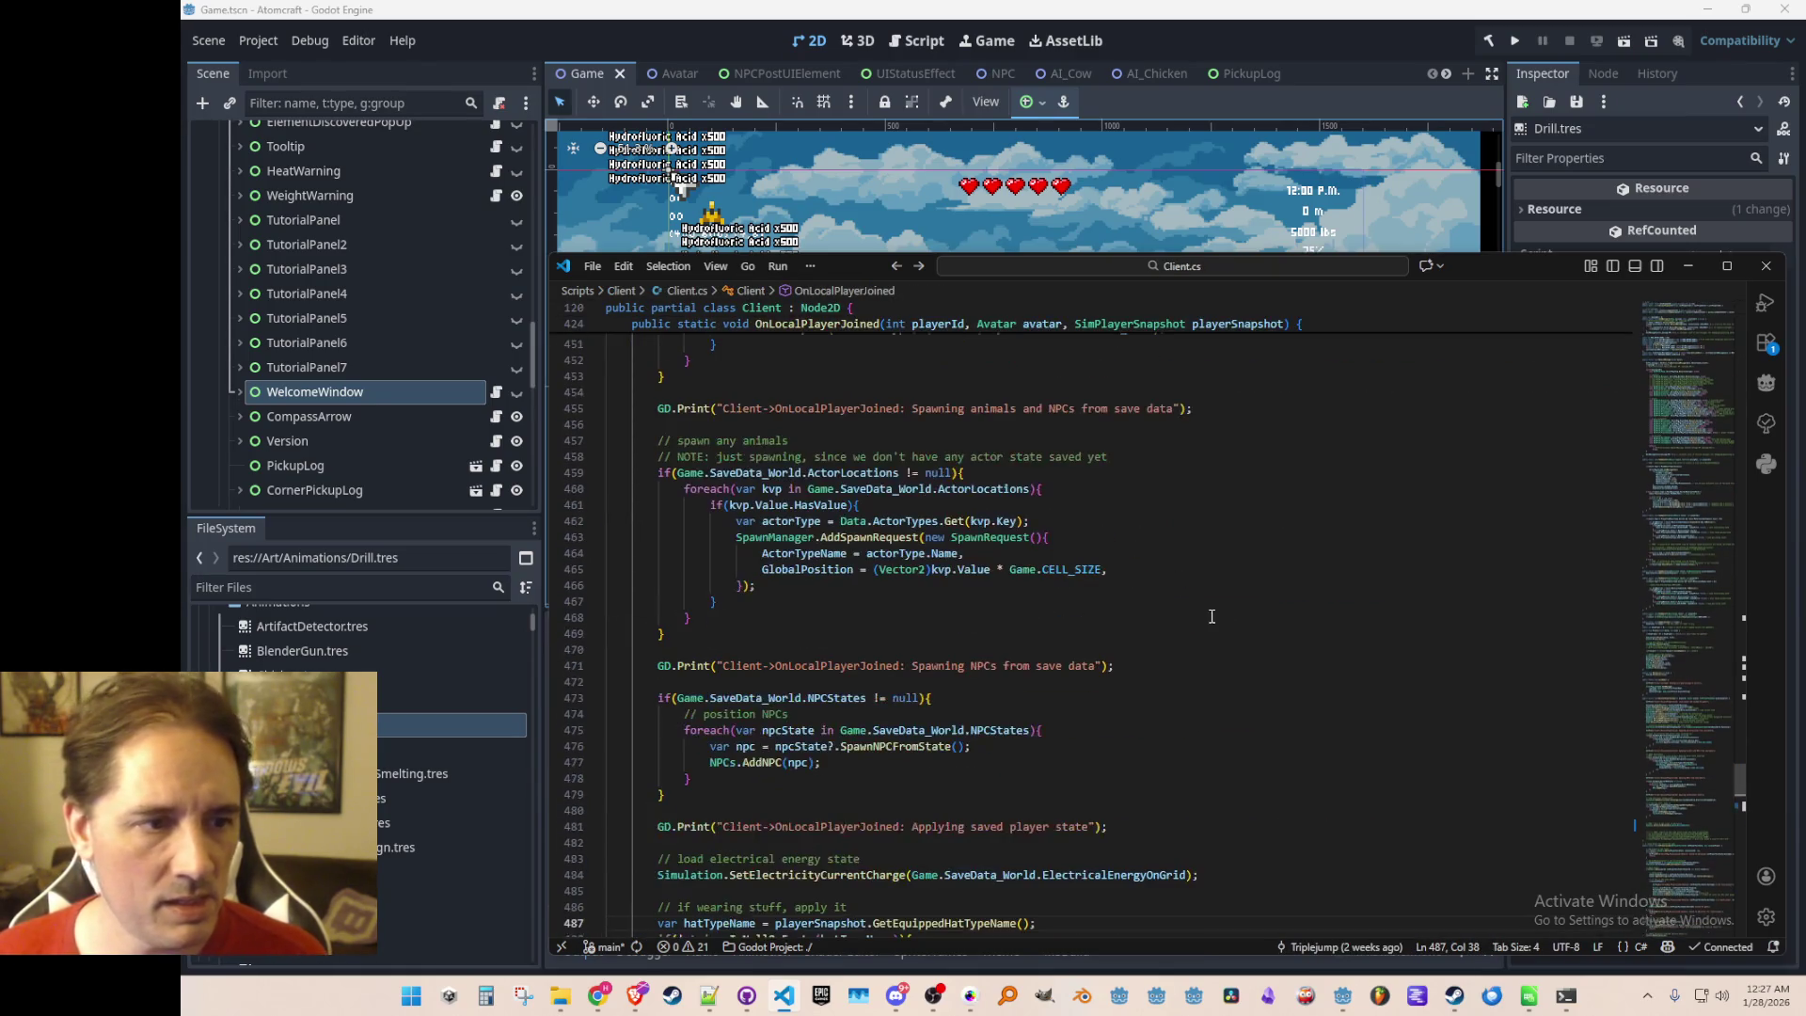
Highlight and review the SaveData_World uses throughout OnLocalPlayerJoined
click(730, 530)
scroll(731, 530, down, 3)
scroll(1104, 622, up, 10)
scroll(1105, 622, up, 5)
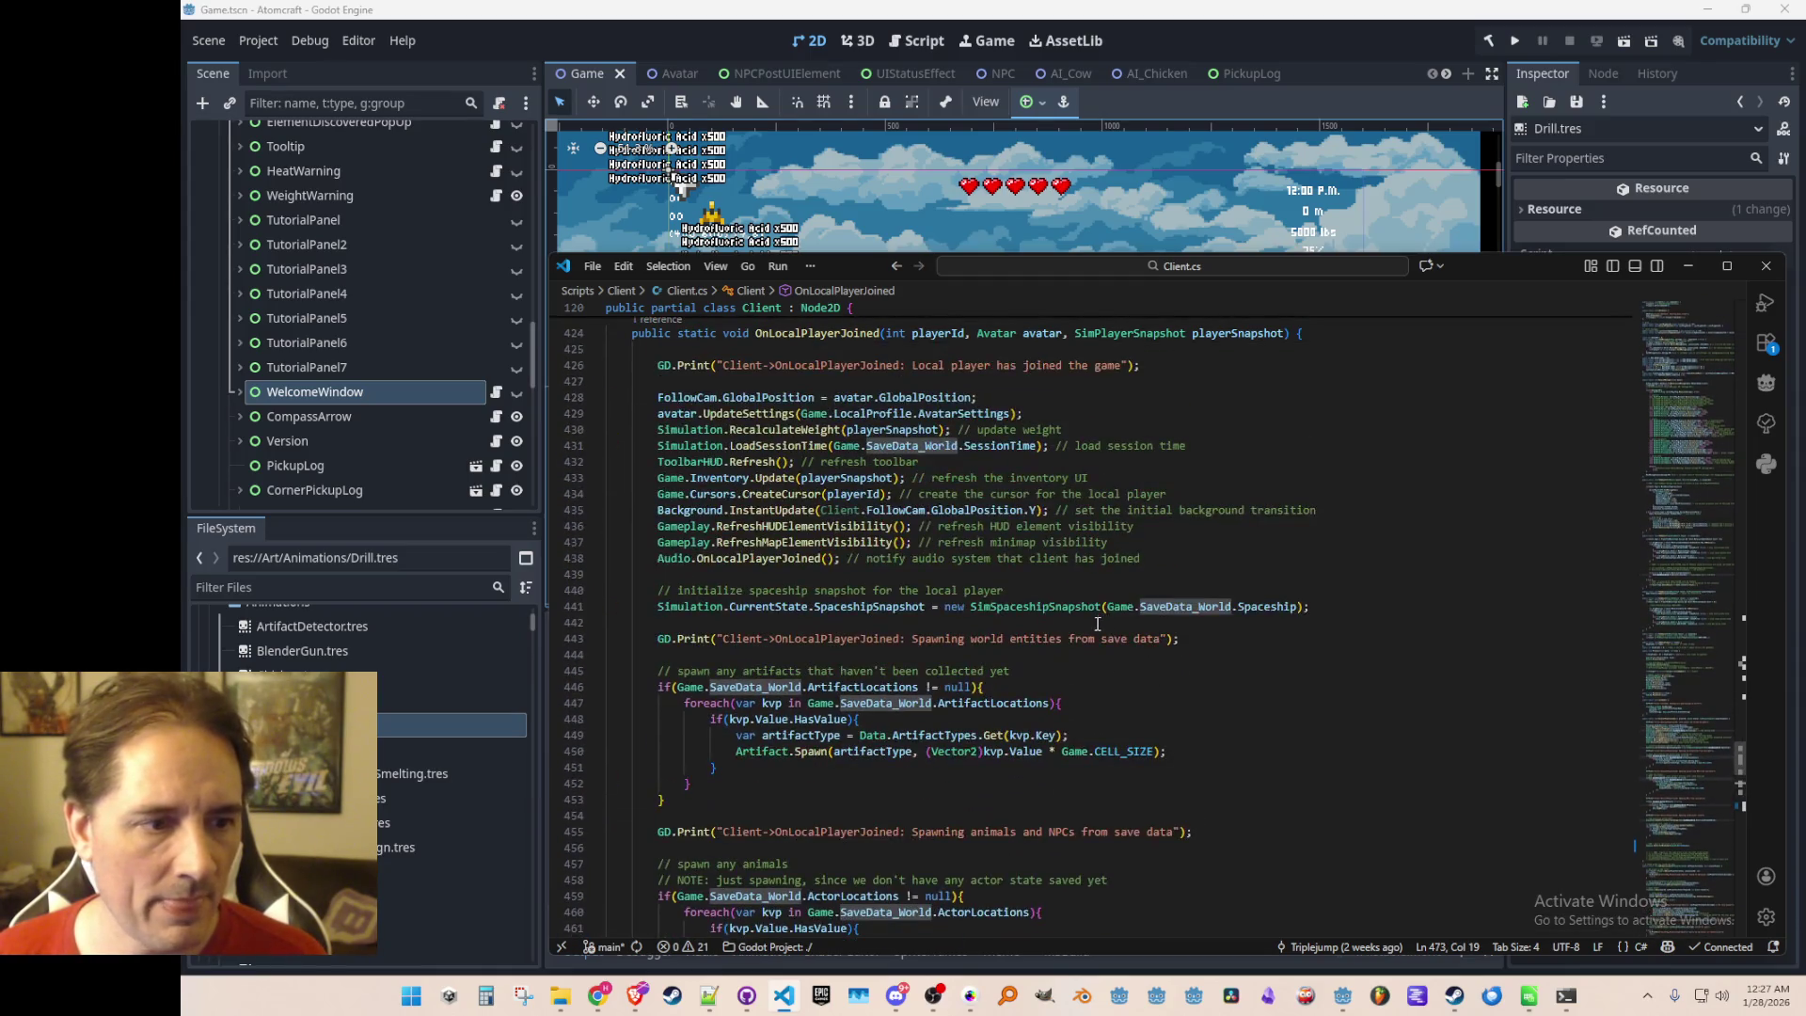
scroll(860, 515, up, 1)
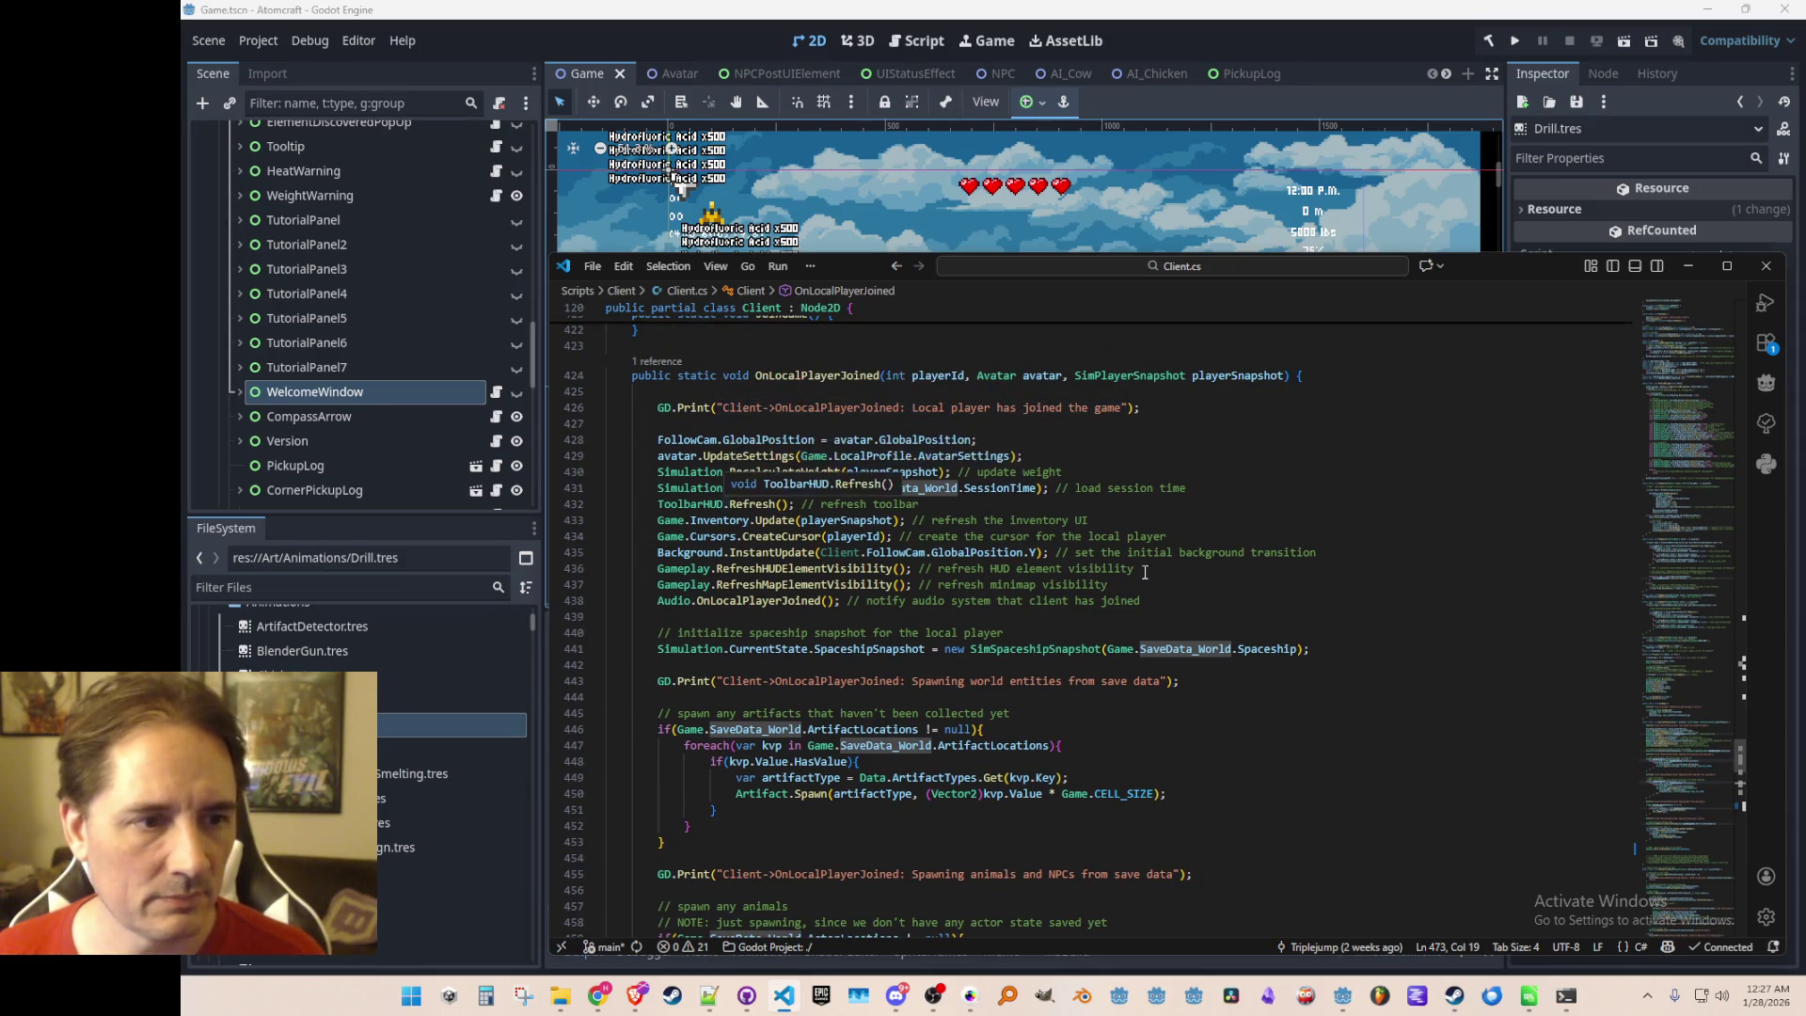
click(1214, 536)
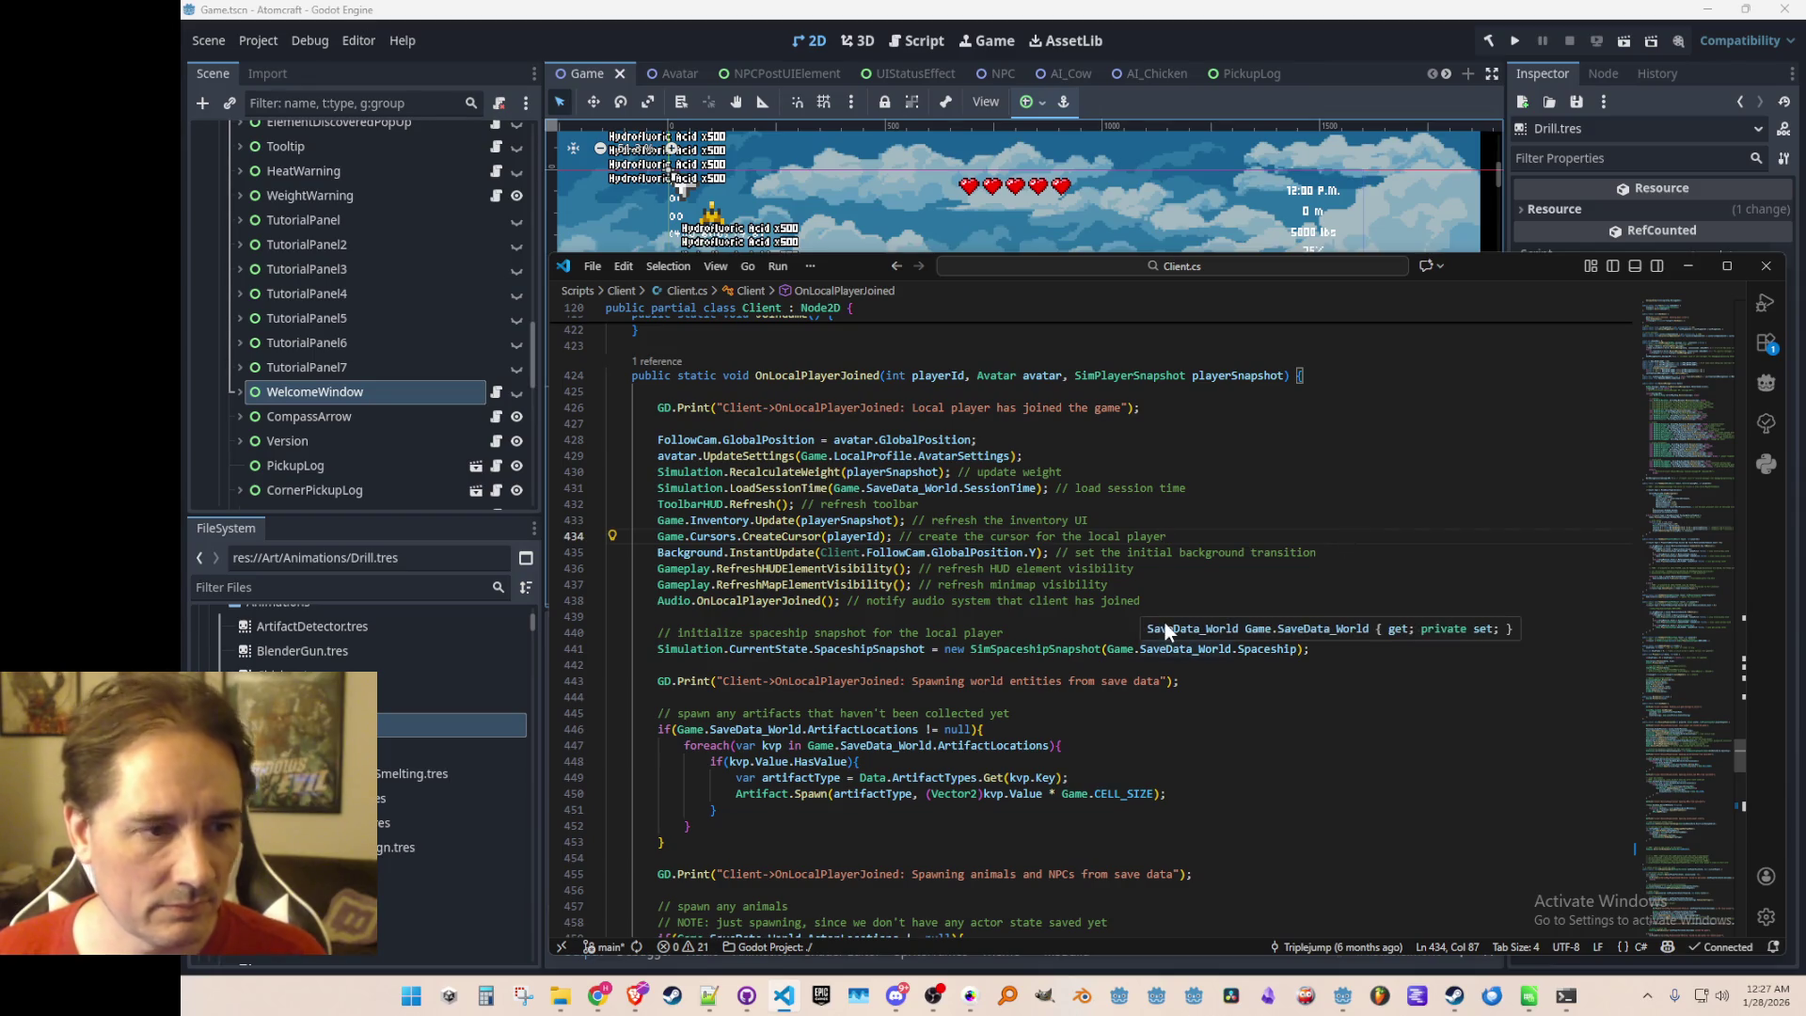
scroll(1166, 642, down, 2)
scroll(1400, 682, down, 6)
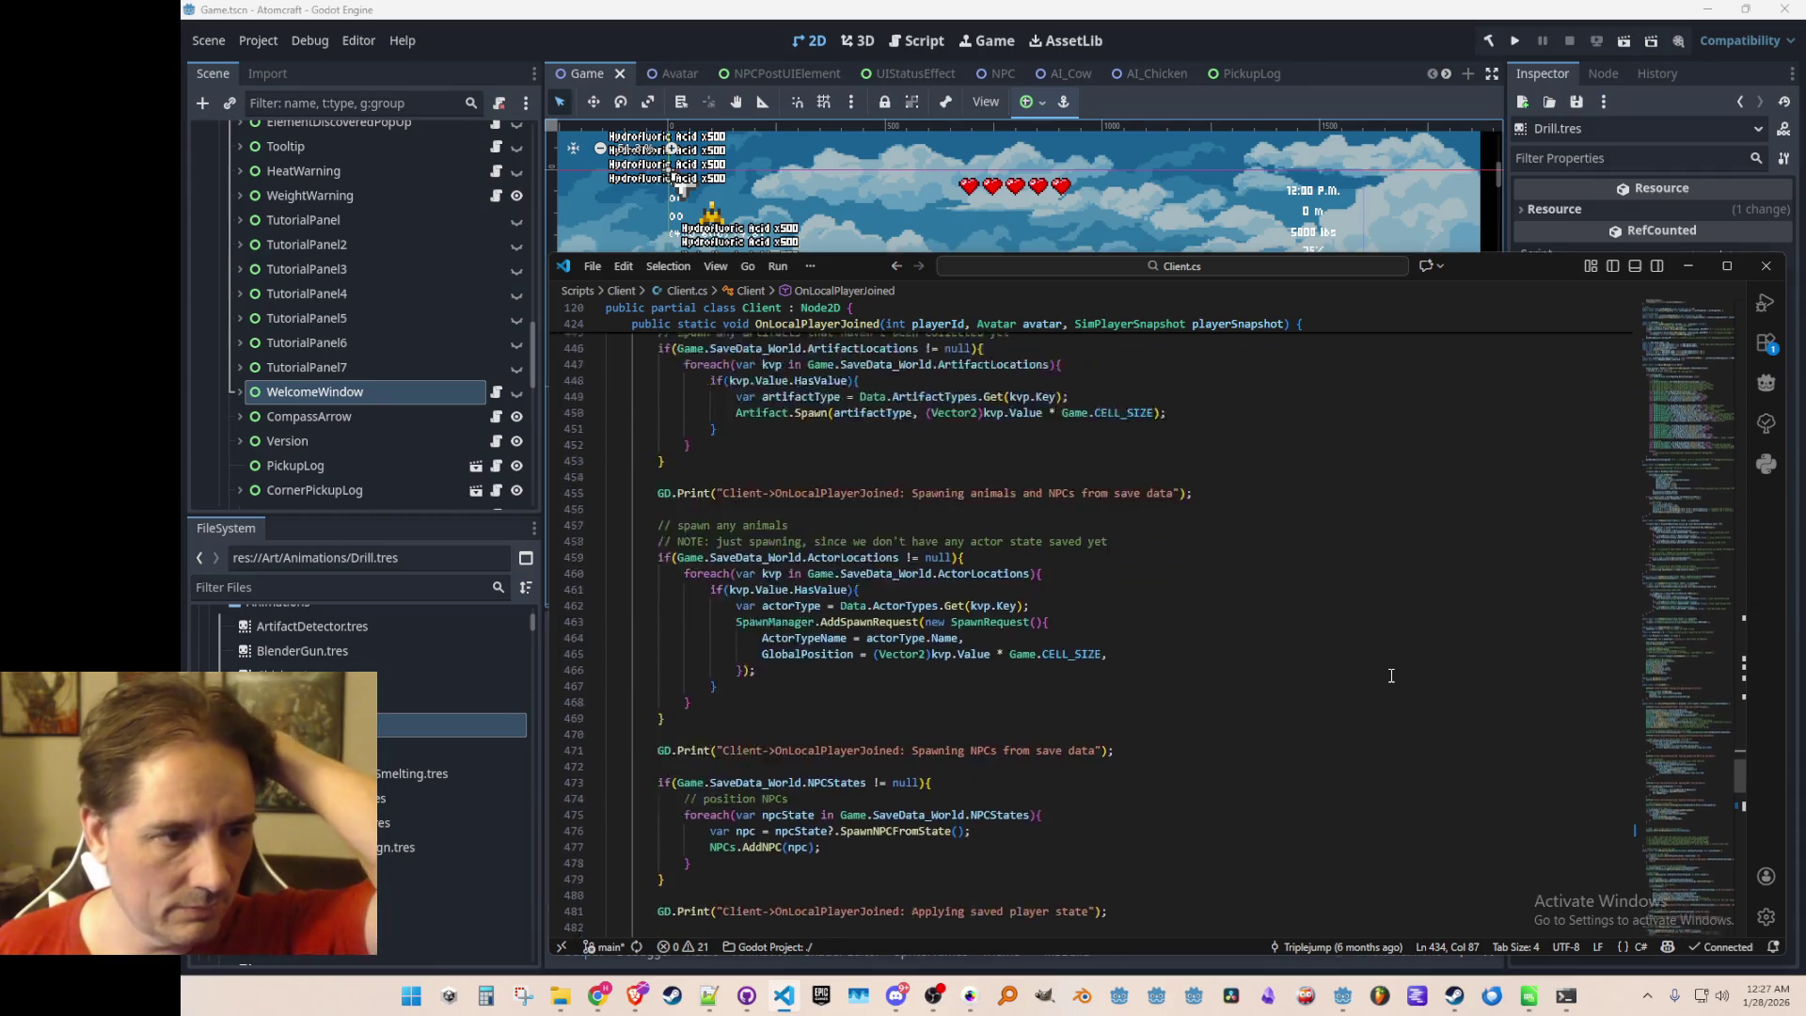
scroll(829, 488, up, 4)
scroll(828, 489, down, 1)
click(789, 475)
scroll(788, 475, down, 7)
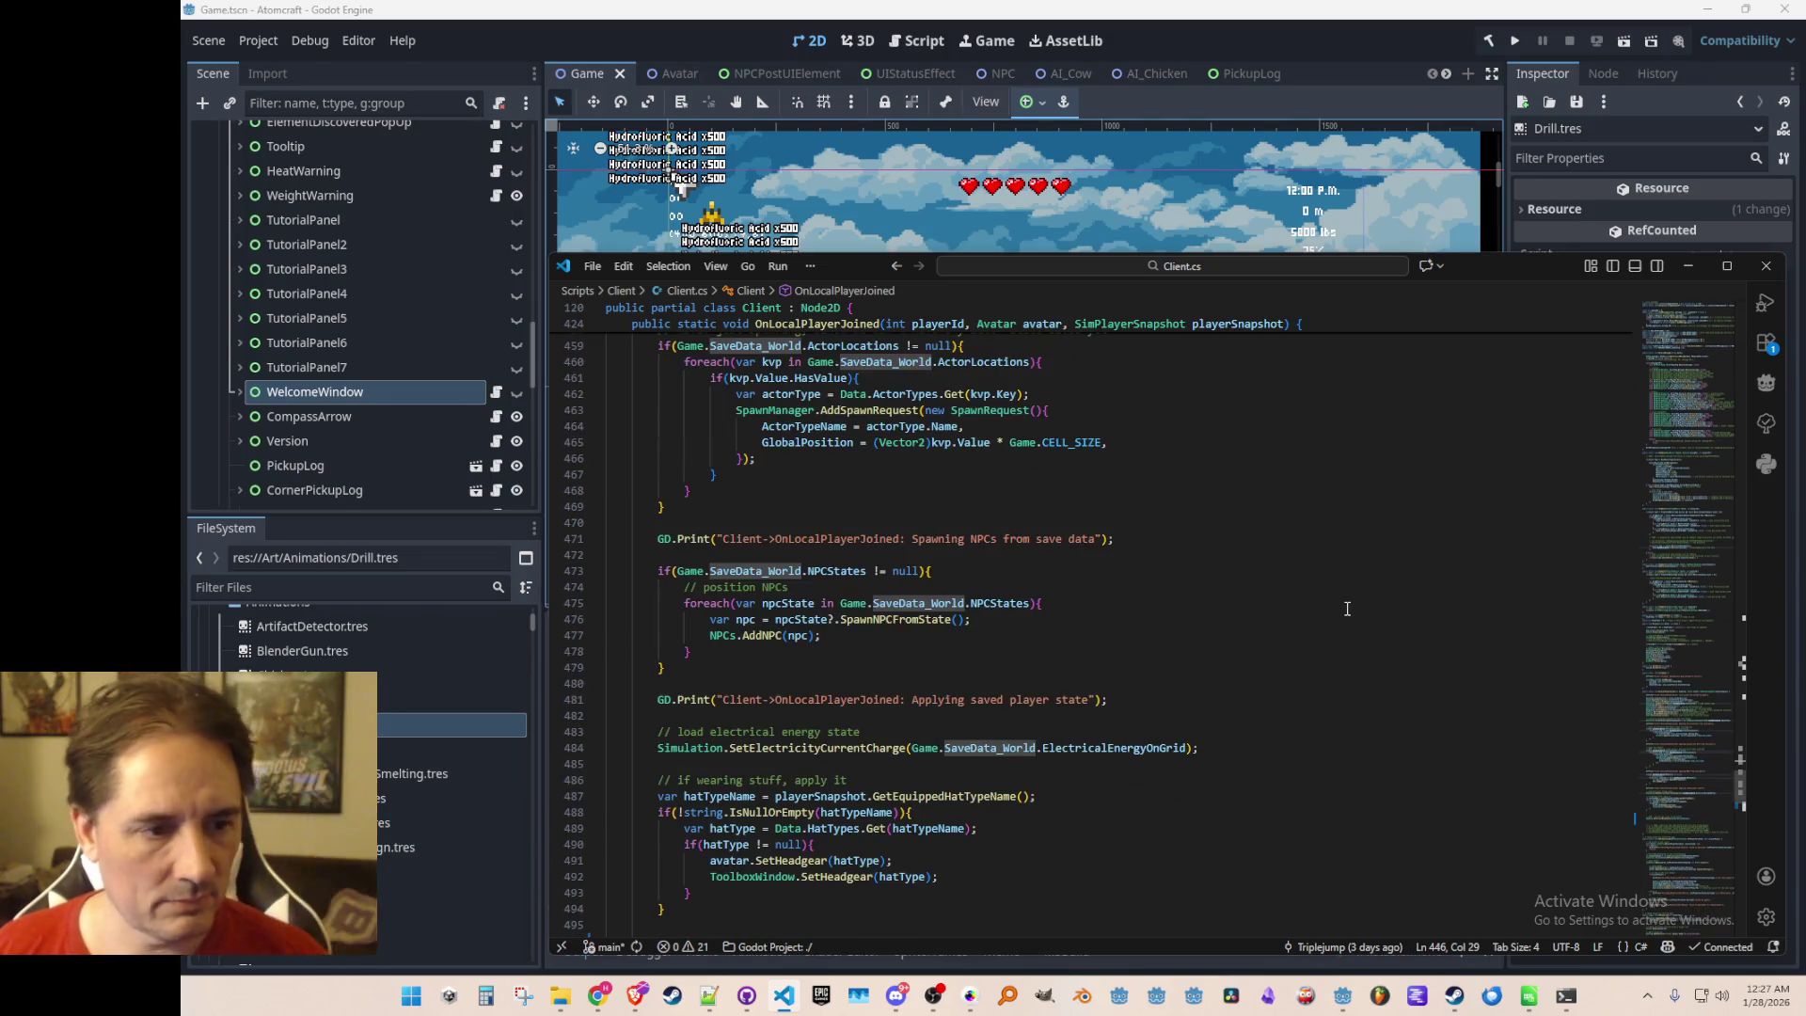
scroll(1346, 609, down, 11)
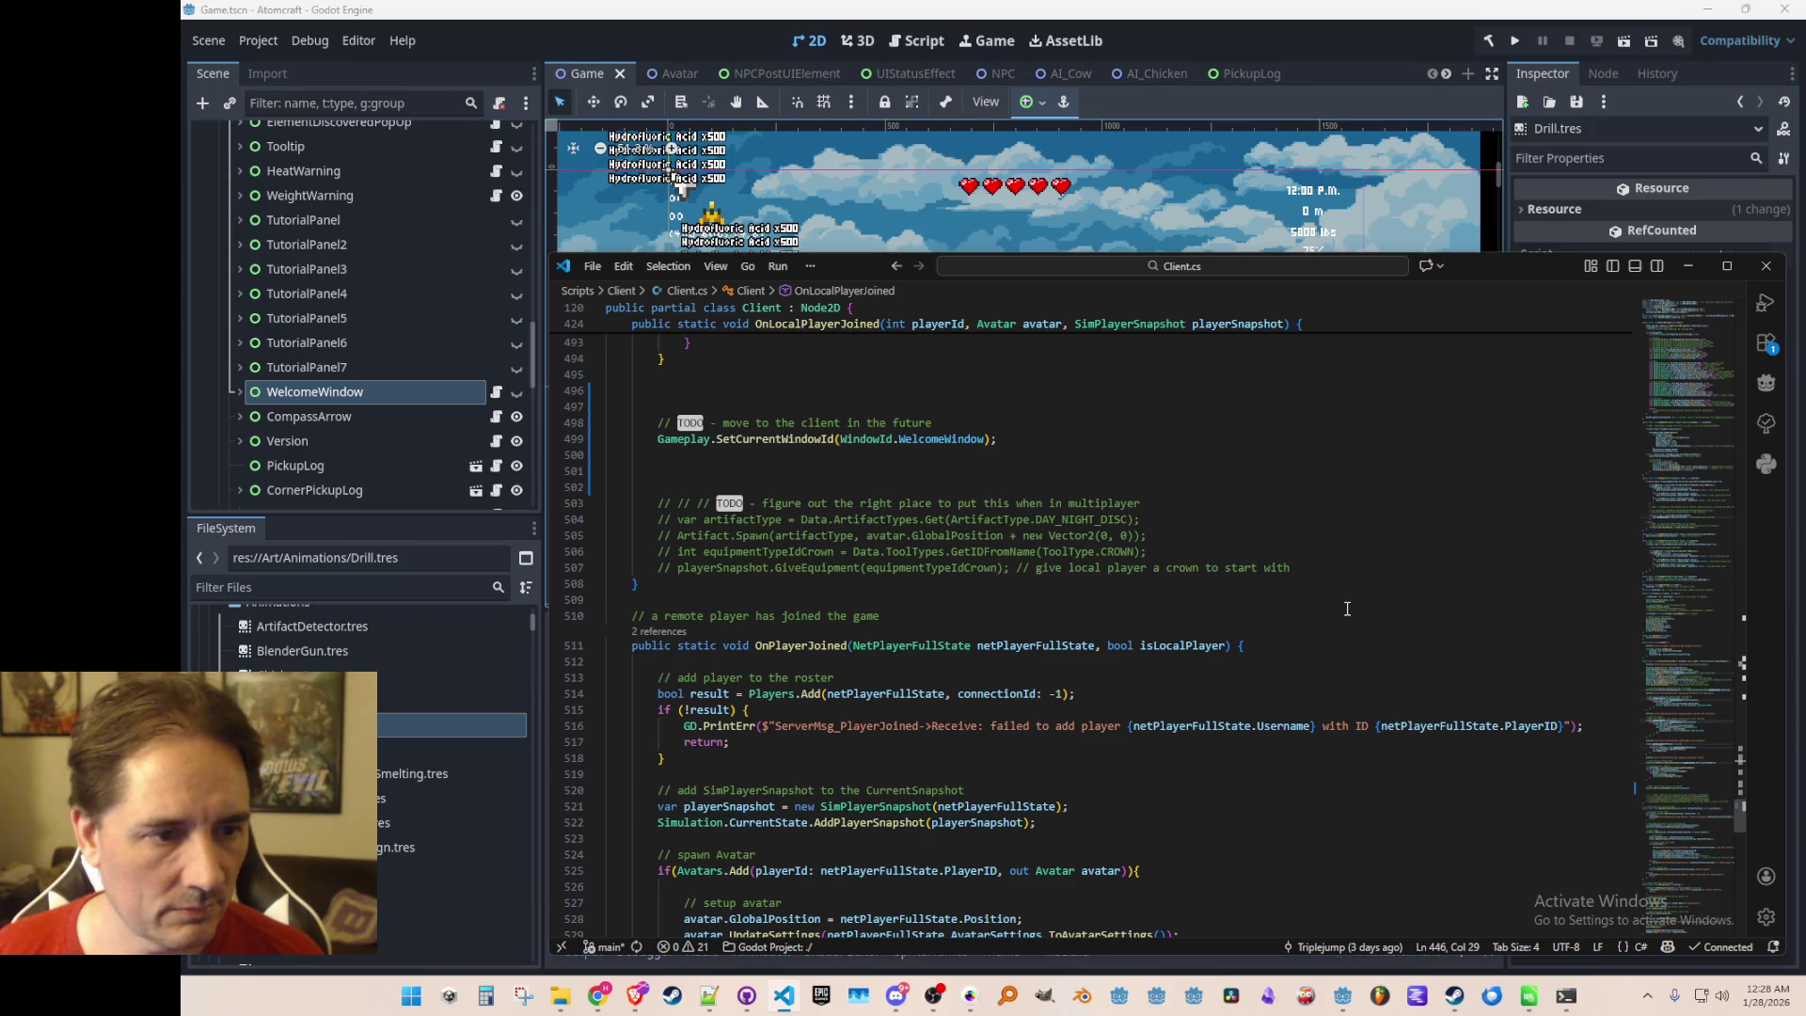
scroll(1347, 608, down, 5)
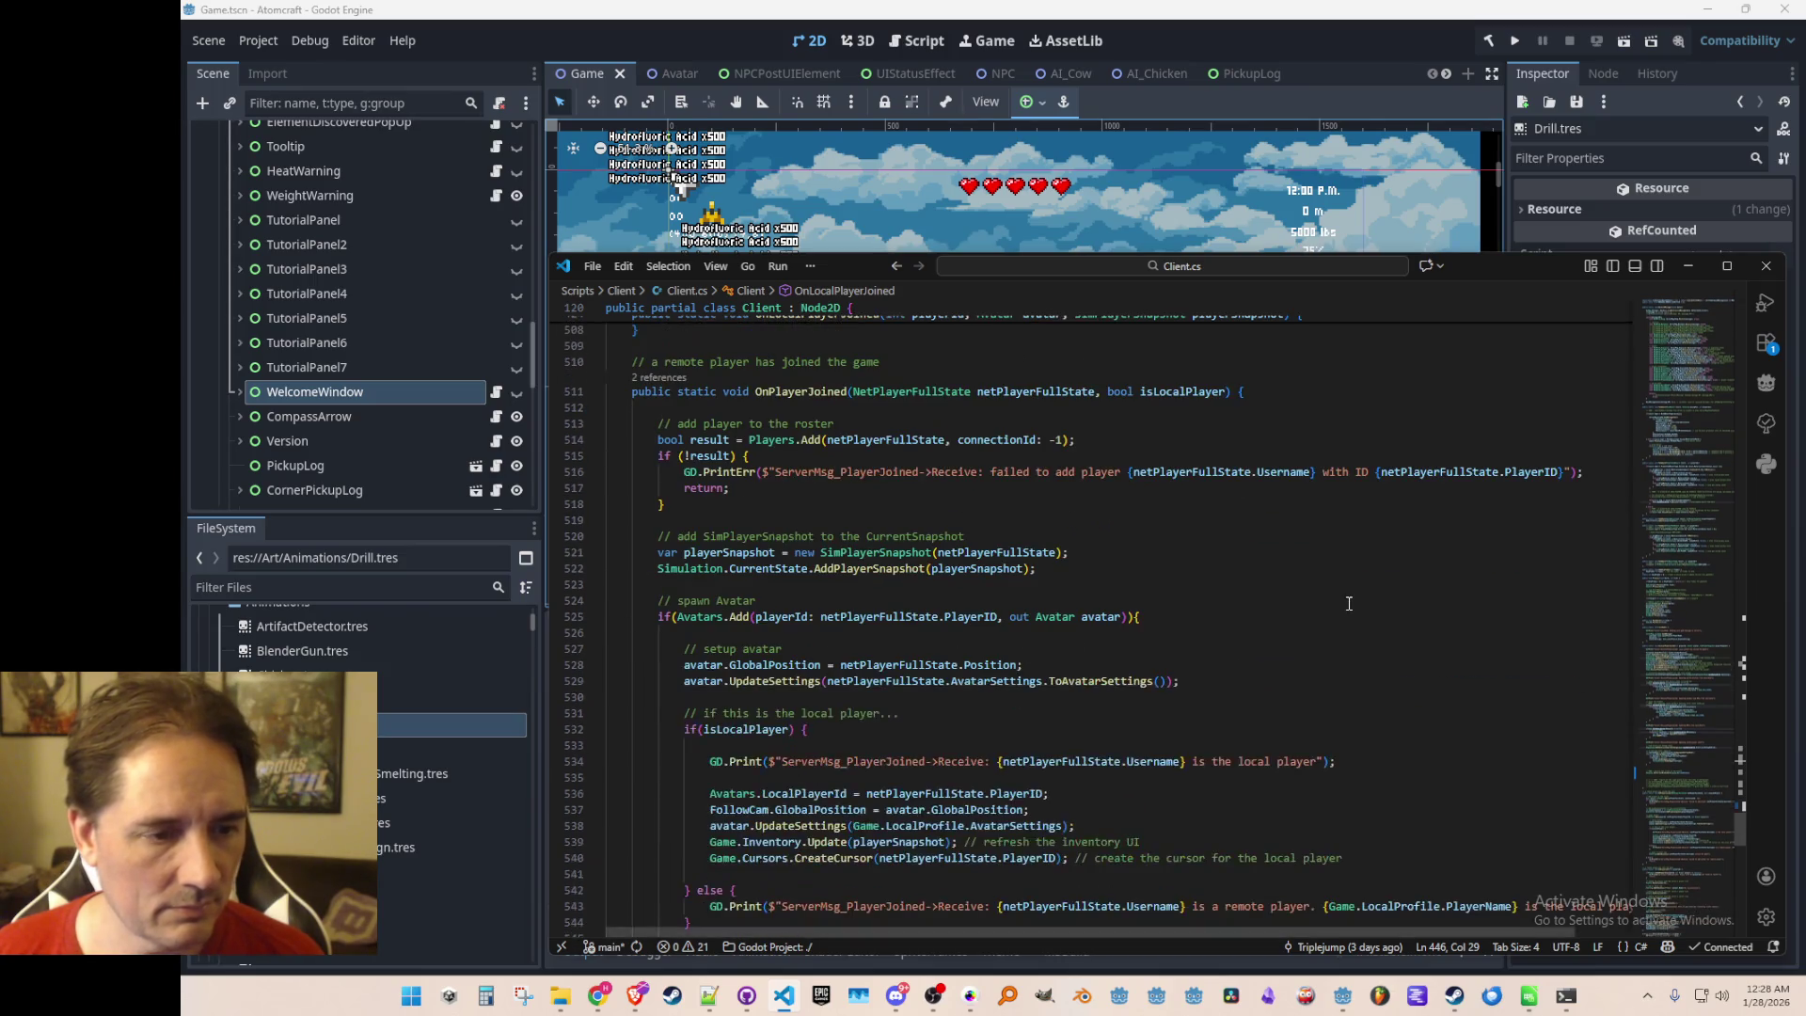
scroll(1348, 603, up, 20)
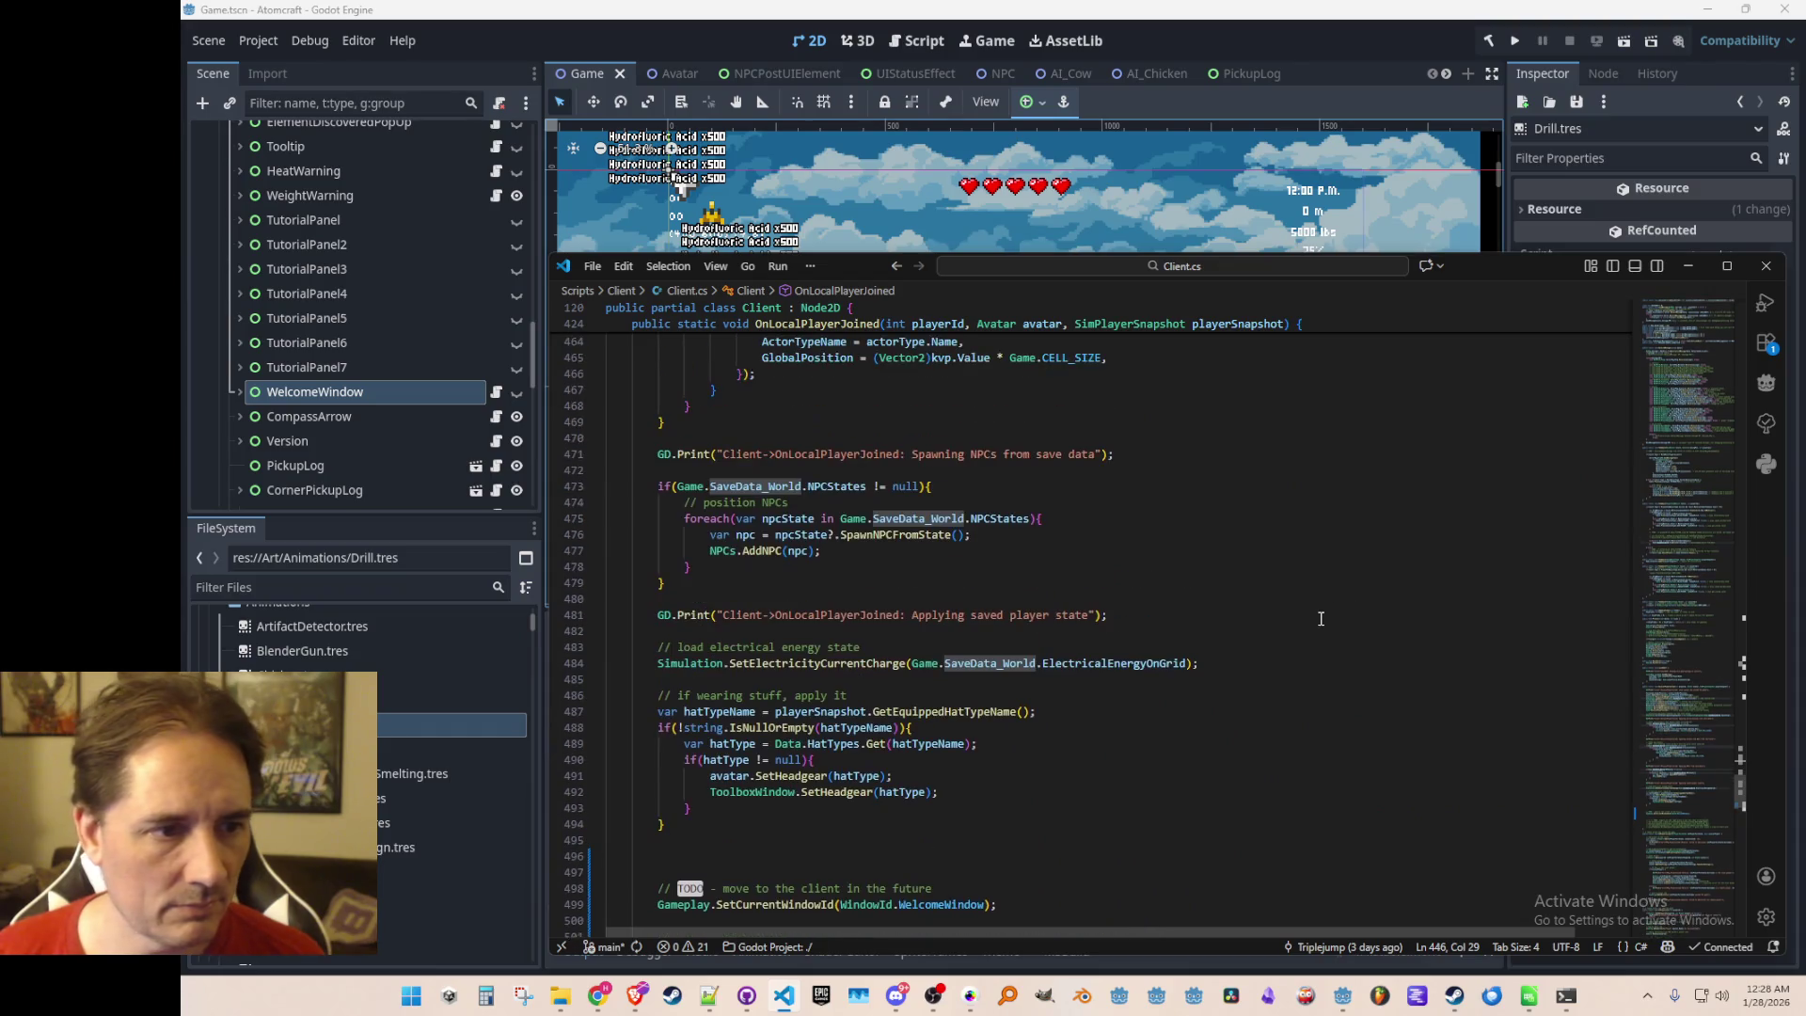
On a new indented line after the headgear block, start typing 'Game.SaveData_World.GetPl'
key(Home)
key(Home)
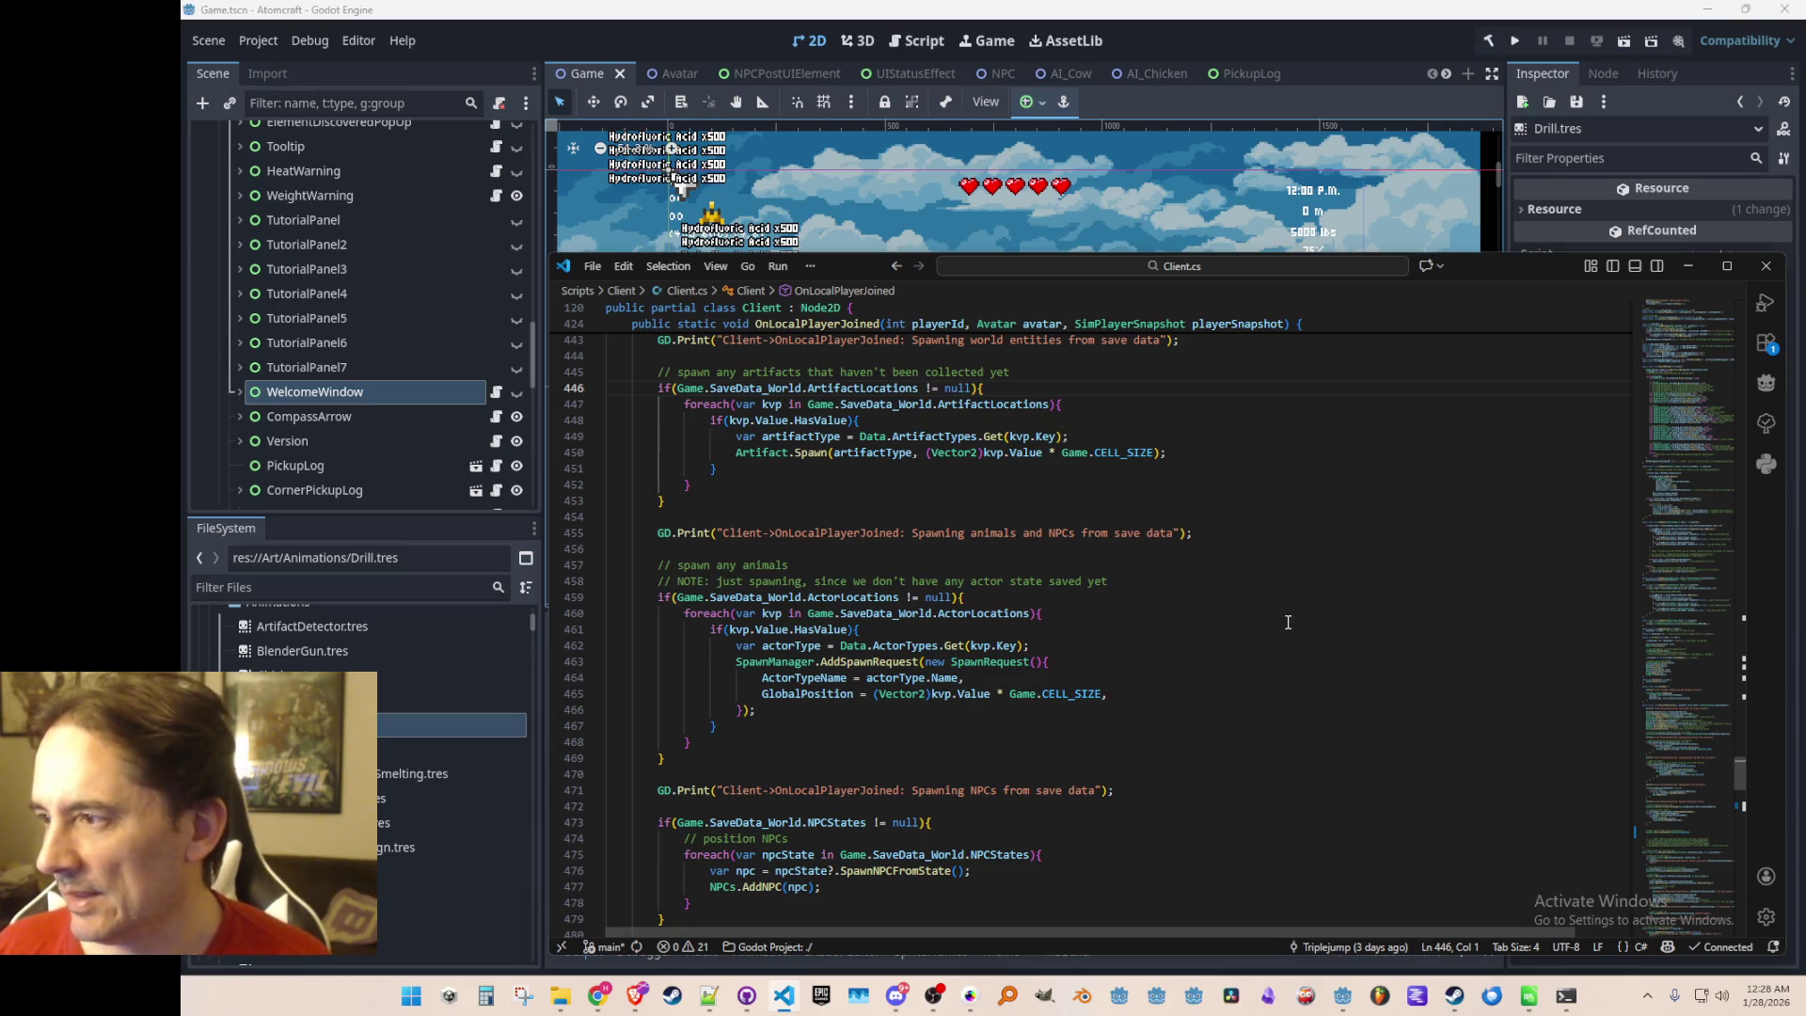
scroll(1300, 622, down, 10)
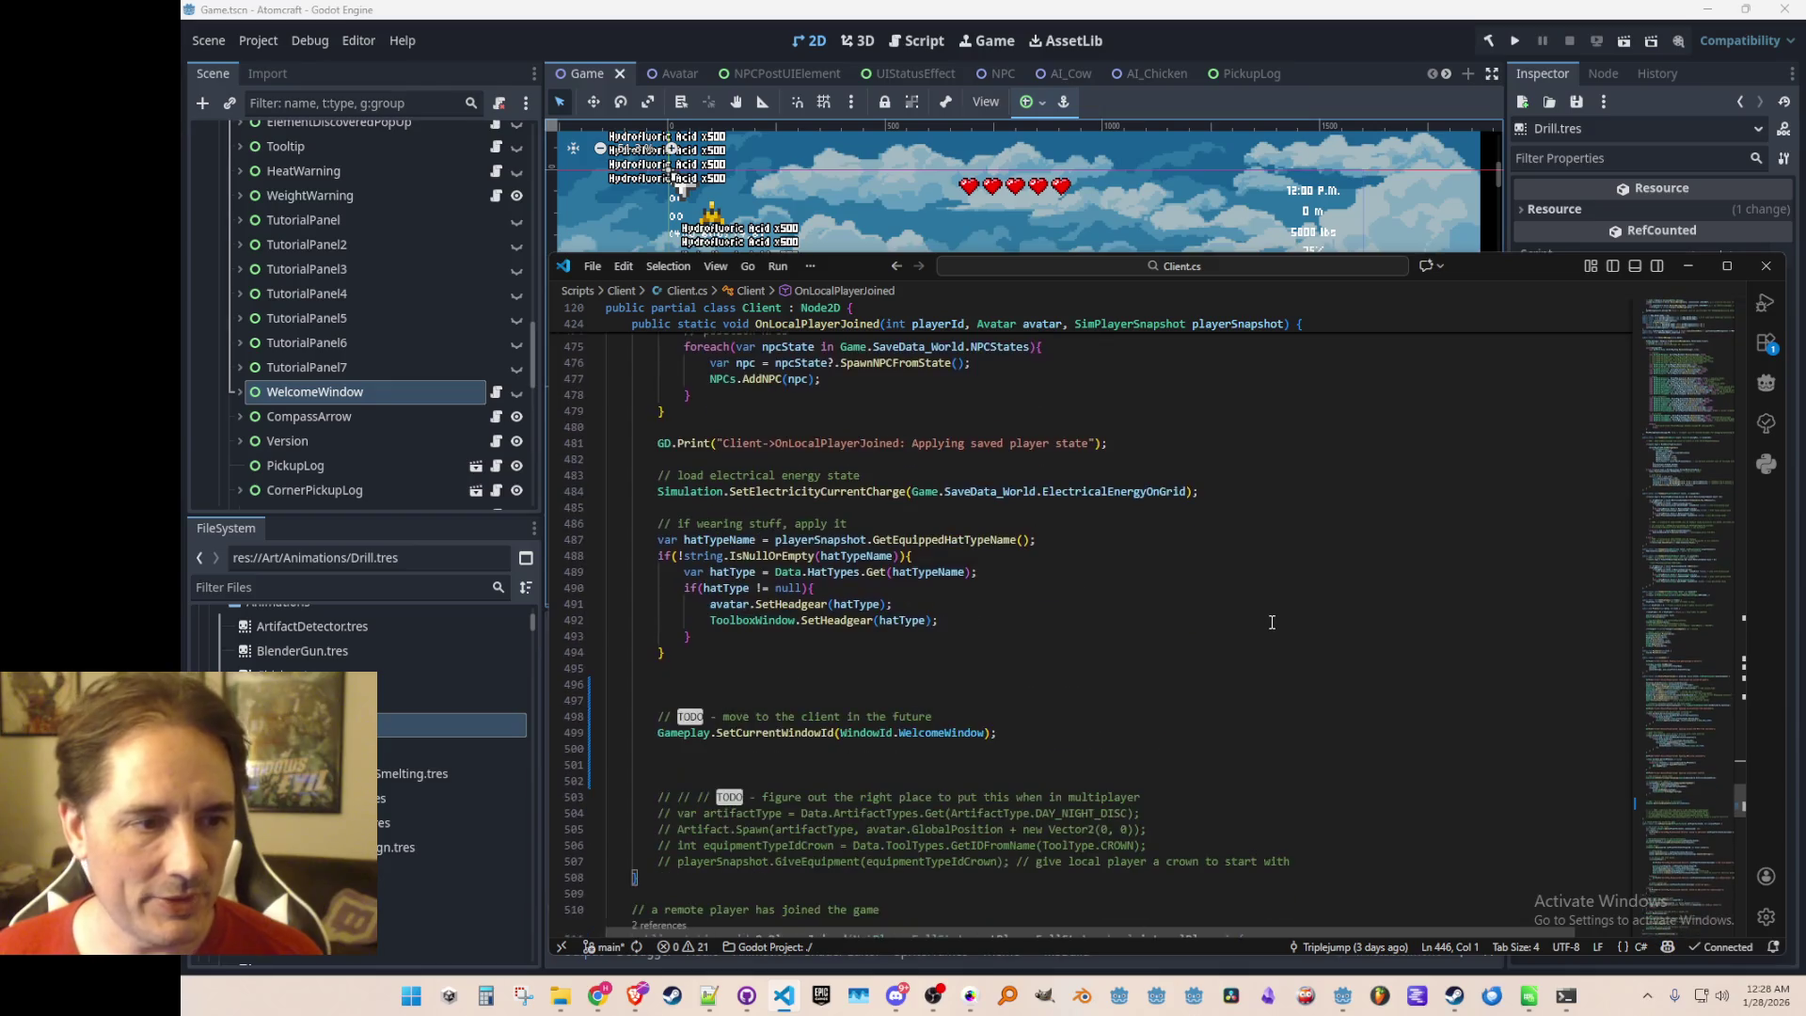
scroll(1272, 621, down, 3)
click(1324, 543)
key(Down)
key(Tab)
key(Tab)
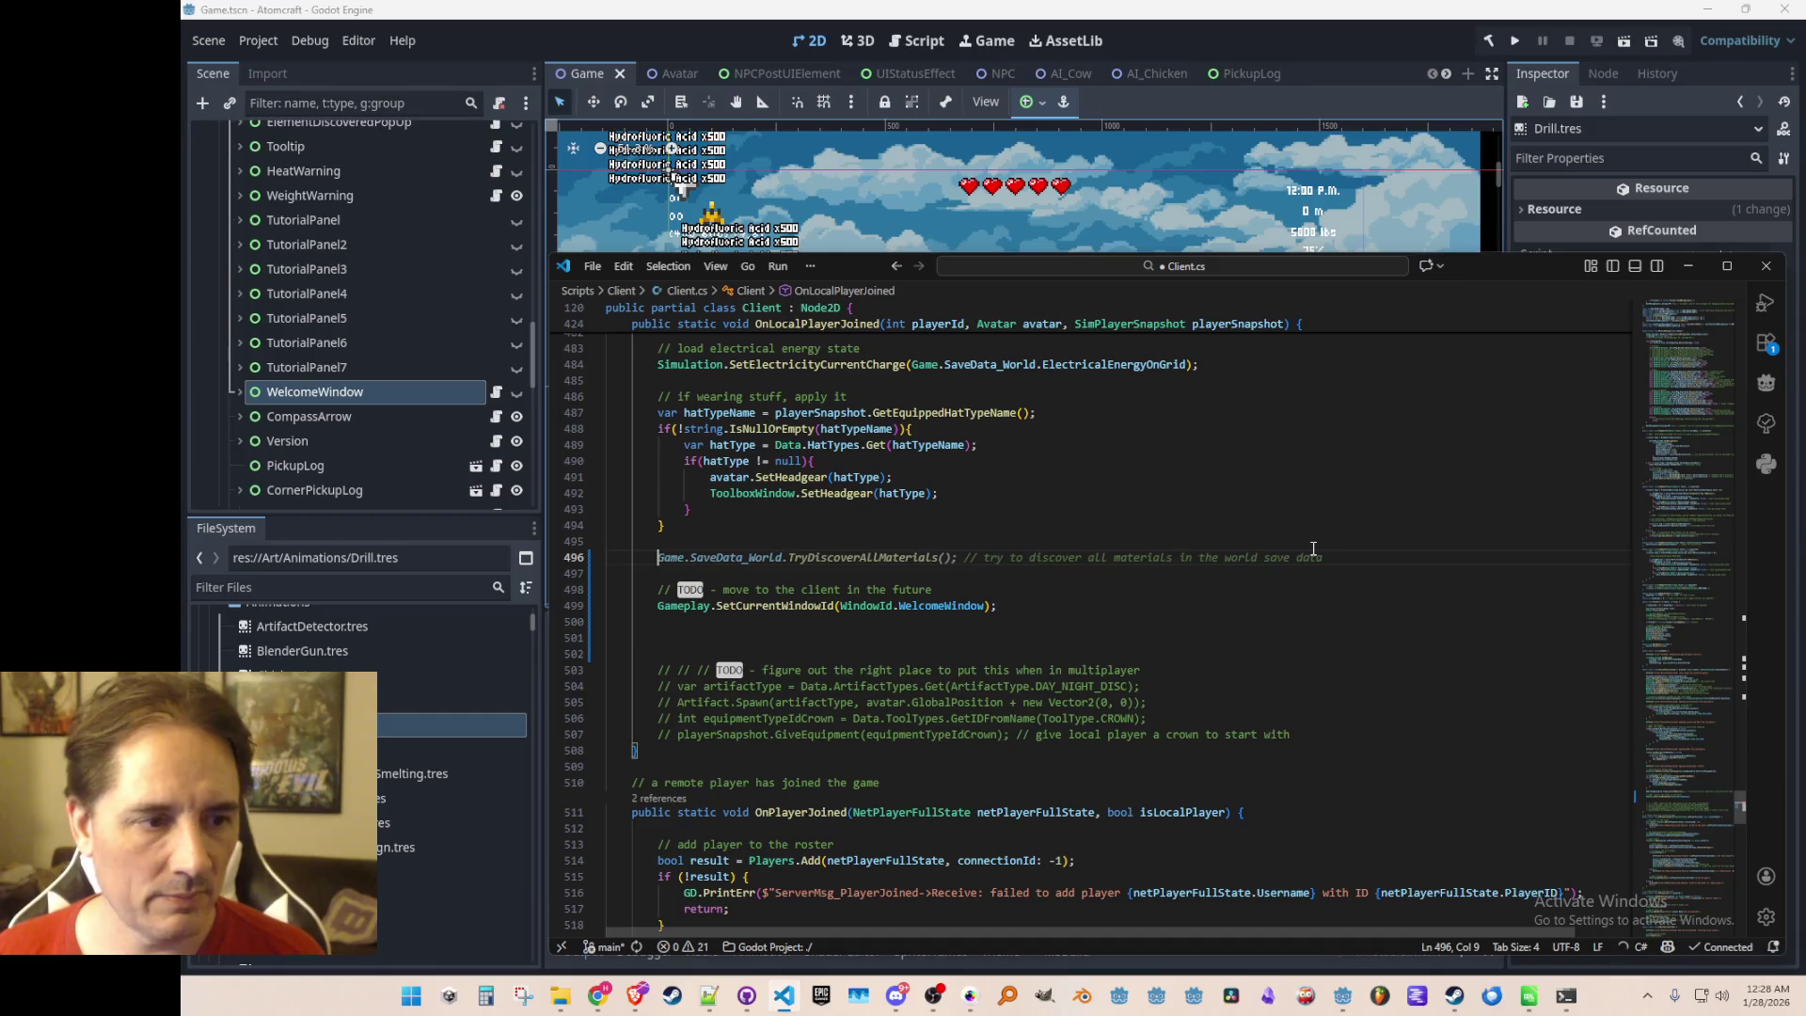
text(Game.SaveData_World.Try)
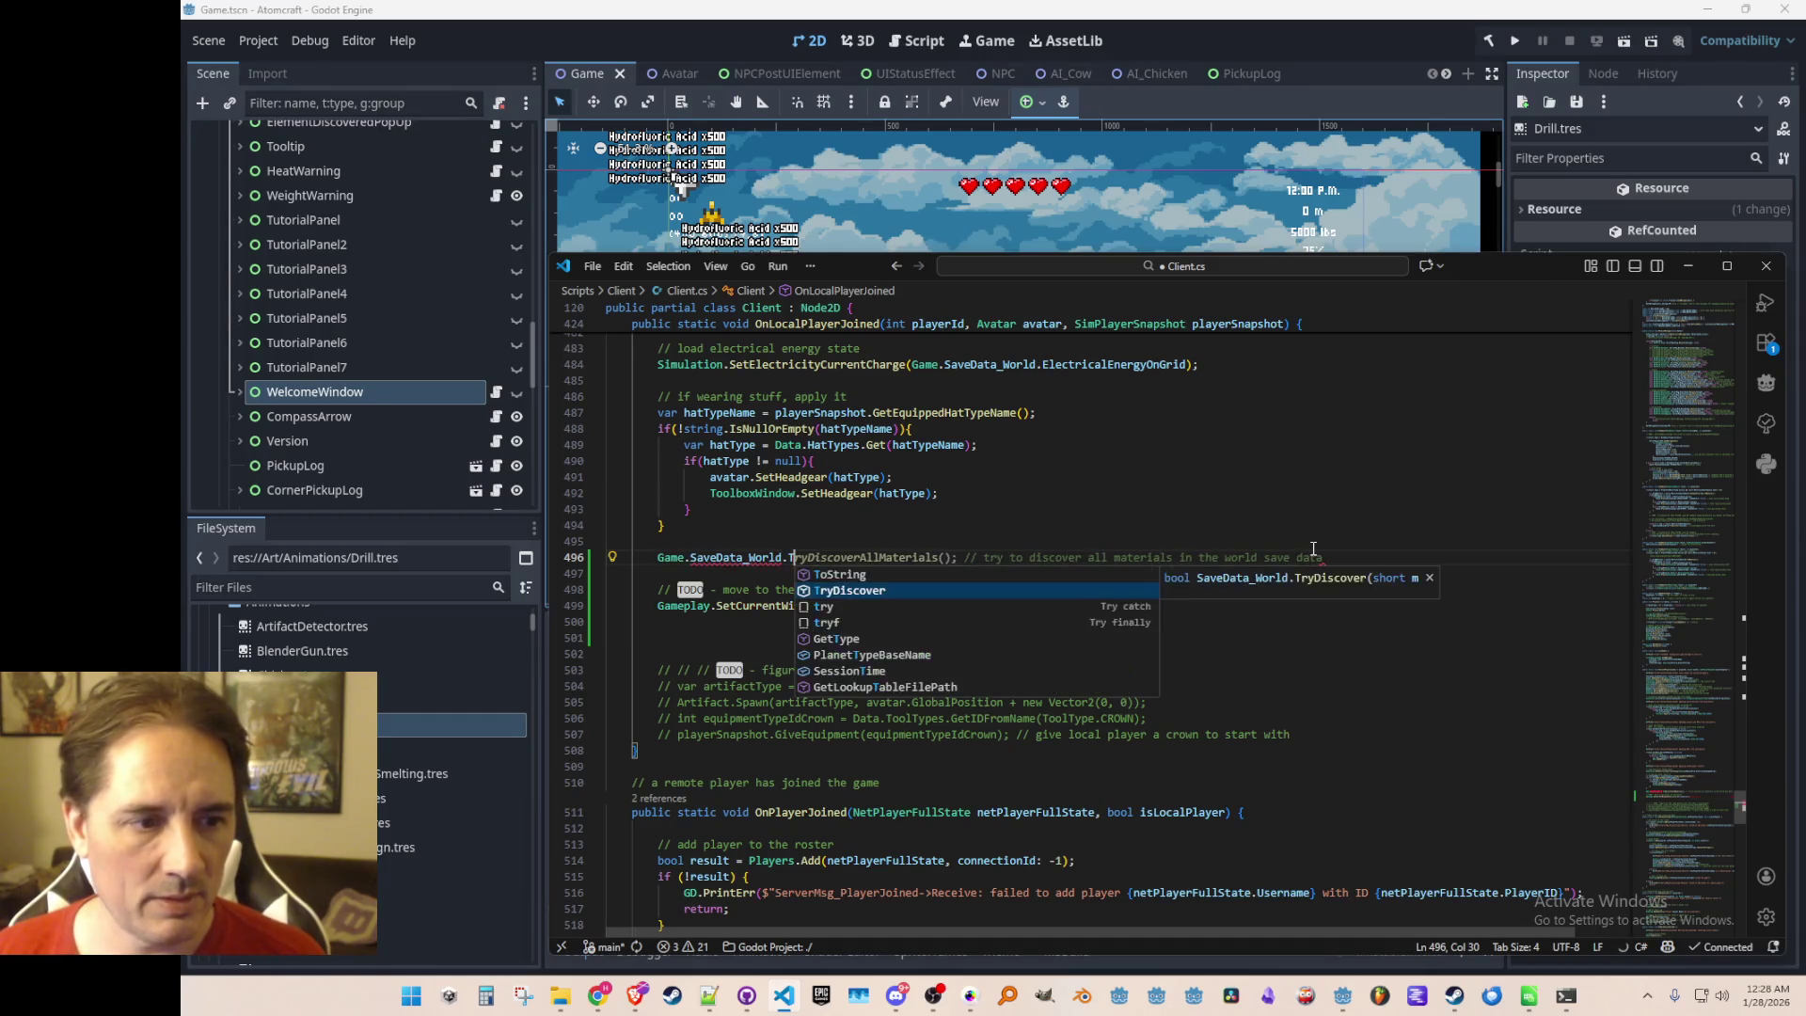
key(BackSpace)
key(BackSpace)
key(BackSpace)
text(Get)
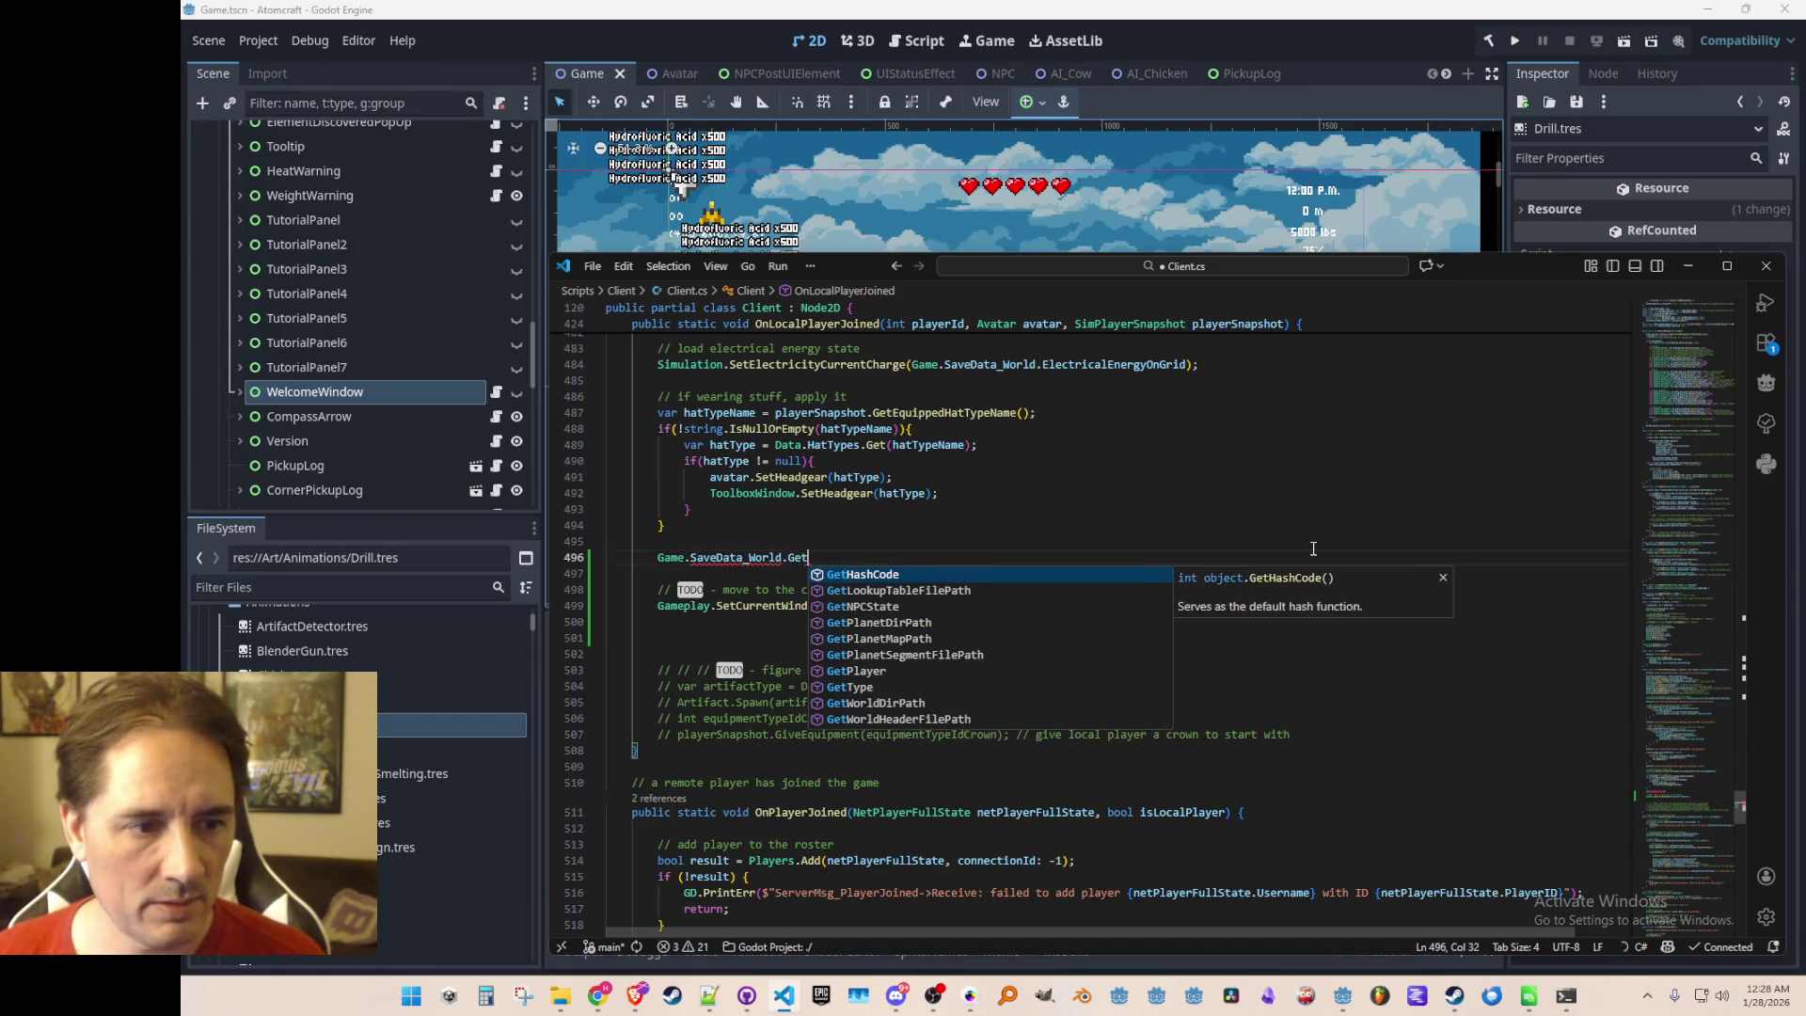
text(Pl)
Complete the GetPlayer call with its suggested arguments and add a null check on saveDataPlayer
key(Down)
key(Down)
key(Down)
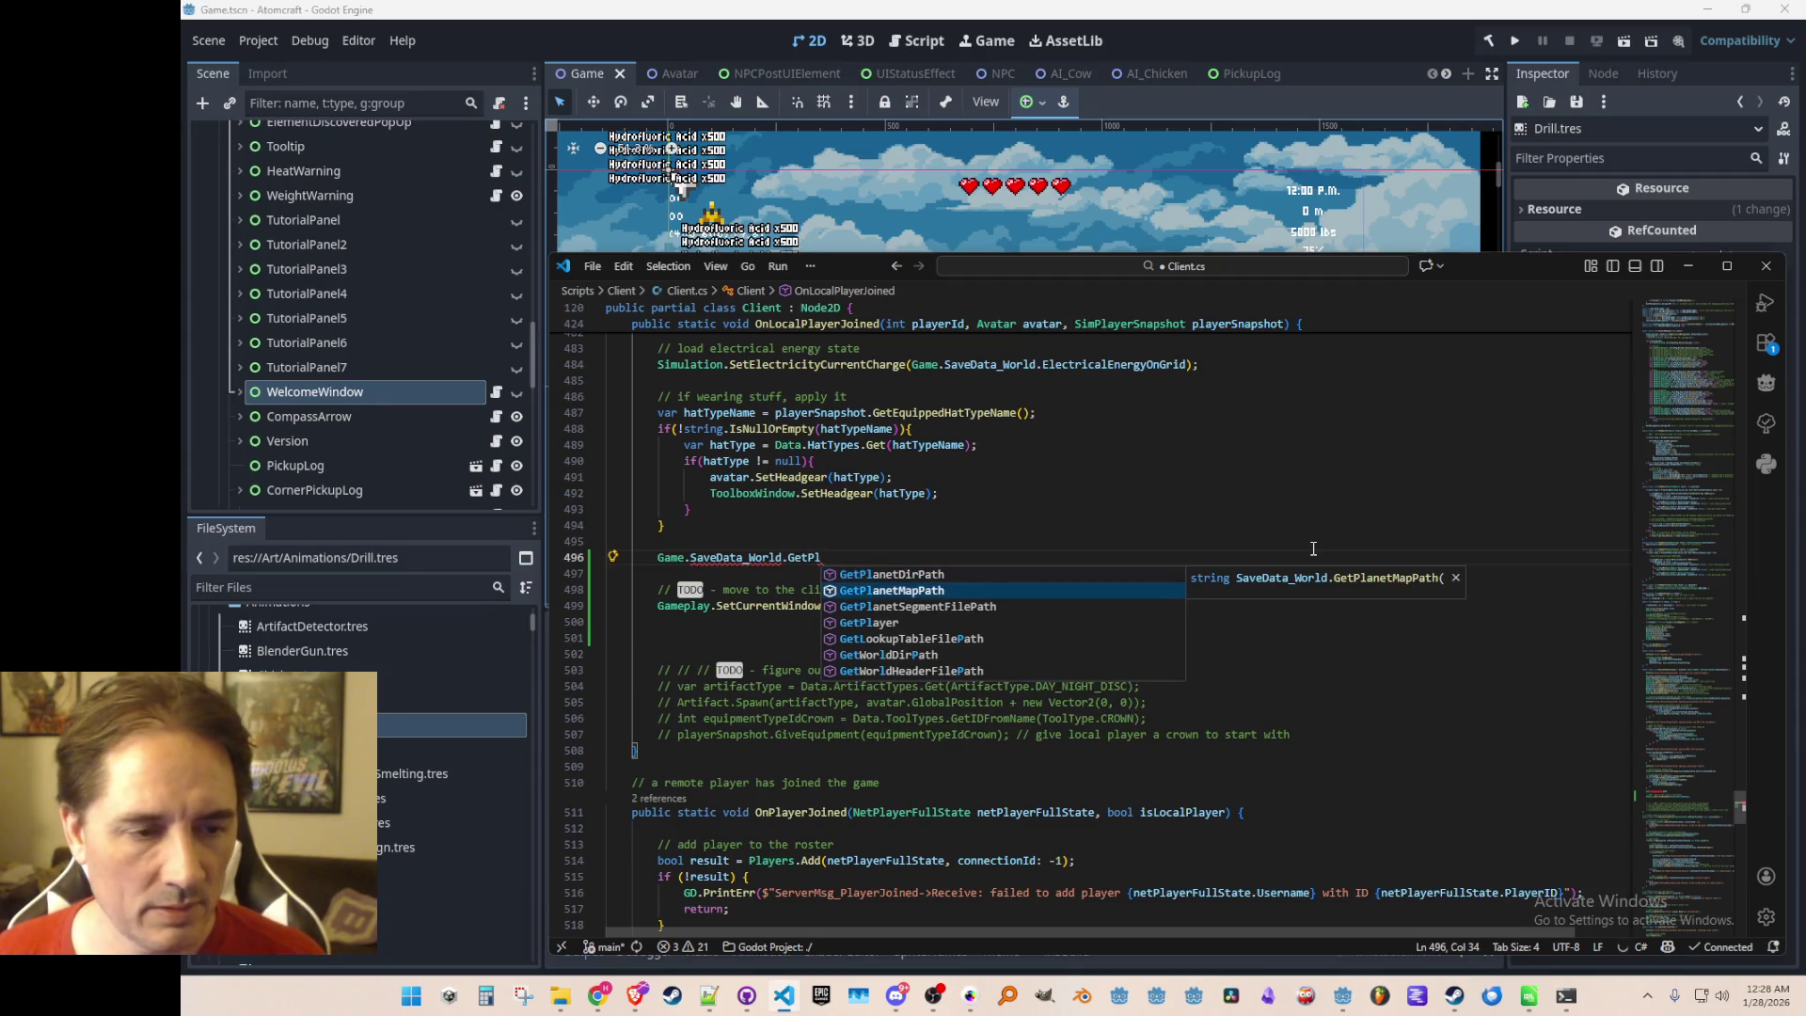
key(Tab)
text(()
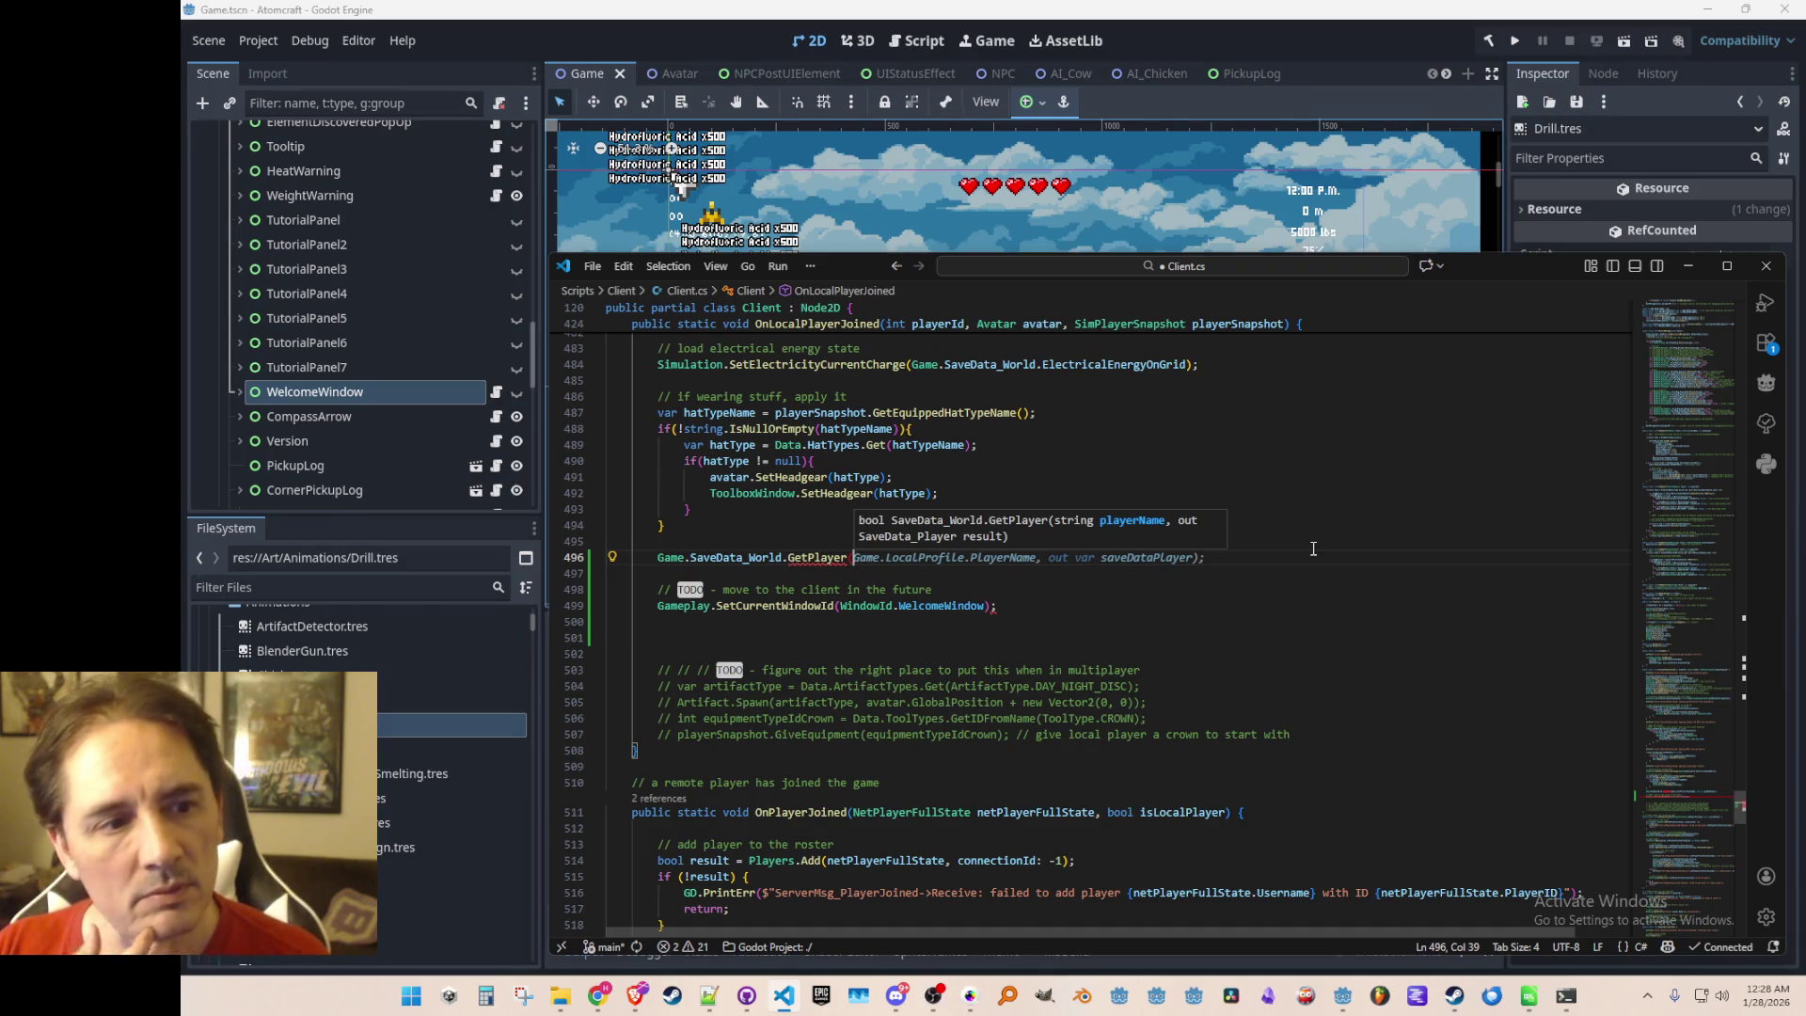
key(Tab)
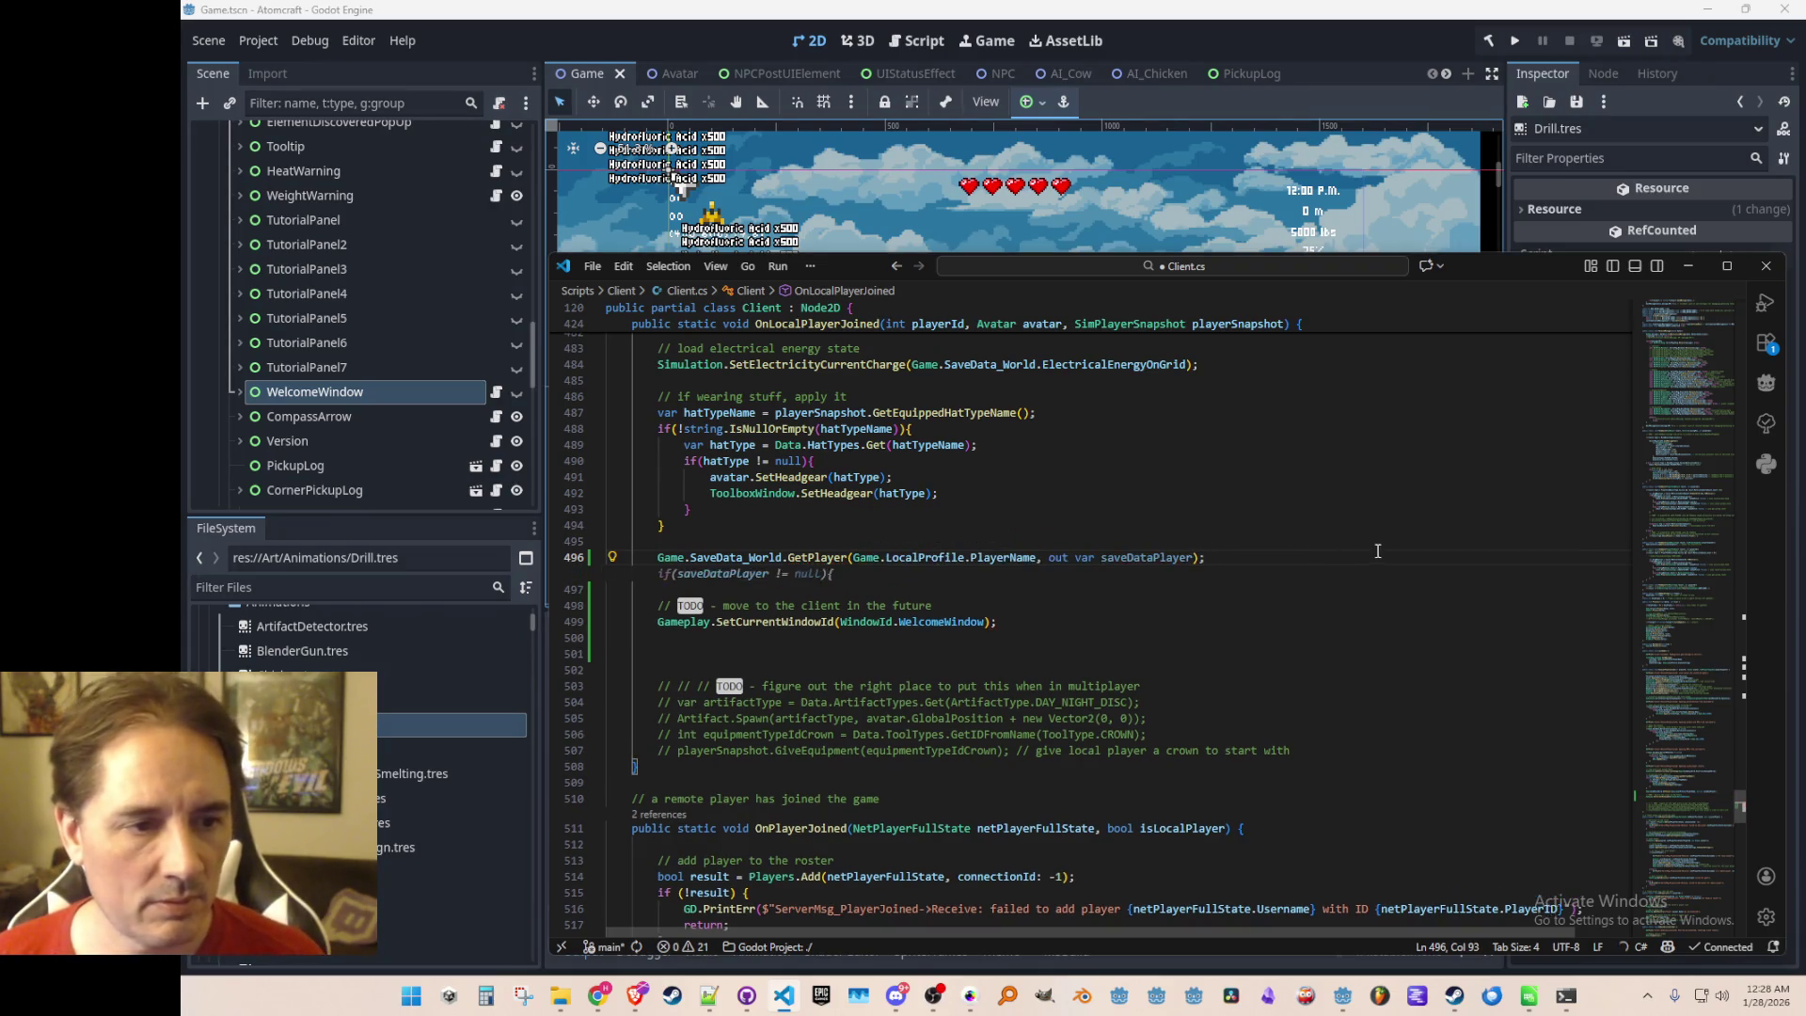
scroll(1327, 619, up, 5)
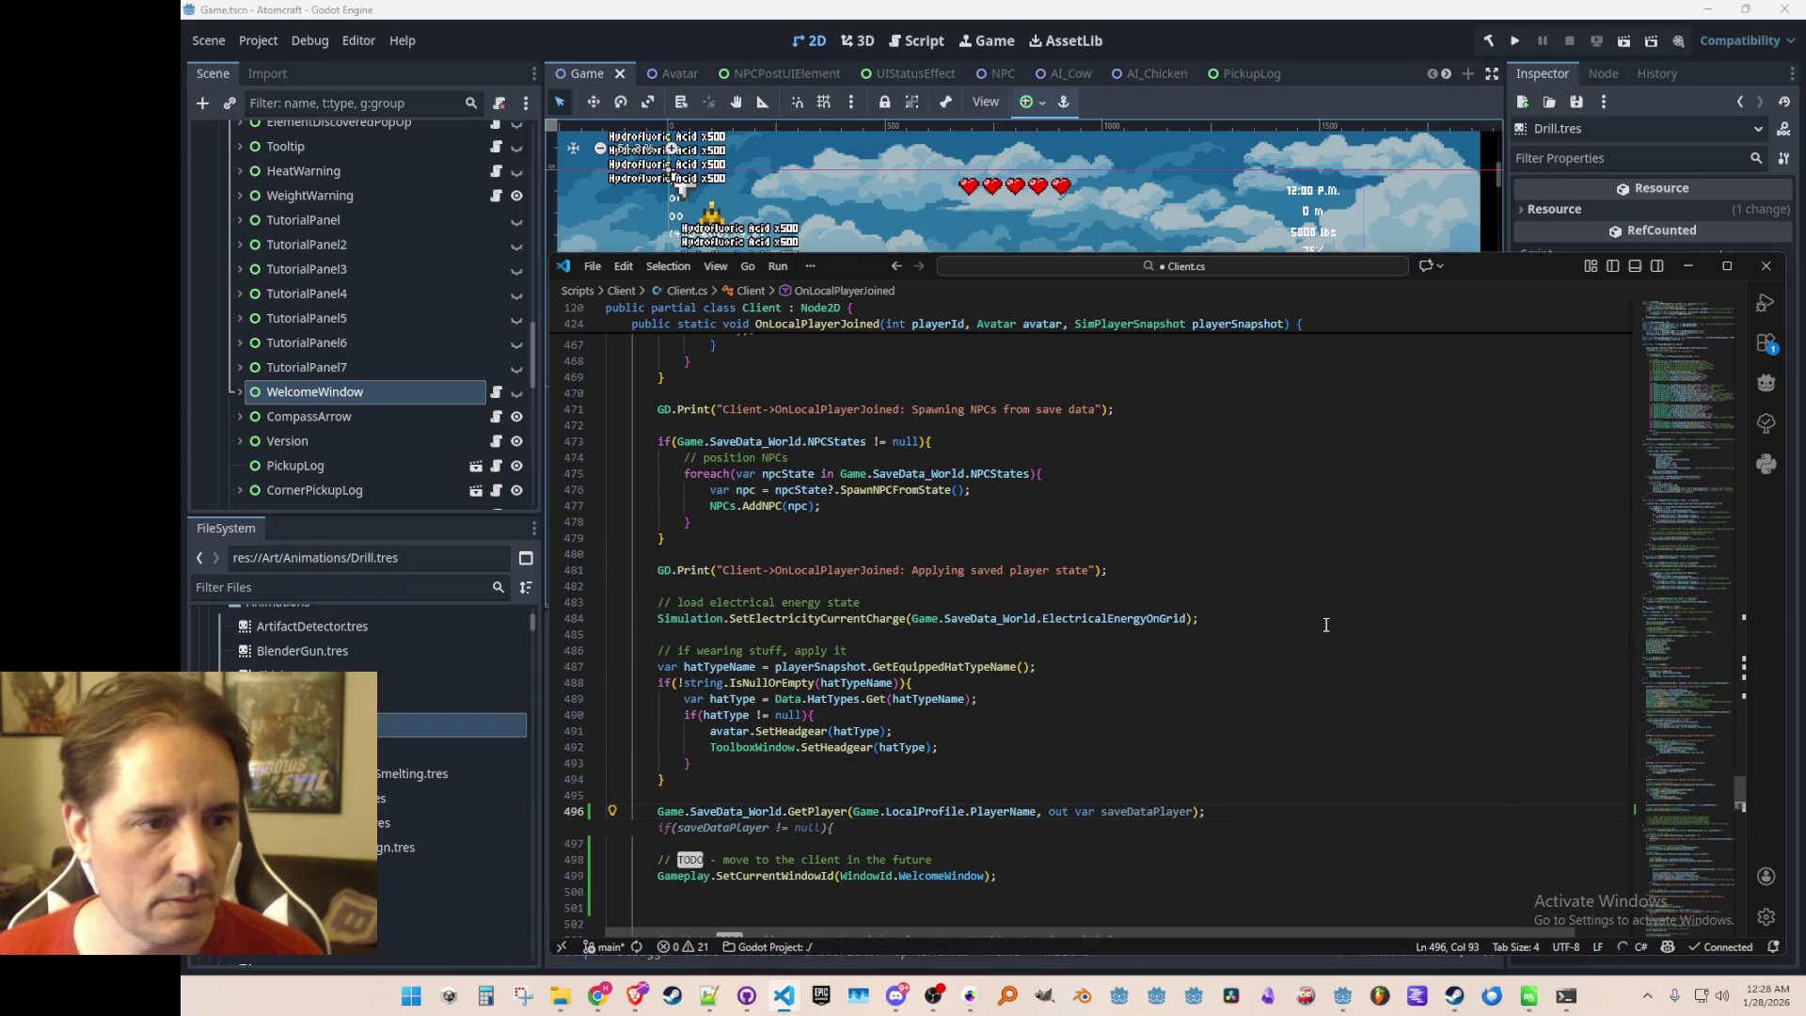
scroll(1326, 624, down, 4)
scroll(1329, 630, up, 8)
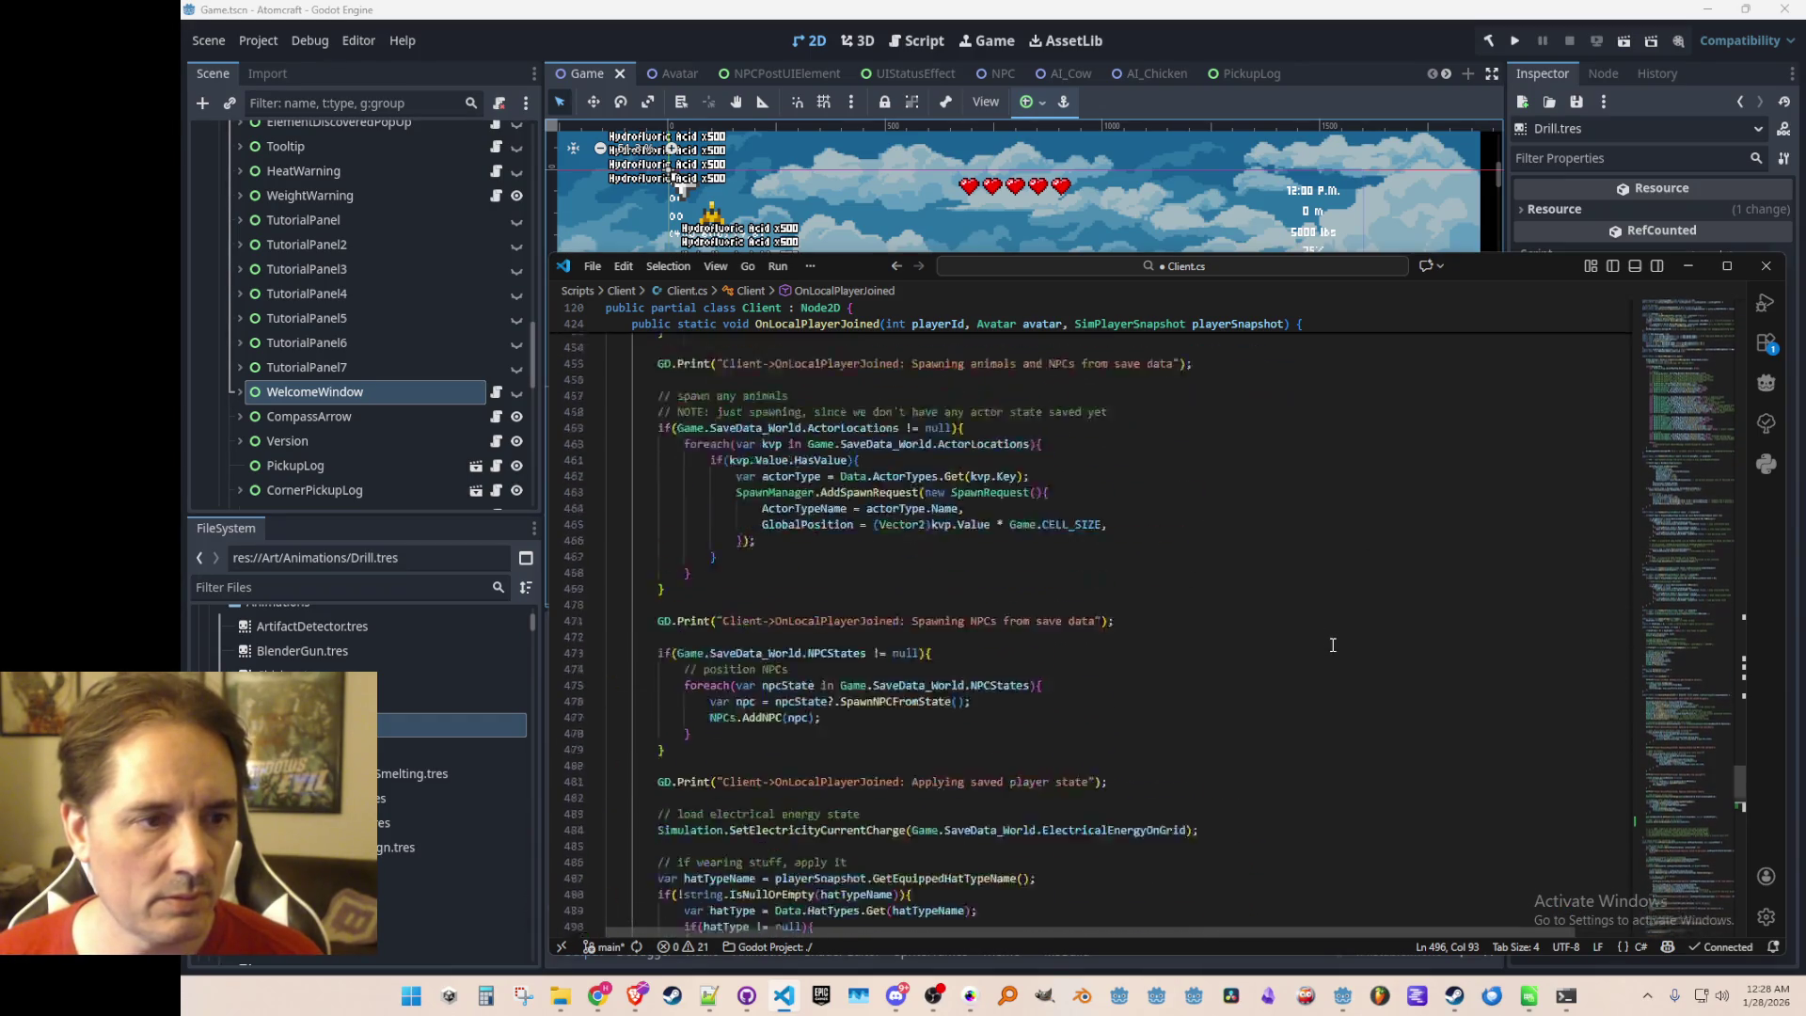
scroll(1333, 645, down, 9)
key(Tab)
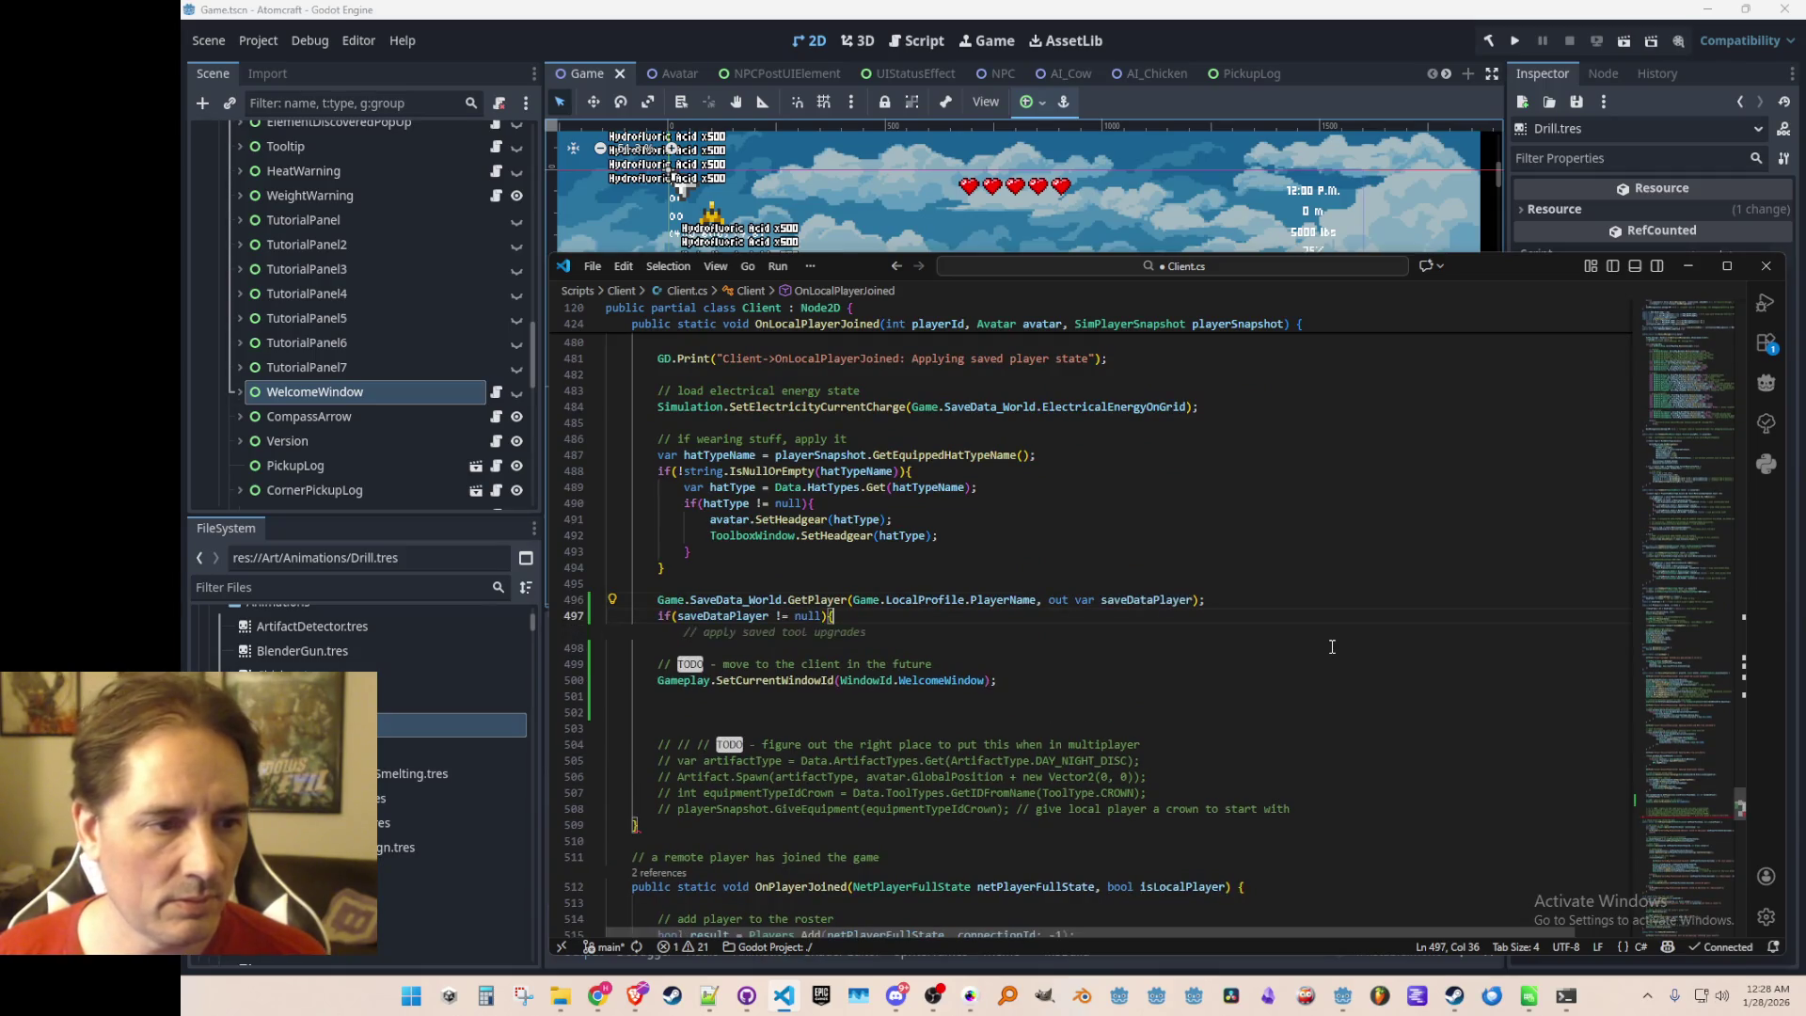
key(Return)
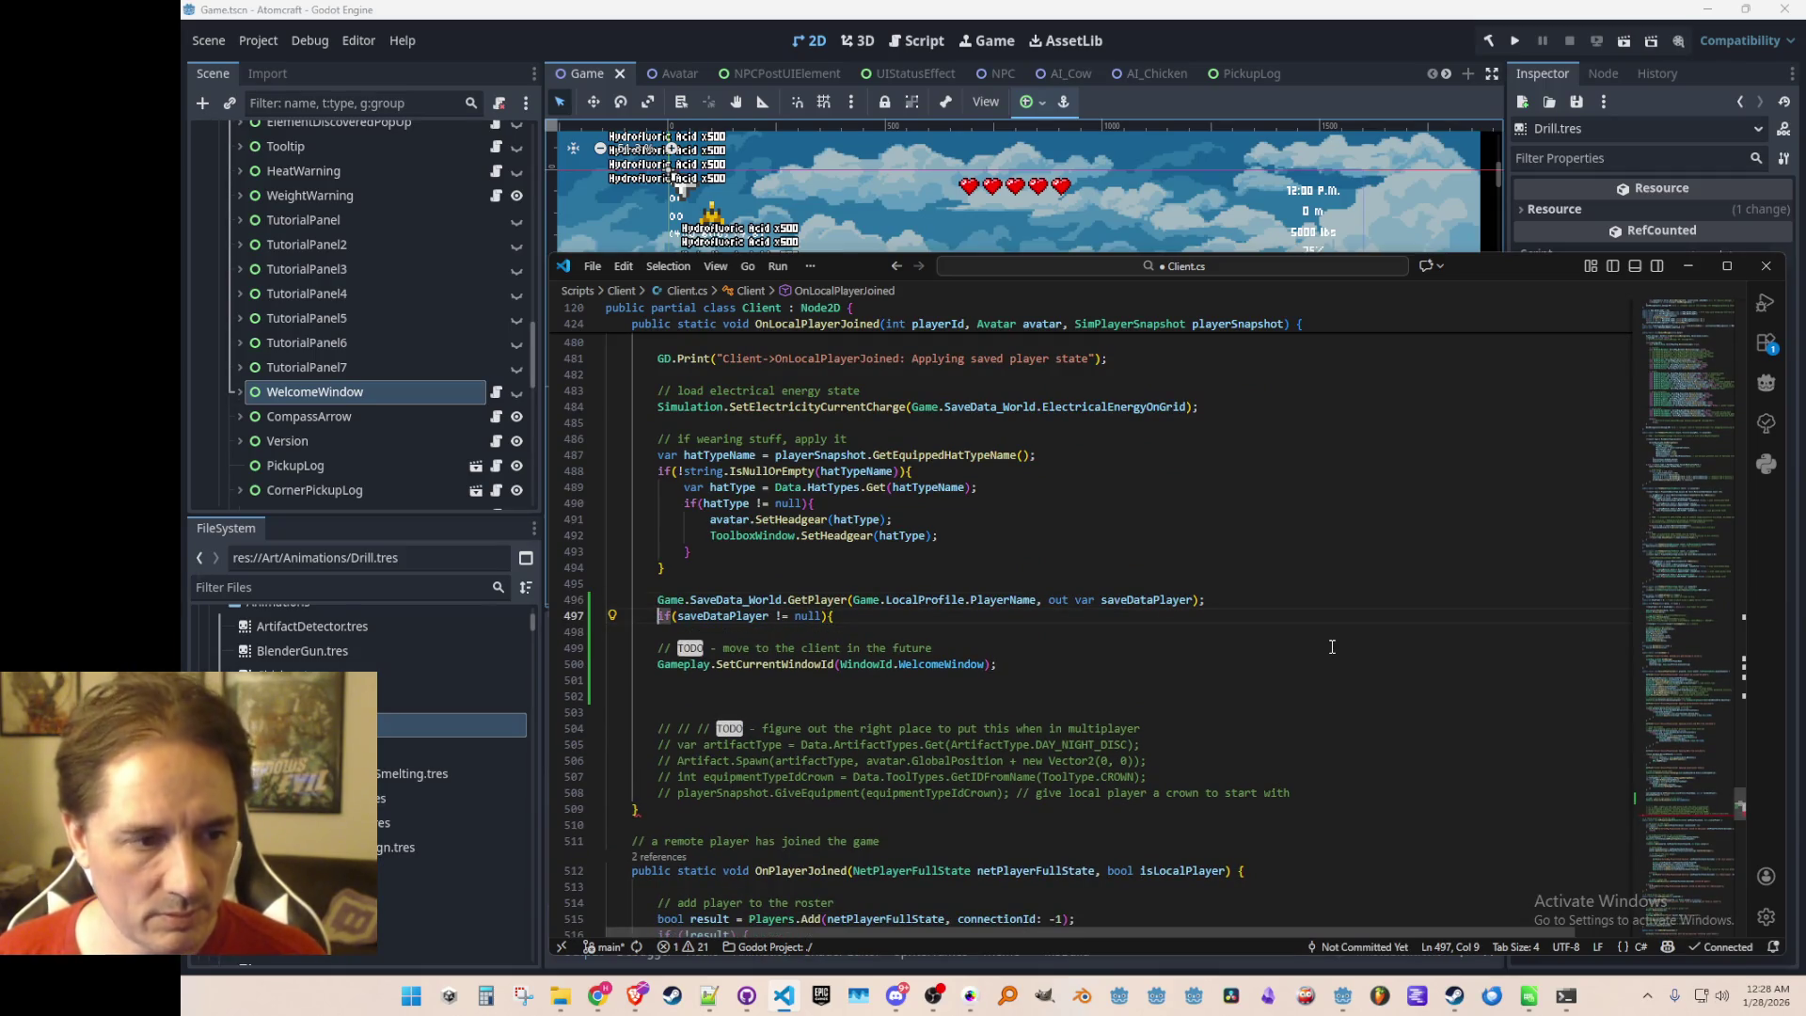
Write saveDataPlayer.IsUpgradeDiscovered using the autocomplete suggestion
text(})
text(saveDataPlayer)
key(ctrl+z)
text(.Upgr)
key(Down)
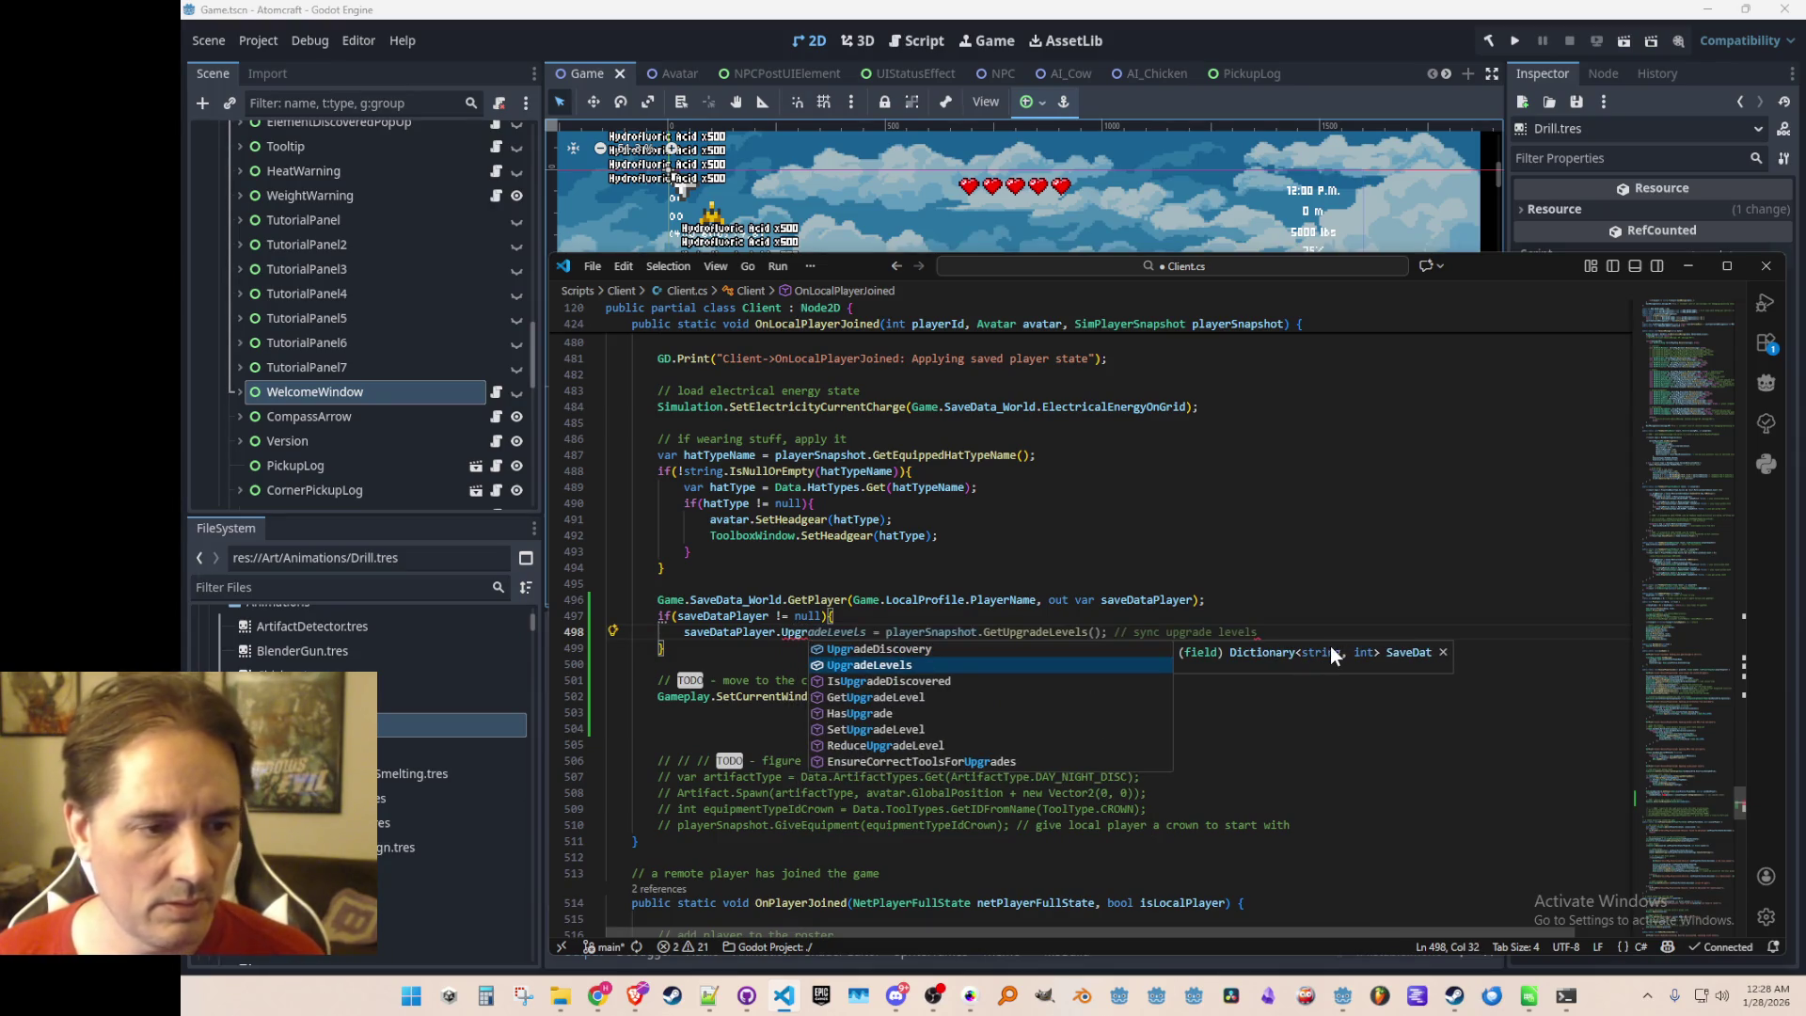
key(Down)
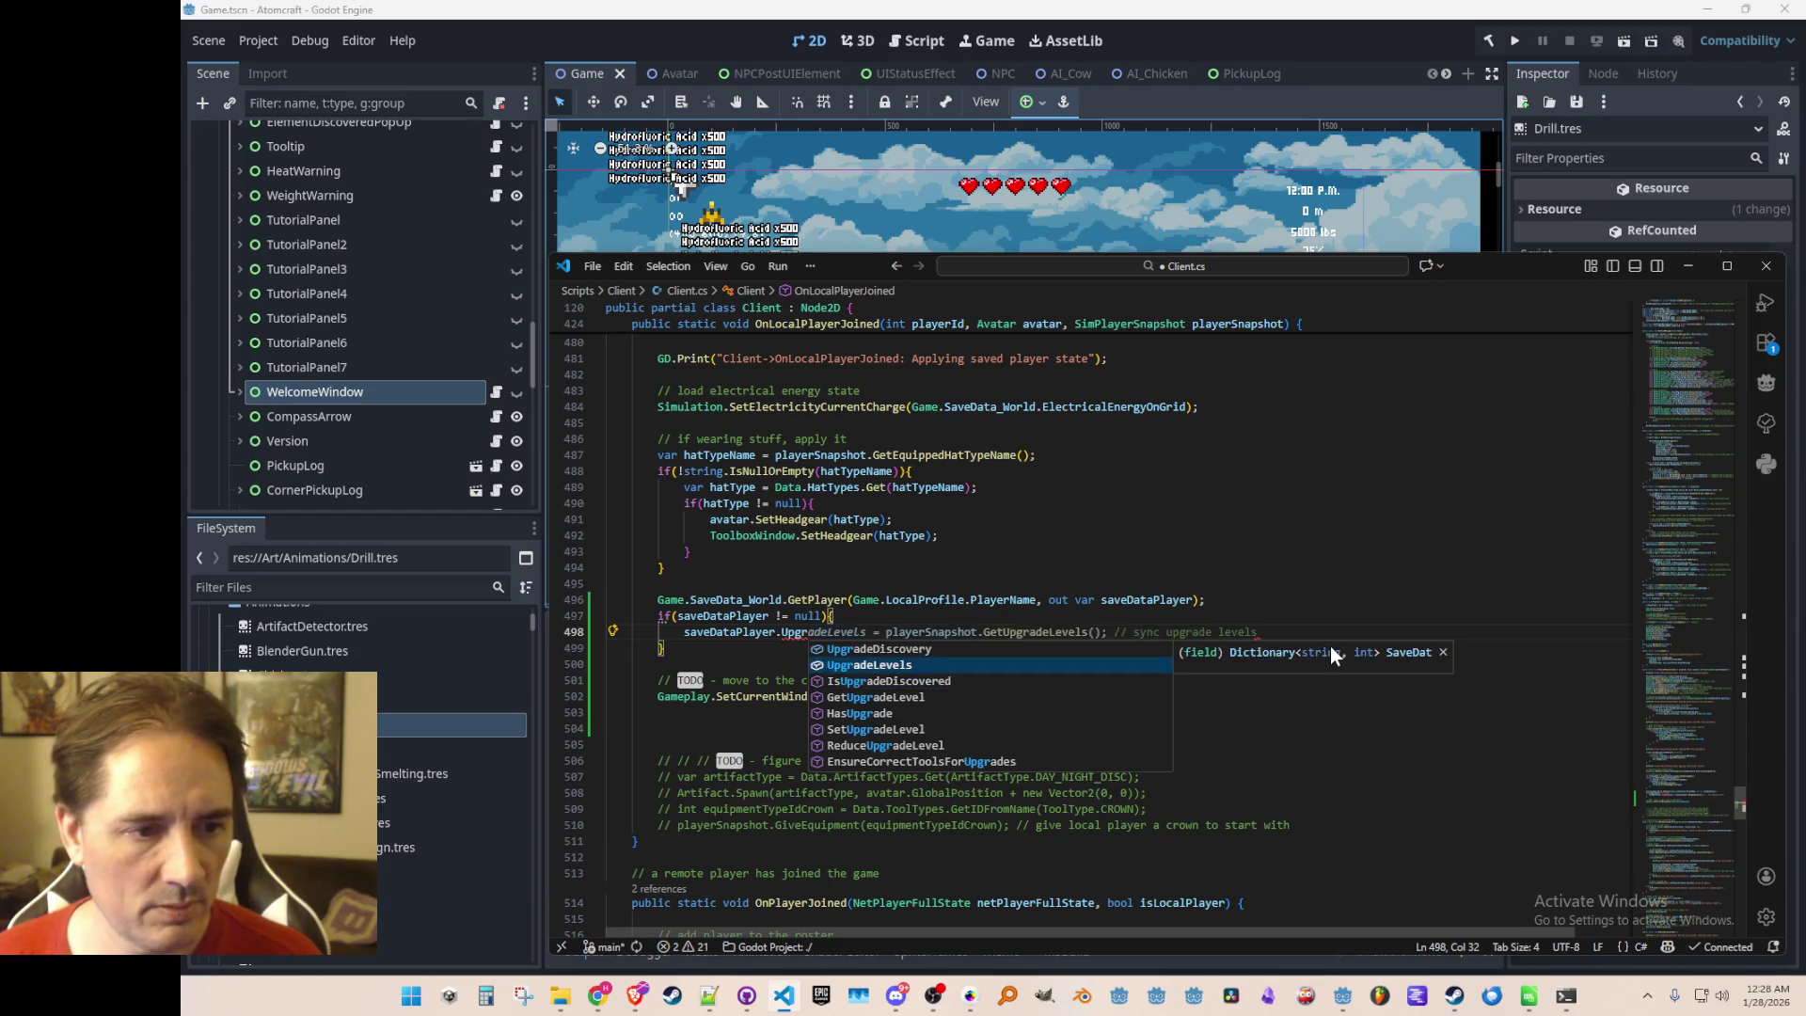
key(Tab)
key(Left)
key(Left)
key(Left)
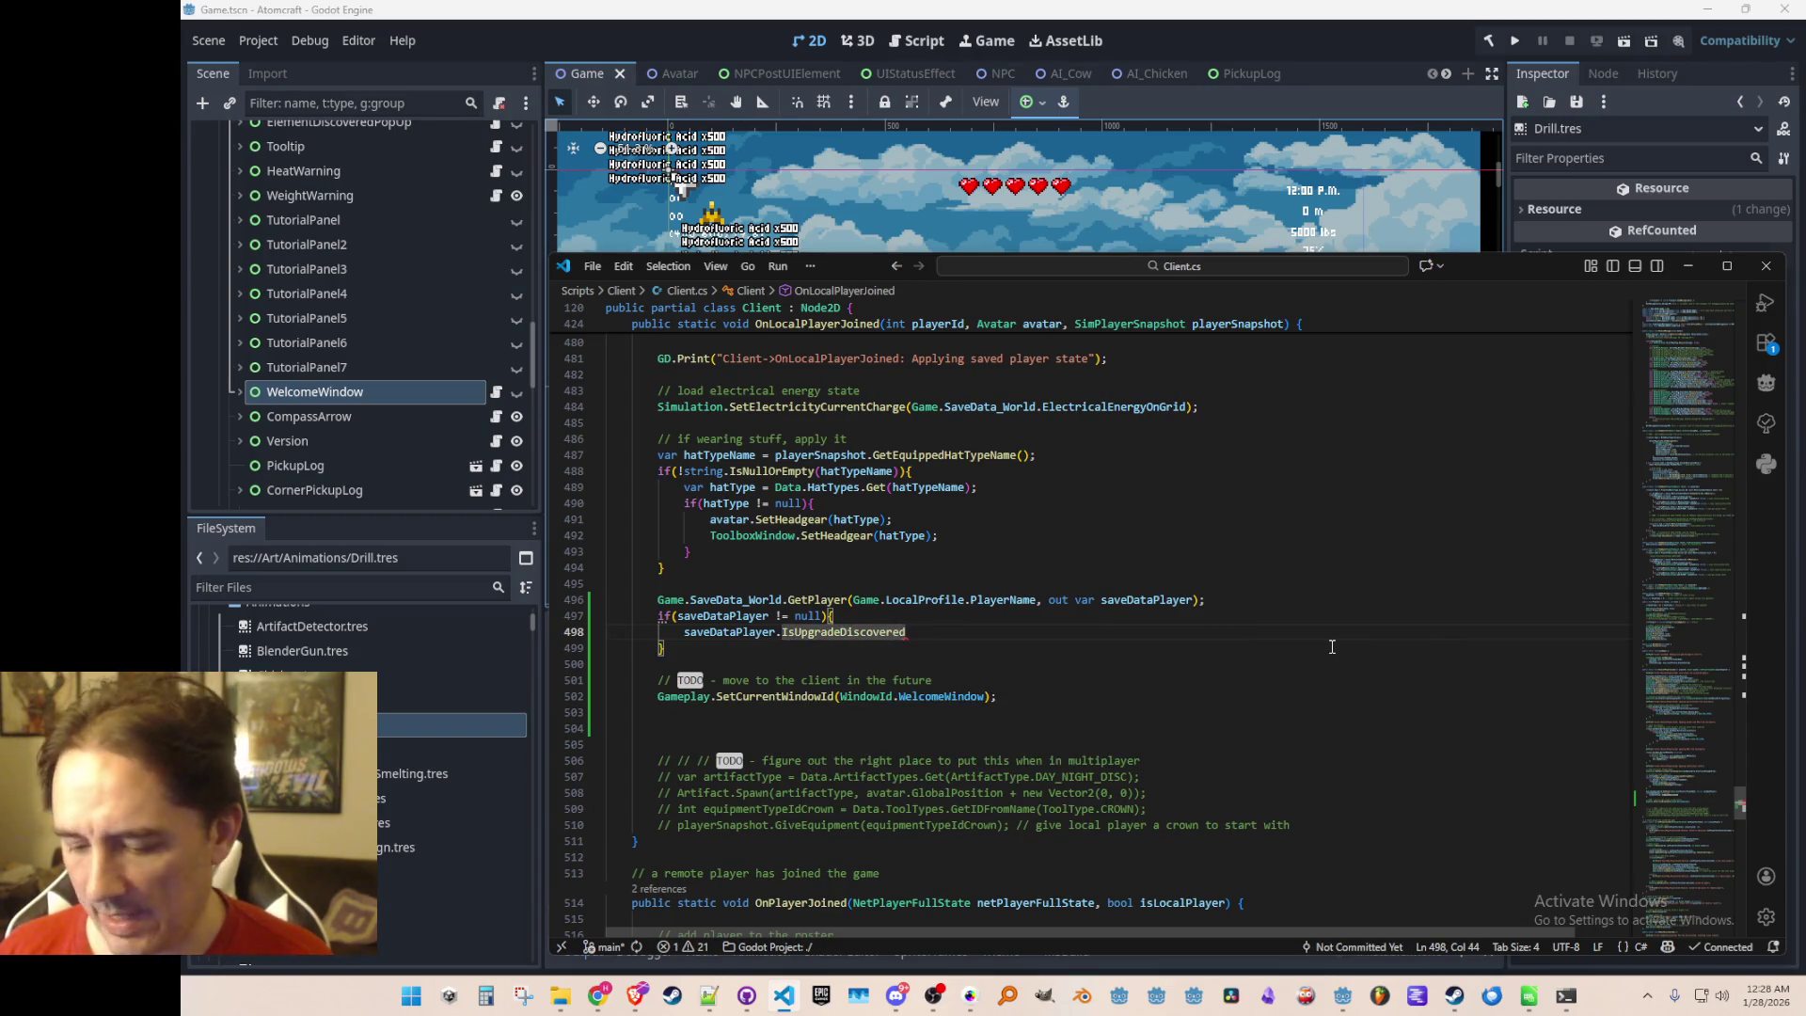
Go to IsUpgradeDiscovered's definition in SaveData_Player.cs and add a blank line above it
key(F12)
key(Home)
key(Return)
key(Return)
key(Up)
key(Up)
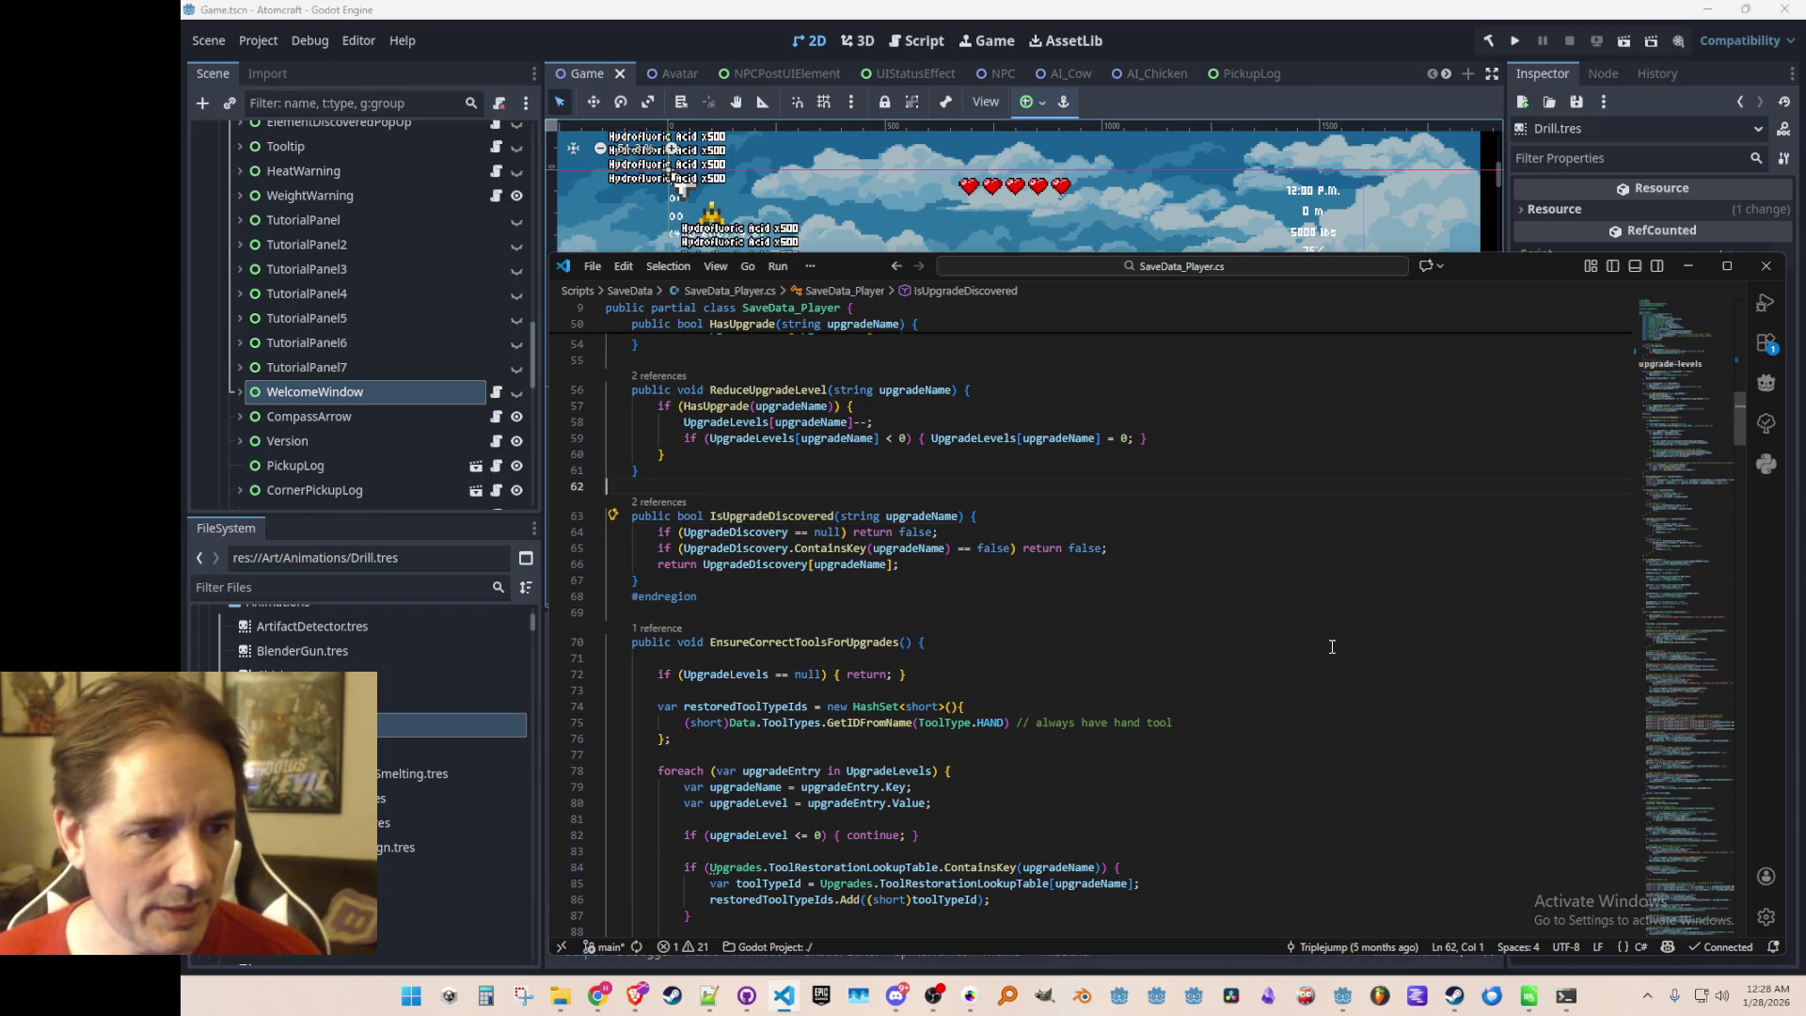
Add a 'public bool AnyUpgradesDiscovered' method to SaveData_Player using the suggested body, and save
text(public bool AnyUpgr)
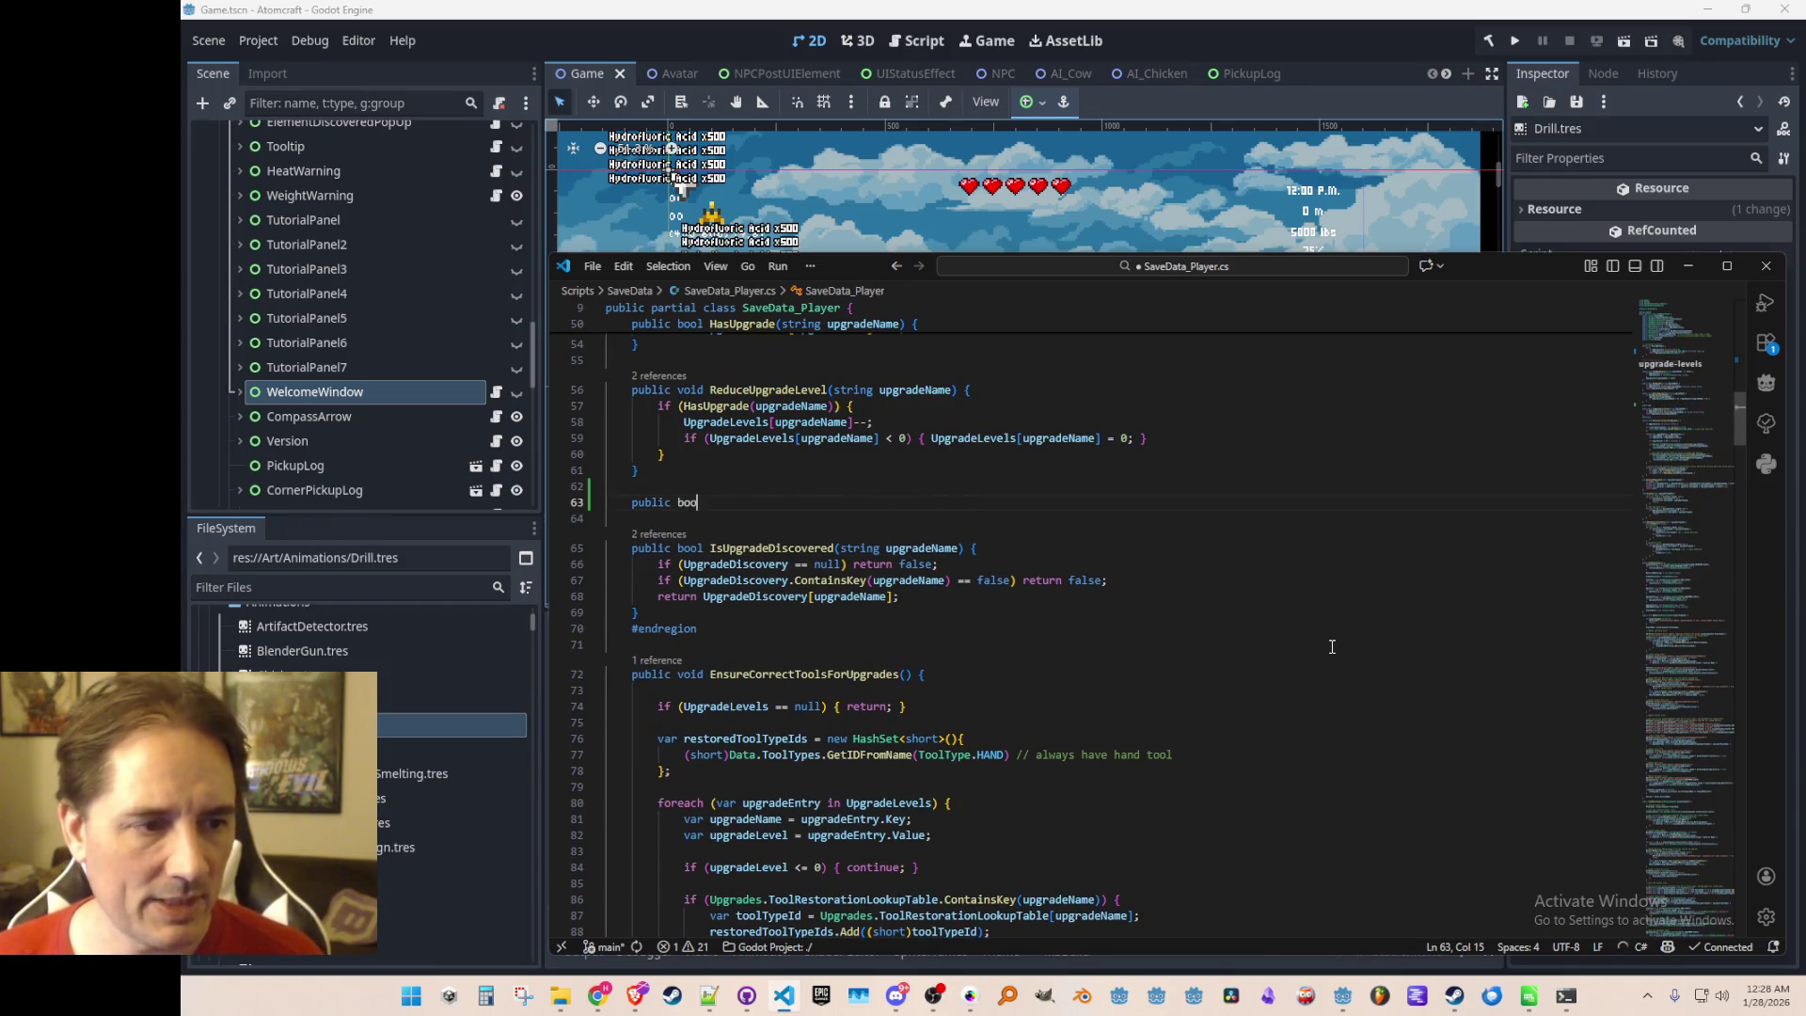
text(adesDiscovered)
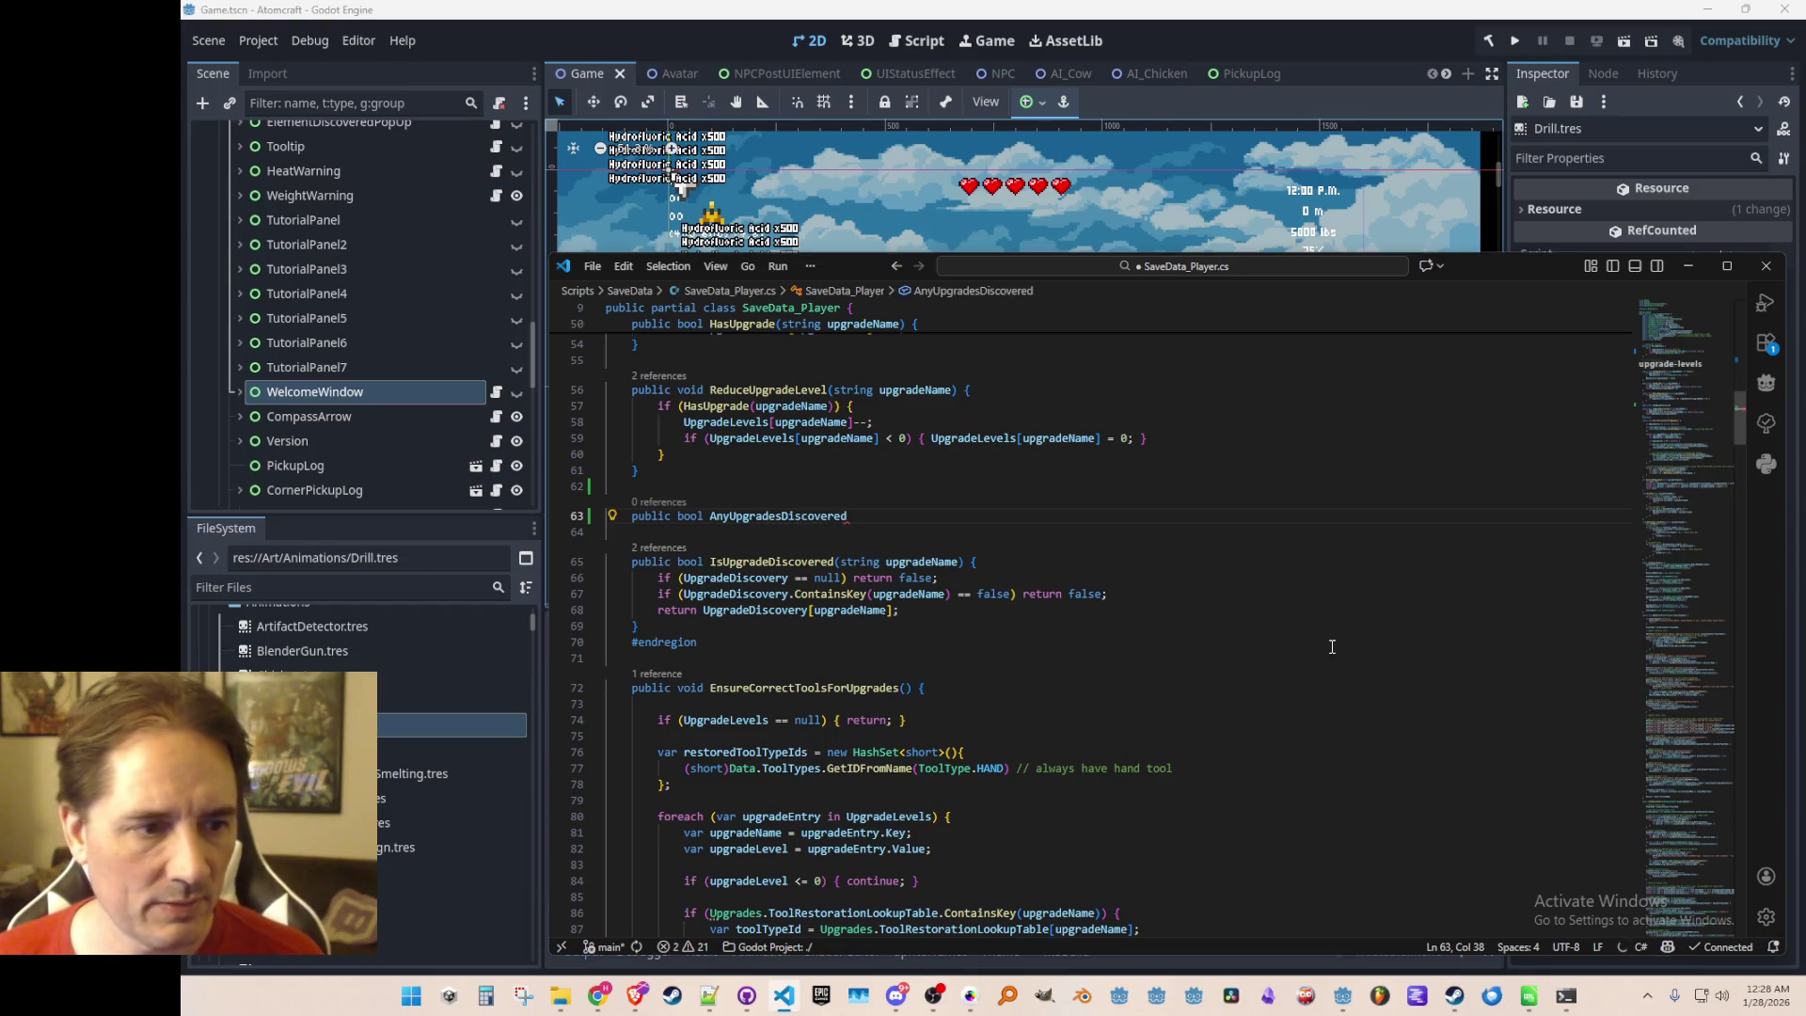
key(Tab)
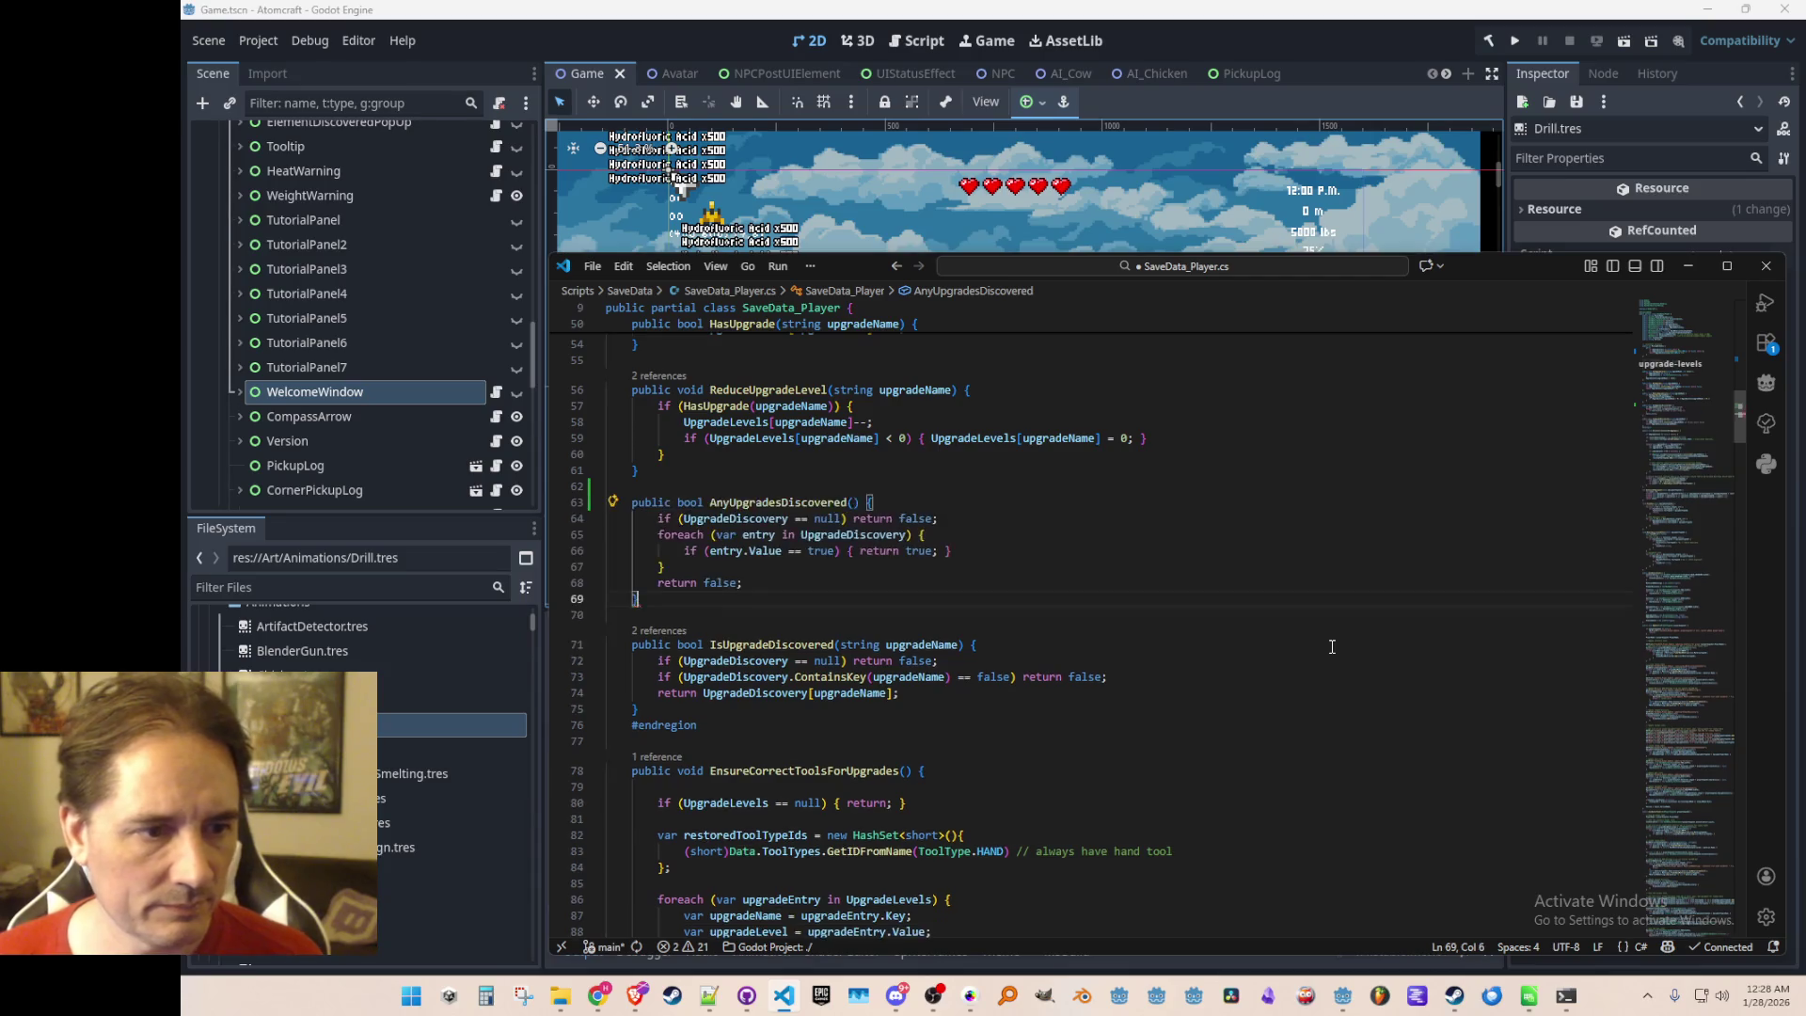
key(Up)
key(Up)
key(Up)
key(Up)
key(Up)
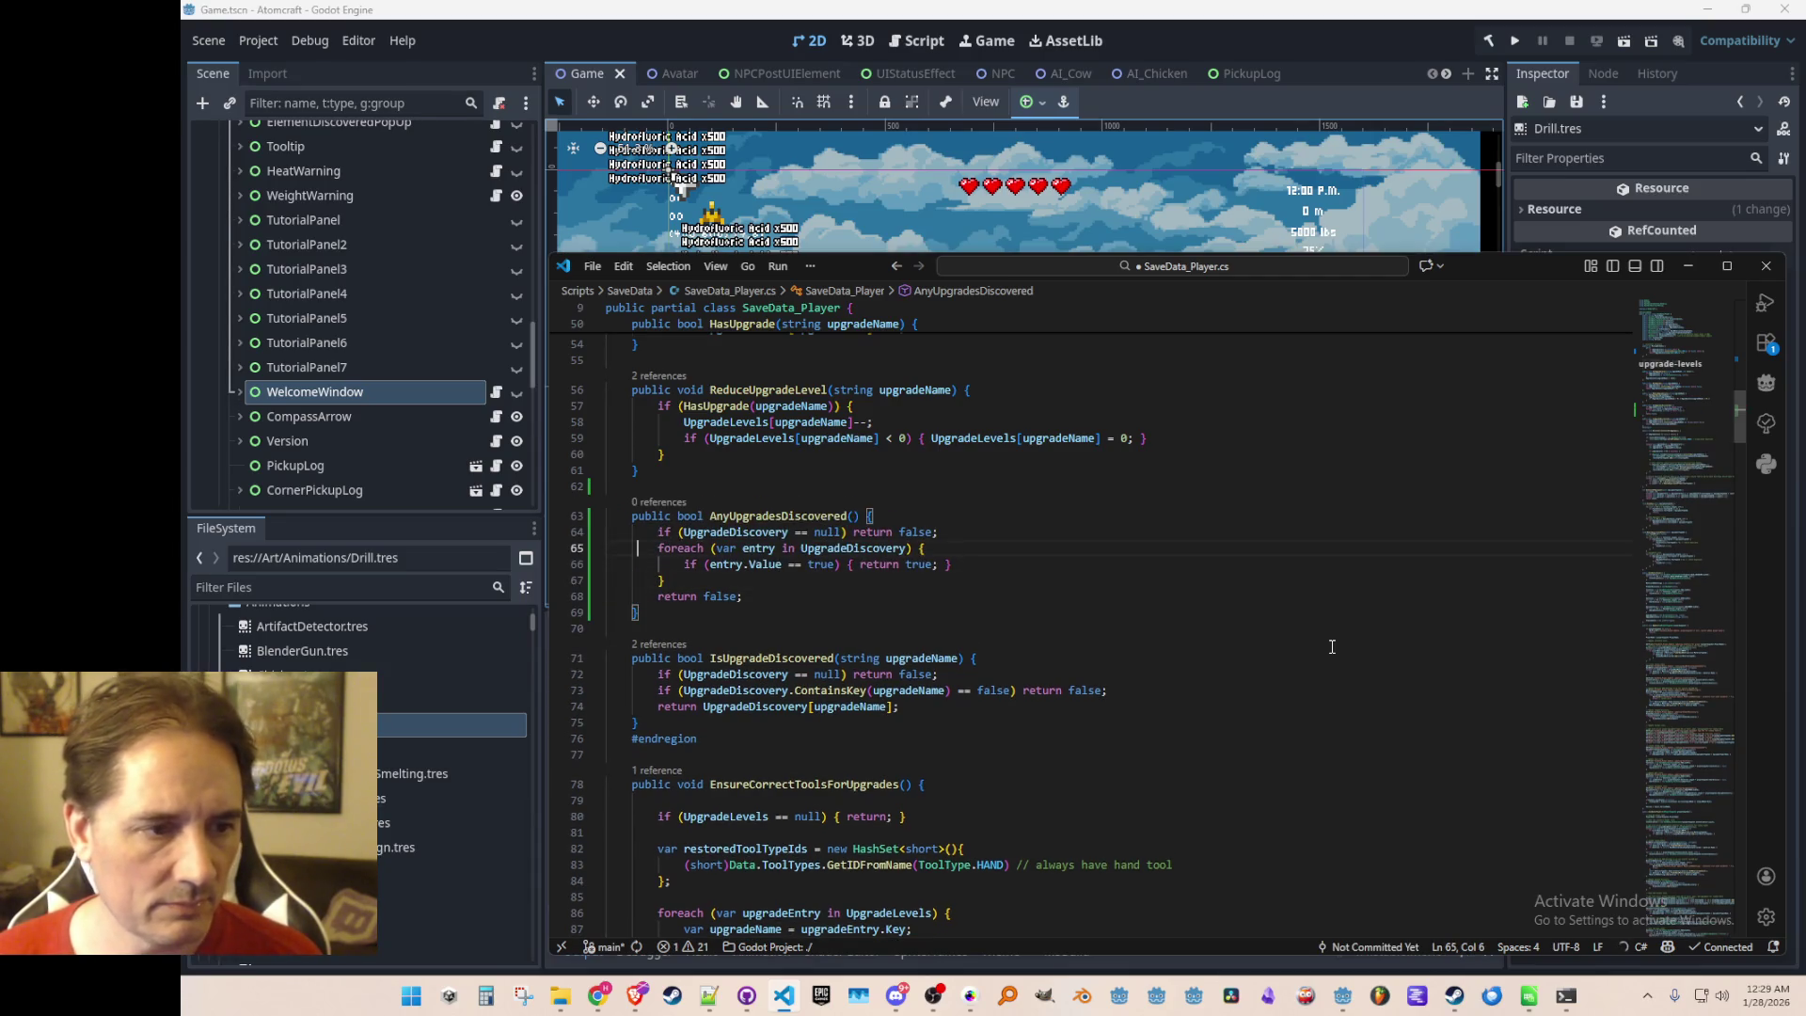
key(ctrl+Right)
key(ctrl+Right)
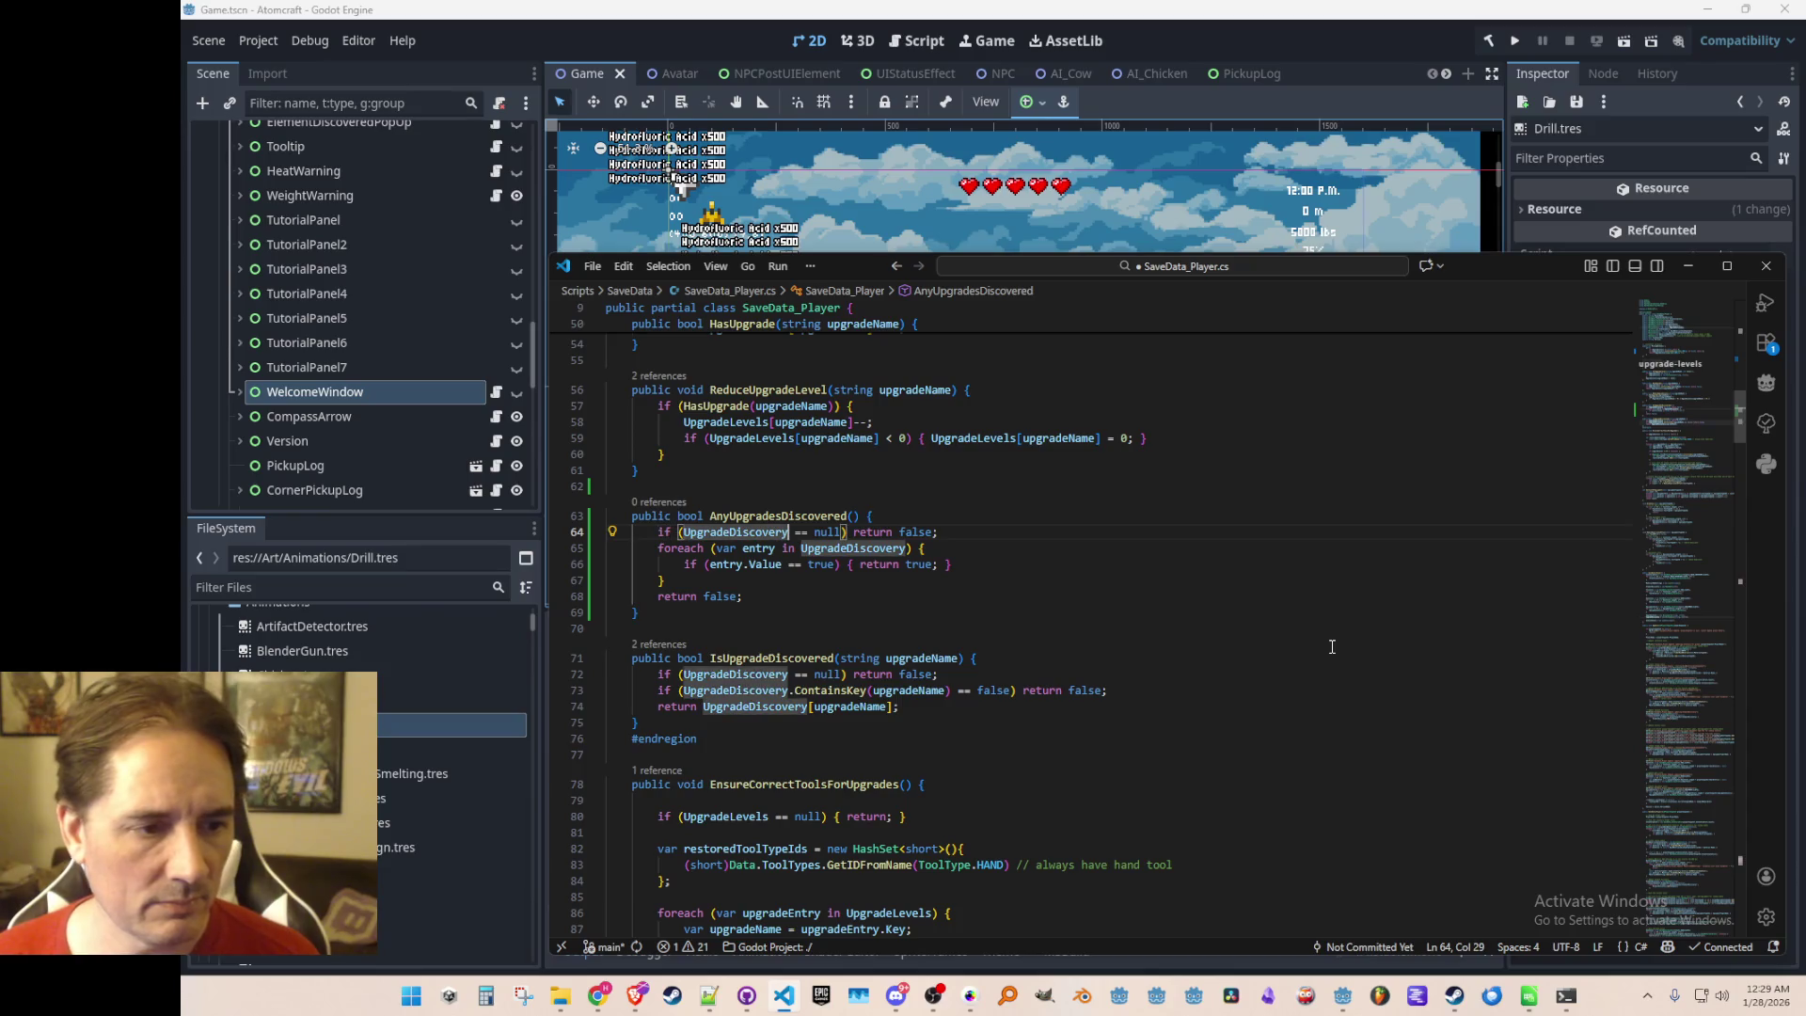
key(ctrl+s)
Review the UpgradeDiscovery entry.Value check, then return to the IsUpgradeDiscovered call in Client.cs
key(ctrl+shift+Left)
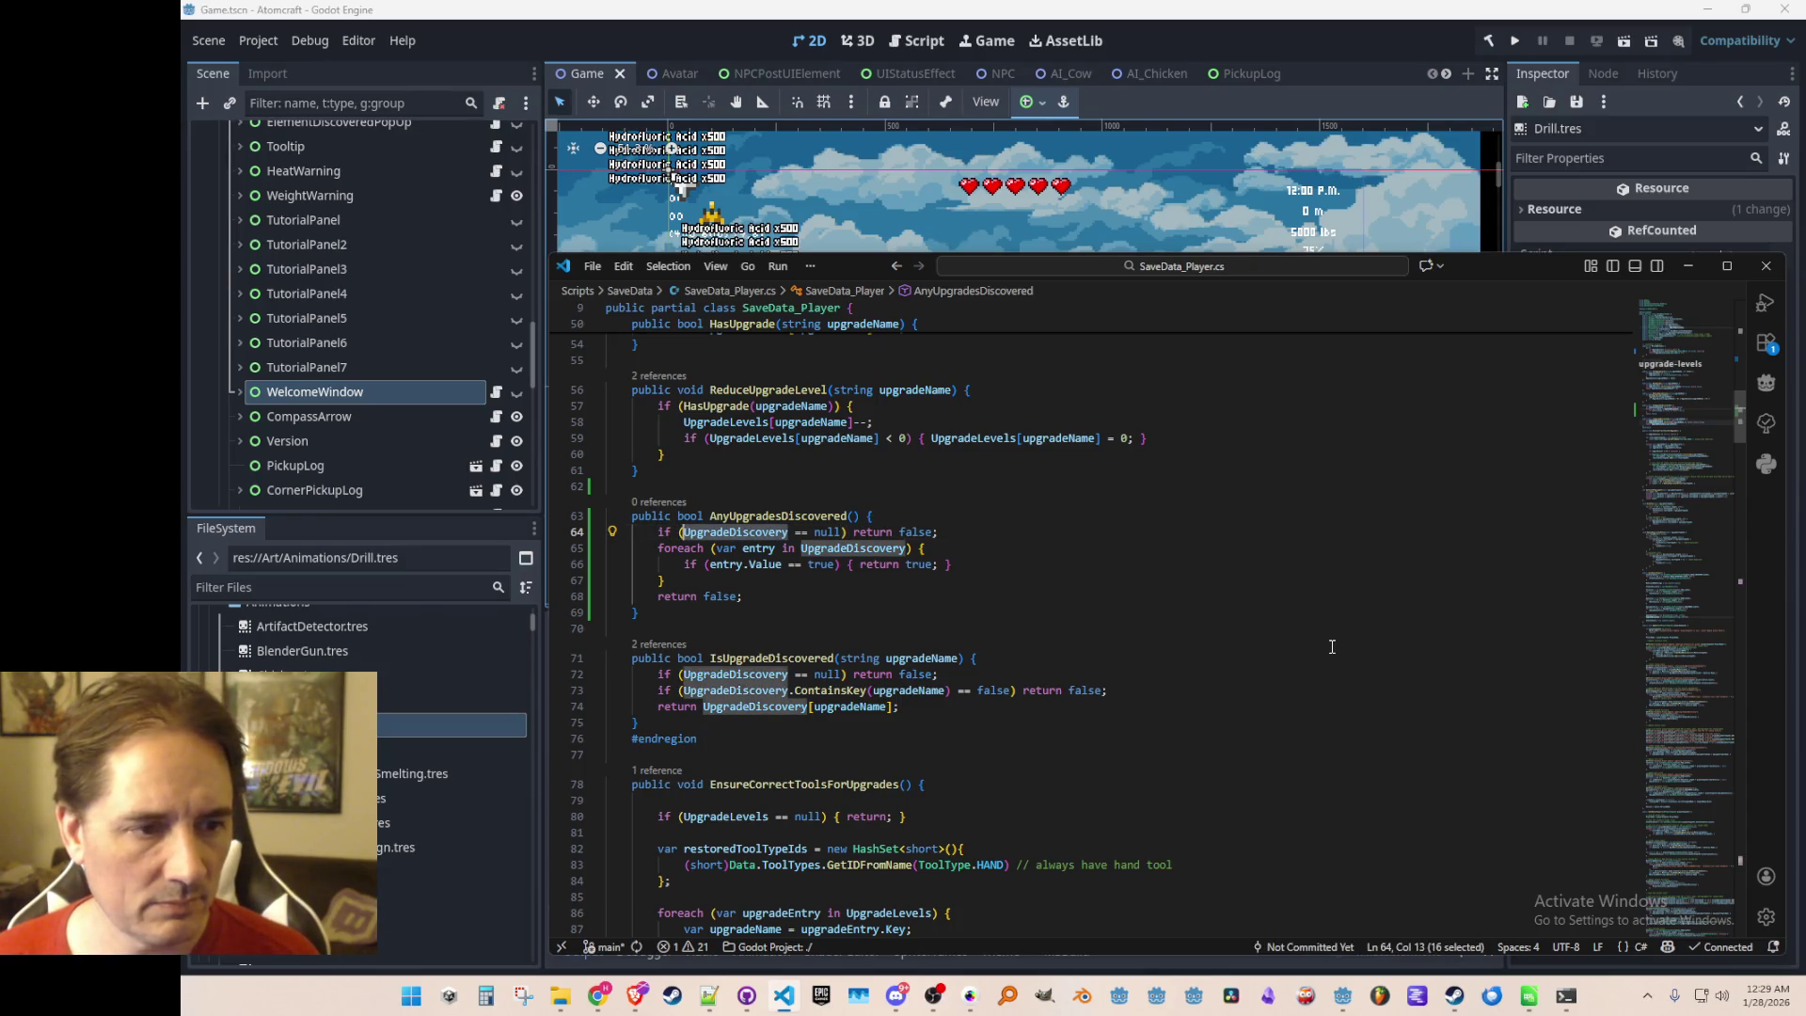
key(Down)
key(Down)
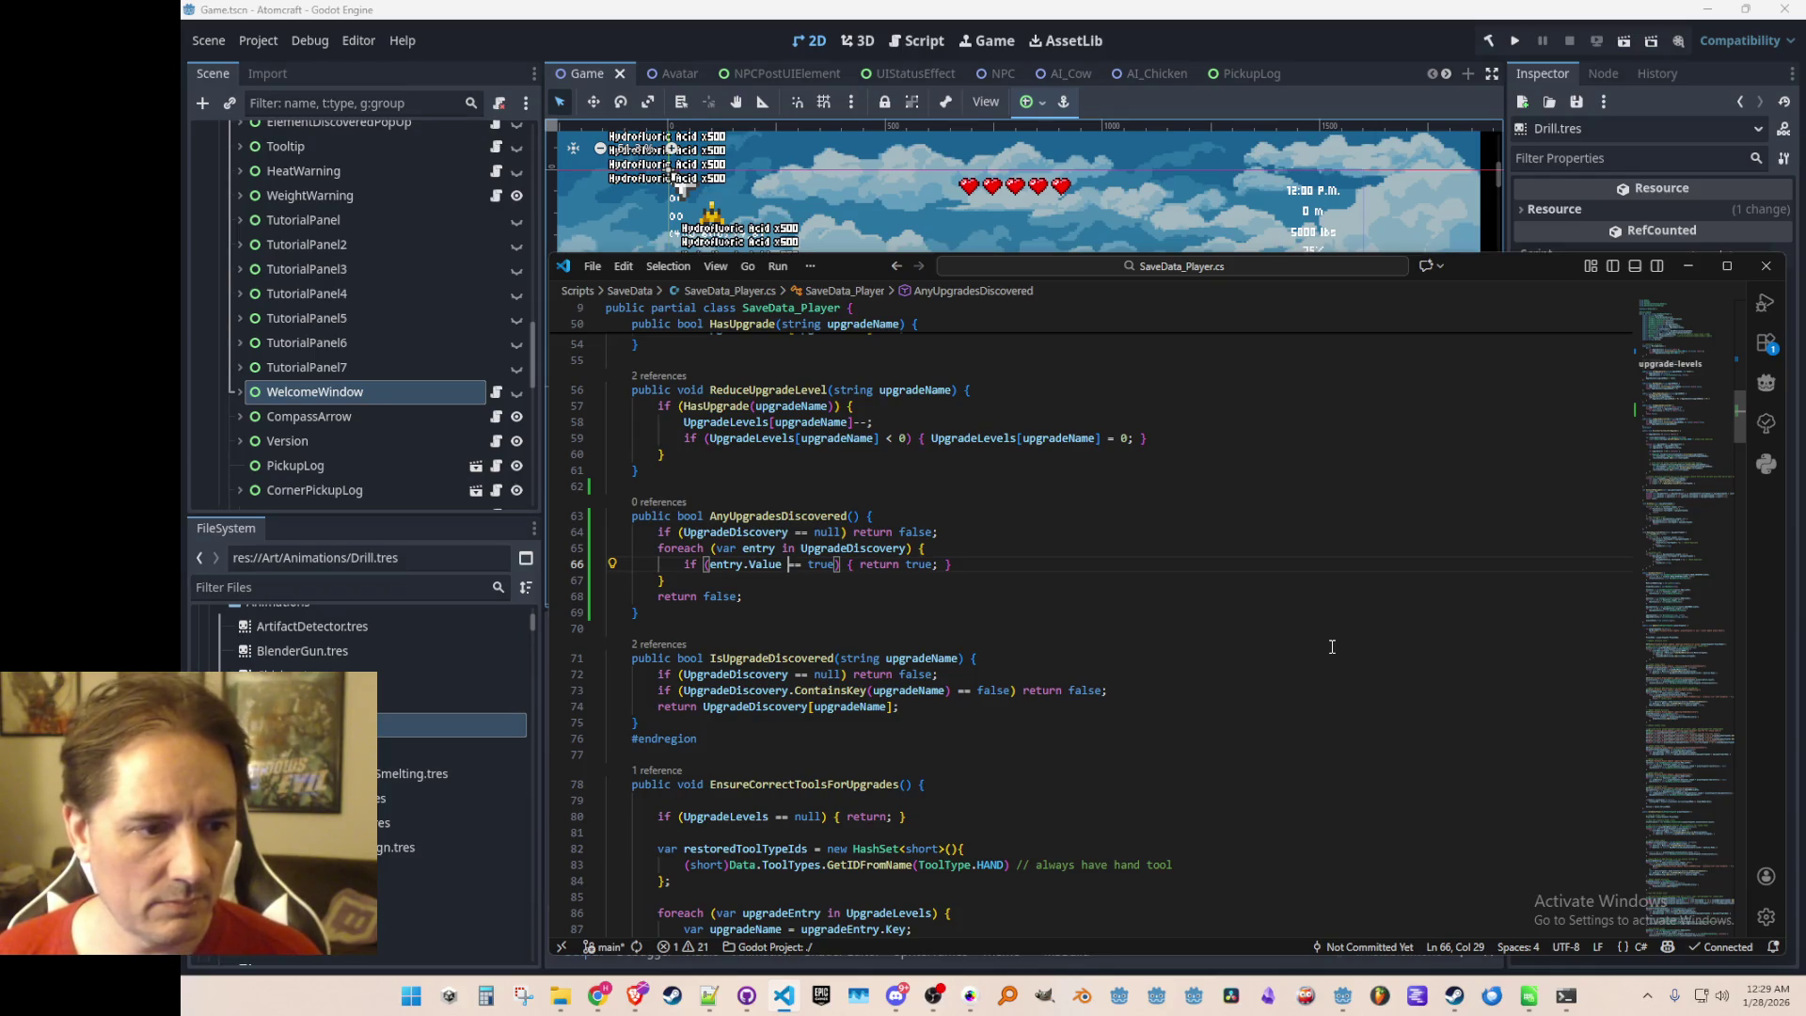
scroll(1307, 647, down, 1)
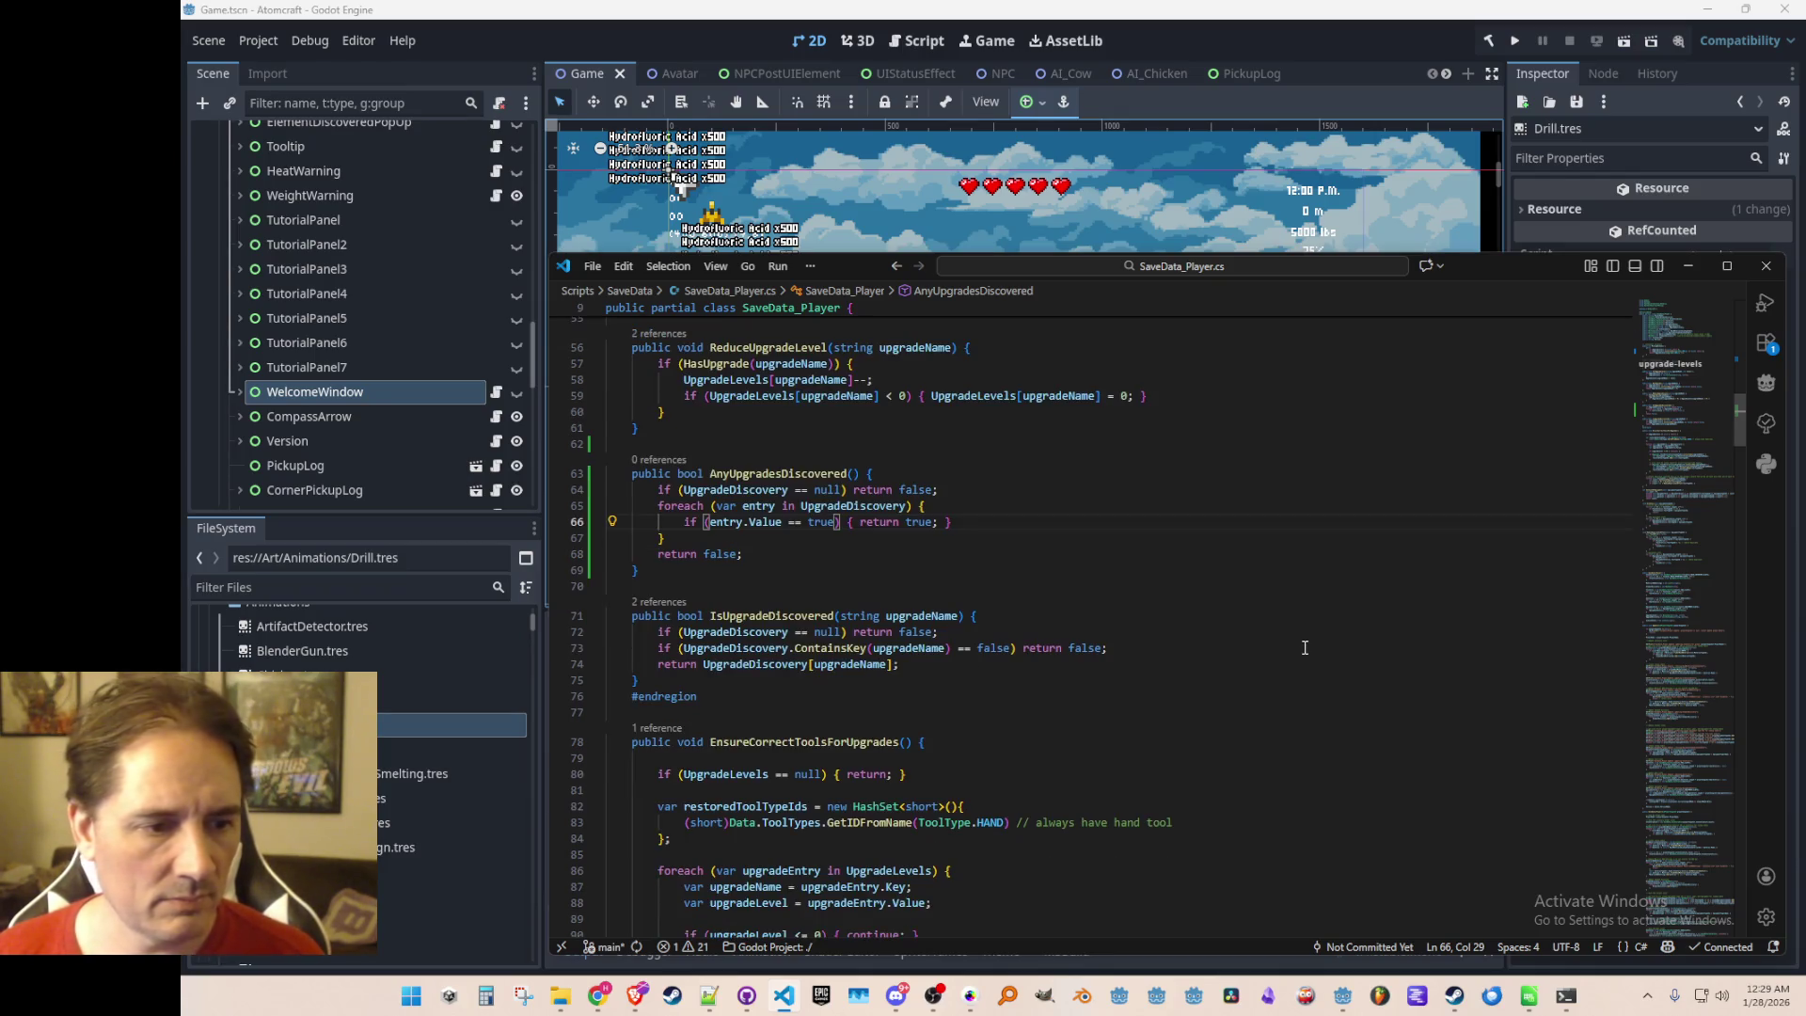
scroll(1301, 626, up, 1)
click(751, 509)
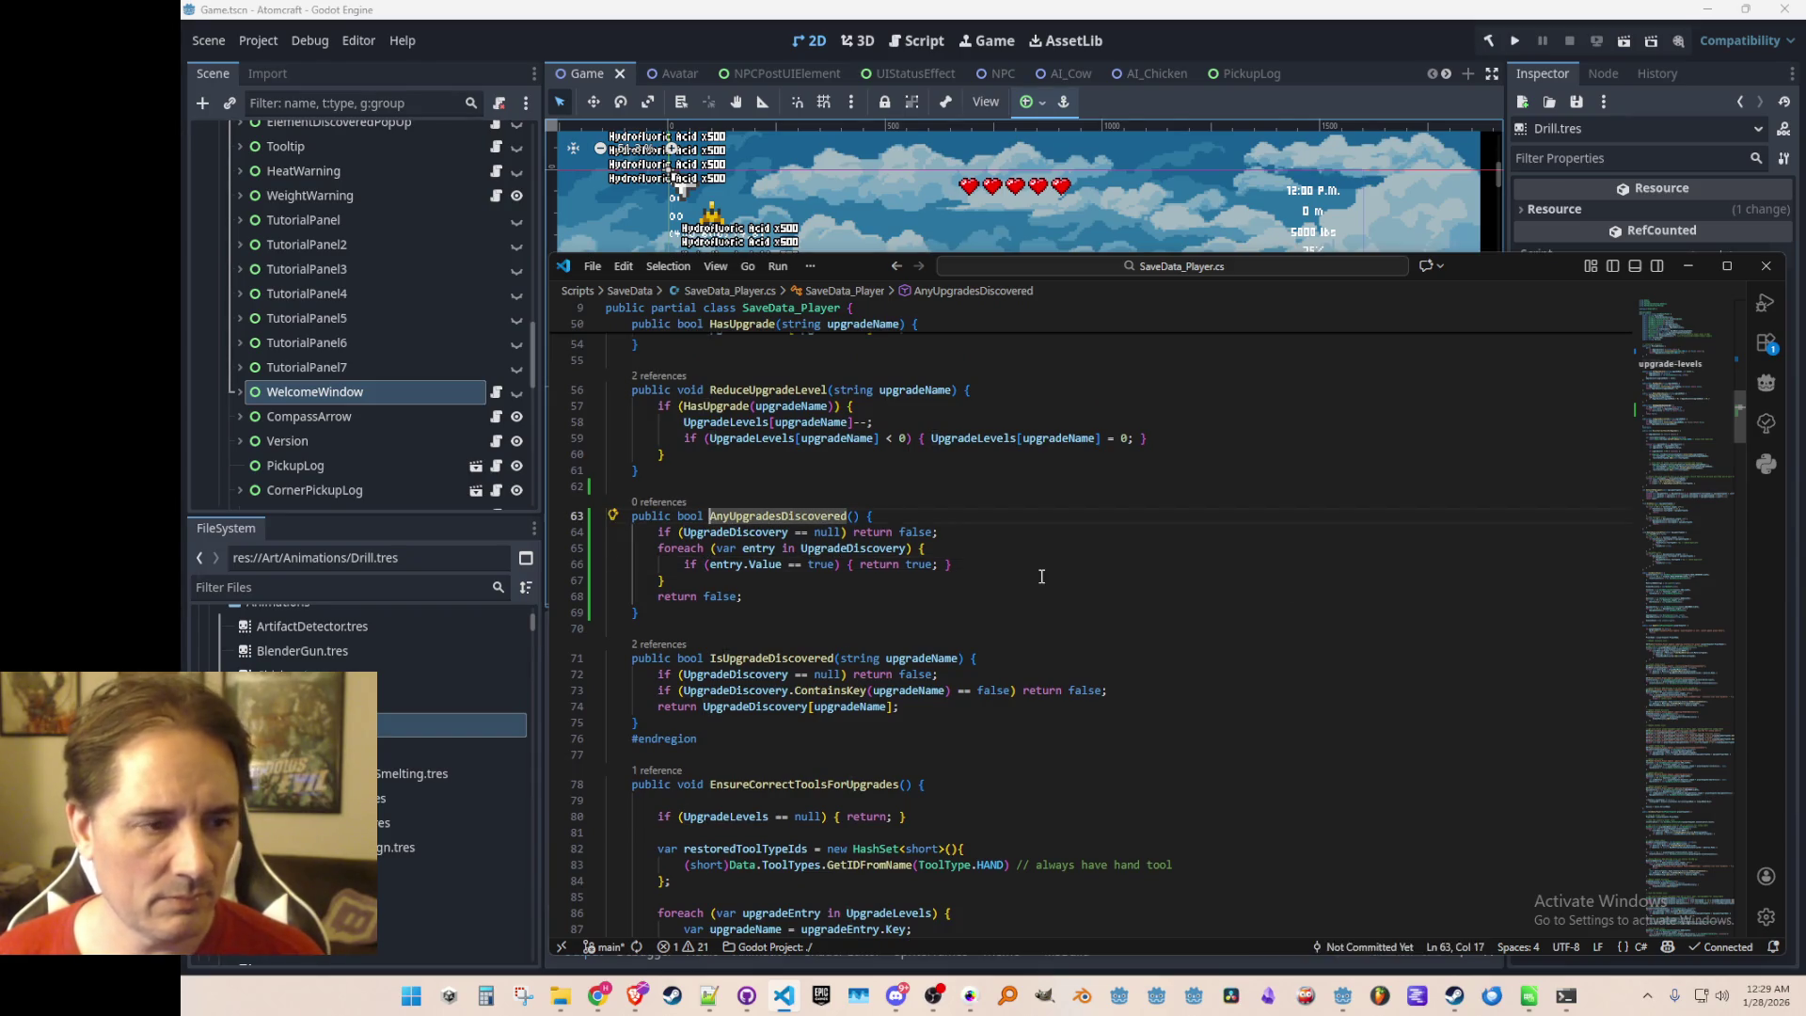
key(alt+Left)
key(ctrl+d)
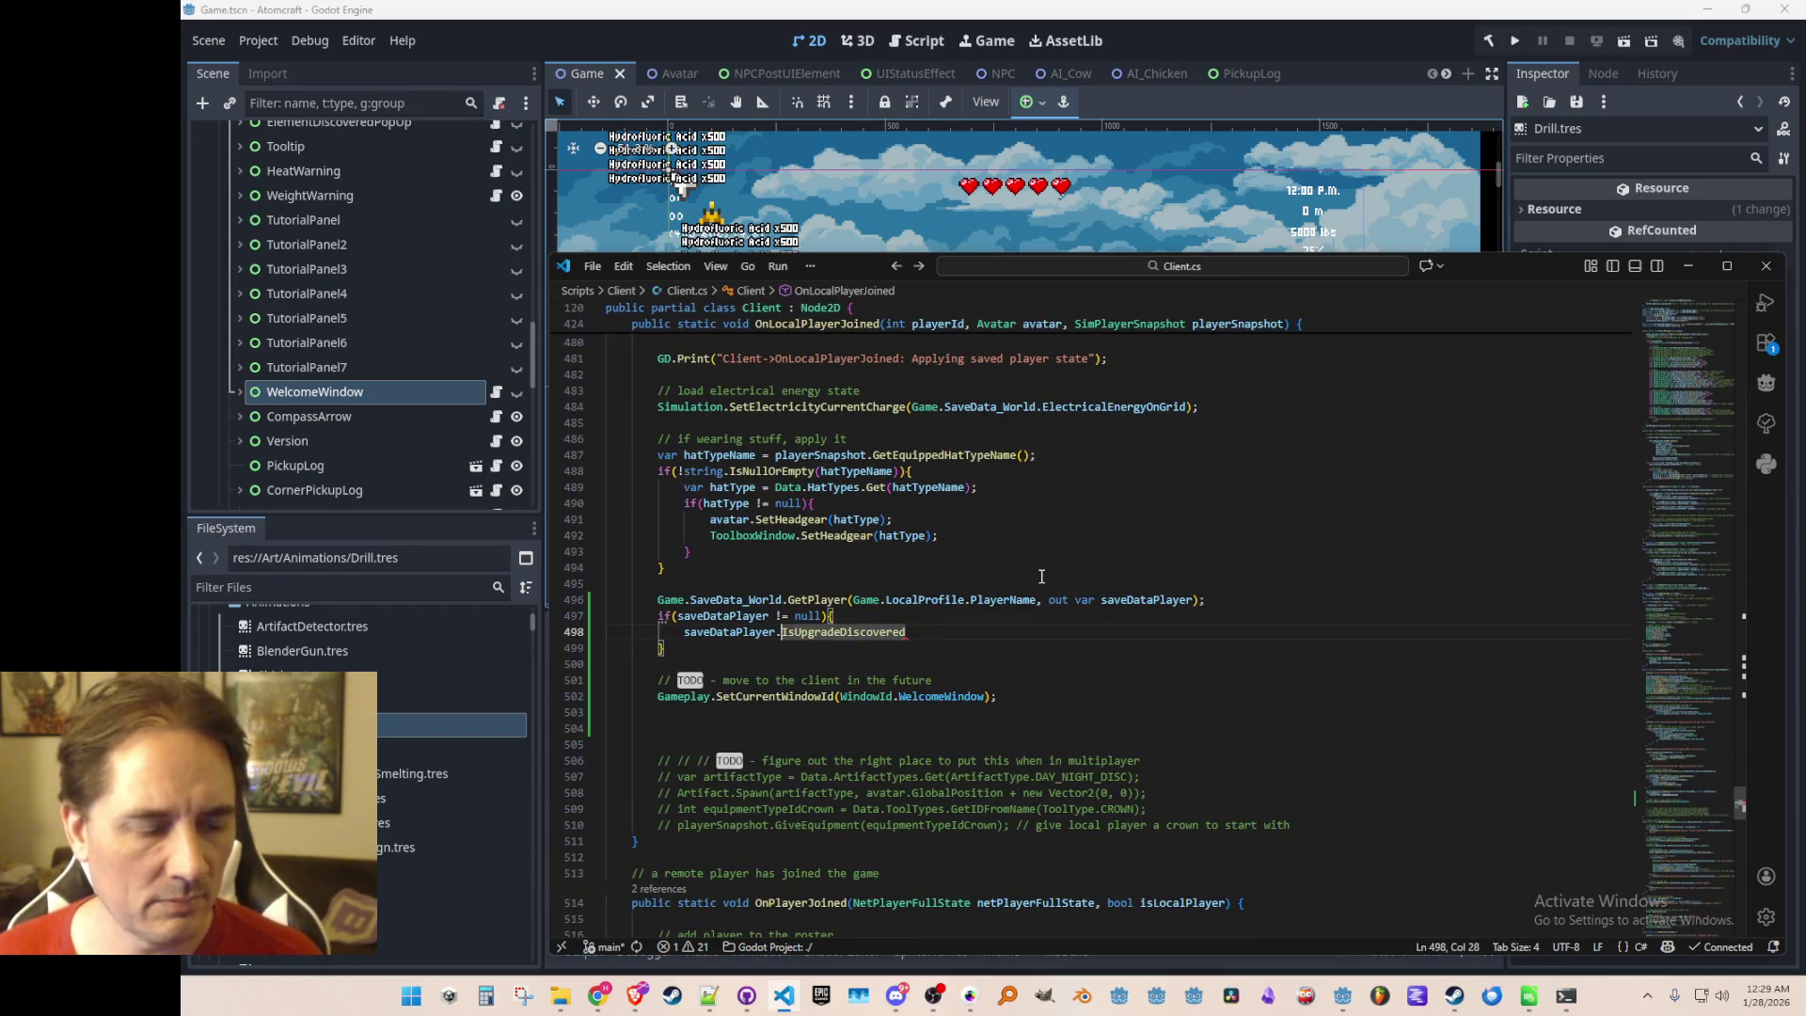
Turn the call into an 'if (saveDataPlayer.AnyUpgradesDiscovered())' check with an empty block
text(AnyUpgradesDiscovered)
text(()
key(Home)
text(if)
key(End)
text())
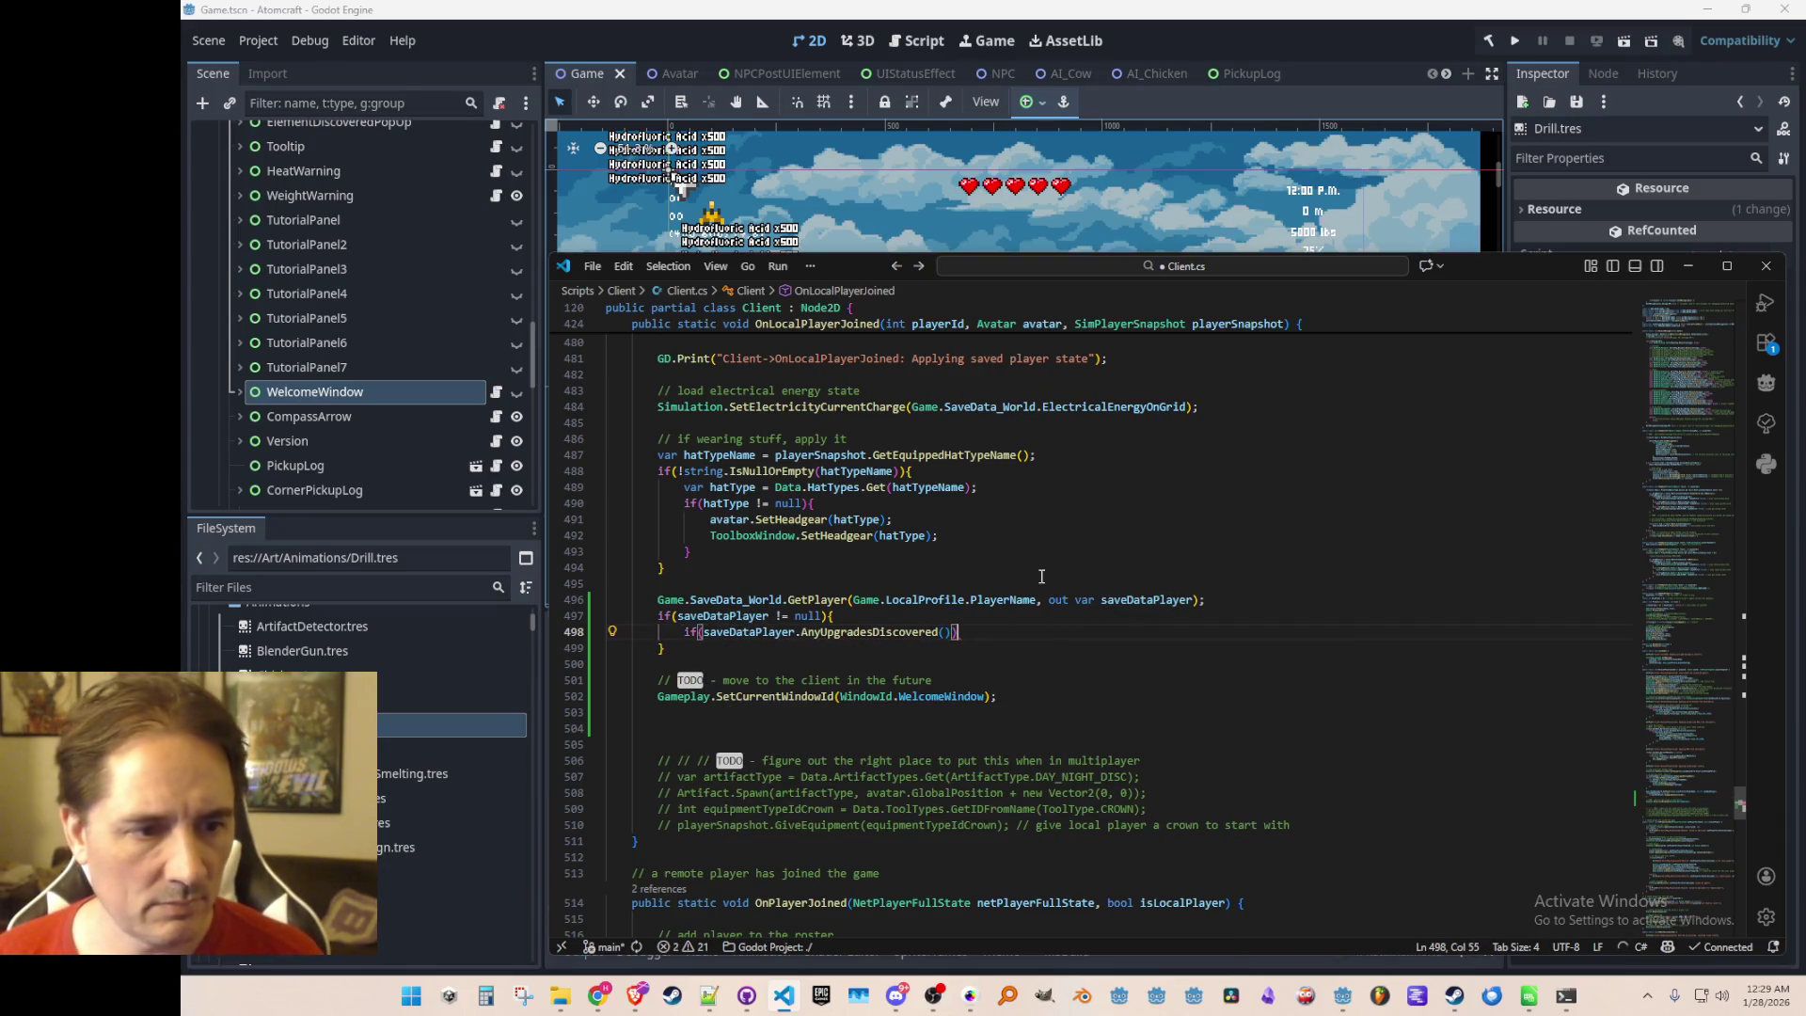
key(Return)
text({)
key(Return)
text(})
Move the WelcomeWindow comment and call inside the if block and fix their indentation
key(Down)
key(Down)
key(Down)
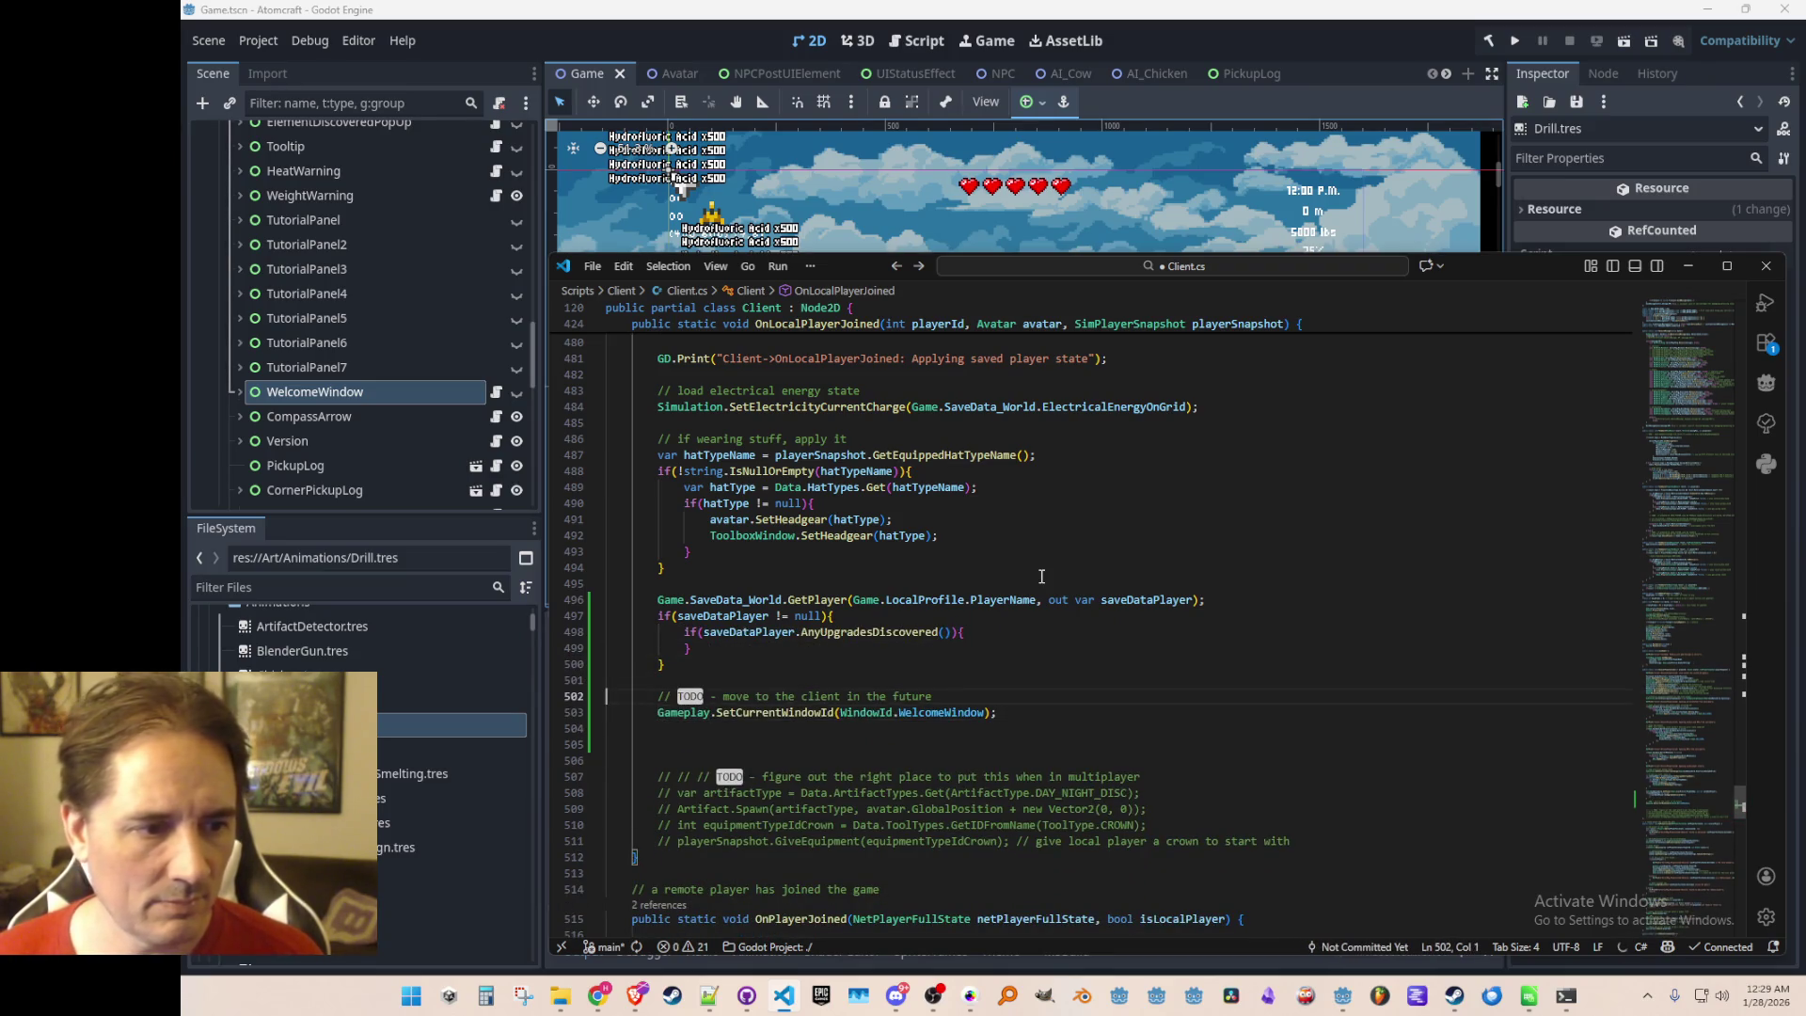
key(shift+Down)
key(shift+Down)
key(ctrl+x)
key(ctrl+x)
key(ctrl+x)
key(Up)
key(Up)
key(Up)
key(End)
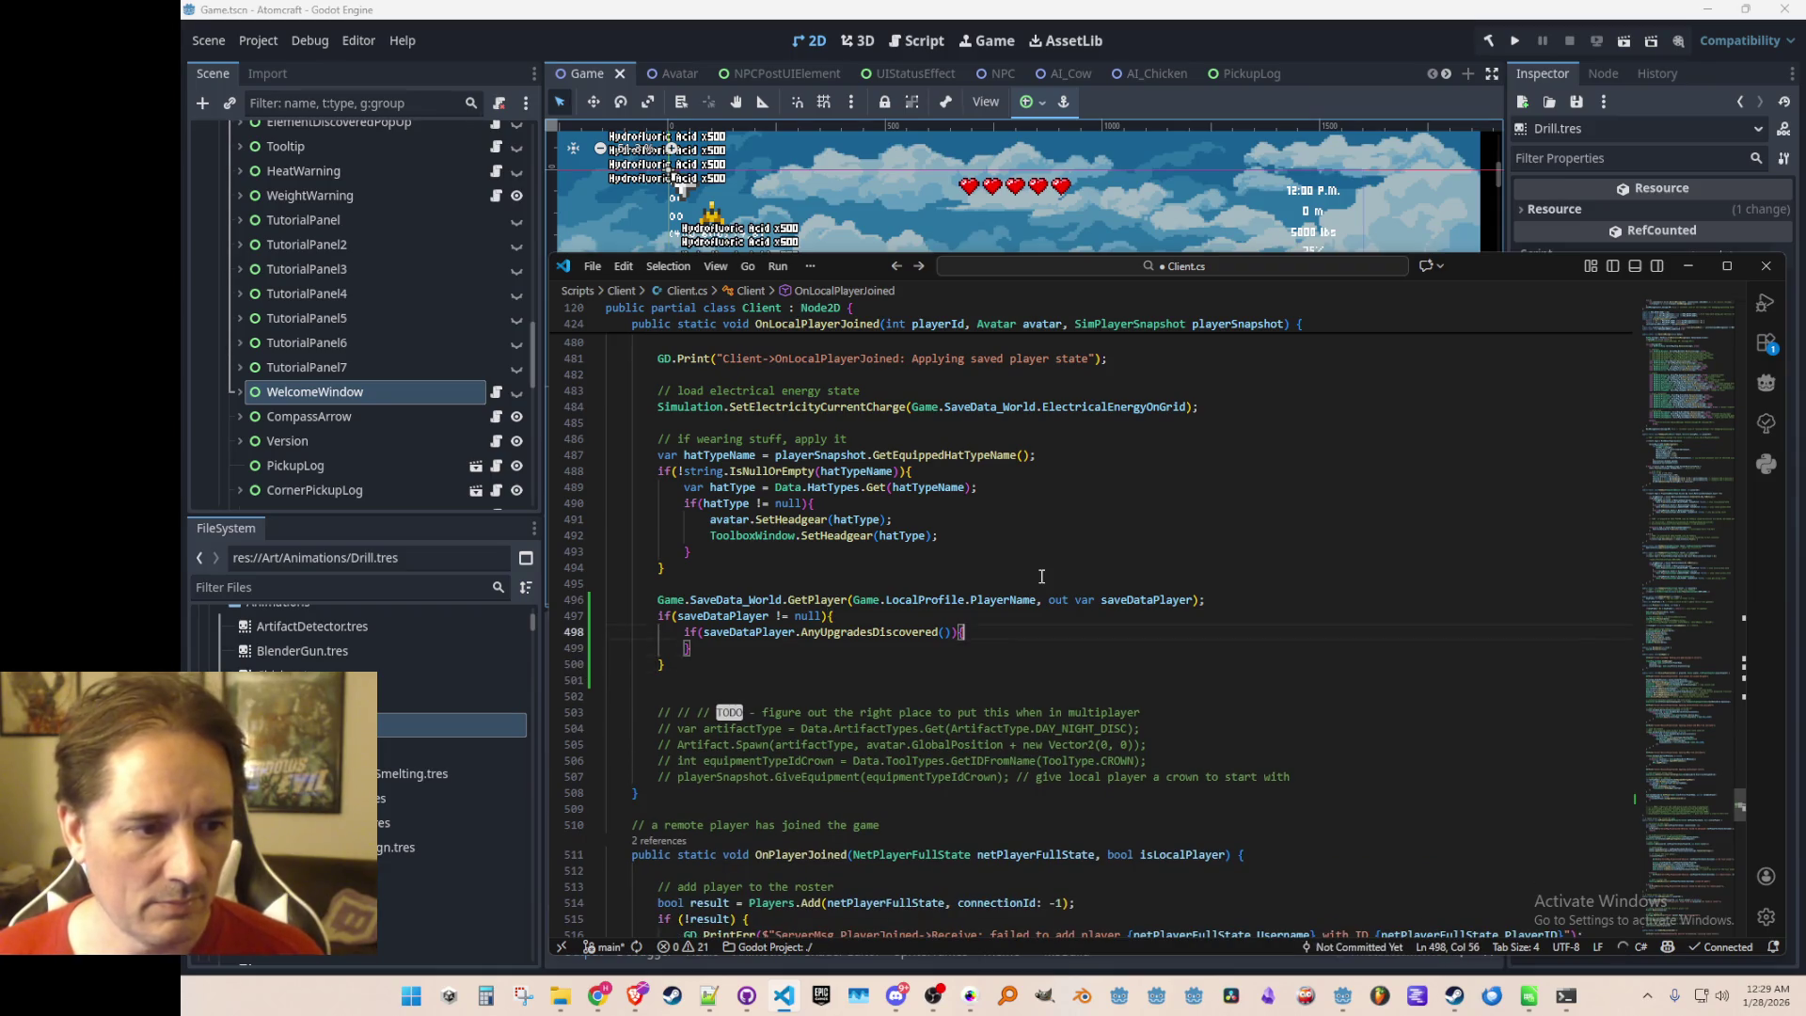
key(Return)
key(ctrl+v)
key(Up)
key(Home)
key(End)
key(Home)
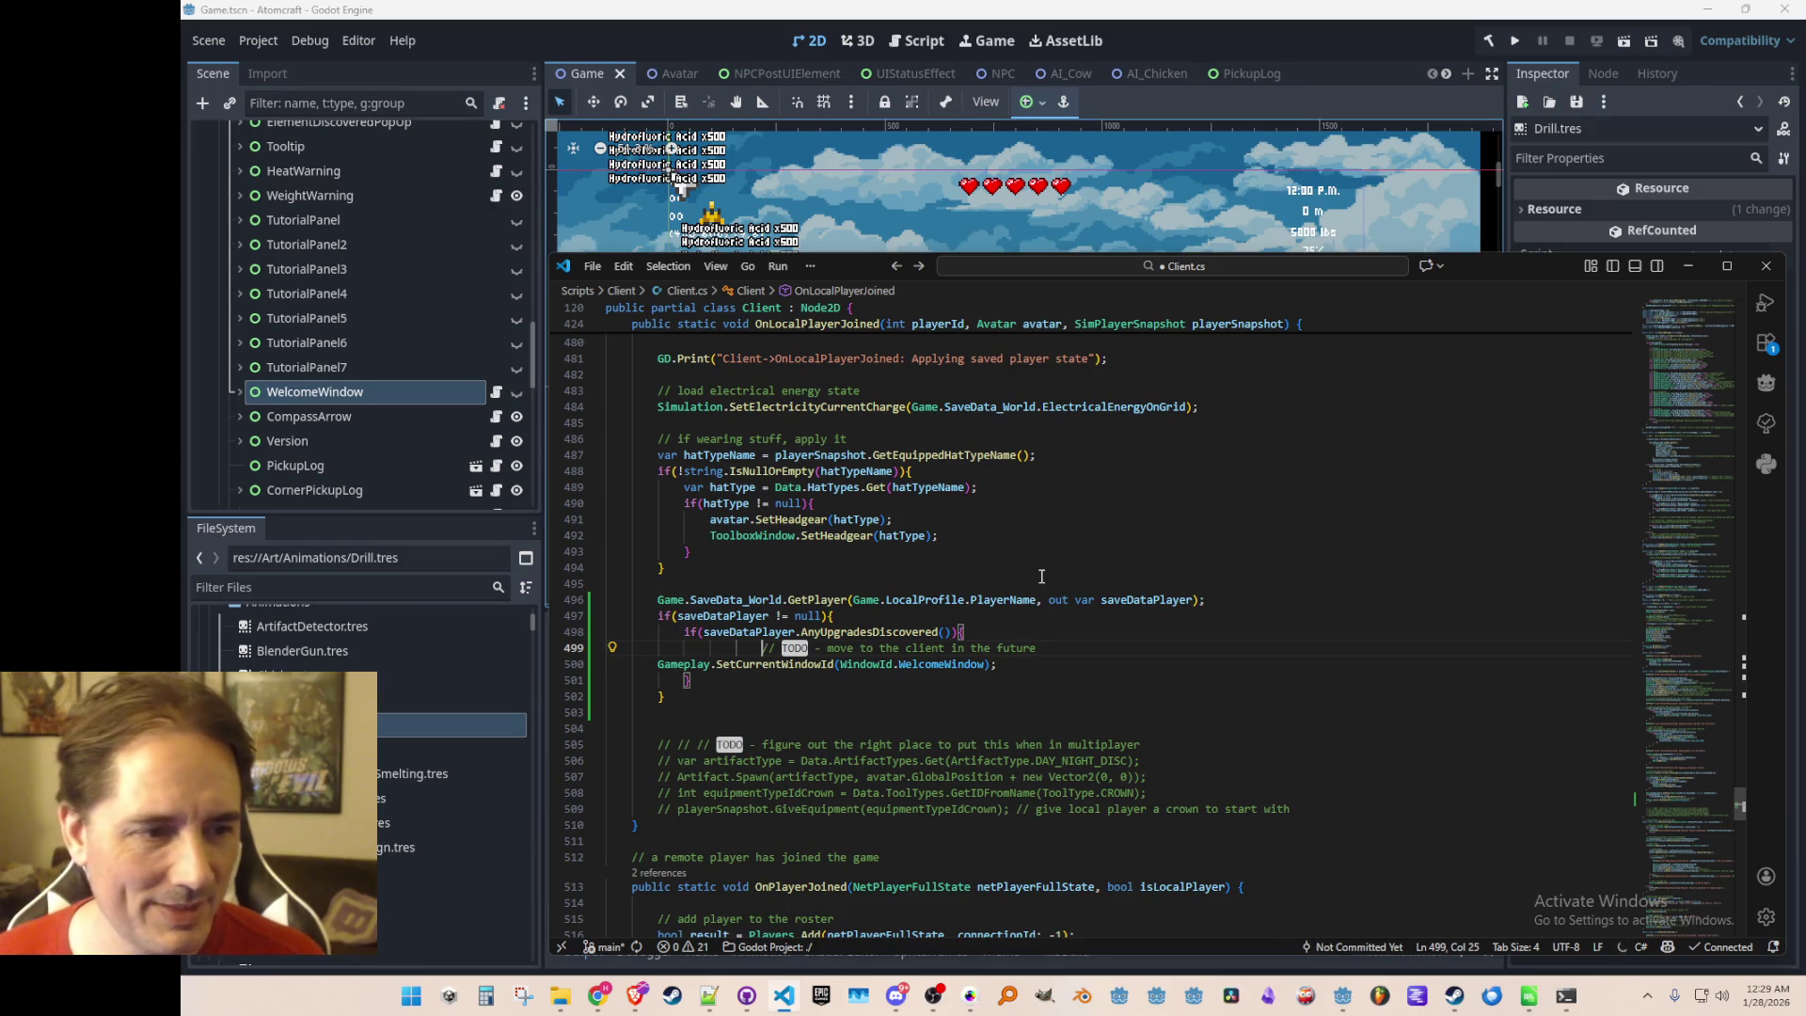
key(shift+Tab)
key(Down)
key(Tab)
Save Client.cs and bring the YouTube browser window forward
key(End)
key(ctrl+s)
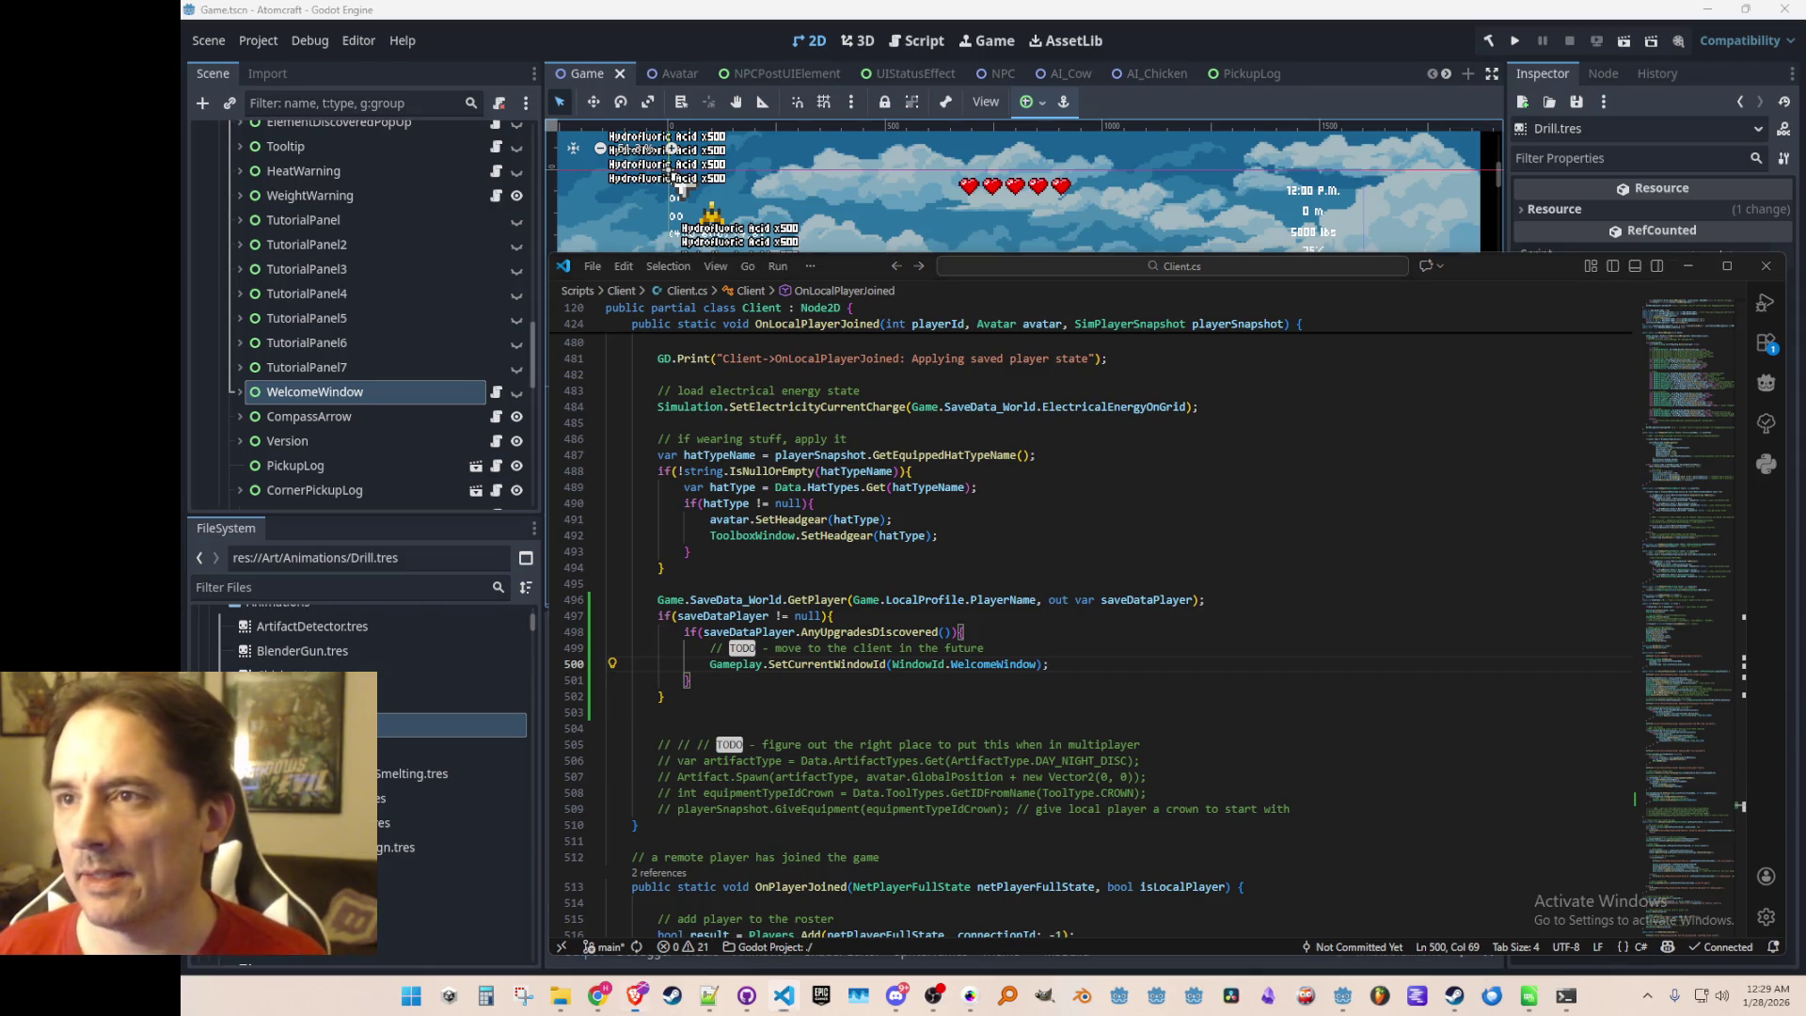
key(alt+Tab)
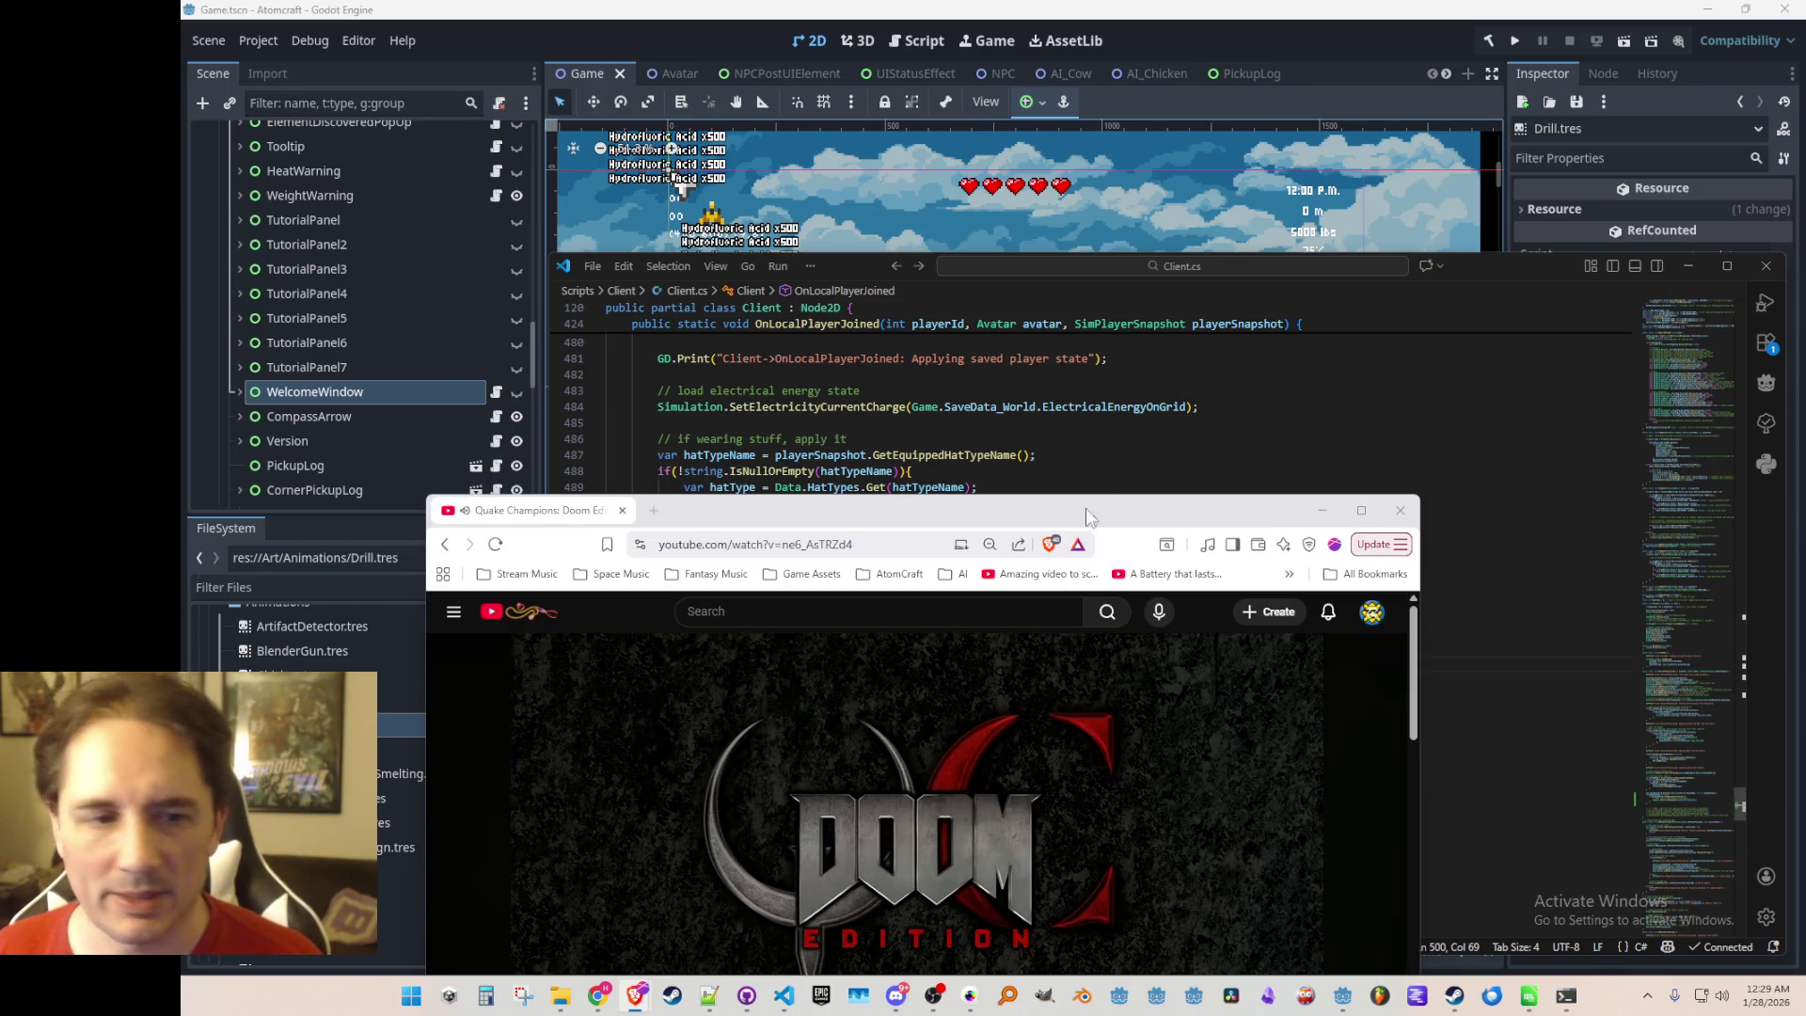
Move the Chrome window to the top right and close the Doom Edition soundtrack tab
mouse_move(1085, 529)
mouse_down()
mouse_move(1499, 68)
mouse_move(1452, 74)
mouse_up()
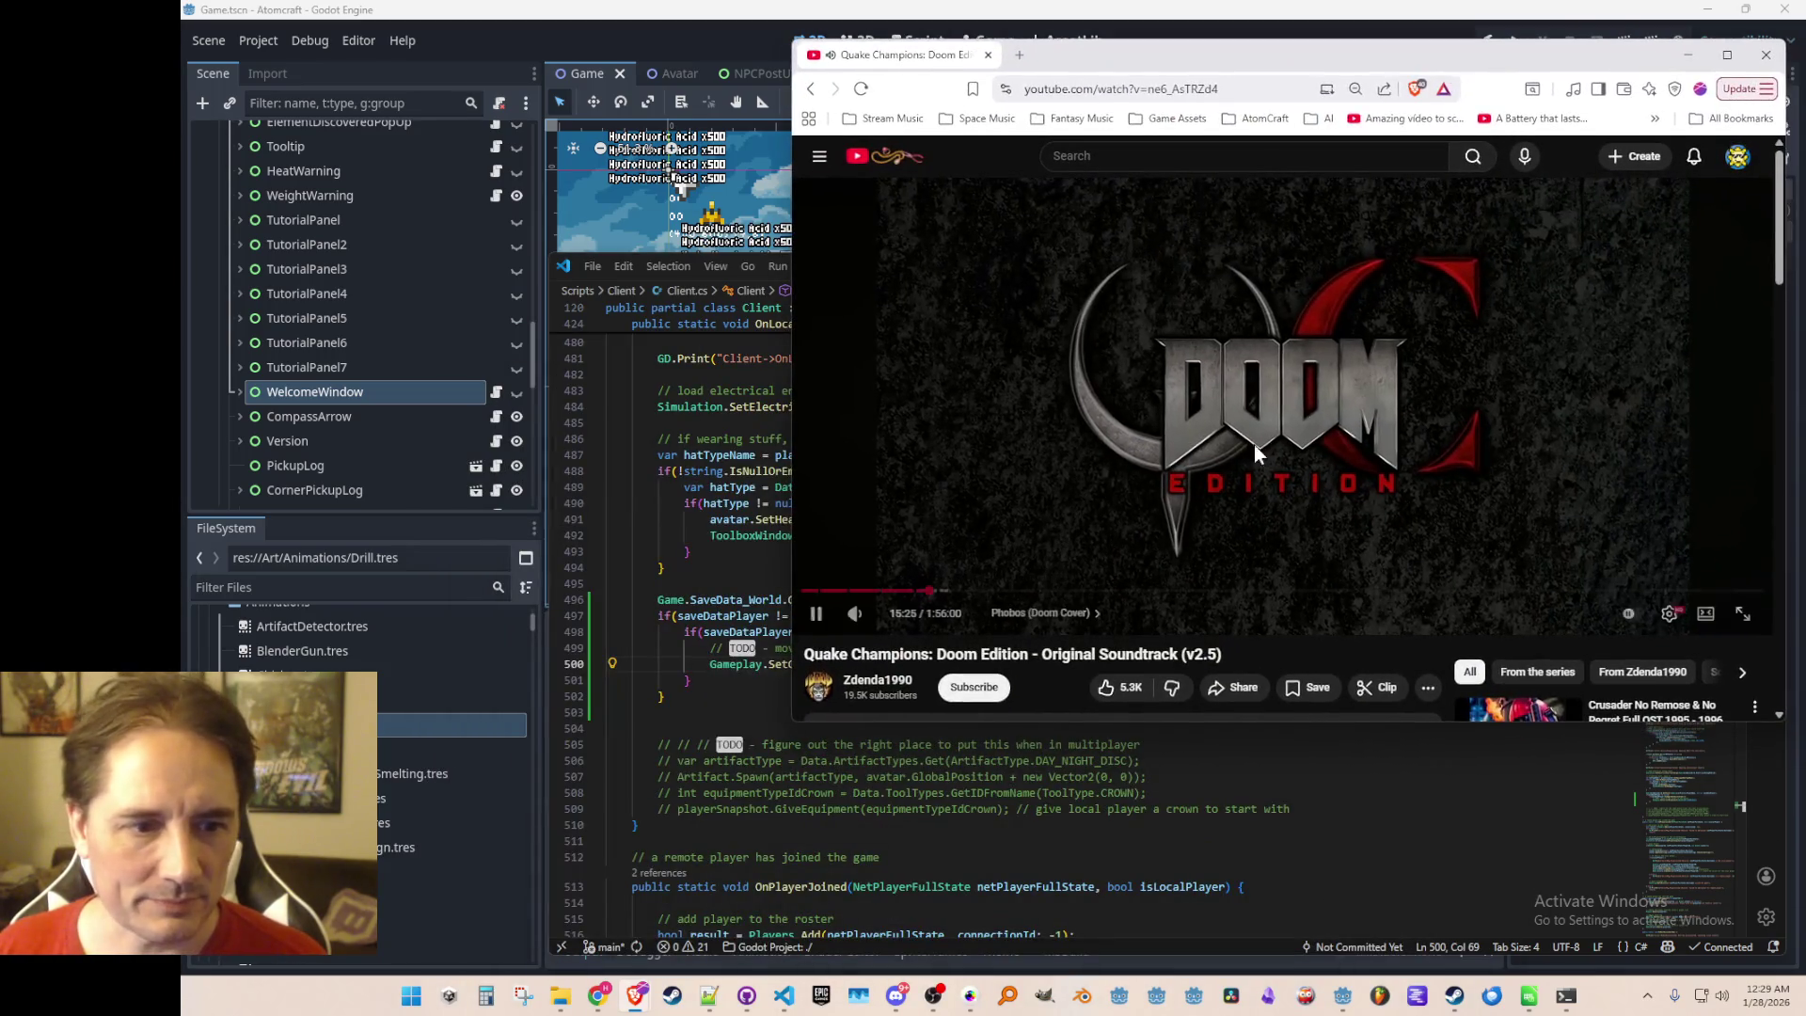
scroll(1209, 414, down, 2)
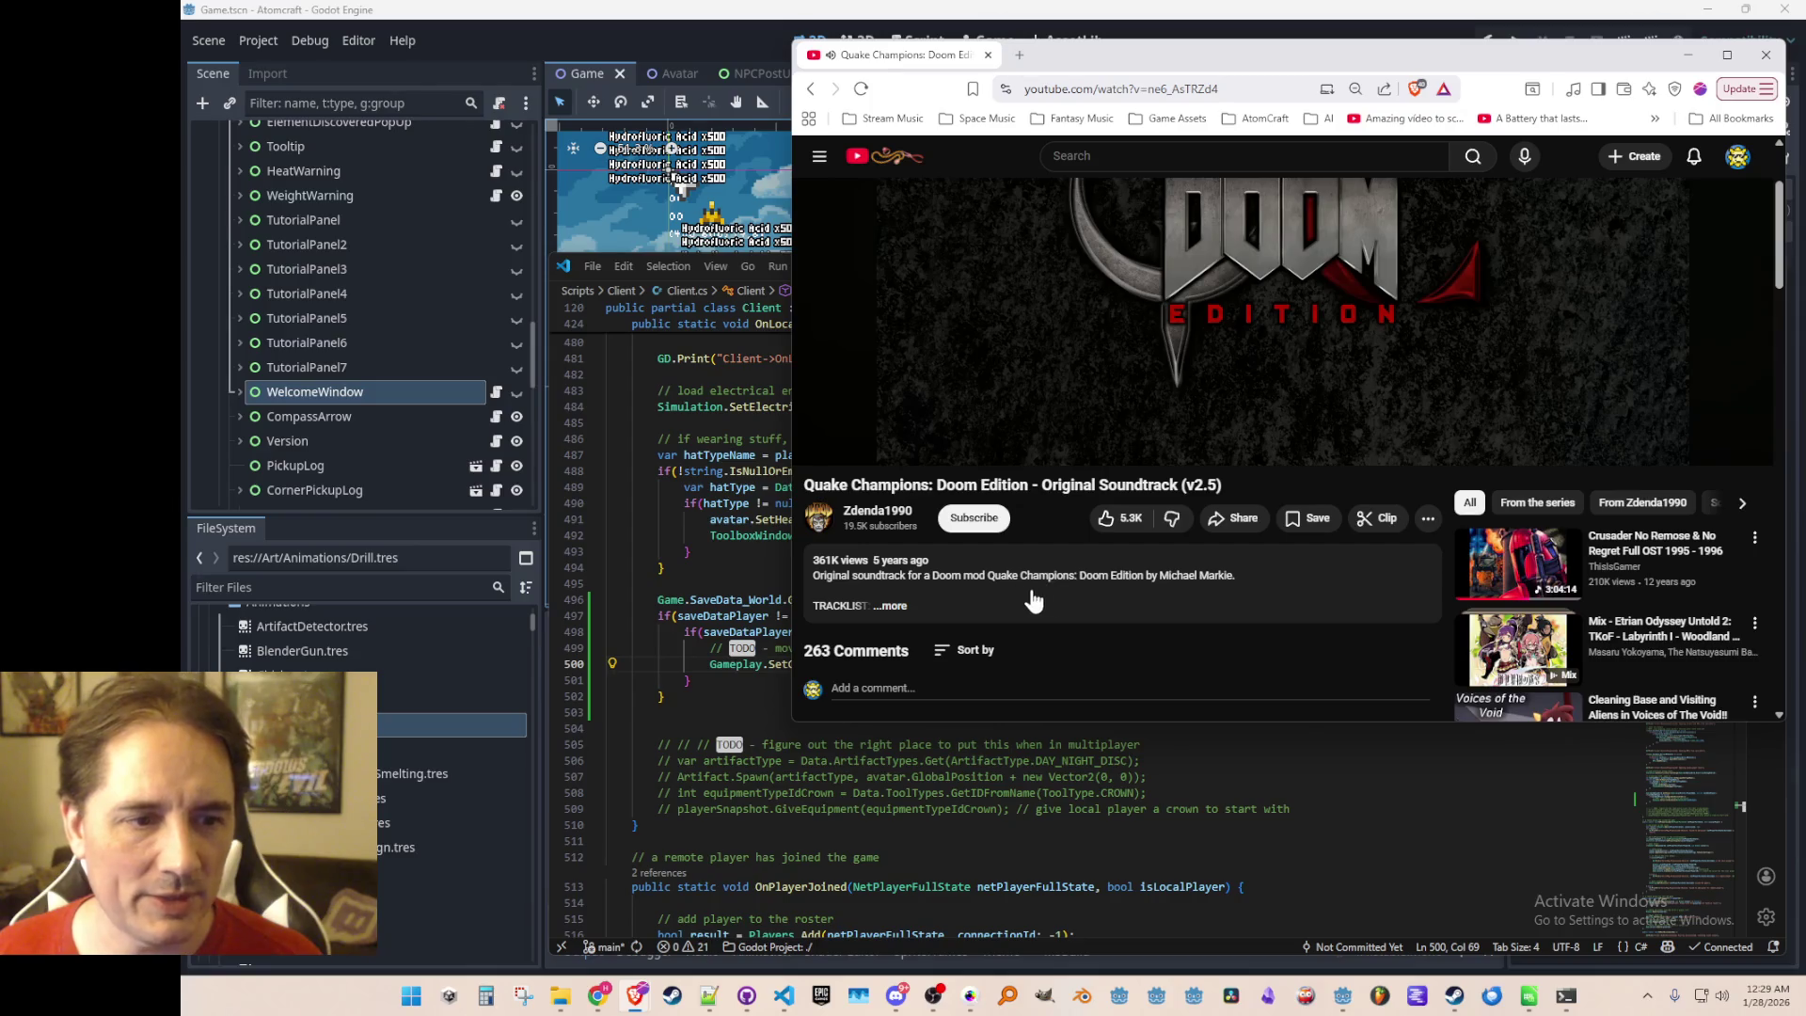
scroll(1101, 574, up, 2)
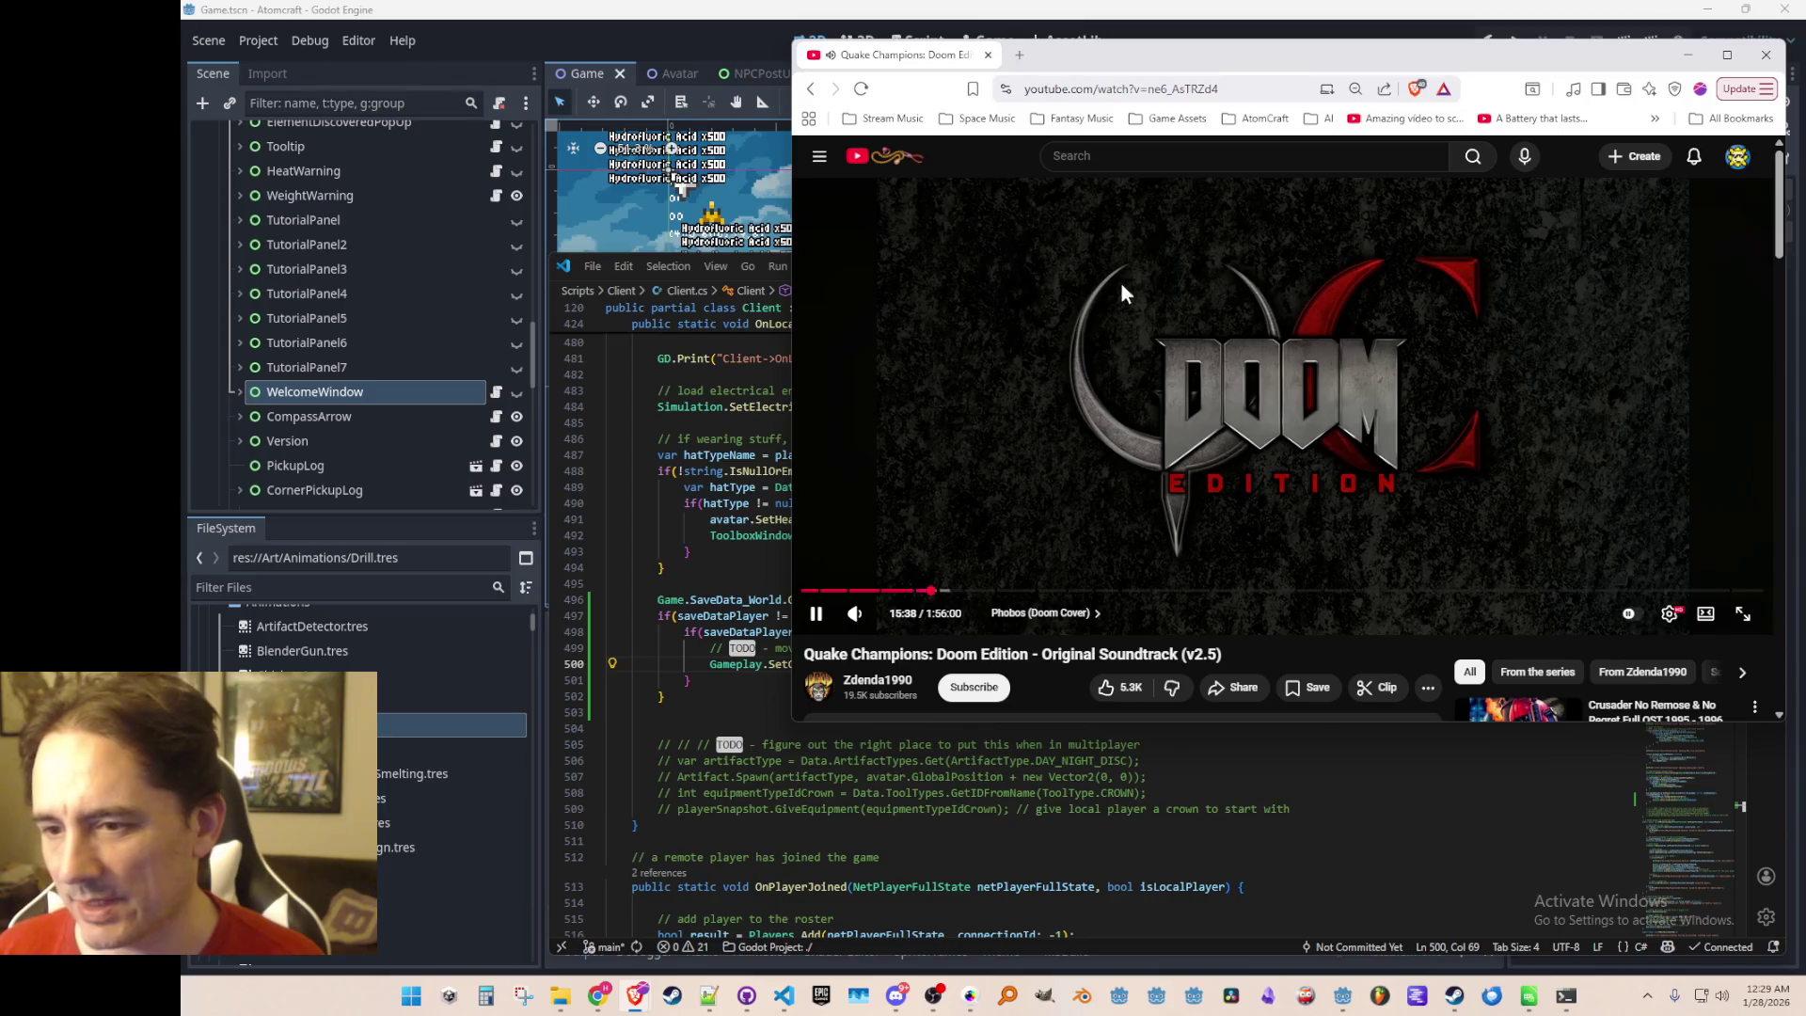
middle_click(903, 54)
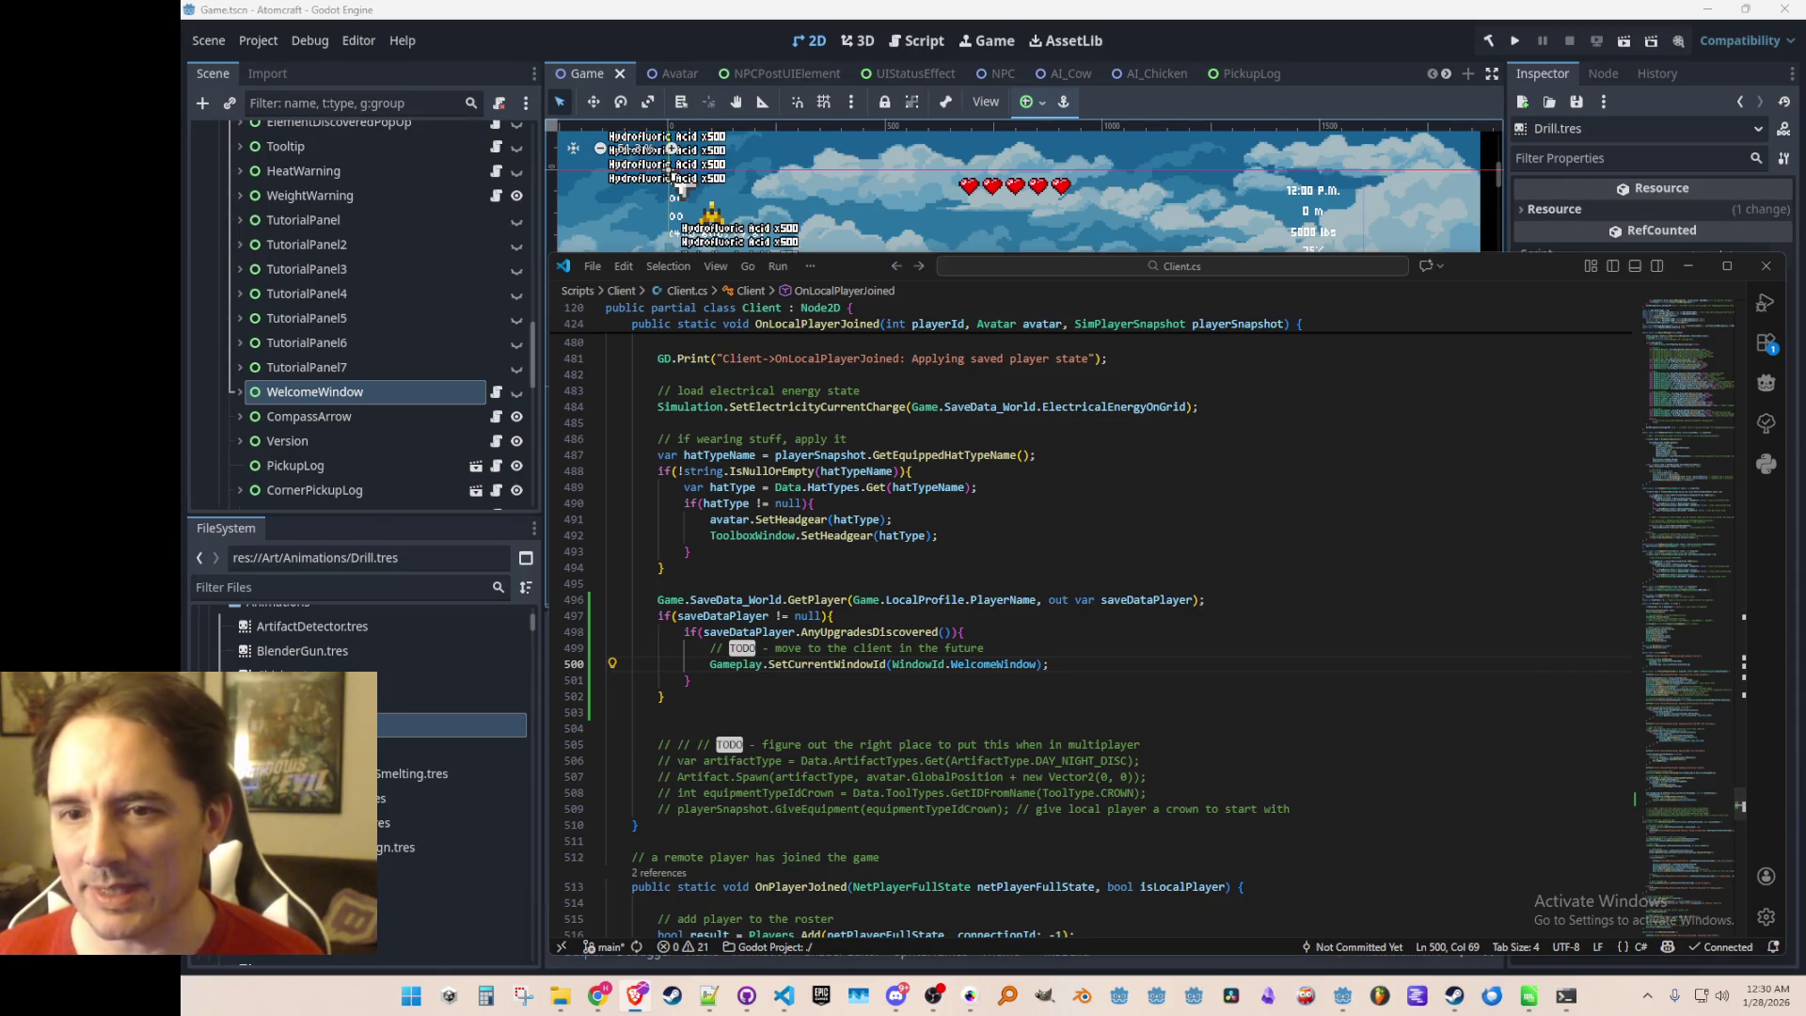
Change the if condition to 'AnyUpgradesDiscovered() == false'
click(1152, 675)
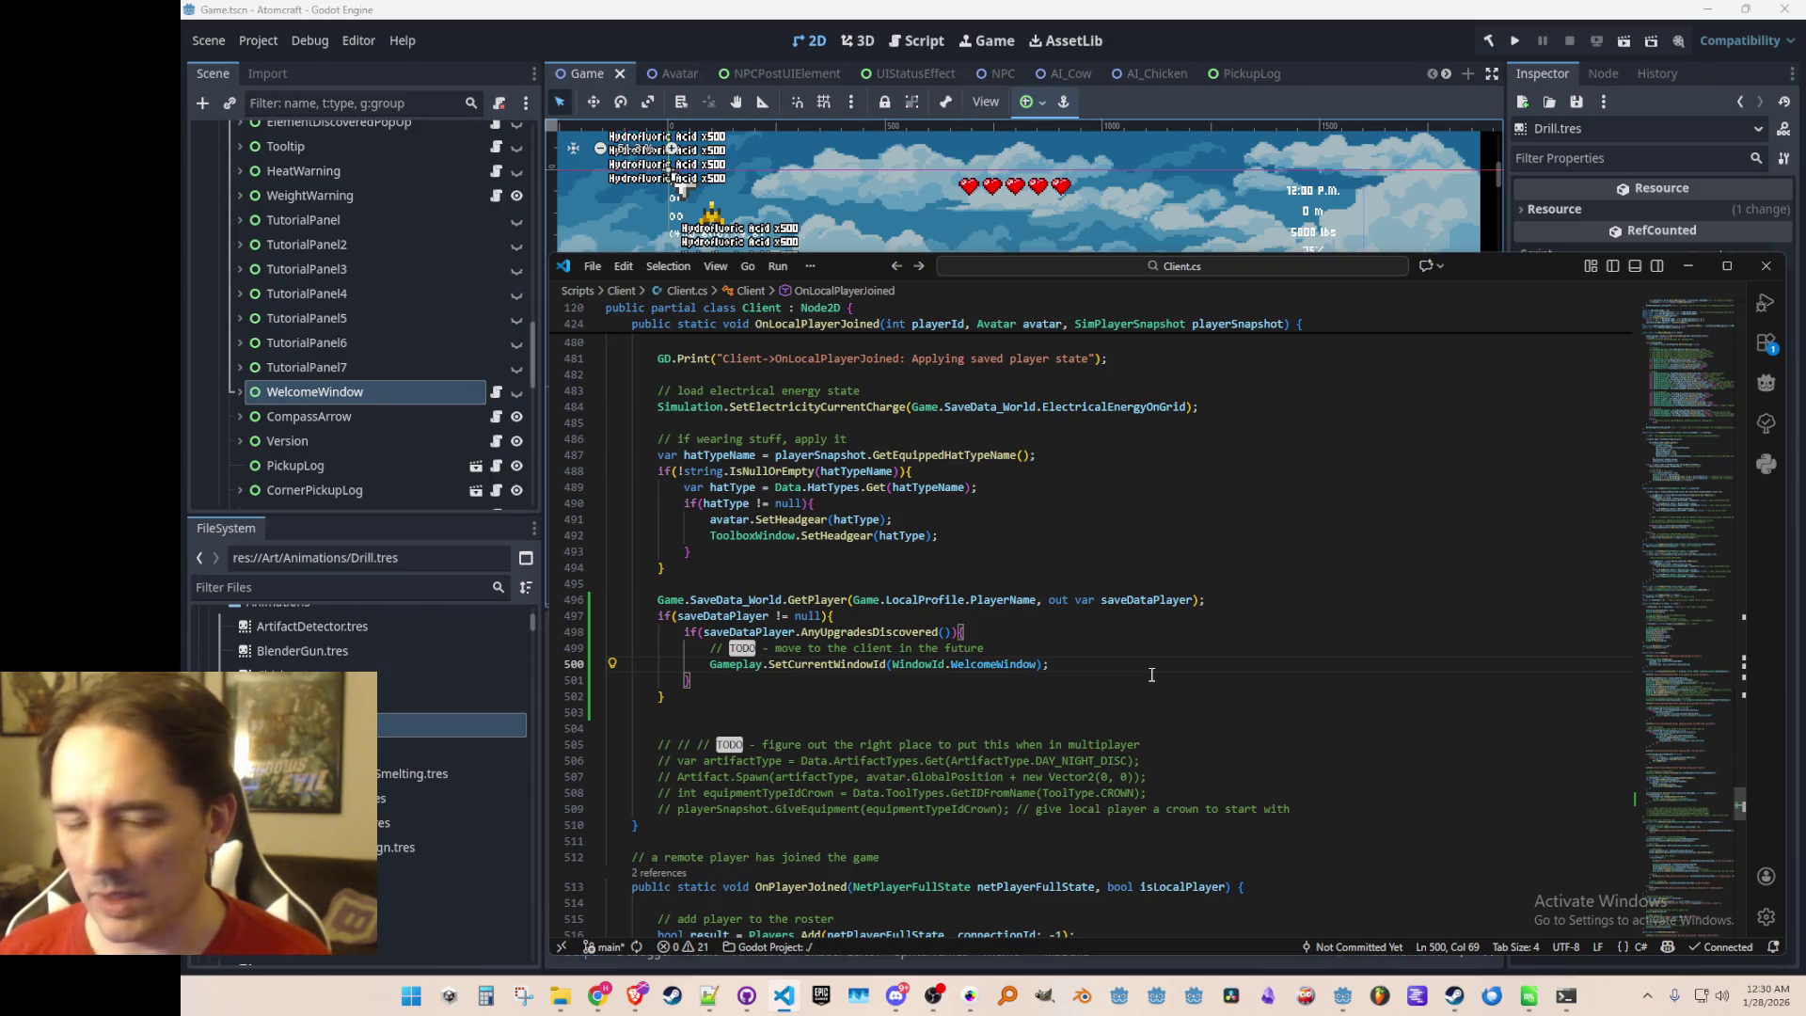
key(Up)
key(Down)
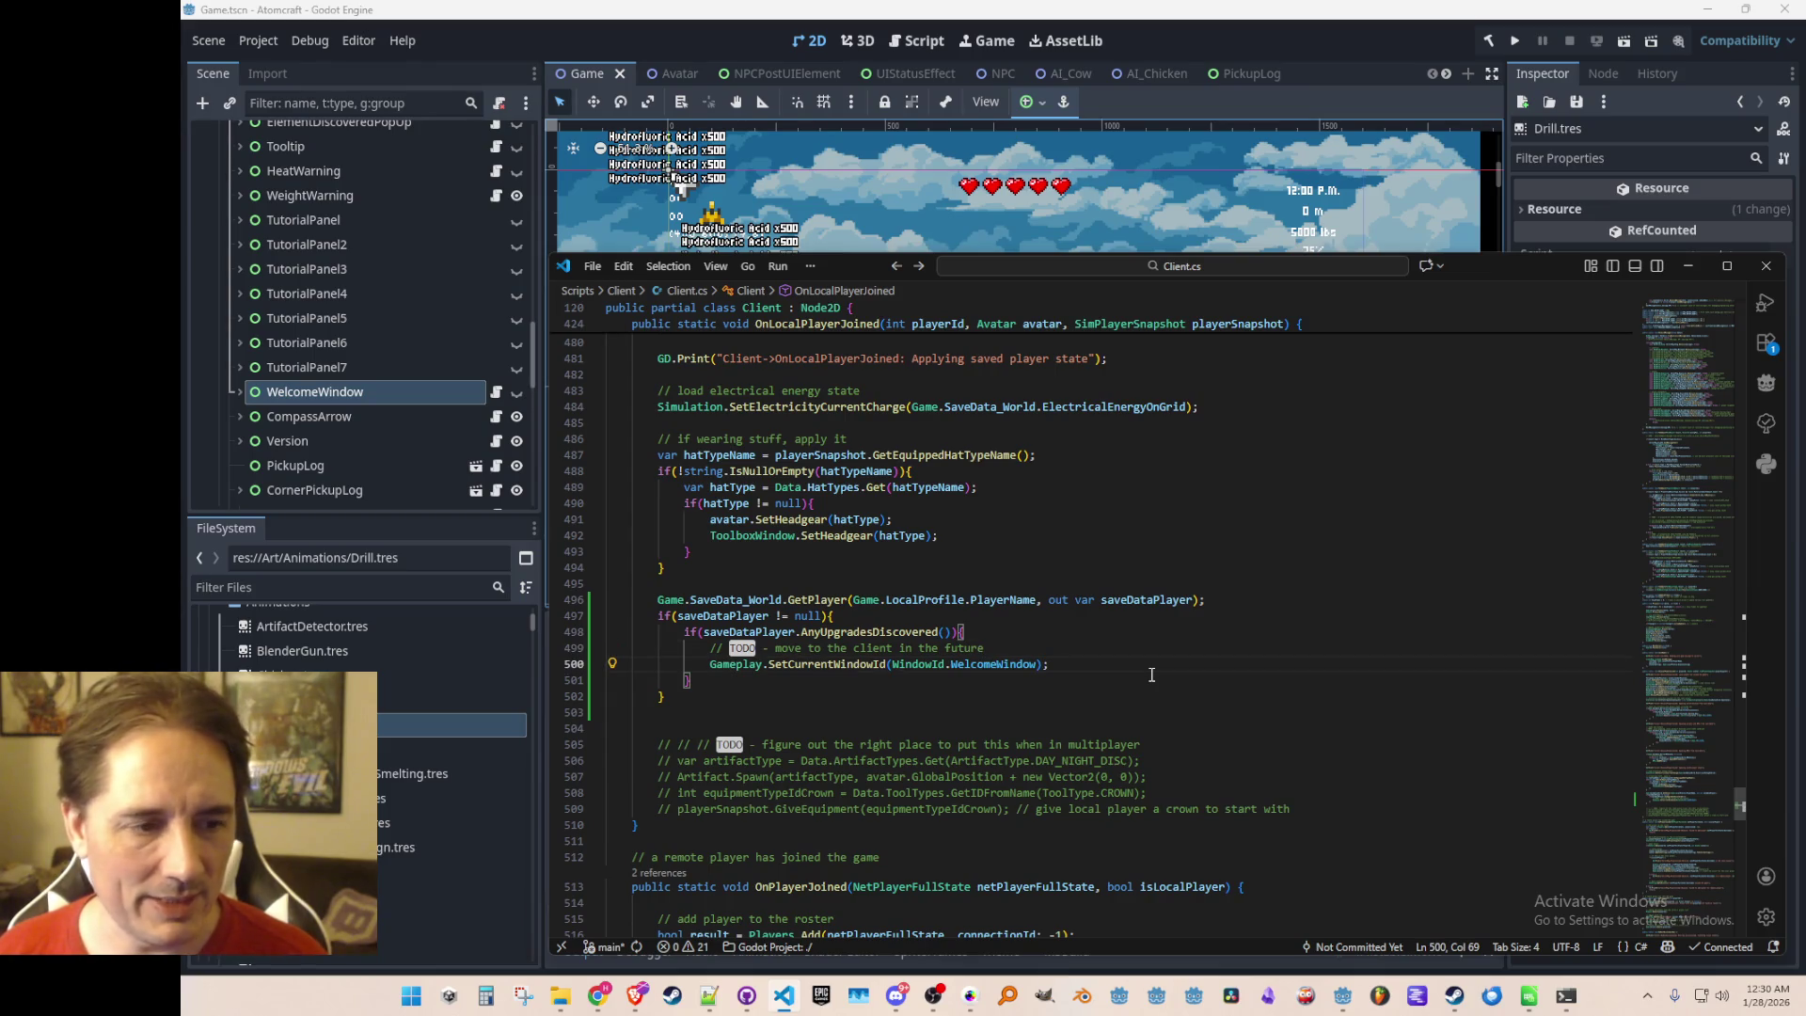
key(Up)
key(Up)
key(Left)
text(== false)
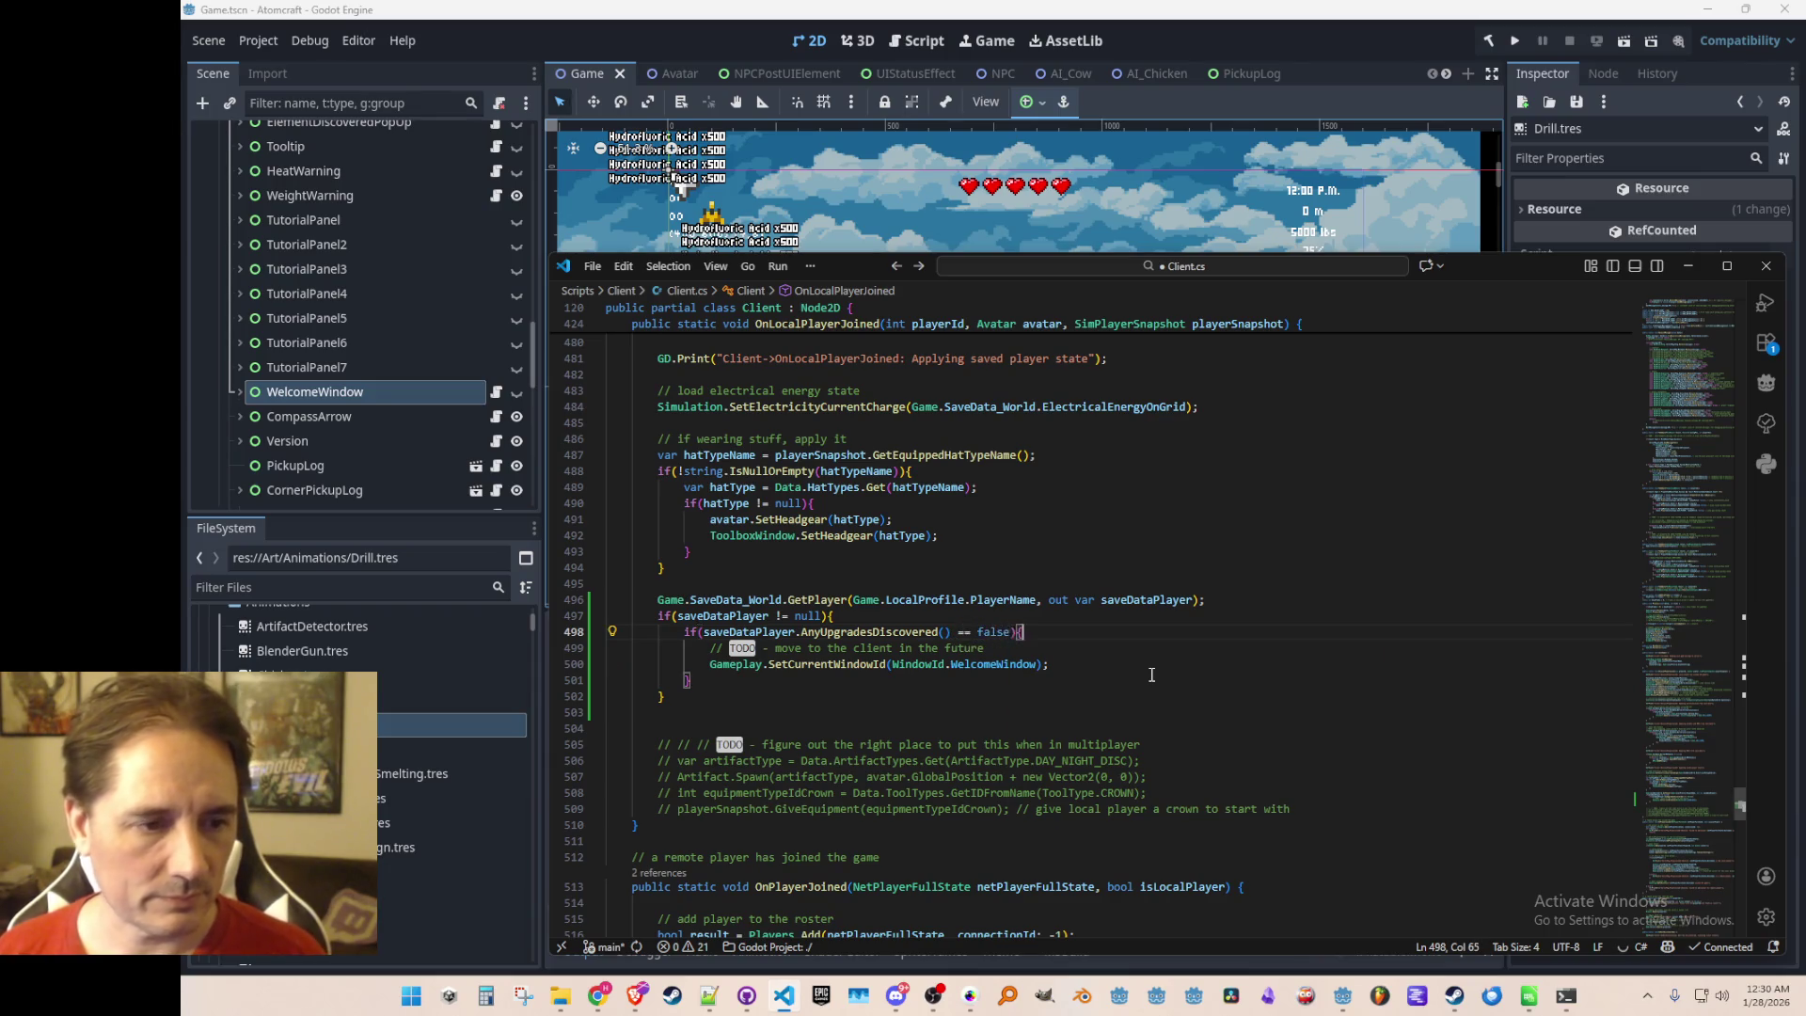
Delete the TODO comment line and save Client.cs
key(Home)
key(Home)
key(Down)
key(shift+Down)
key(Delete)
key(Up)
key(Left)
key(ctrl+s)
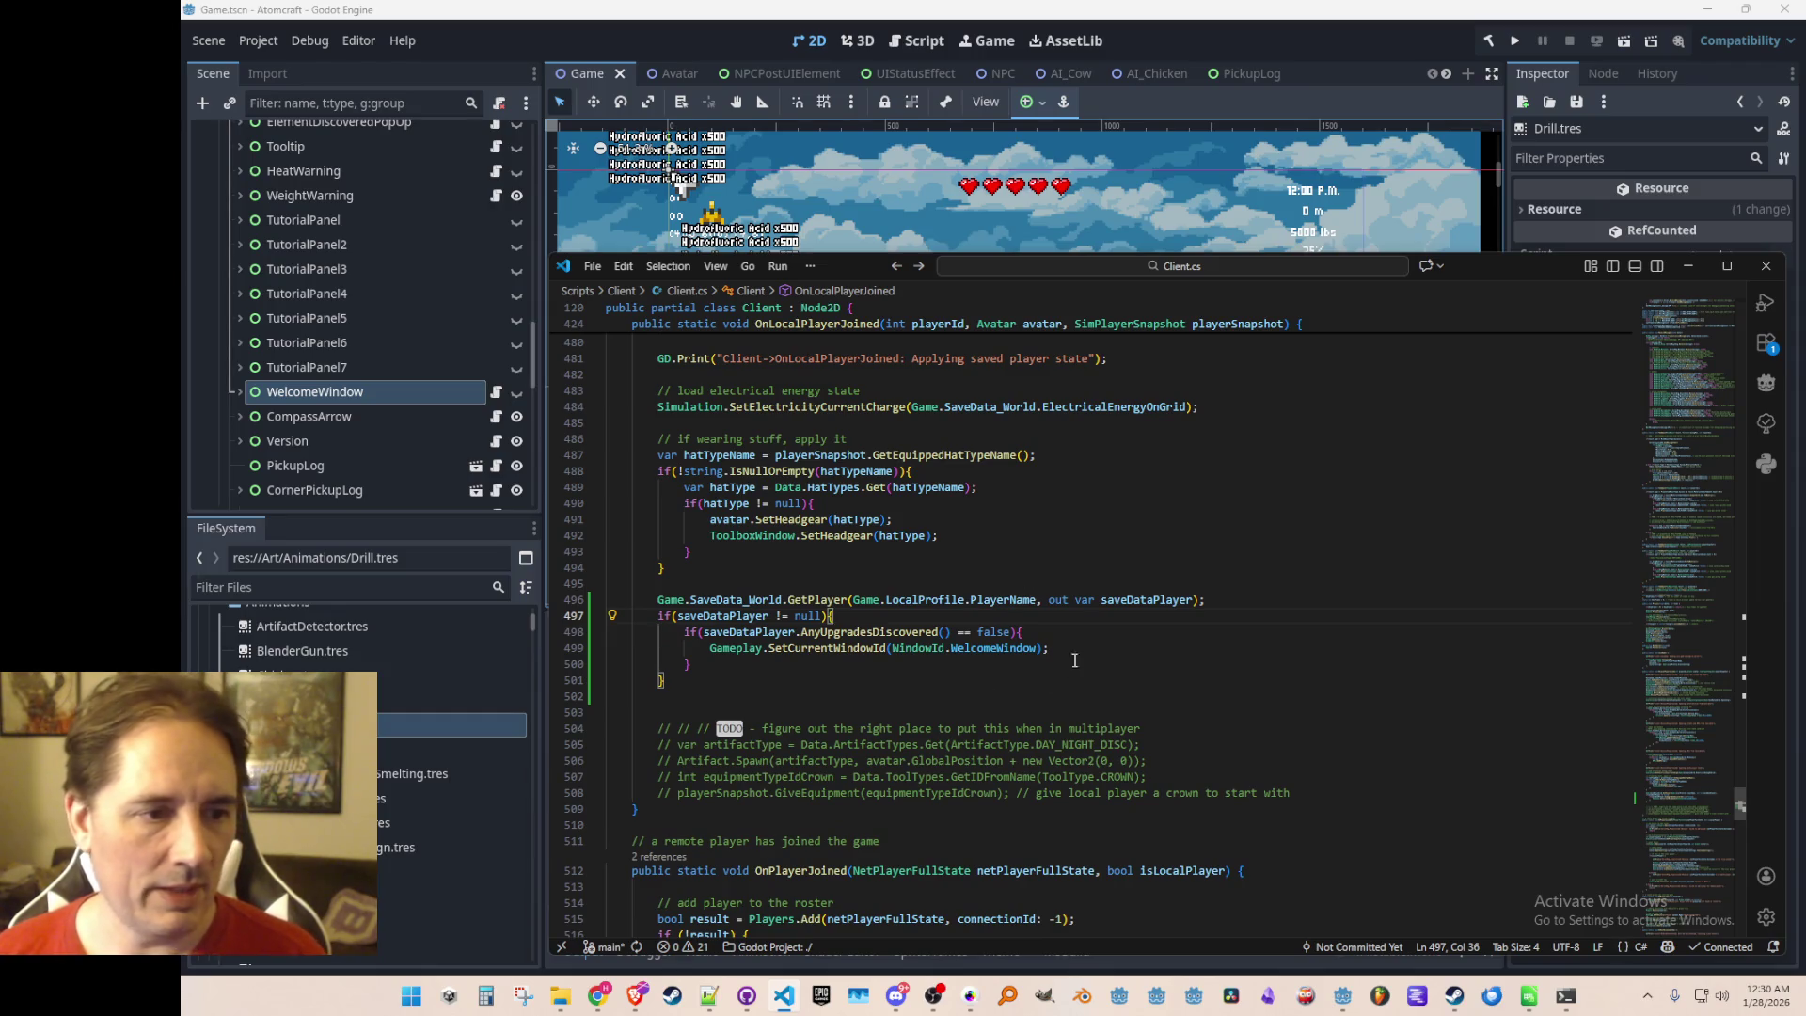
Insert an indented comment line above GetPlayer, then run Atomcraft from the Godot editor
key(Up)
key(Home)
key(Home)
key(Return)
key(Up)
key(Tab)
key(Tab)
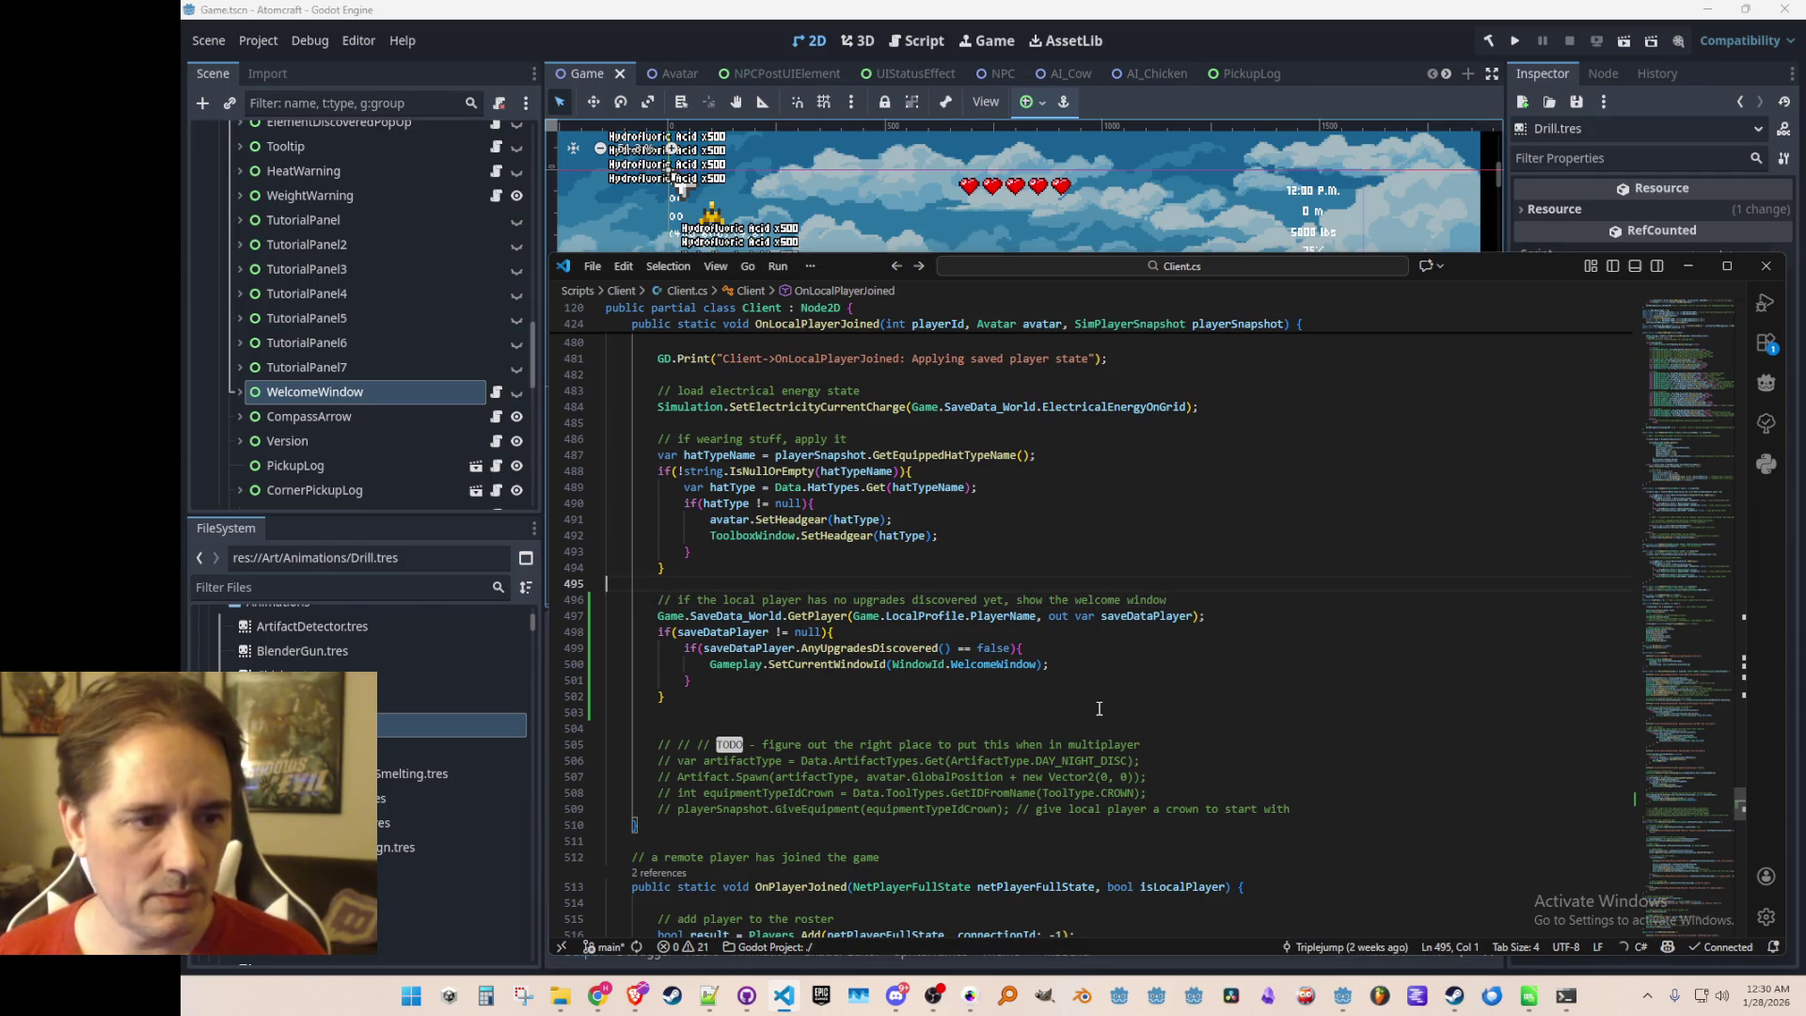
click(1420, 20)
click(1510, 40)
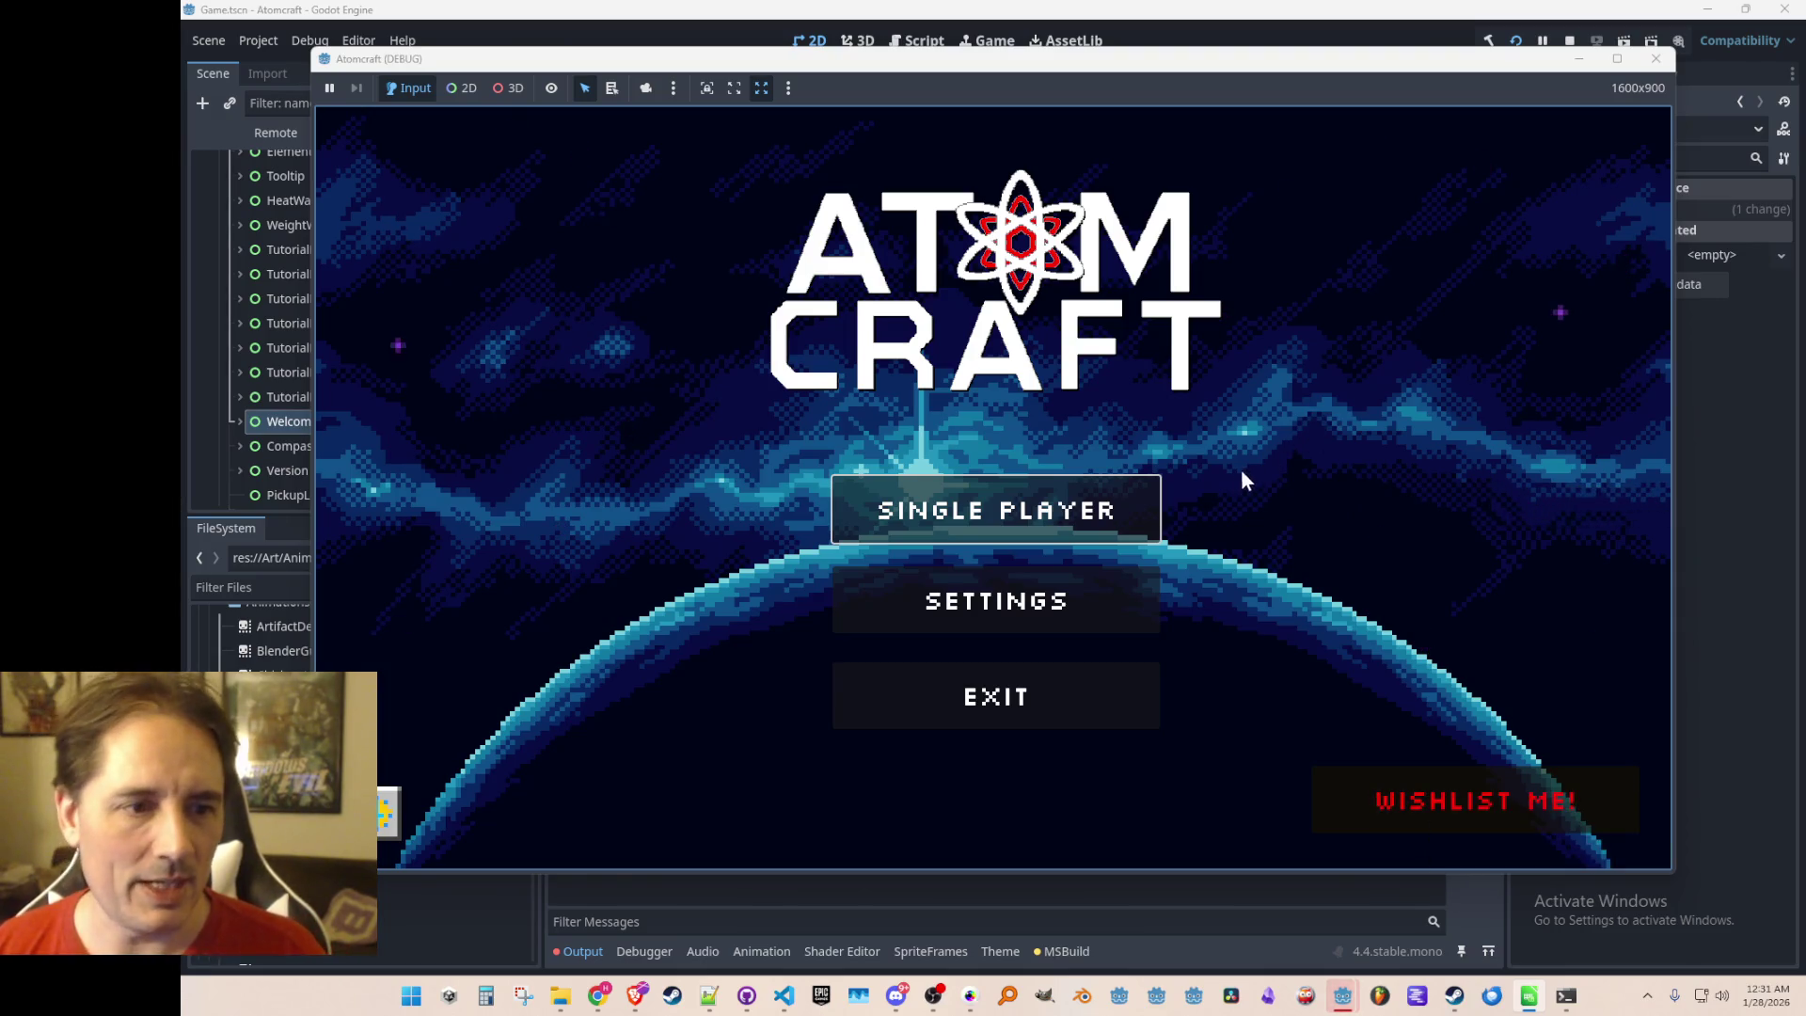
Open Single Player and erase an old player profile
click(1100, 536)
scroll(1068, 443, down, 3)
scroll(1032, 485, up, 1)
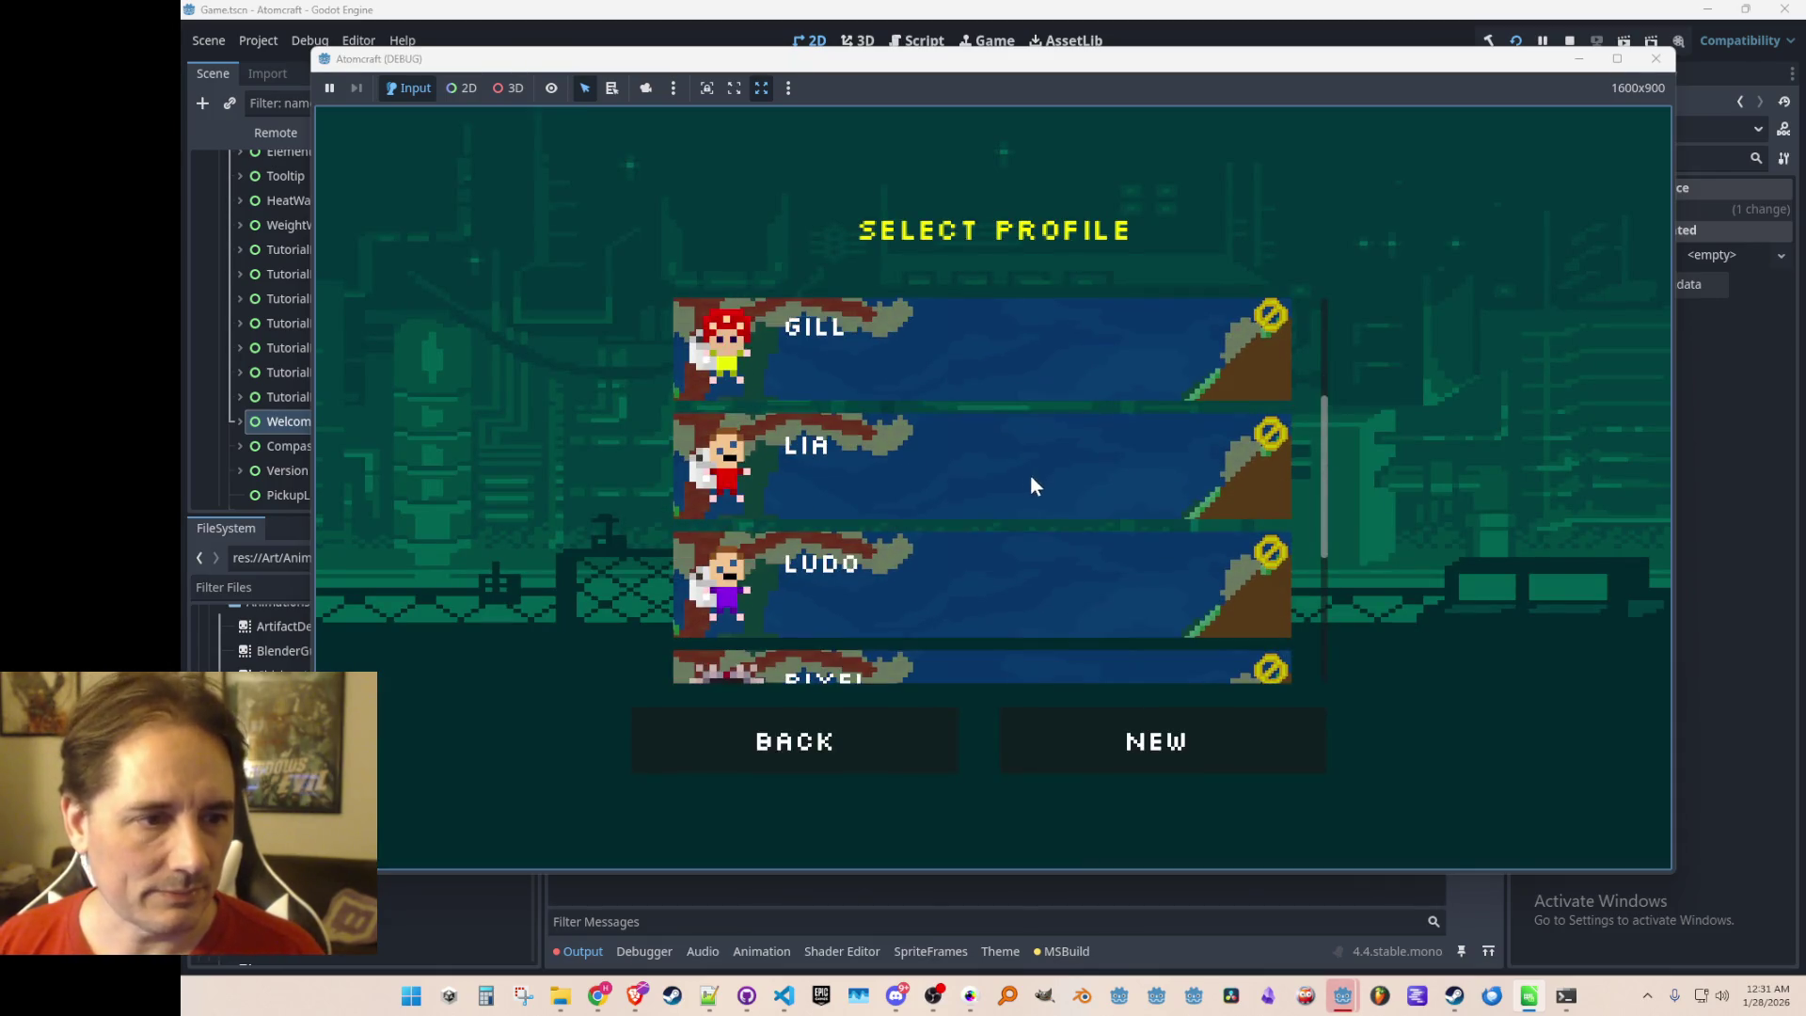
click(1272, 434)
click(1149, 716)
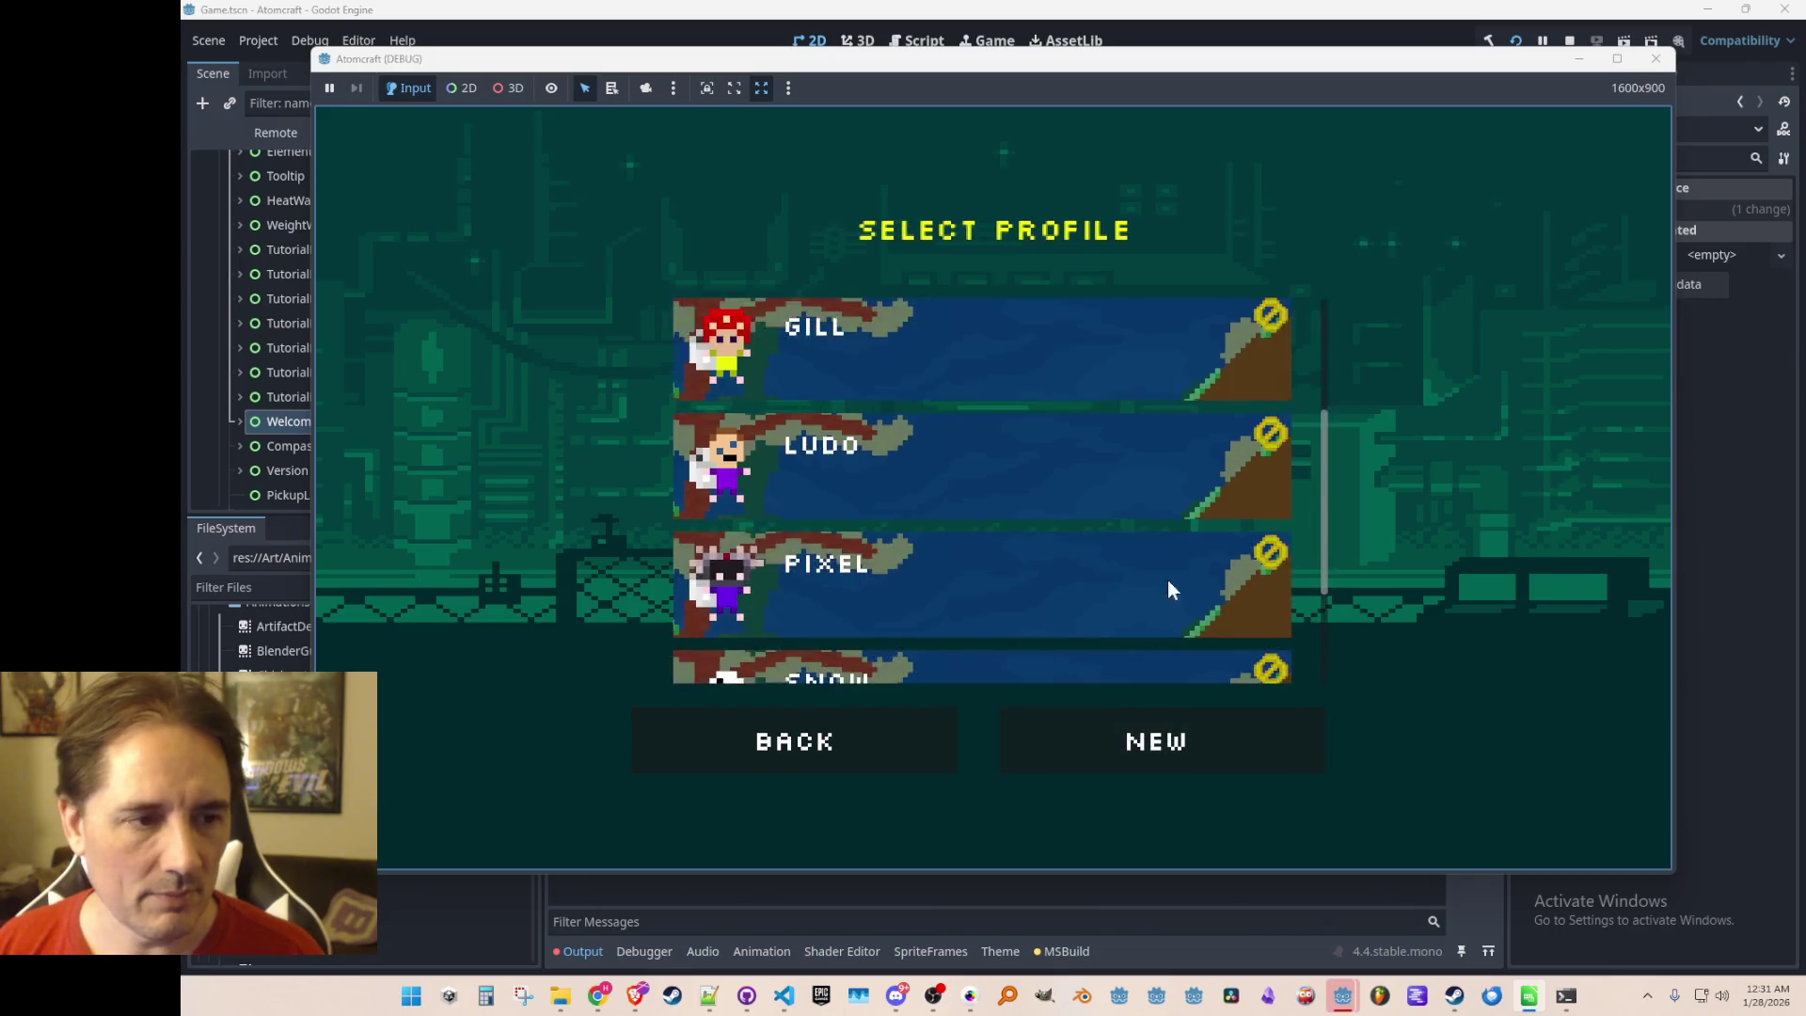
Create a new player, select it, and load the Enchanted Odyssey world
scroll(1180, 546, down, 3)
click(1167, 745)
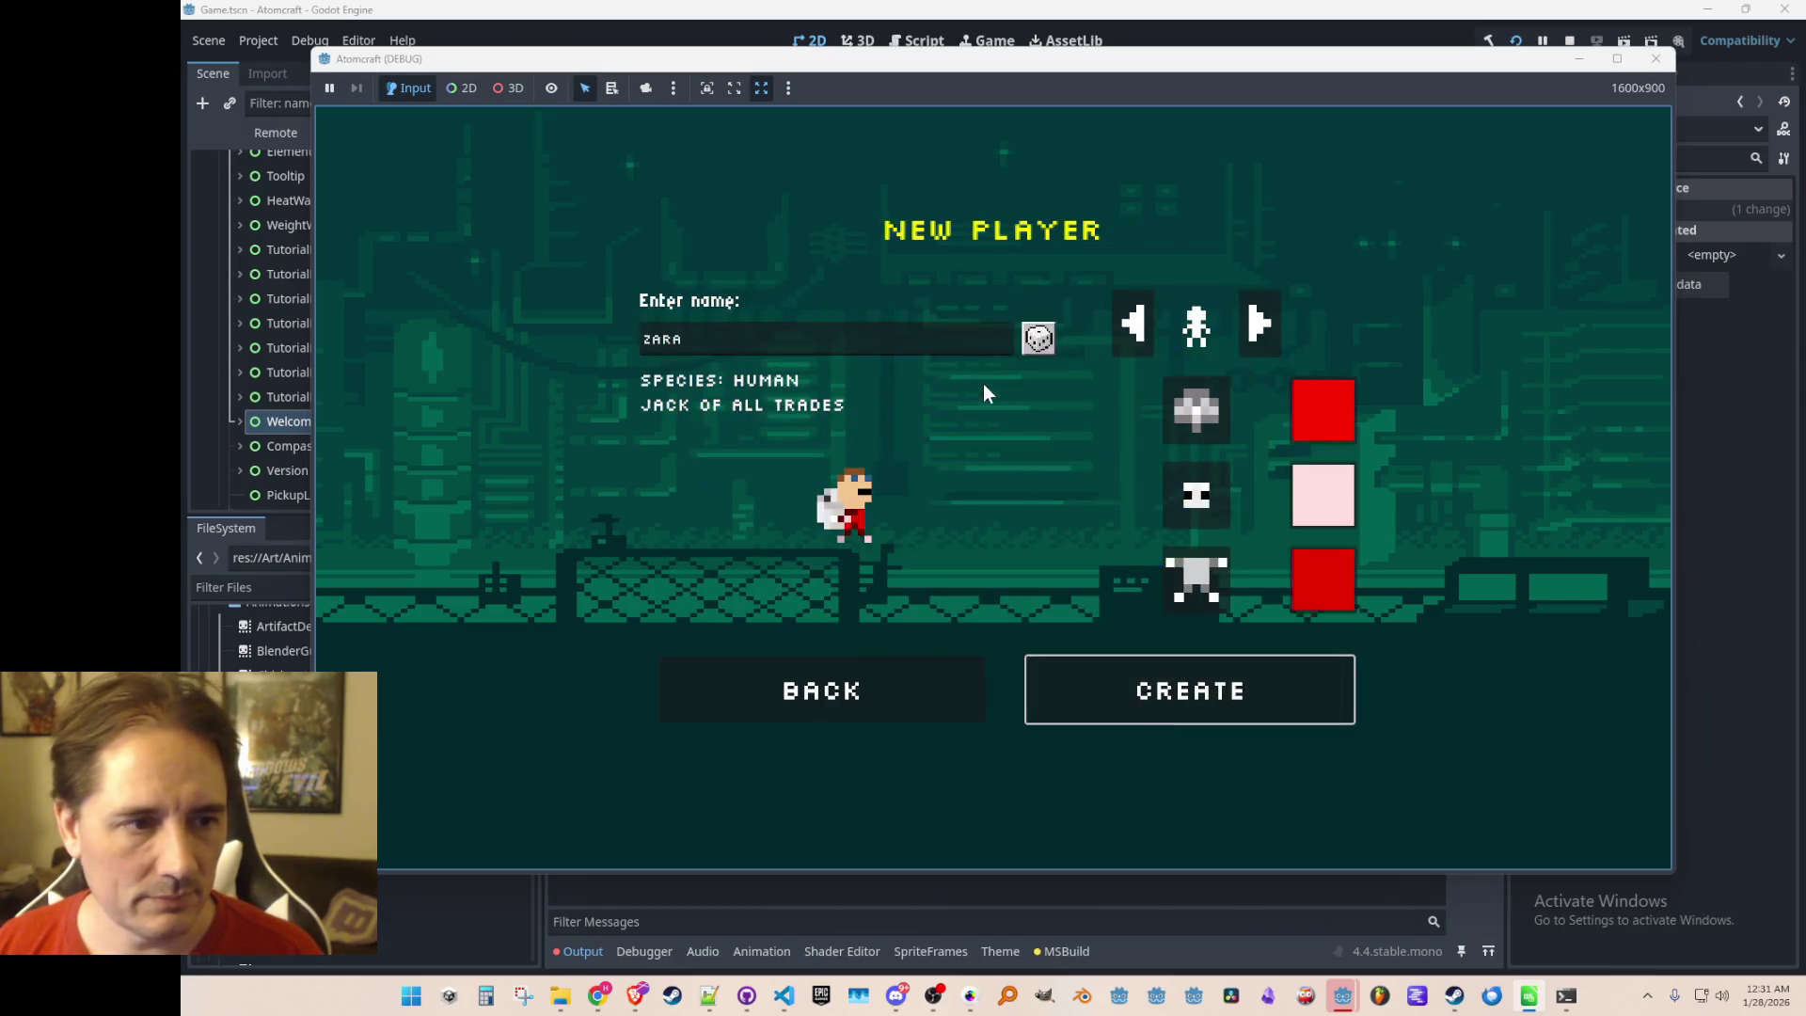
scroll(1053, 622, down, 1)
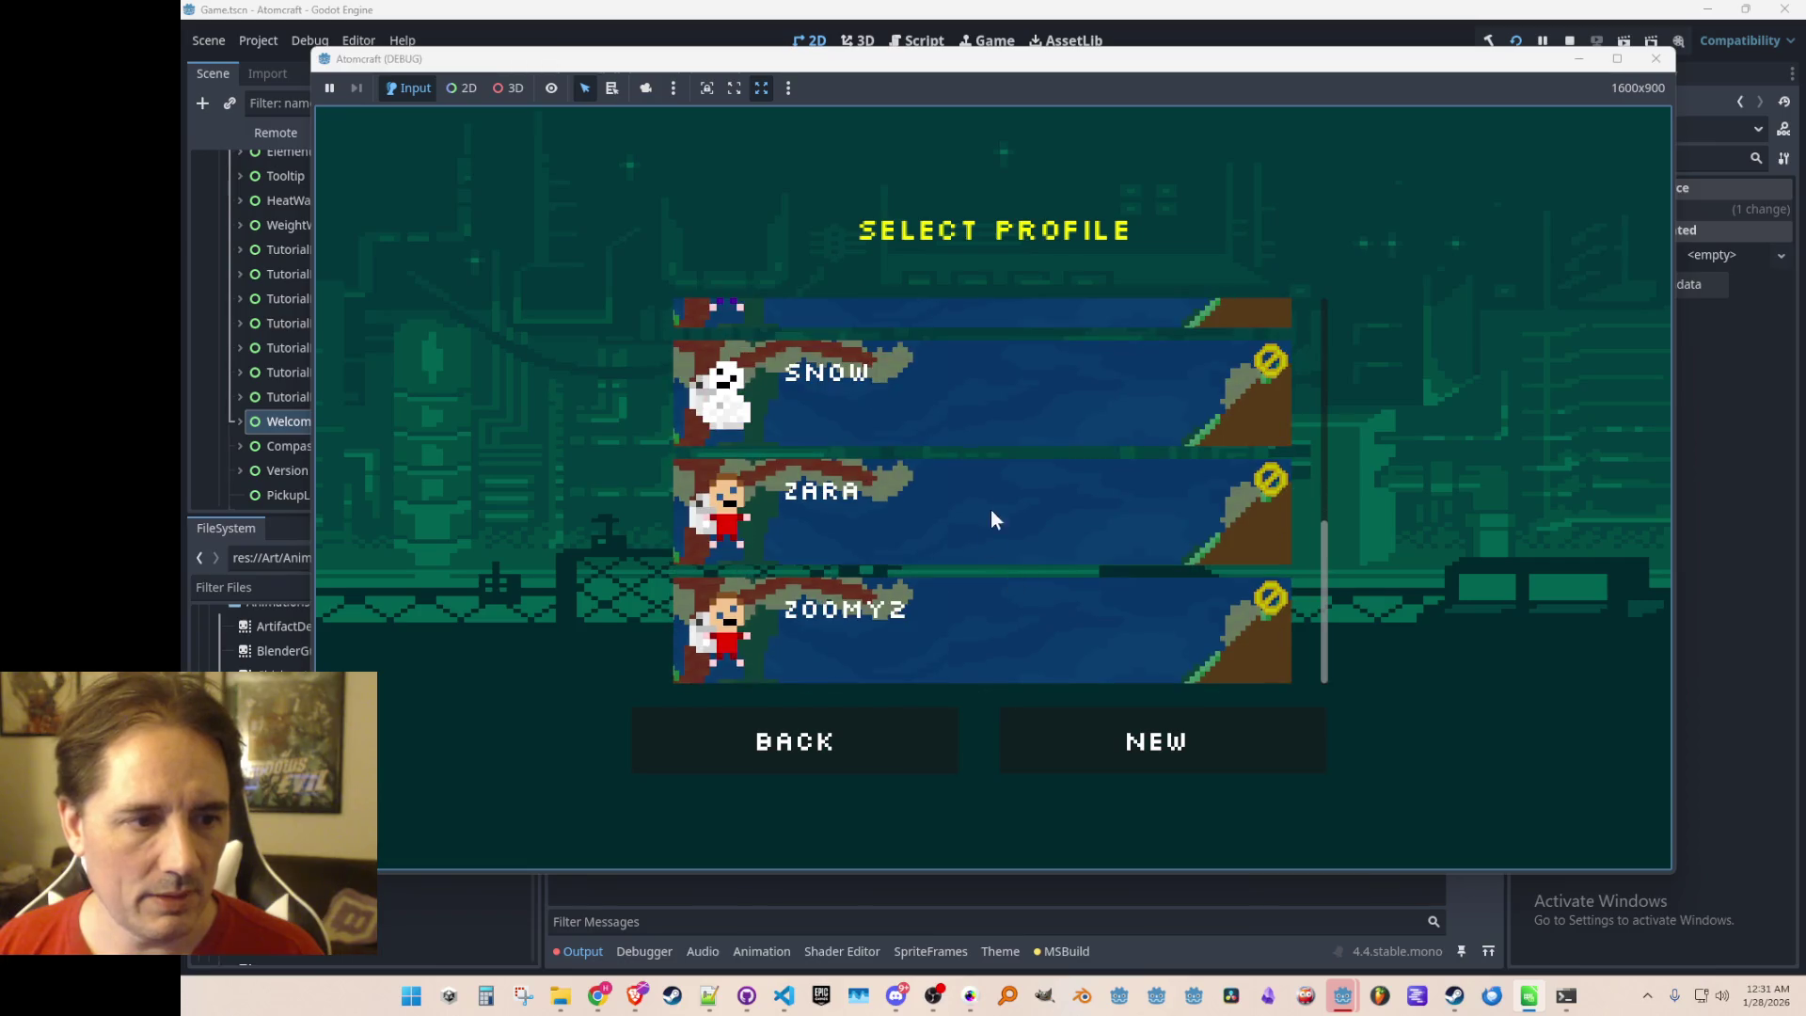
click(991, 510)
click(1035, 502)
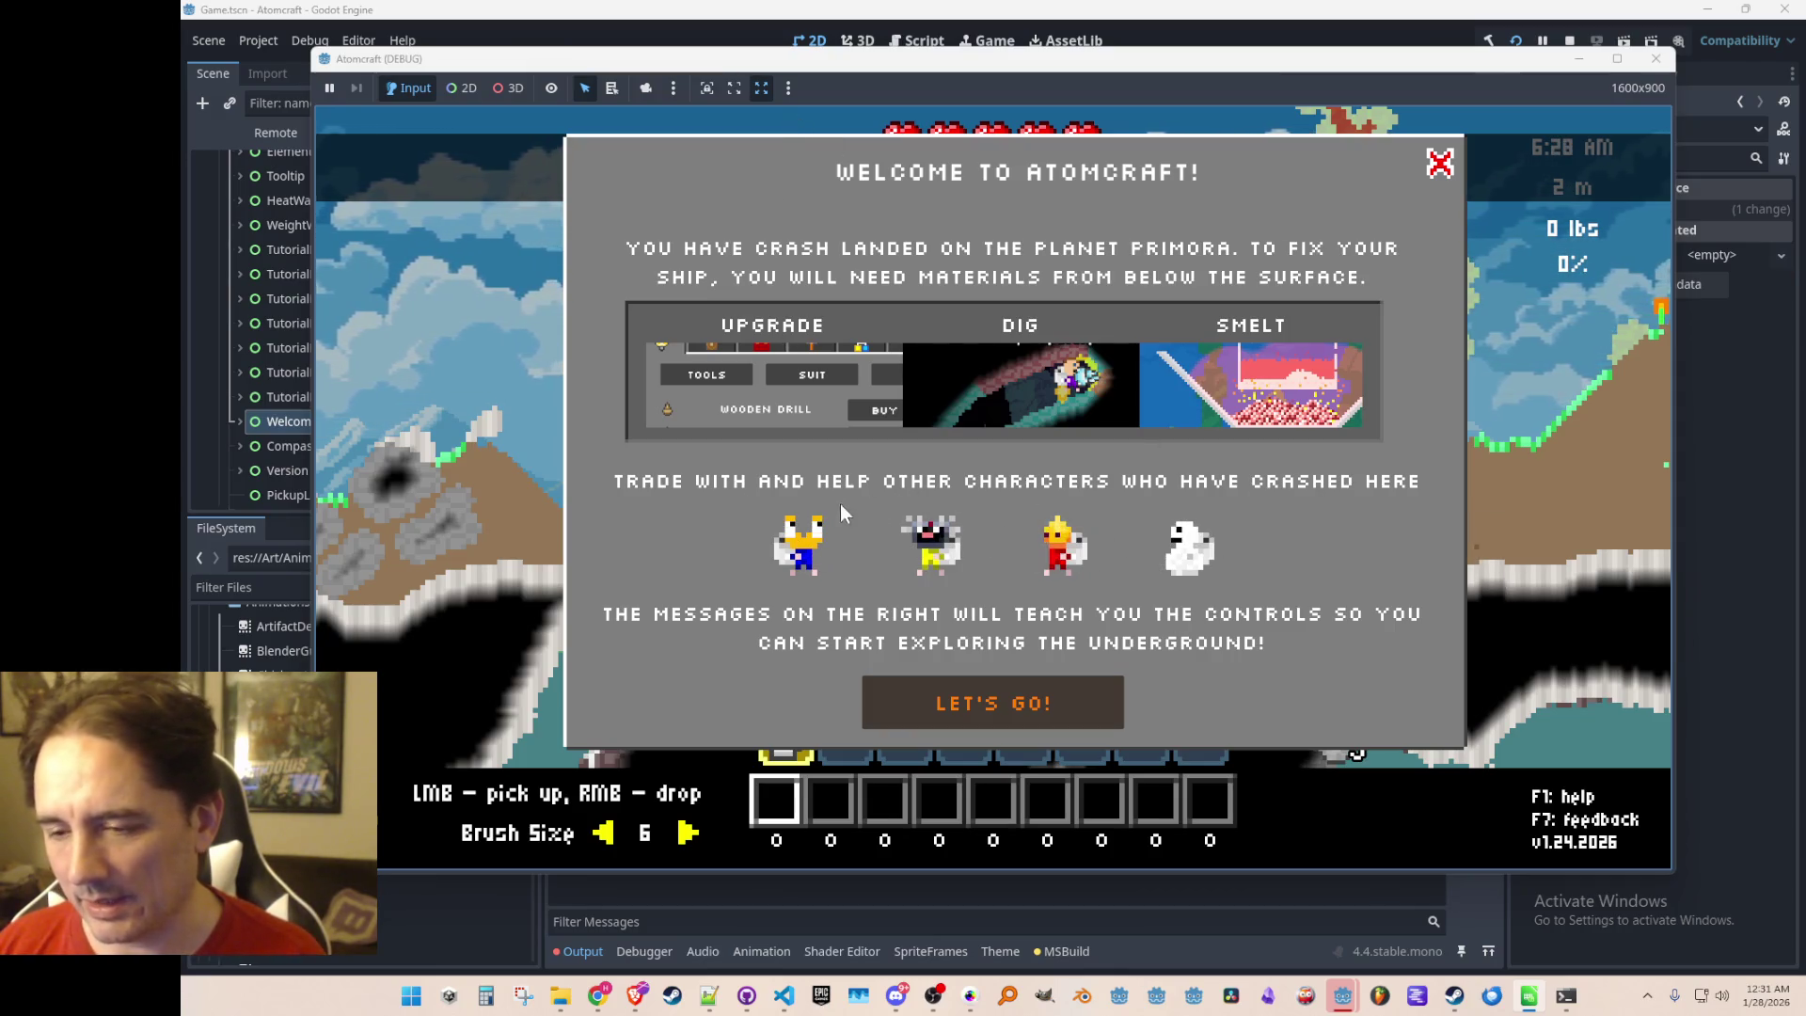
Dismiss the welcome window with LET'S GO!, equip the drill, and fly left to the granite peak
click(997, 704)
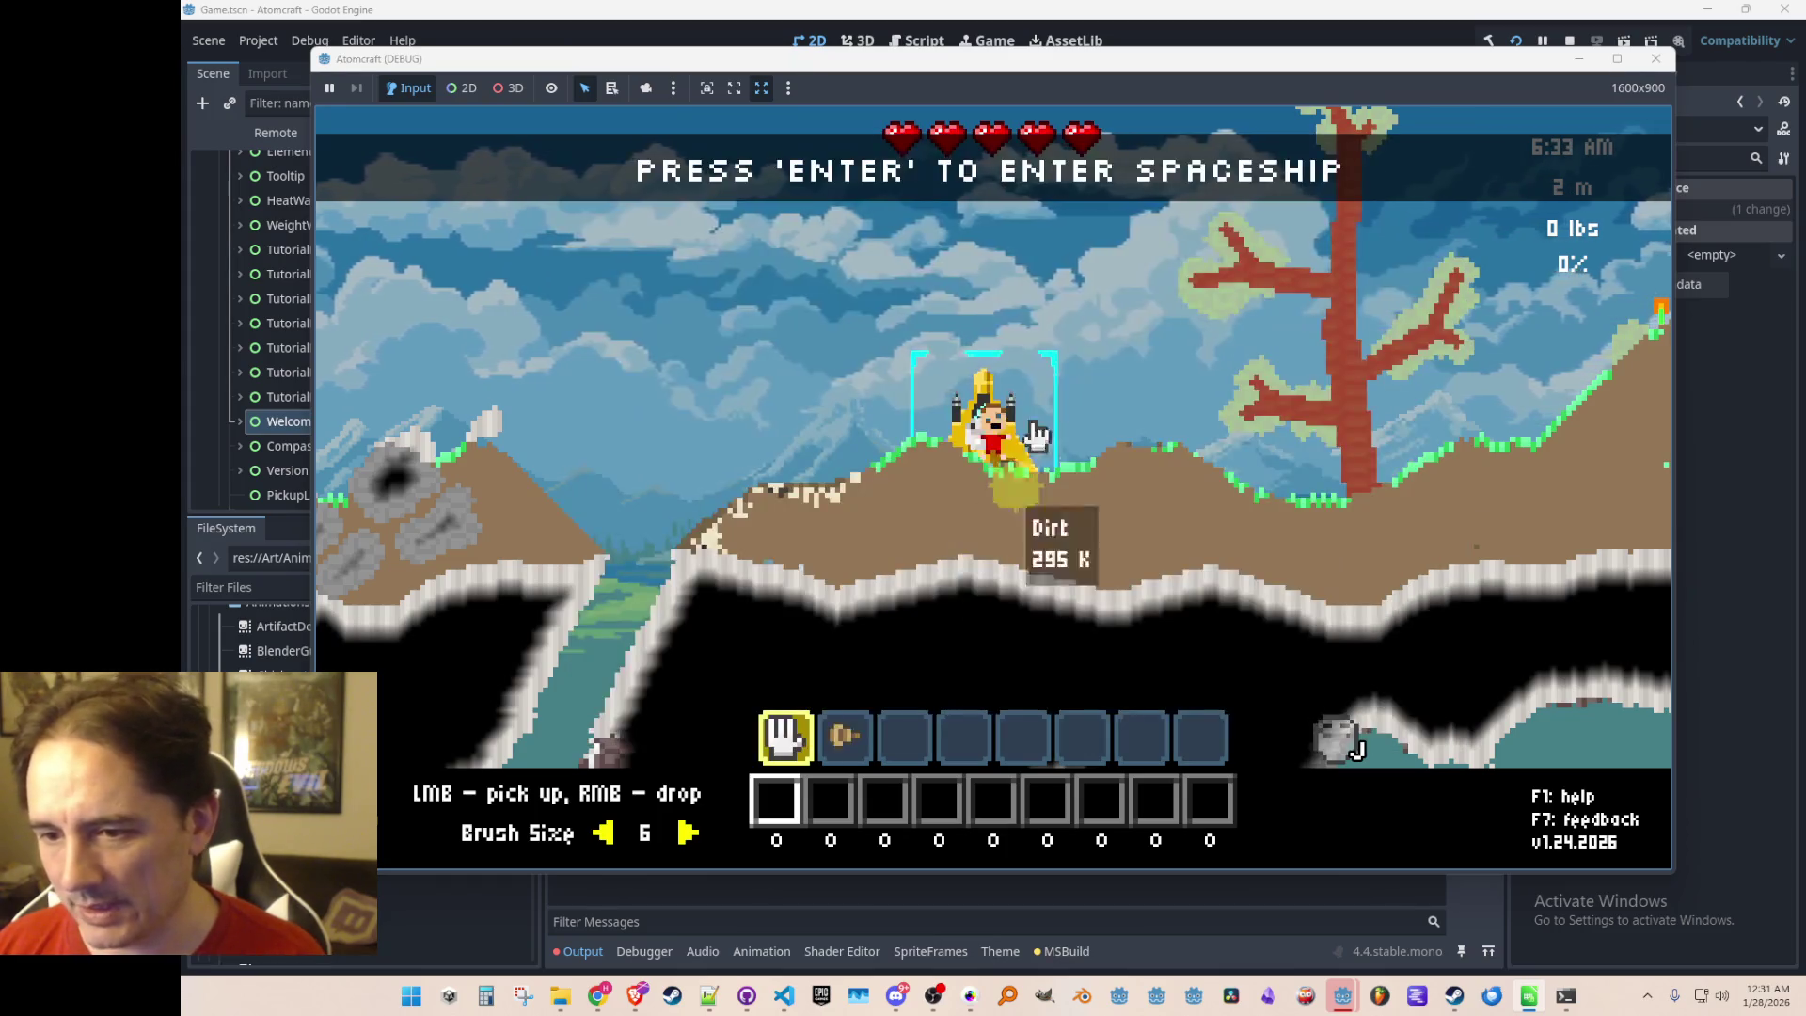
key(a)
key(2)
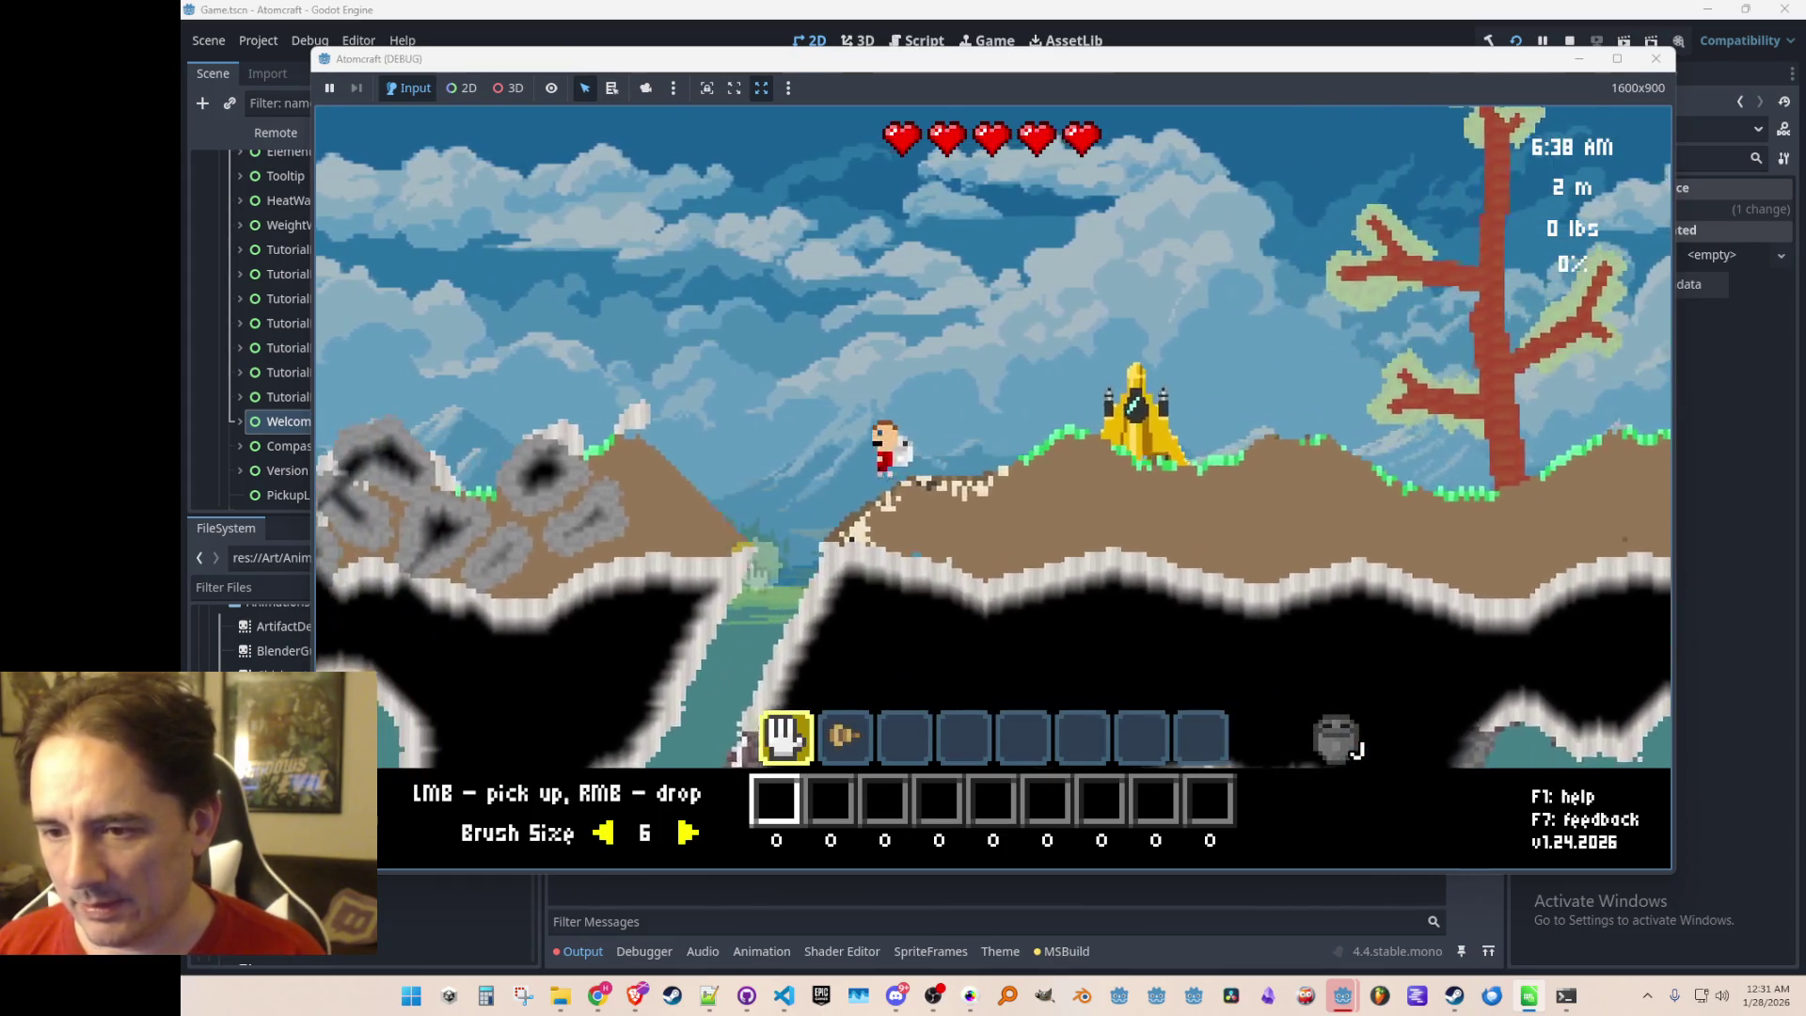
key(w)
key(a)
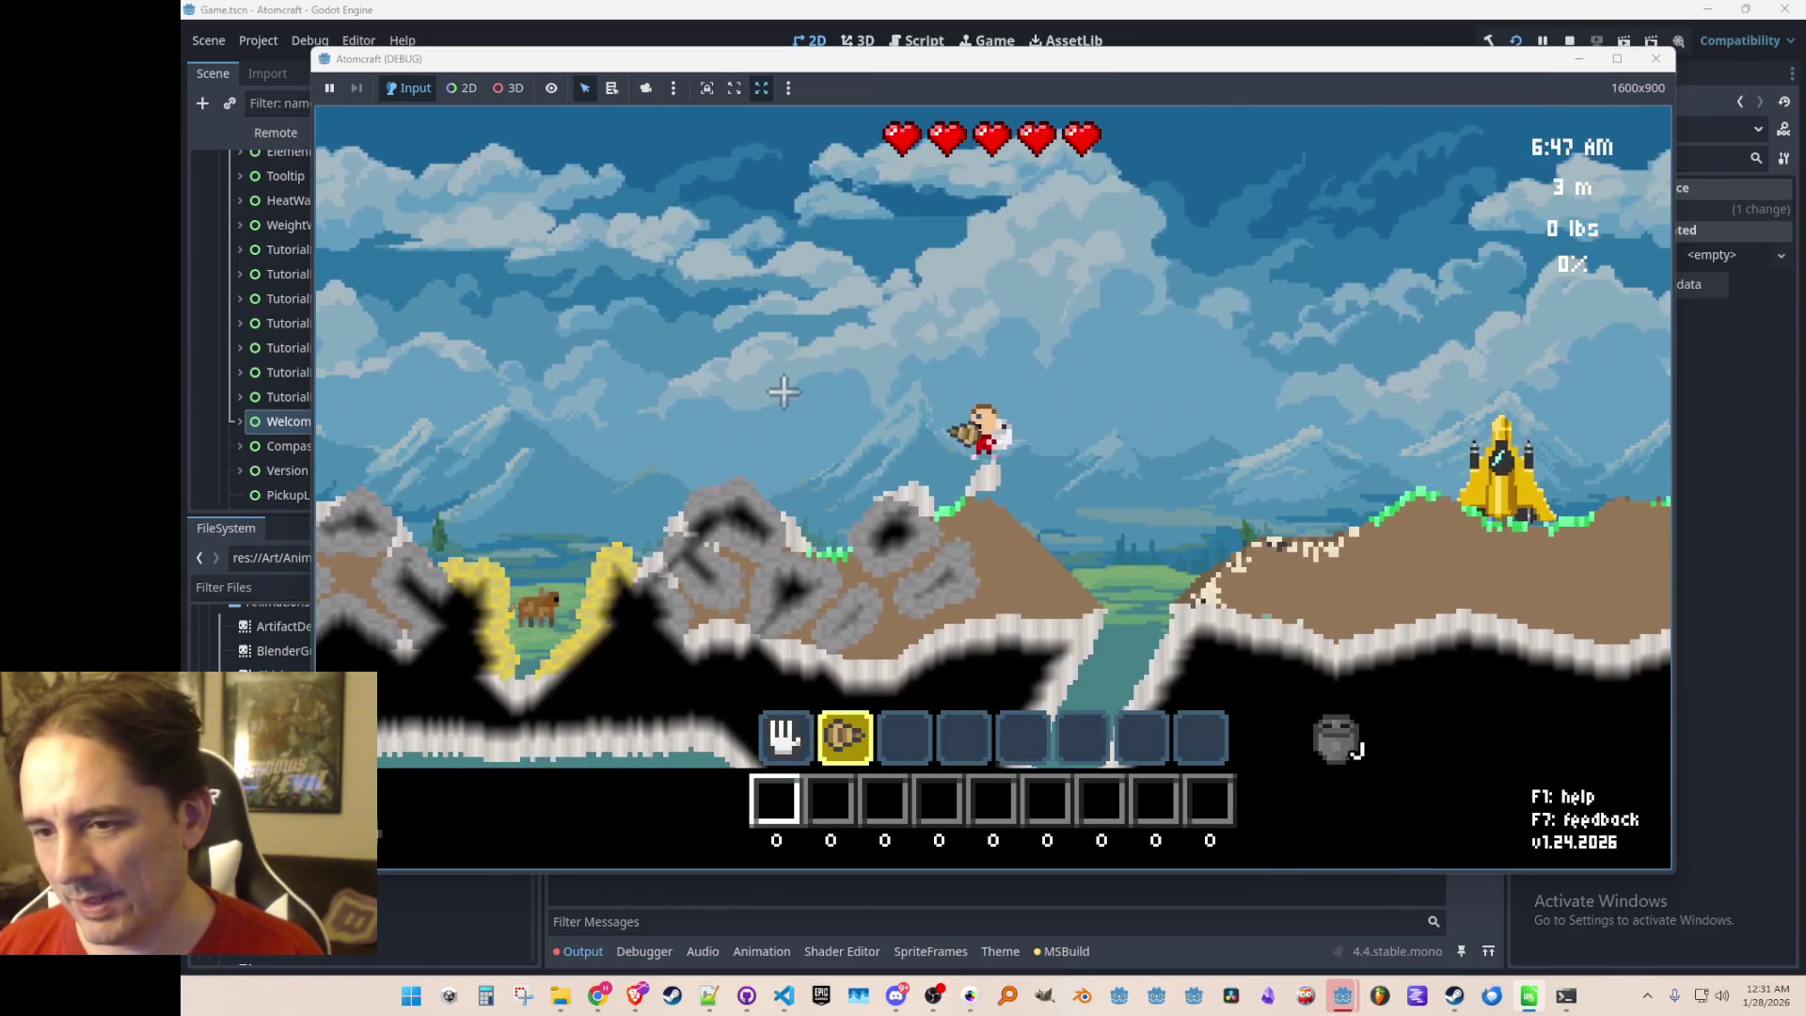
mouse_move(959, 564)
key(a)
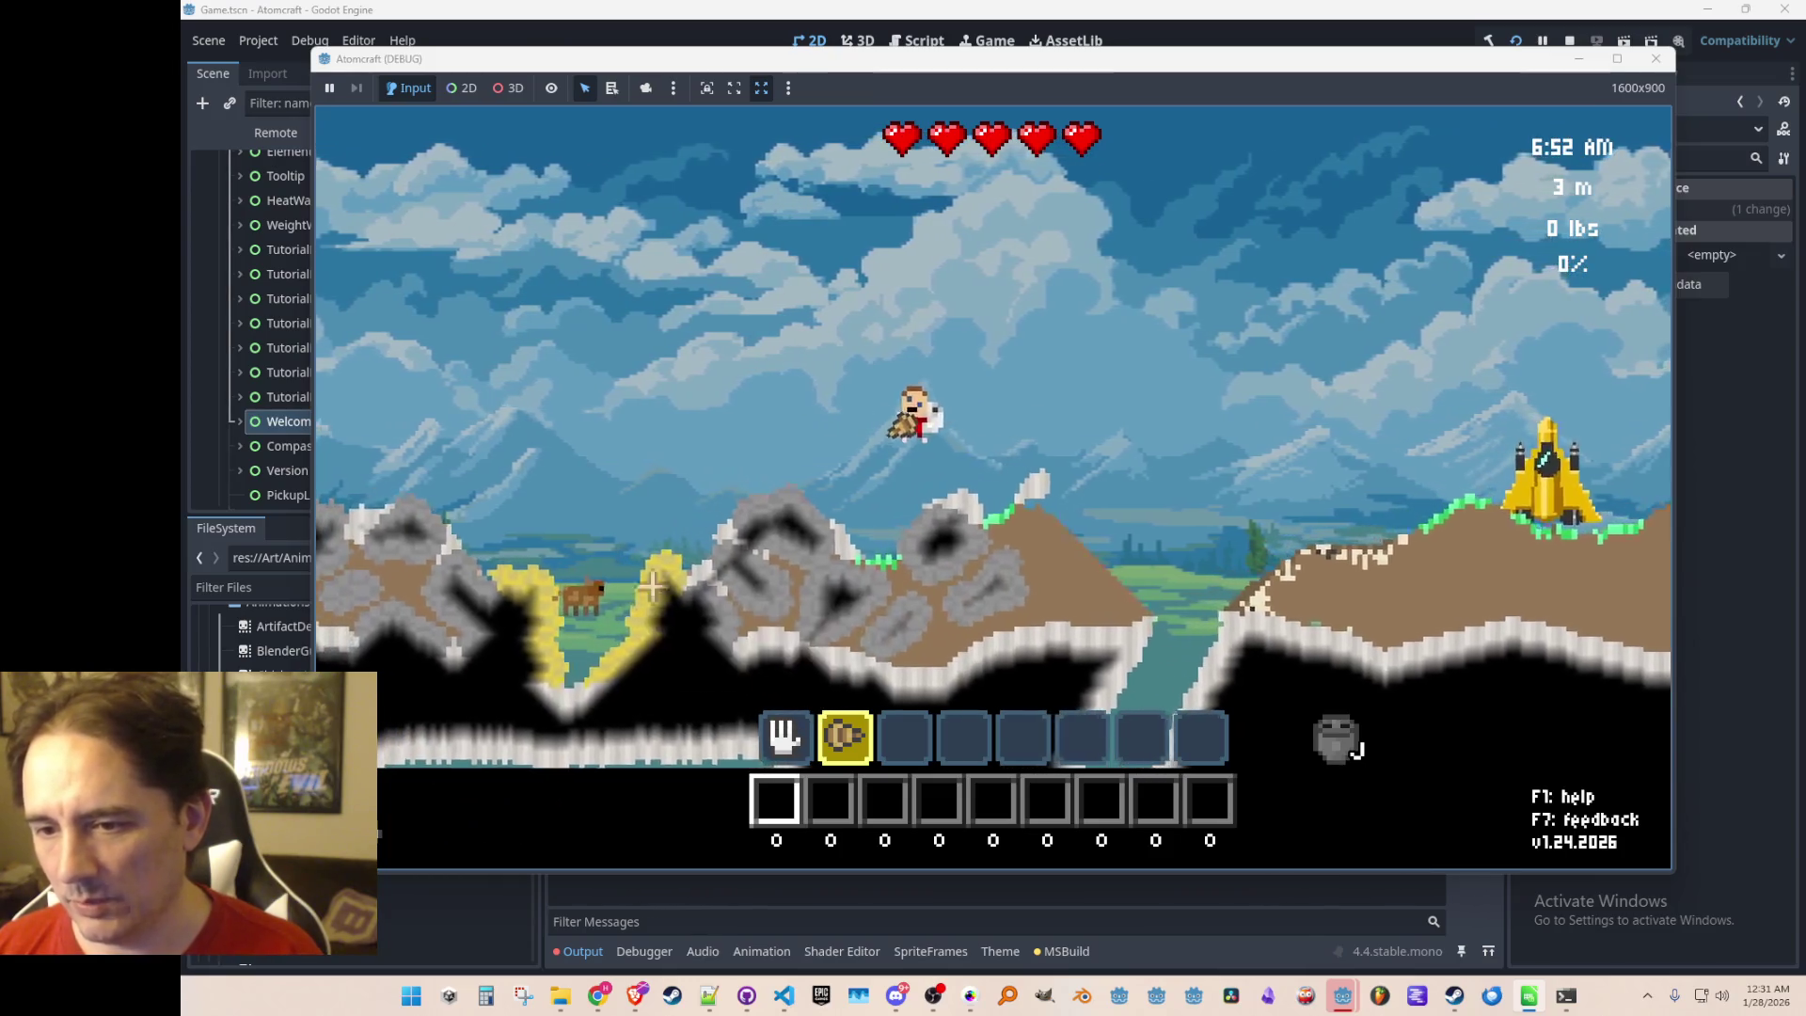
Dig out sulfur and cuprite ore, then enter 'cop' in the command console
mouse_move(890, 593)
mouse_down()
mouse_move(1025, 528)
mouse_move(838, 517)
mouse_move(794, 579)
mouse_up()
key(a)
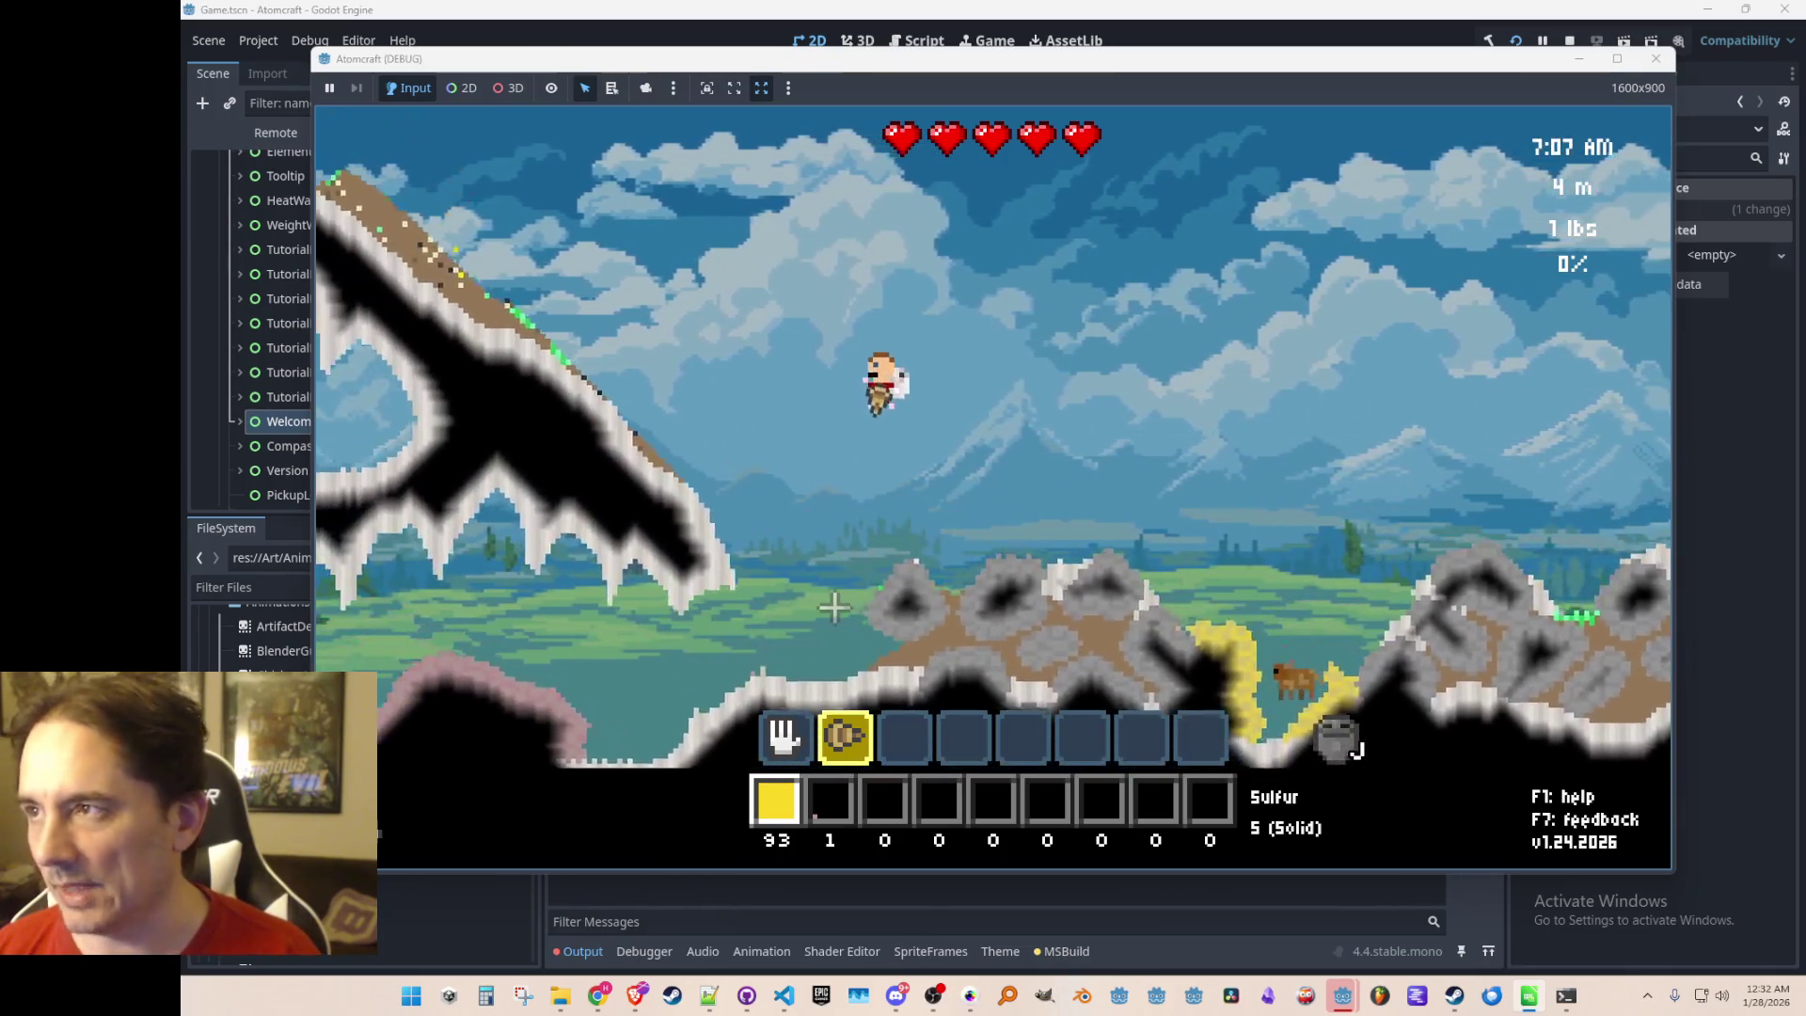
drag(1003, 604, 1009, 598)
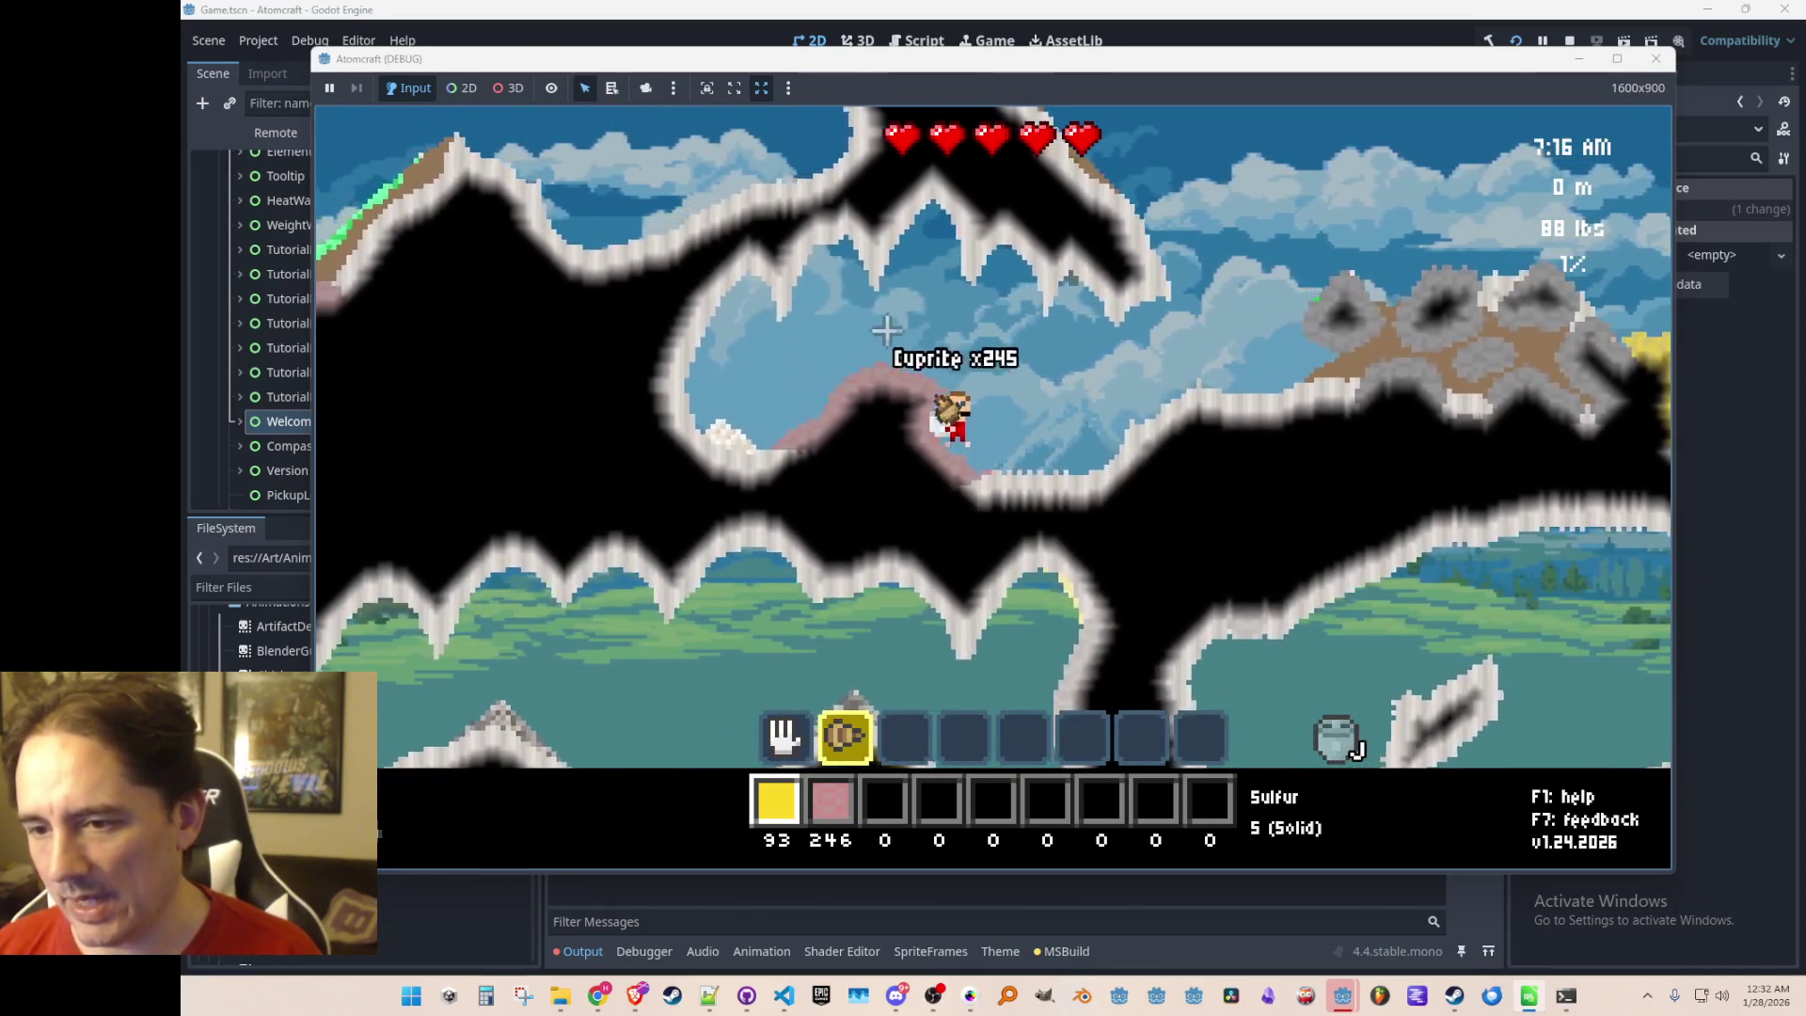
key(grave)
text(cop)
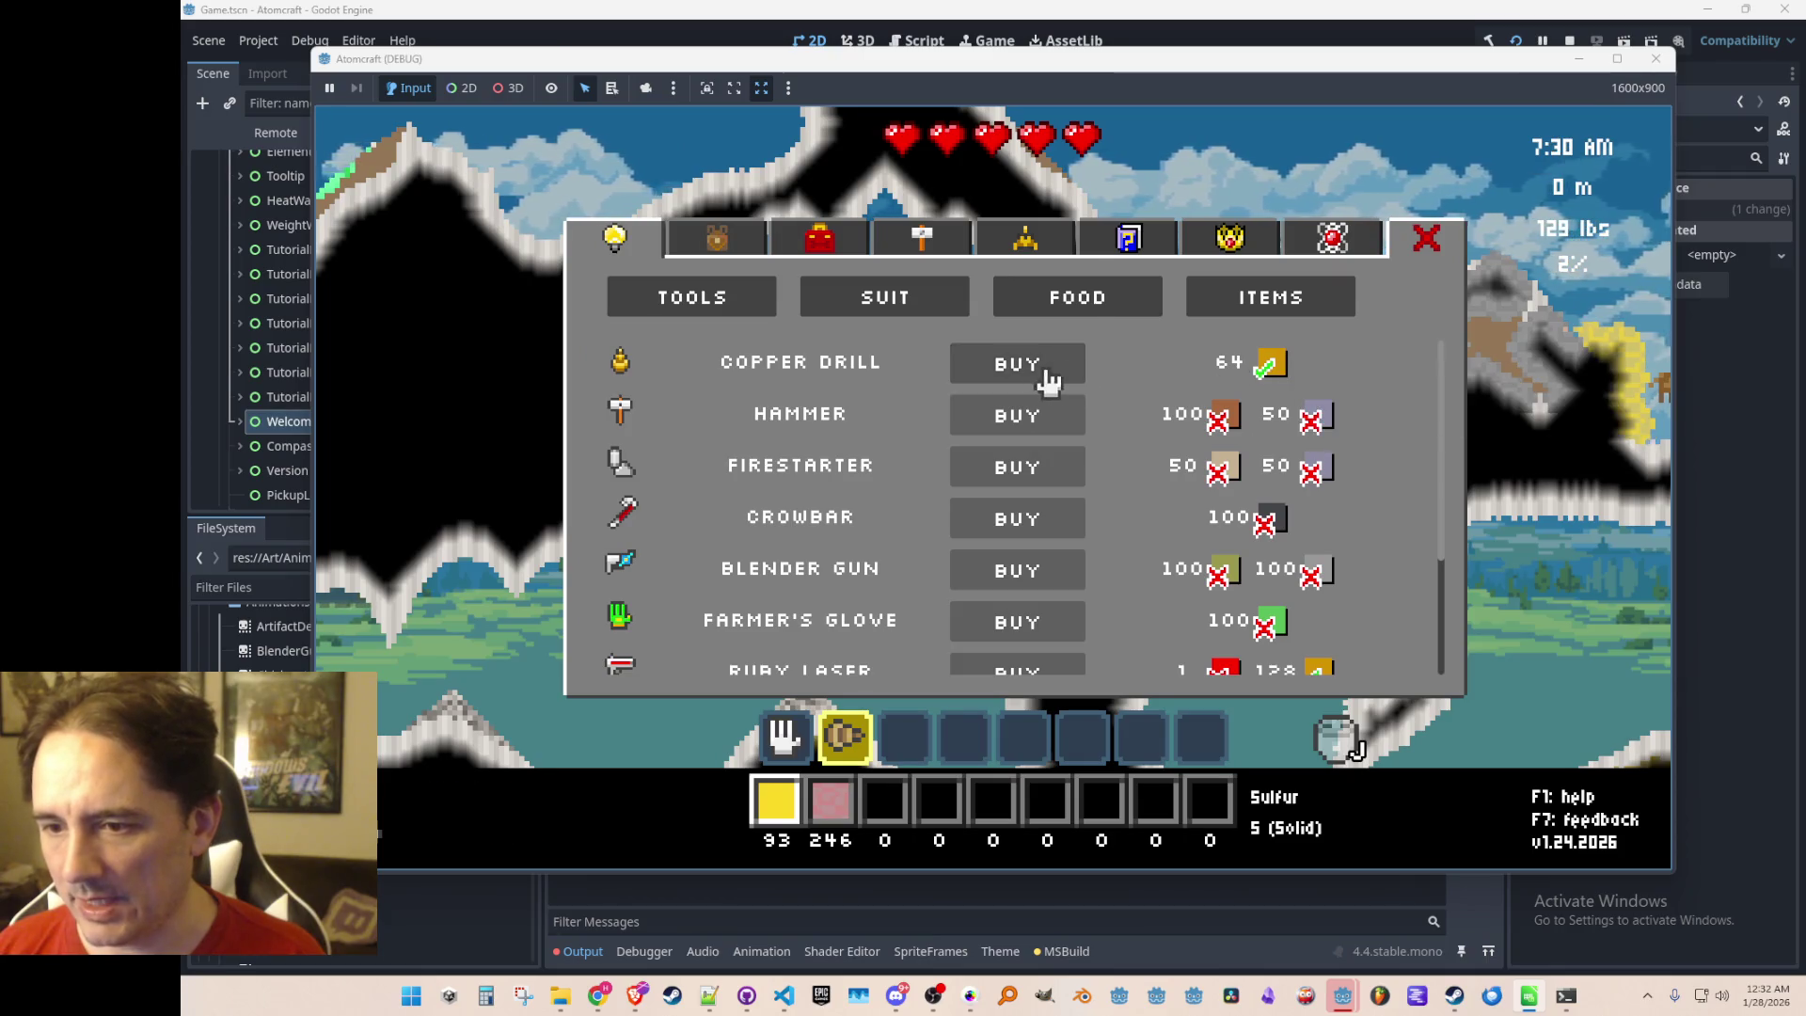
Buy the Copper Drill, drill down through the limestone, and fly back up to the surface
click(1038, 373)
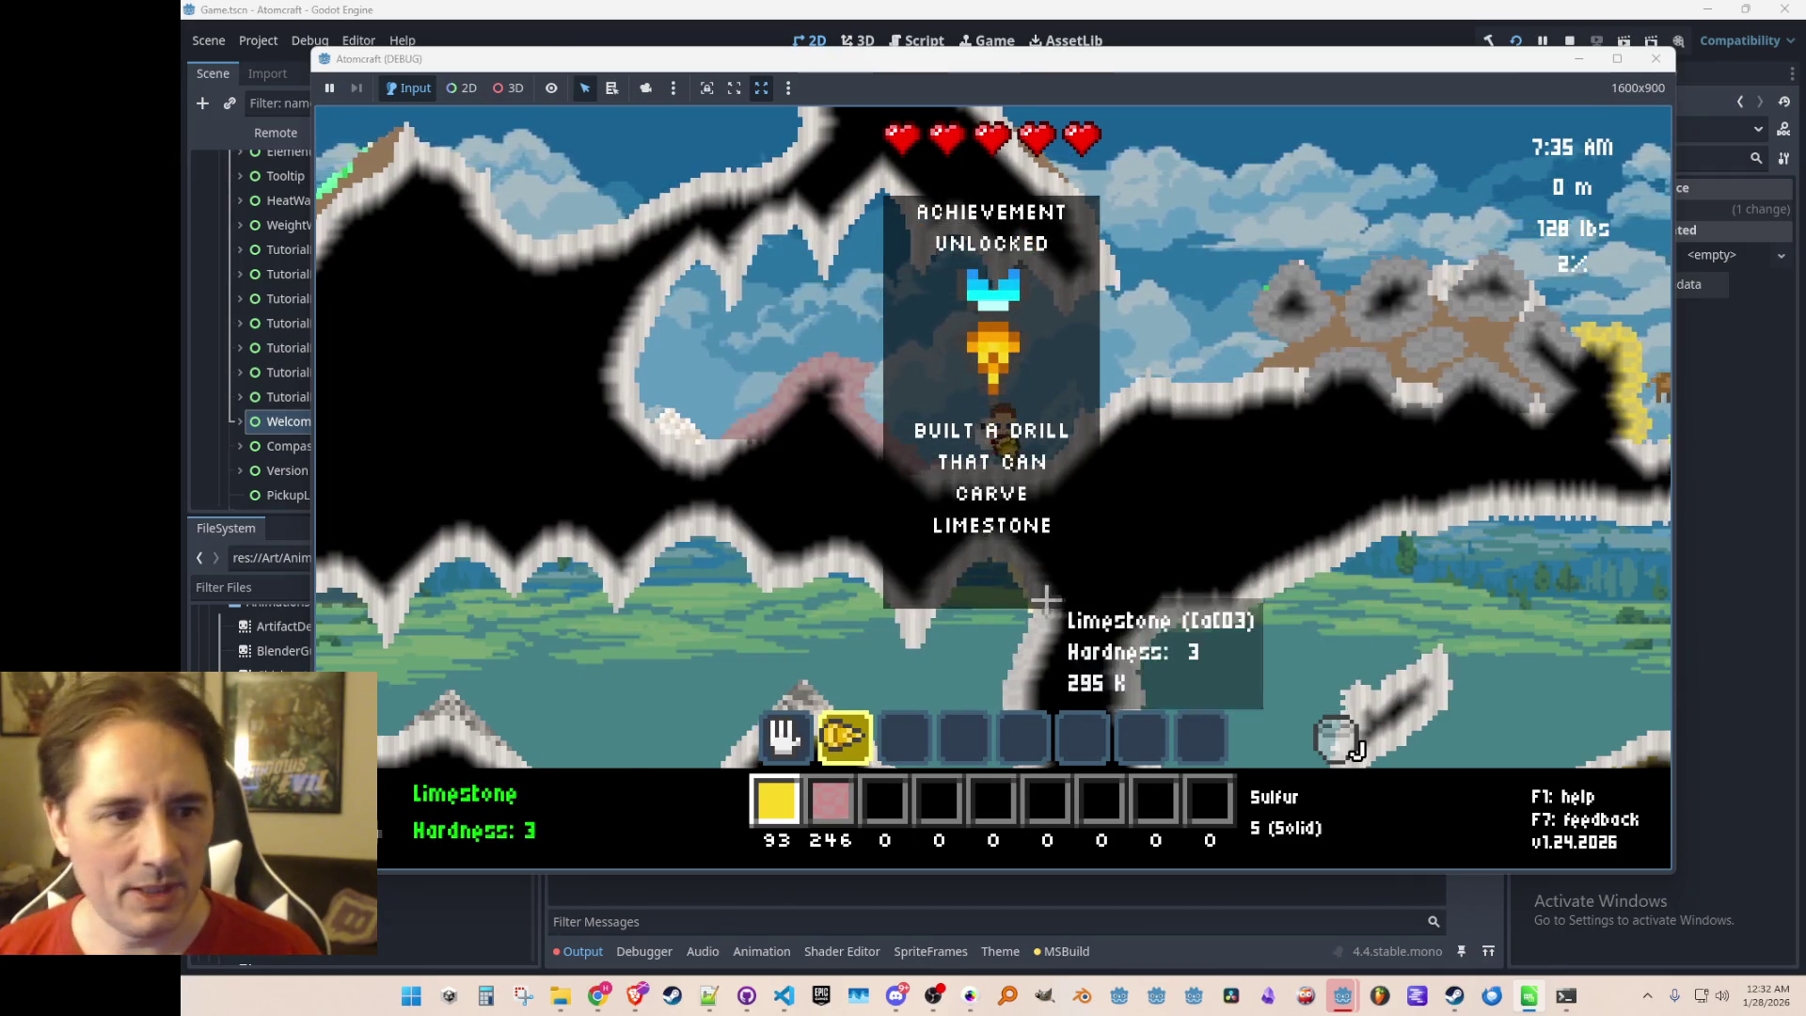
mouse_move(934, 555)
mouse_down()
mouse_move(1003, 613)
mouse_move(972, 657)
mouse_up()
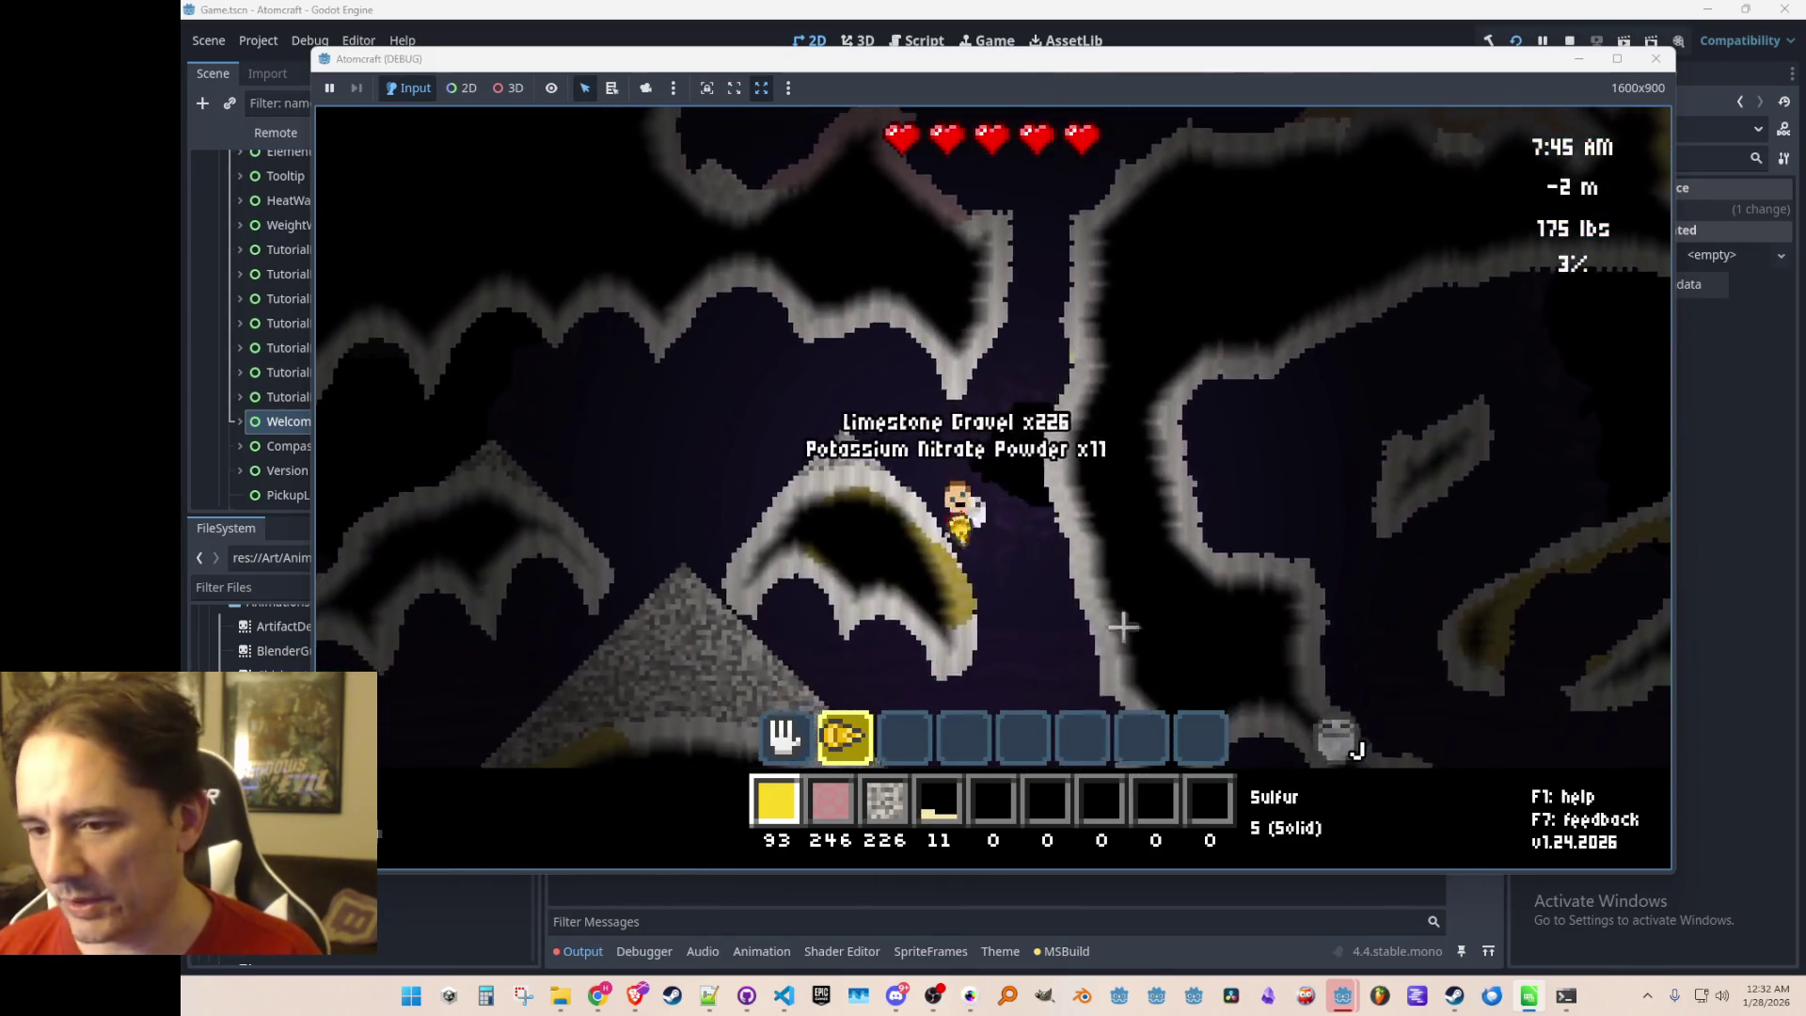
key(w)
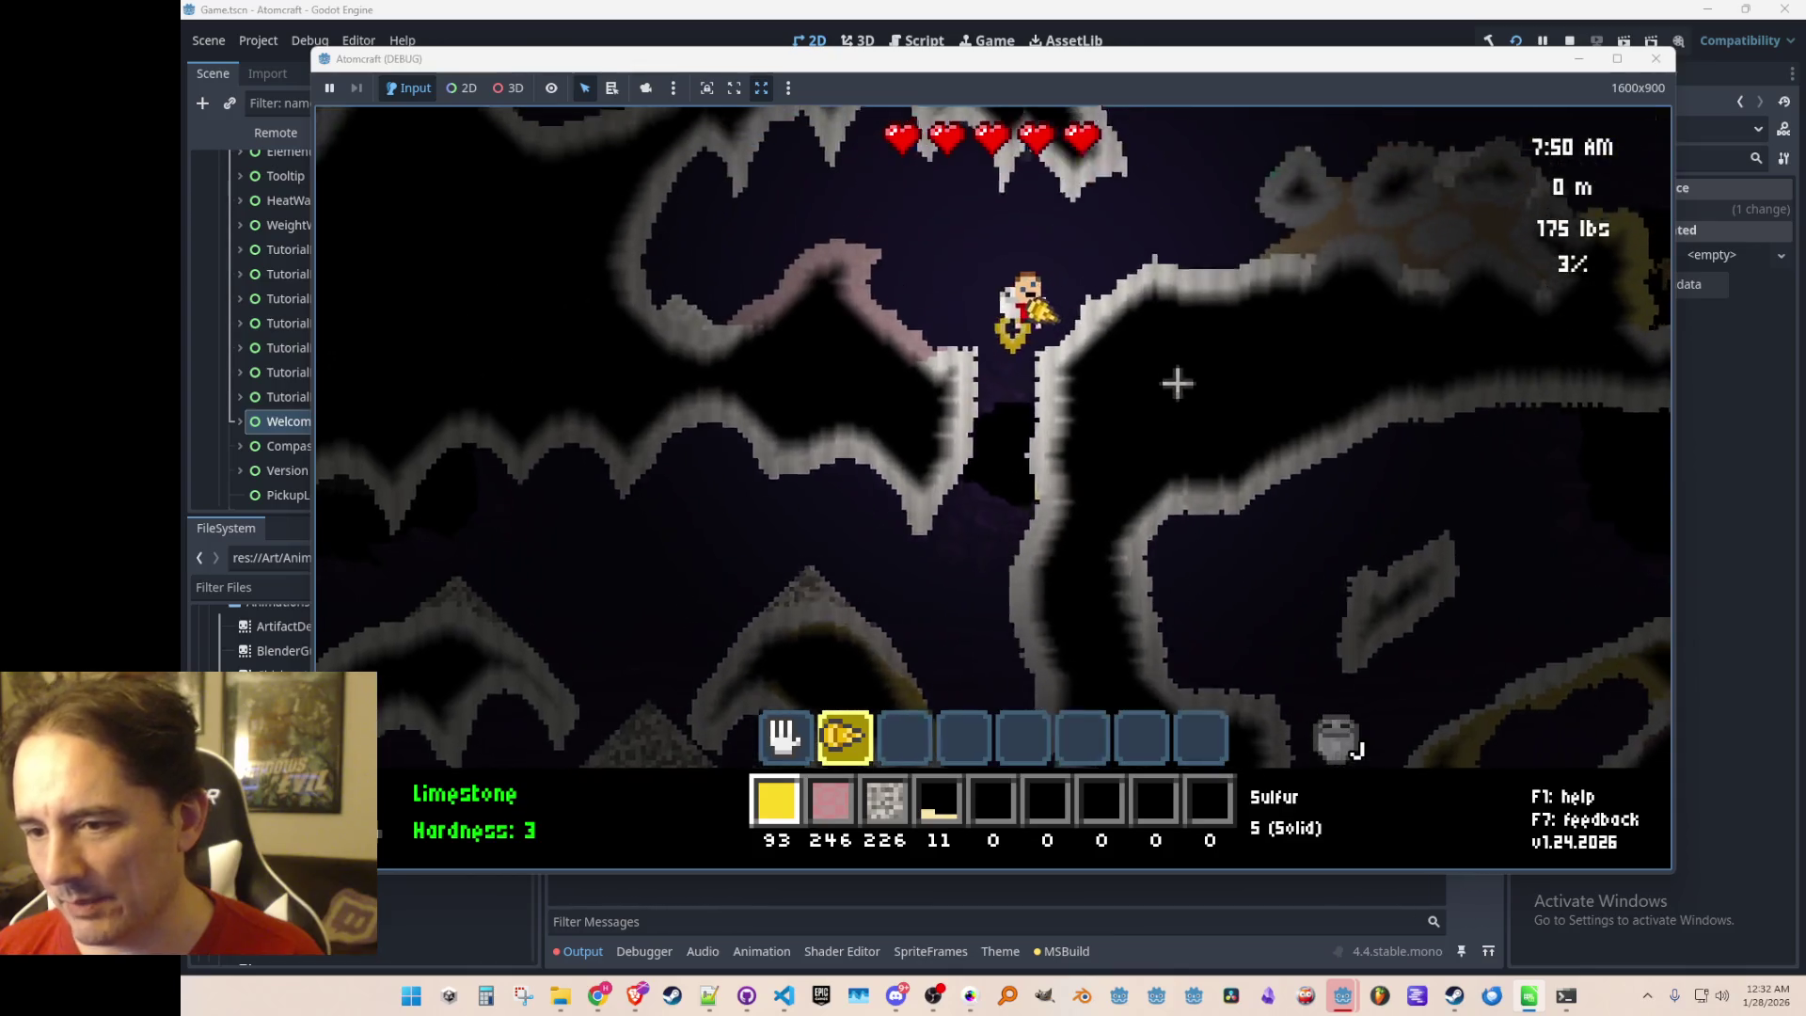
key(w)
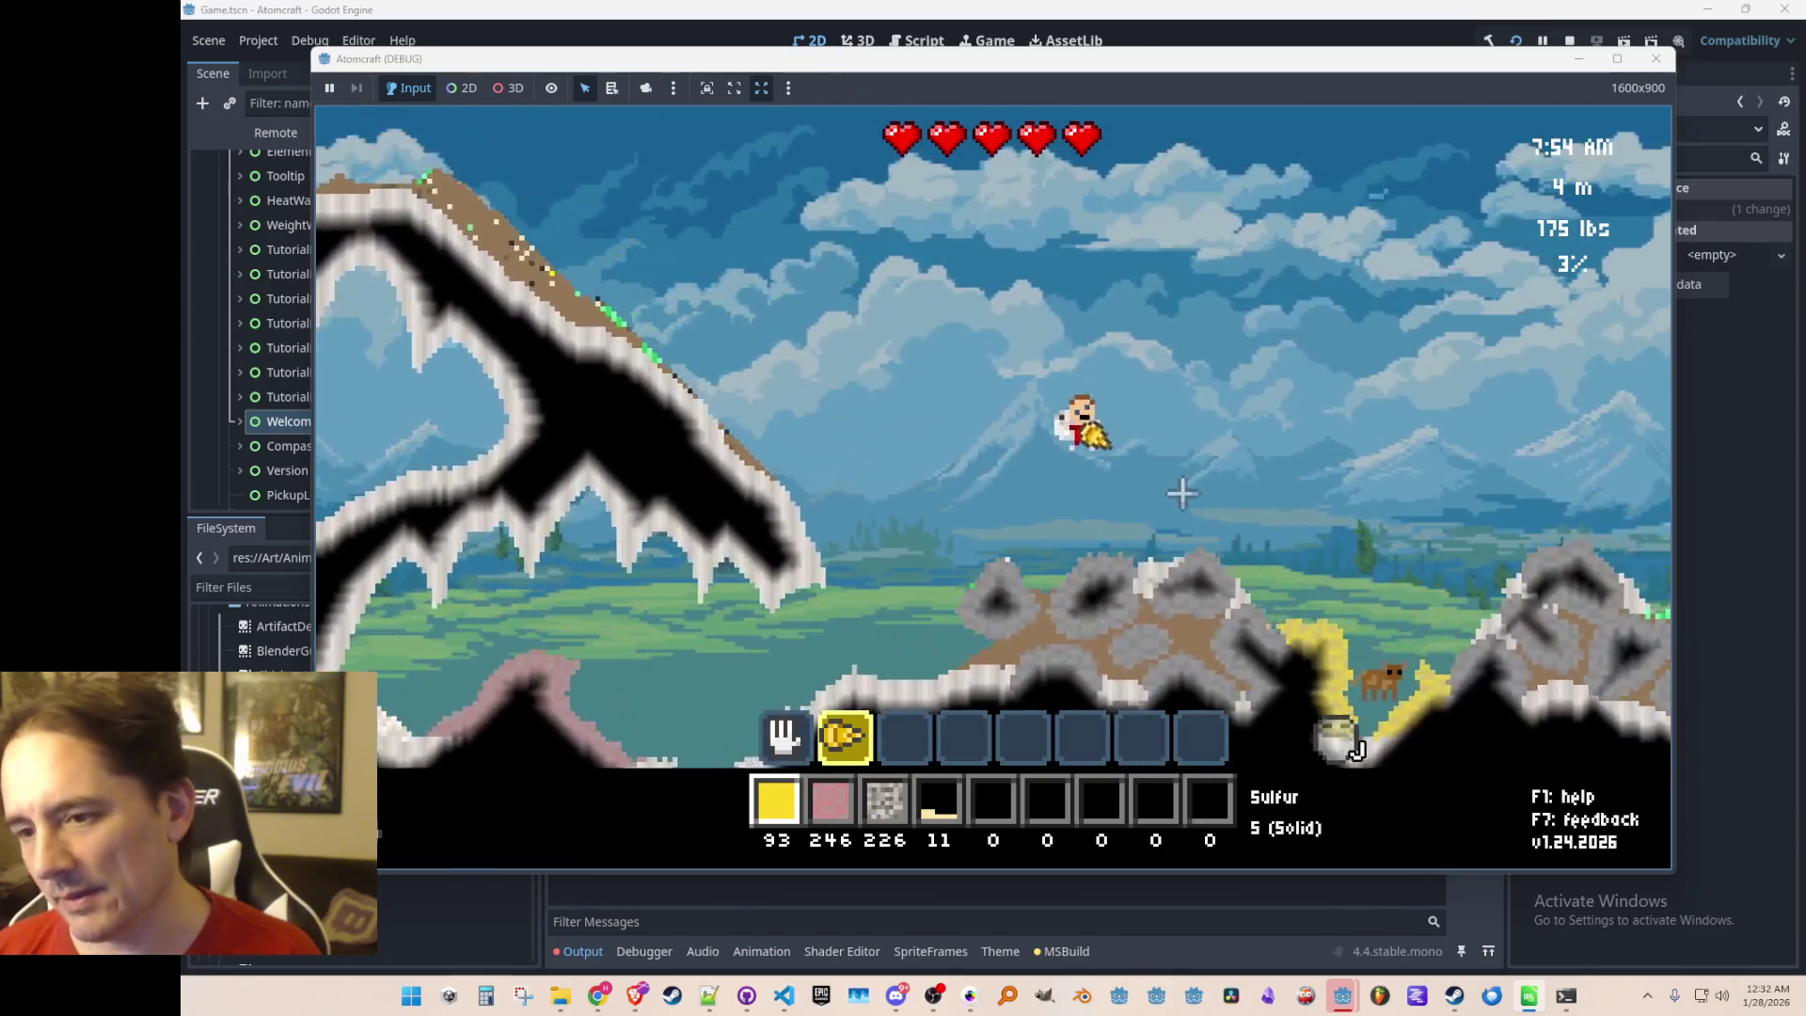
key(d)
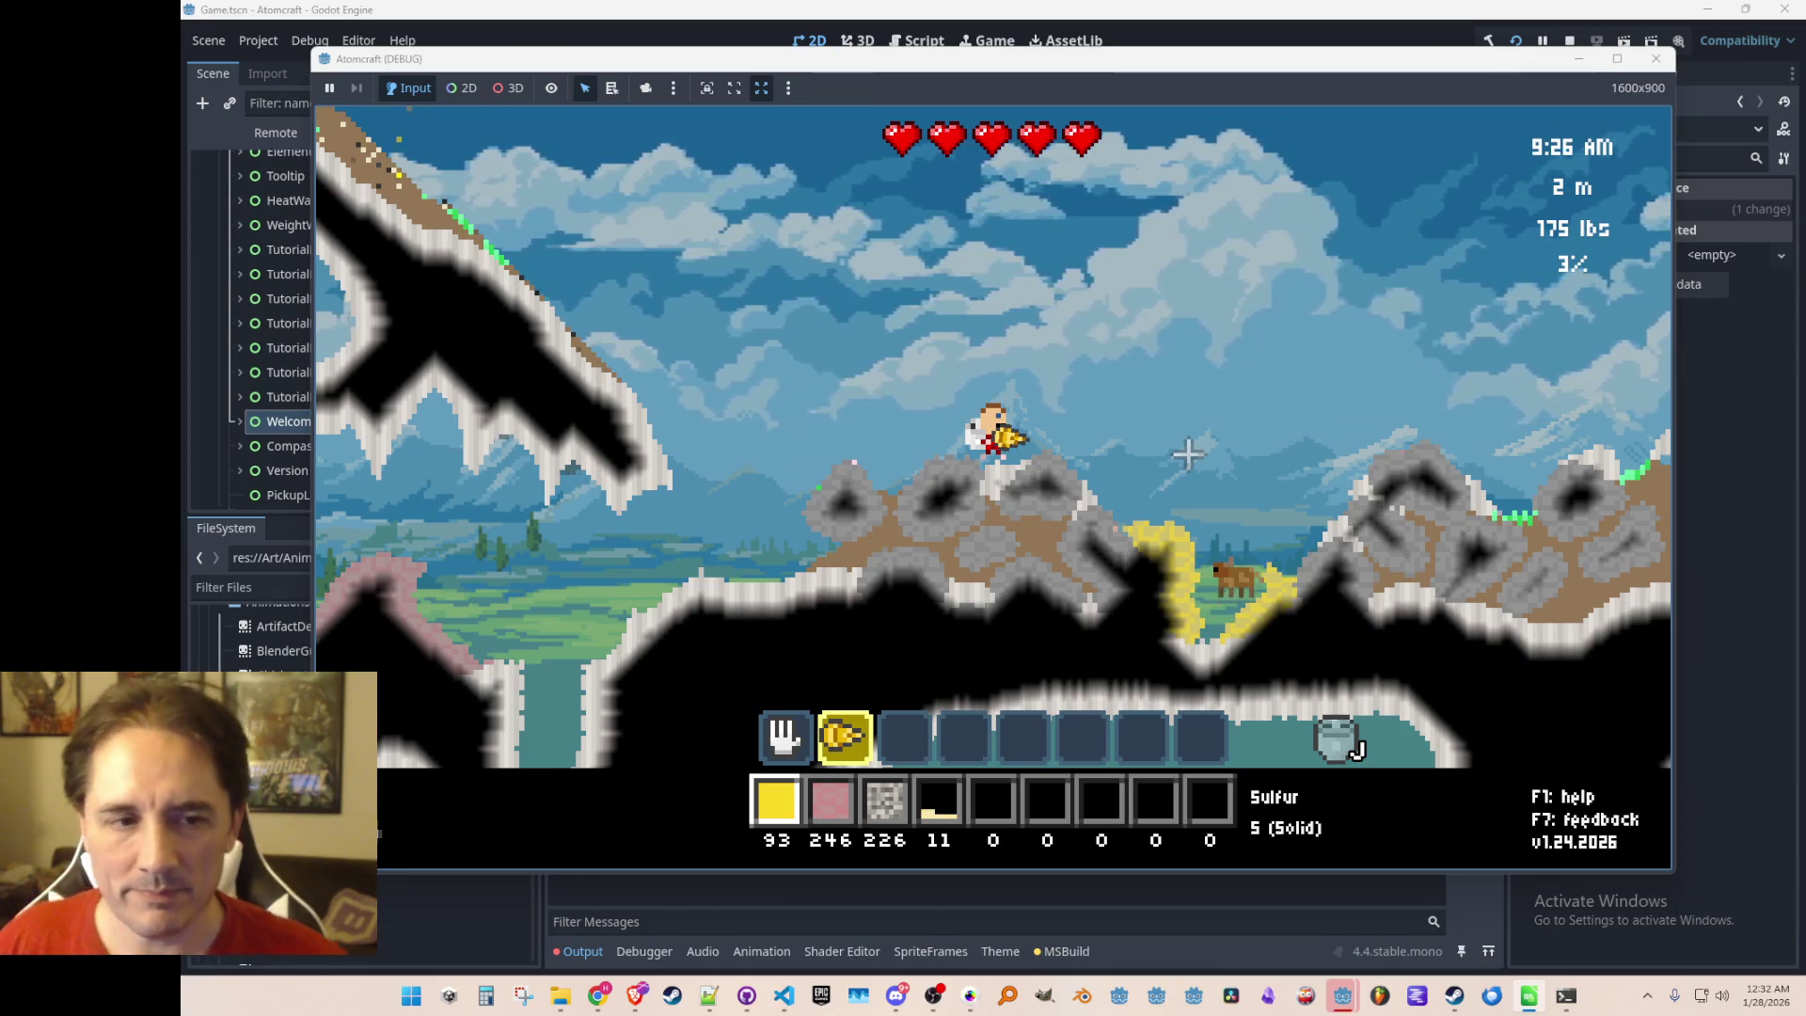
Fly over the terrain and check the shop's Tools list for the Iron Drill
key(a)
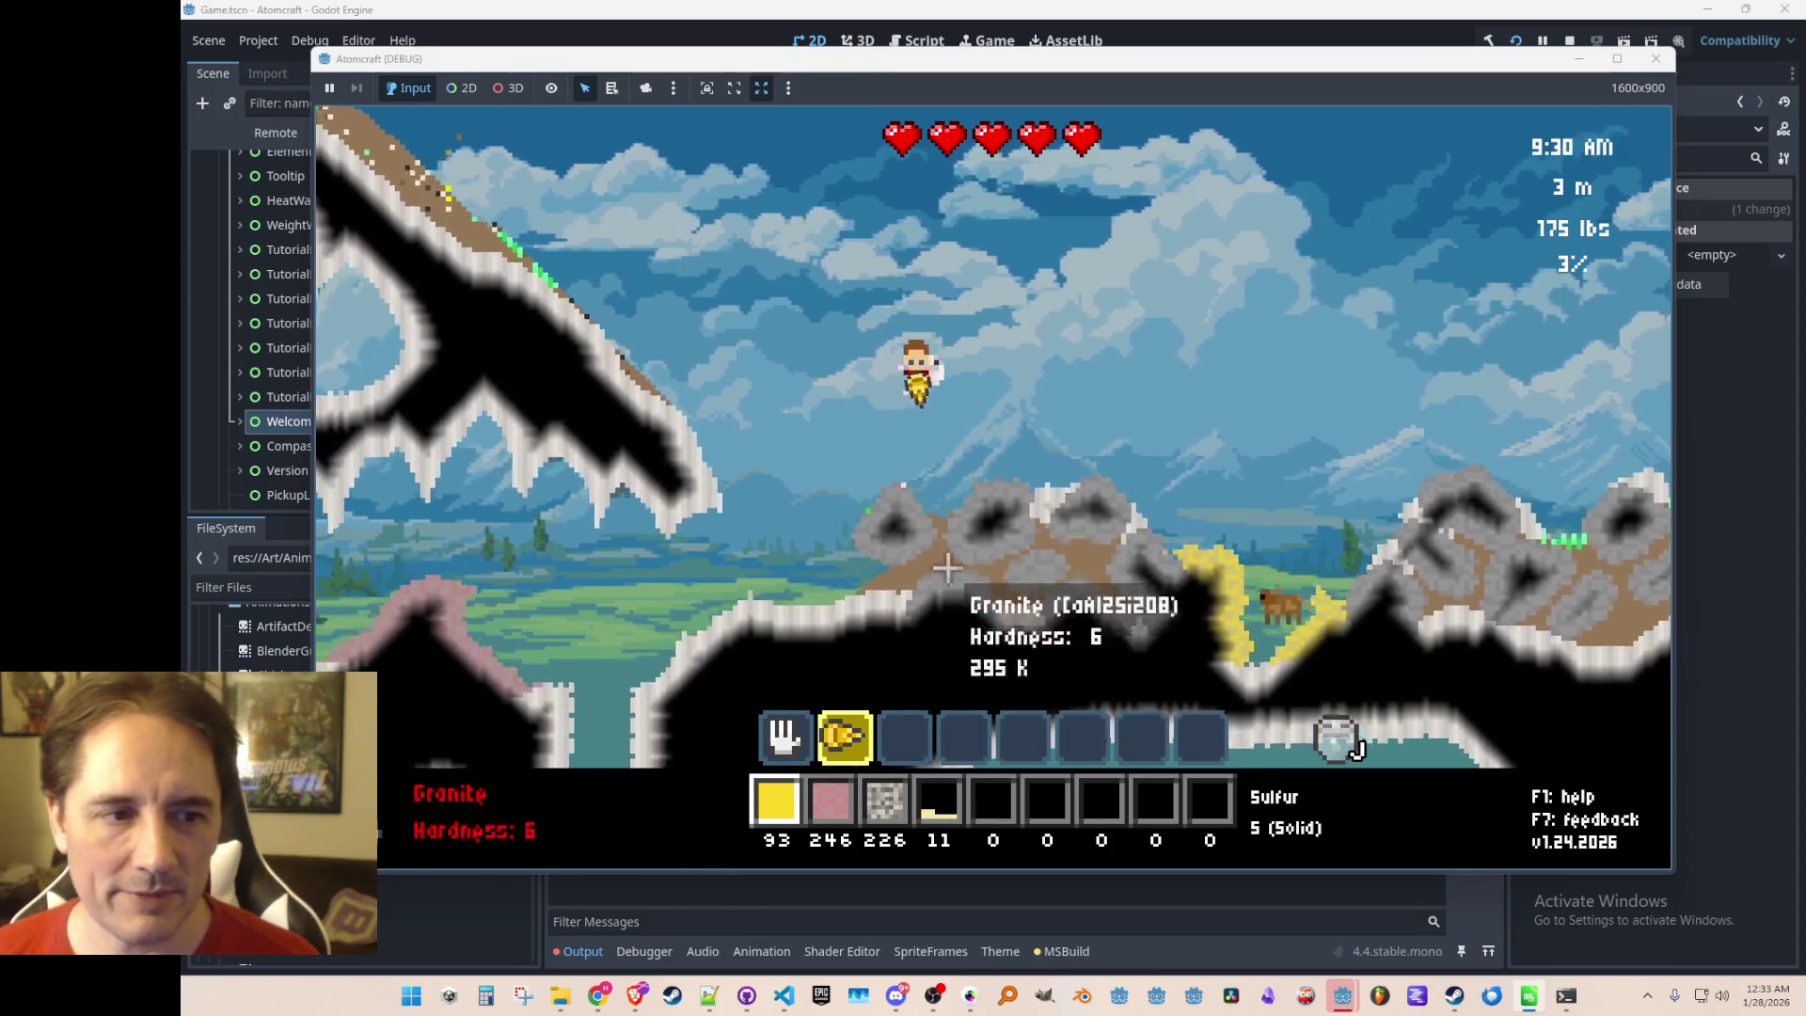
key(space)
key(d)
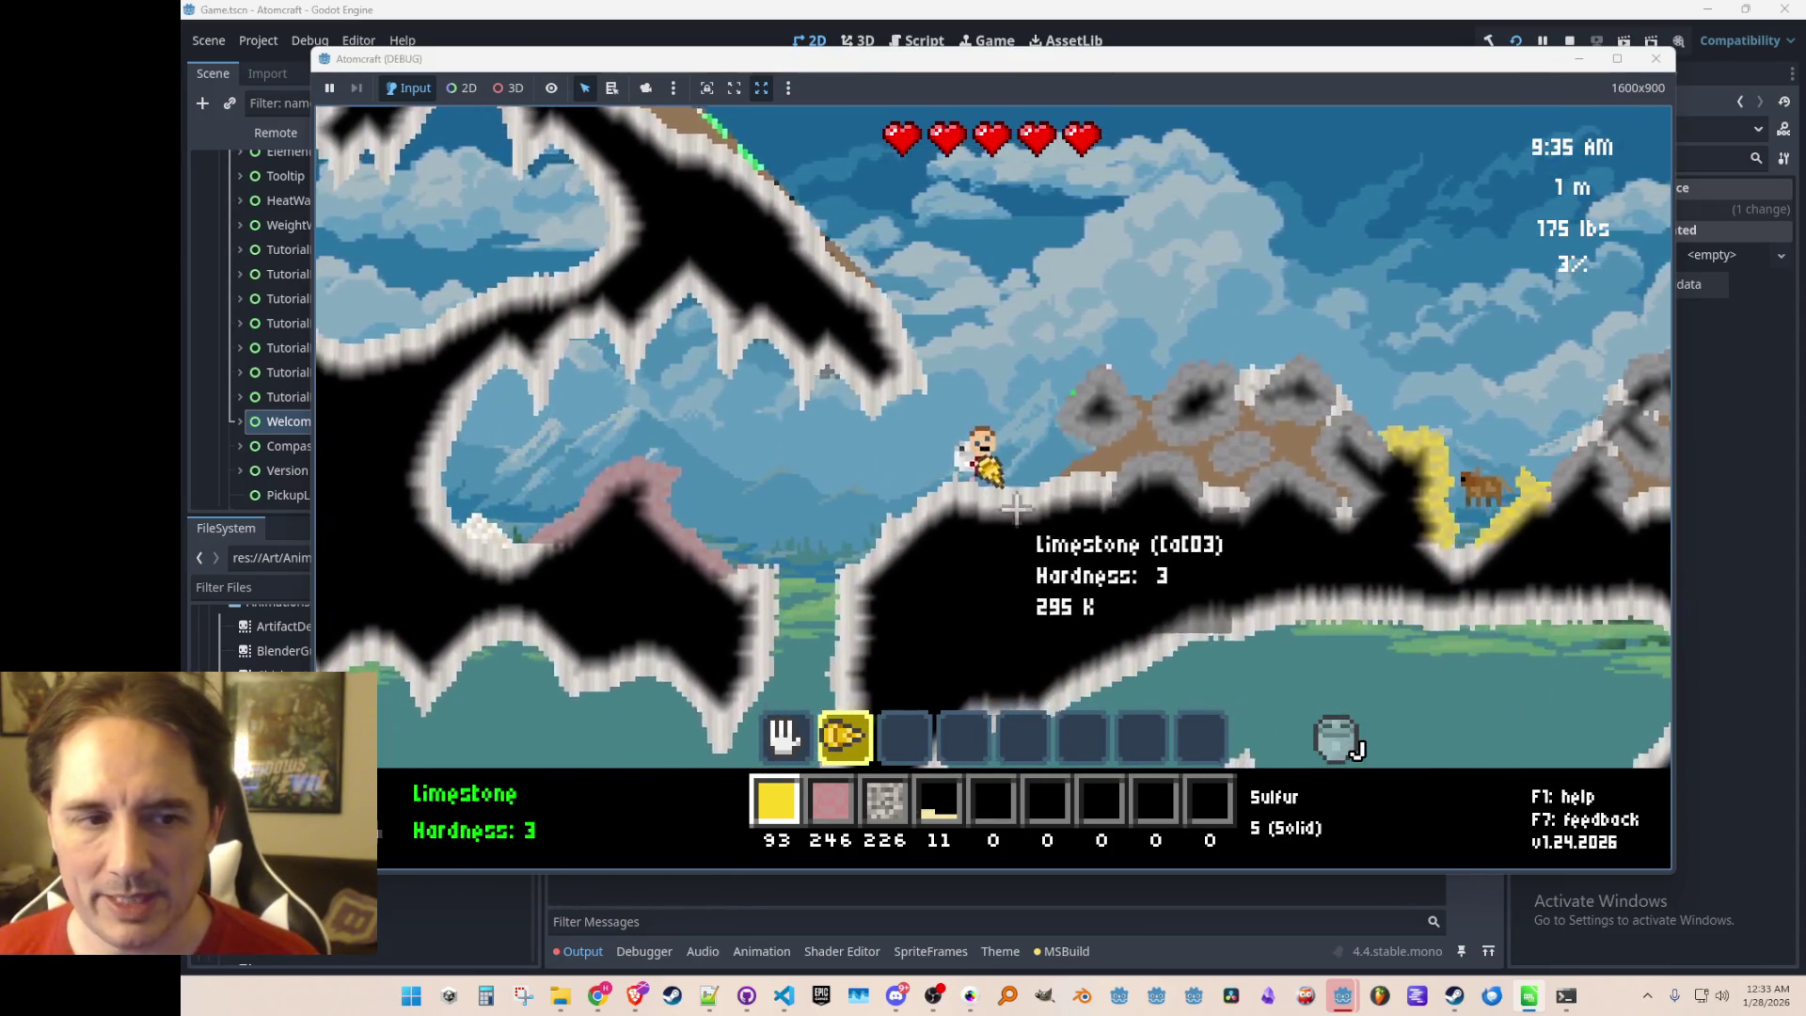
key(e)
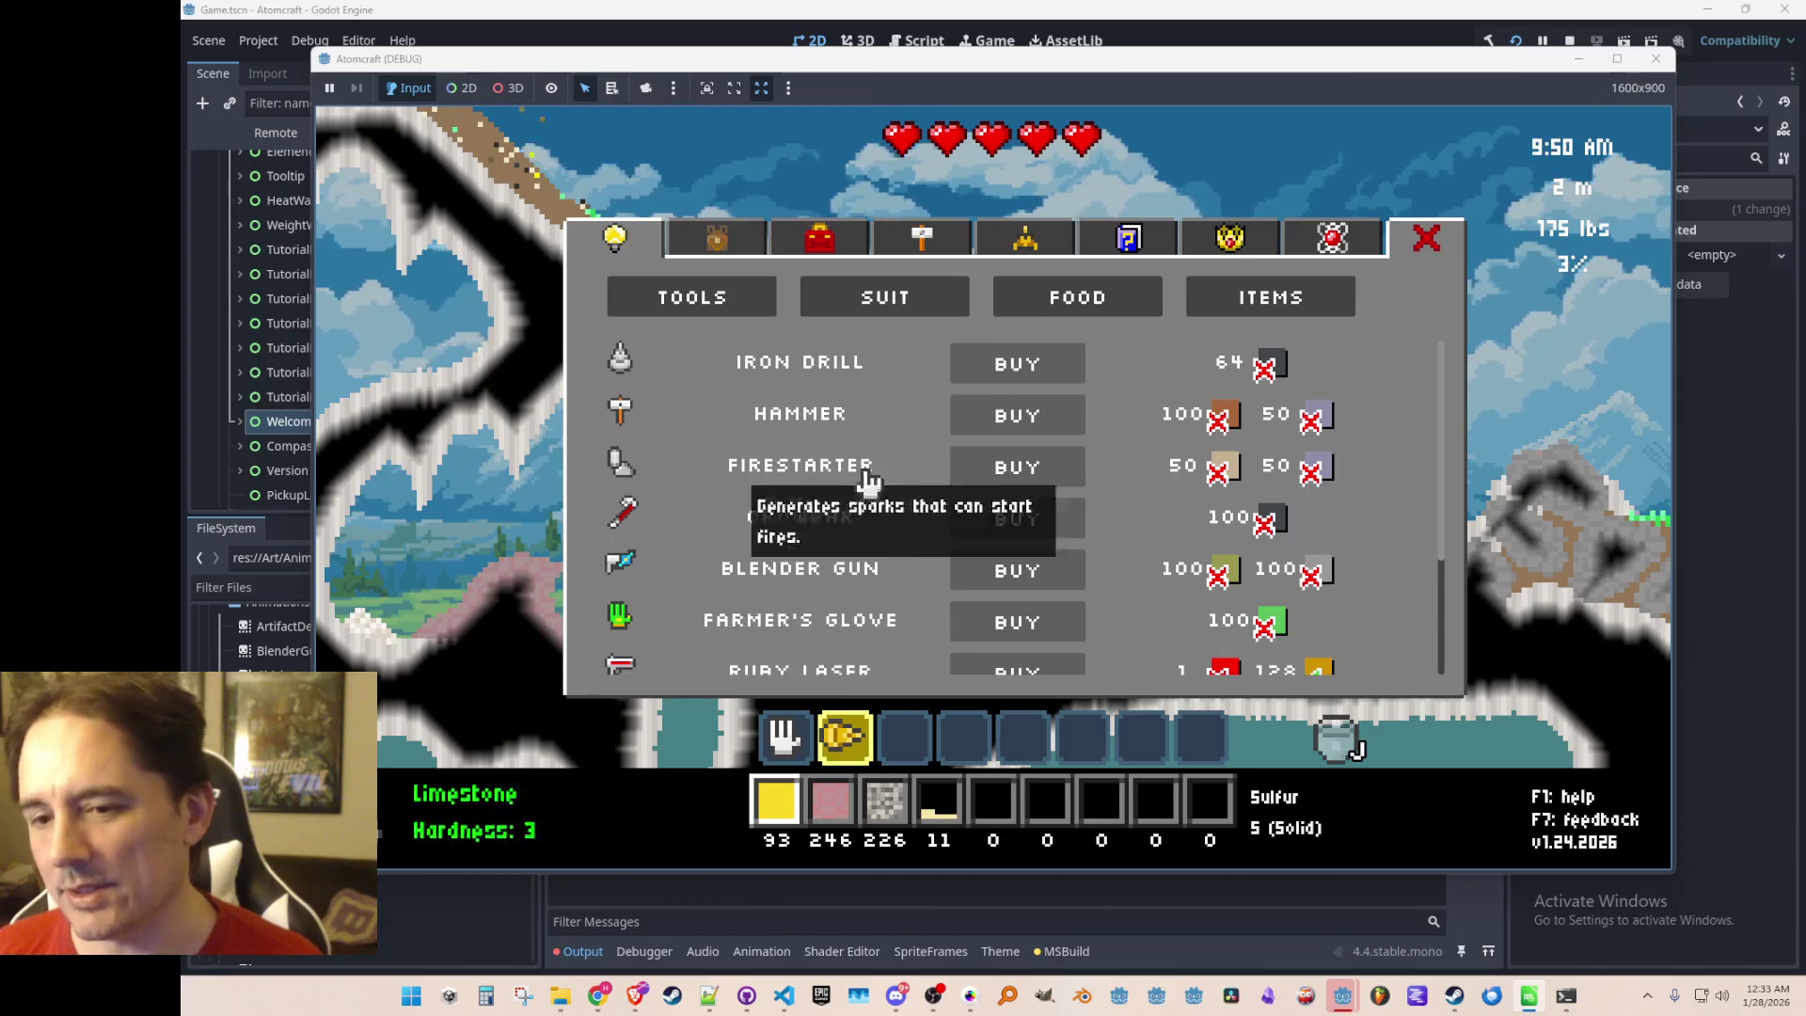
key(e)
Fly right to the spaceship, then restart the game from the Godot editor
key(space)
key(d)
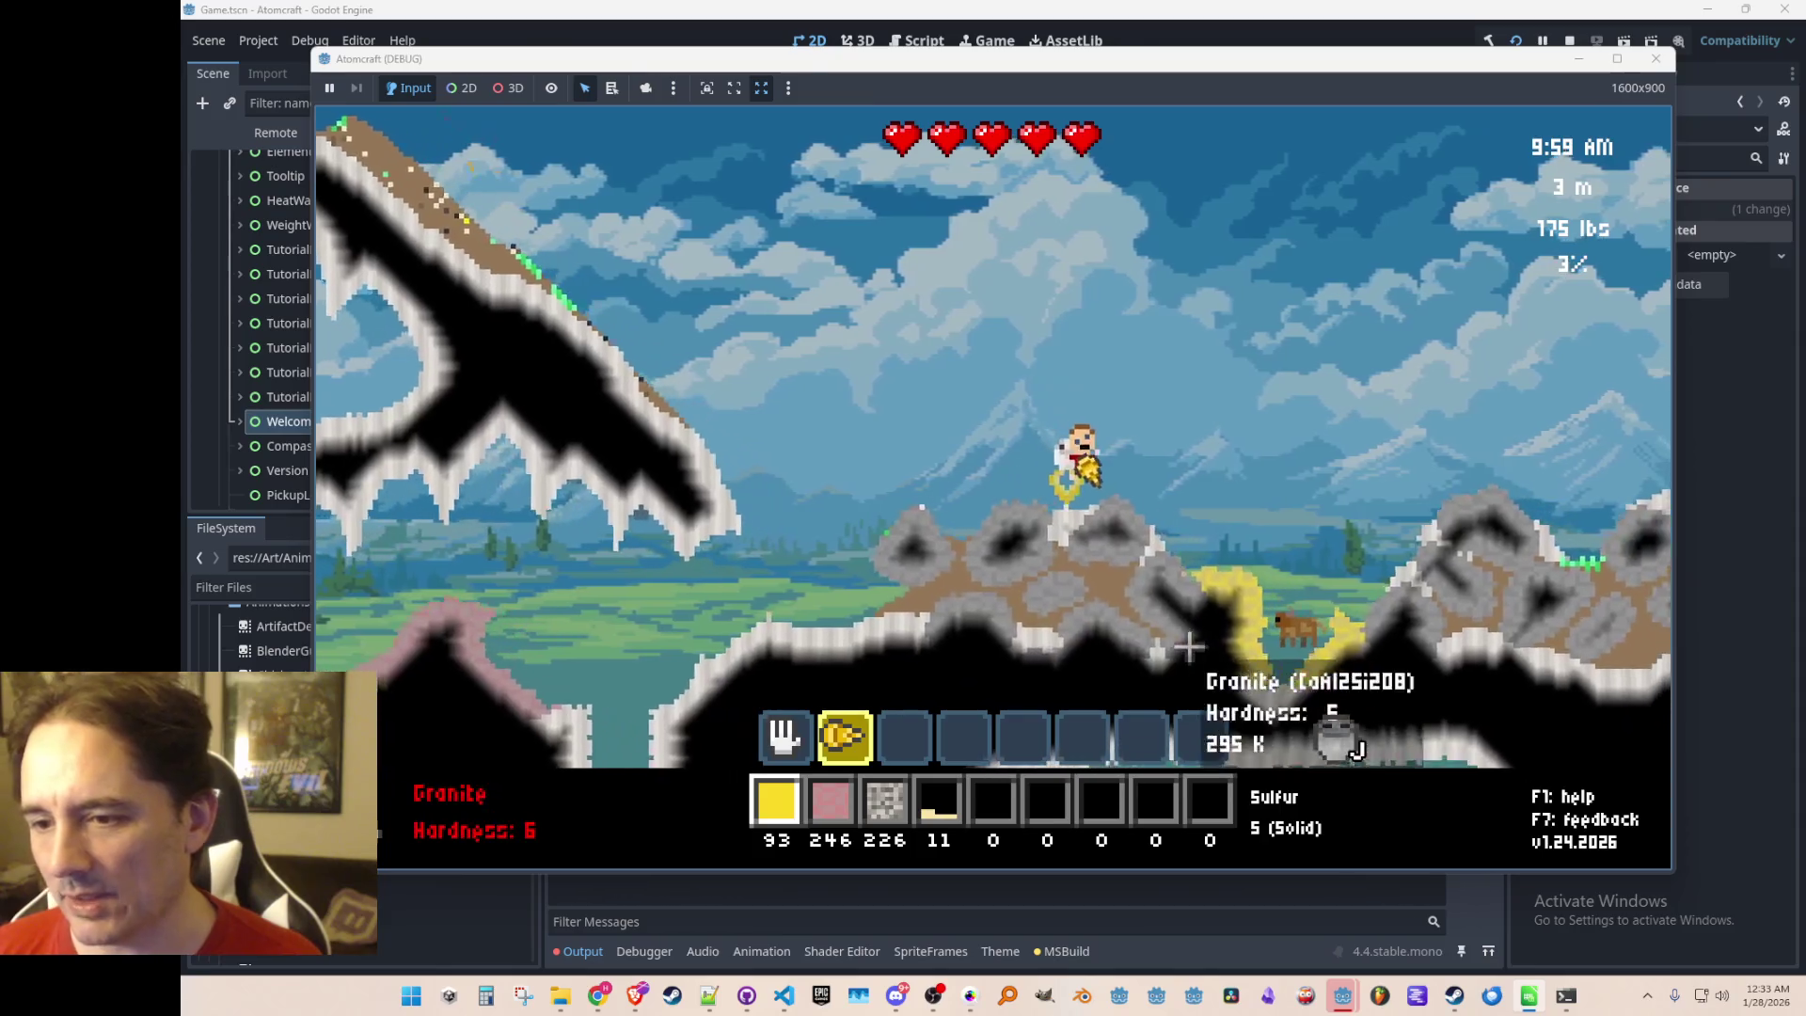
key(d)
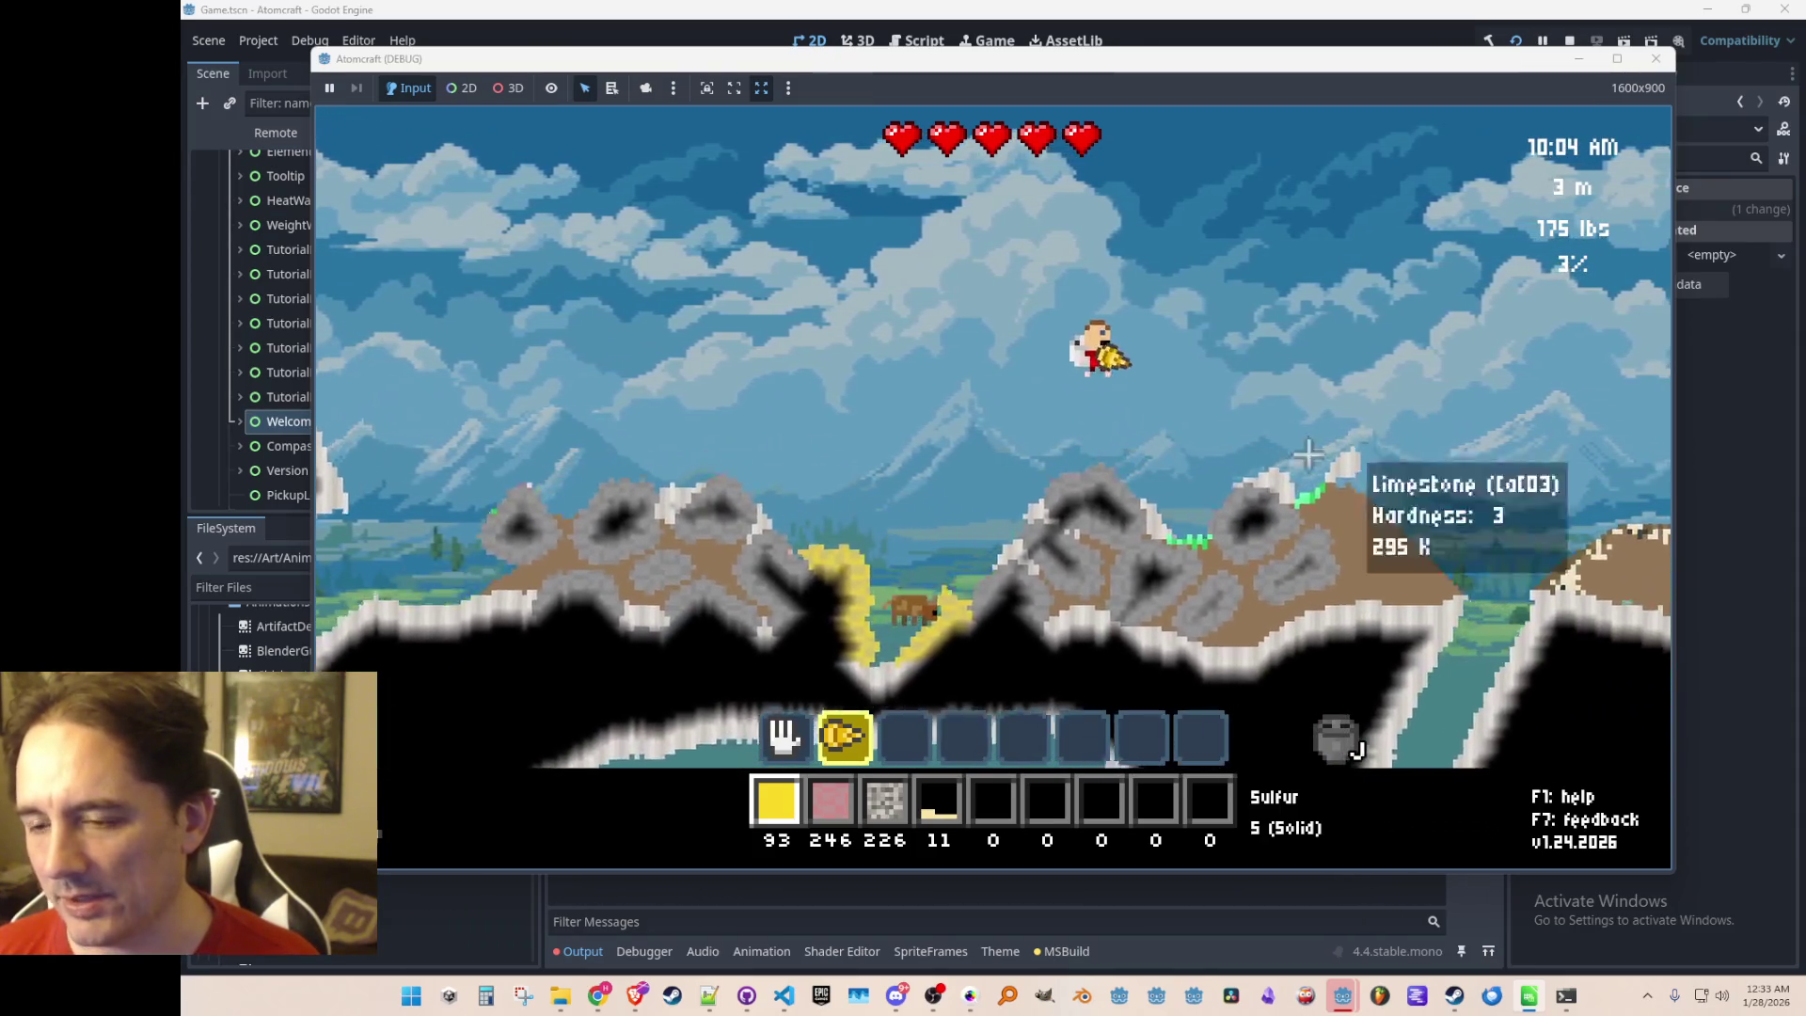
key(d)
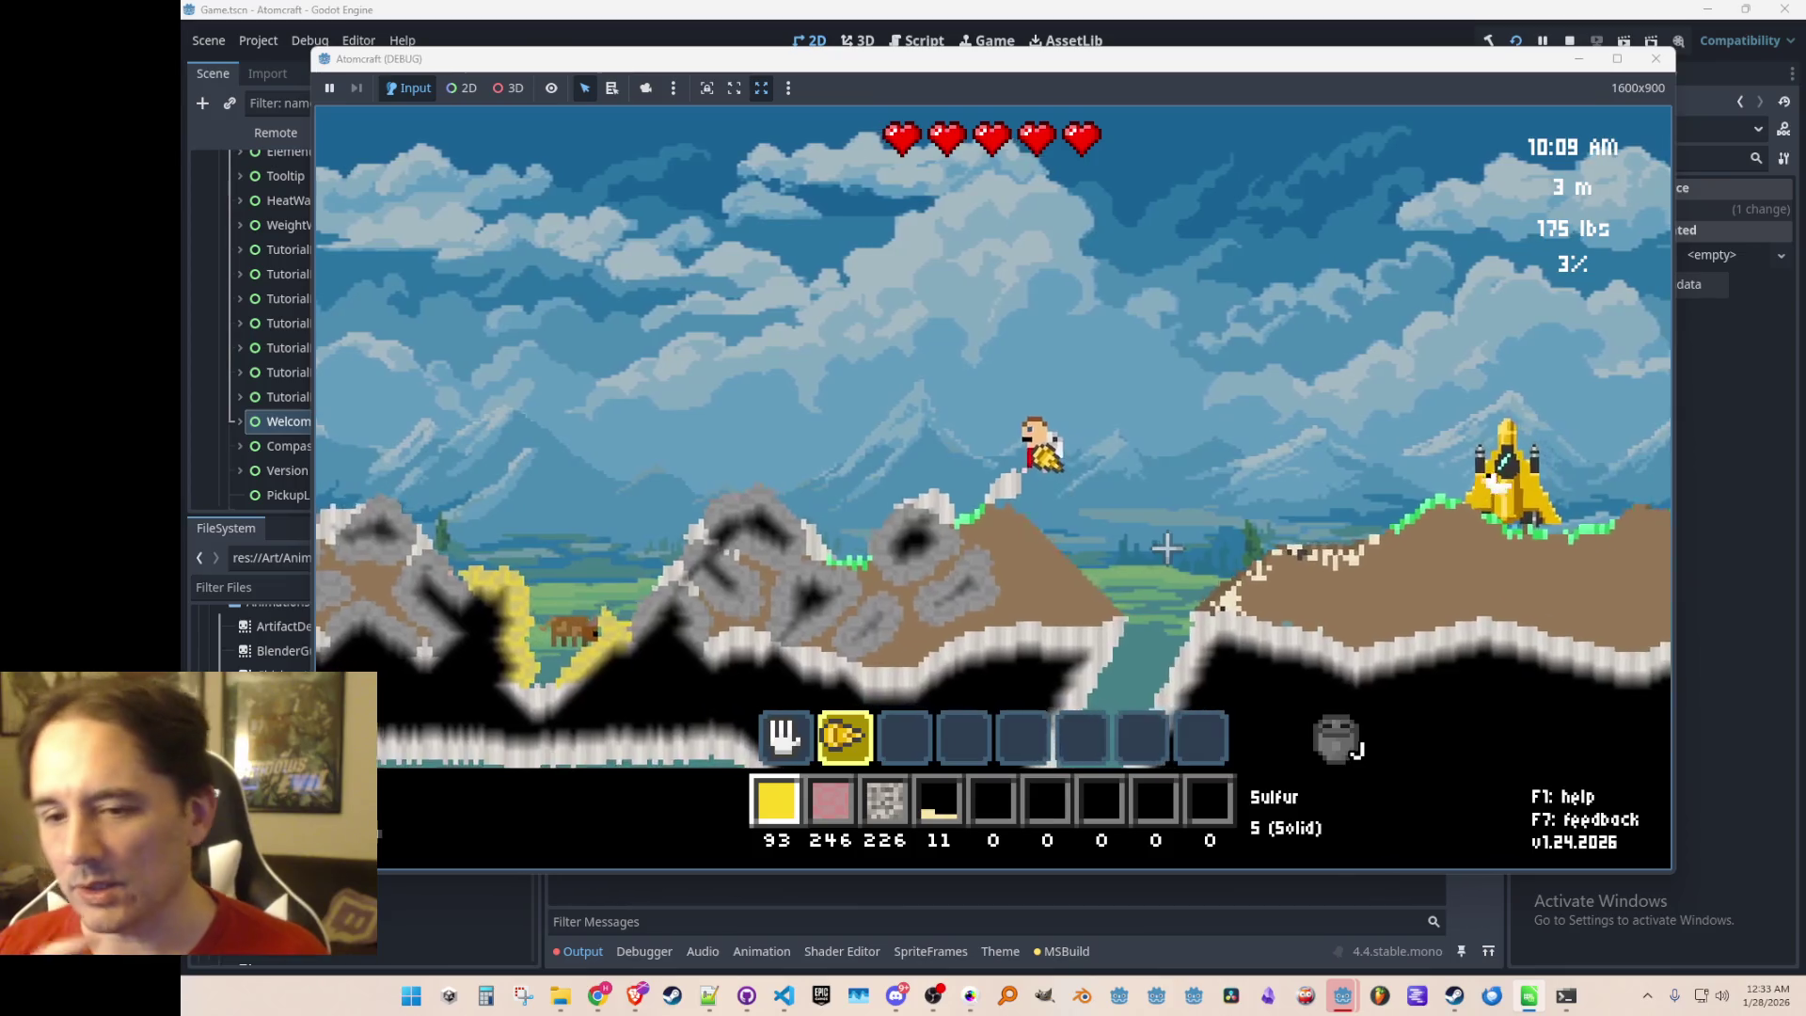
key(d)
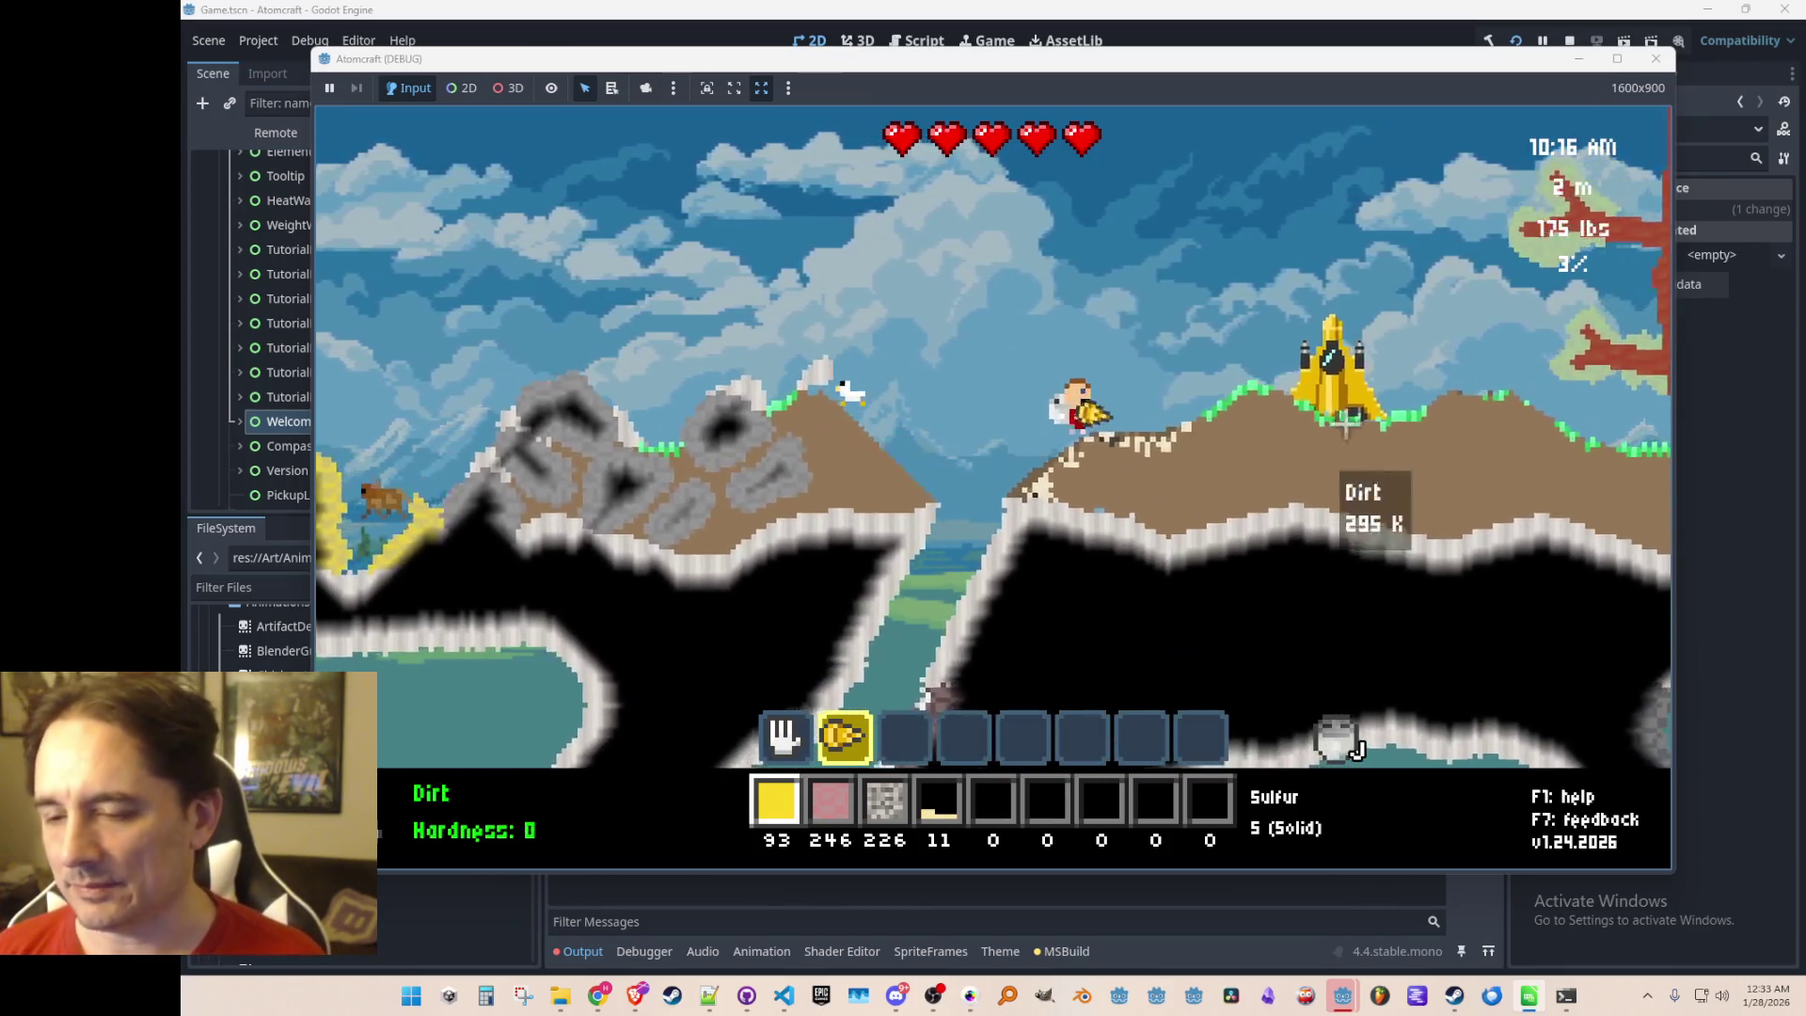
key(d)
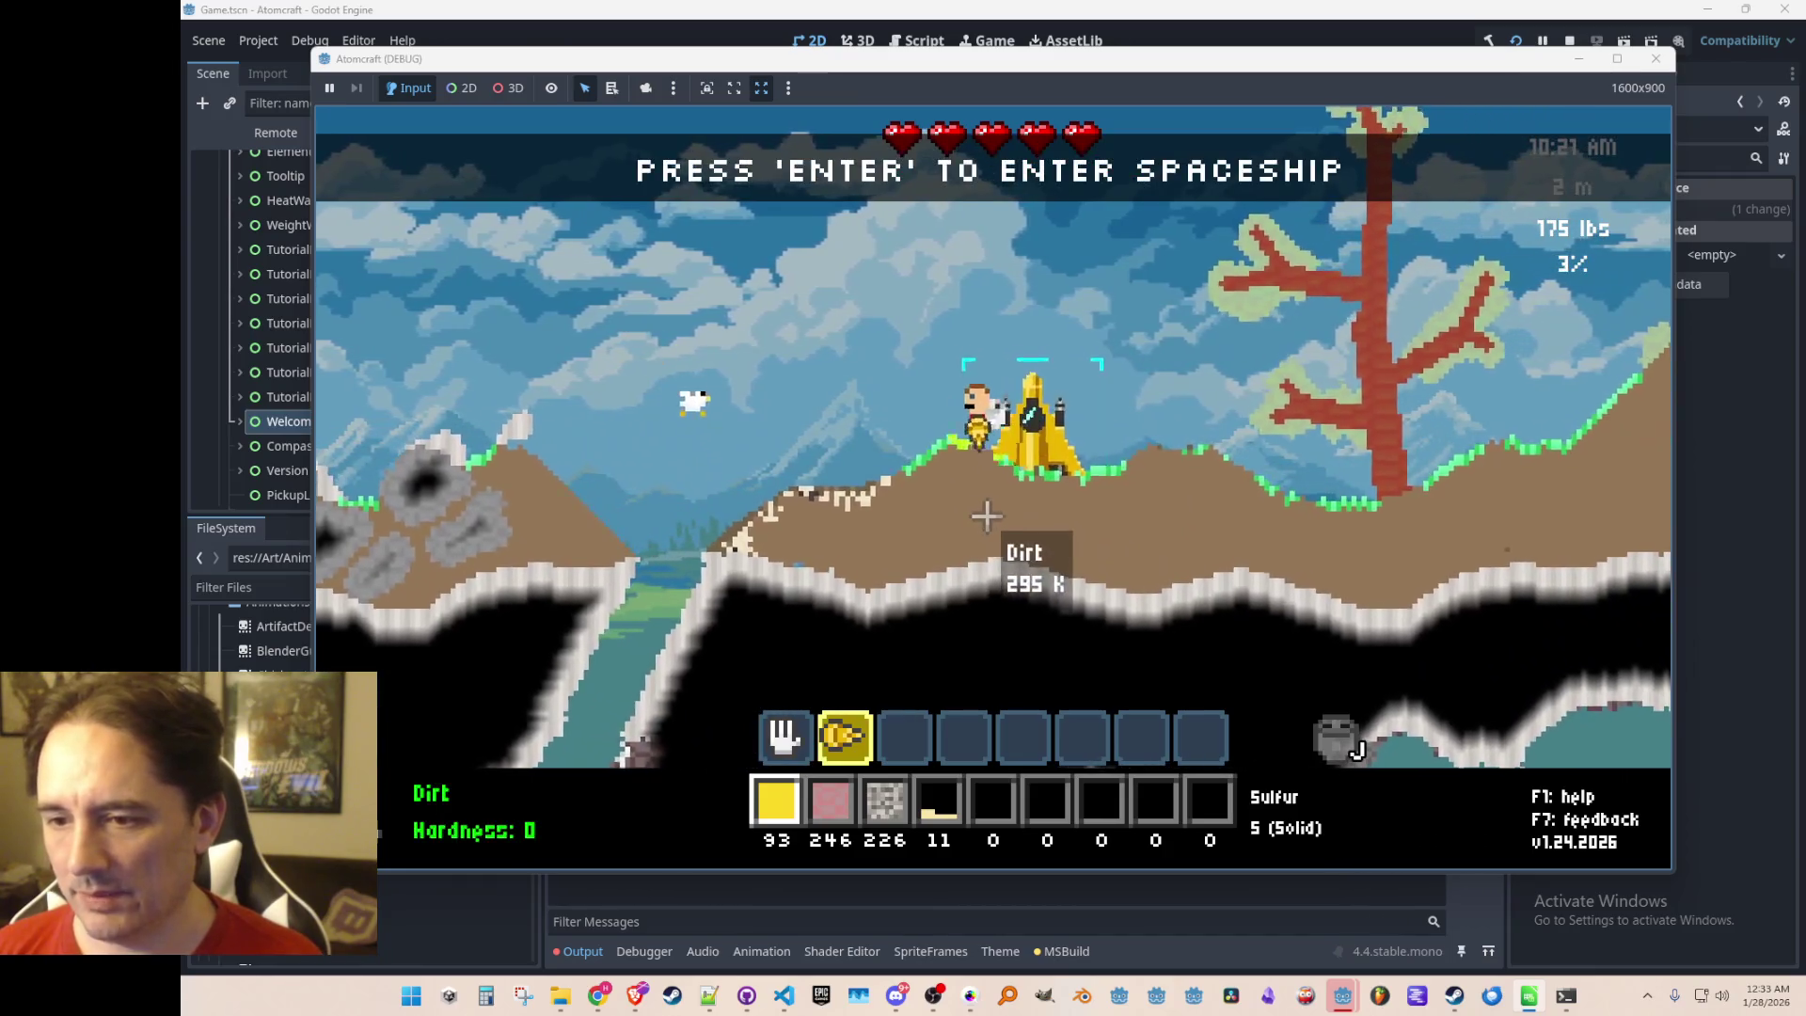
key(a)
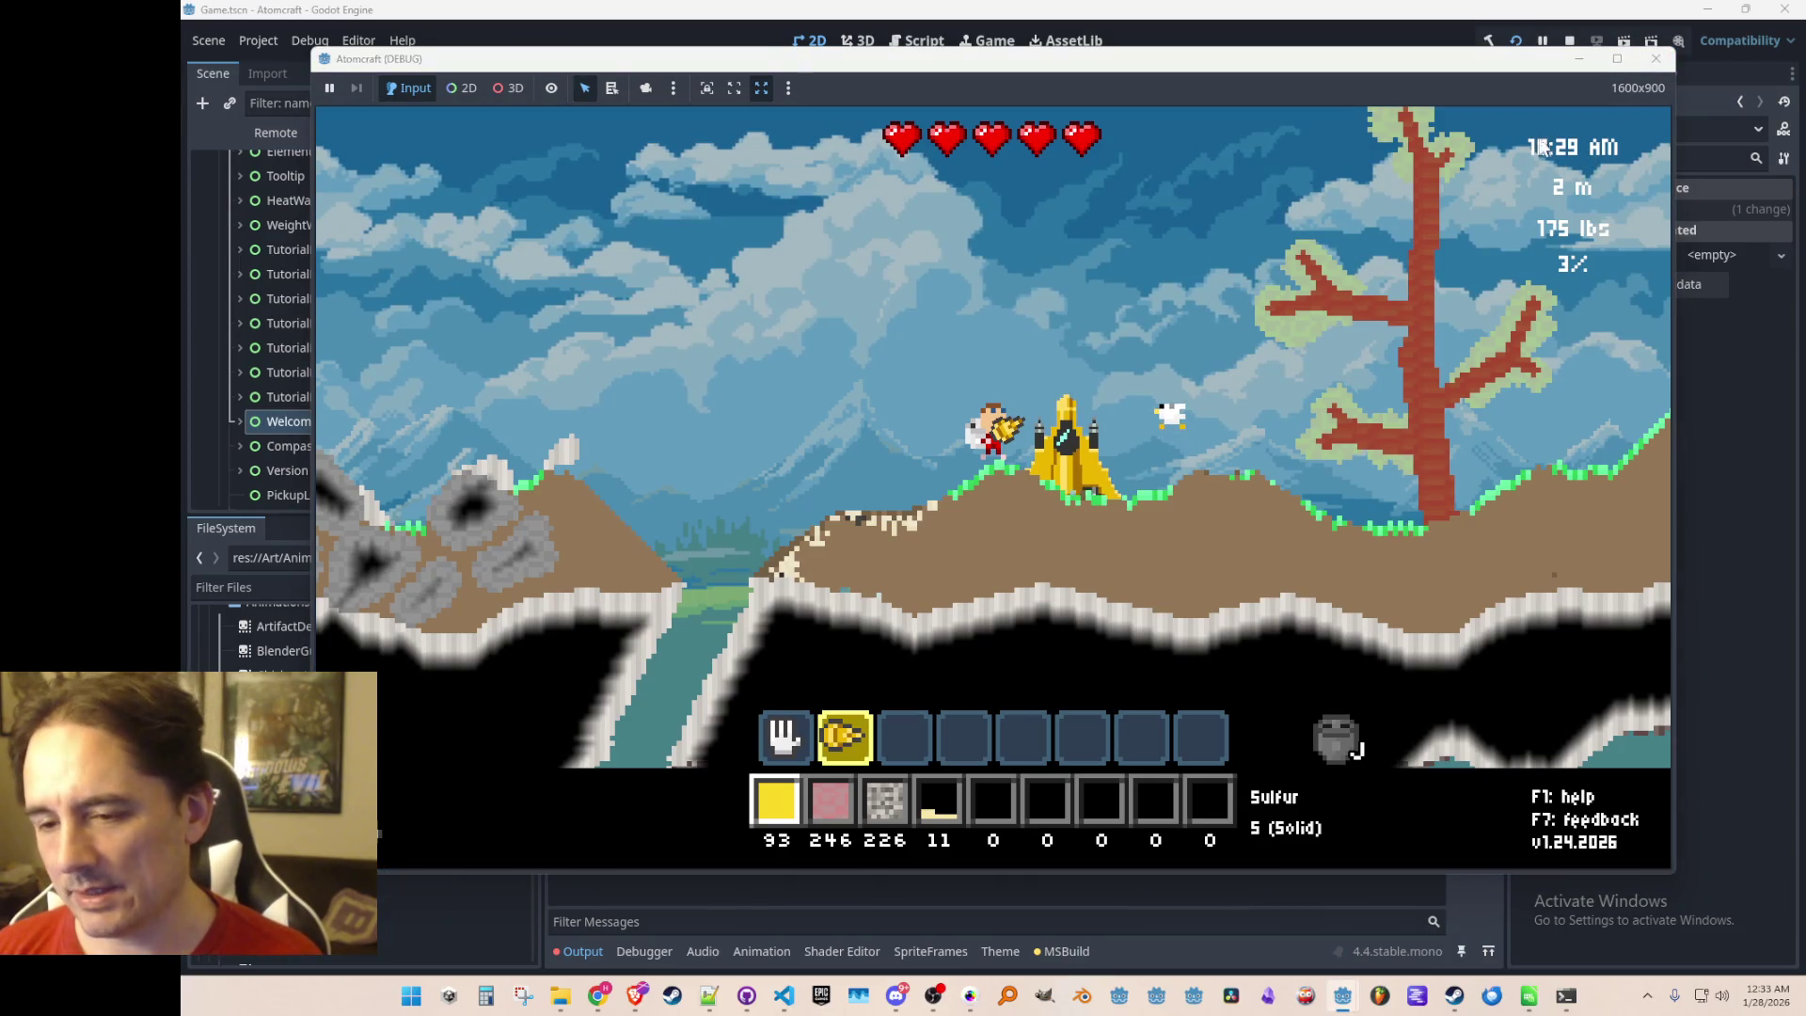
click(1516, 38)
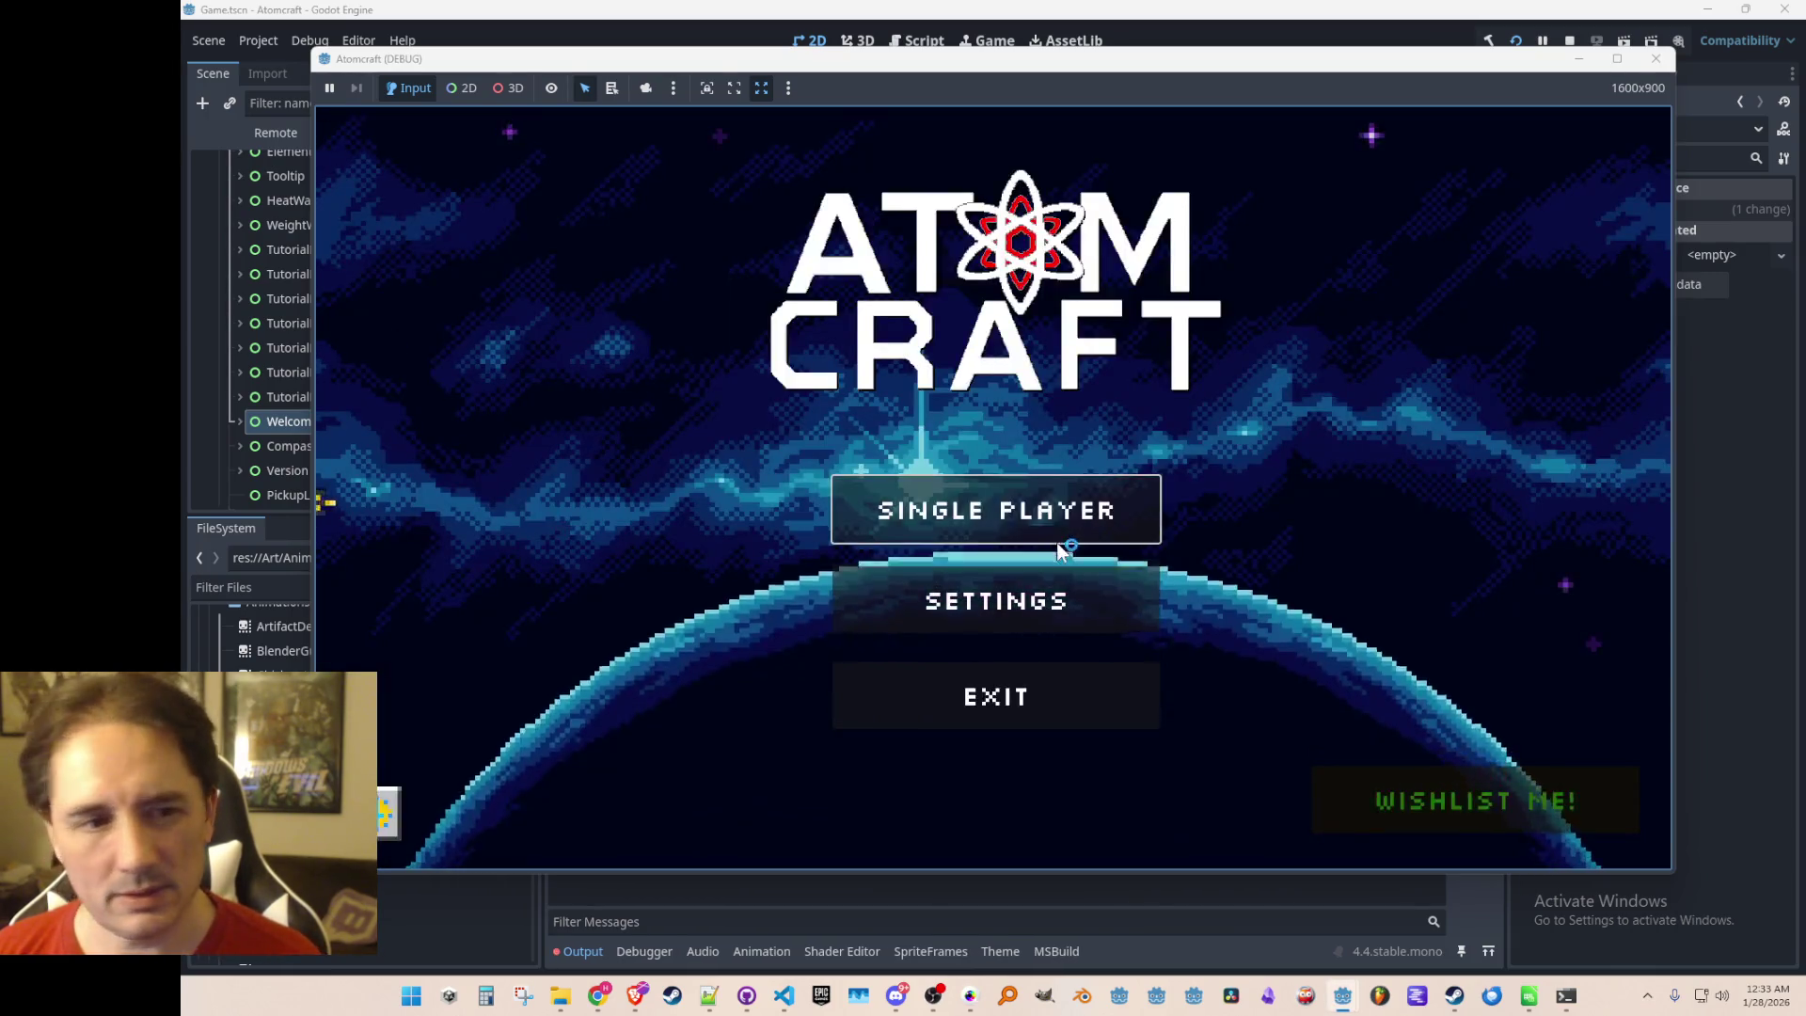
Load the new player's Enchanted Odyssey world, then stop the debug game
click(1046, 498)
scroll(933, 472, down, 2)
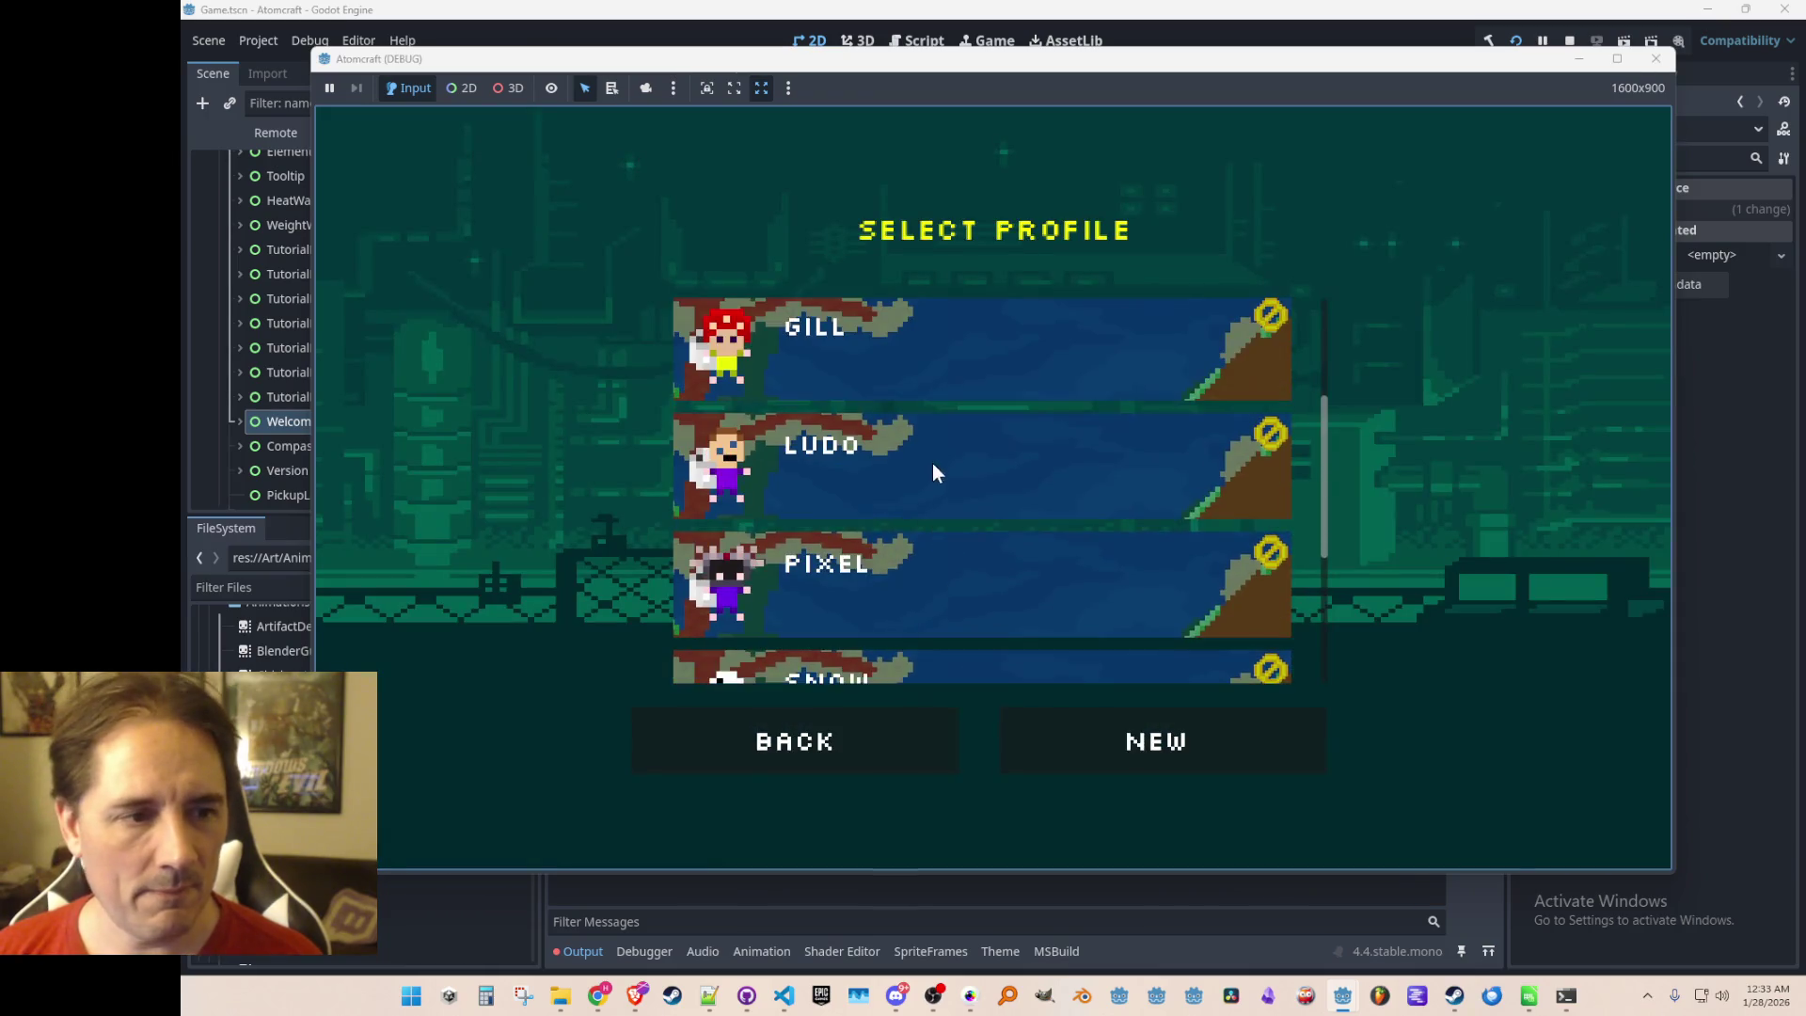
scroll(933, 472, down, 2)
click(978, 508)
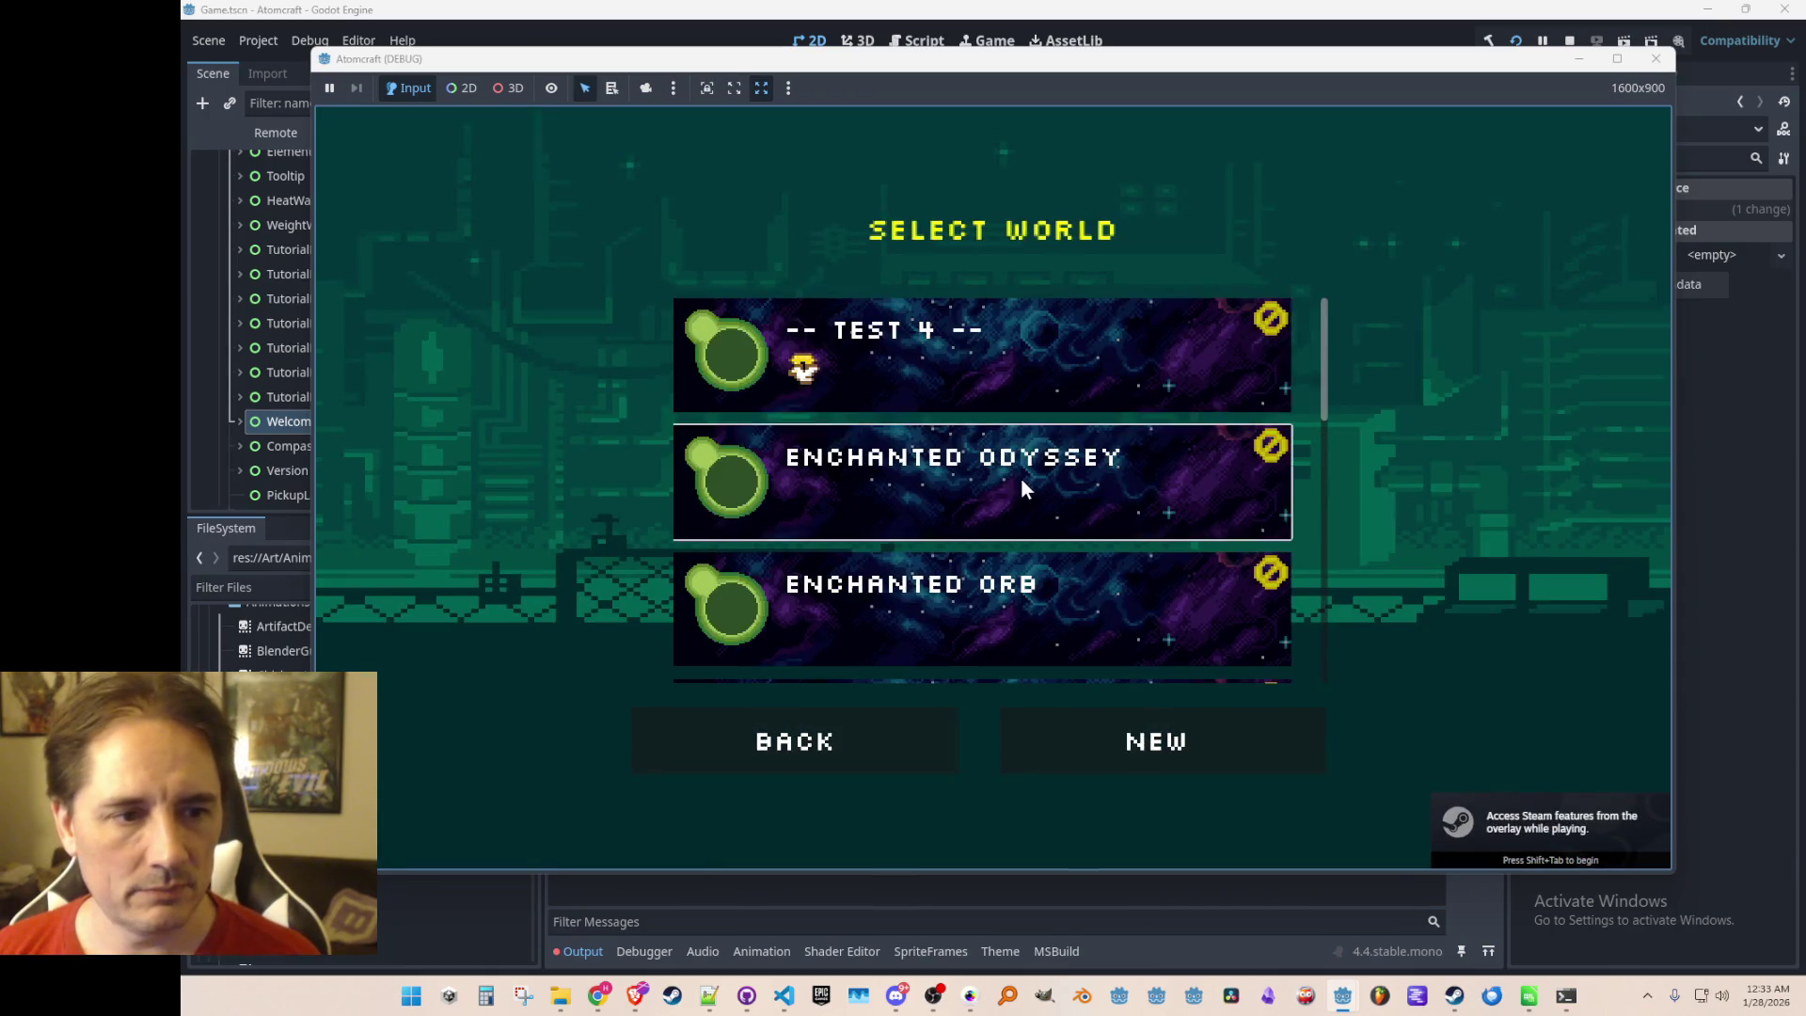
click(1022, 481)
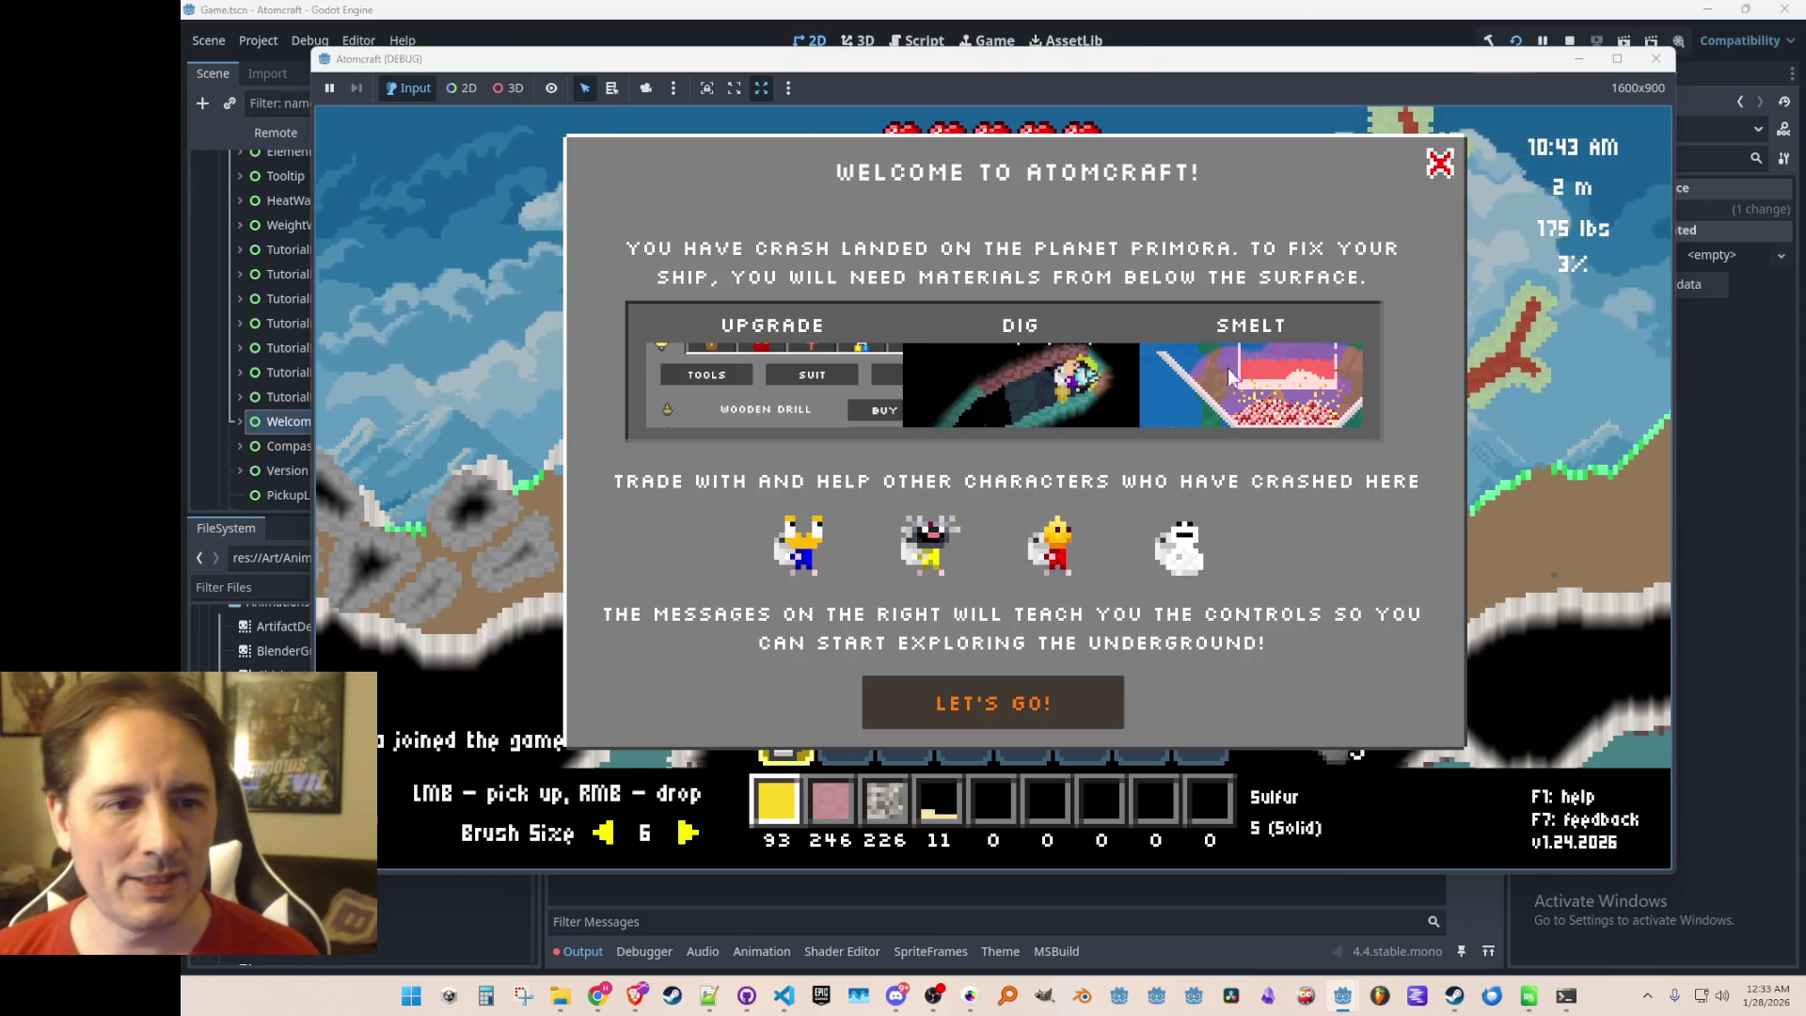
click(1569, 40)
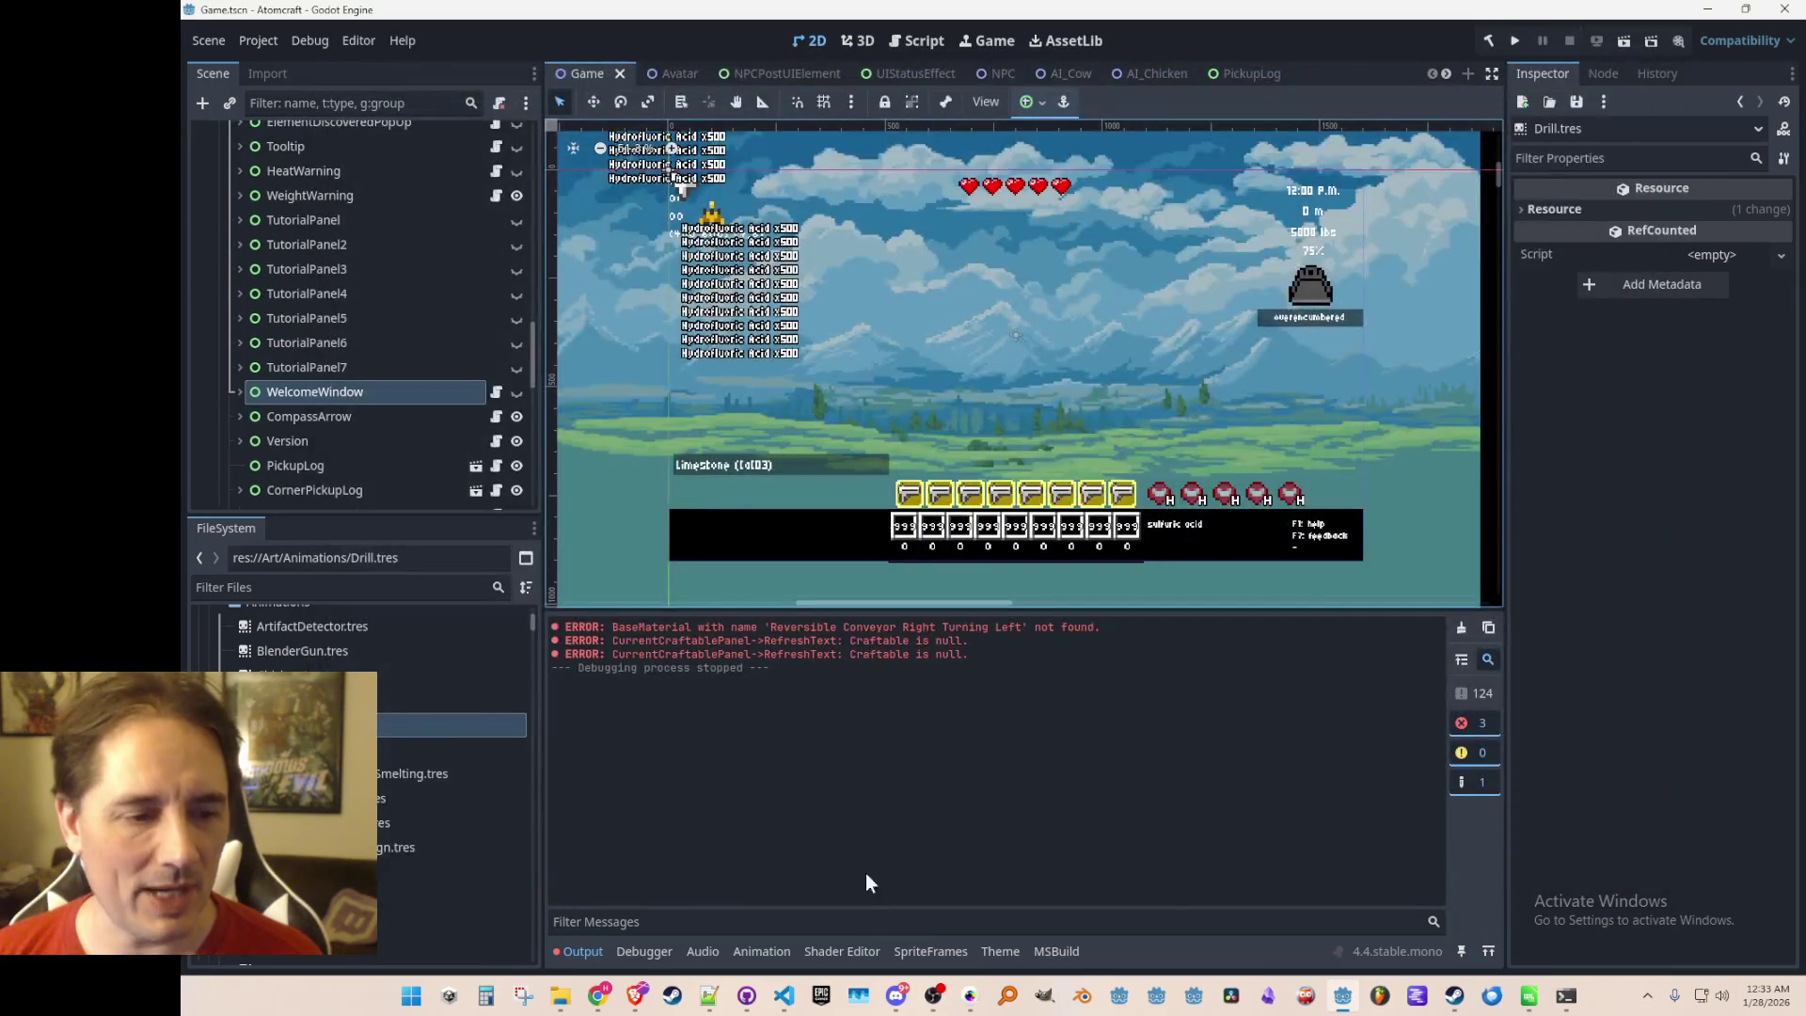
In Client.cs, go to the definition of the AnyUpgradesDiscovered call
click(784, 995)
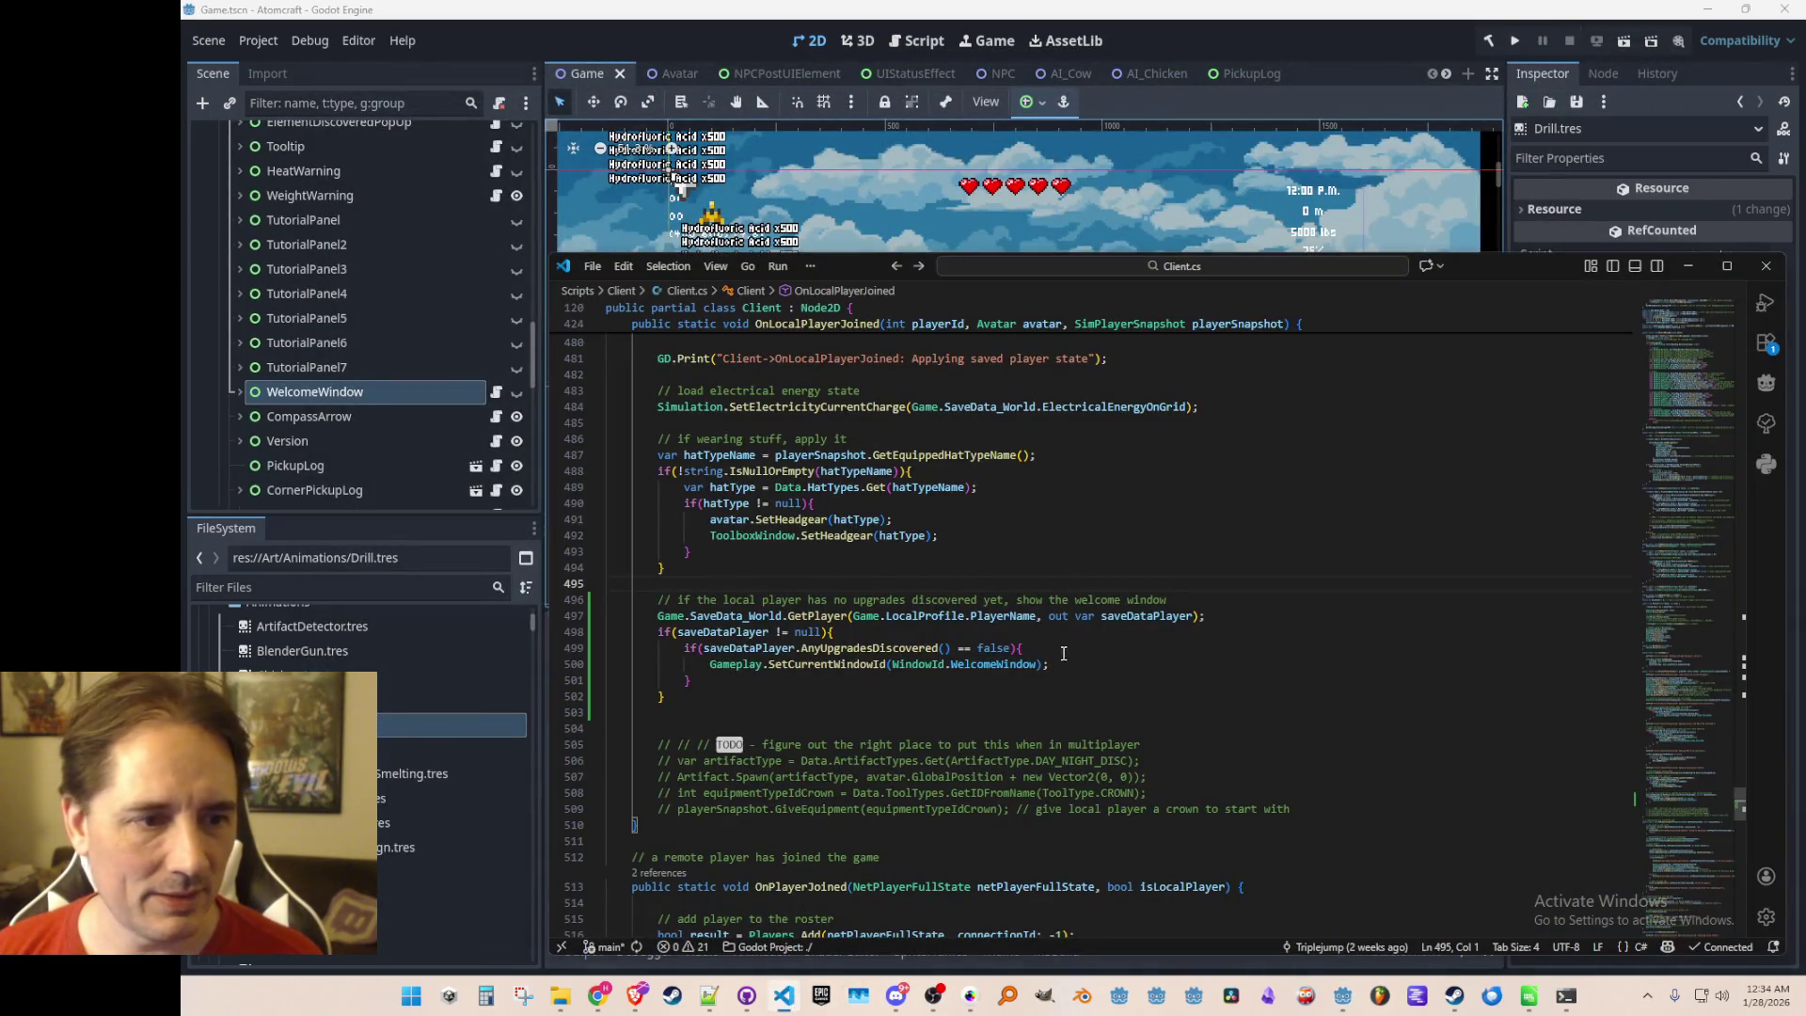
scroll(1042, 602, down, 2)
click(877, 615)
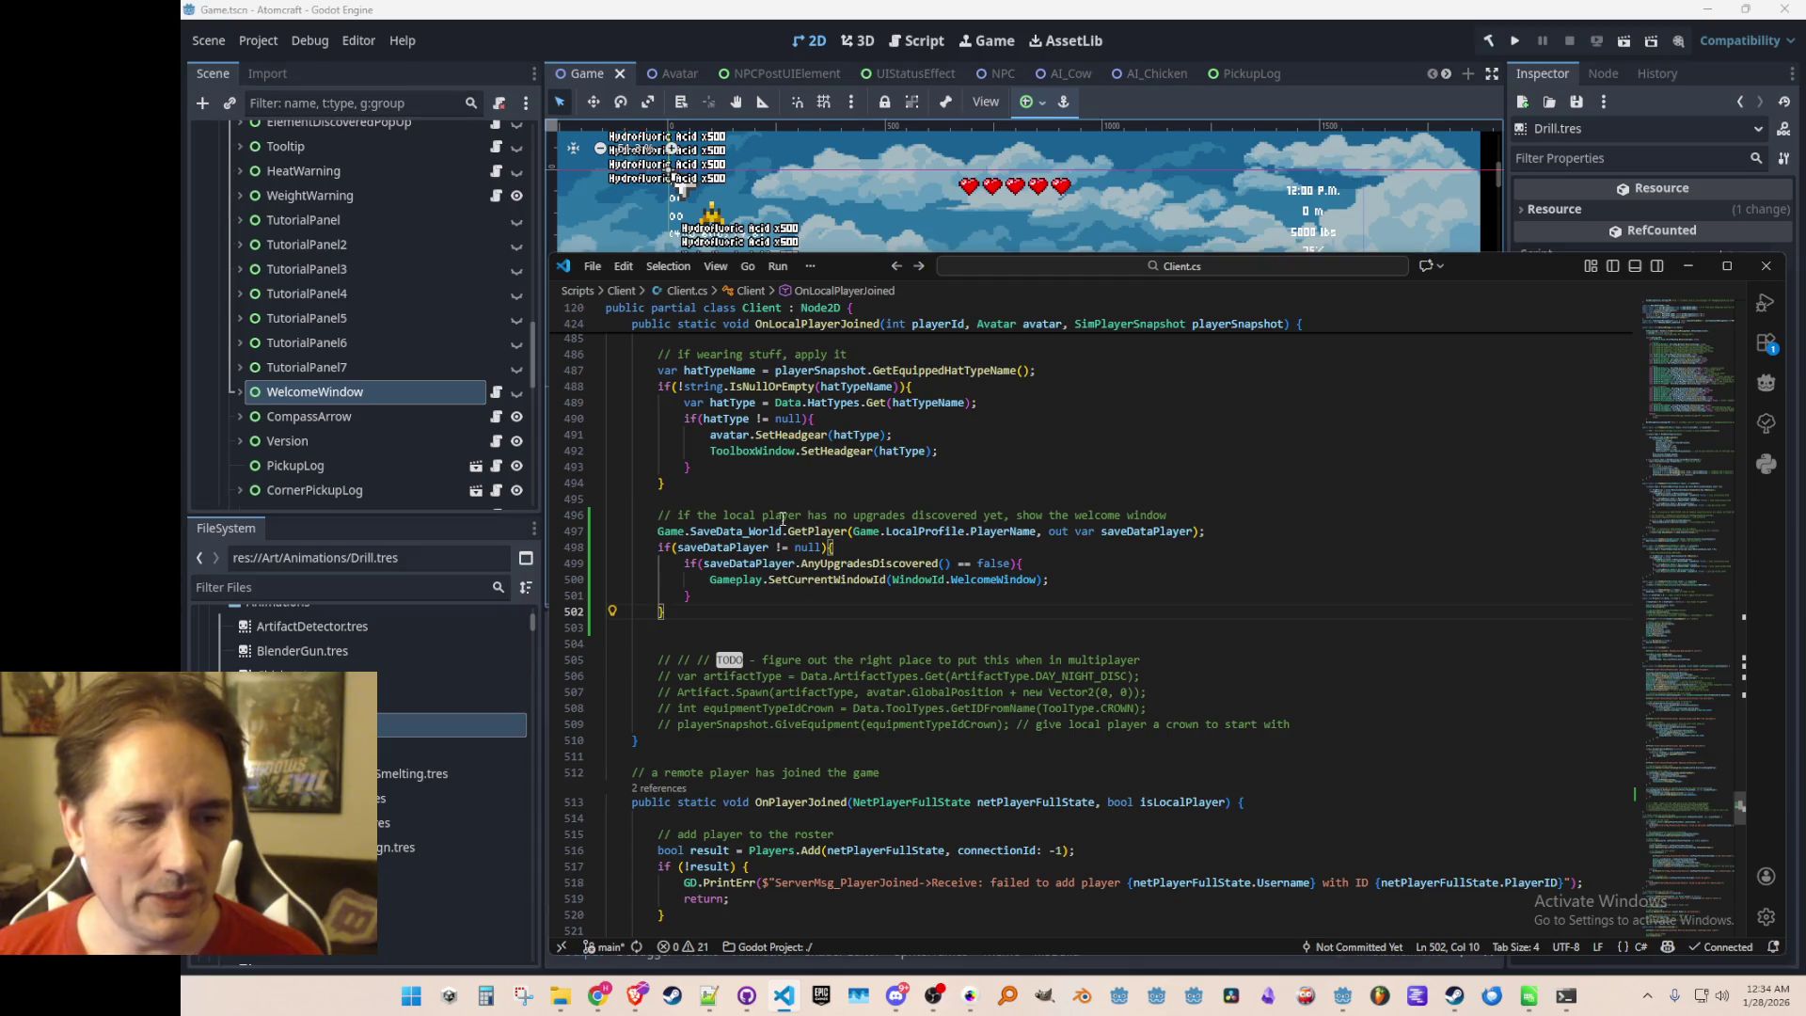
click(745, 547)
click(905, 563)
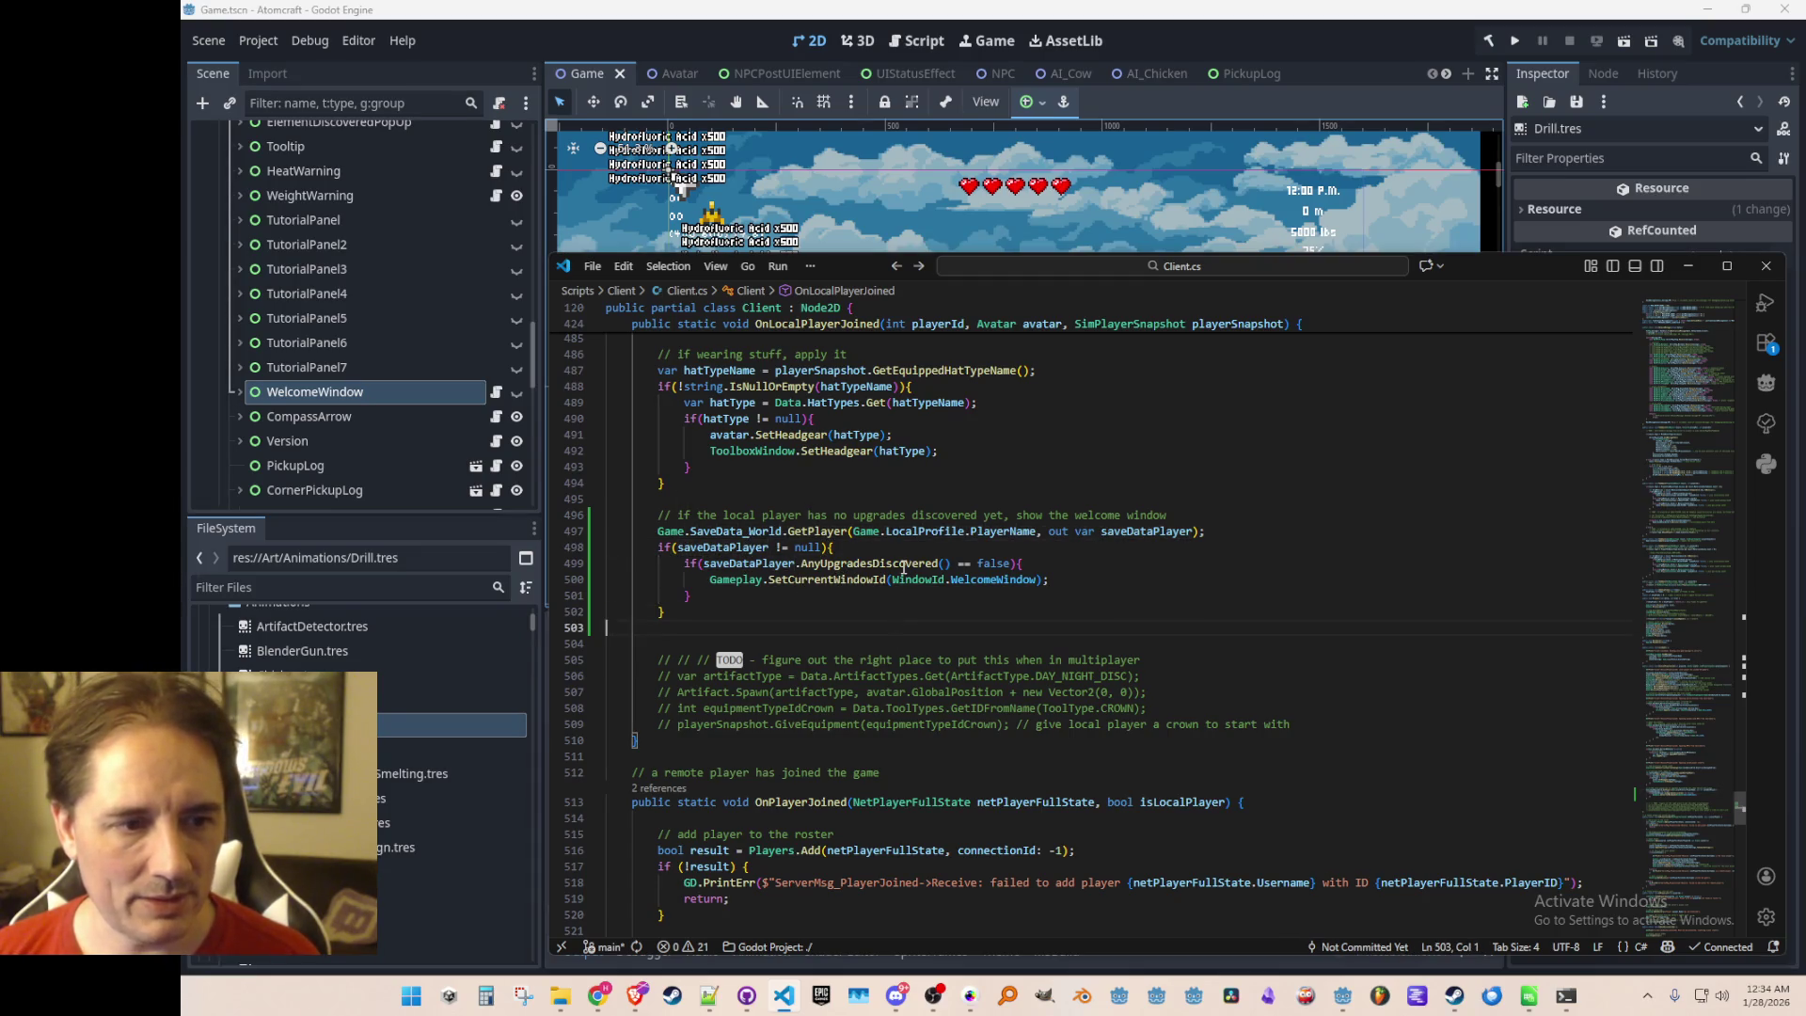
right_click(904, 563)
click(1041, 402)
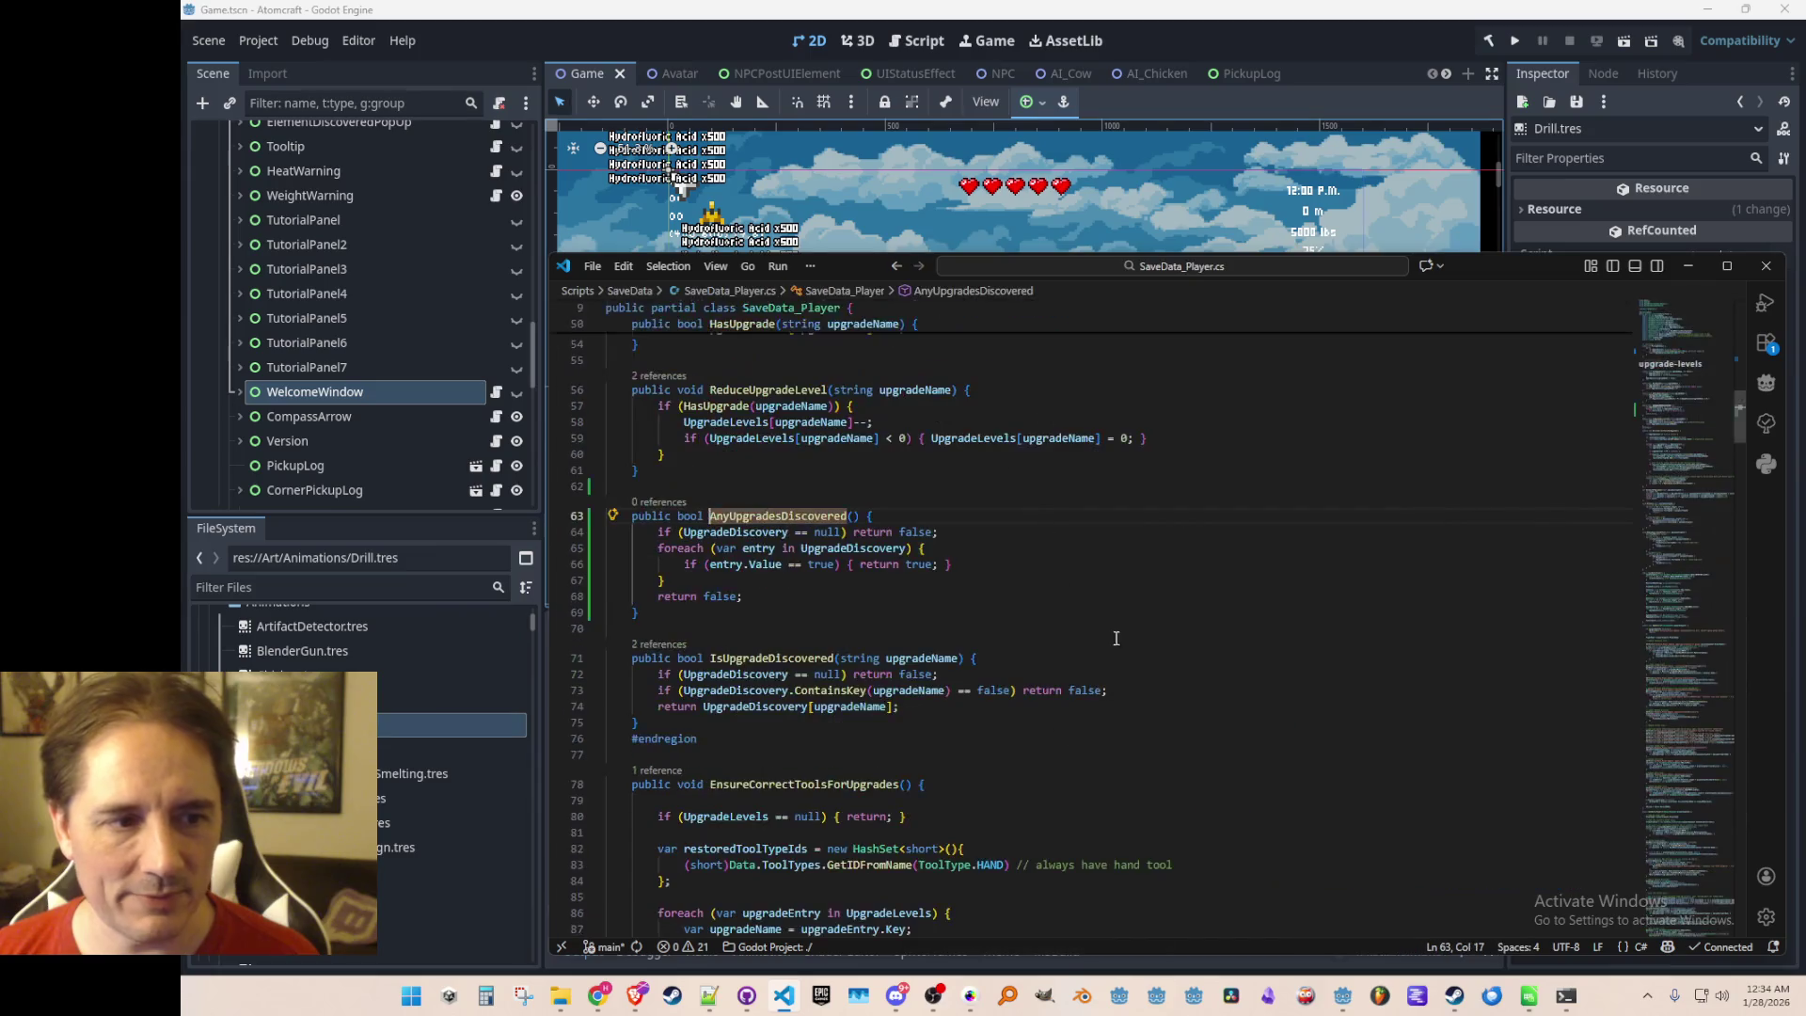
Highlight the uses of UpgradeDiscovery and UpgradeLevels in SaveData_Player
click(758, 533)
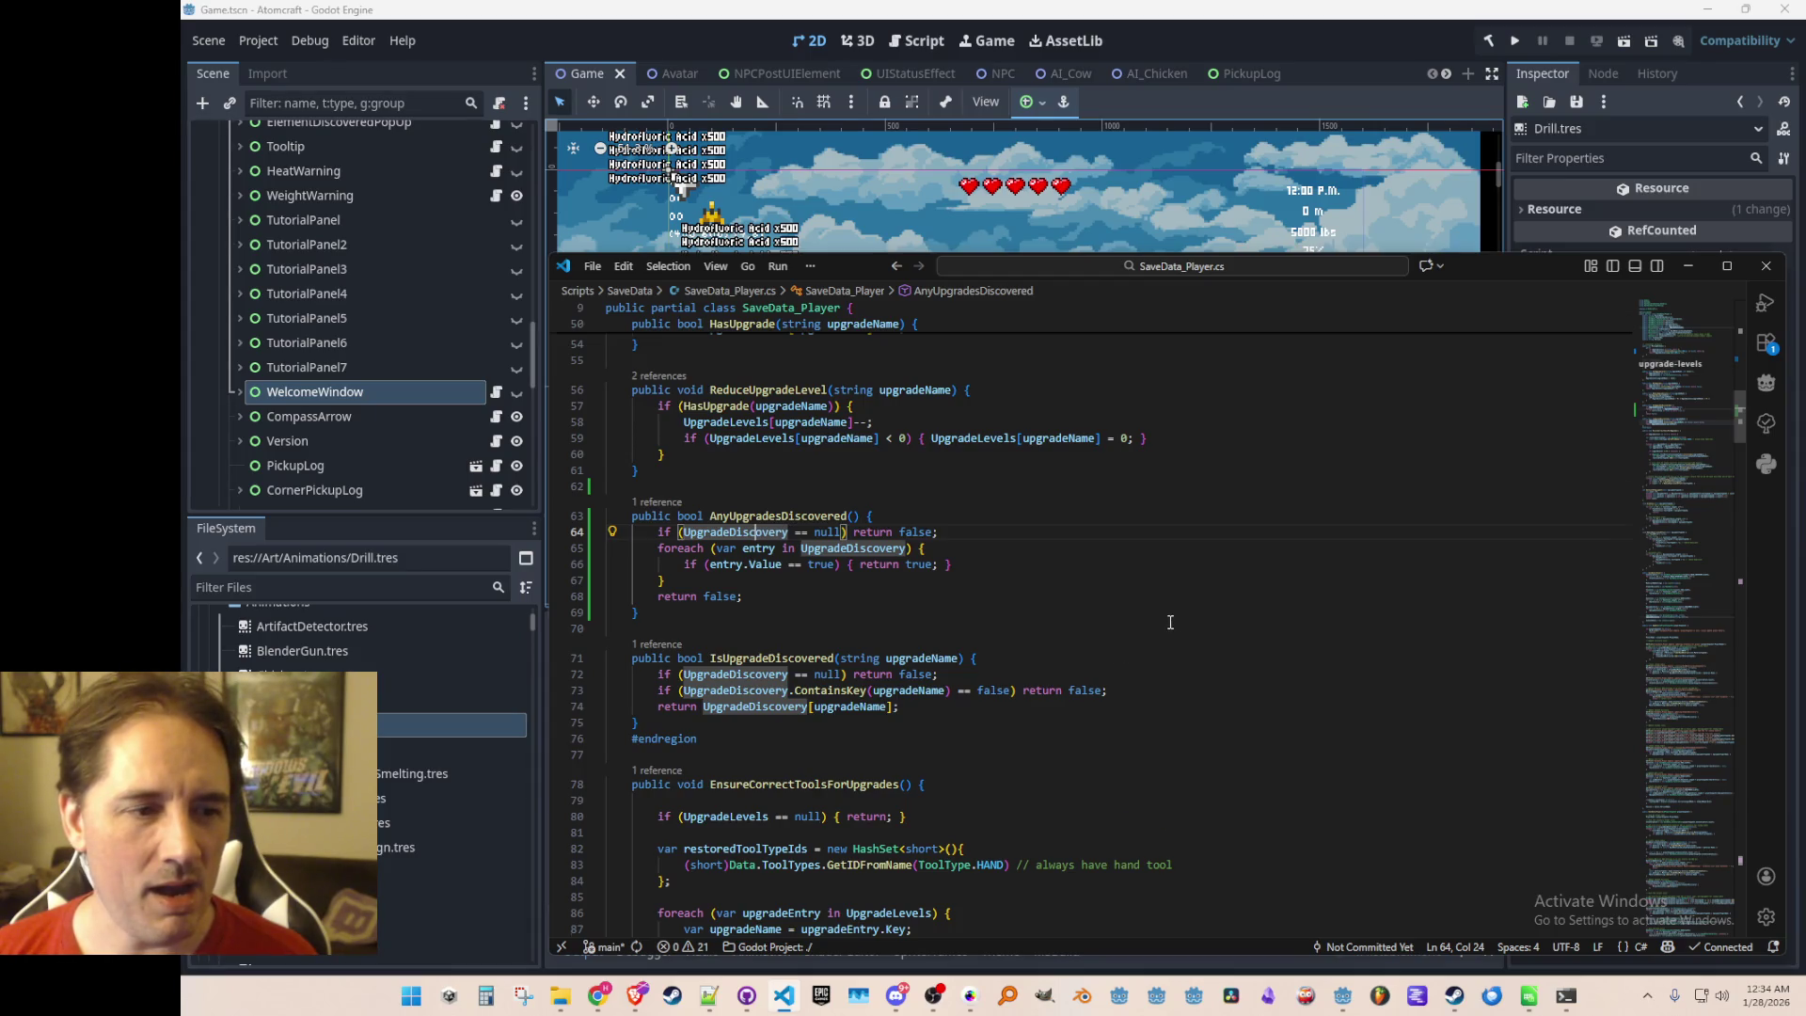
scroll(1170, 622, down, 4)
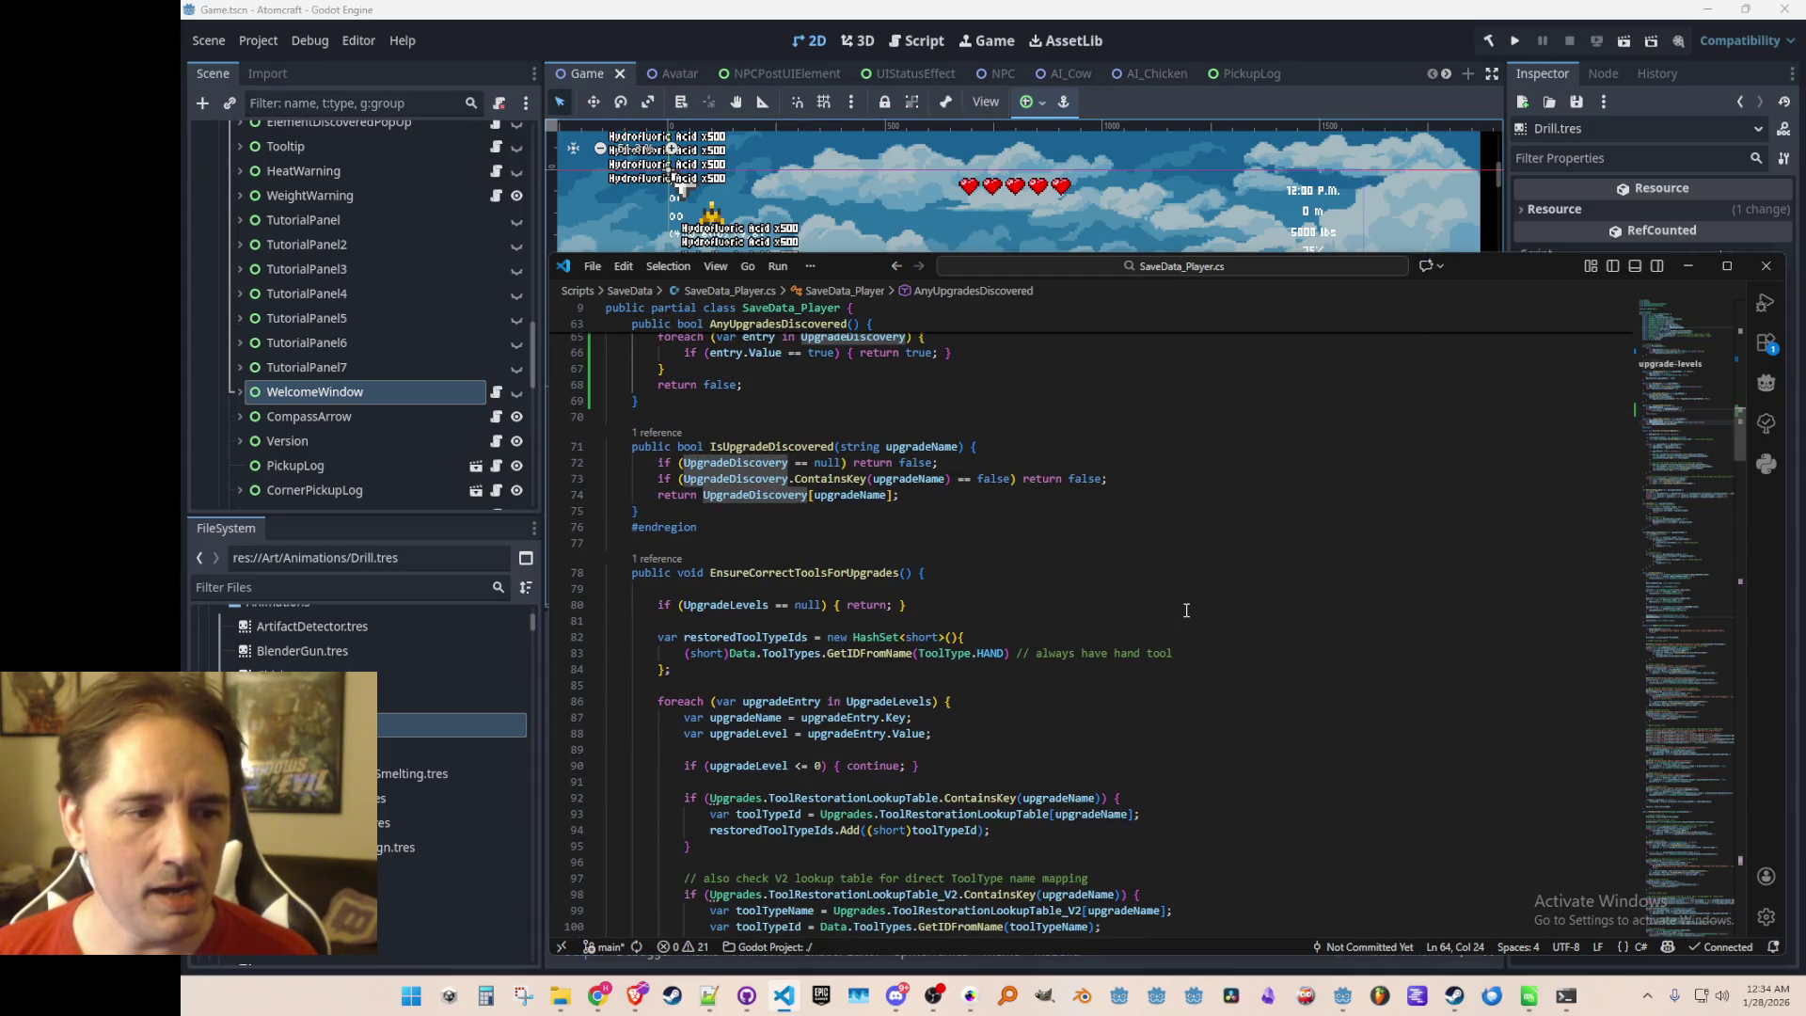
scroll(1186, 610, down, 3)
mouse_move(900, 529)
click(900, 533)
scroll(1039, 565, up, 5)
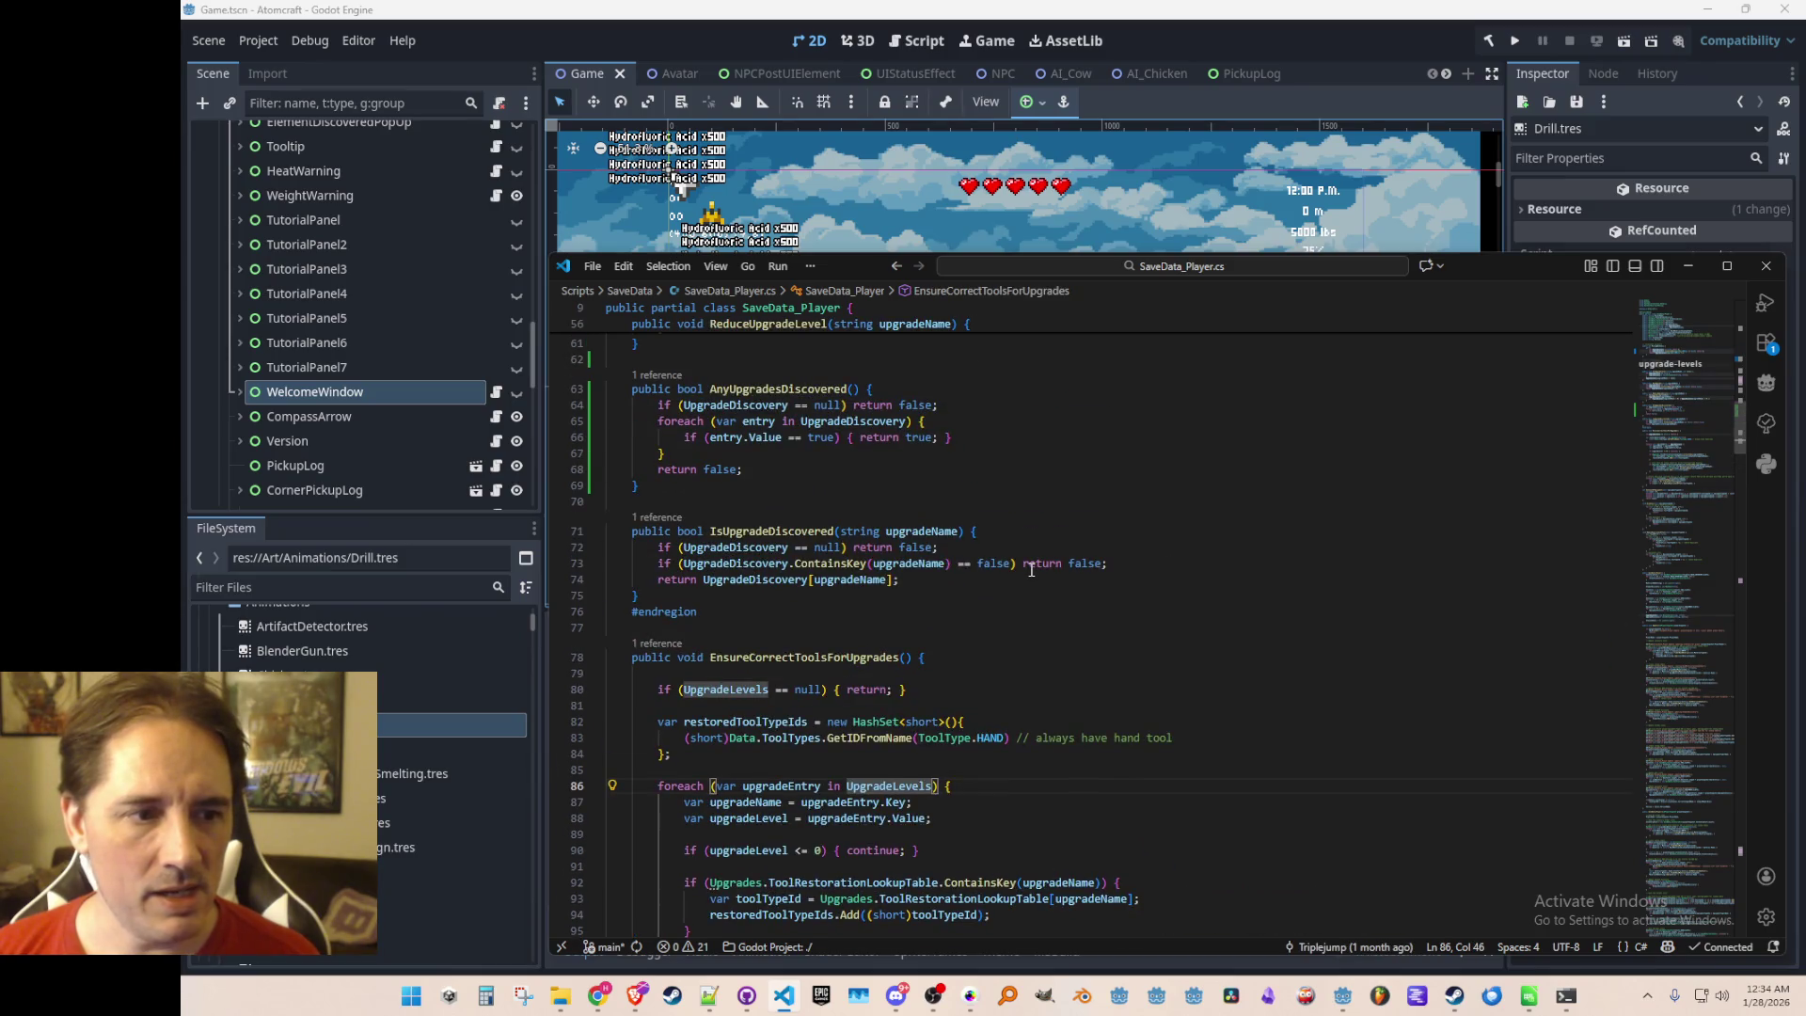
scroll(880, 544, up, 2)
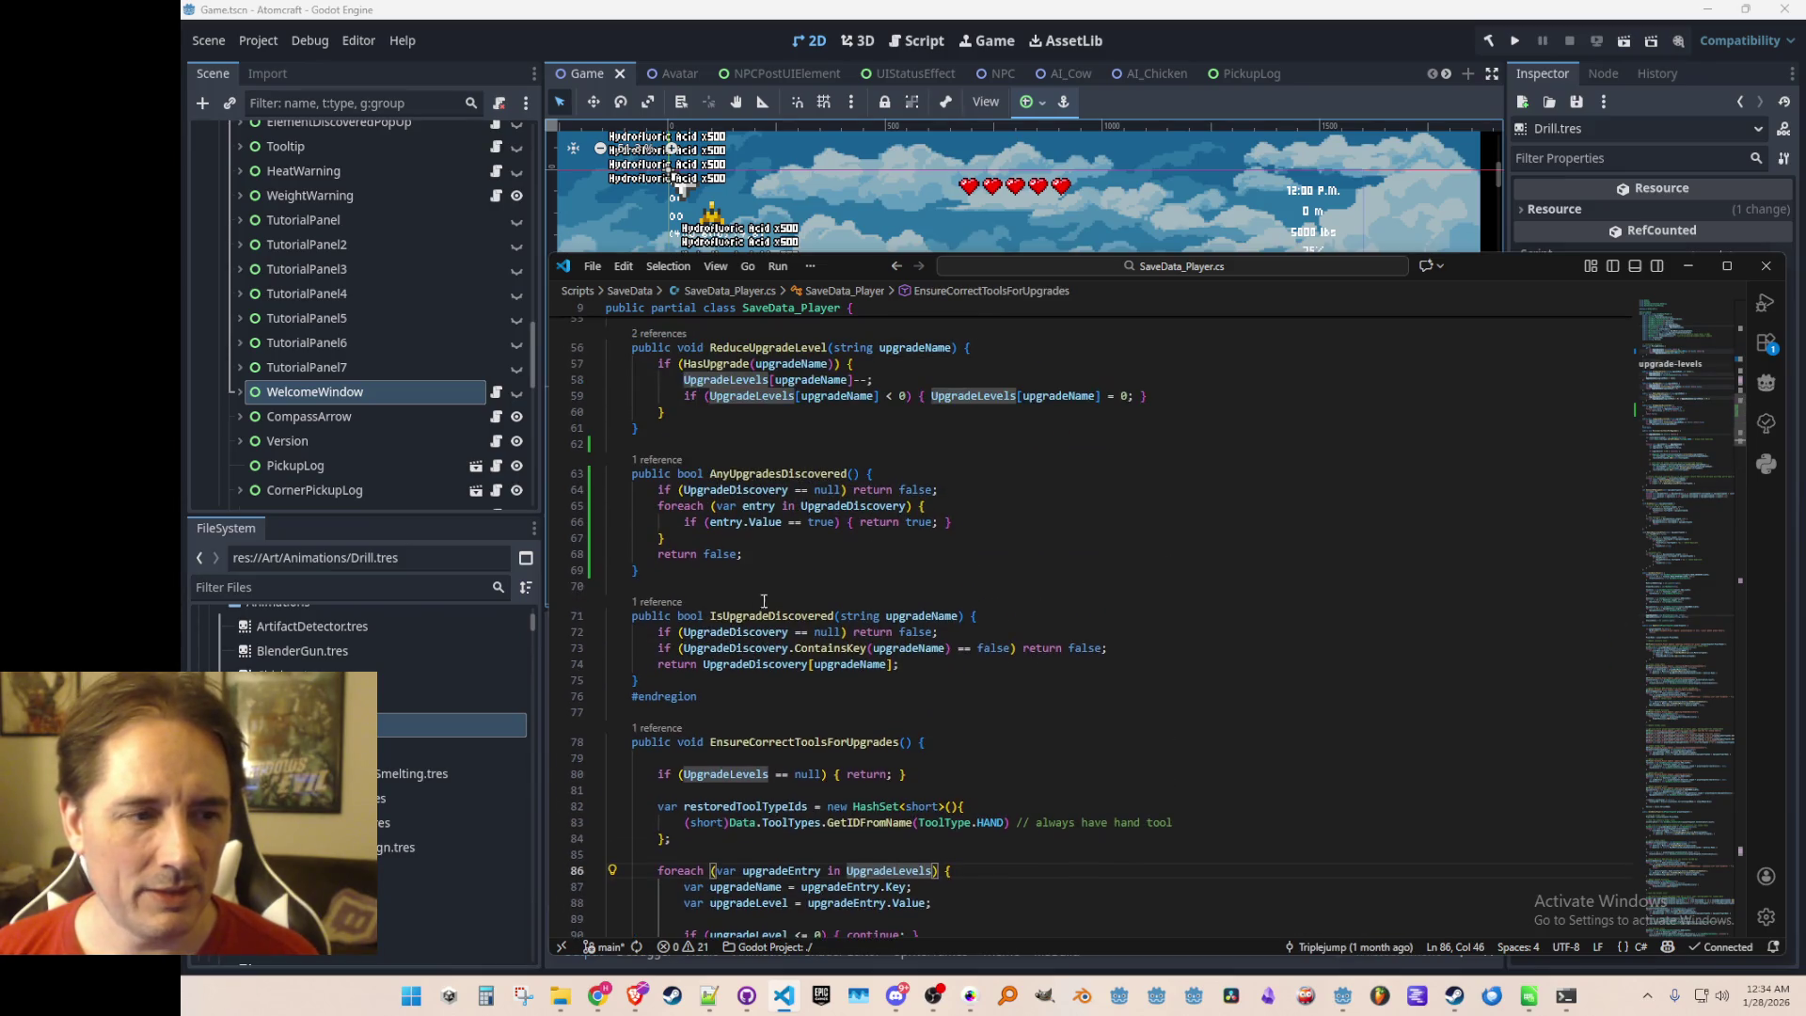
Inspect the IsUpgradeDiscovered reference in UpgradeUIElement.cs, then return to the AnyUpgradesDiscovered definition
click(669, 606)
click(1081, 624)
click(1136, 647)
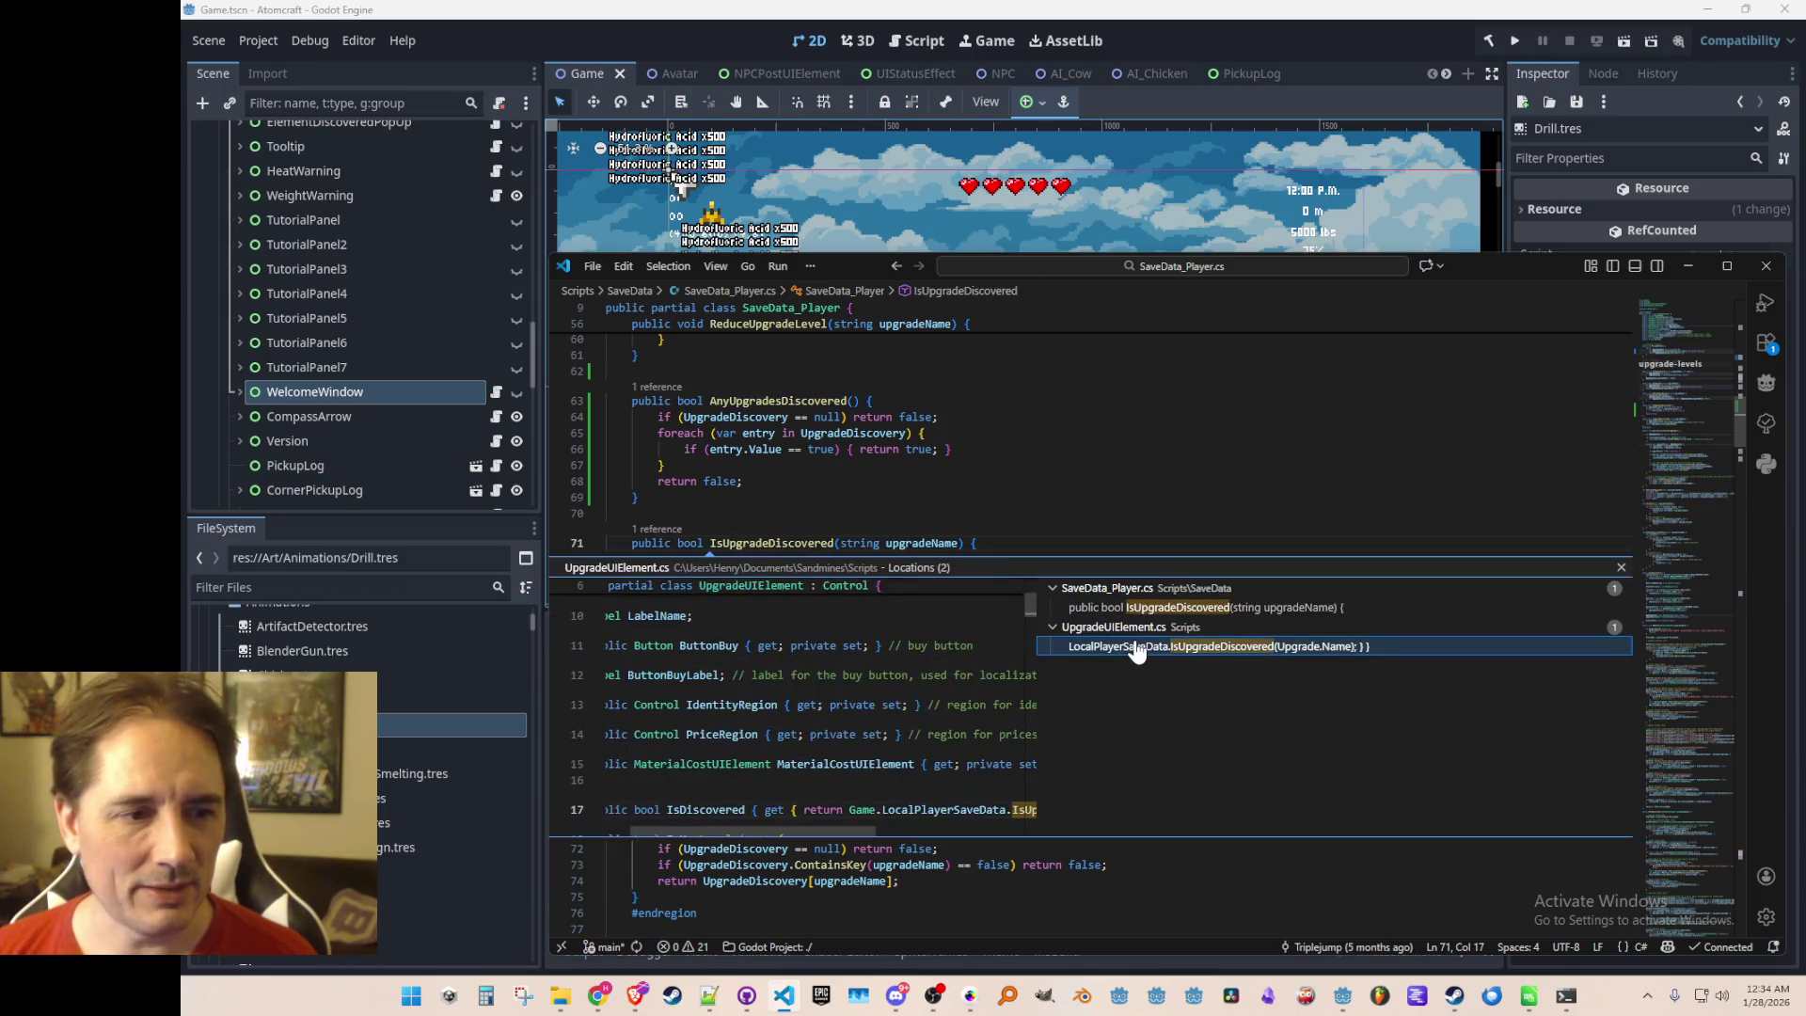
double_click(1136, 647)
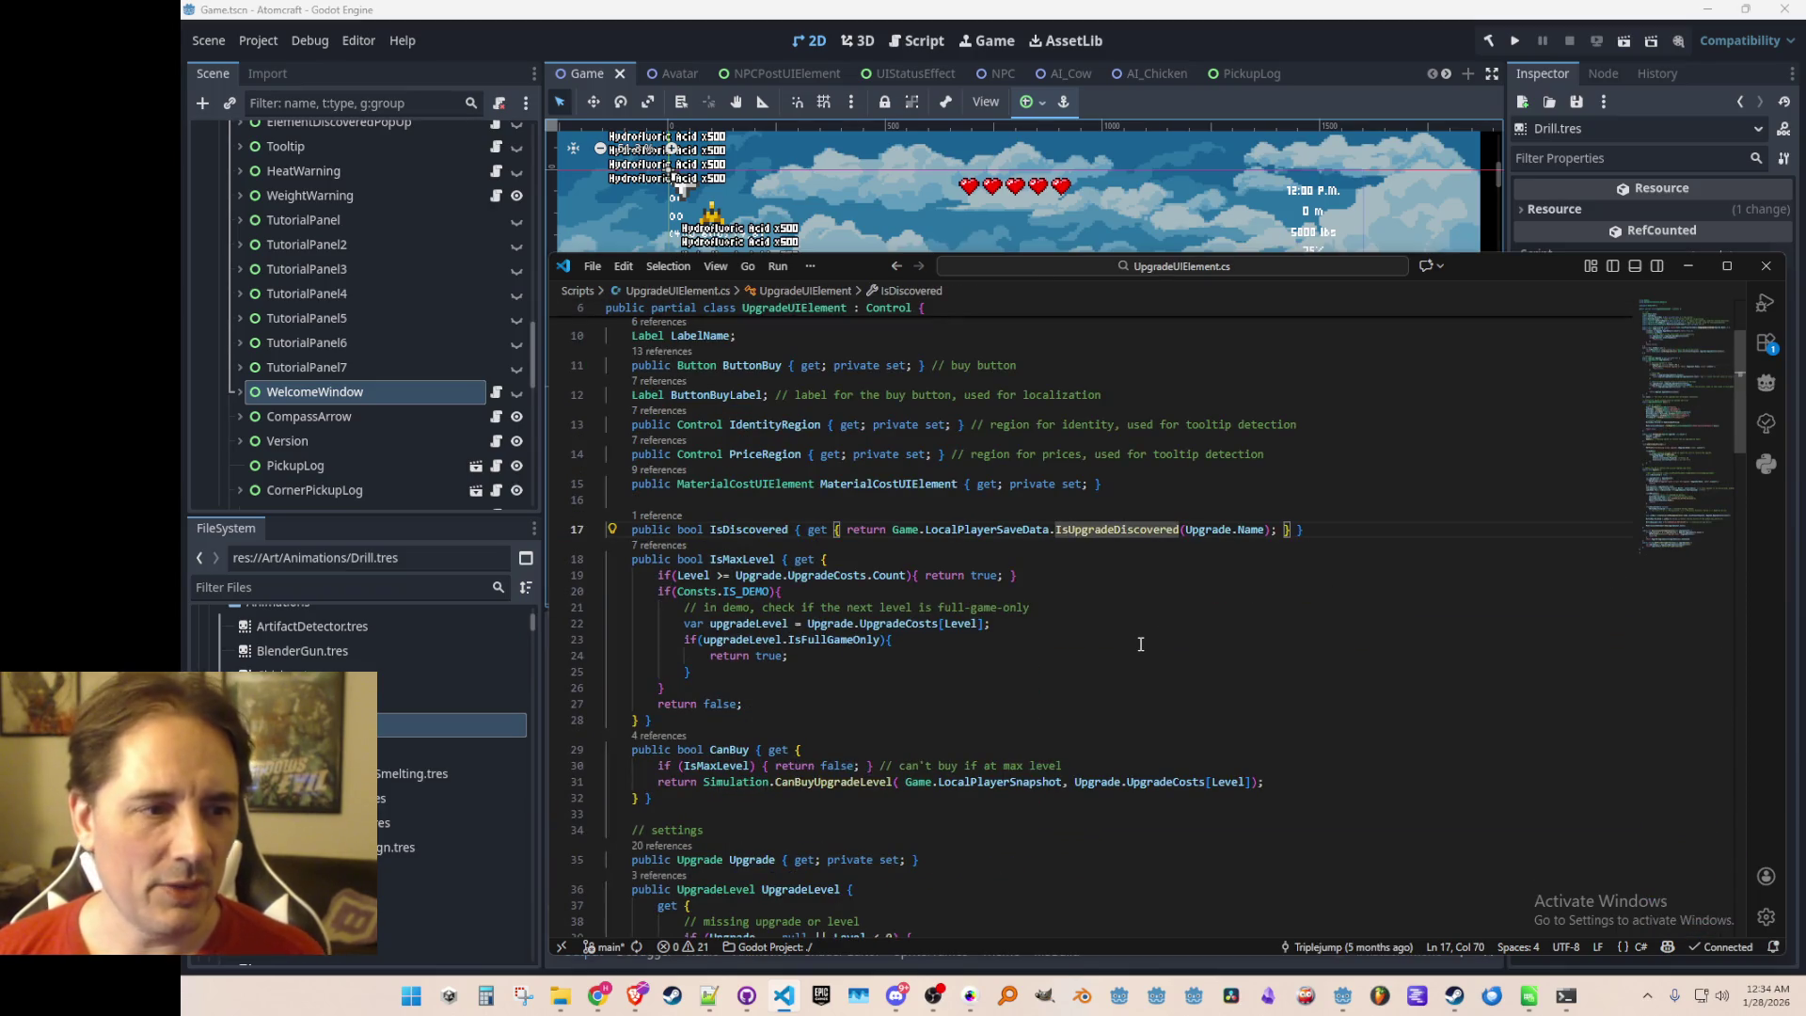
key(alt+Left)
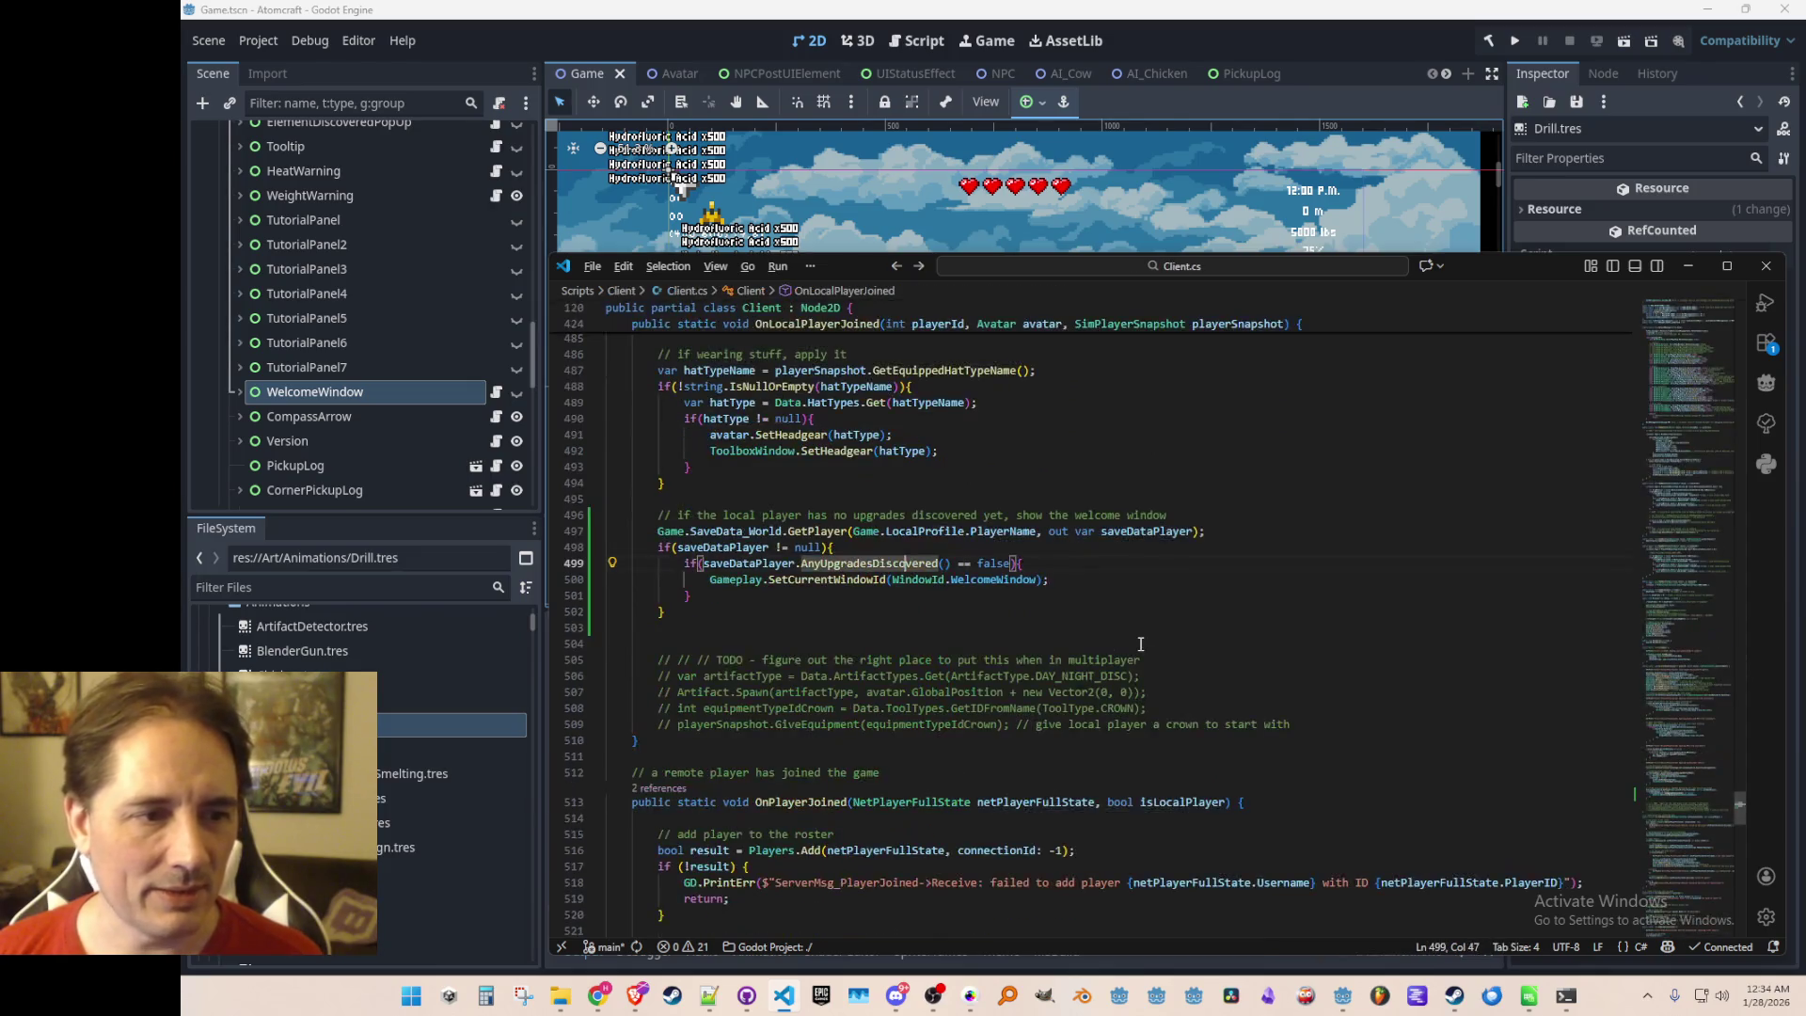
key(alt+Left)
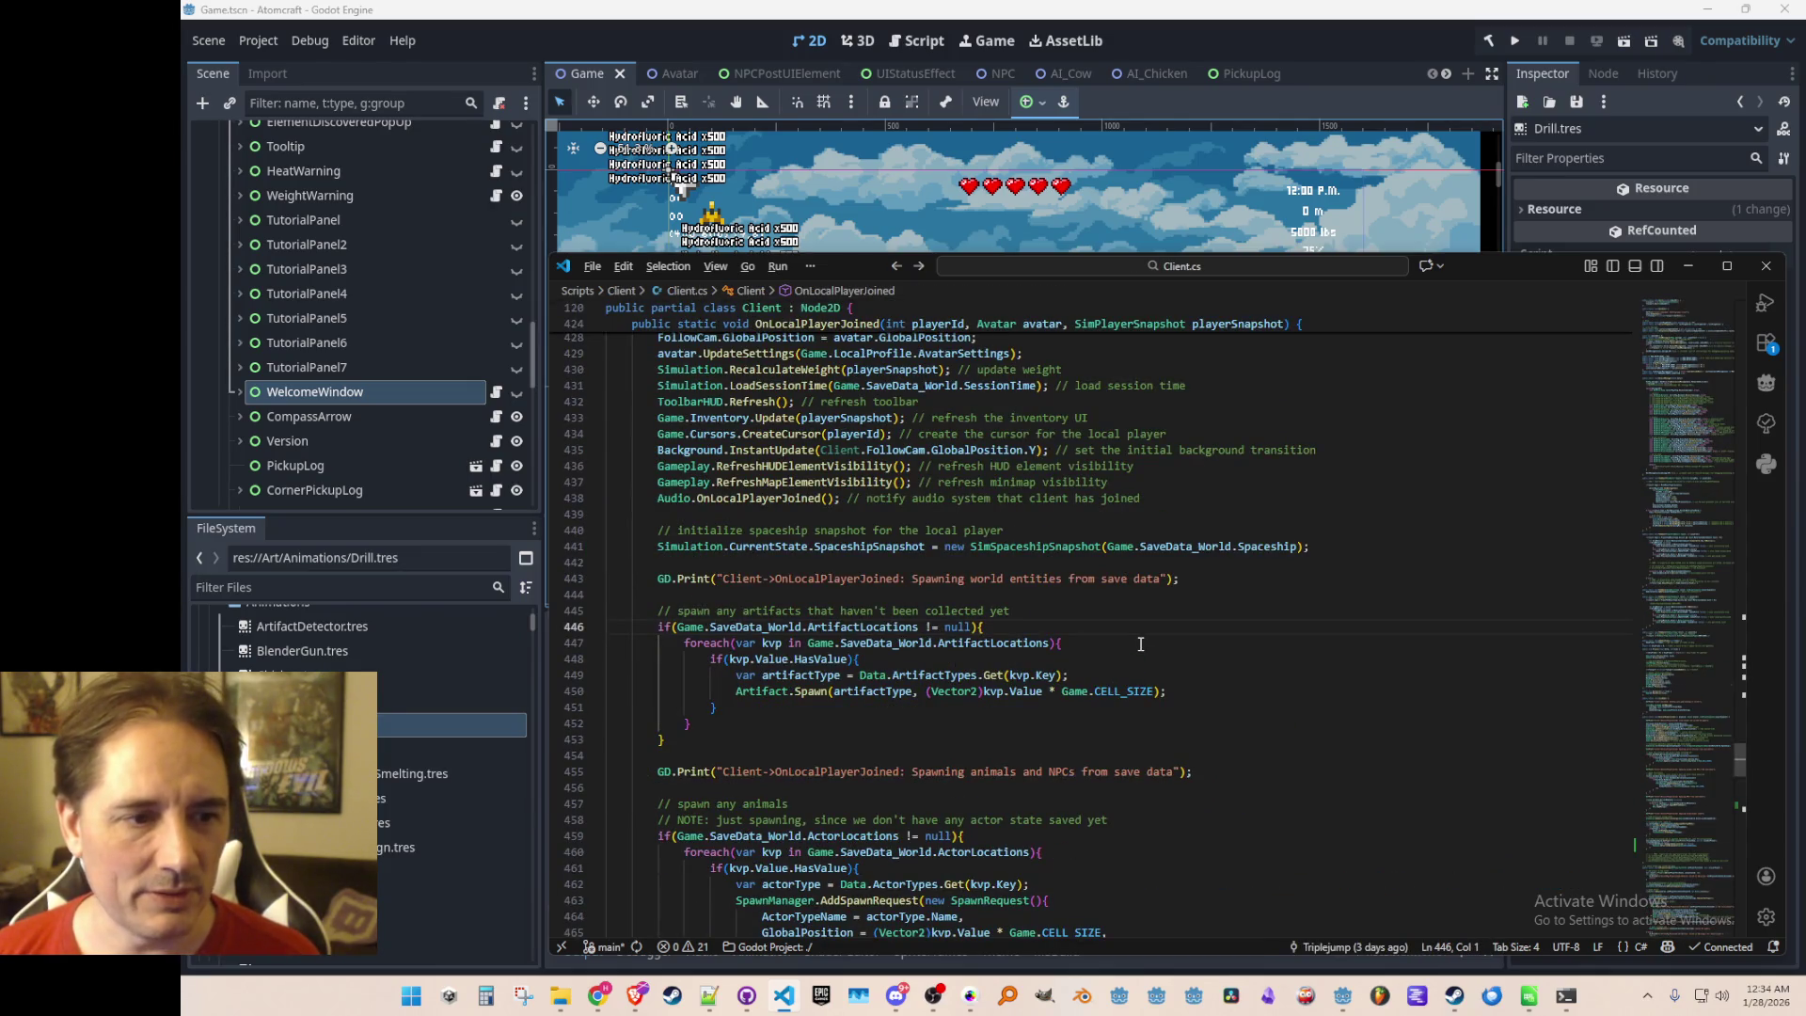
key(alt+Left)
key(alt+Left)
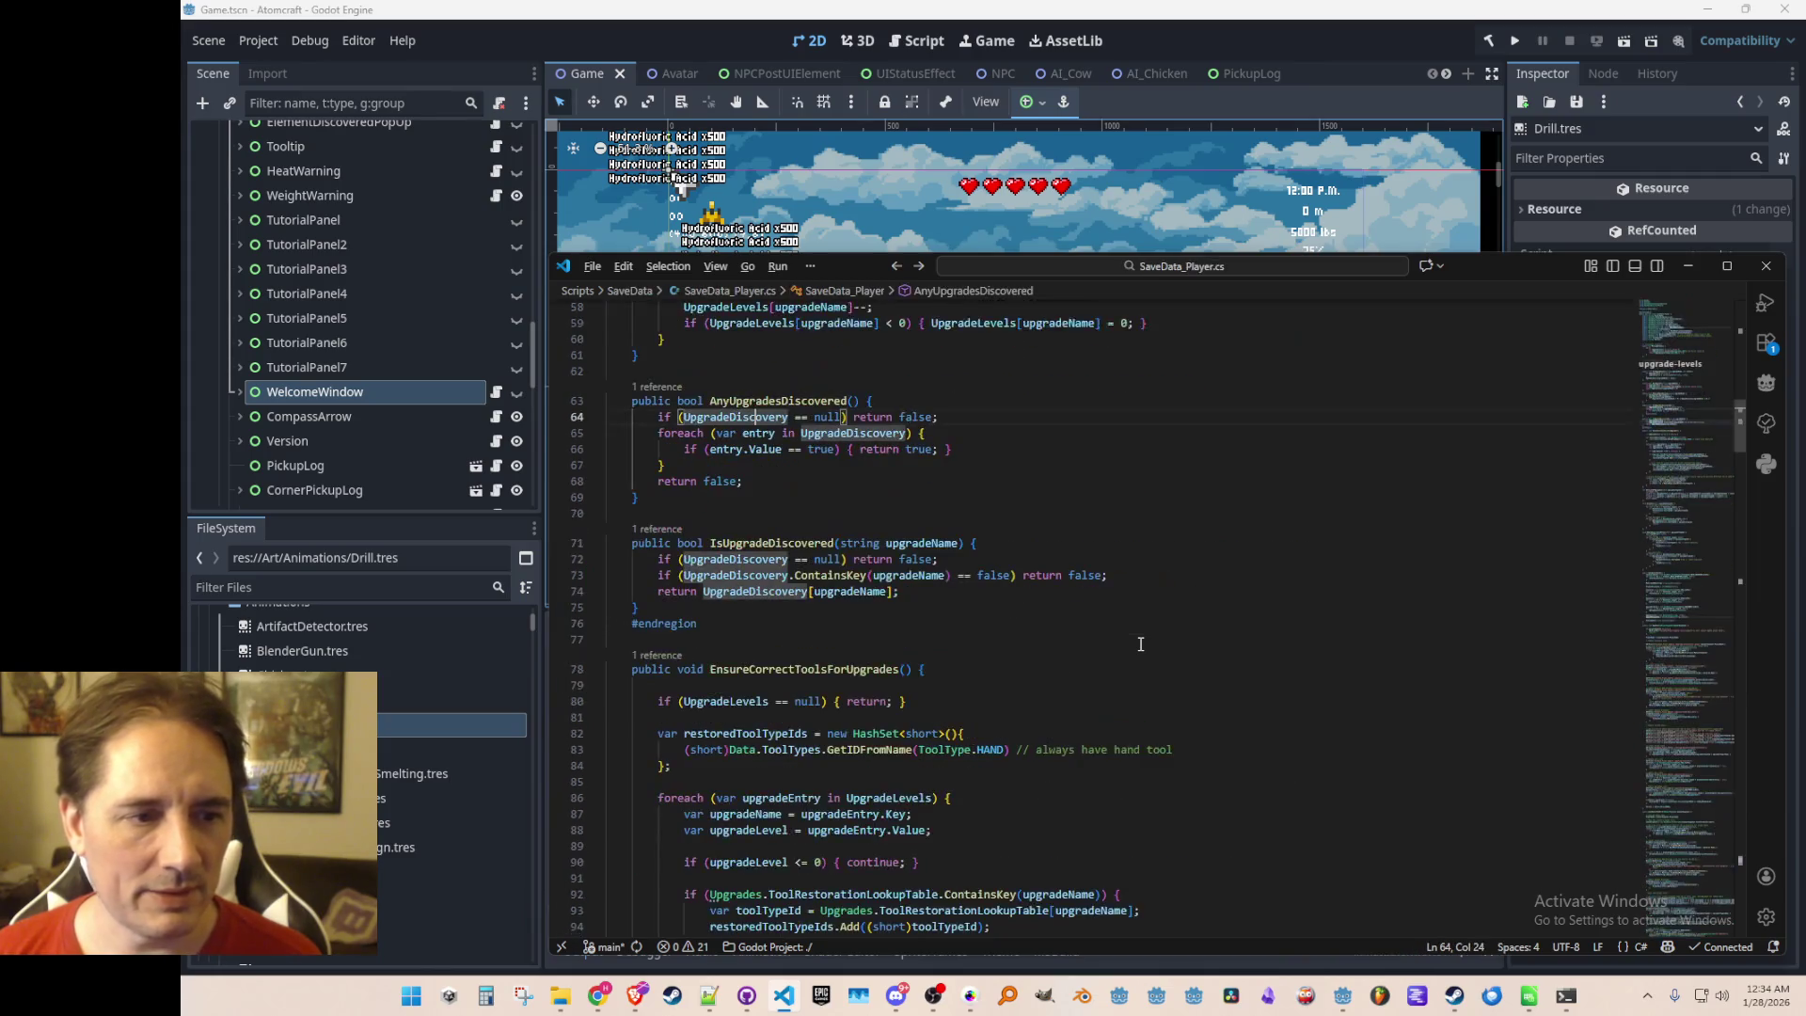
Check HasUpgrade uses, delete a line inside AnyUpgradesDiscovered, and relaunch the game with F5
scroll(1053, 695, up, 5)
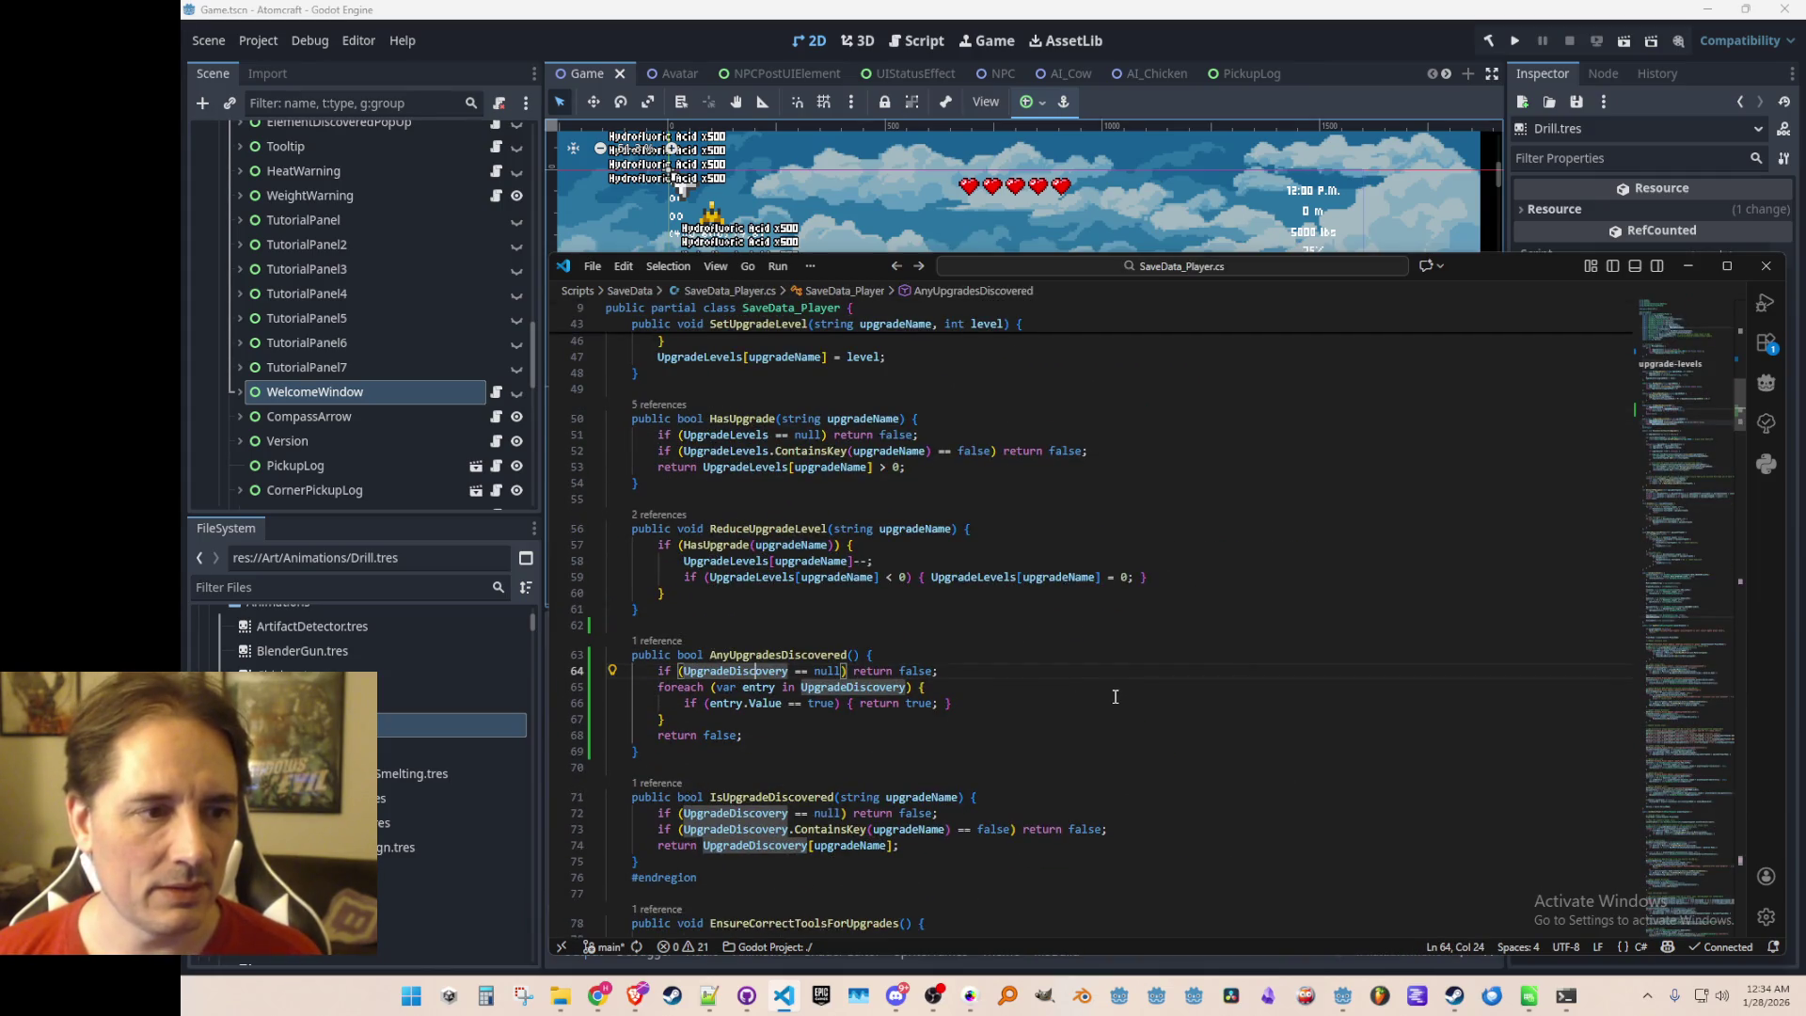
scroll(1115, 696, up, 2)
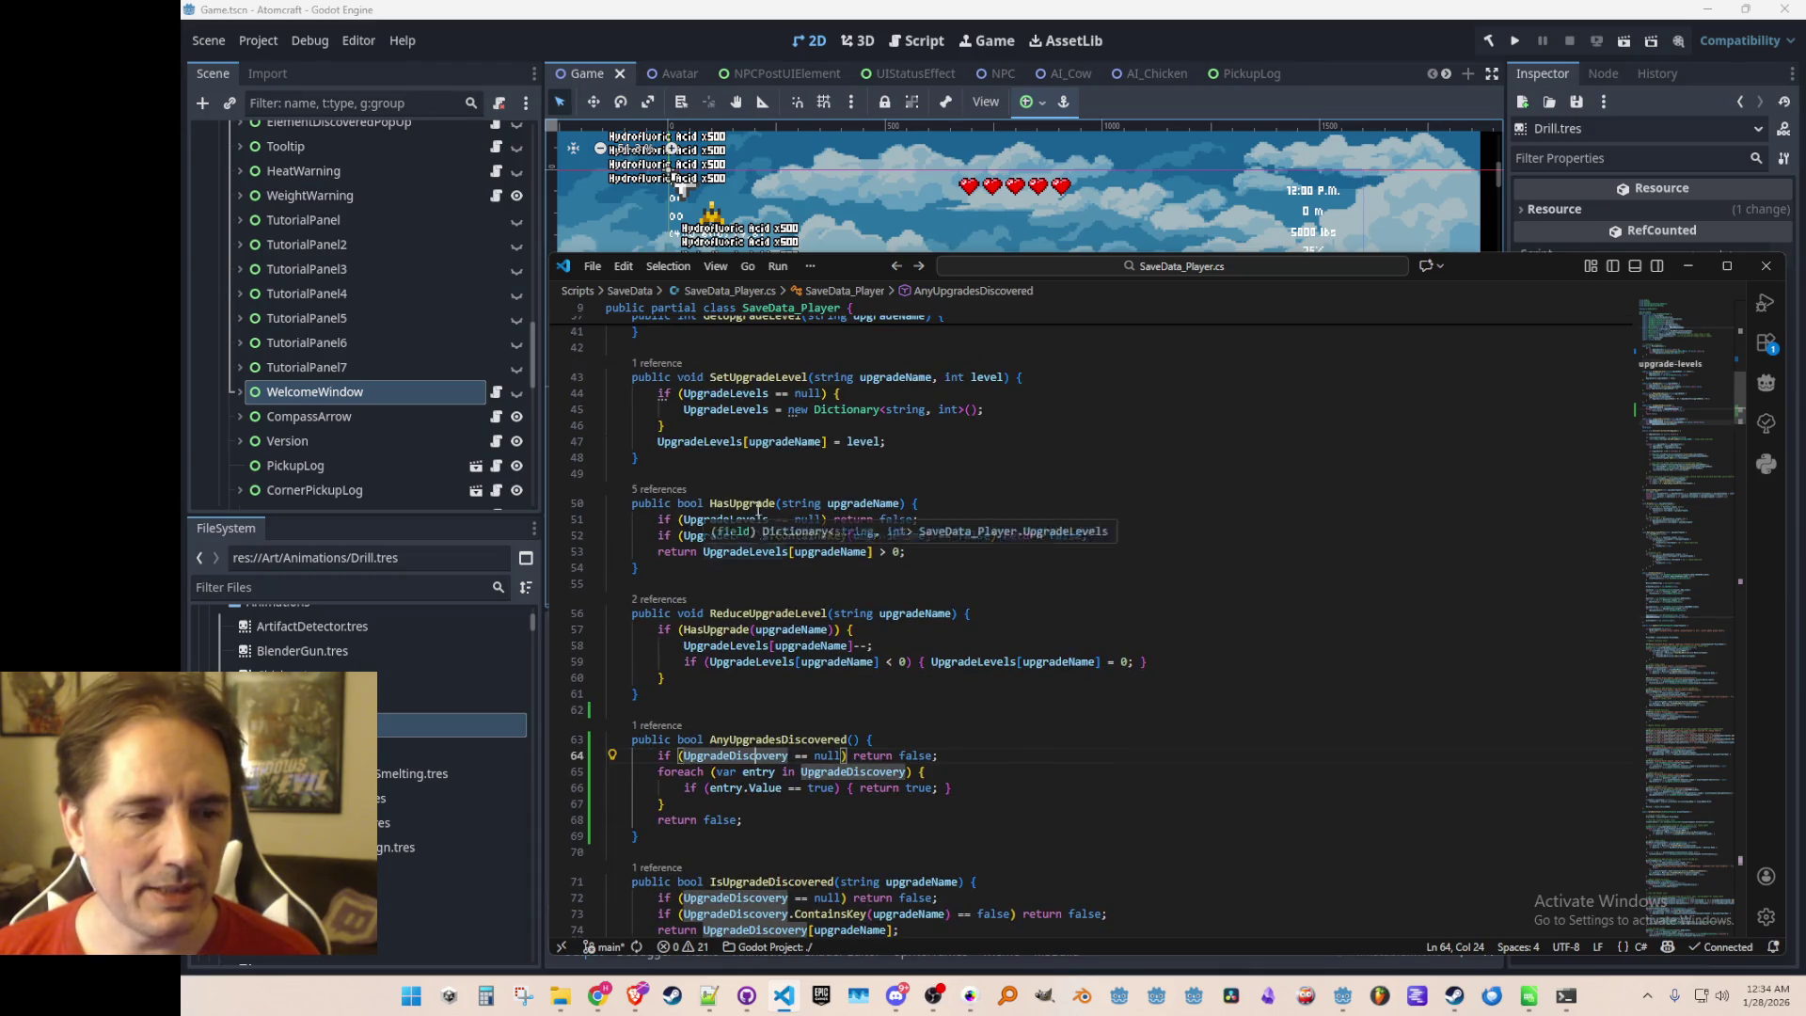
scroll(732, 555, up, 1)
click(737, 546)
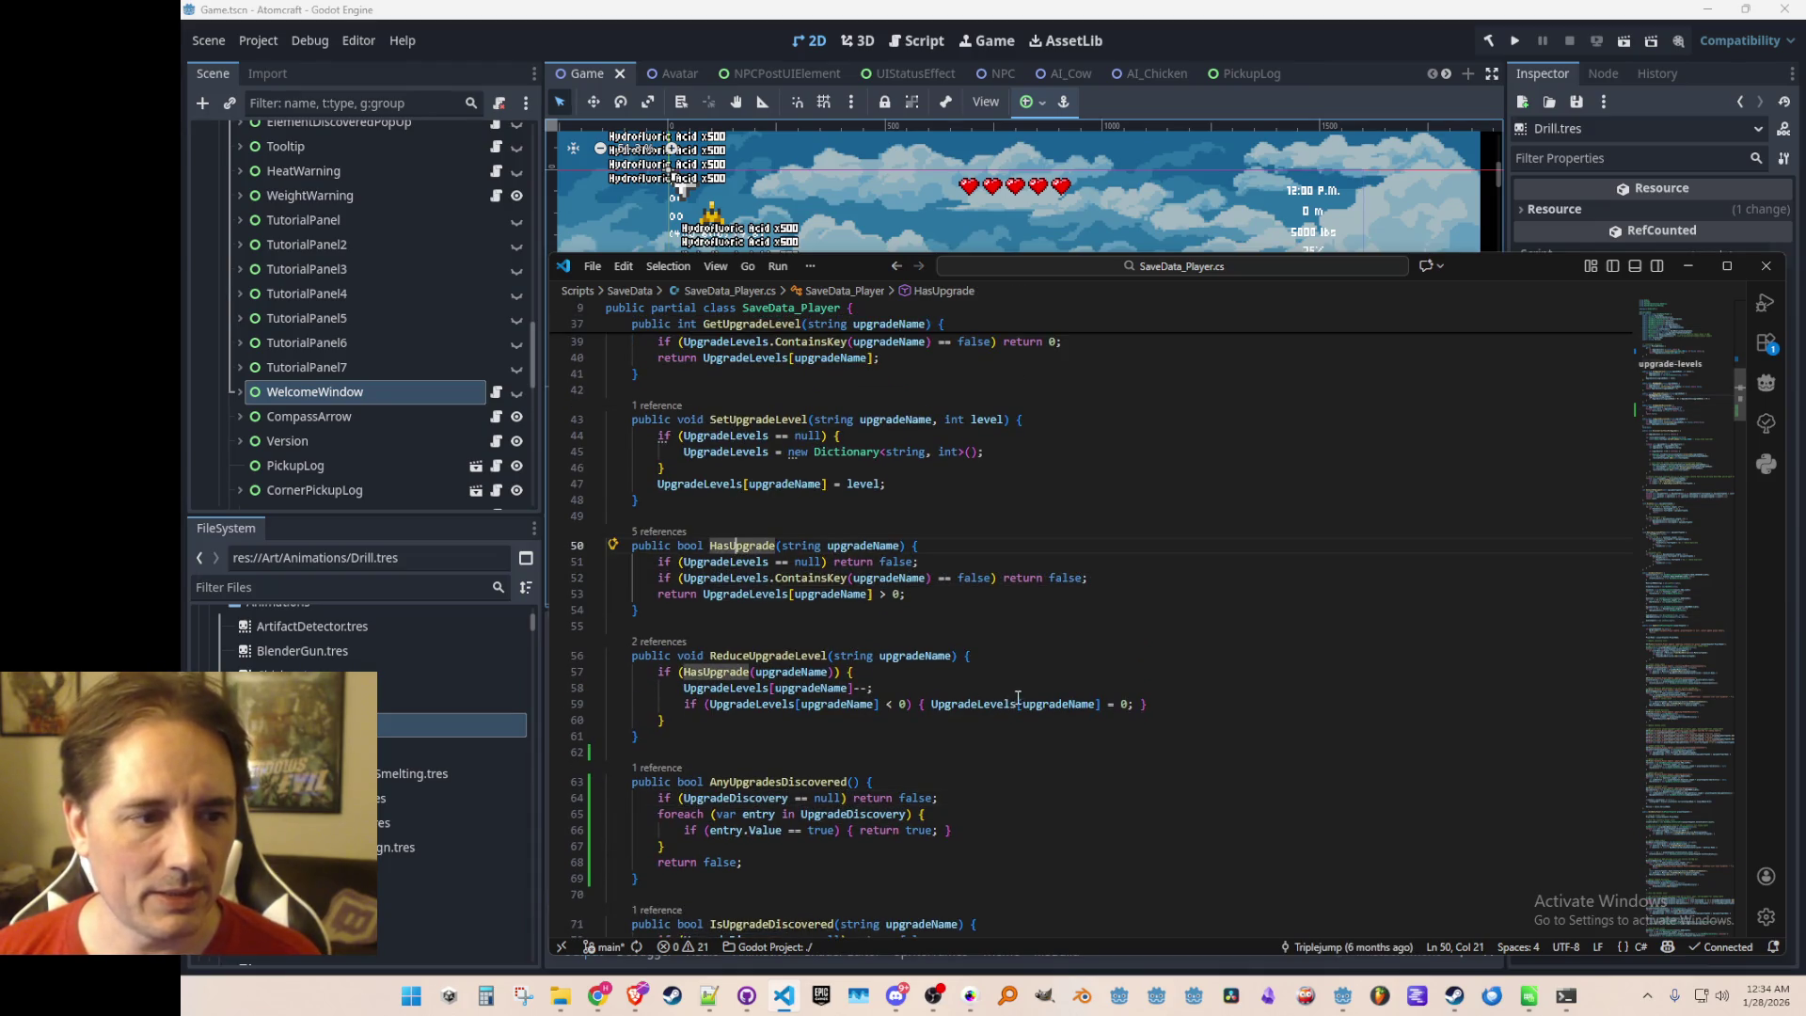
scroll(1018, 697, down, 3)
click(1087, 672)
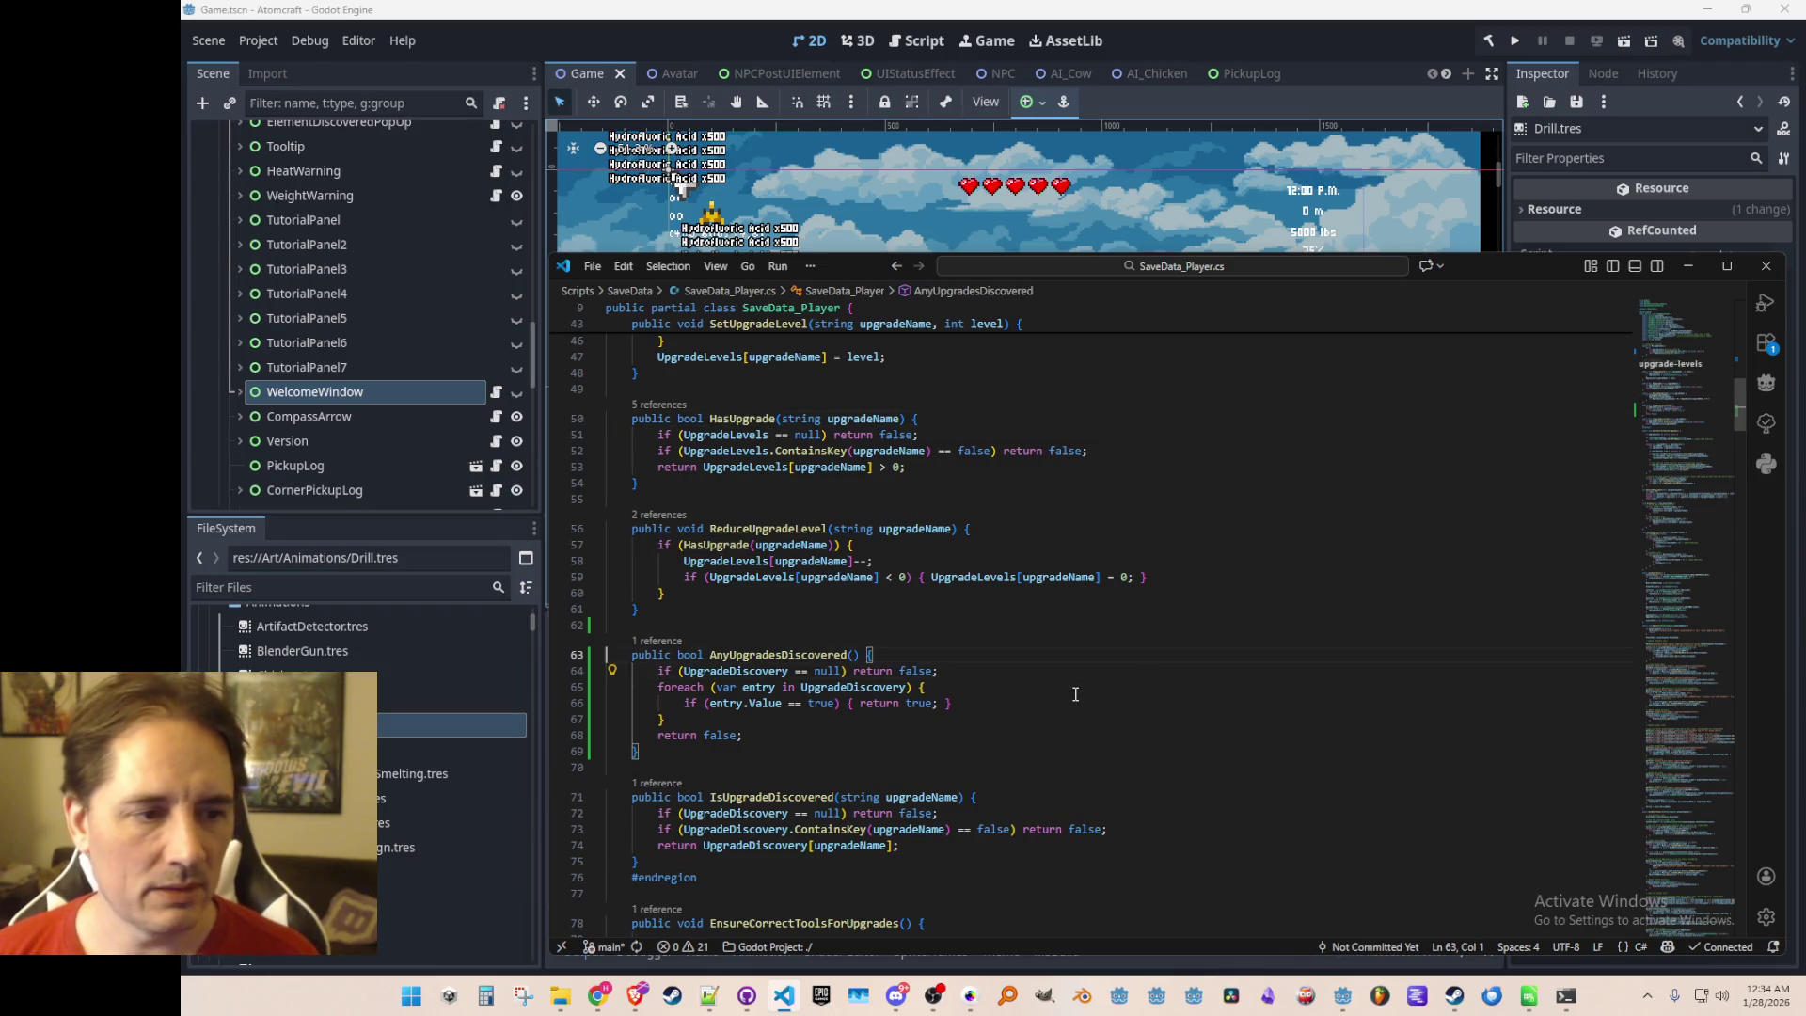
key(shift+Down)
key(shift+Down)
key(shift+Down)
key(Delete)
click(1398, 77)
key(F5)
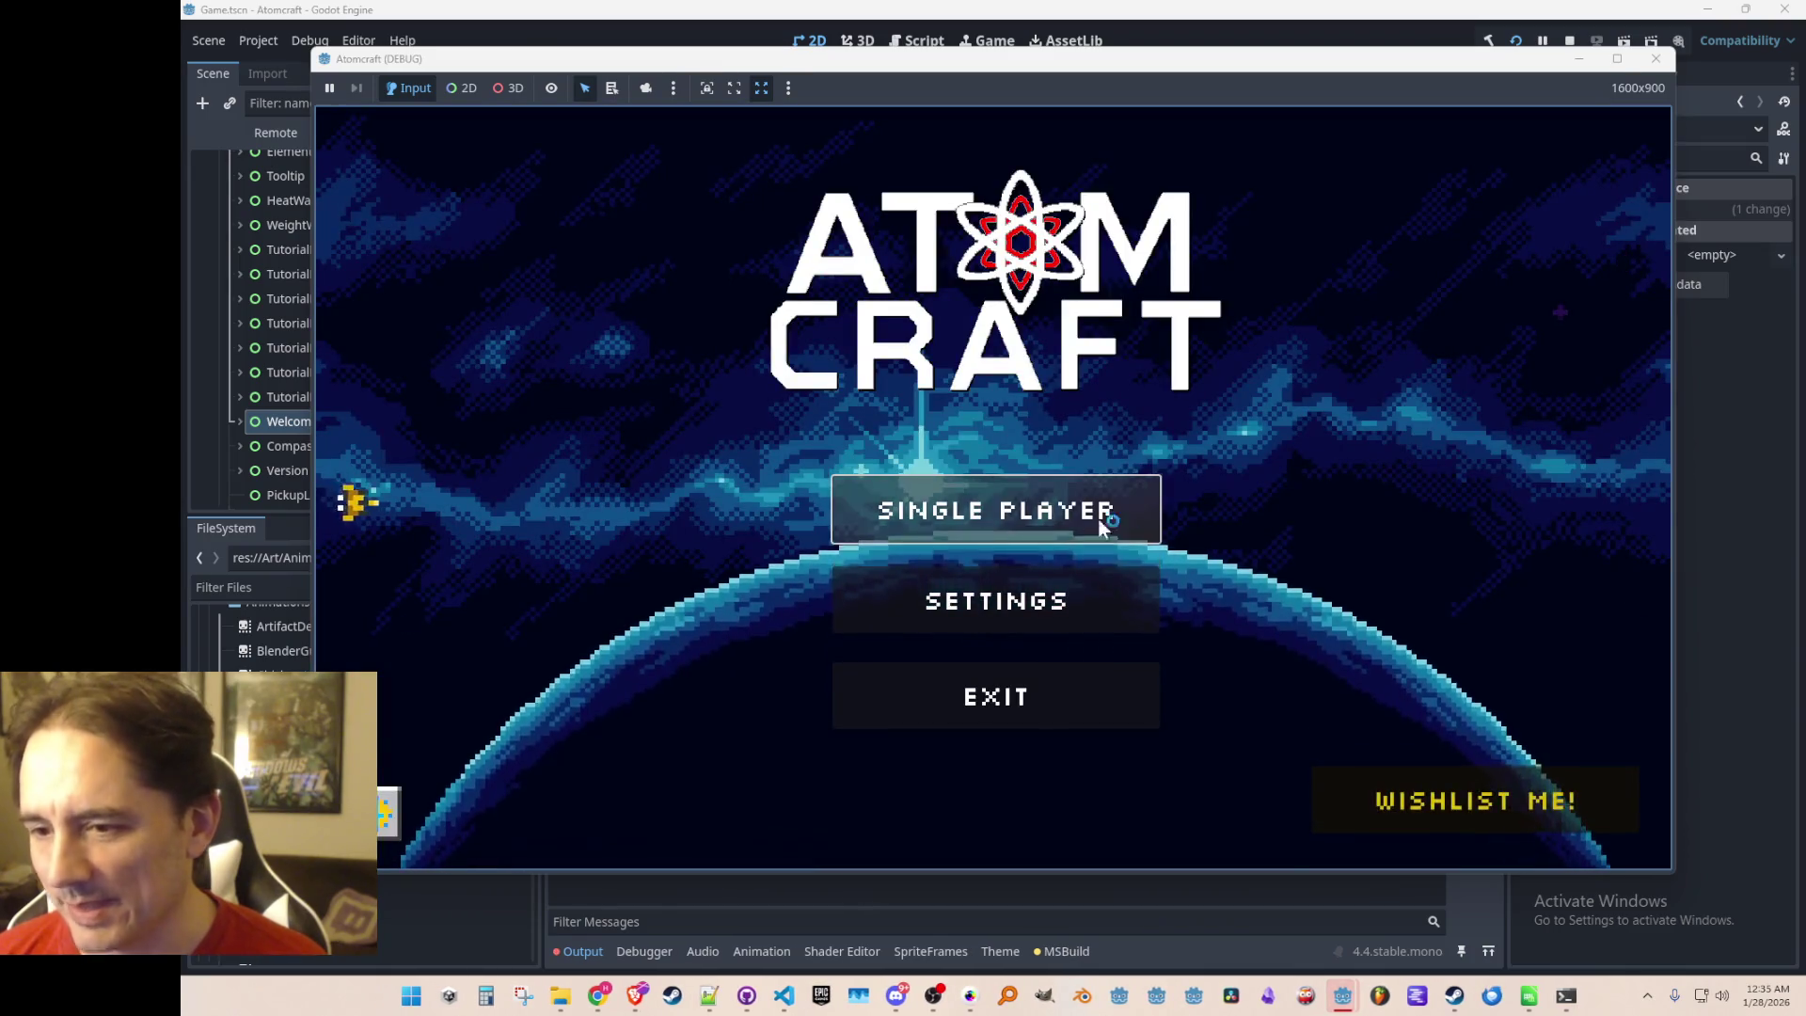
Start Single Player, pick a player profile, and load the Enchanted Odyssey world
click(894, 511)
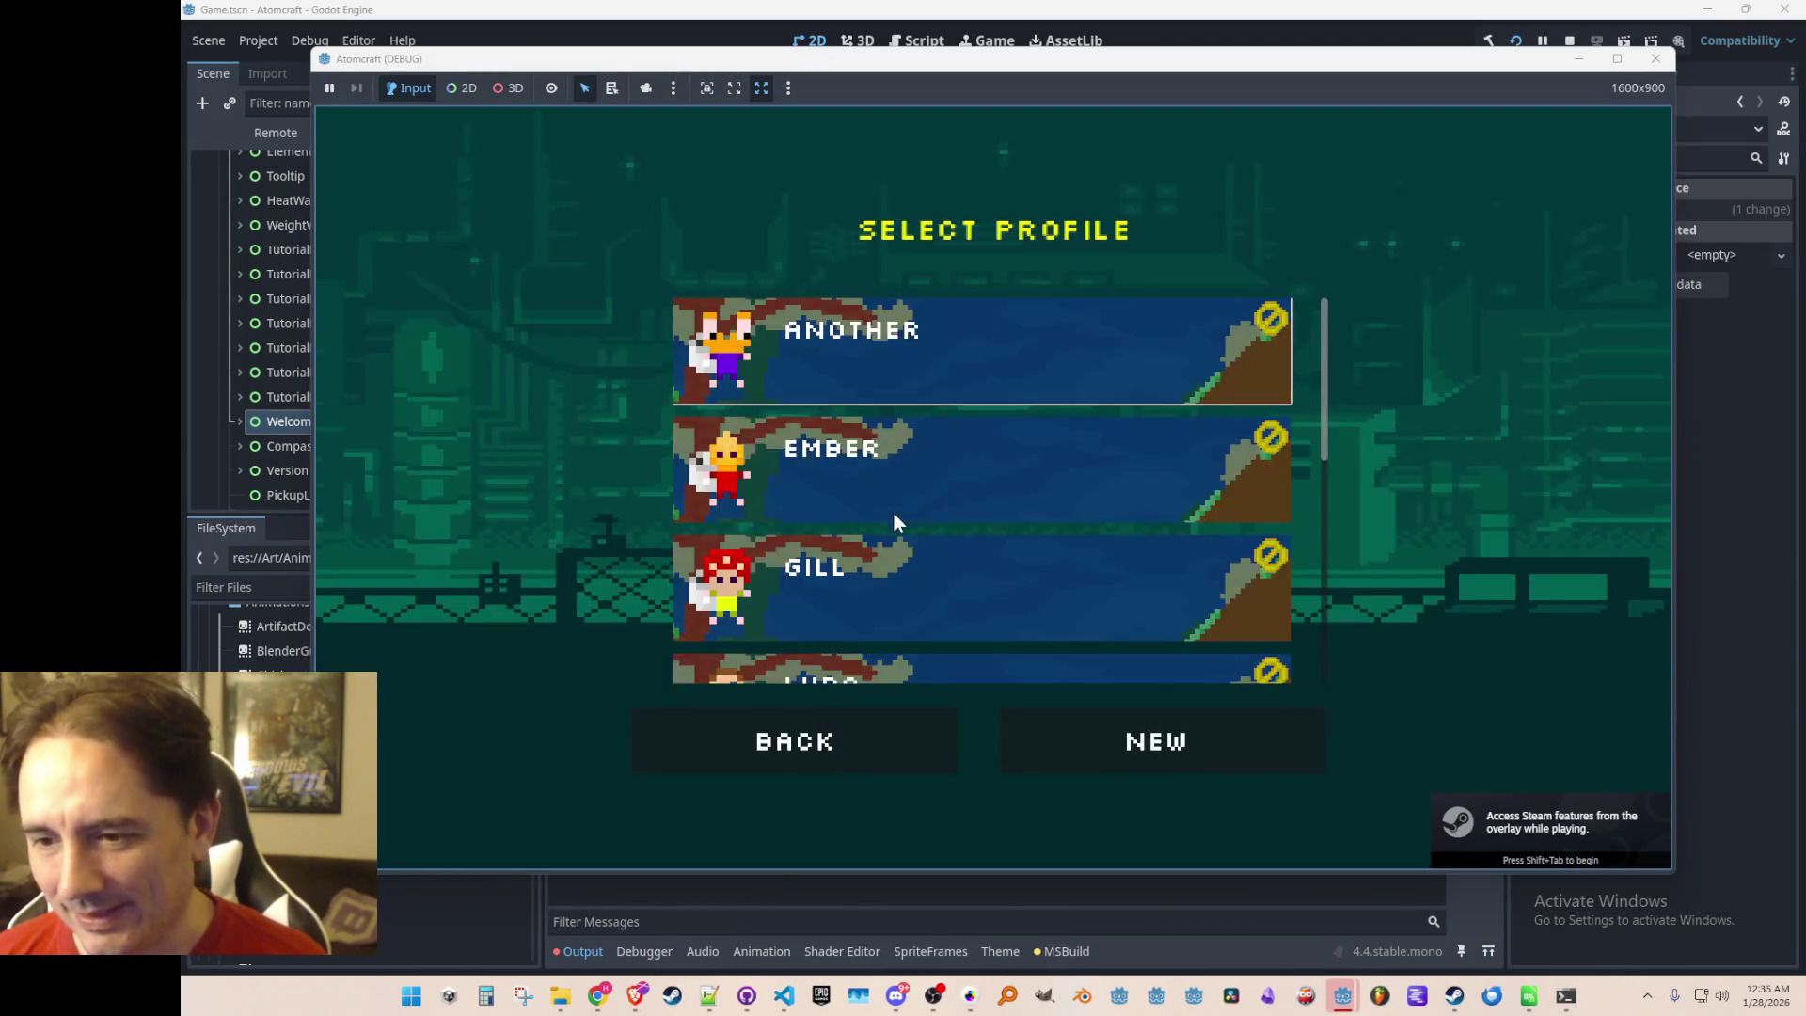
scroll(921, 494, down, 3)
scroll(974, 482, down, 3)
click(1047, 506)
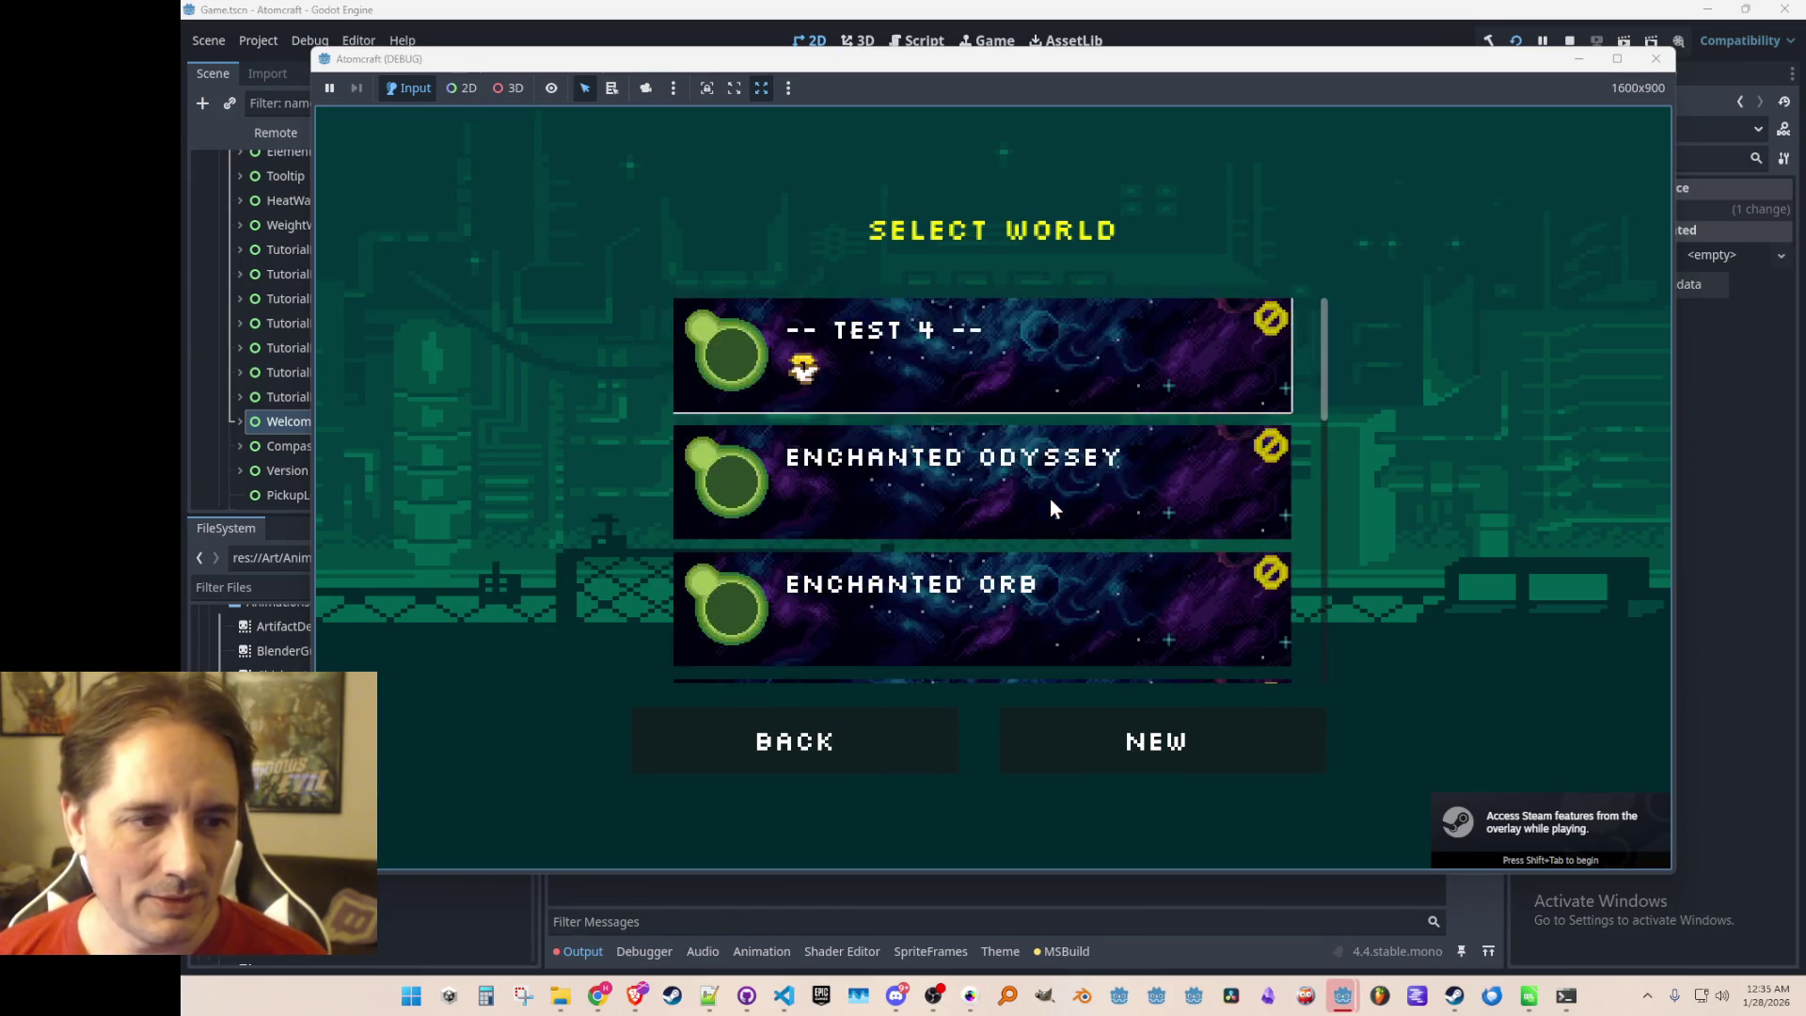
click(1058, 466)
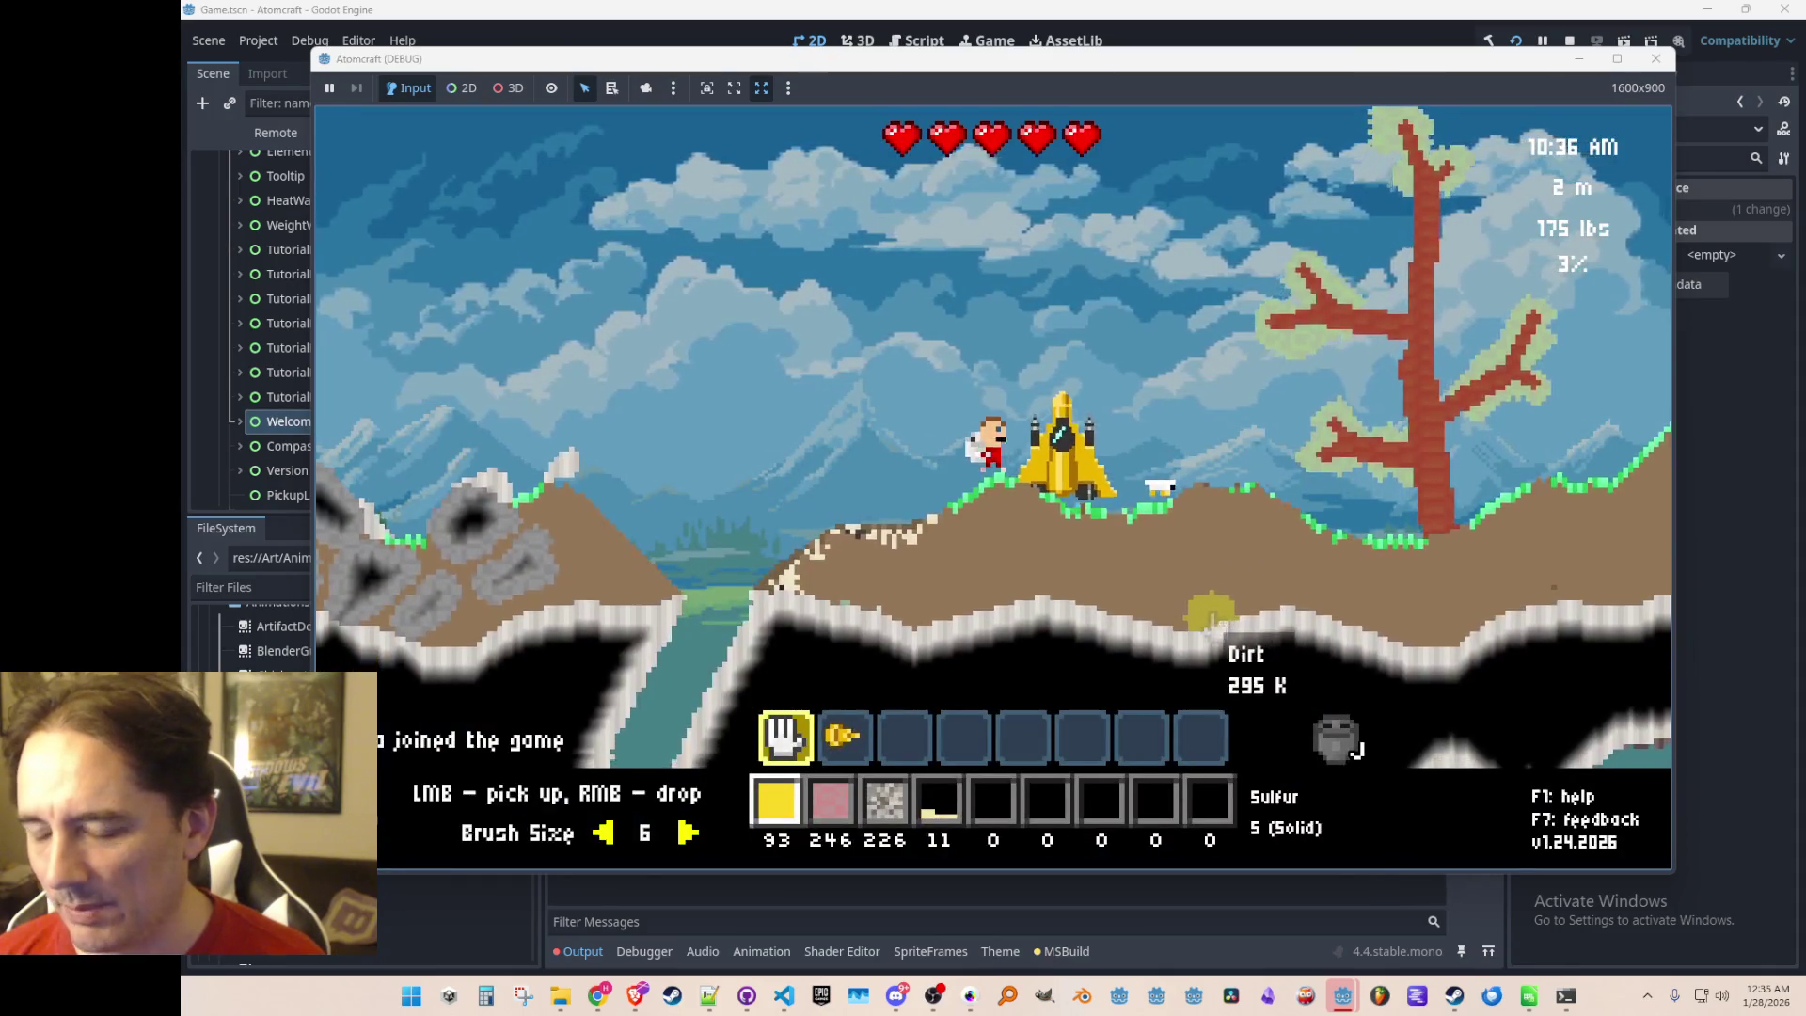
Walk the player, check the inventory, upgrades and encyclopedia panels, then stop and relaunch
key(d)
key(a)
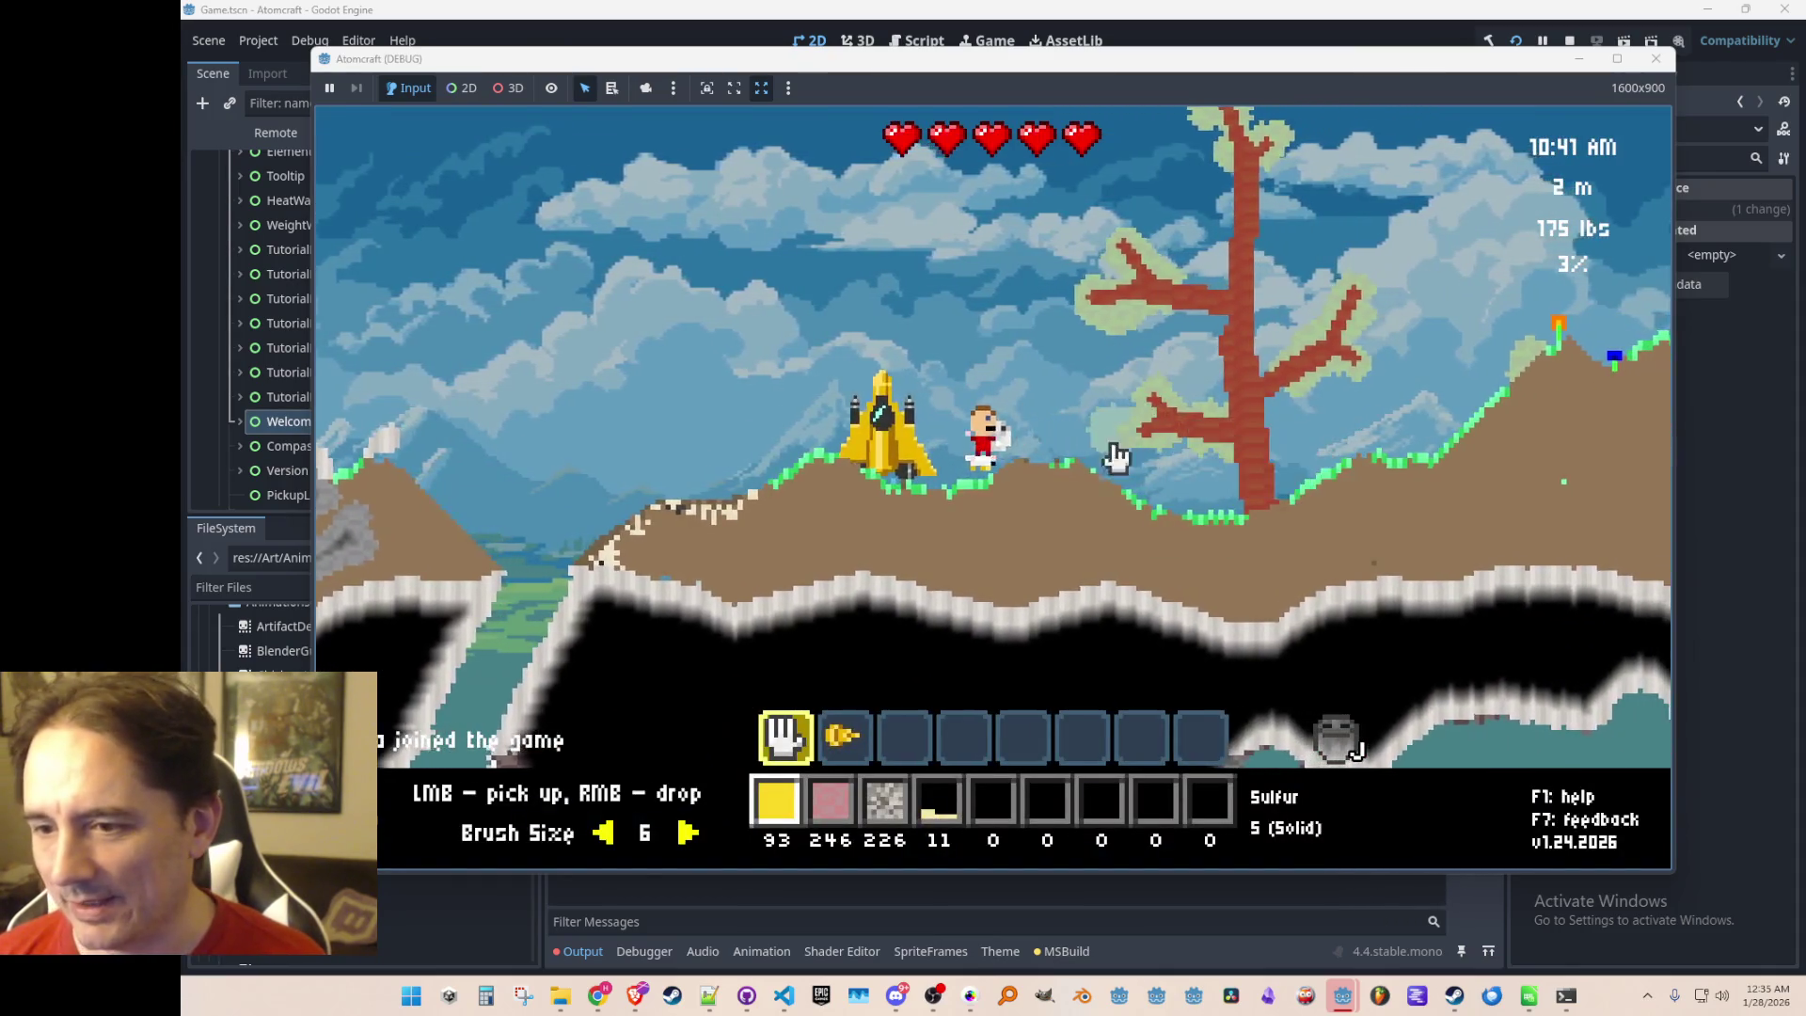
key(a)
key(i)
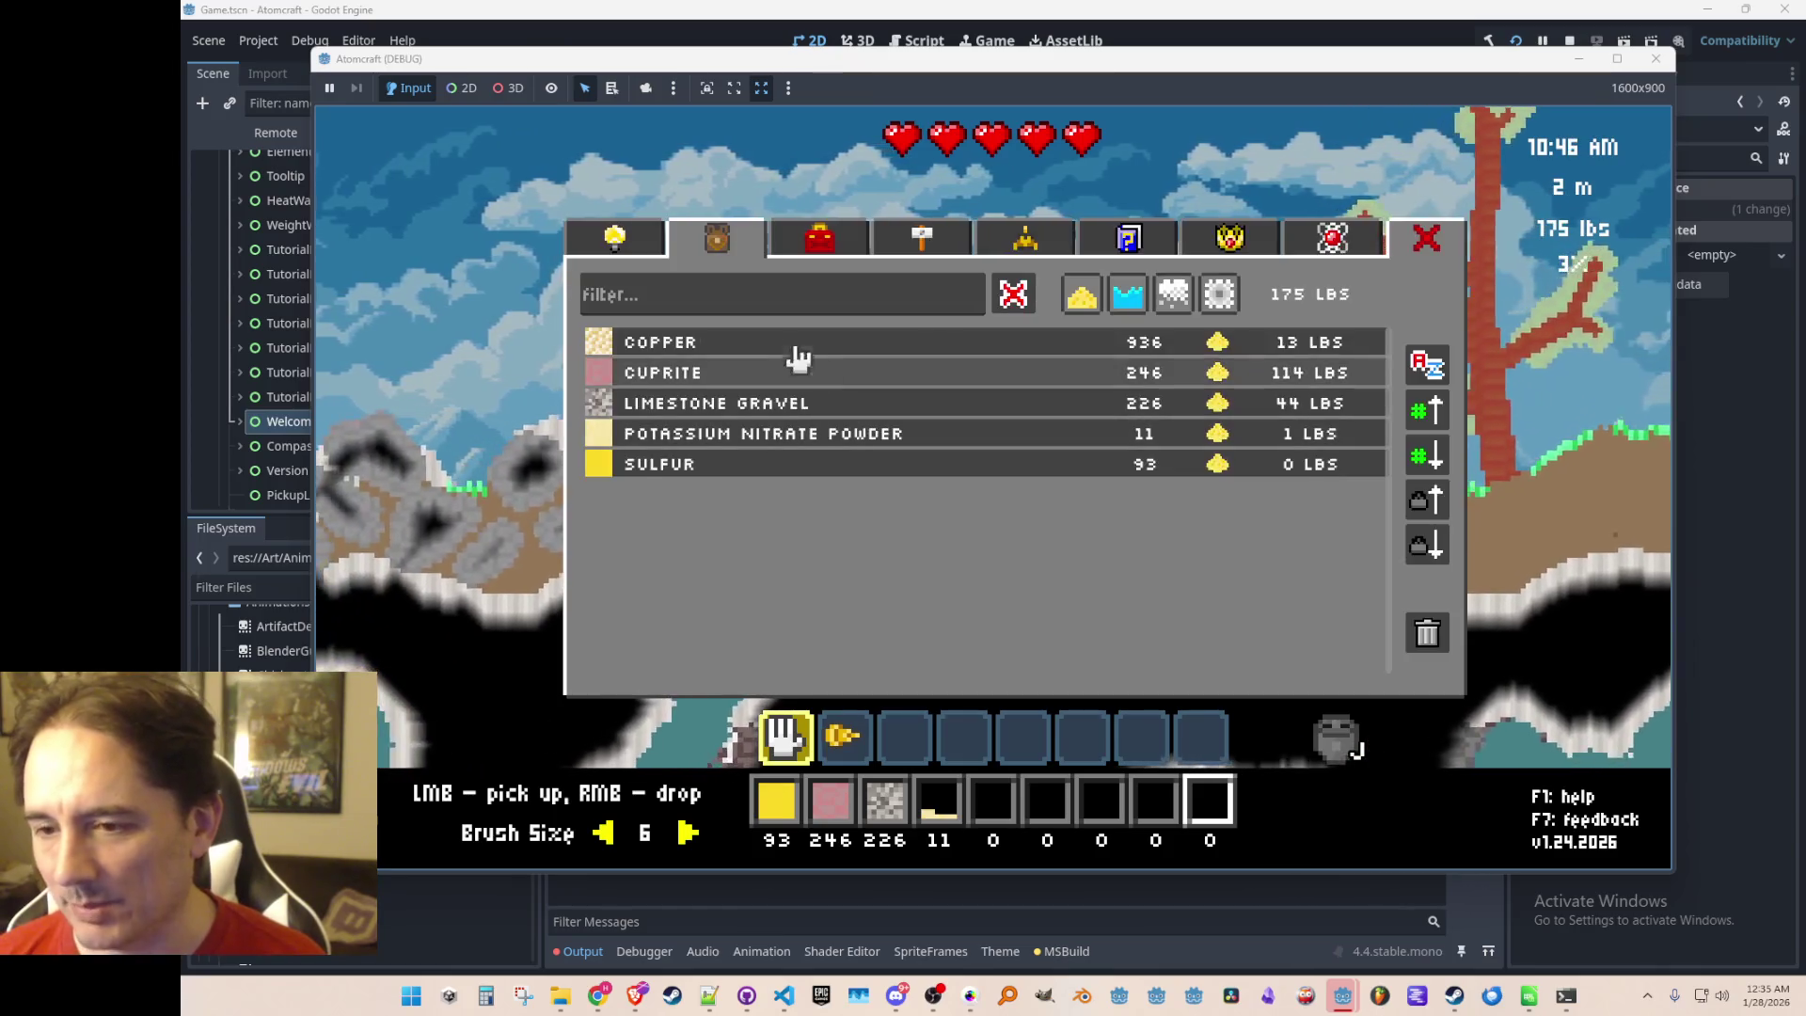
click(654, 250)
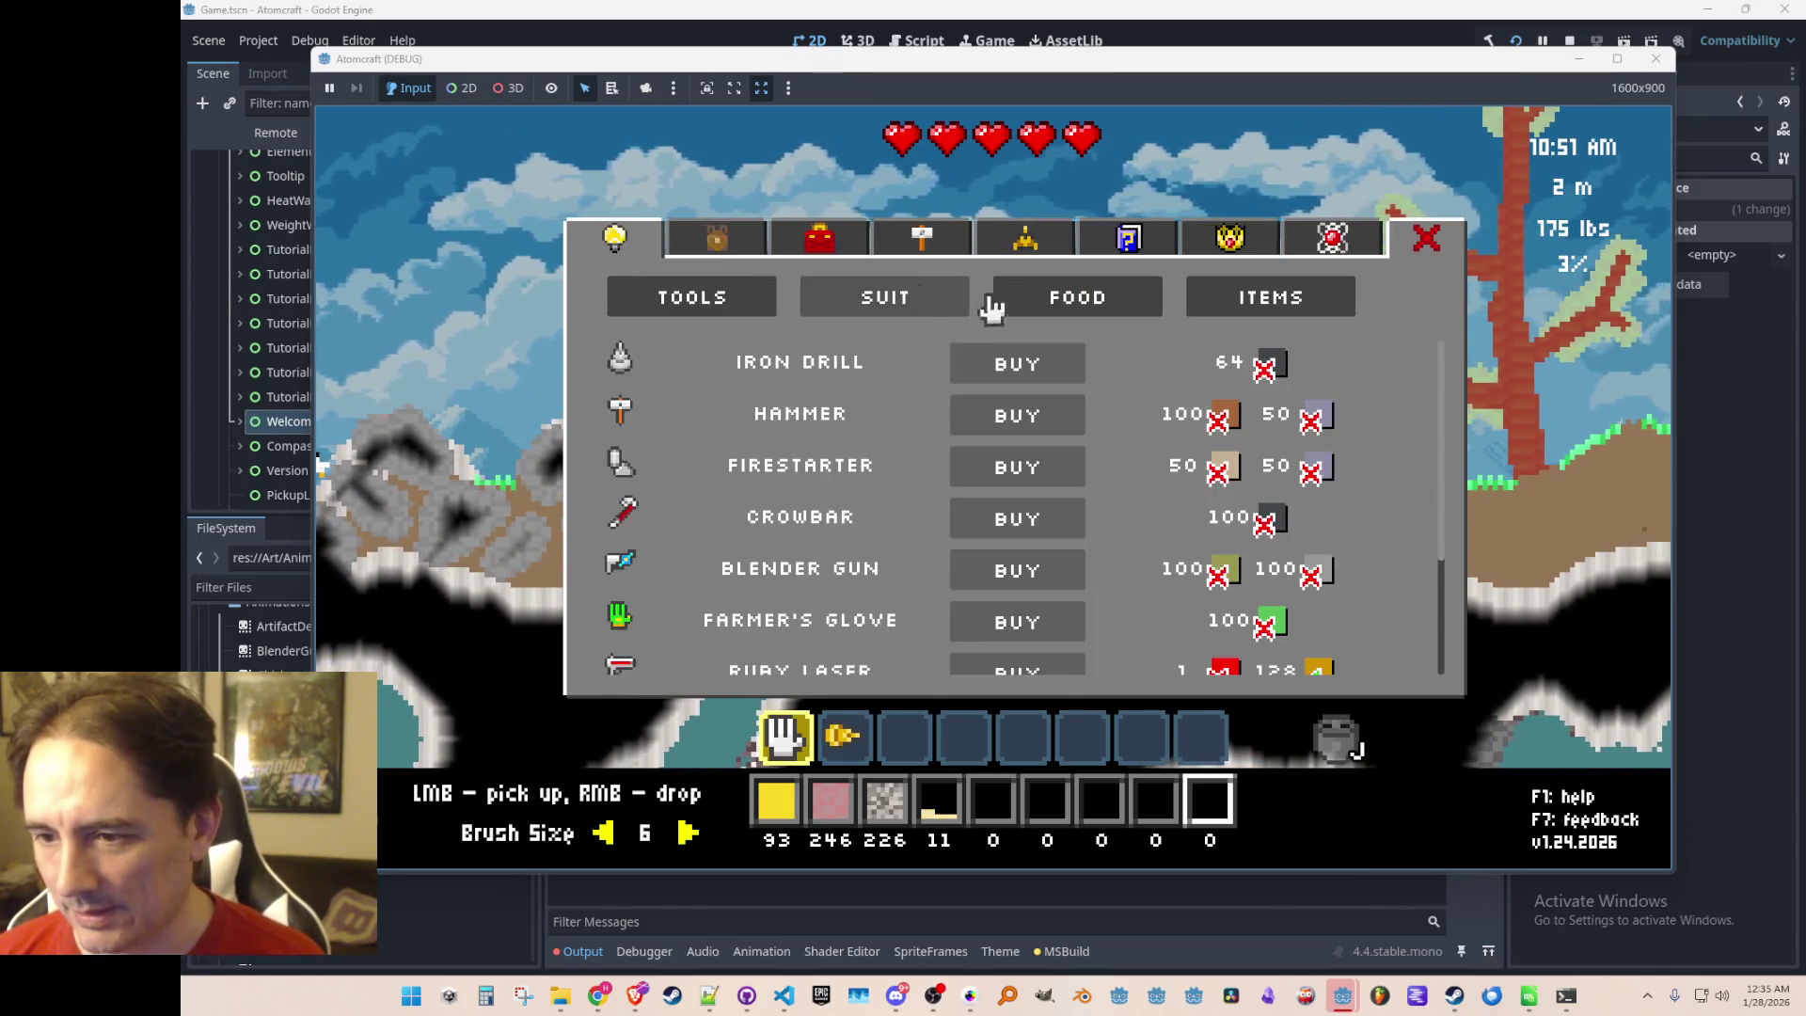
click(1263, 365)
key(i)
key(i)
key(i)
key(i)
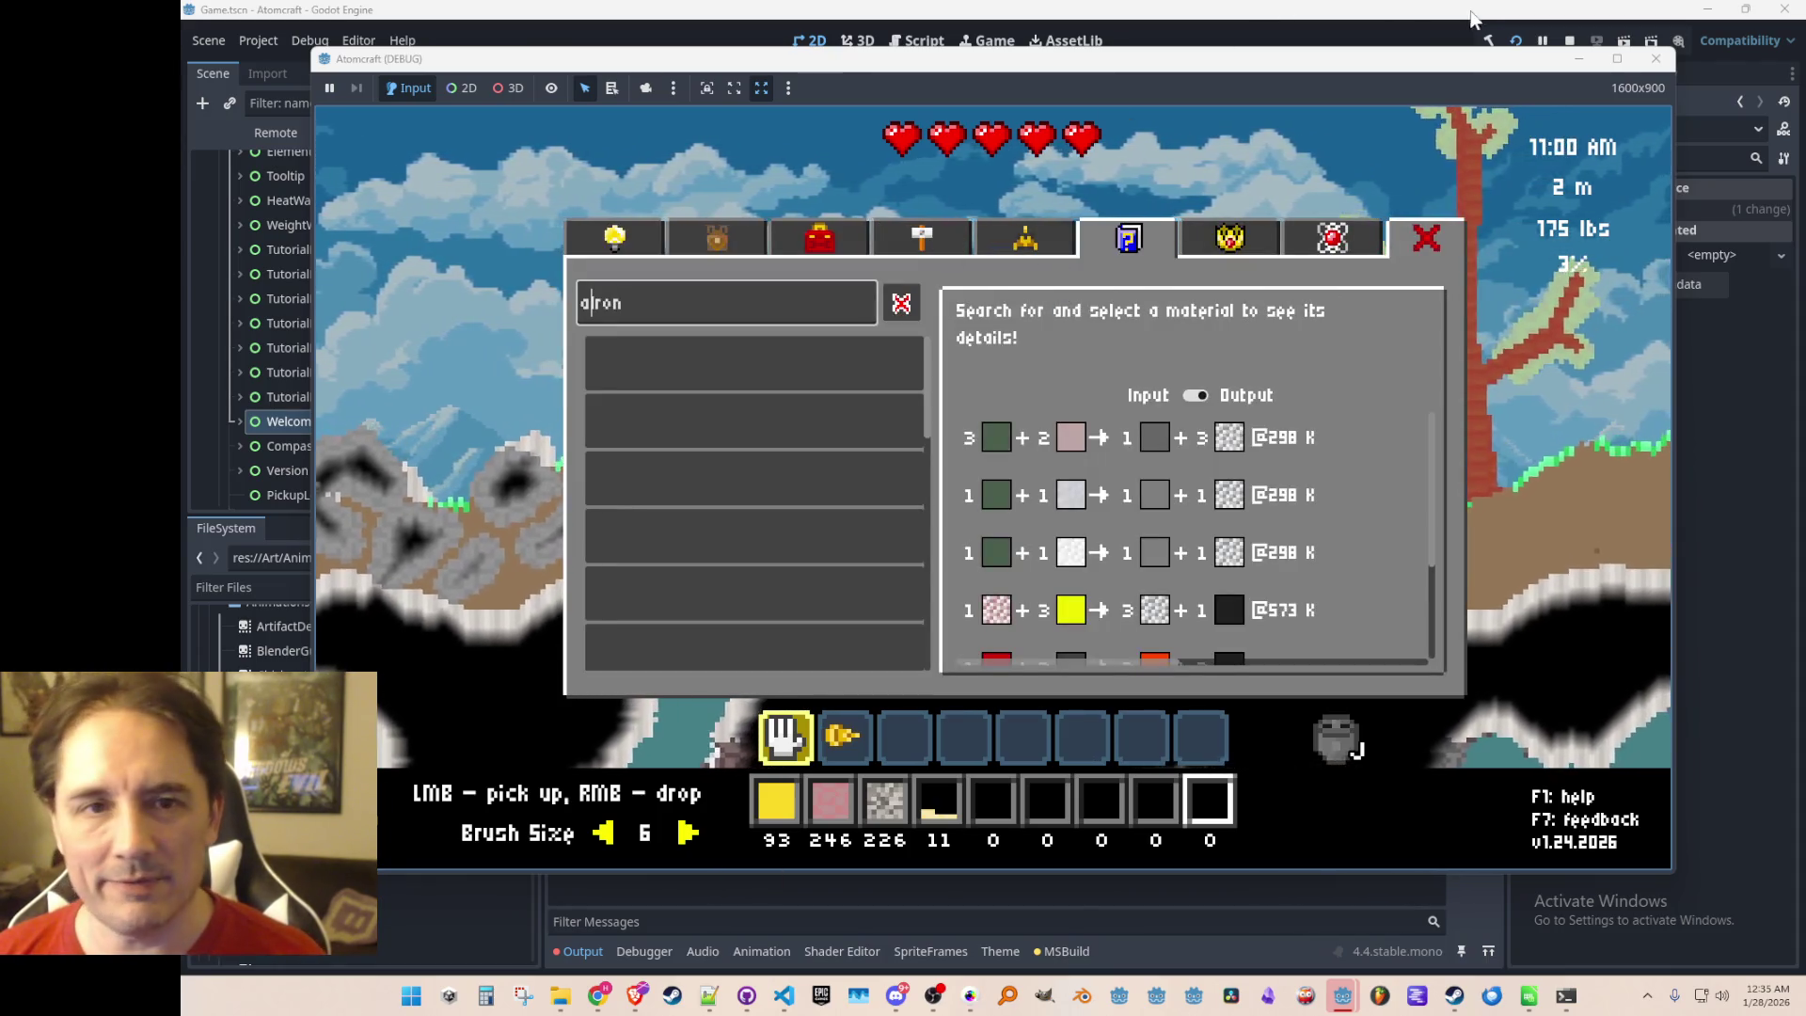
click(1569, 40)
key(ctrl+s)
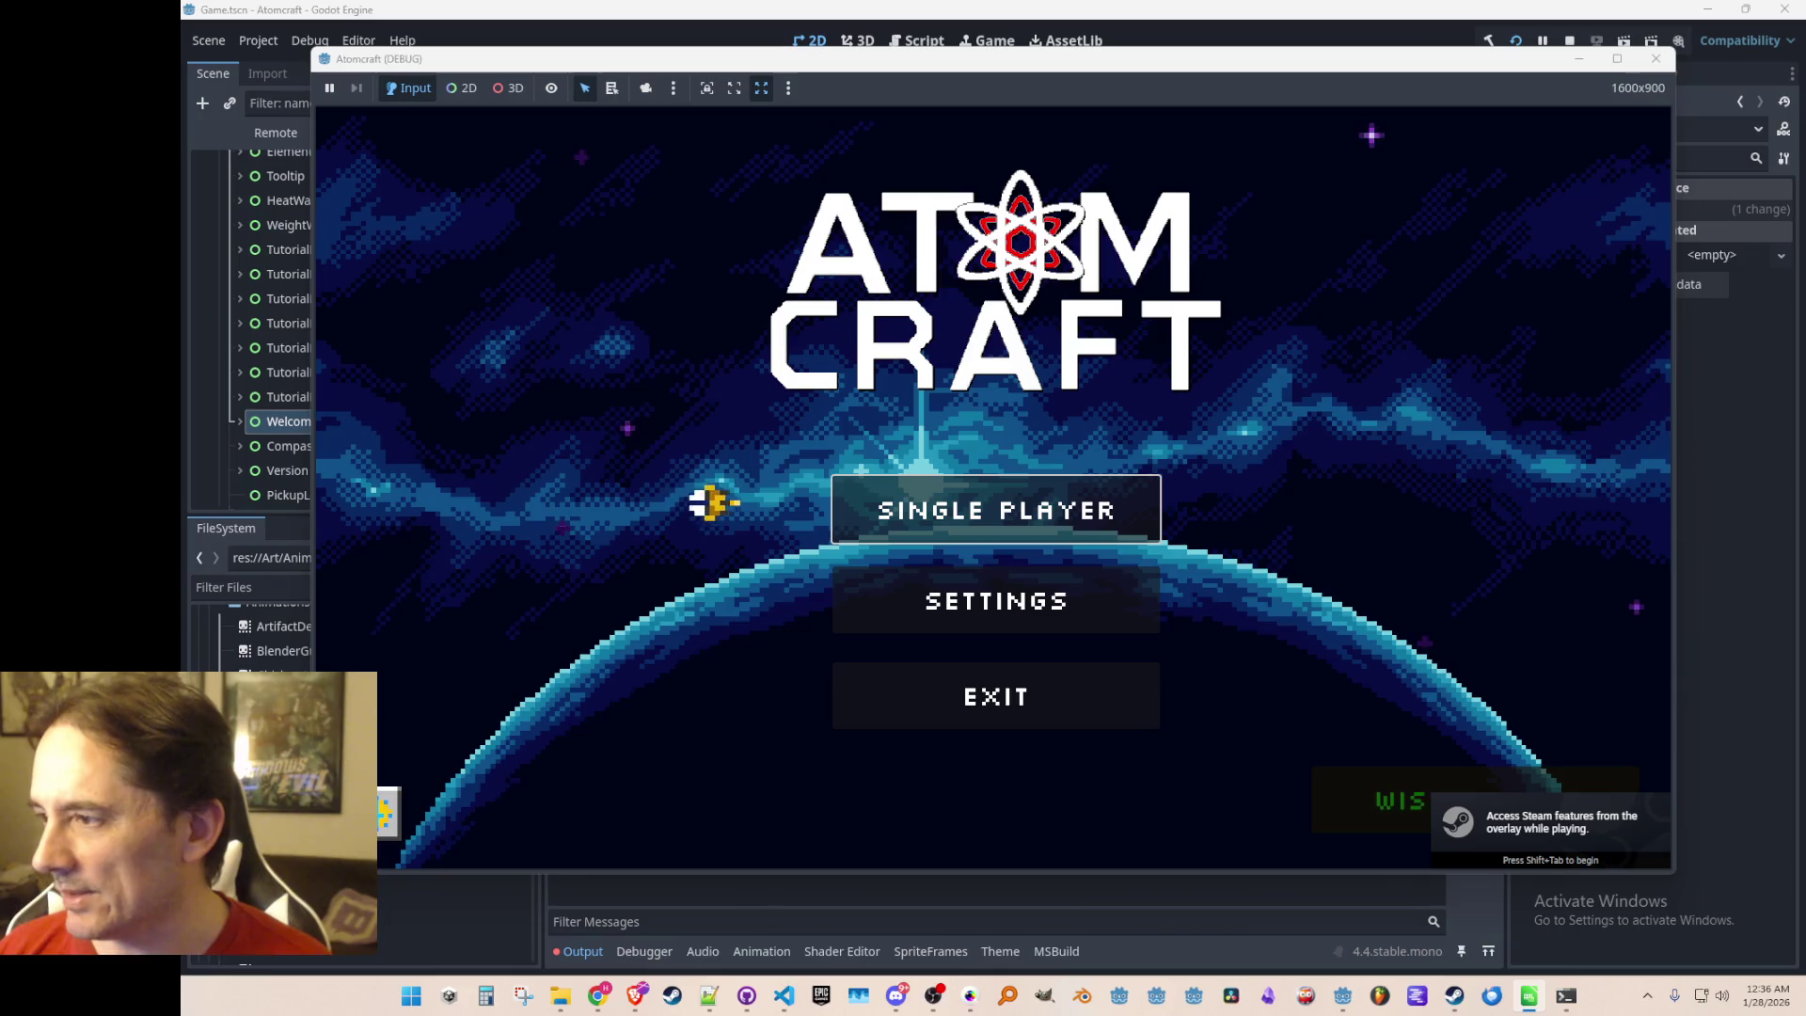
Erase an existing player profile, backing out of new-player creation to the profile list
click(1034, 496)
scroll(1034, 498, down, 2)
scroll(1043, 508, down, 3)
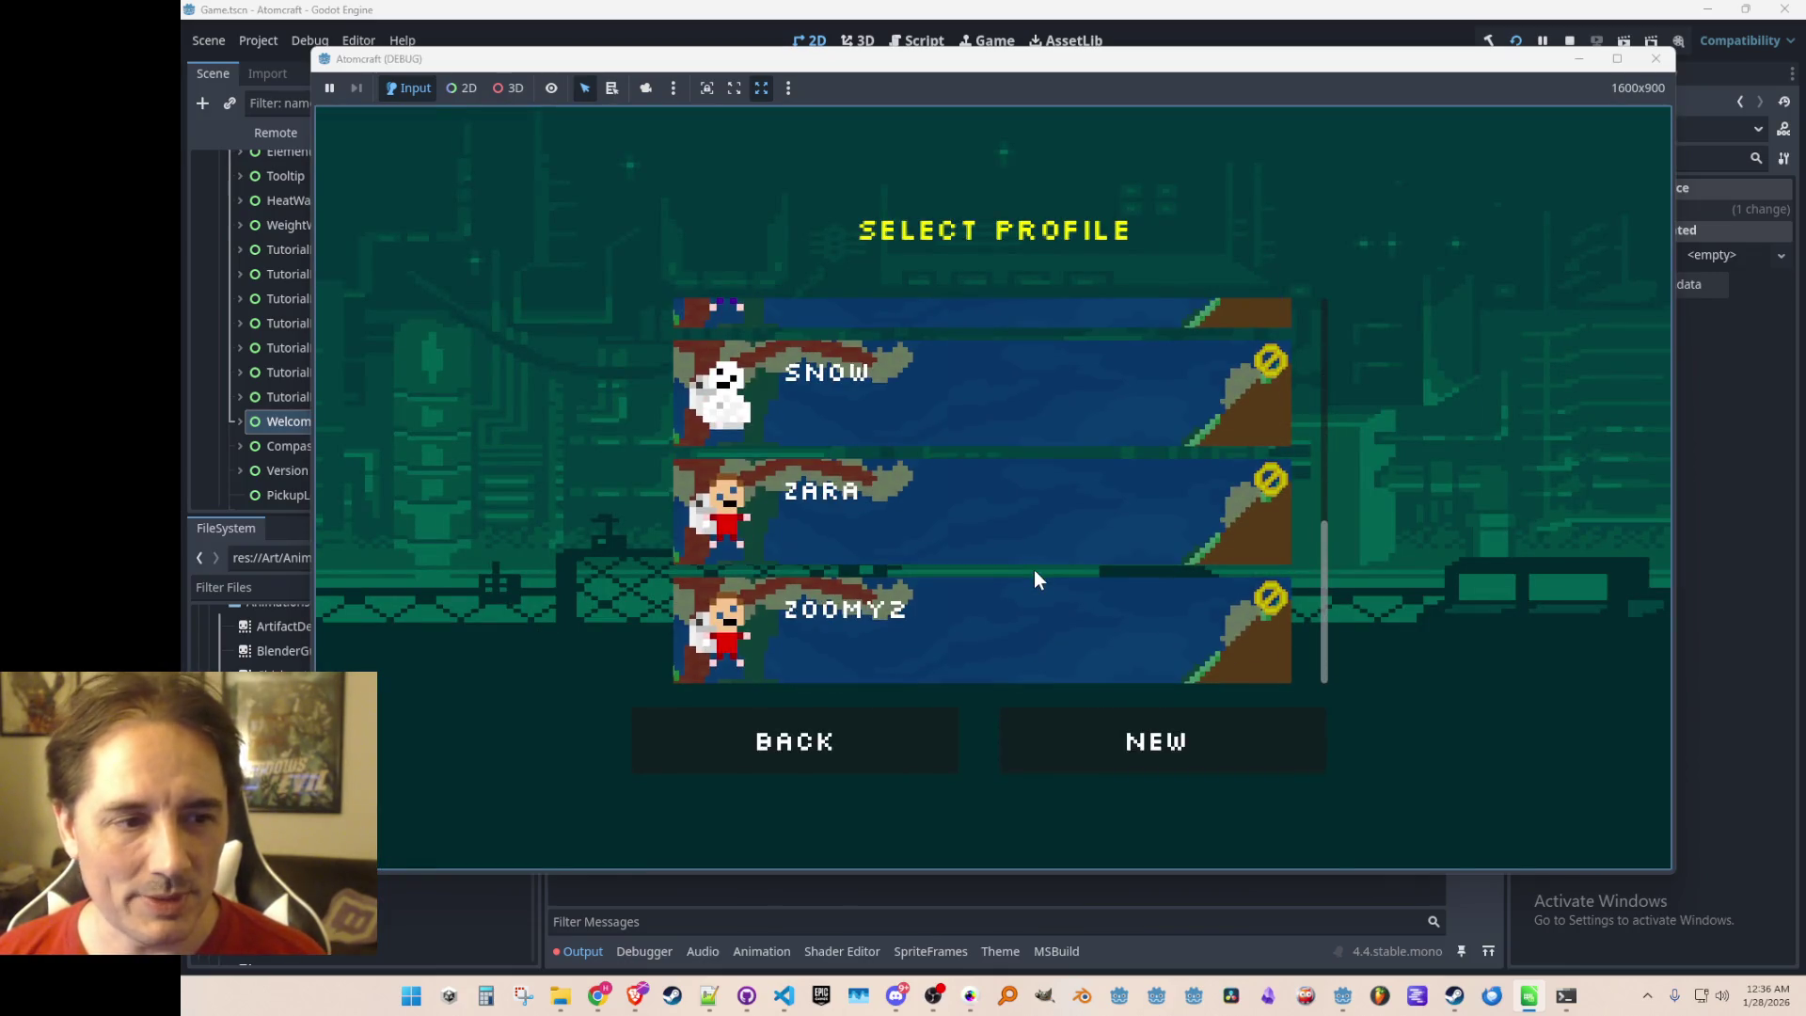
click(1269, 483)
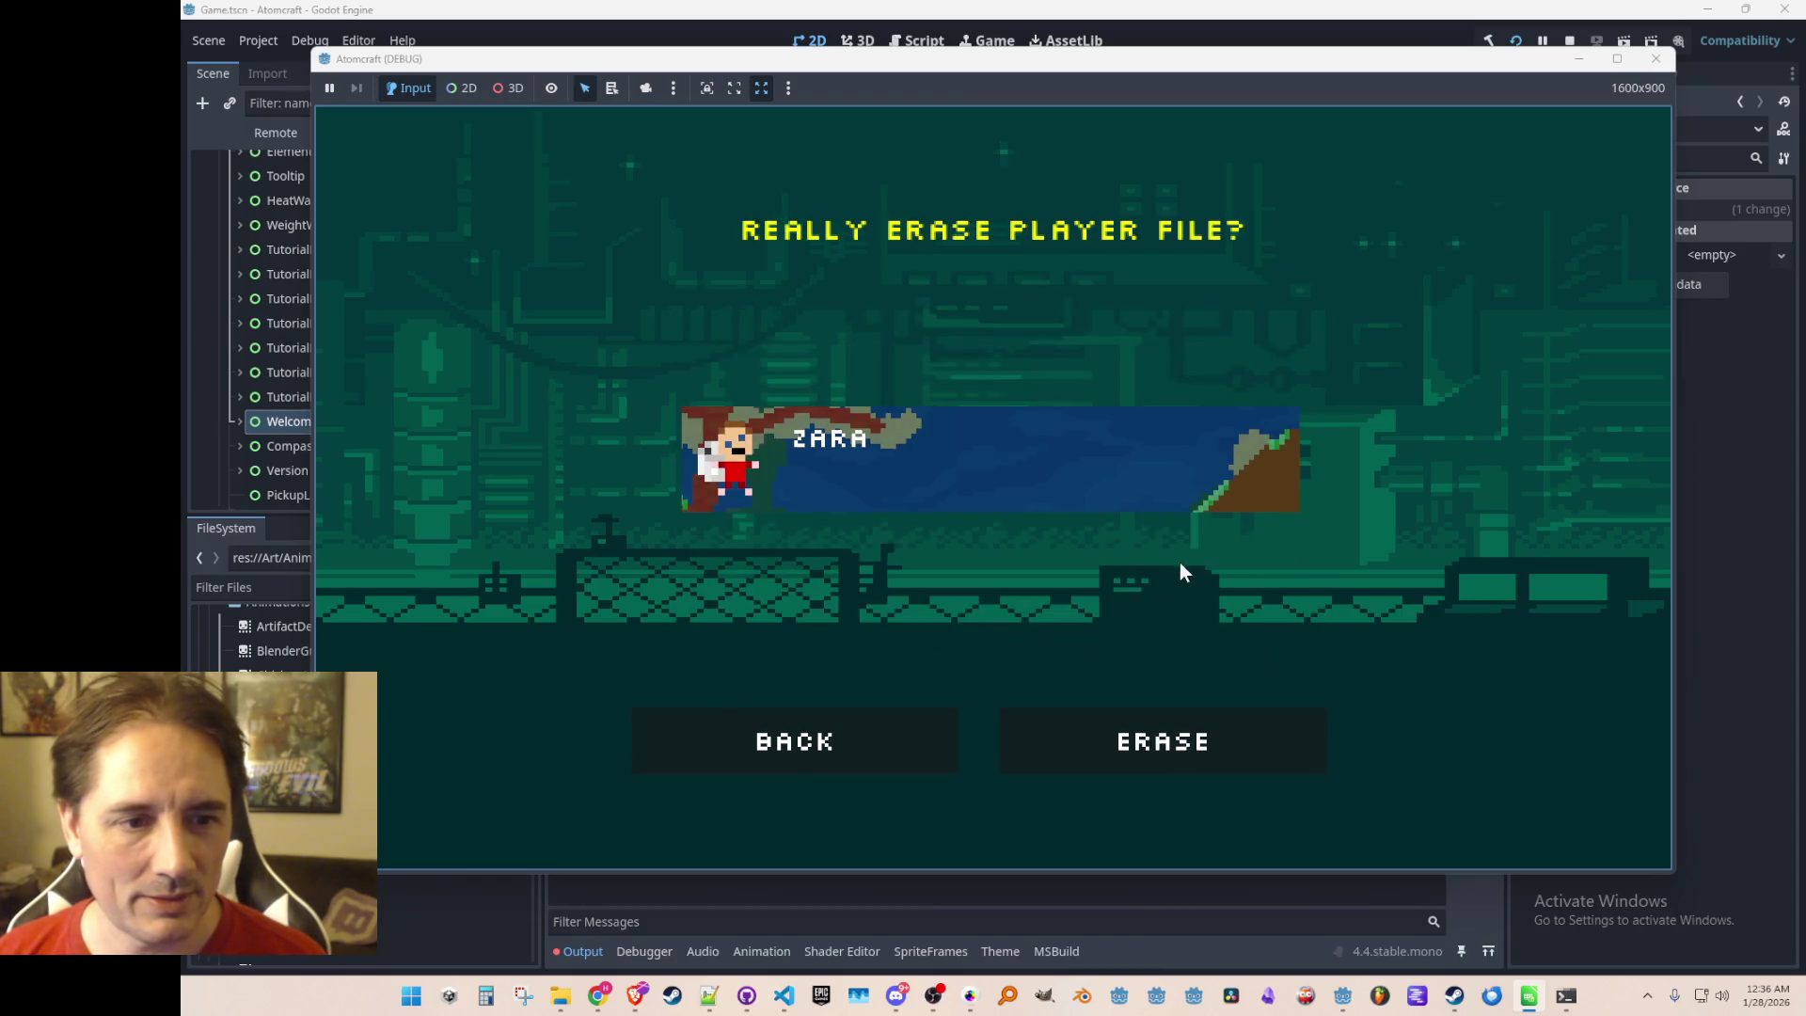
click(1138, 713)
click(1138, 713)
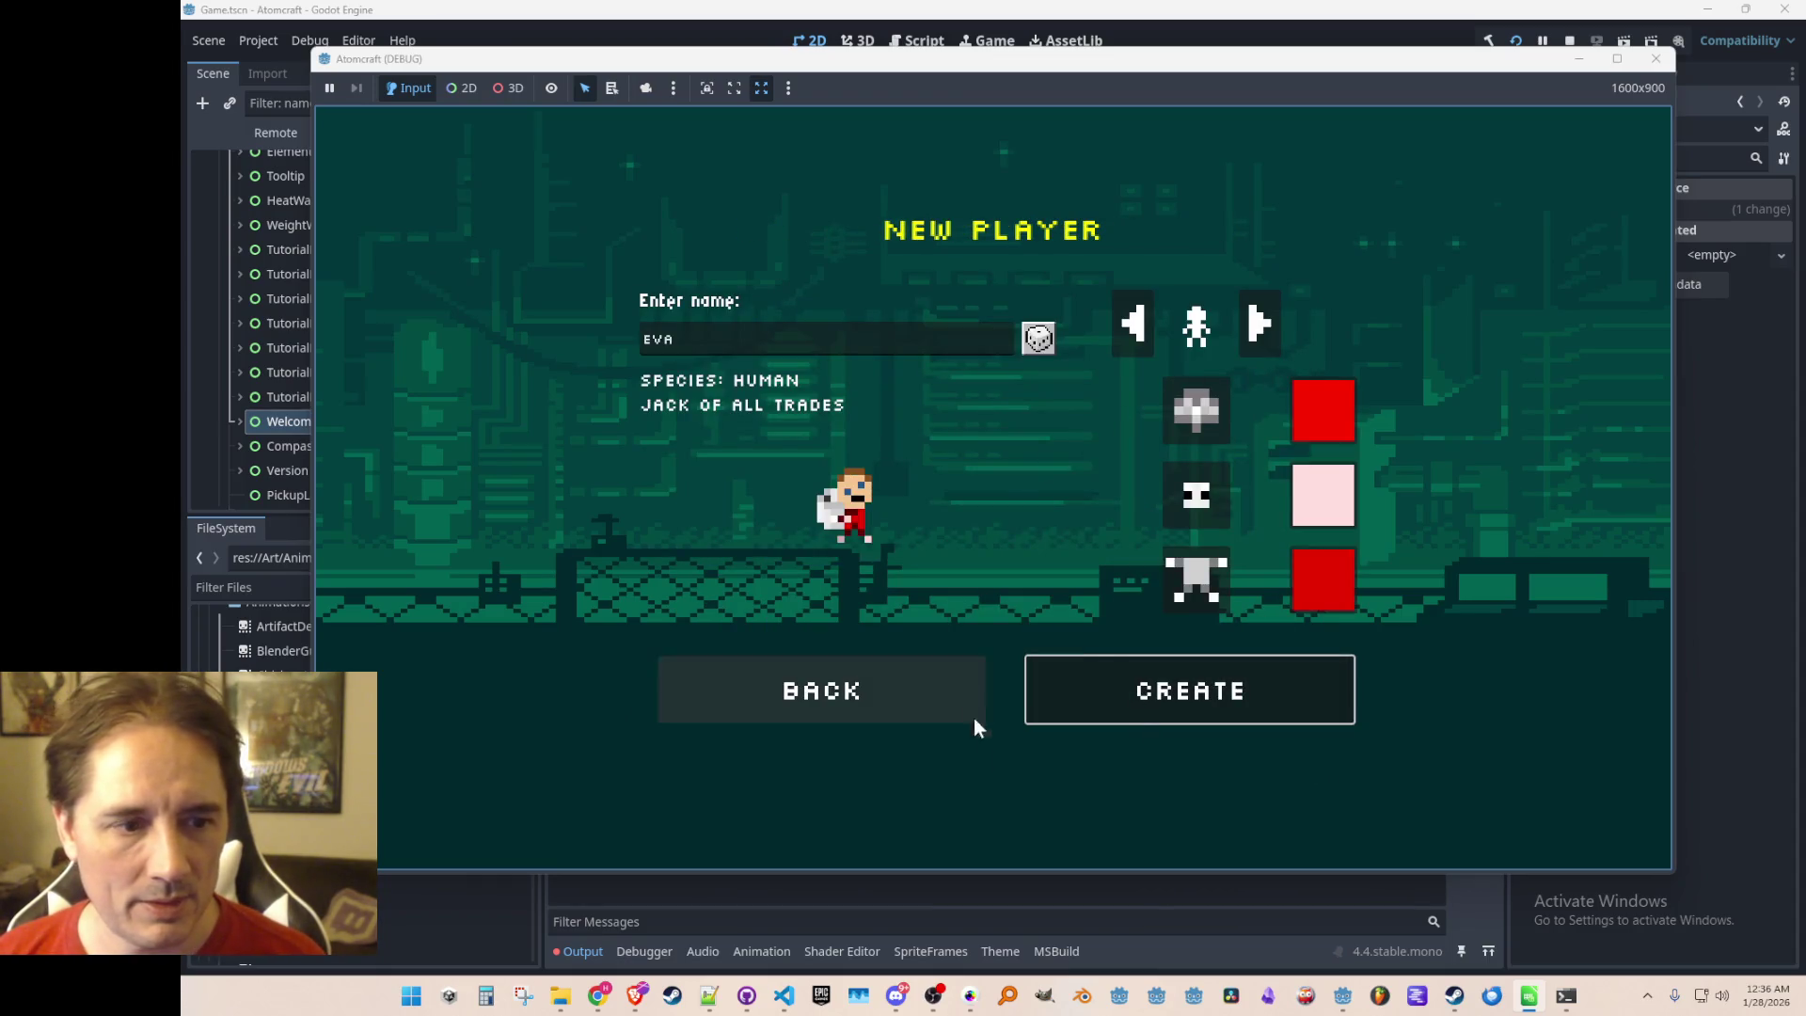
click(974, 719)
Pick another profile, load Enchanted Odyssey, and dismiss the welcome window
scroll(1005, 520, up, 3)
click(1000, 518)
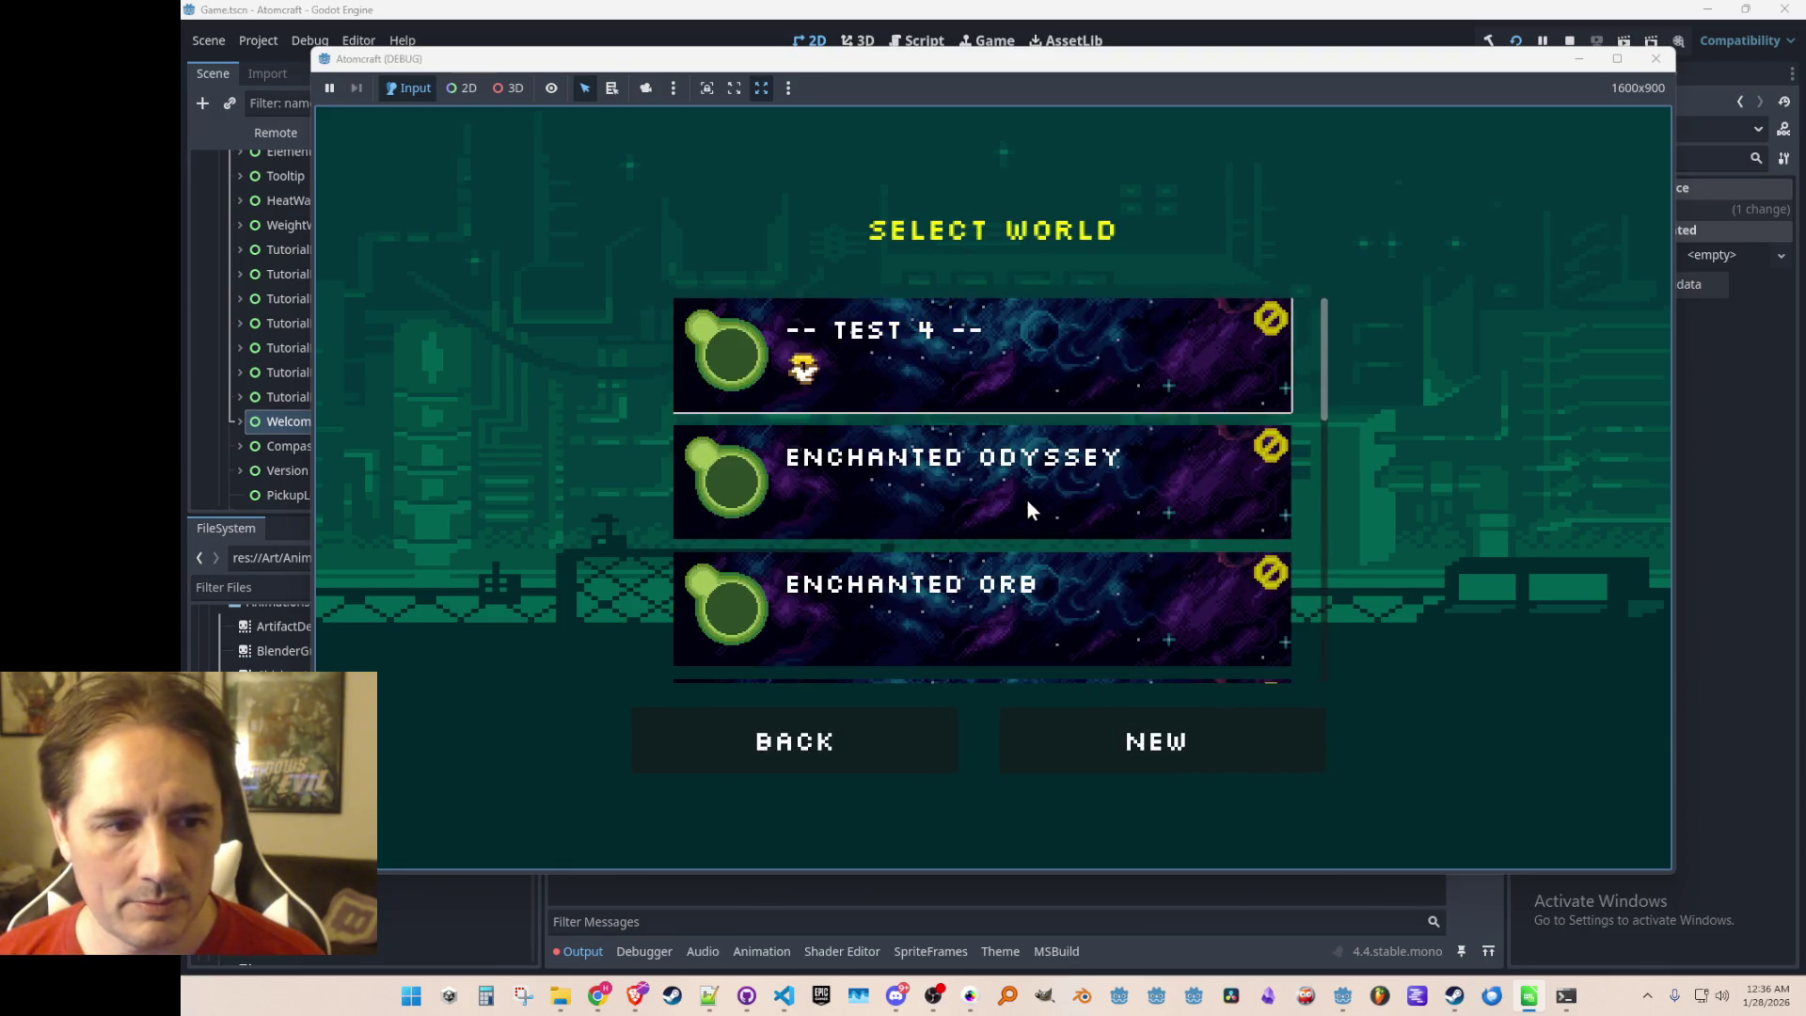
click(1029, 499)
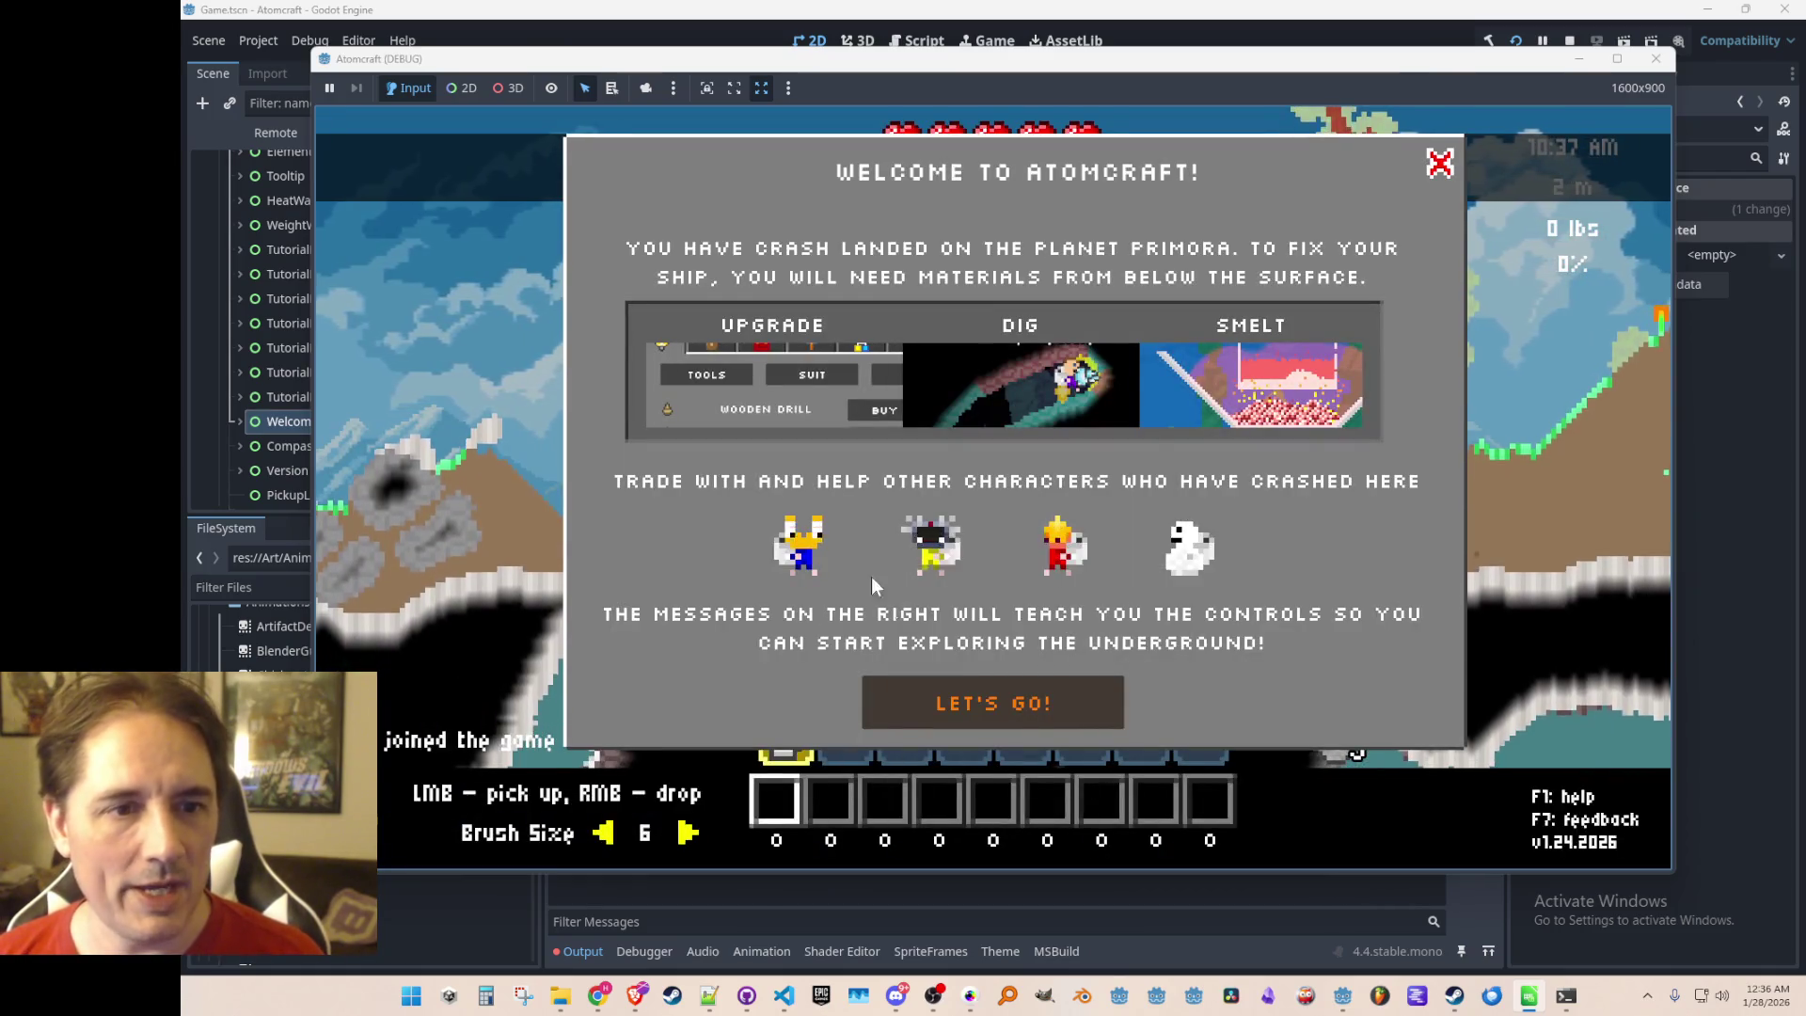
click(964, 712)
Give the player copper with the 'give [loose' console command
key(a)
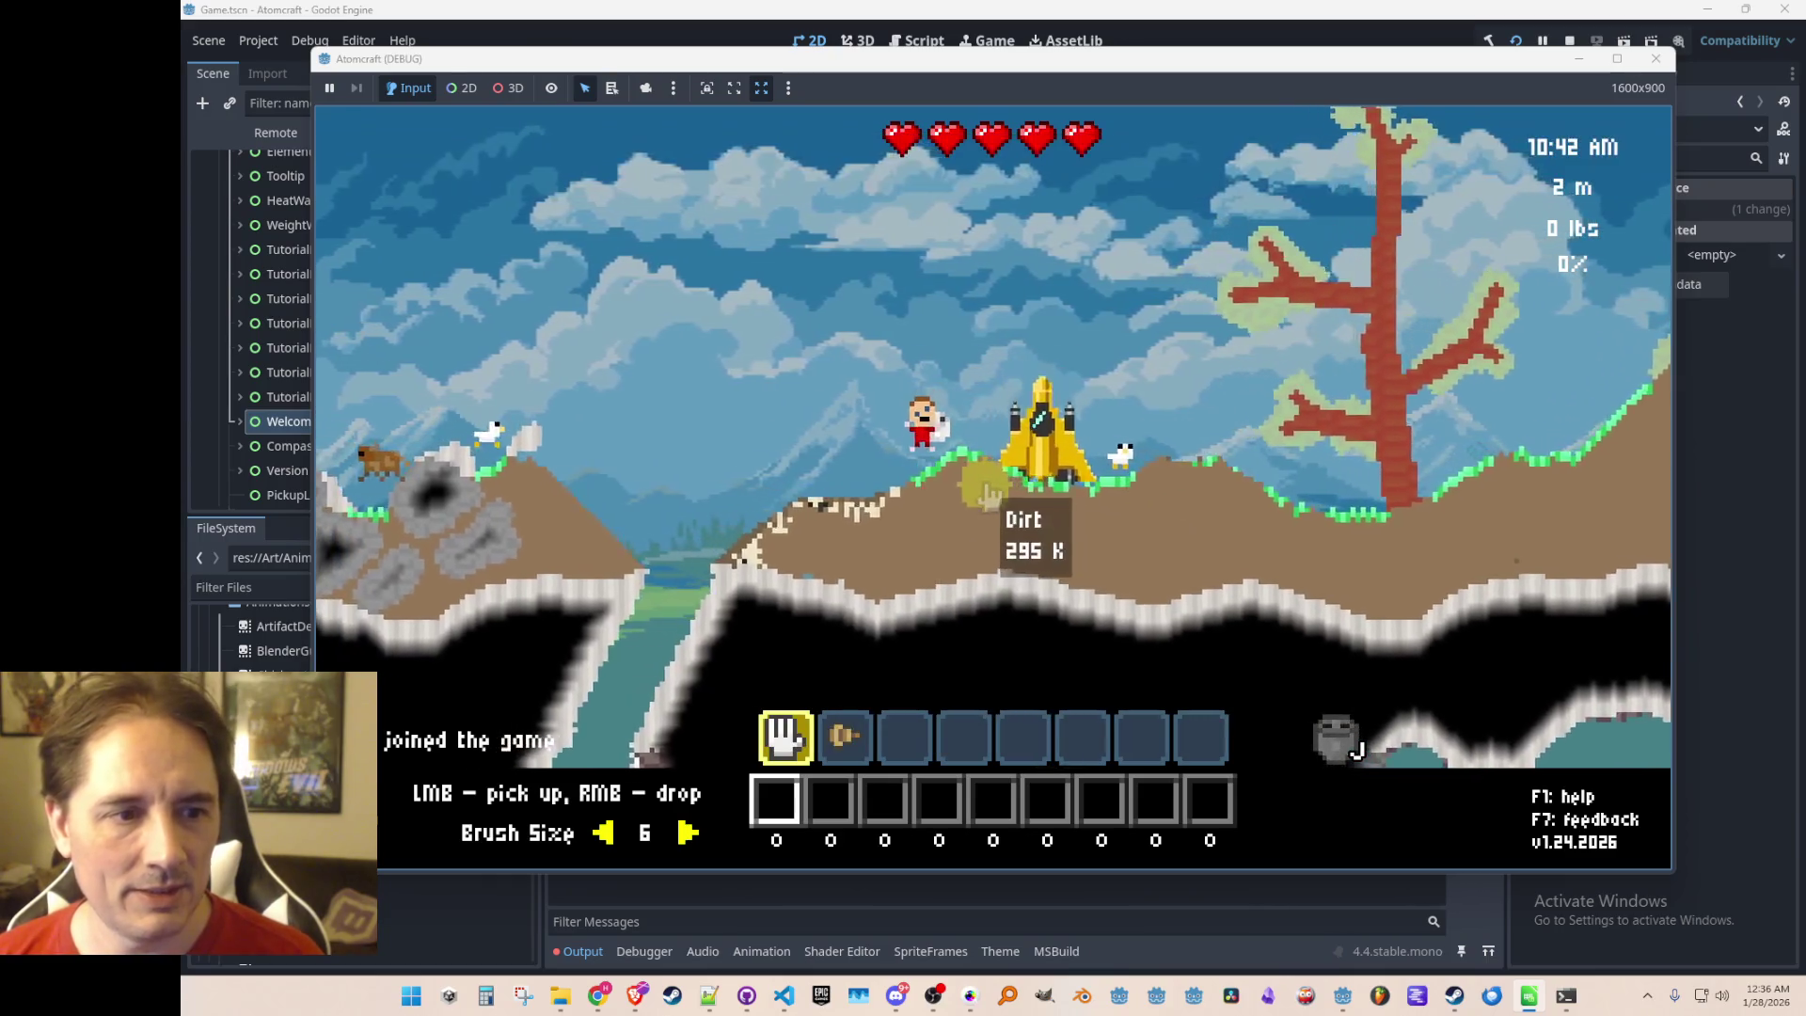
key(2)
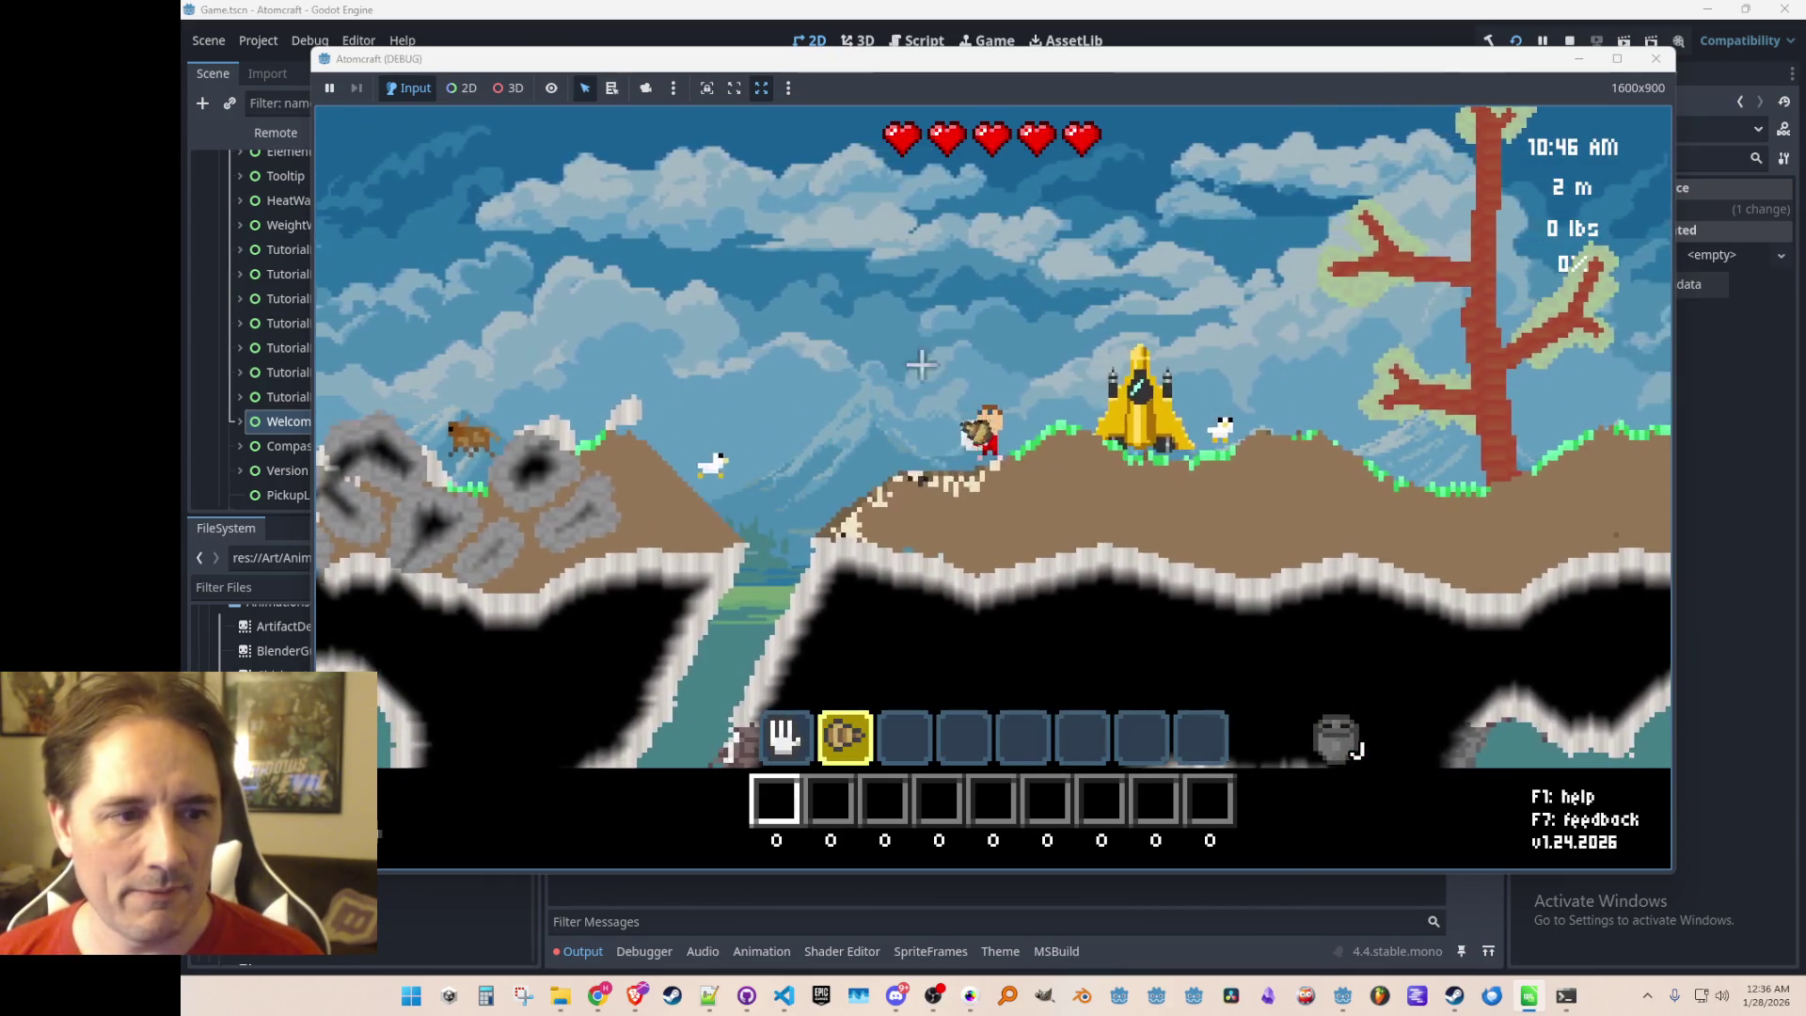
key(Tab)
key(Tab)
key(grave)
text(give )
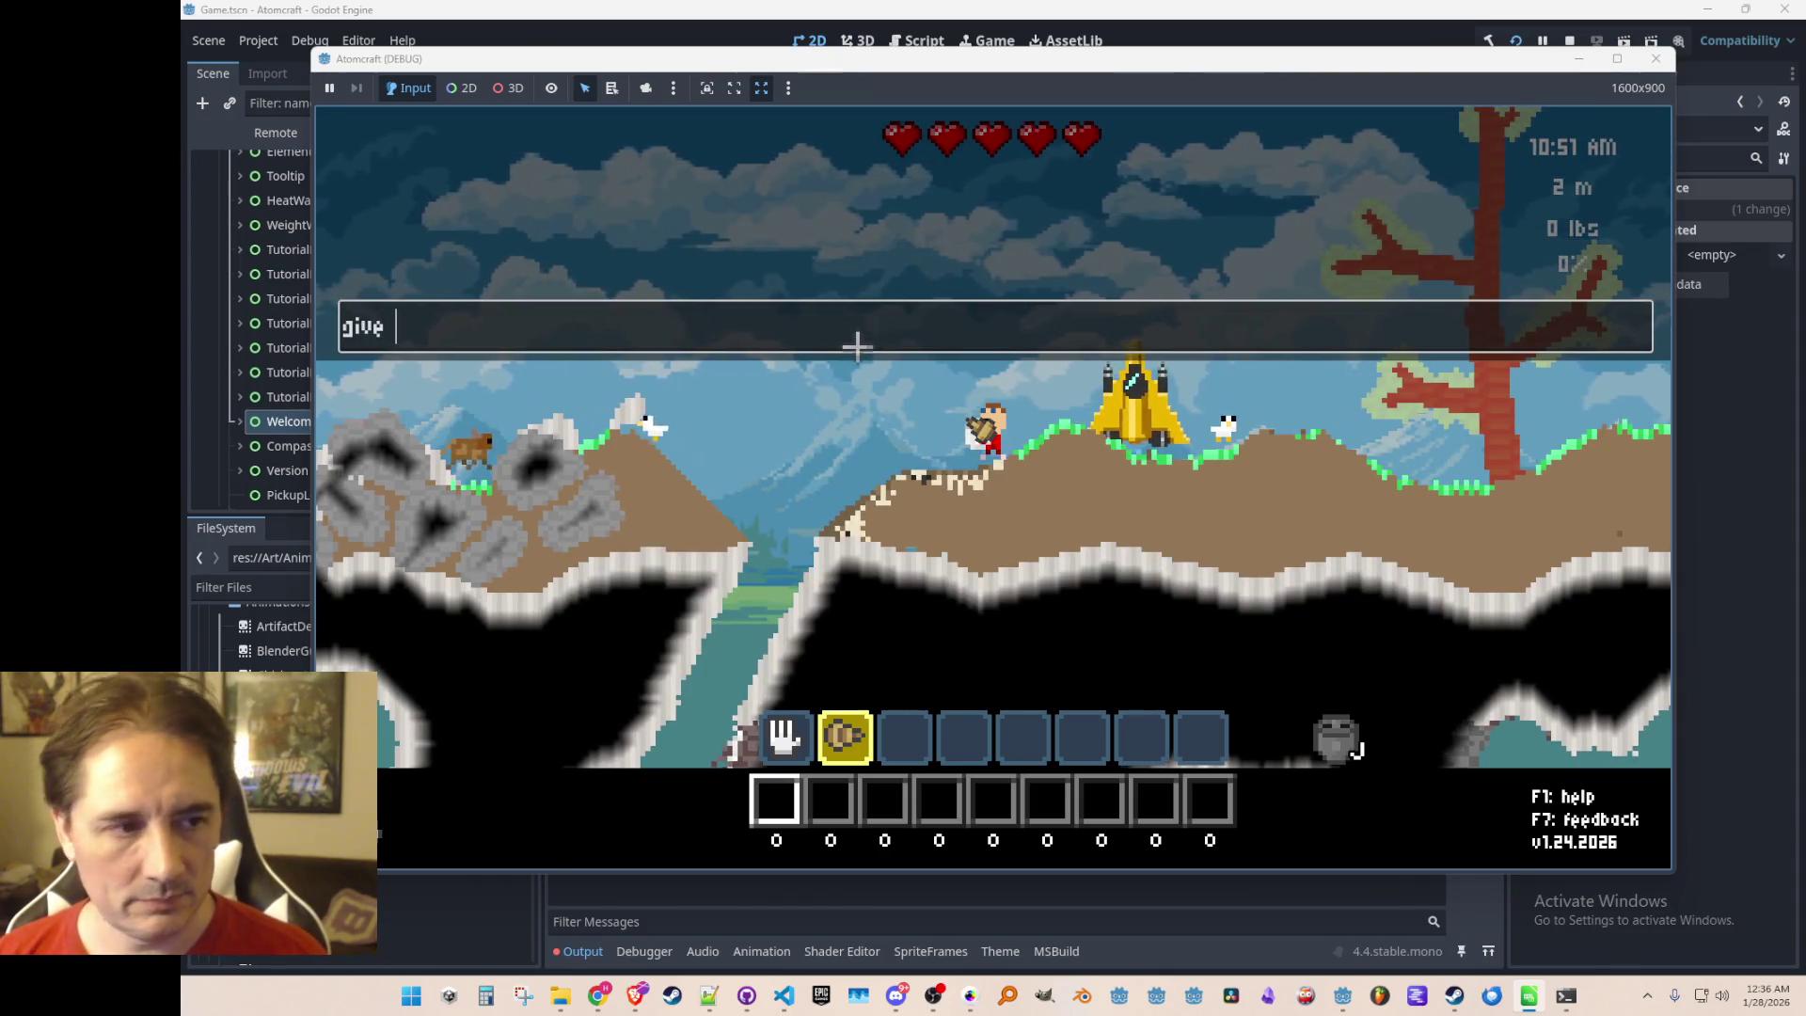
text([loose)
key(Return)
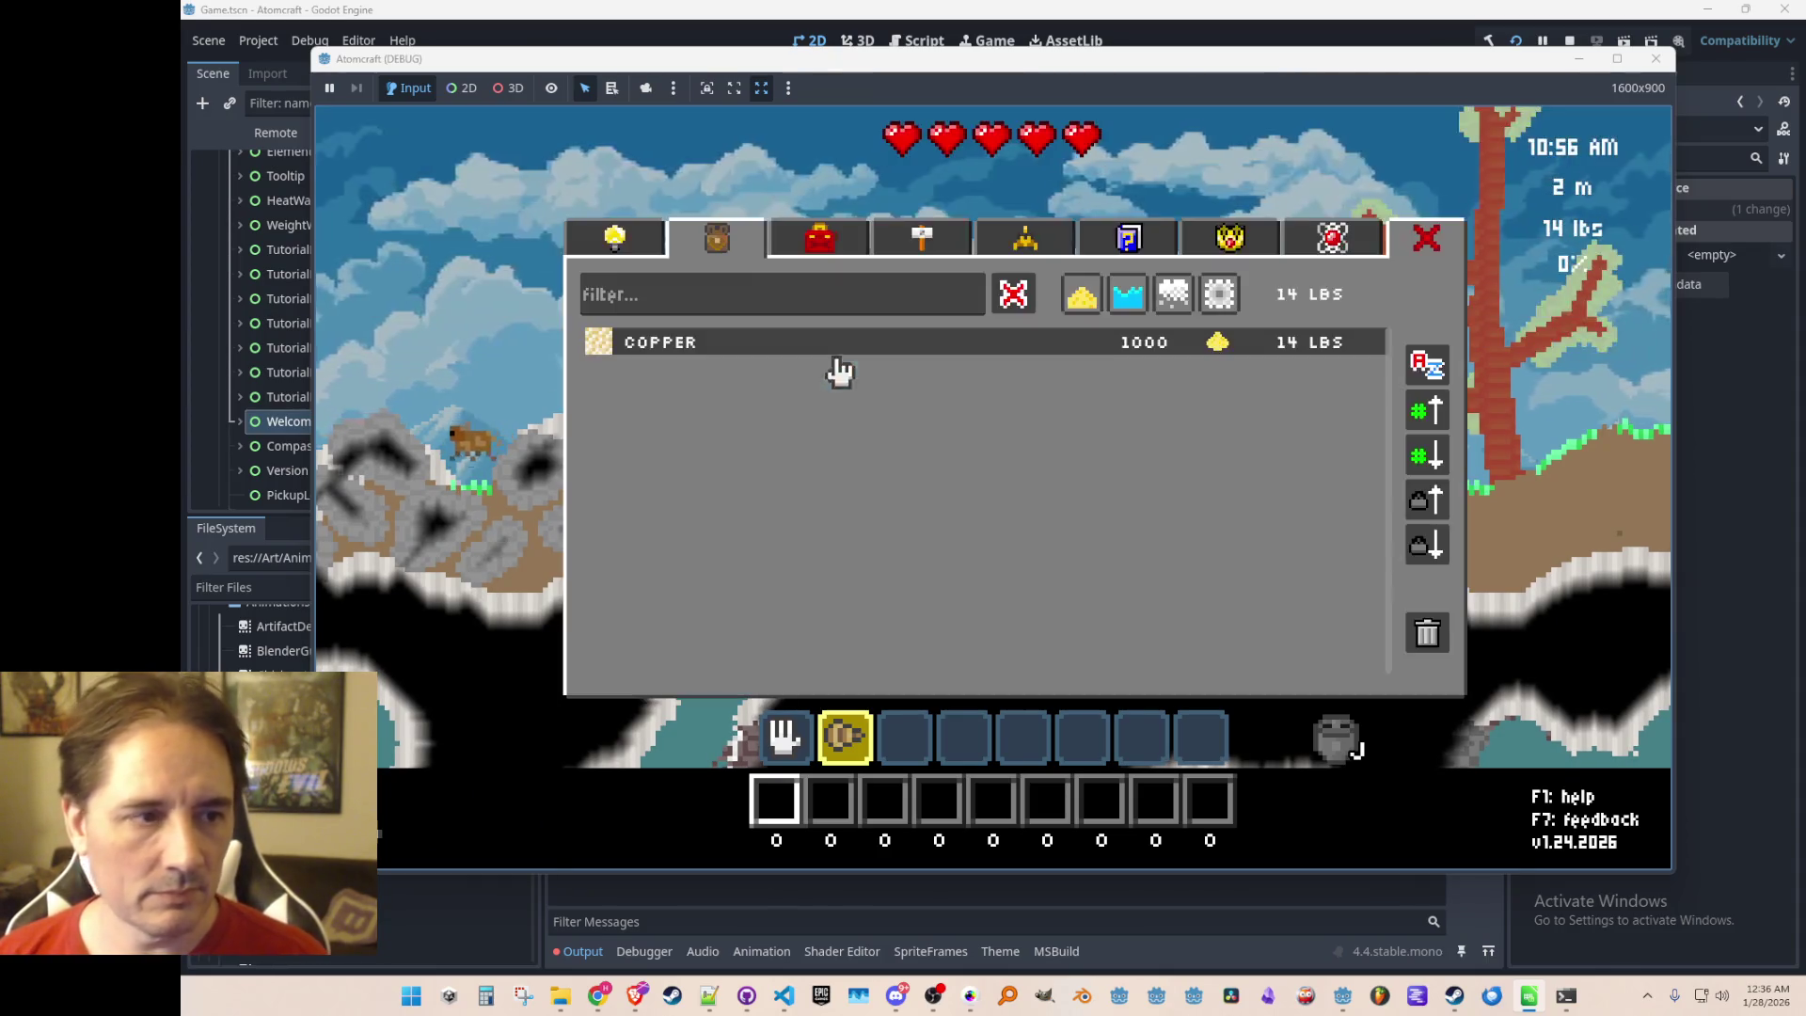
Buy the Copper Drill upgrade in the shop, then stop and relaunch the game
click(614, 237)
click(1015, 369)
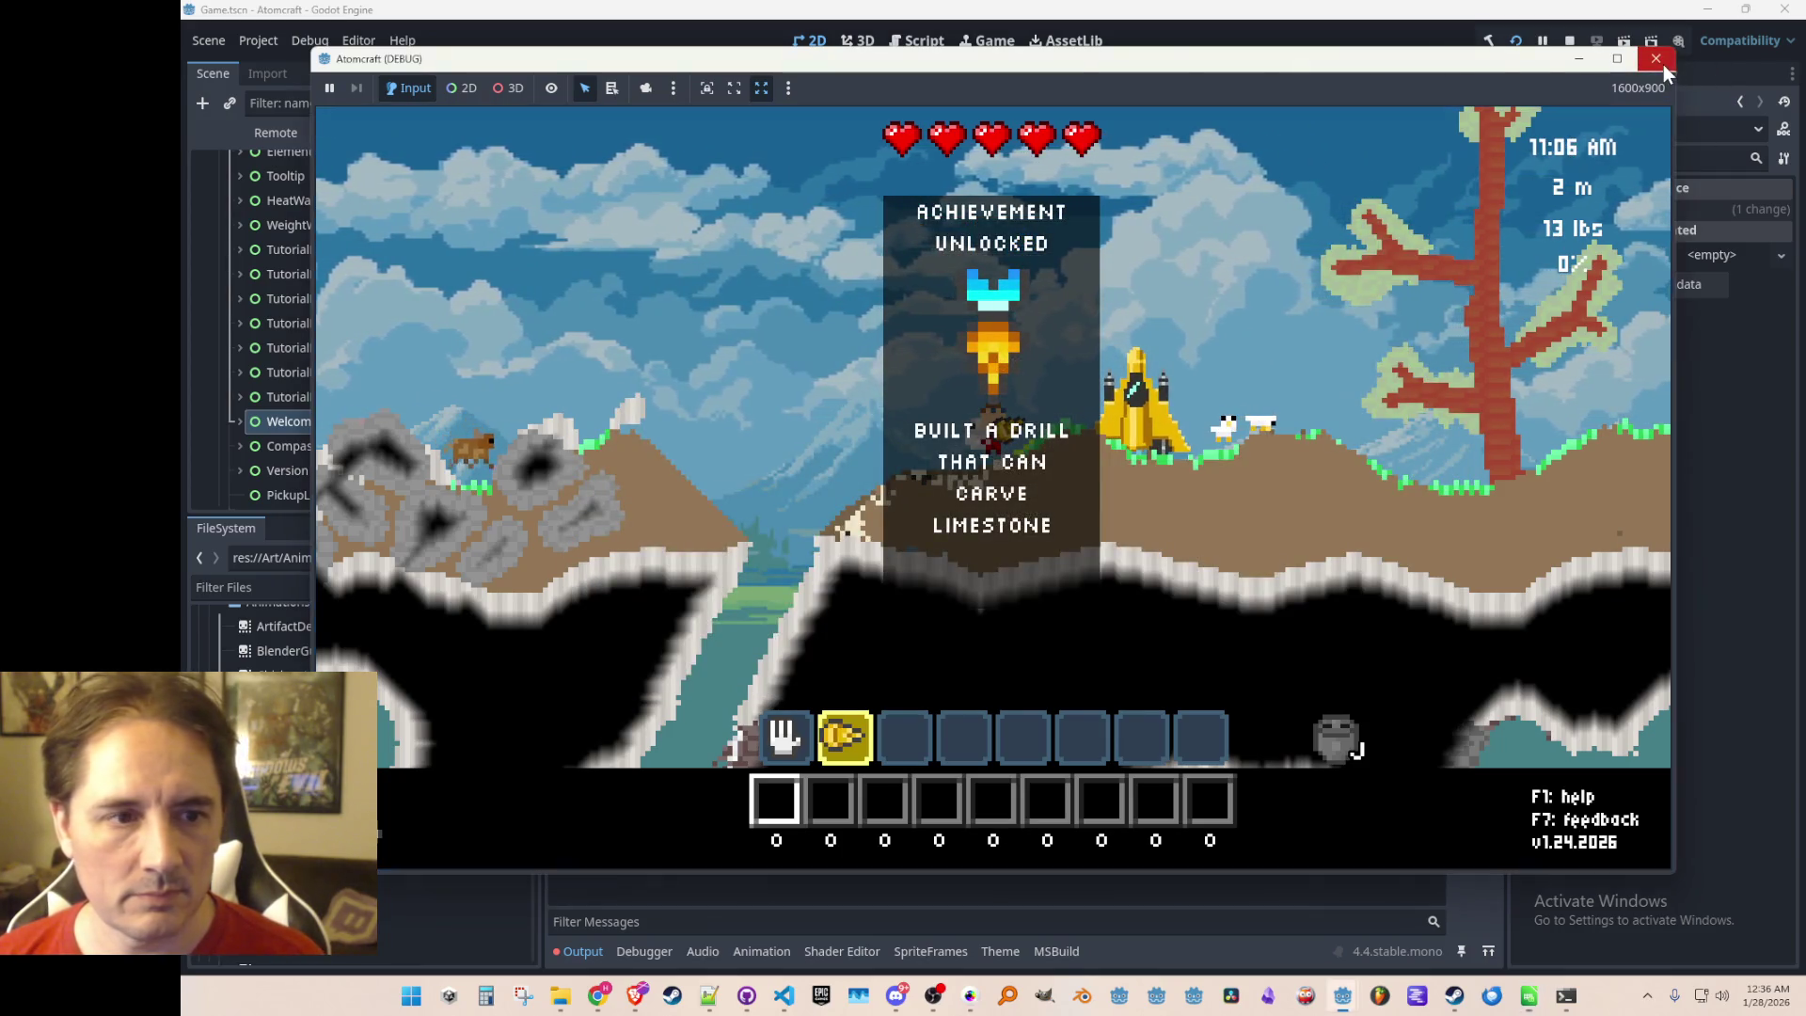
click(1511, 138)
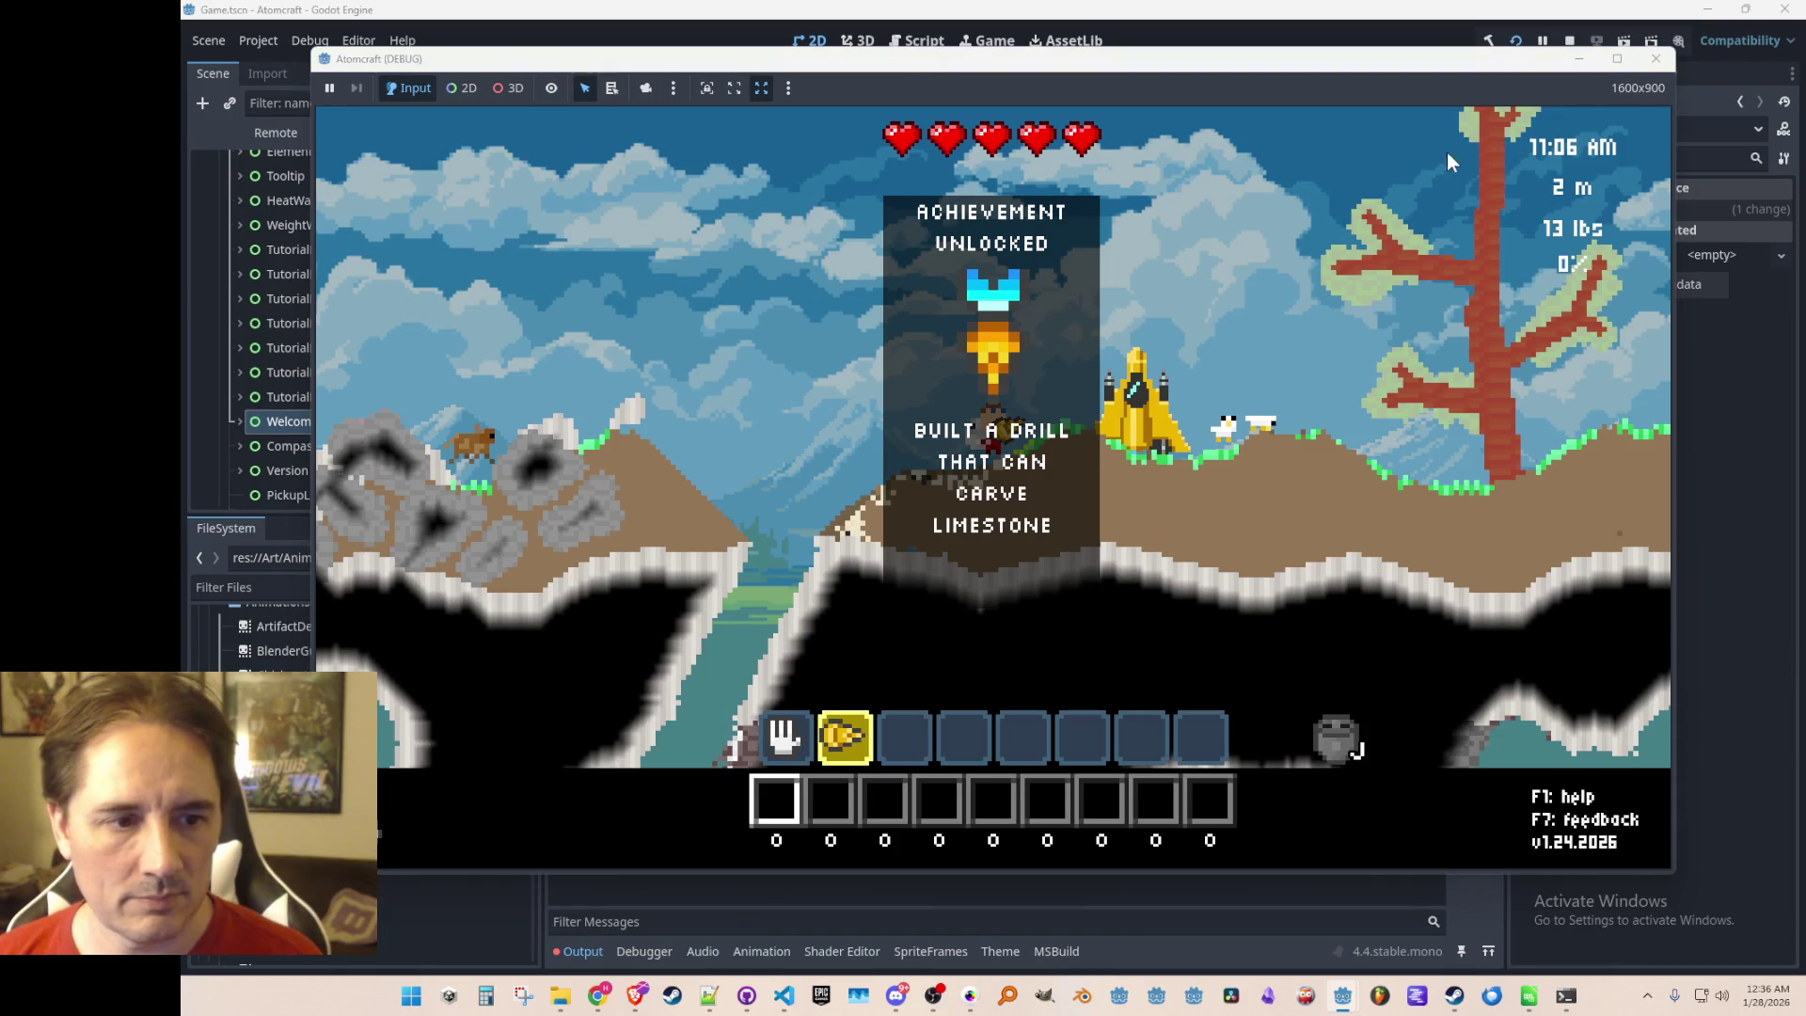
key(F8)
key(ctrl+s)
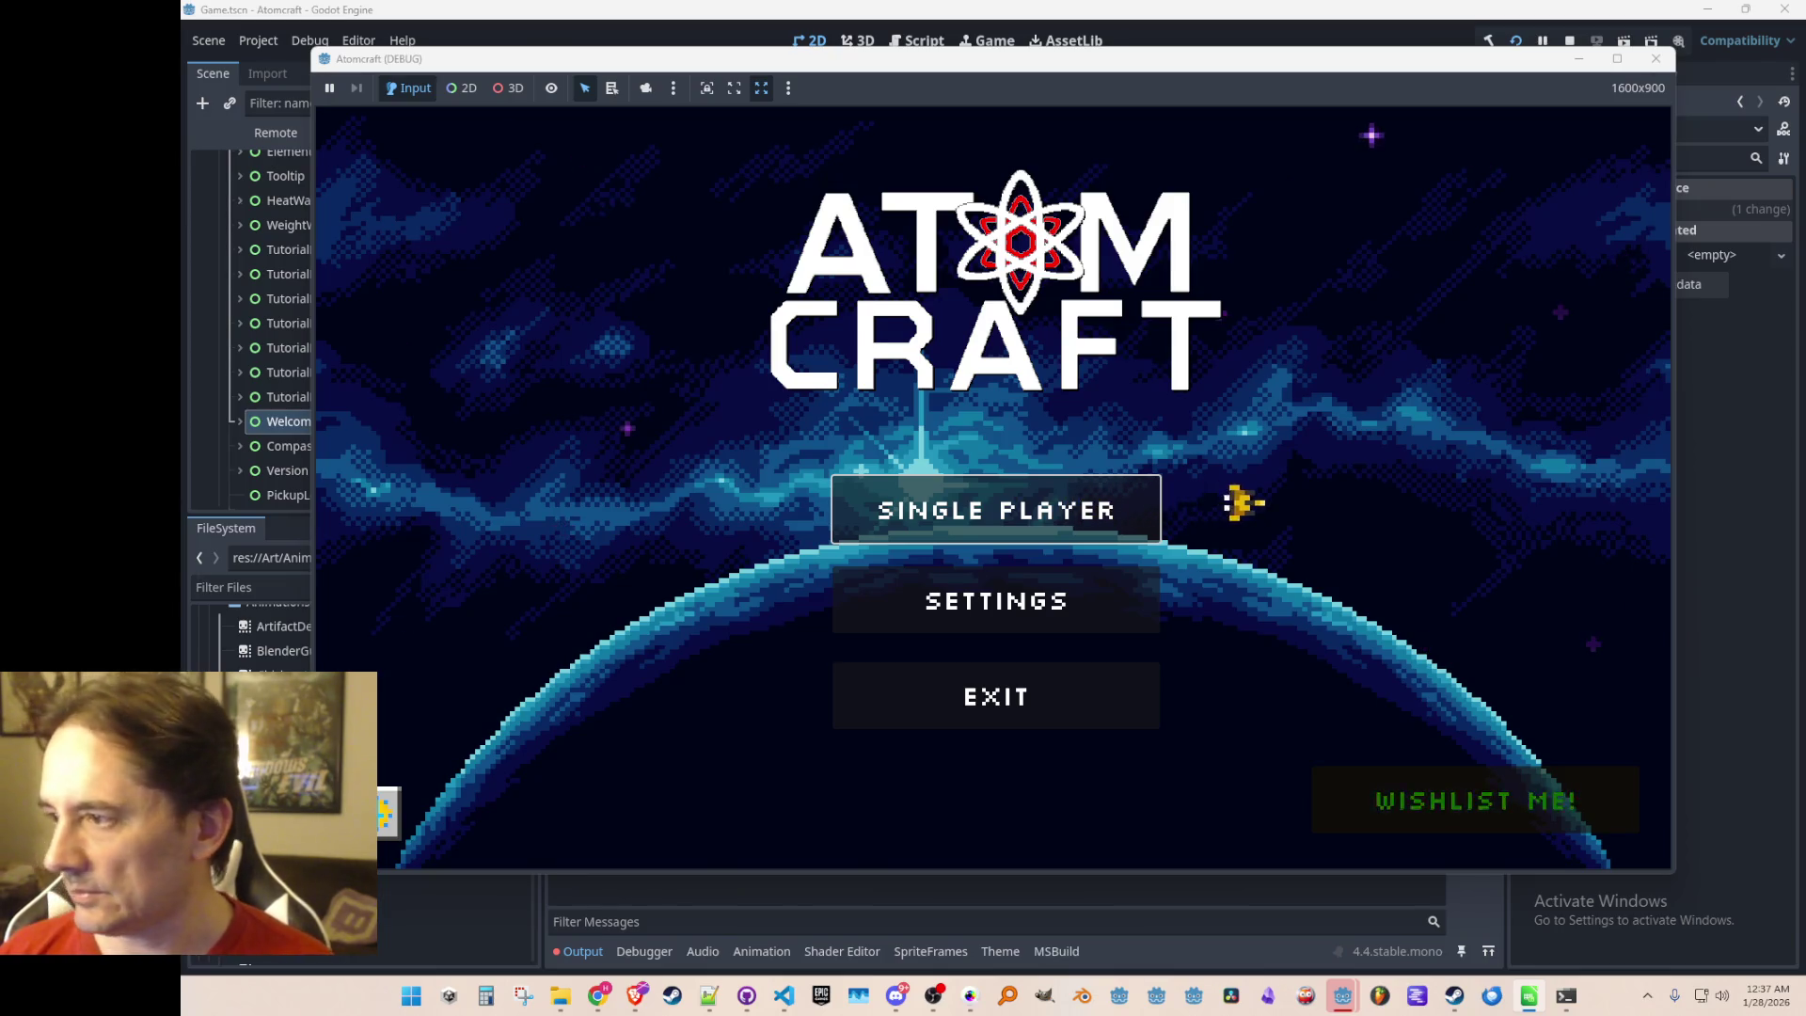
Reload the same profile into Enchanted Odyssey, walk right without a welcome window, then stop the game
click(1003, 498)
scroll(985, 512, down, 2)
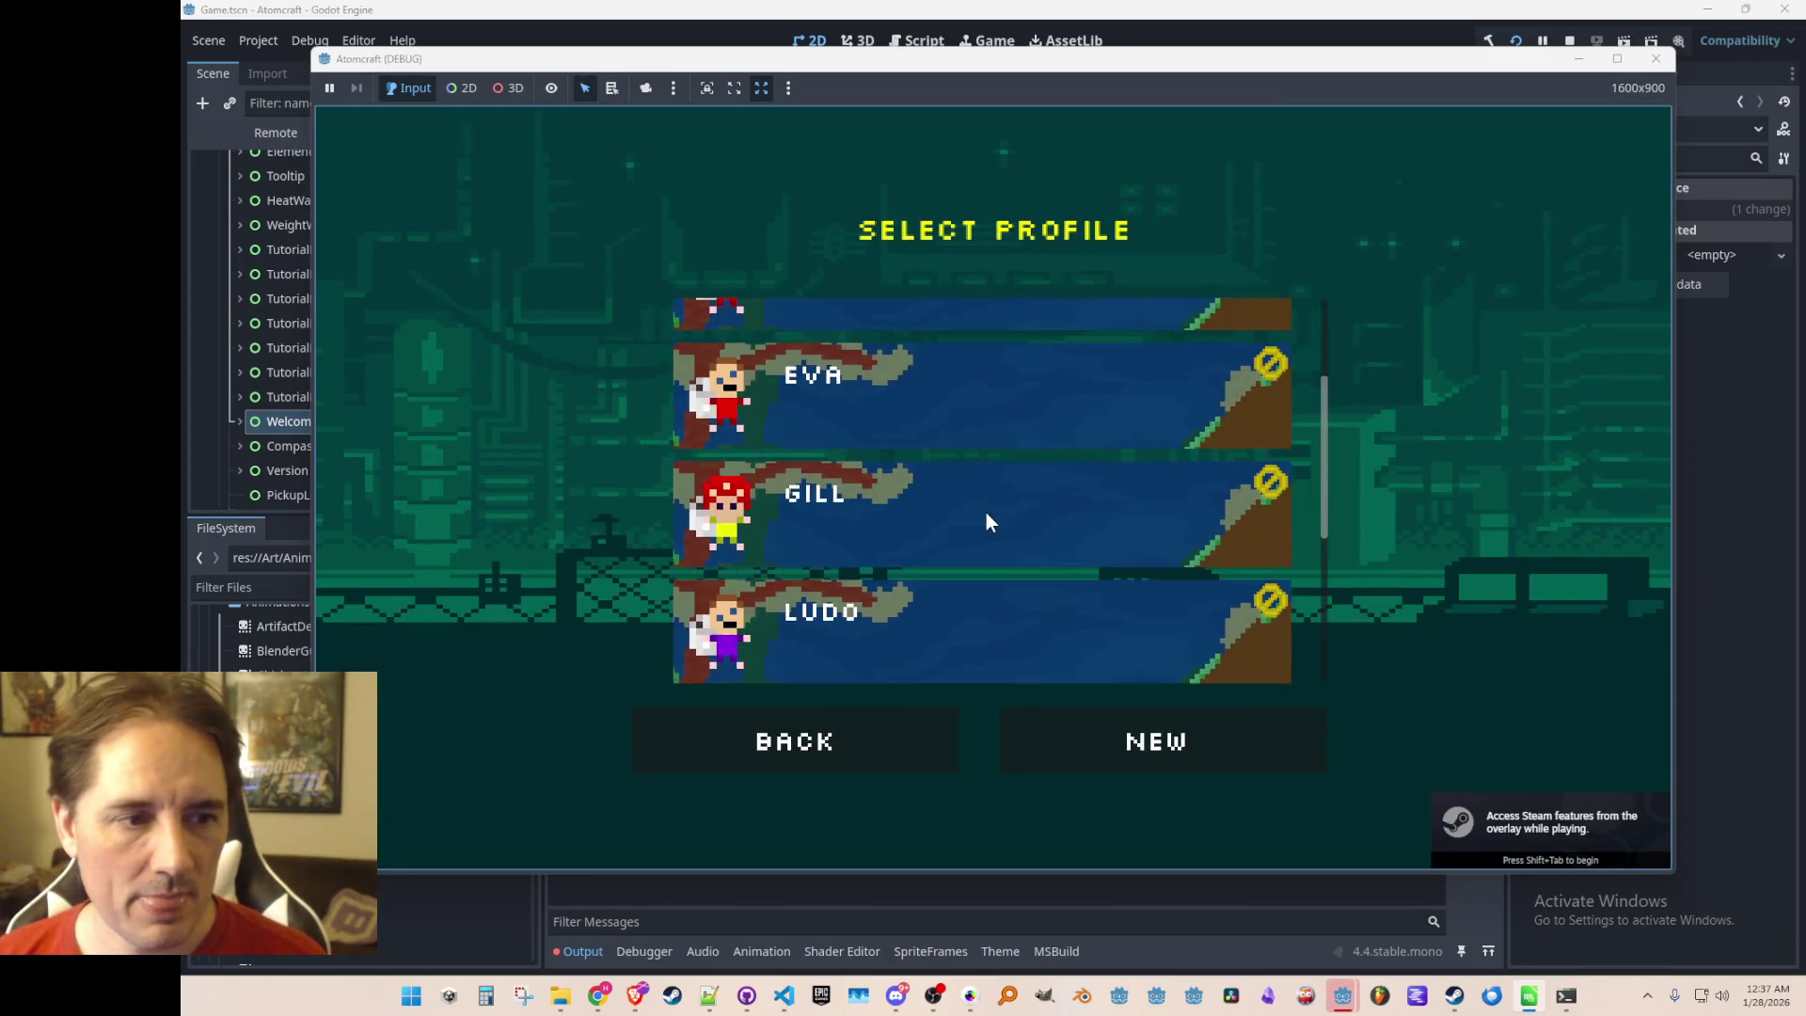
click(991, 419)
click(1025, 493)
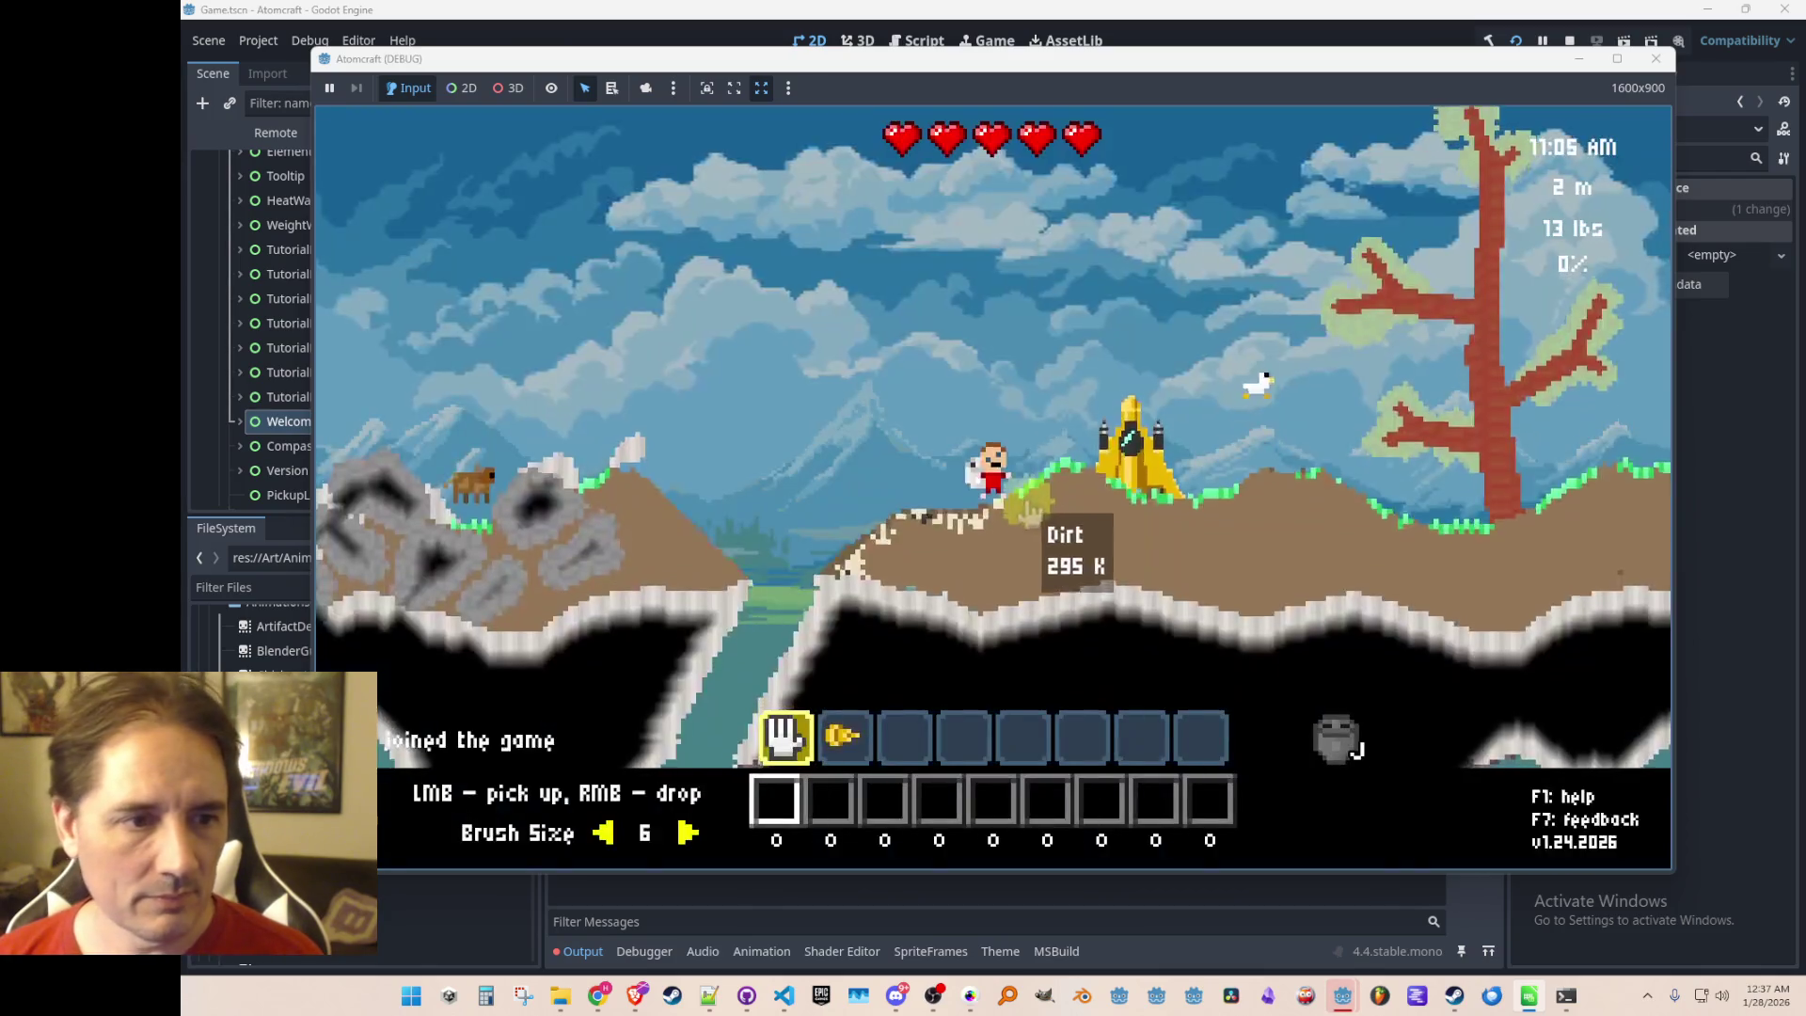
key(d)
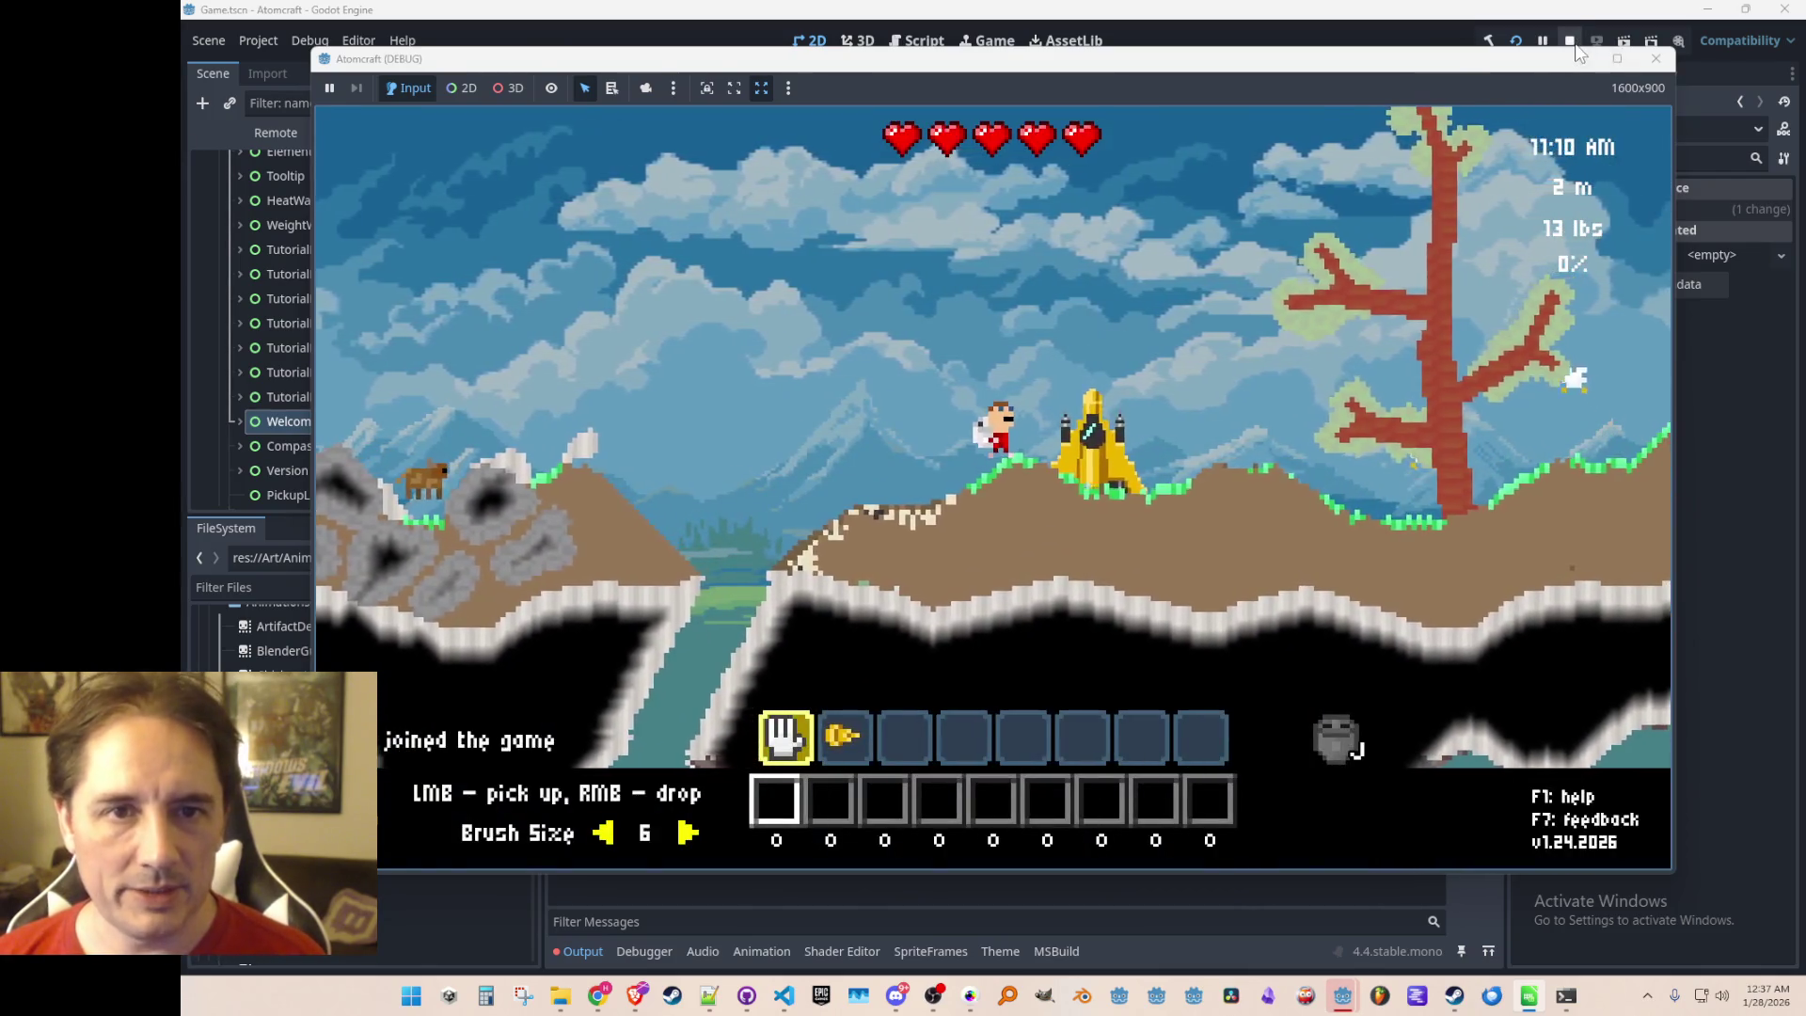
click(1571, 42)
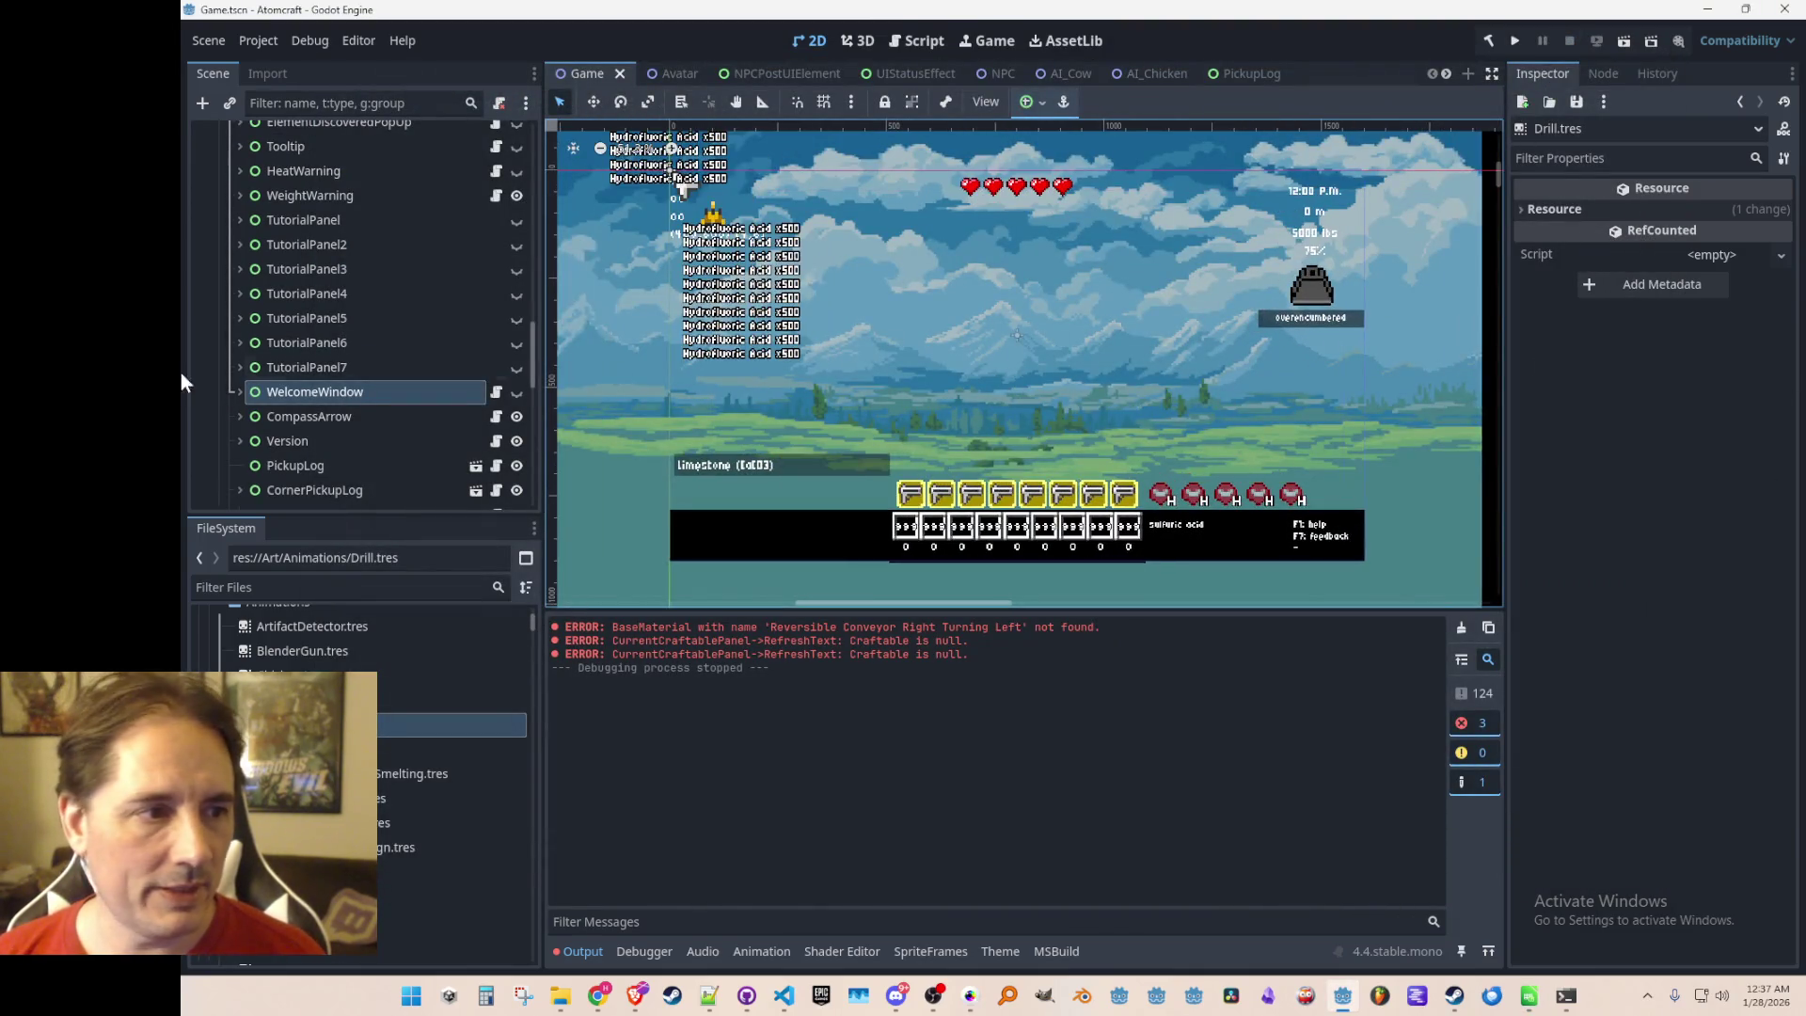
Fold the HelpGuideSystem node, then switch to the Materials user-data folder in File Explorer
scroll(377, 346, down, 4)
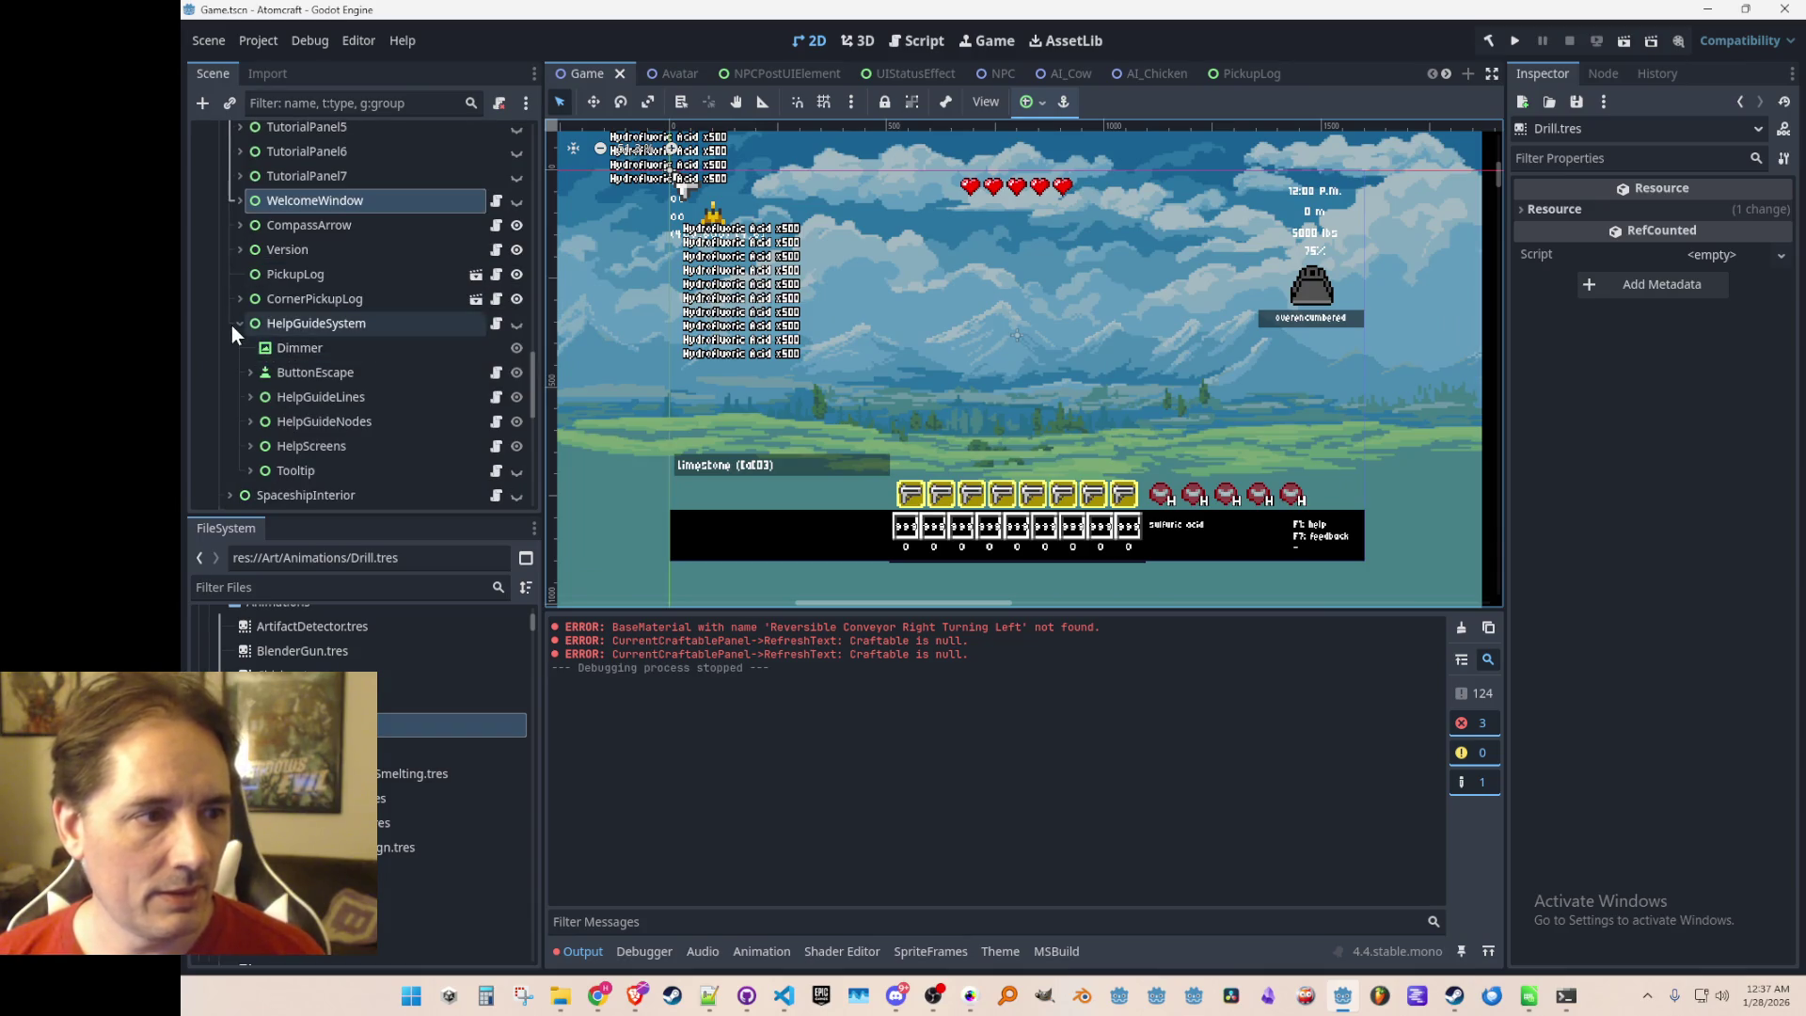
click(235, 323)
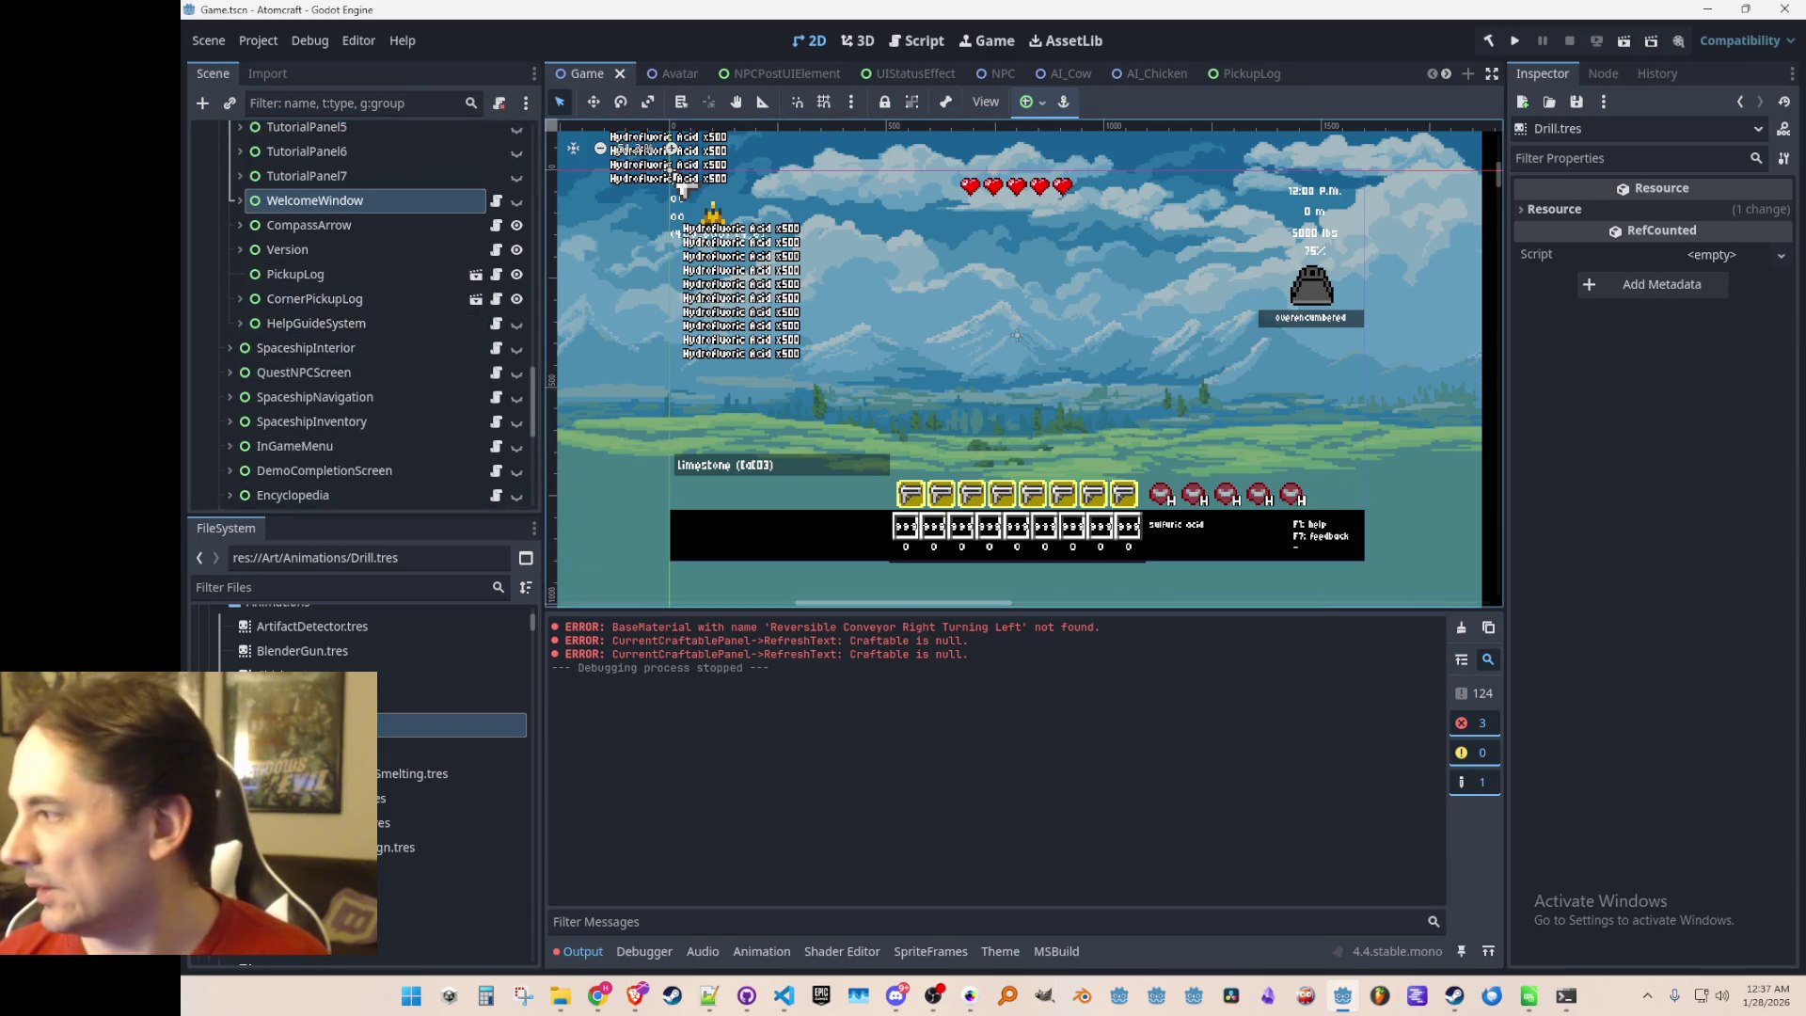
key(alt+Tab)
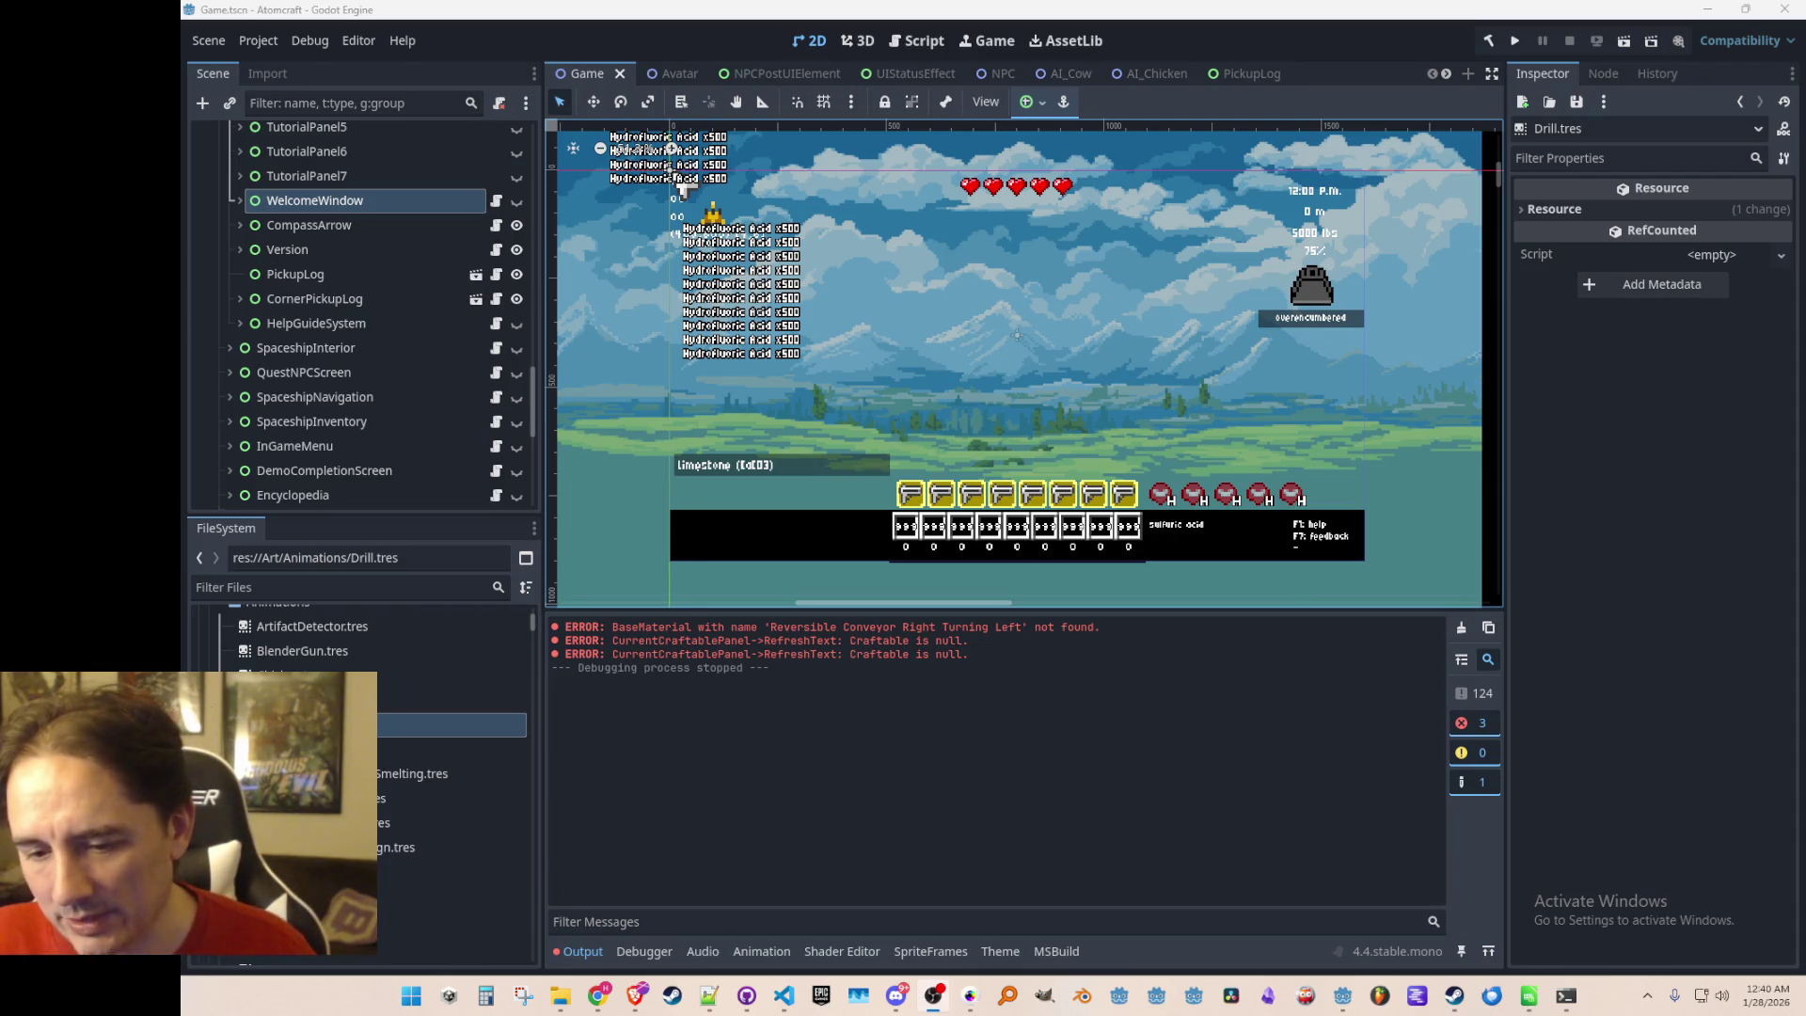
key(super+d)
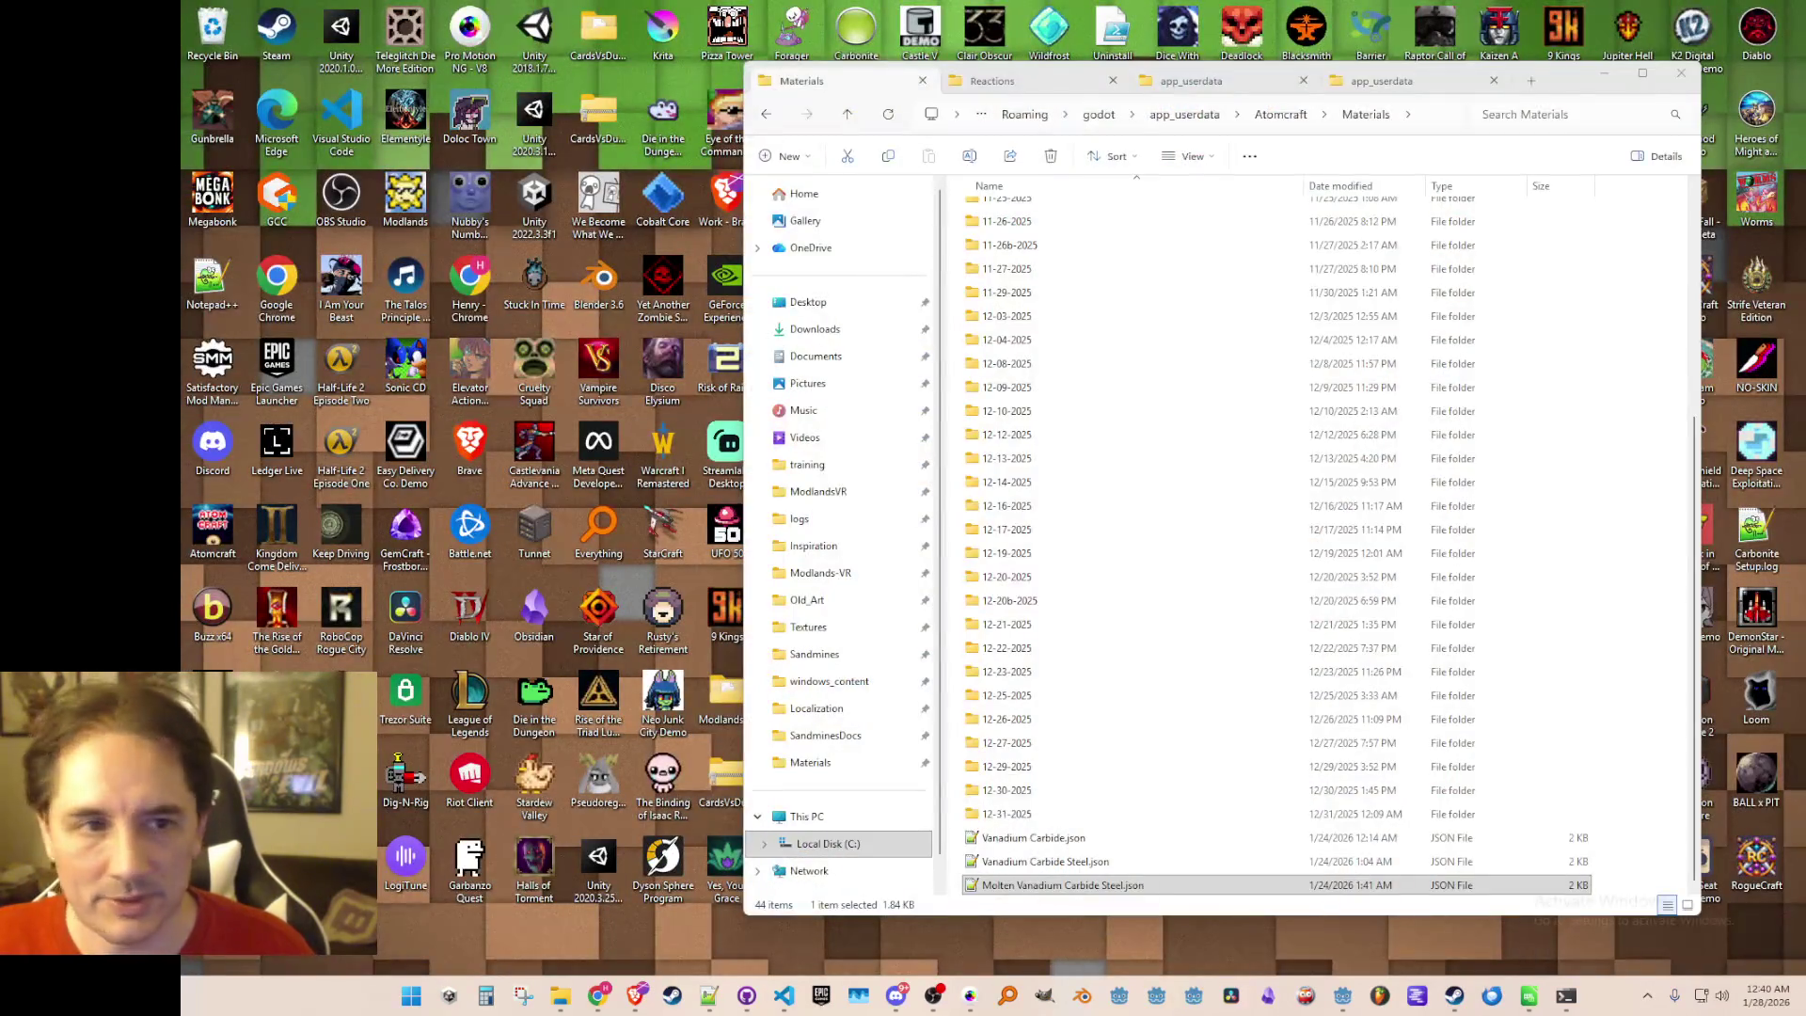
key(alt+Tab)
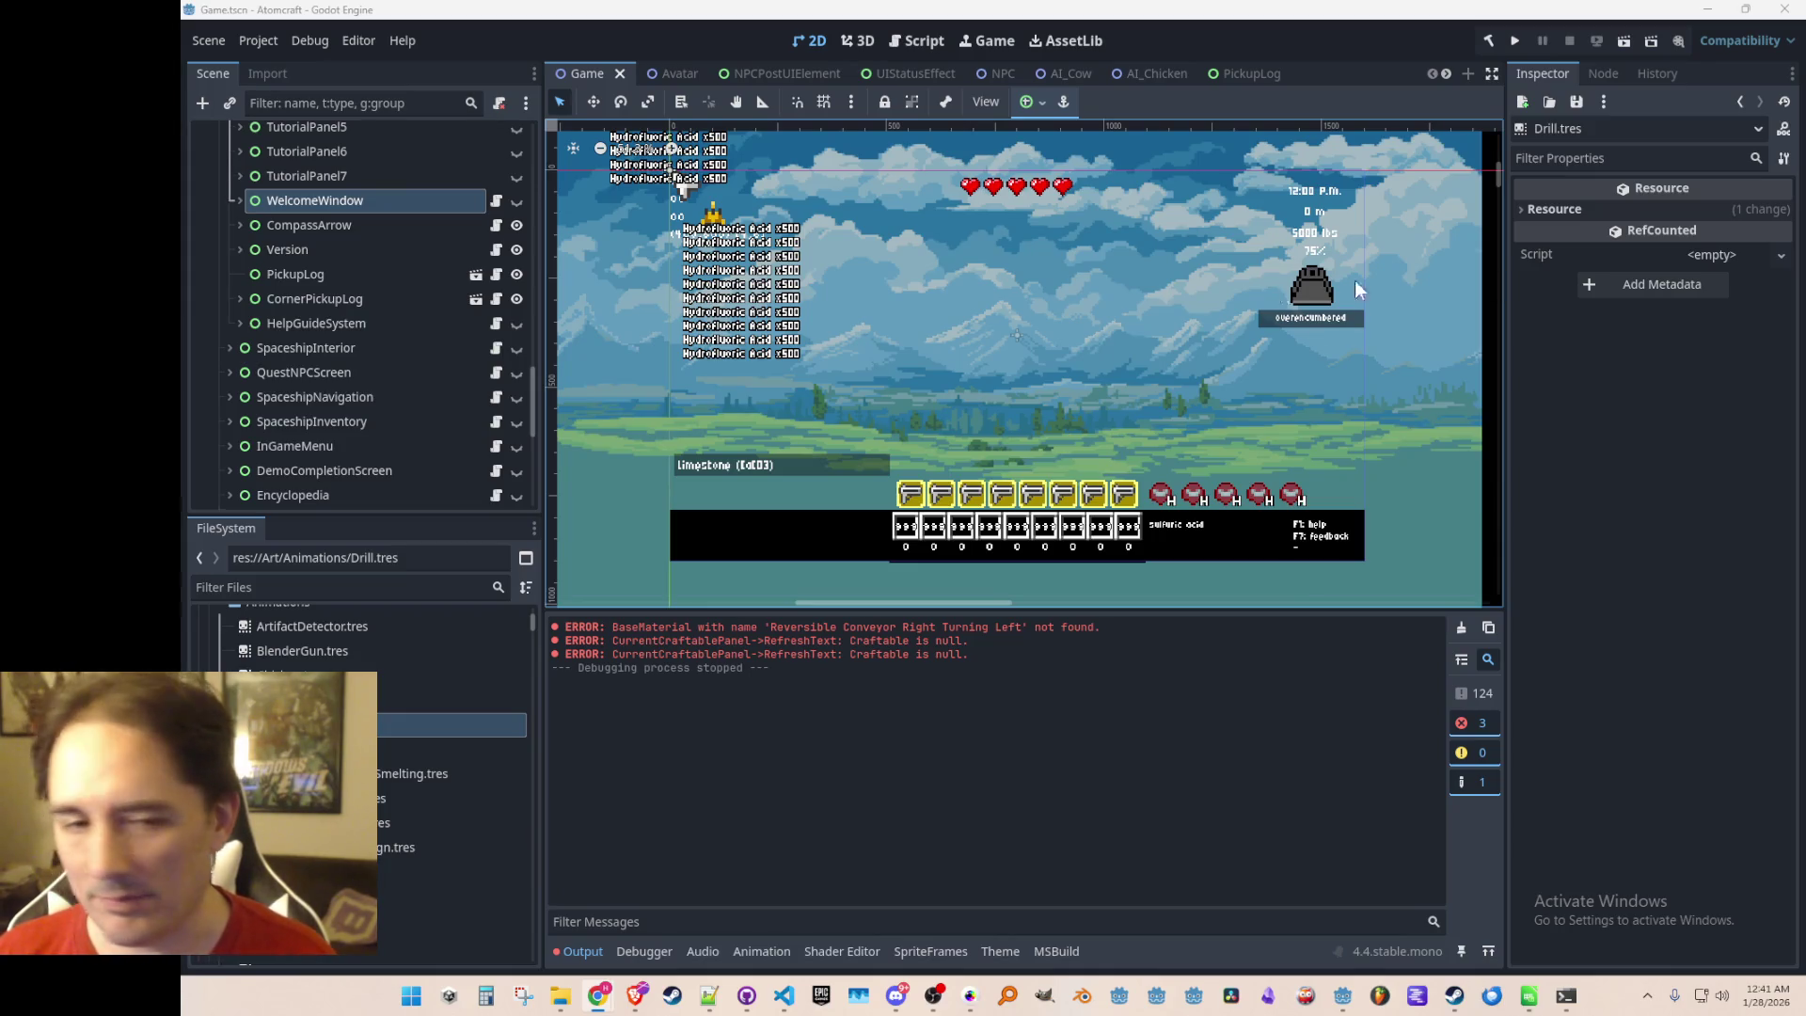
drag(1247, 331, 1247, 342)
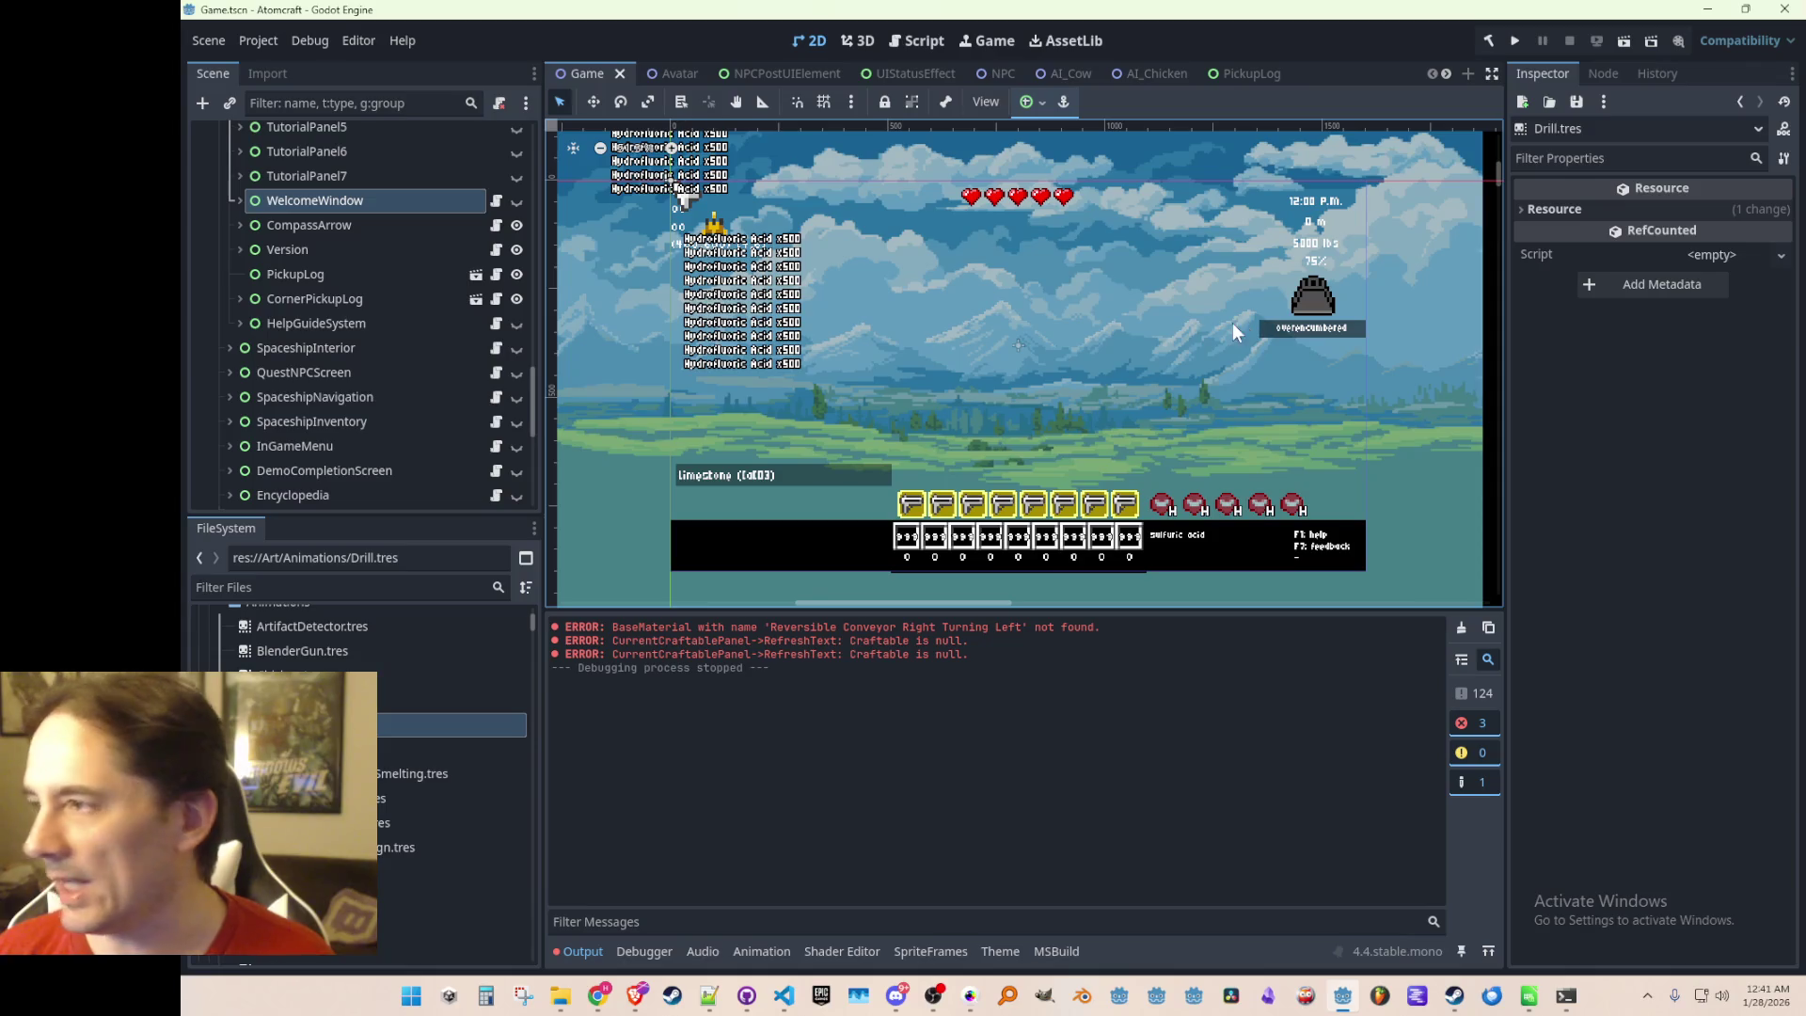
scroll(353, 322, up, 3)
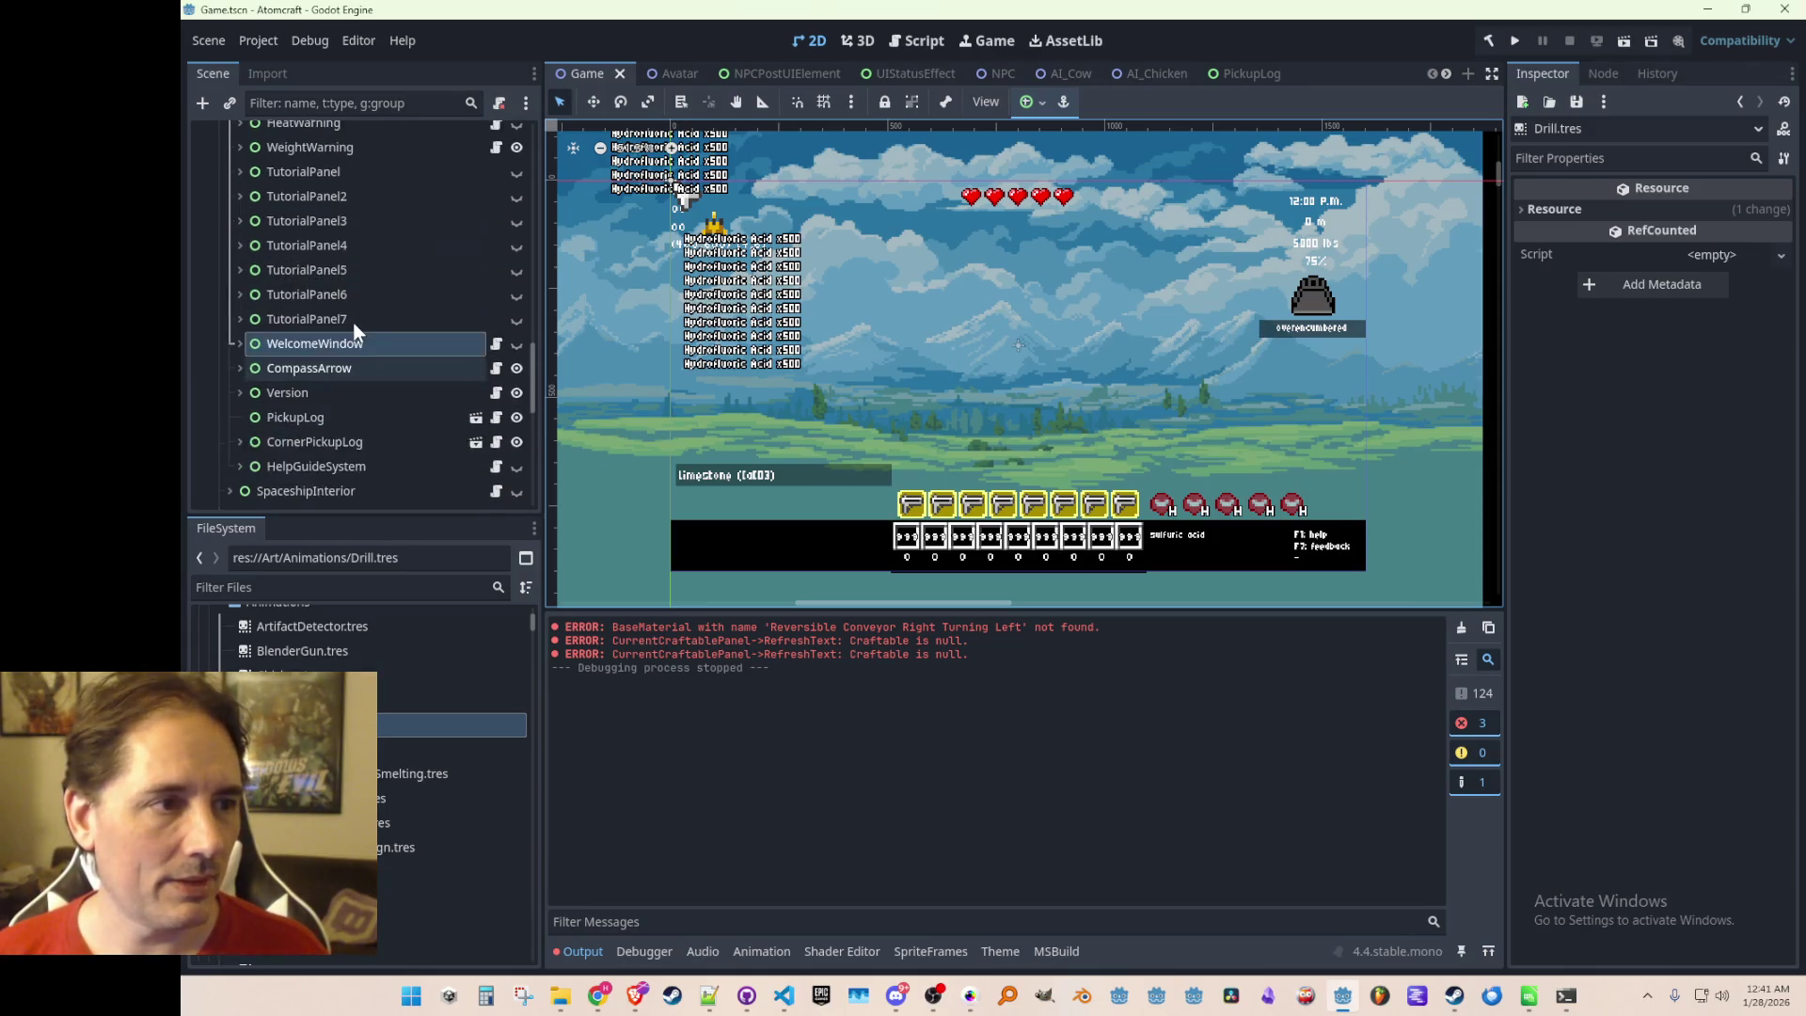
scroll(353, 322, up, 3)
click(516, 317)
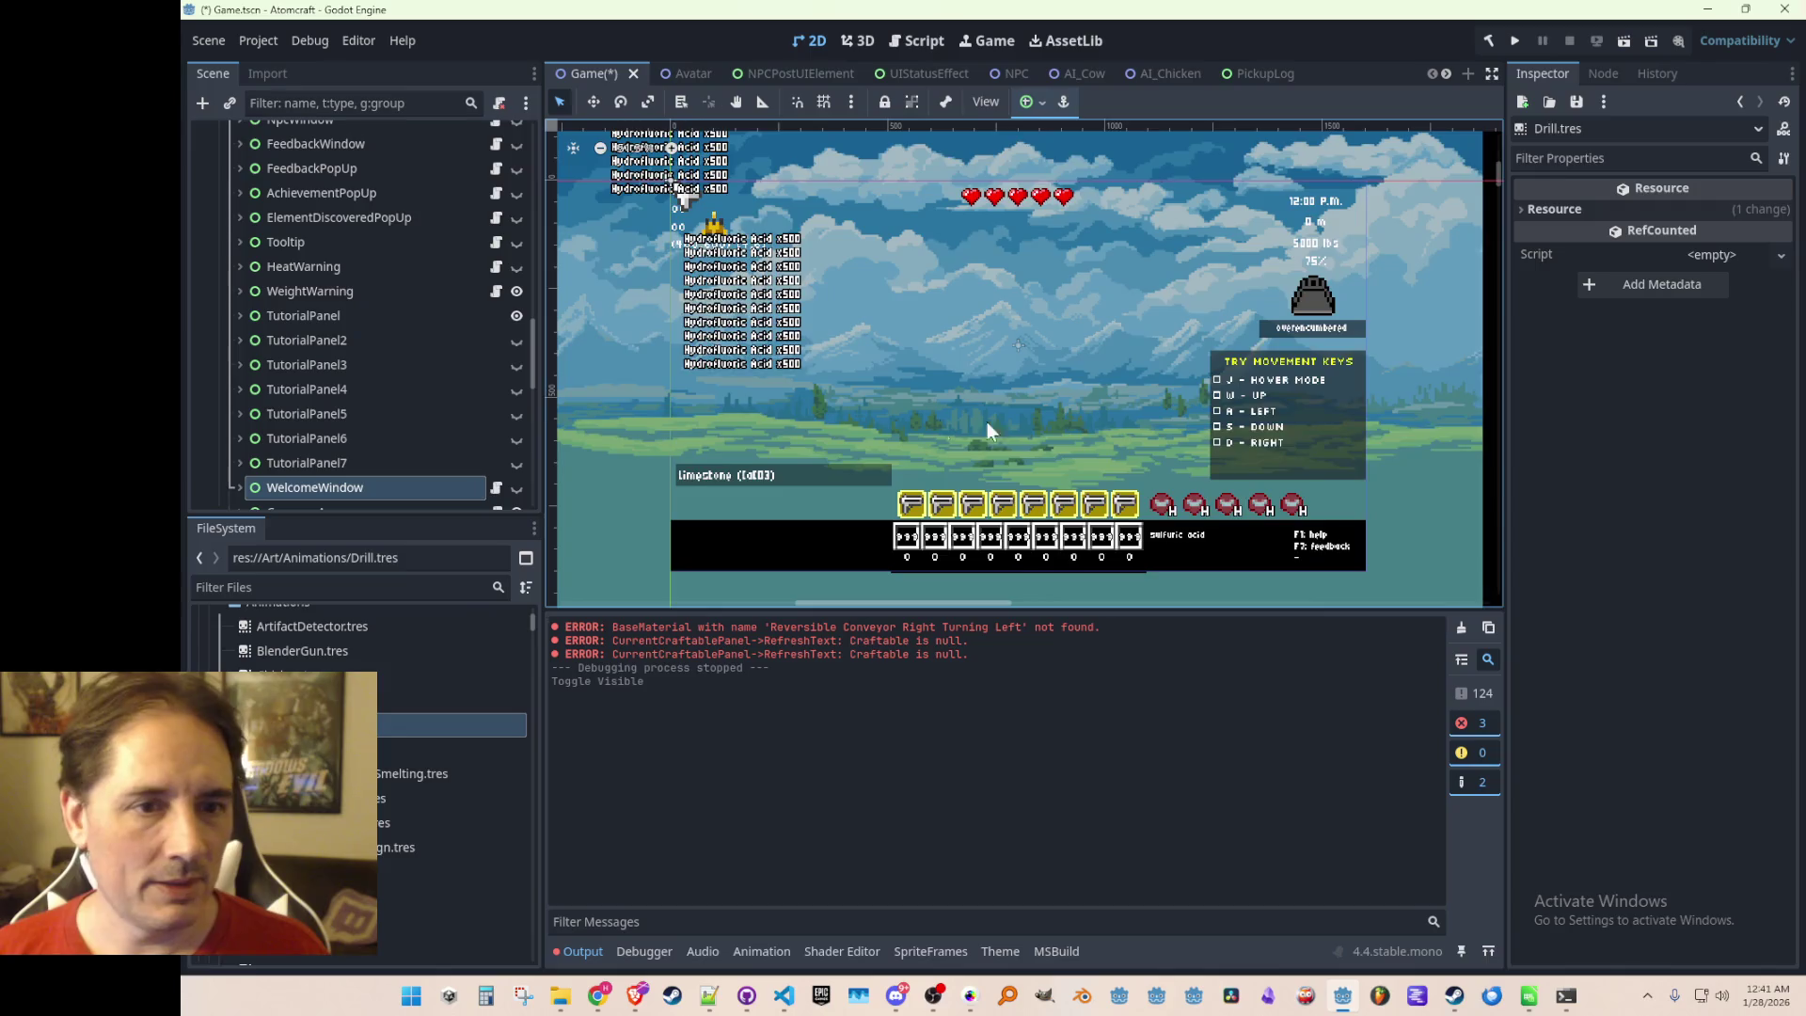
scroll(1034, 418, up, 1)
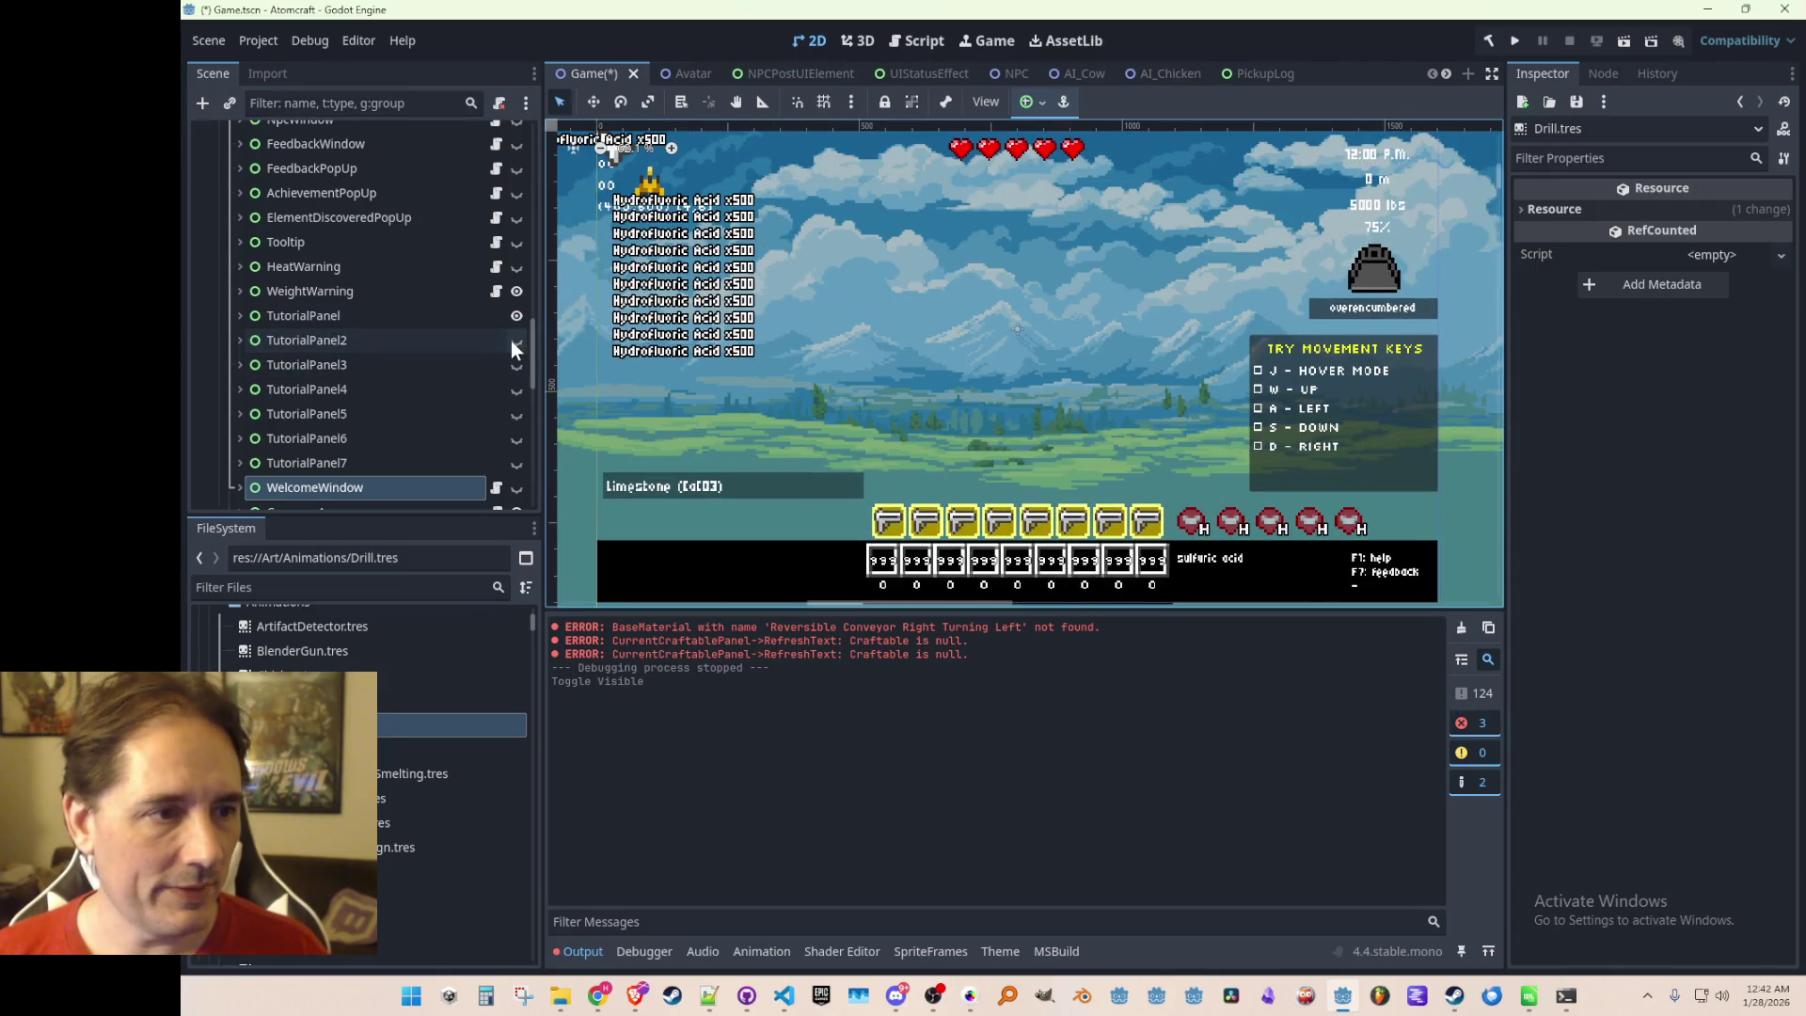
click(517, 340)
click(516, 414)
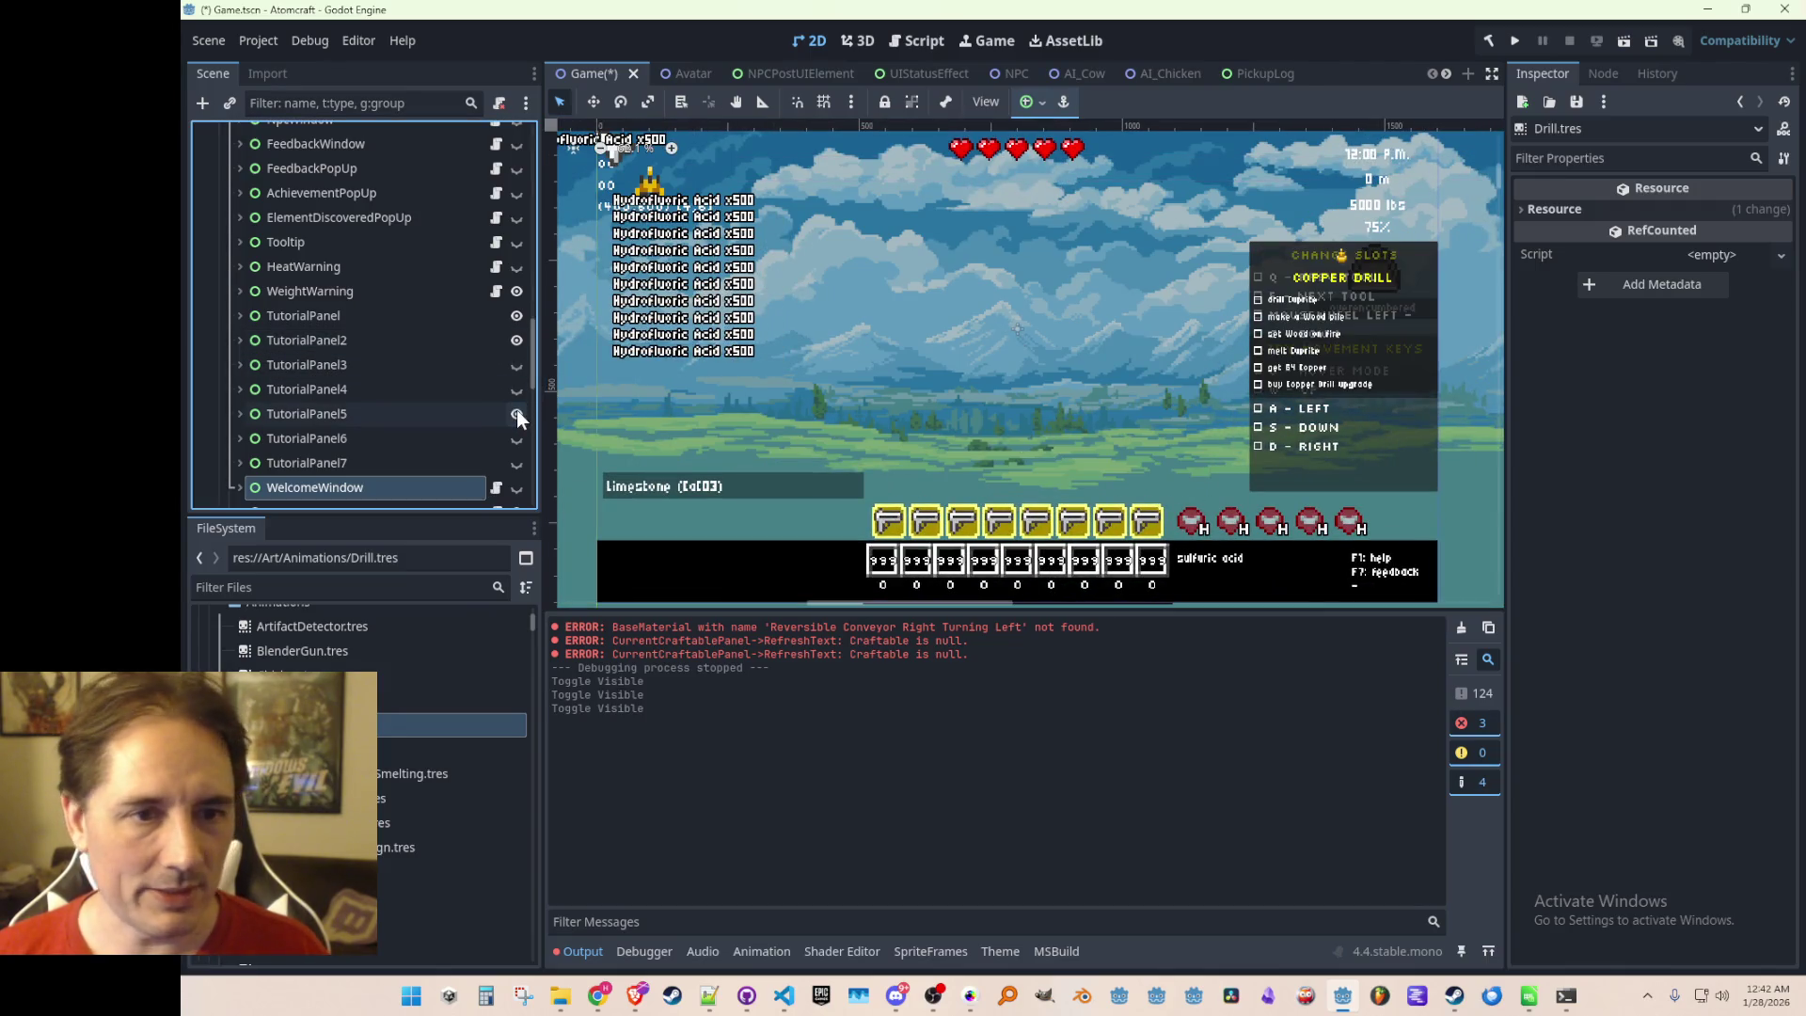
click(519, 342)
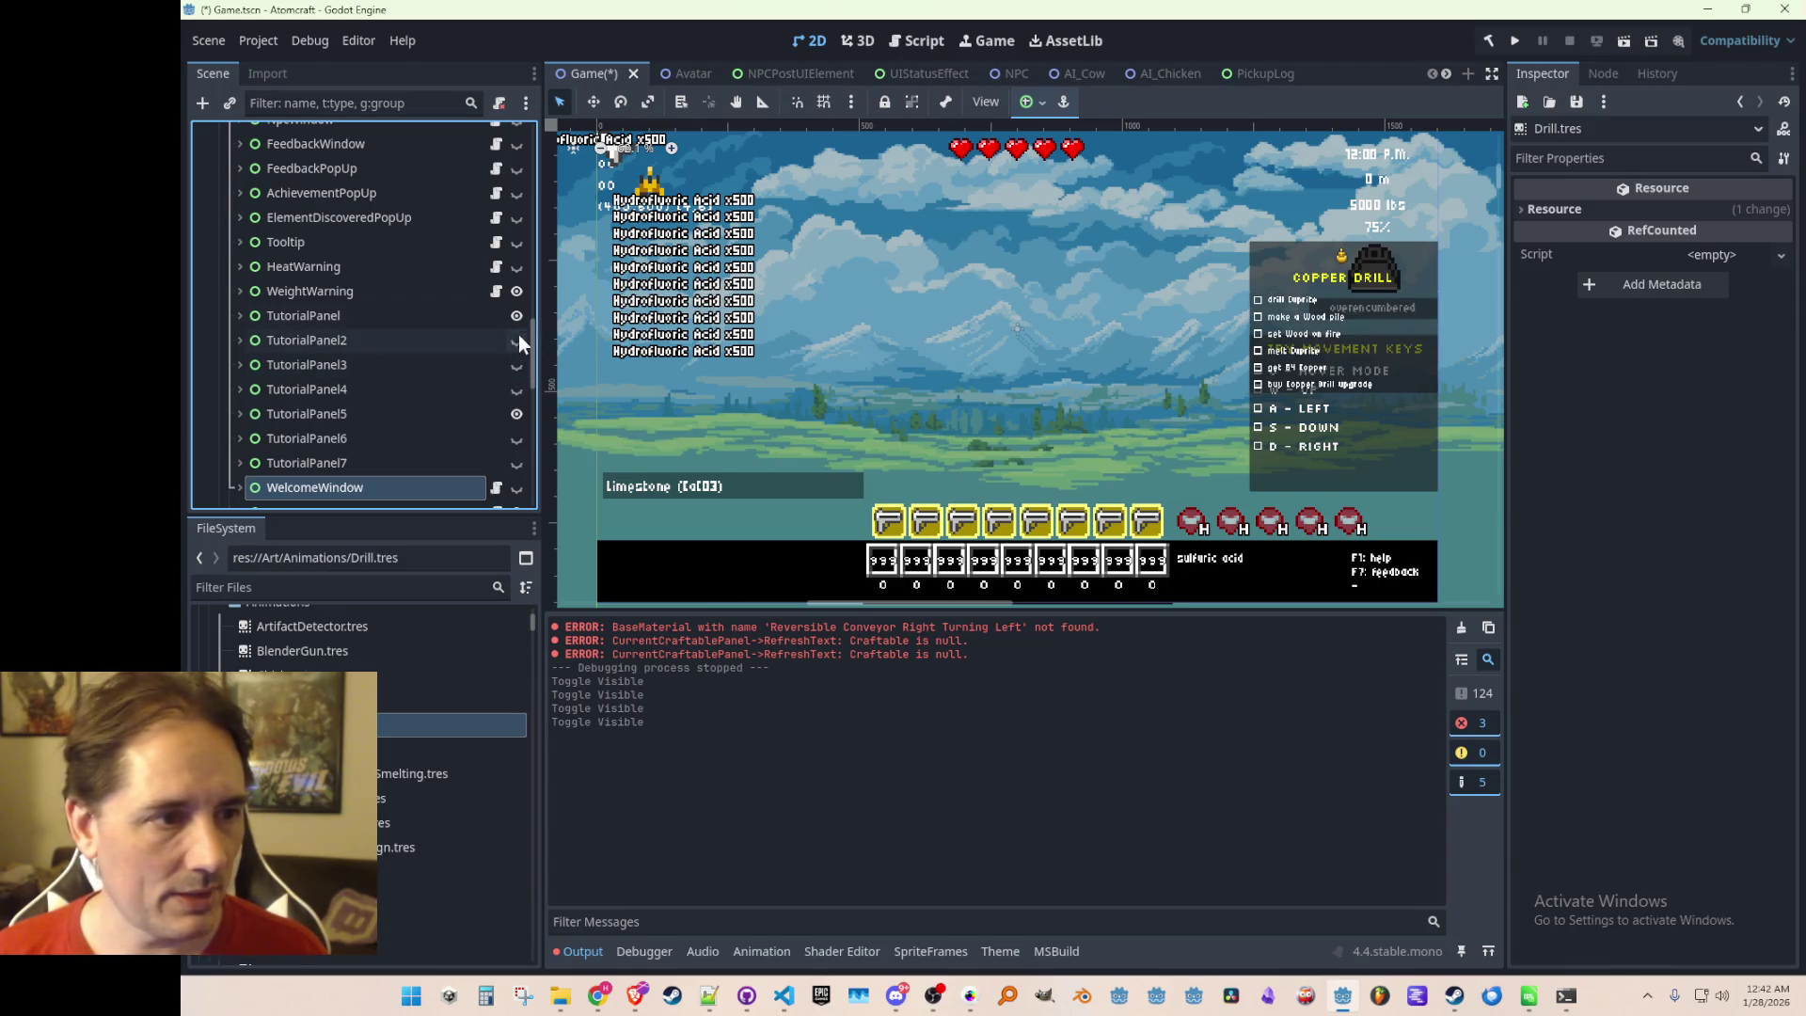
click(518, 318)
scroll(1144, 418, up, 1)
scroll(1157, 376, down, 1)
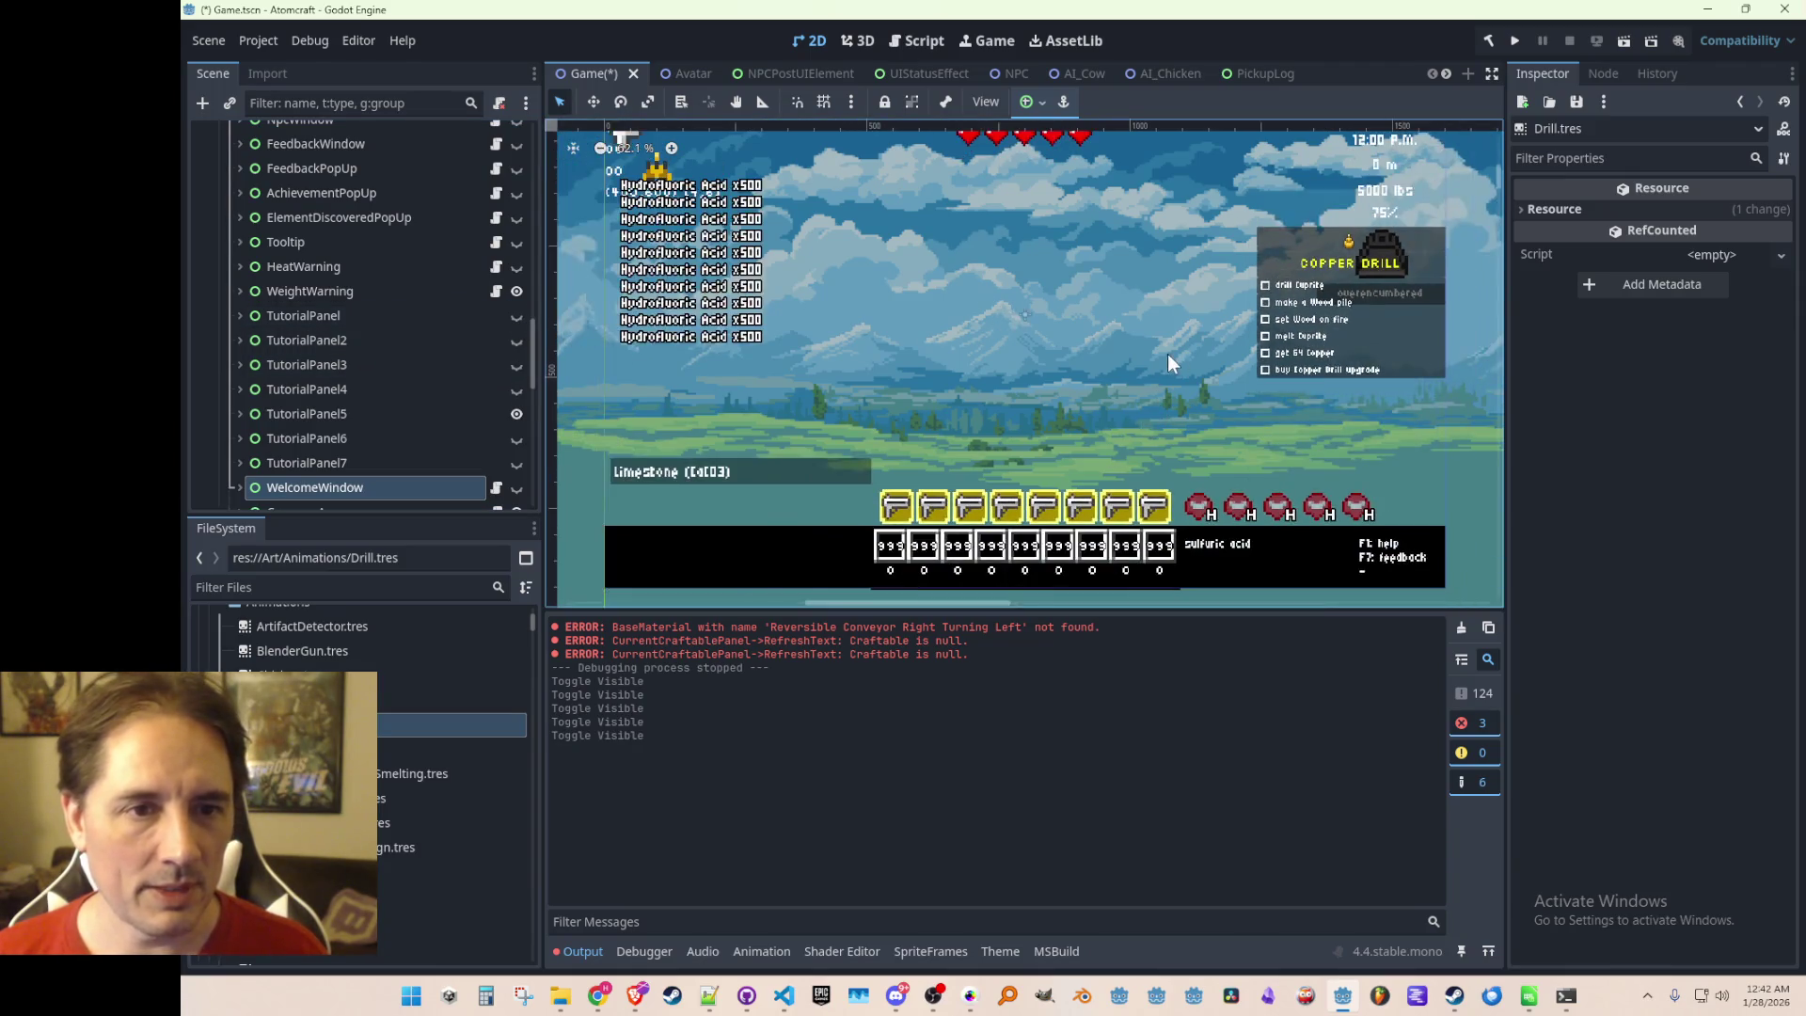
scroll(1176, 322, up, 2)
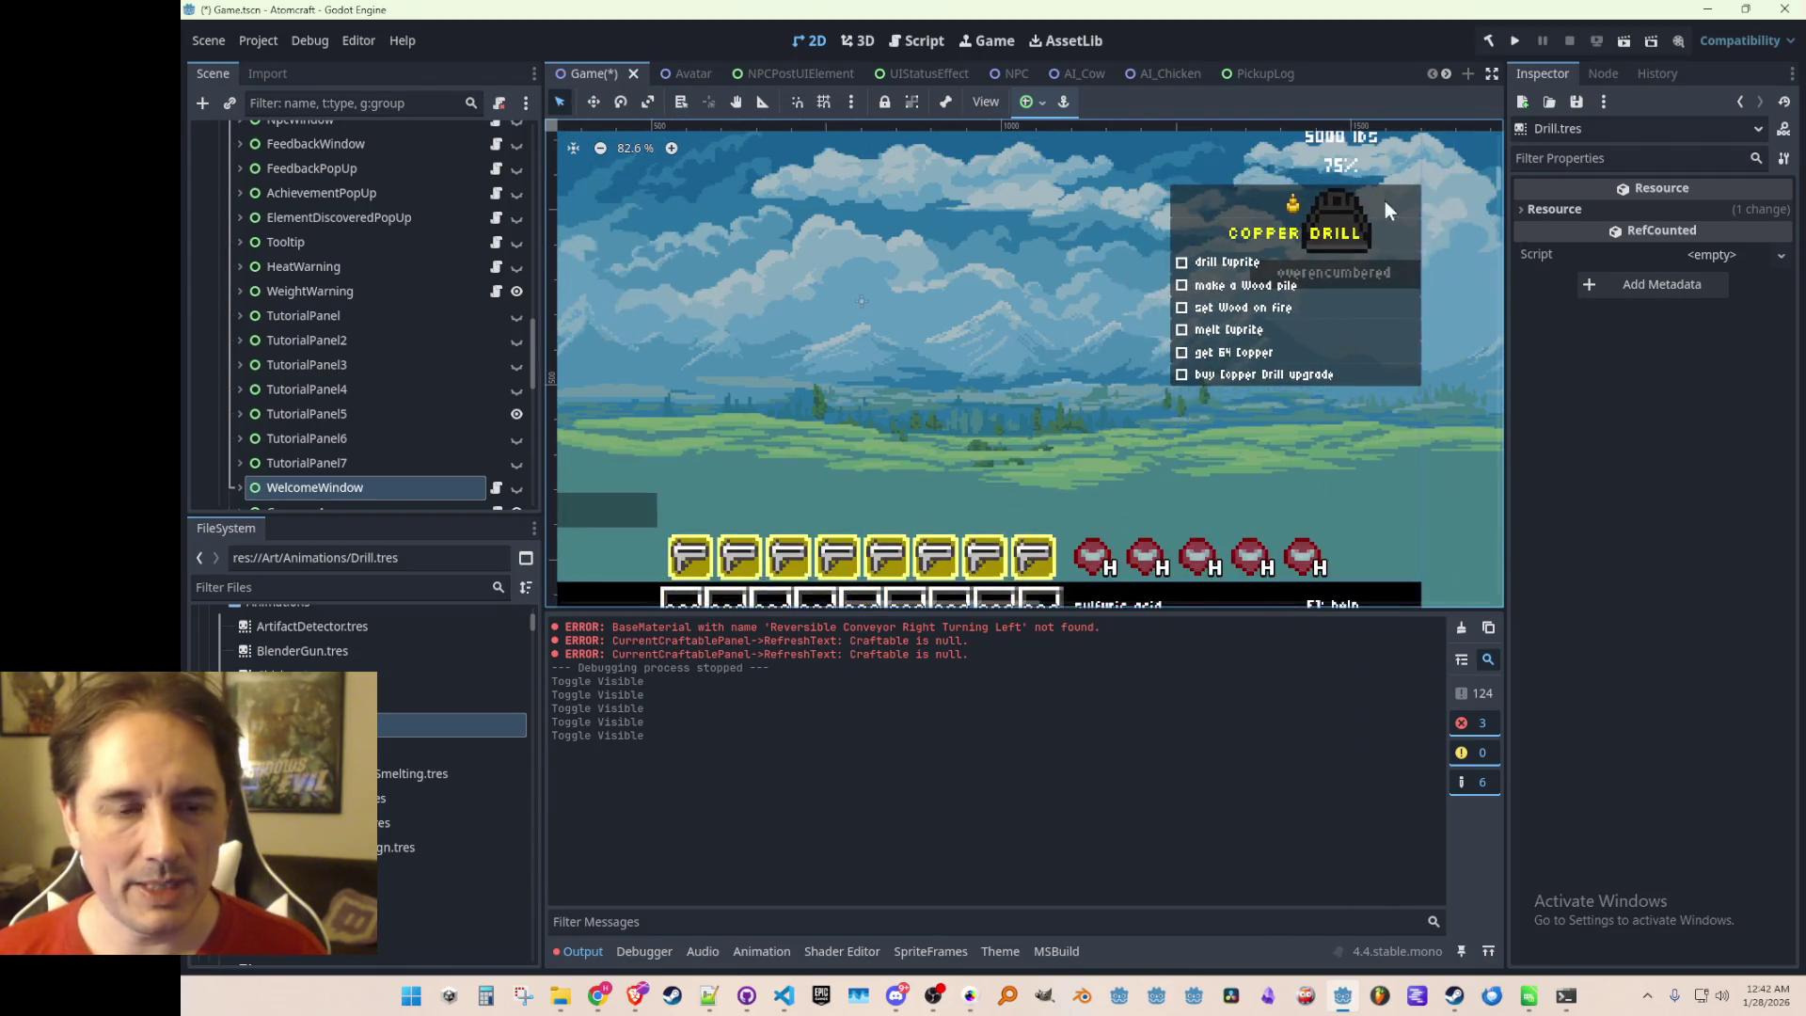
scroll(1385, 200, up, 1)
scroll(1209, 280, down, 1)
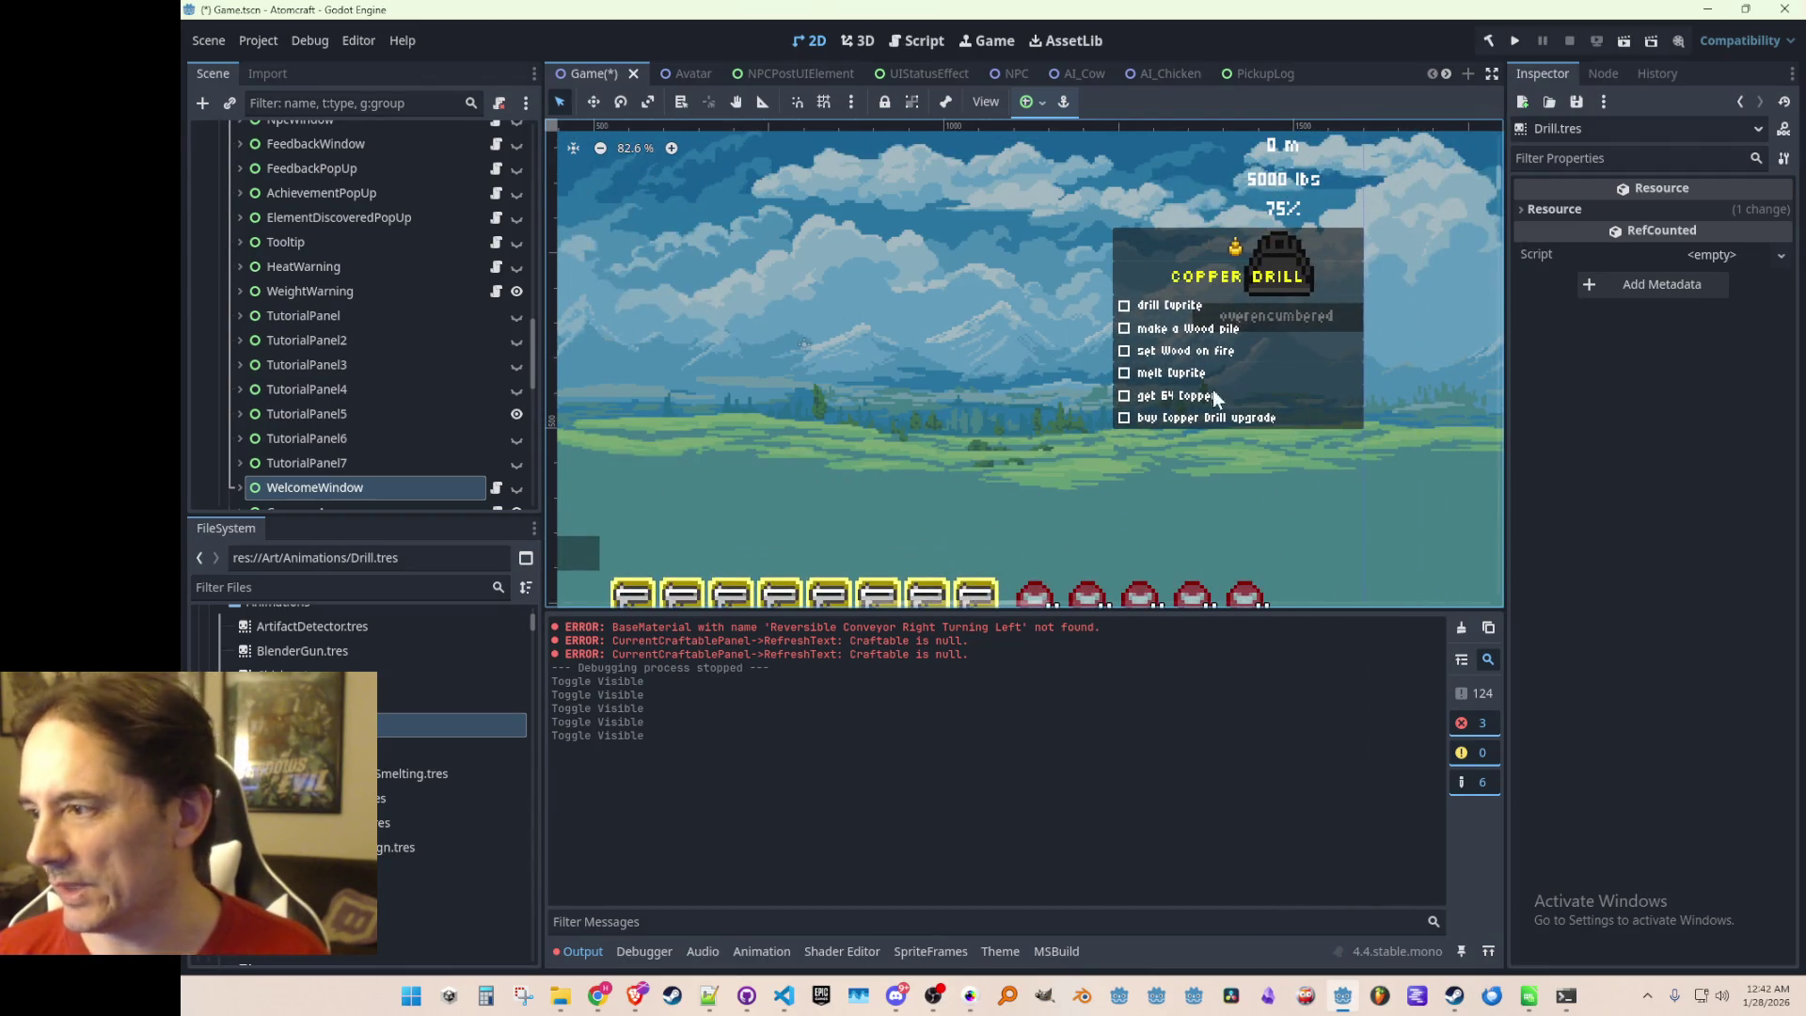
scroll(1230, 368, down, 1)
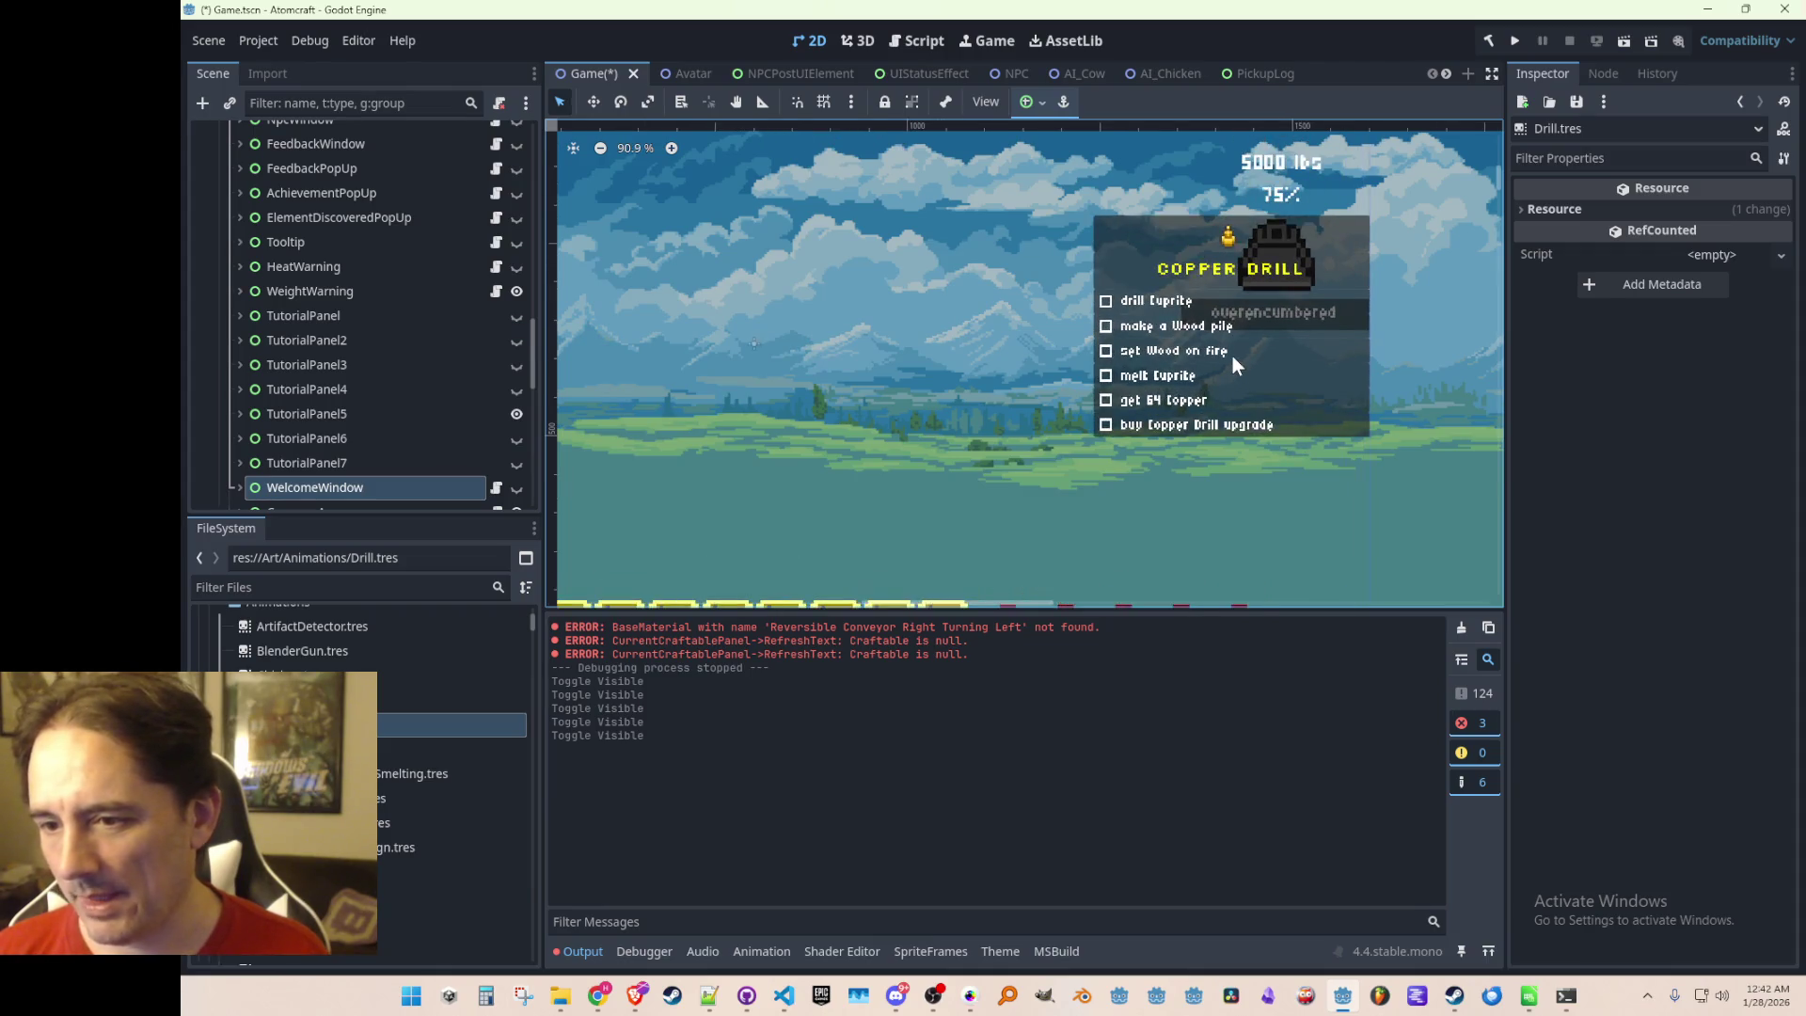
scroll(1228, 366, up, 1)
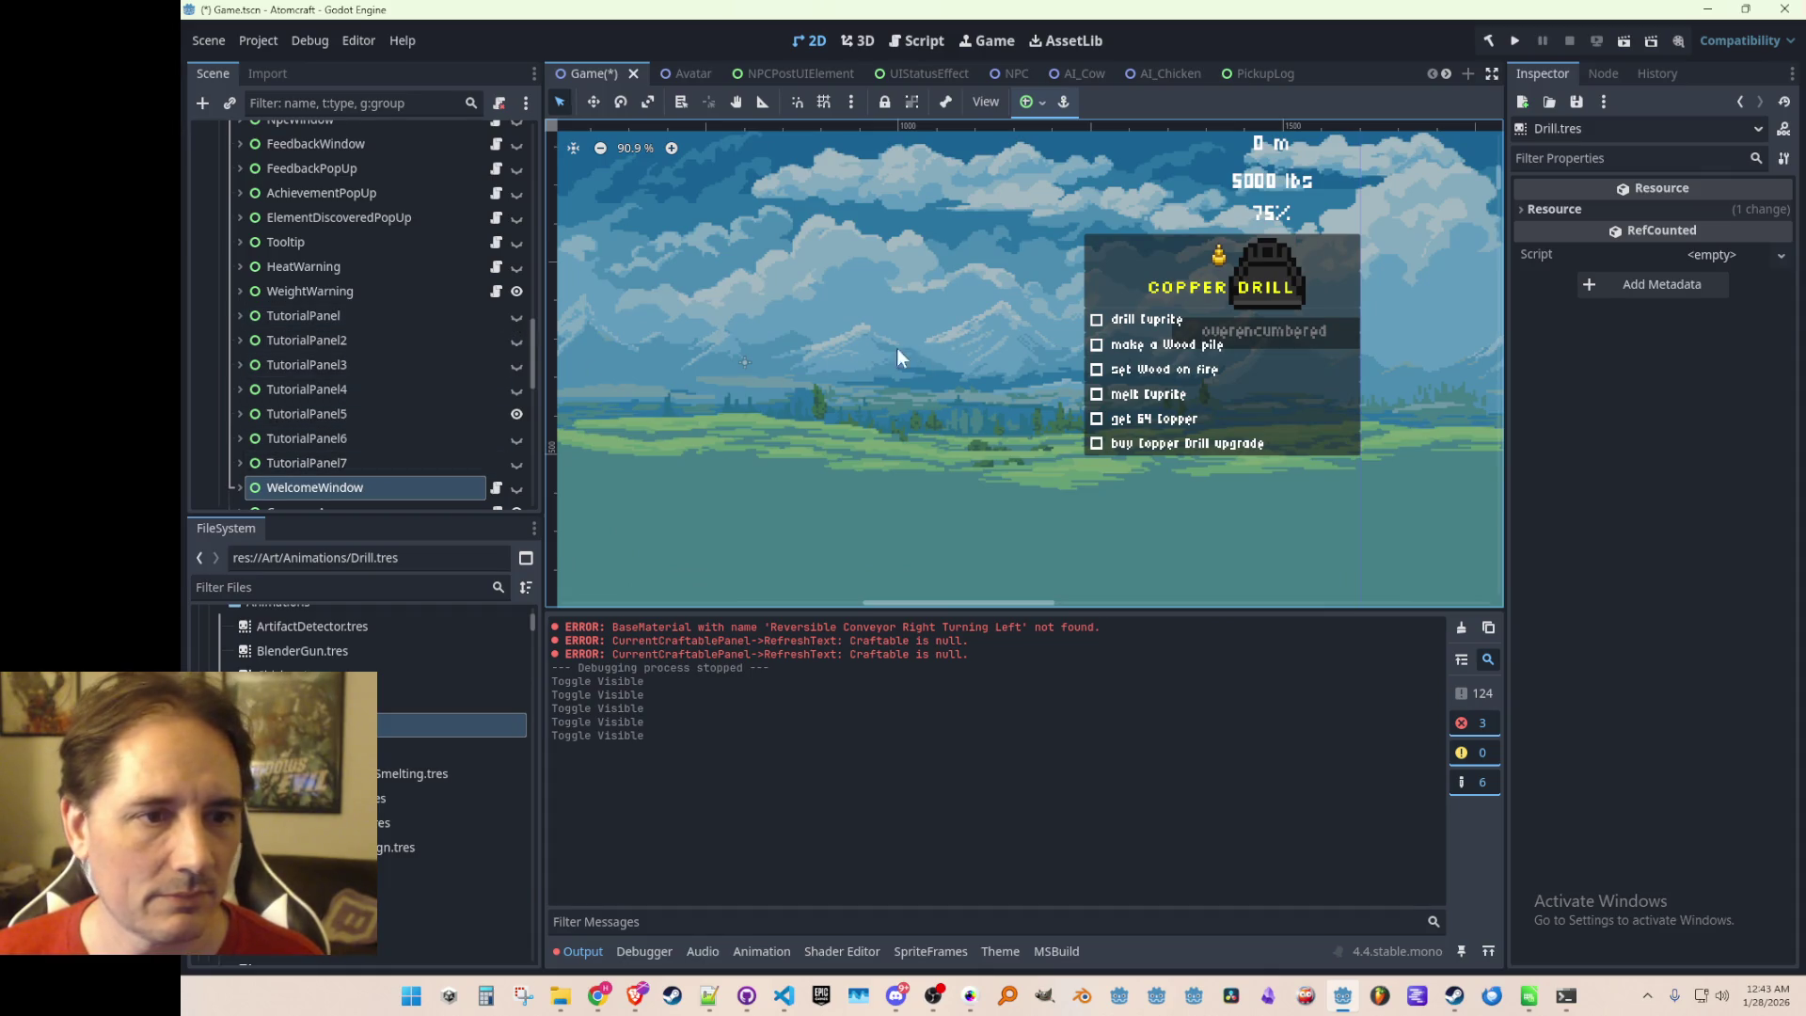
scroll(438, 379, down, 1)
Select WelcomeWindow, then TutorialPanel, then TutorialPanel5 in the Scene dock
click(368, 438)
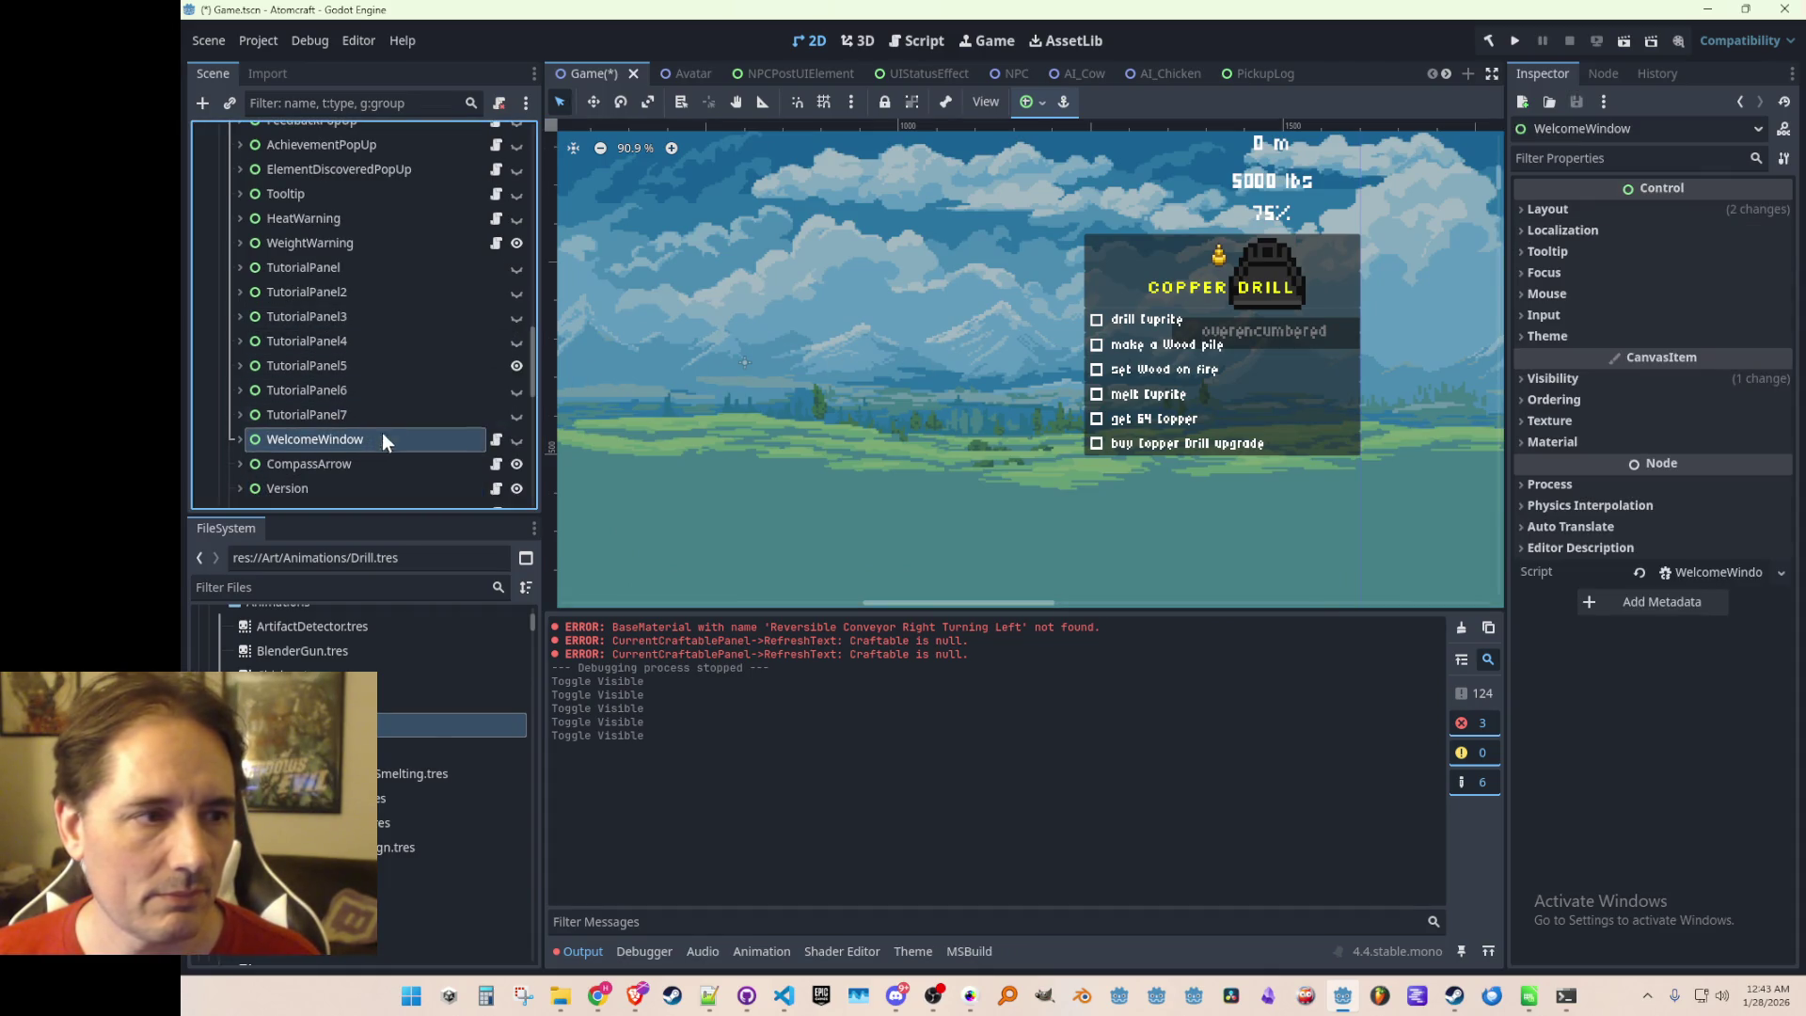
click(385, 243)
click(376, 267)
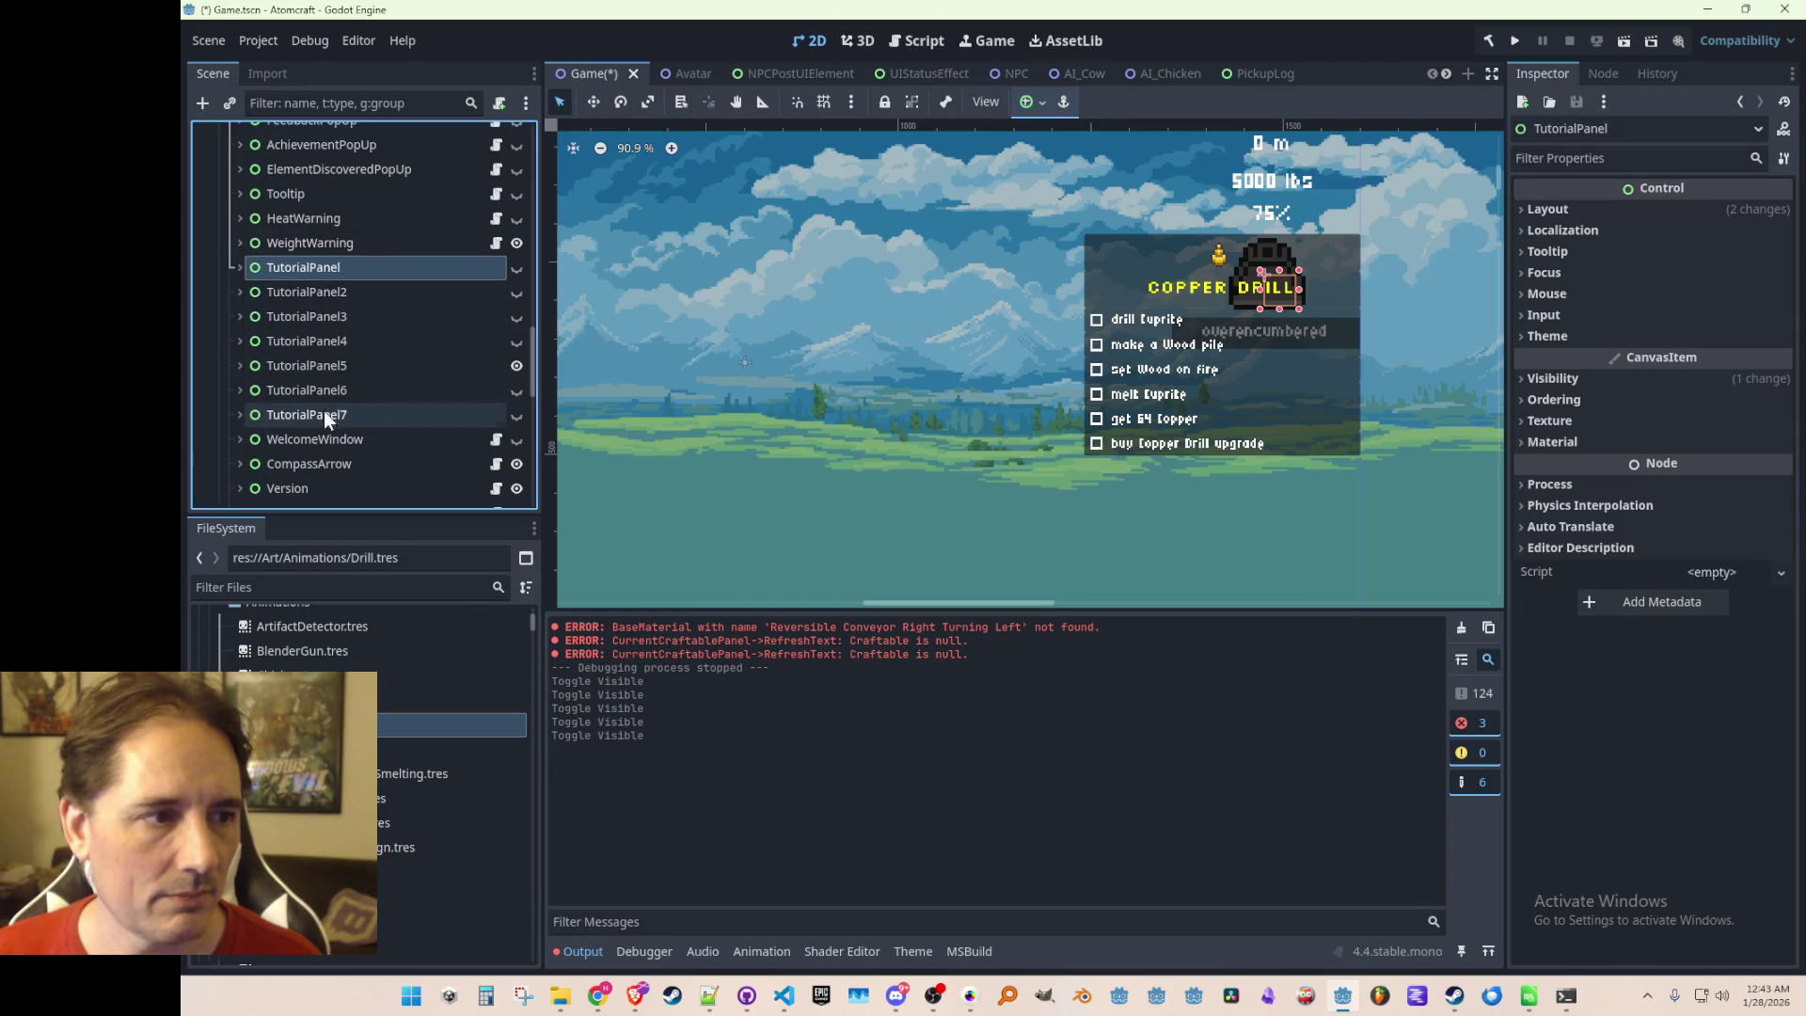
click(351, 371)
Switch to the Move tool (W) and zoom the viewport to 121% on the Copper Drill panel
click(594, 104)
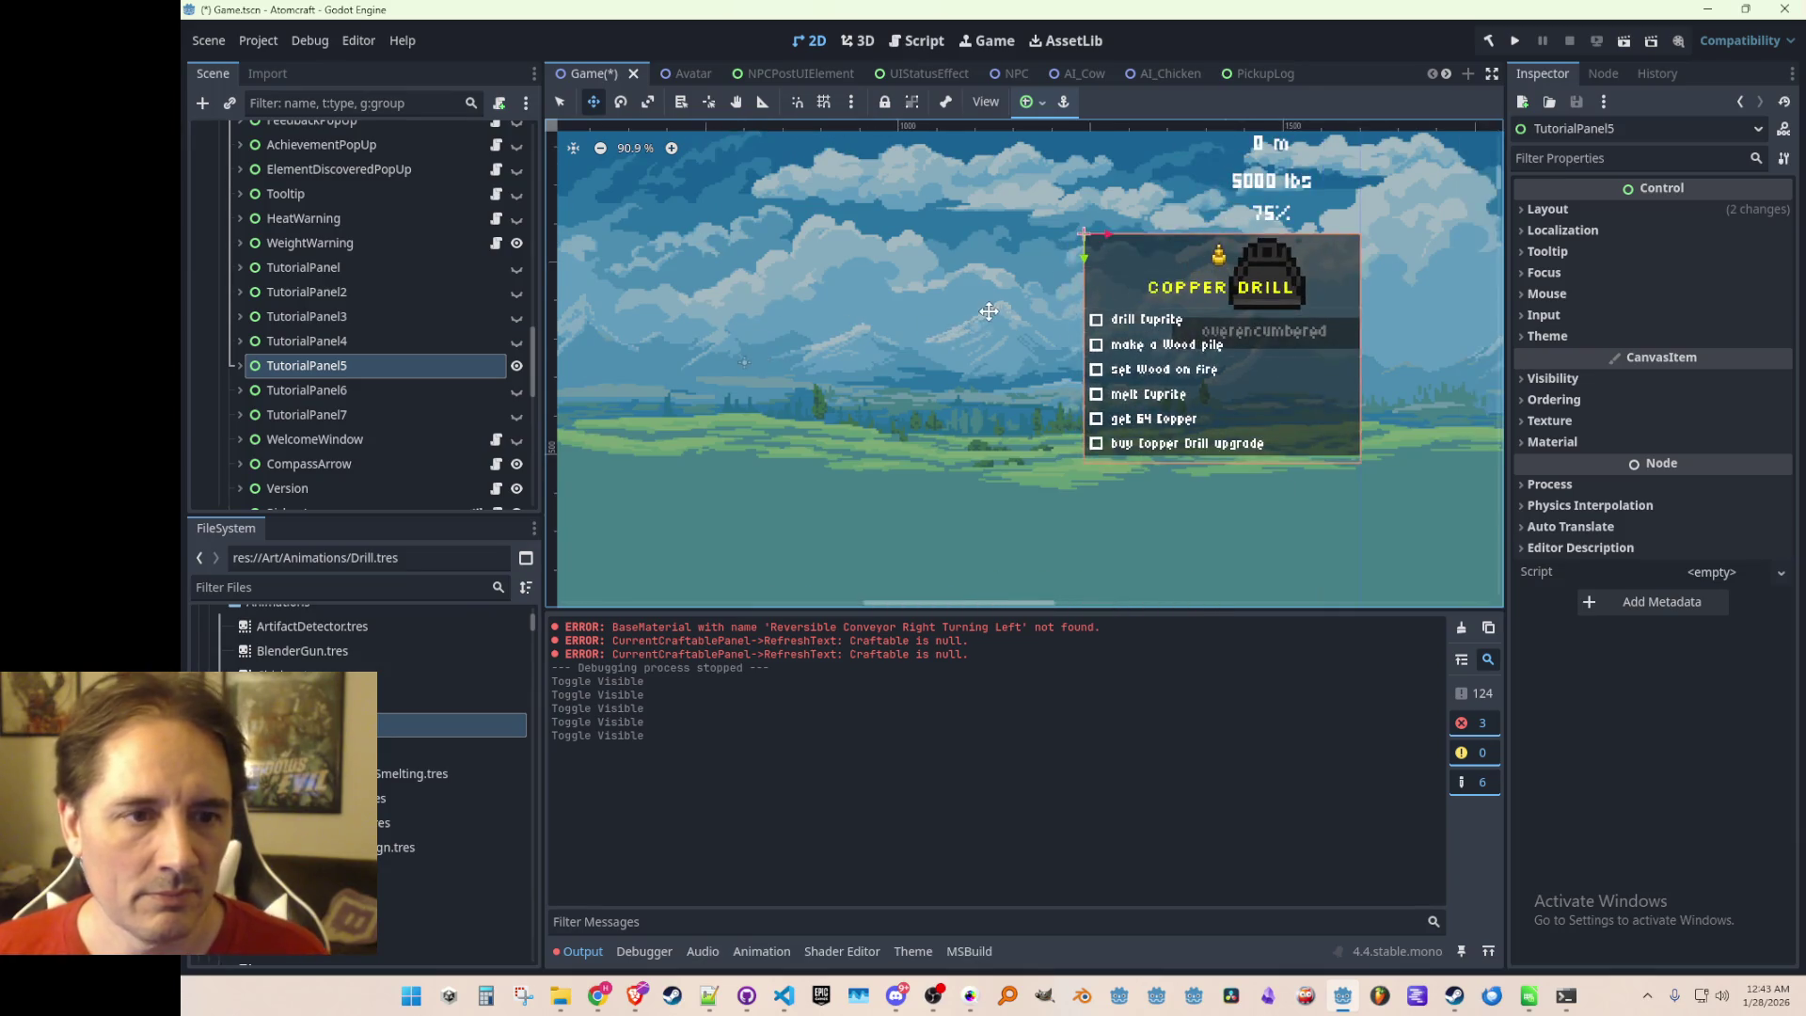
scroll(989, 311, right, 2)
scroll(989, 312, up, 1)
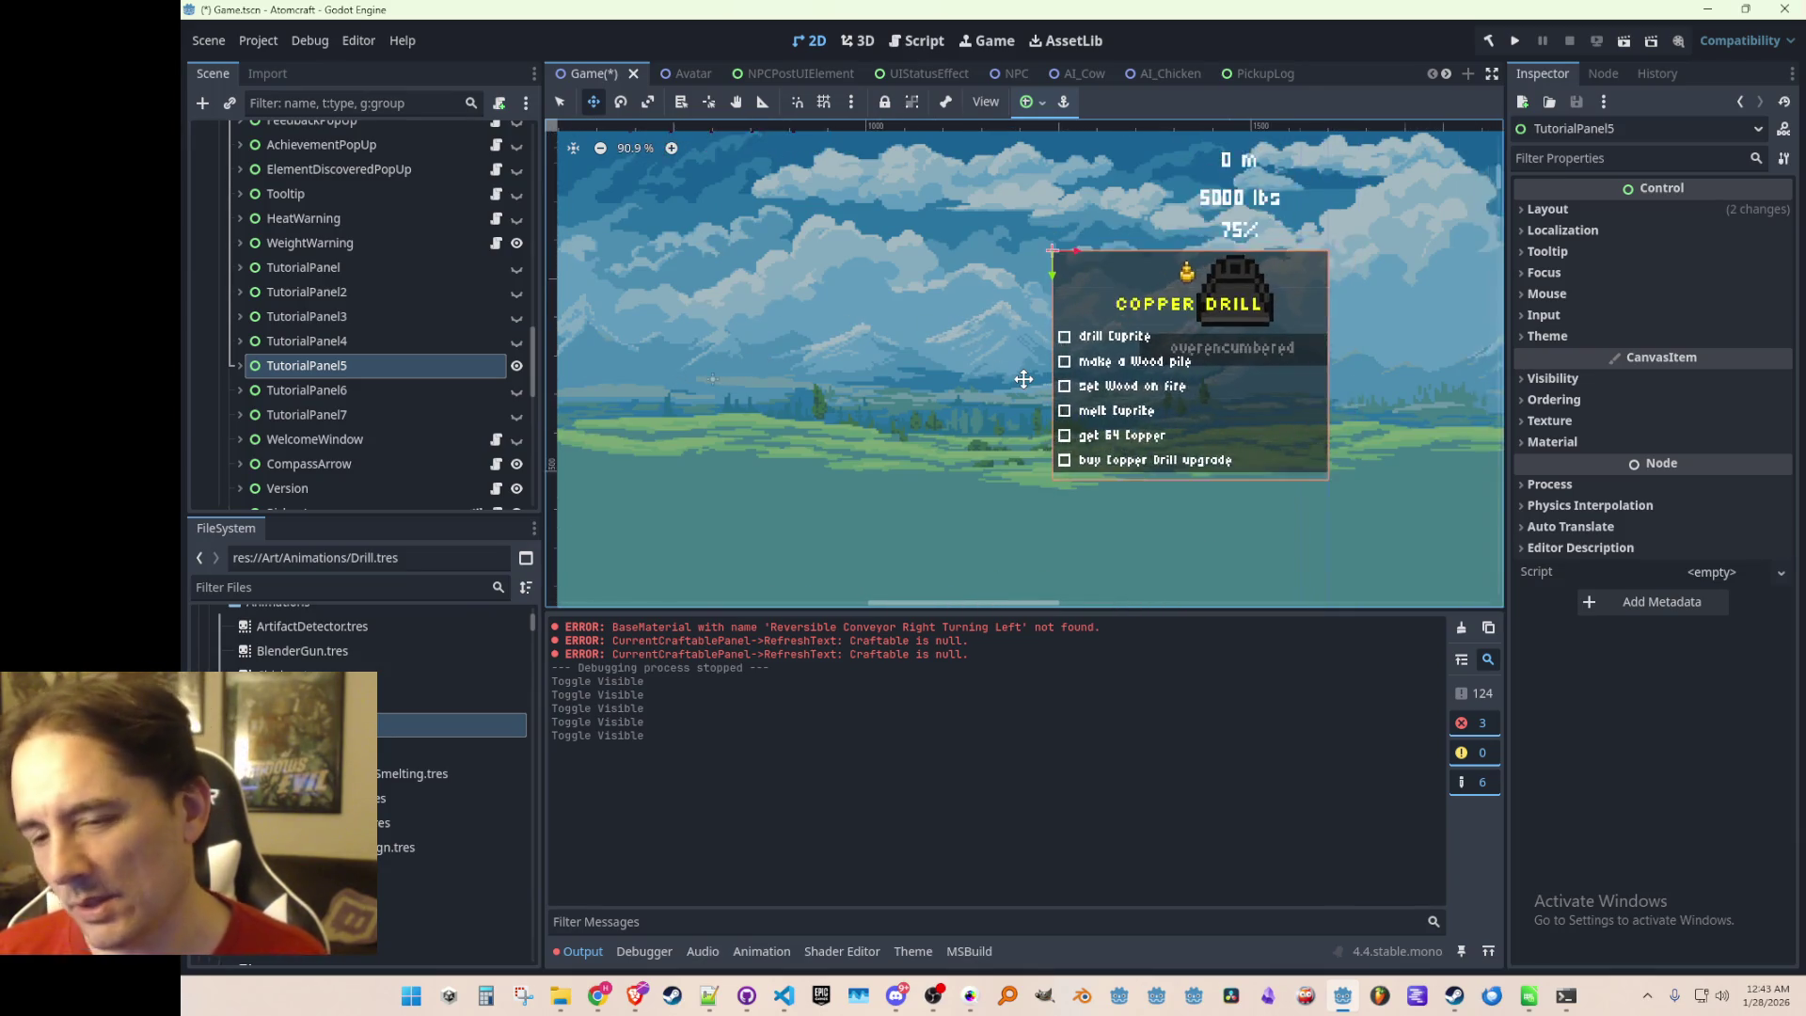
scroll(1023, 379, up, 4)
scroll(1030, 376, down, 5)
scroll(996, 387, up, 4)
scroll(968, 393, up, 2)
scroll(973, 395, down, 3)
scroll(978, 397, up, 1)
scroll(979, 398, up, 1)
scroll(978, 398, down, 1)
scroll(974, 403, up, 1)
scroll(969, 407, up, 1)
scroll(968, 406, down, 1)
scroll(967, 410, up, 1)
scroll(959, 428, down, 1)
scroll(958, 432, up, 1)
scroll(958, 430, down, 1)
scroll(958, 430, up, 1)
scroll(956, 428, down, 1)
scroll(955, 427, up, 1)
scroll(954, 425, down, 1)
scroll(952, 424, down, 1)
scroll(953, 423, up, 1)
scroll(954, 421, down, 1)
scroll(955, 418, up, 1)
scroll(954, 414, down, 1)
scroll(956, 413, up, 1)
scroll(953, 418, down, 1)
scroll(952, 425, up, 1)
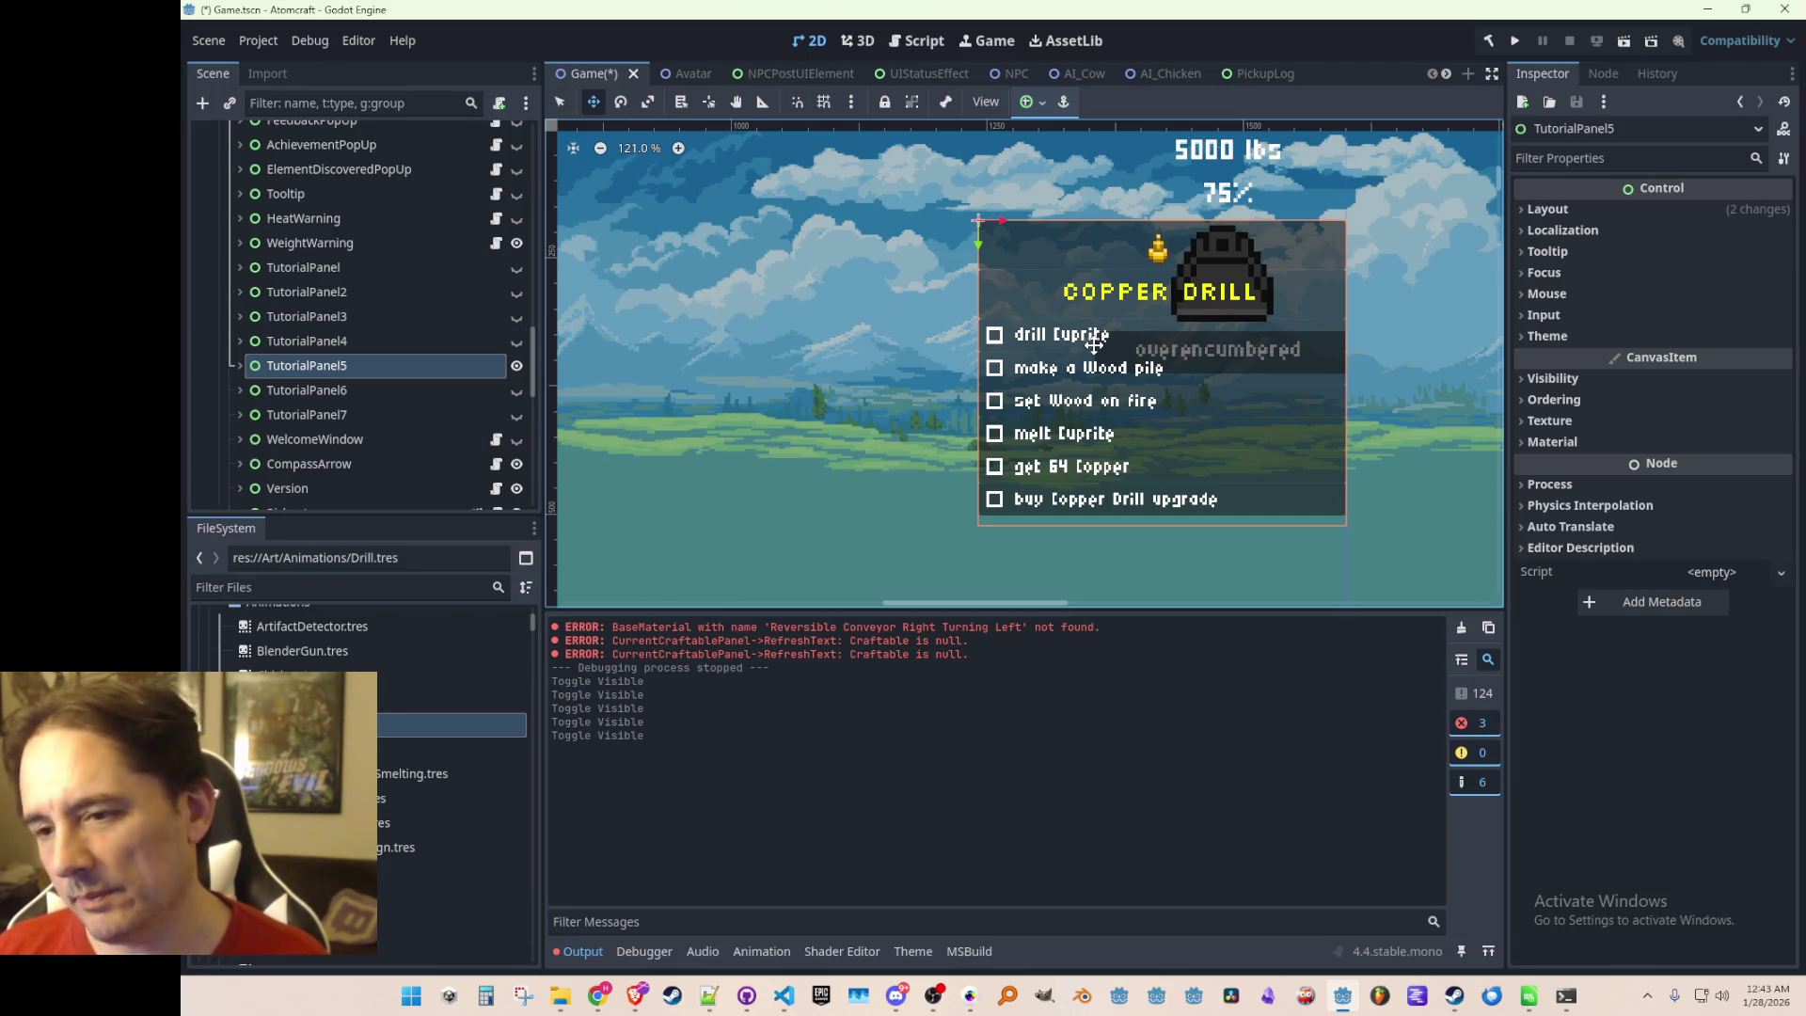
drag(931, 390, 918, 393)
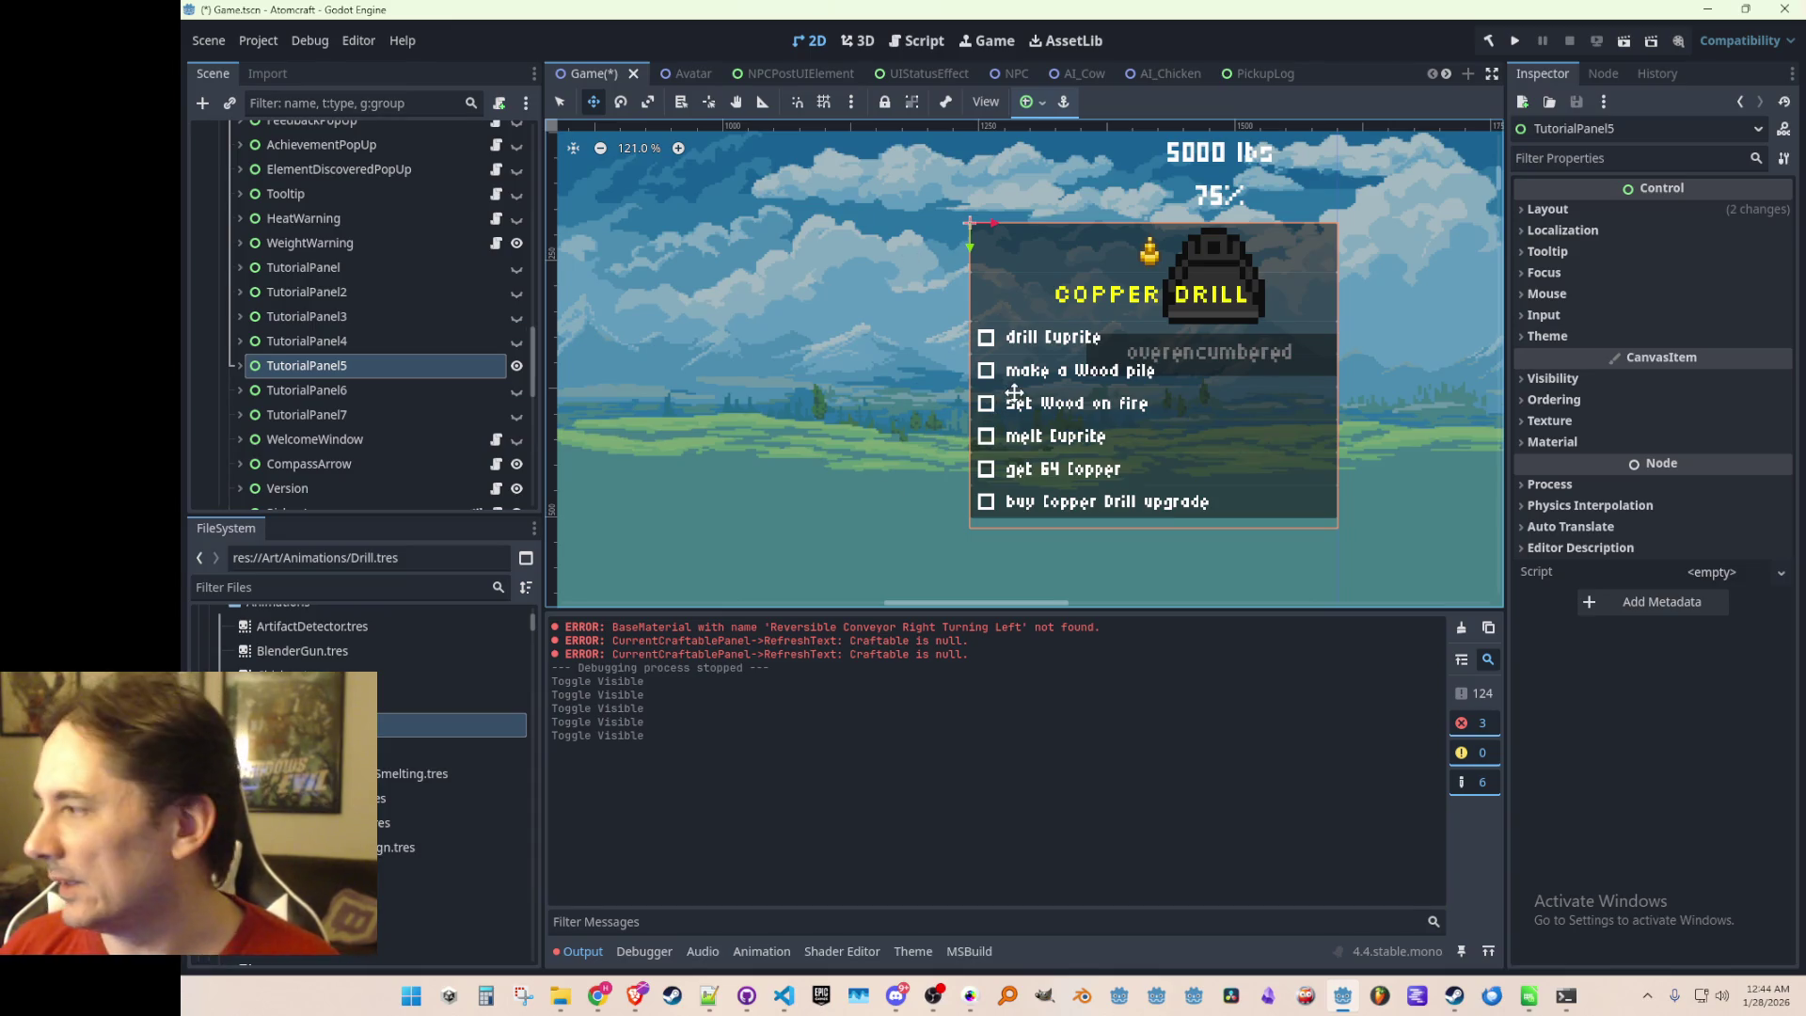
key(alt+Tab)
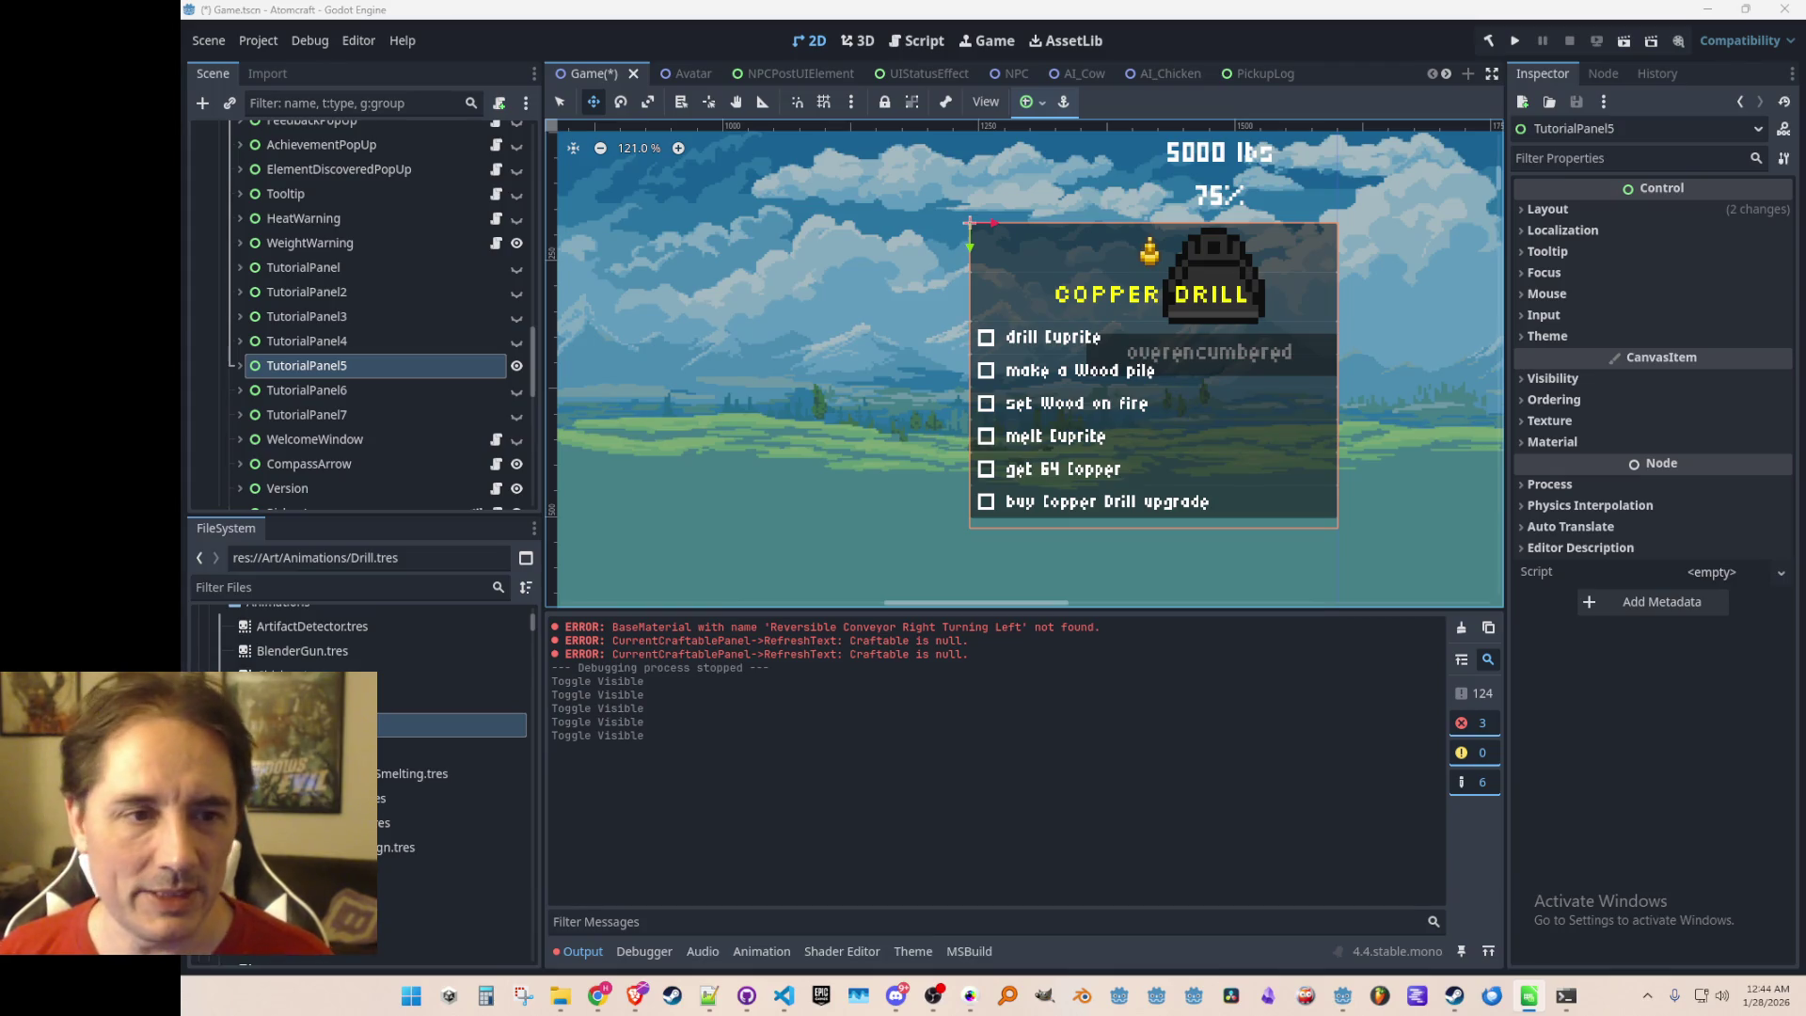
scroll(1168, 392, down, 3)
scroll(1167, 392, down, 2)
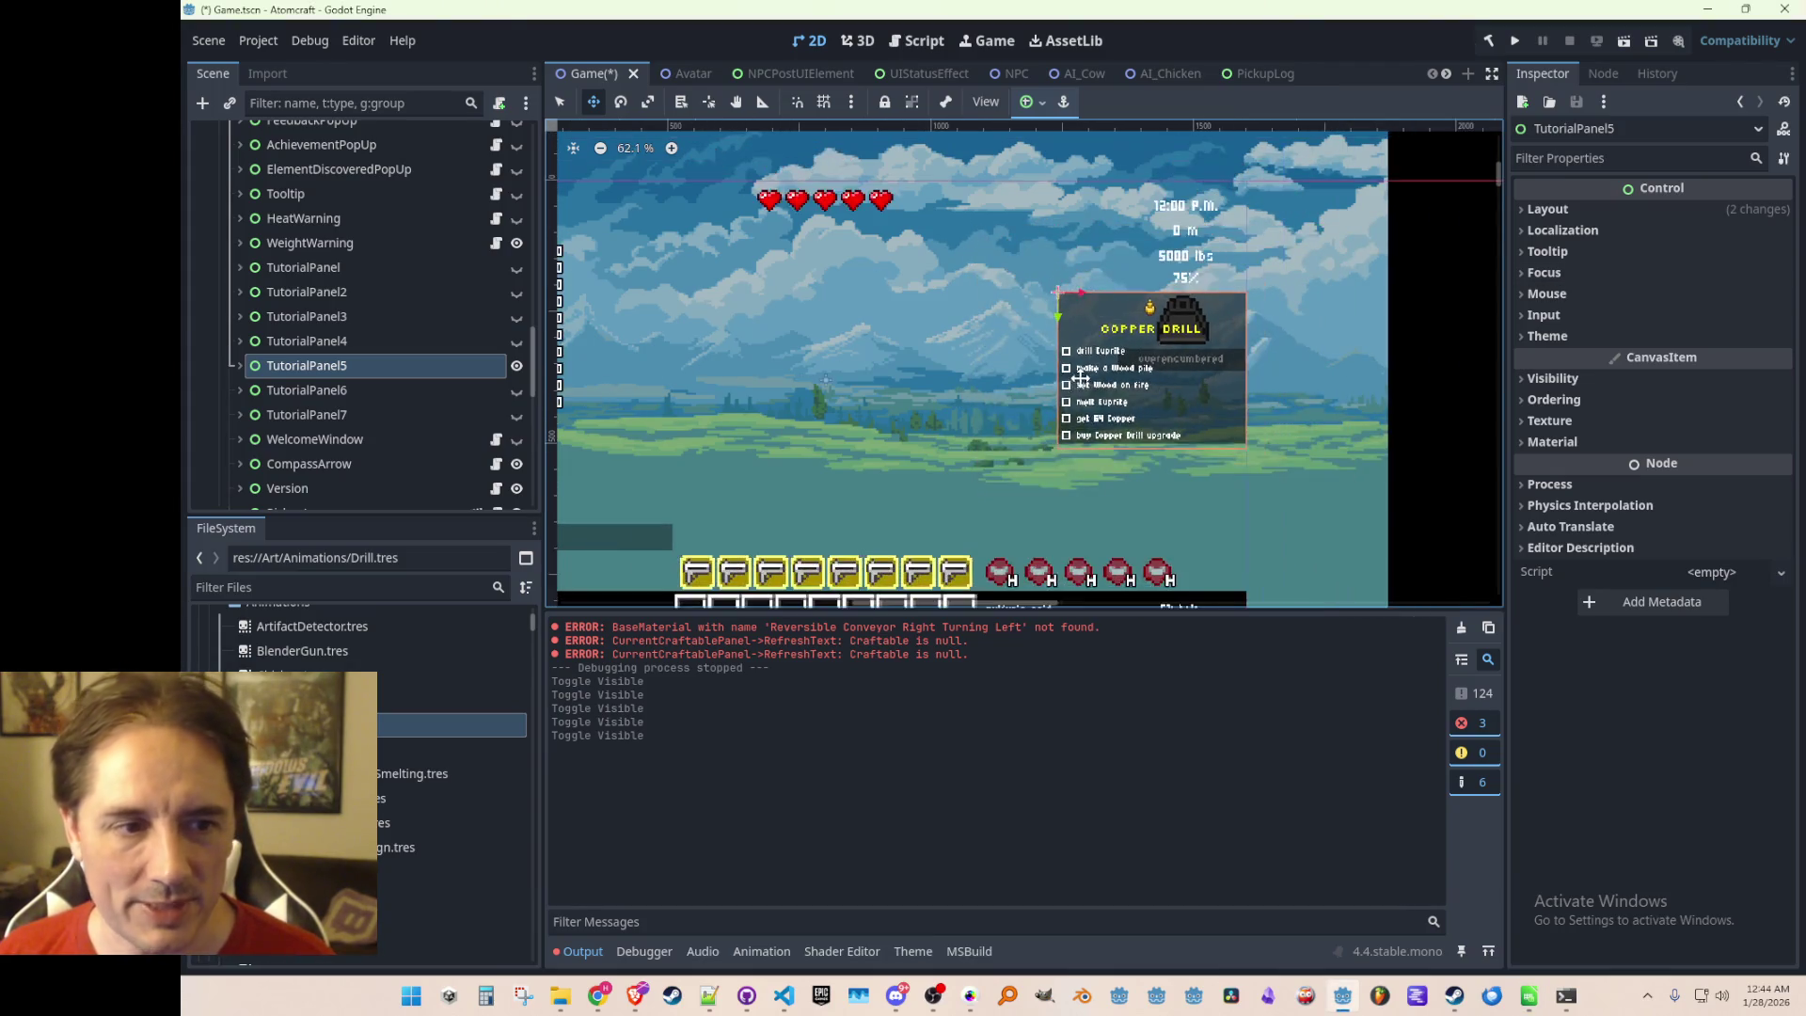
scroll(1045, 406, up, 5)
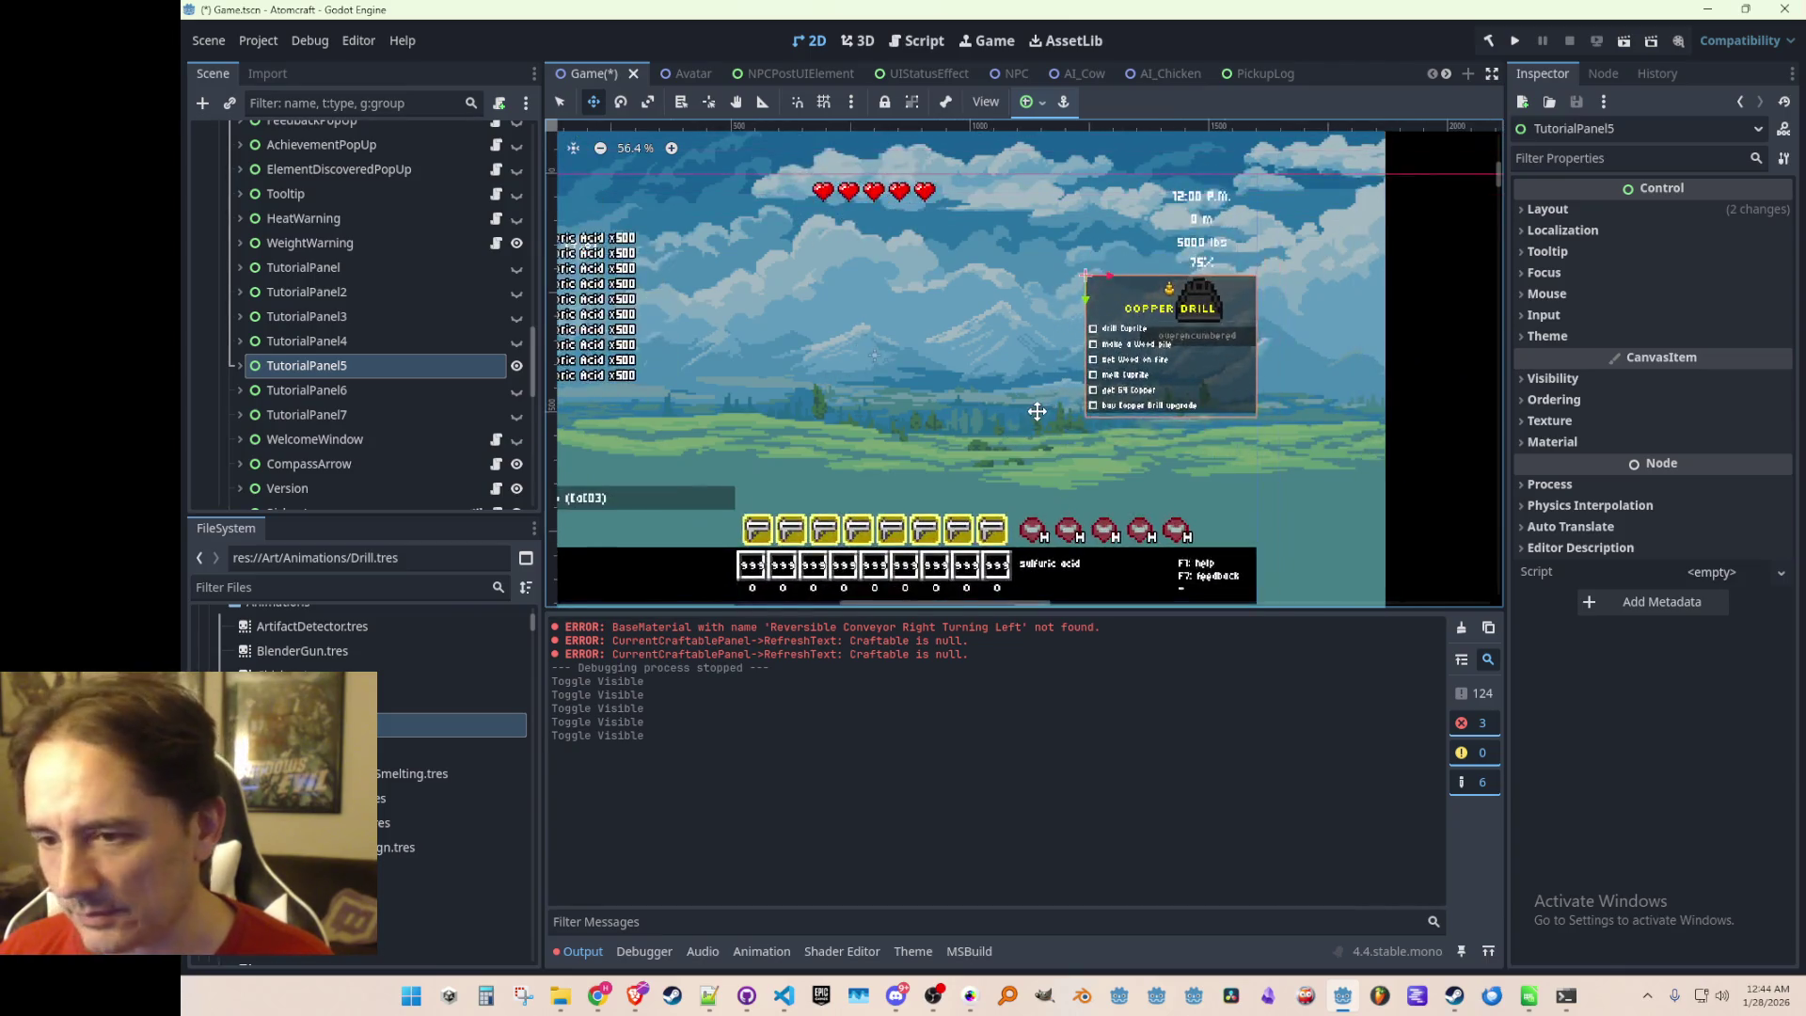
scroll(1124, 255, down, 3)
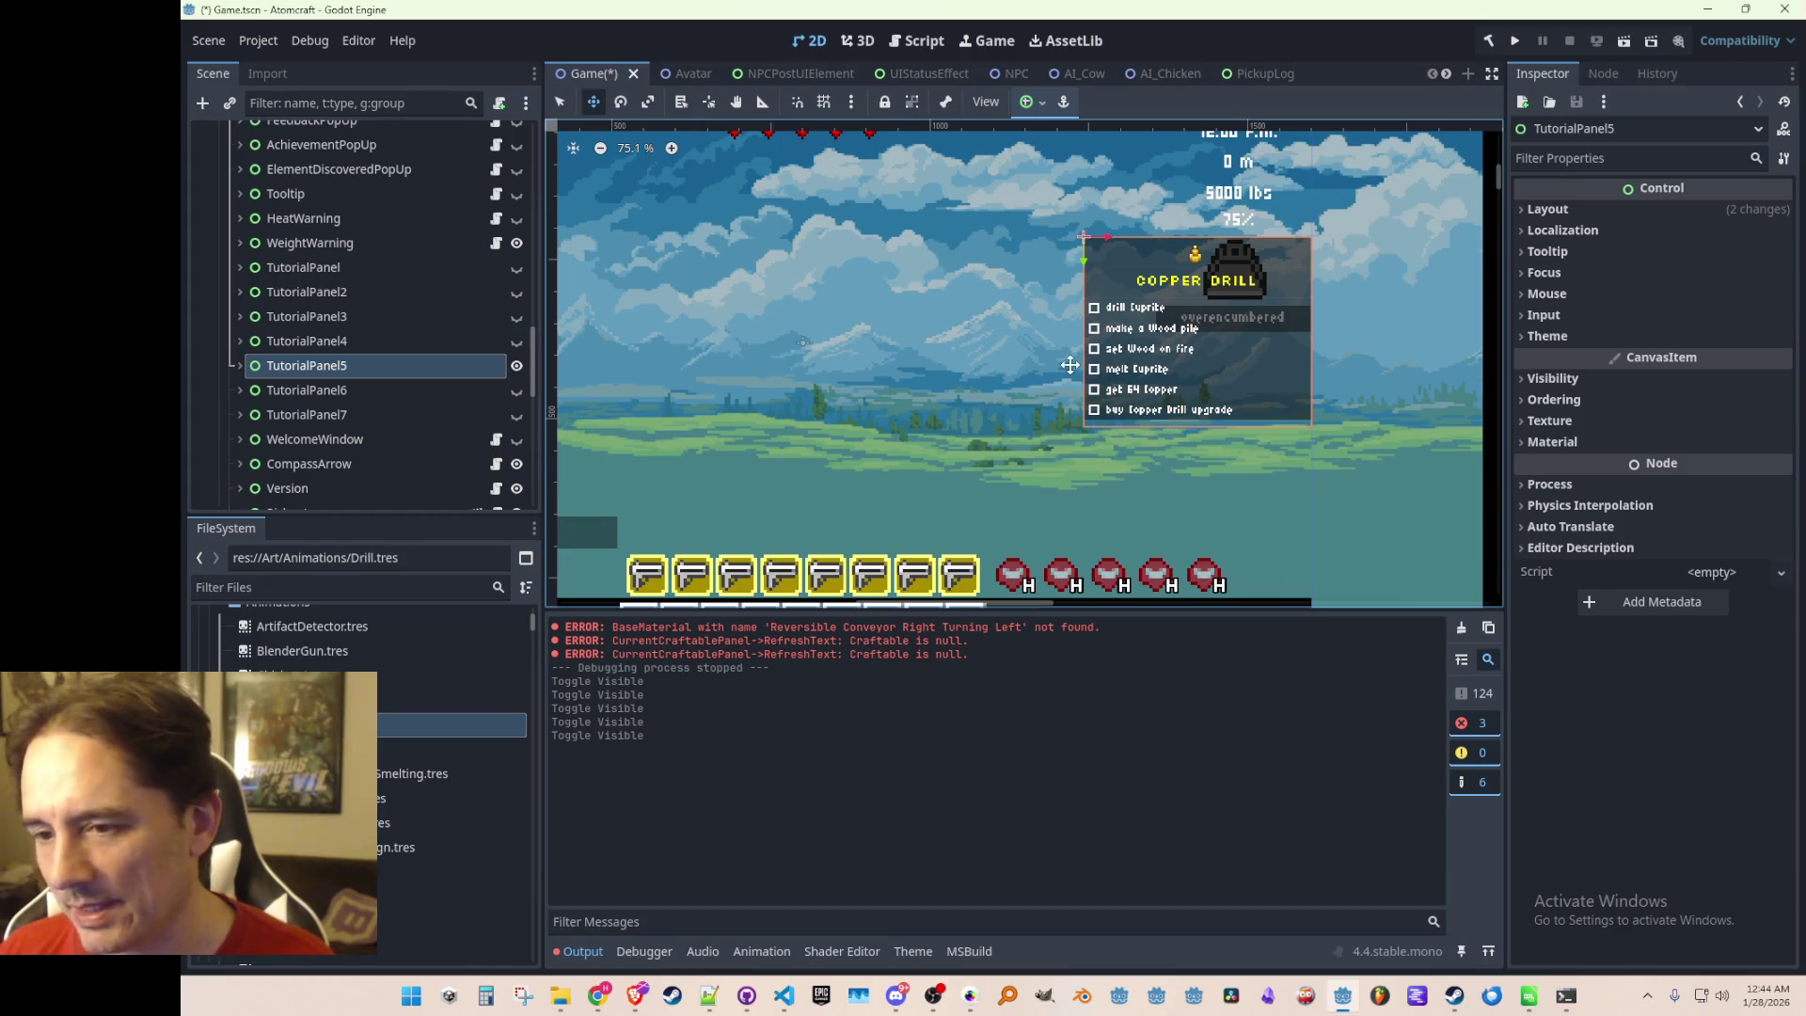
scroll(1201, 319, up, 4)
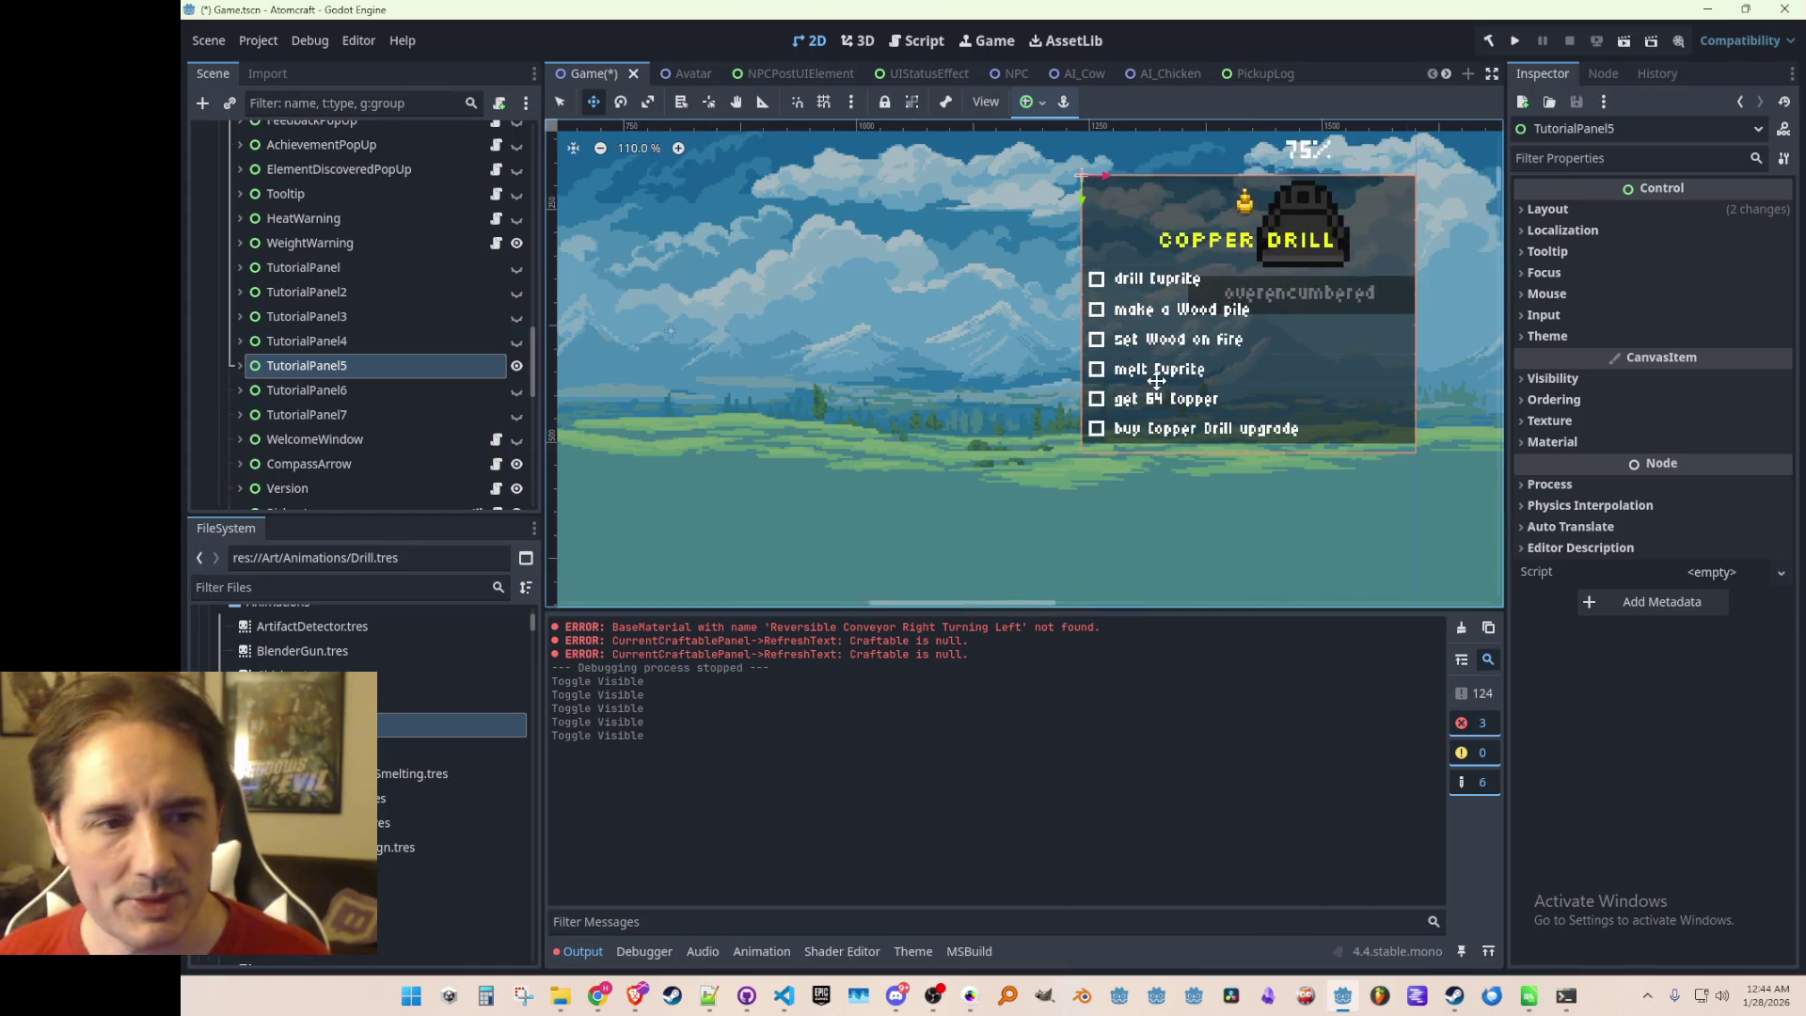
Expand TutorialPanel5 and QuestSubGoal1, and make the drill Cuprite checkmark visible
click(241, 363)
scroll(272, 378, down, 2)
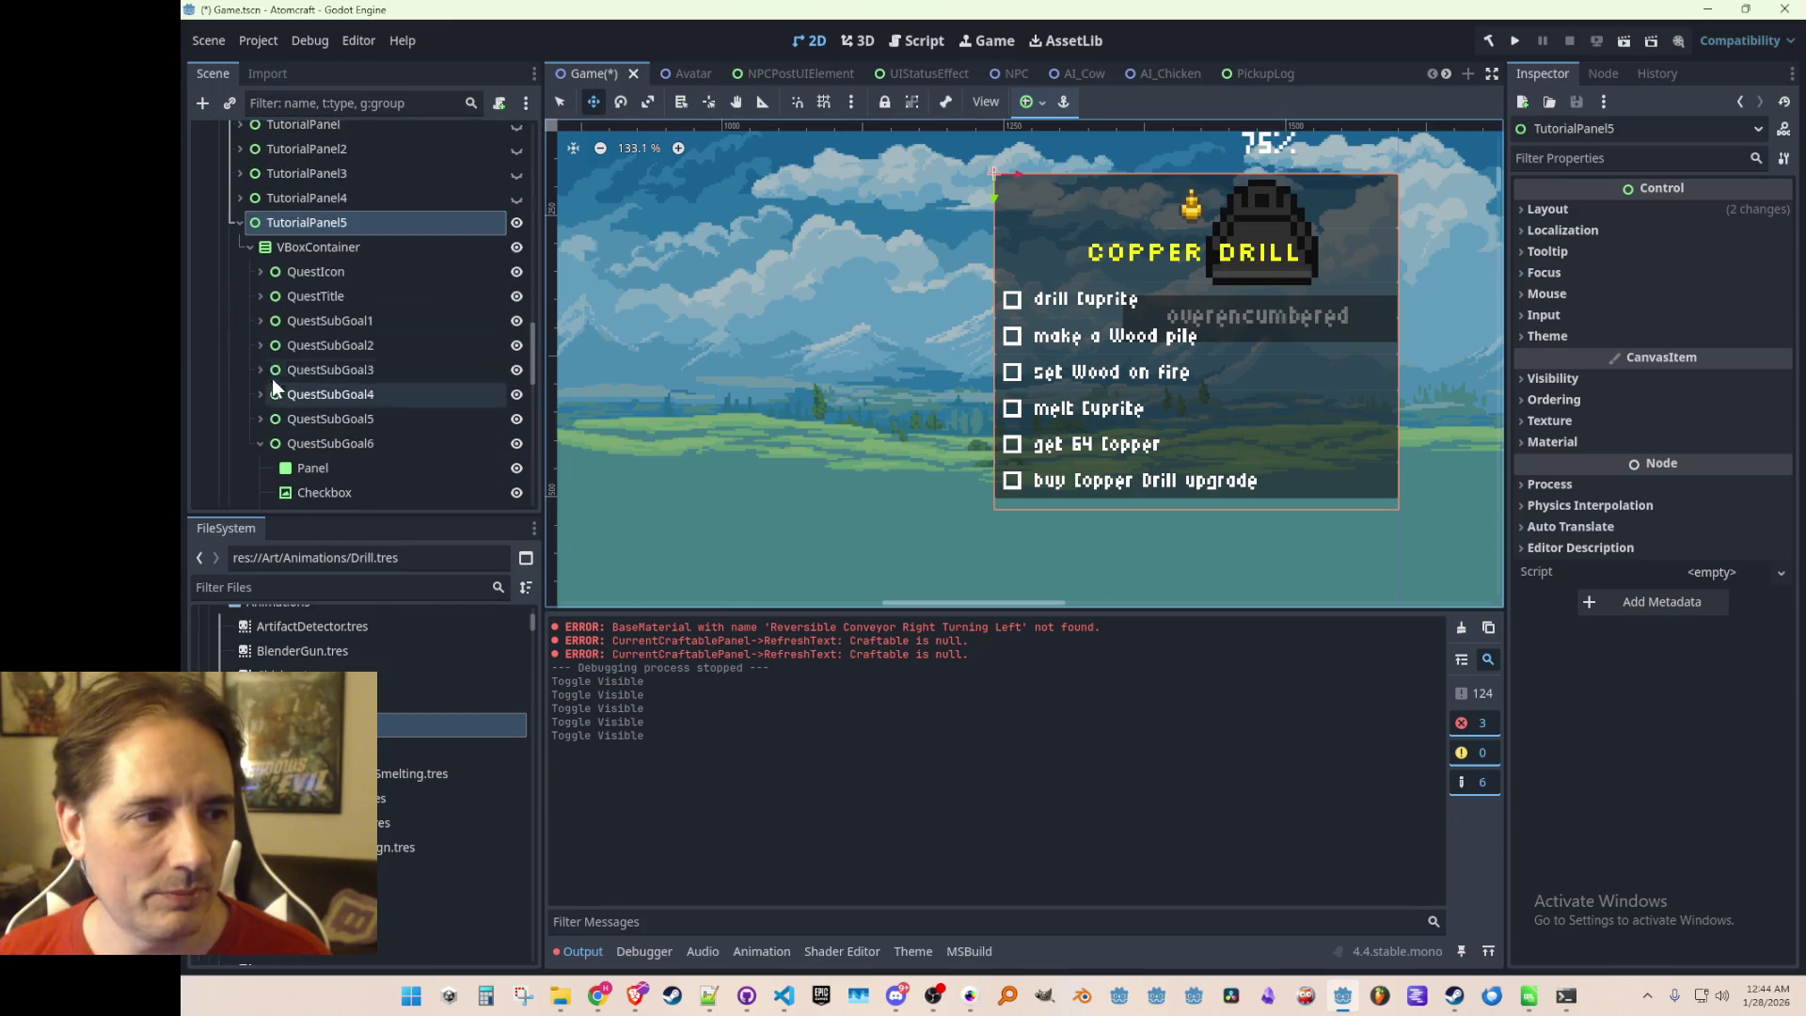
click(259, 321)
click(516, 394)
scroll(974, 326, up, 7)
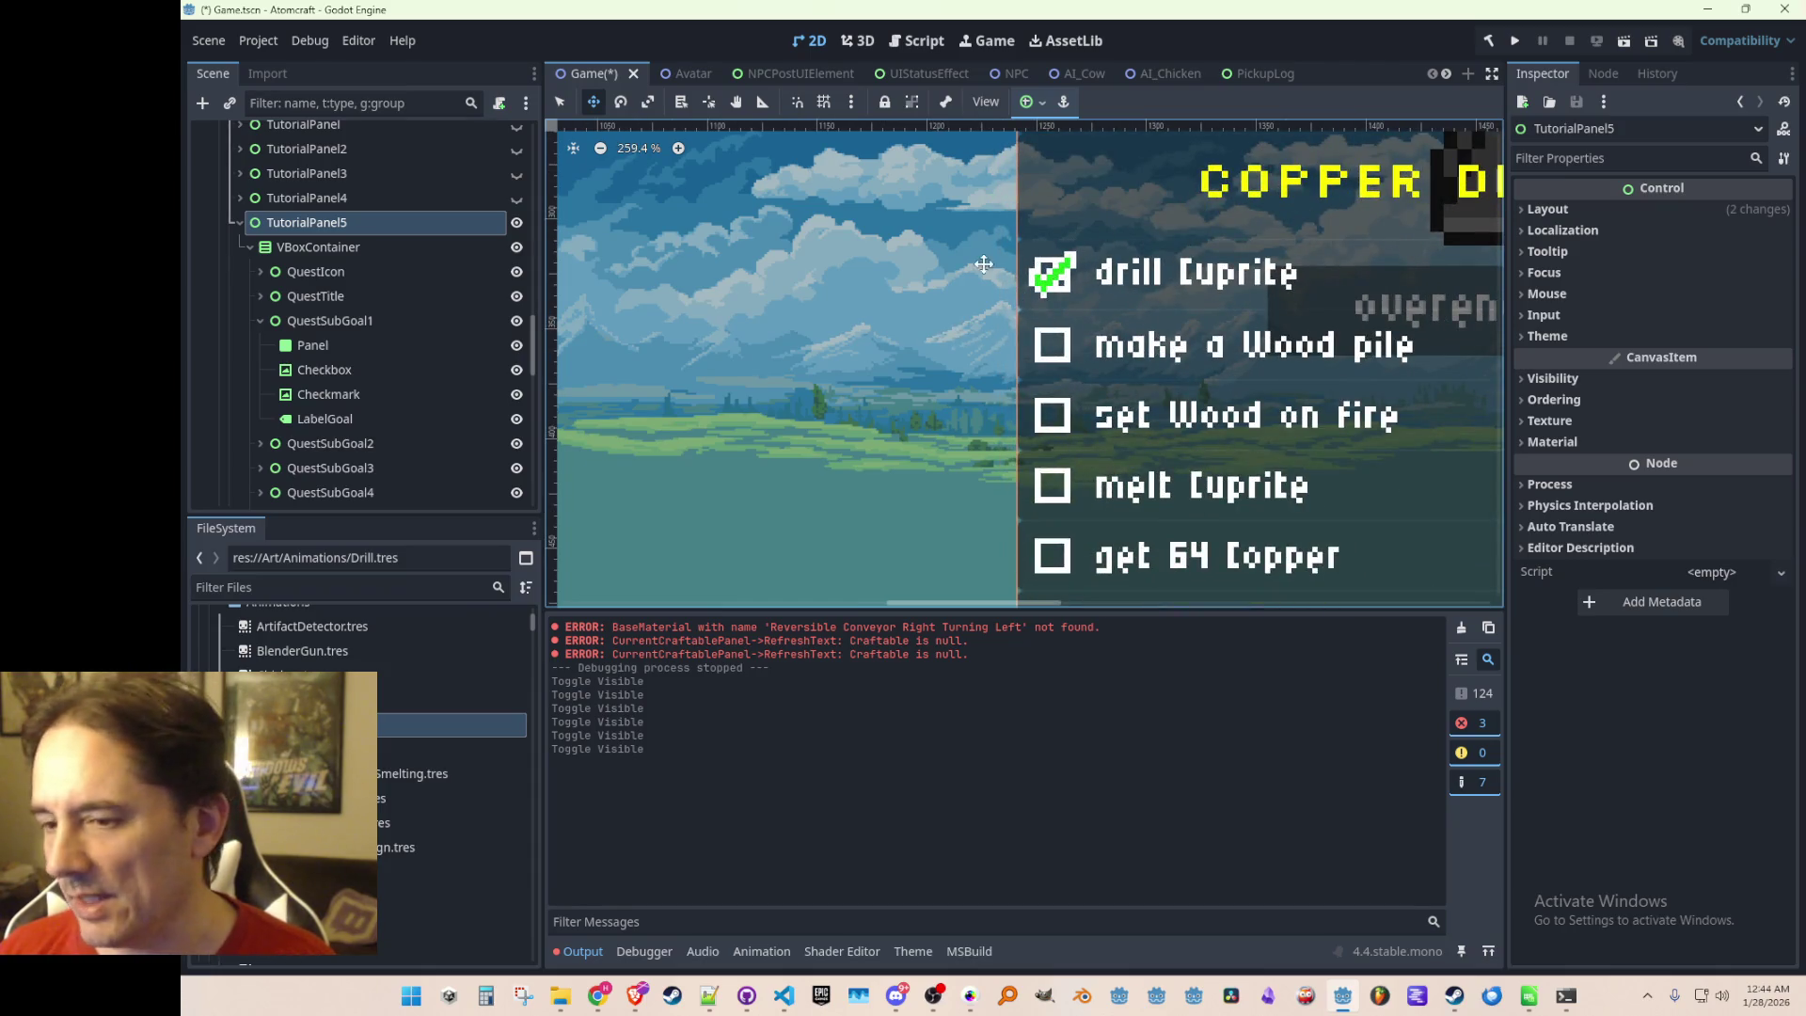
scroll(1056, 325, down, 10)
scroll(1161, 329, up, 1)
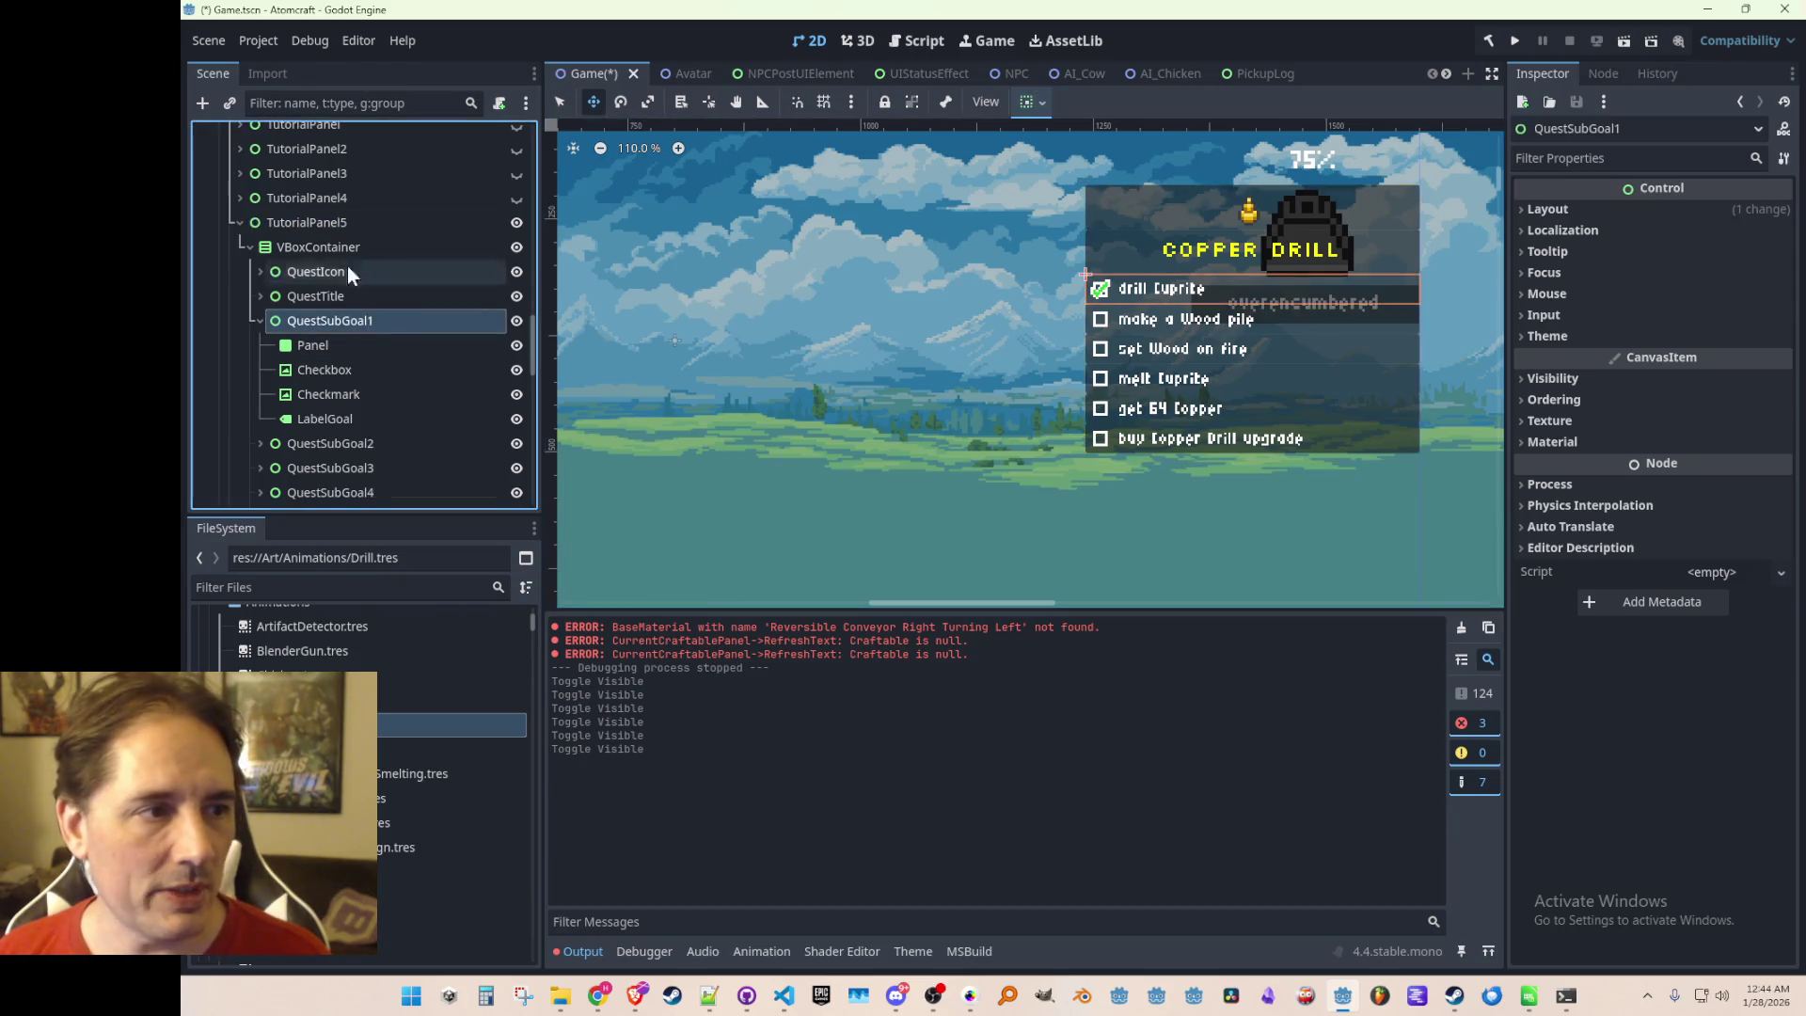
Rename QuestSubGoal1, QuestSubGoal2 and QuestSubGoal3 to SubGoal1, SubGoal2 and SubGoal3
click(333, 320)
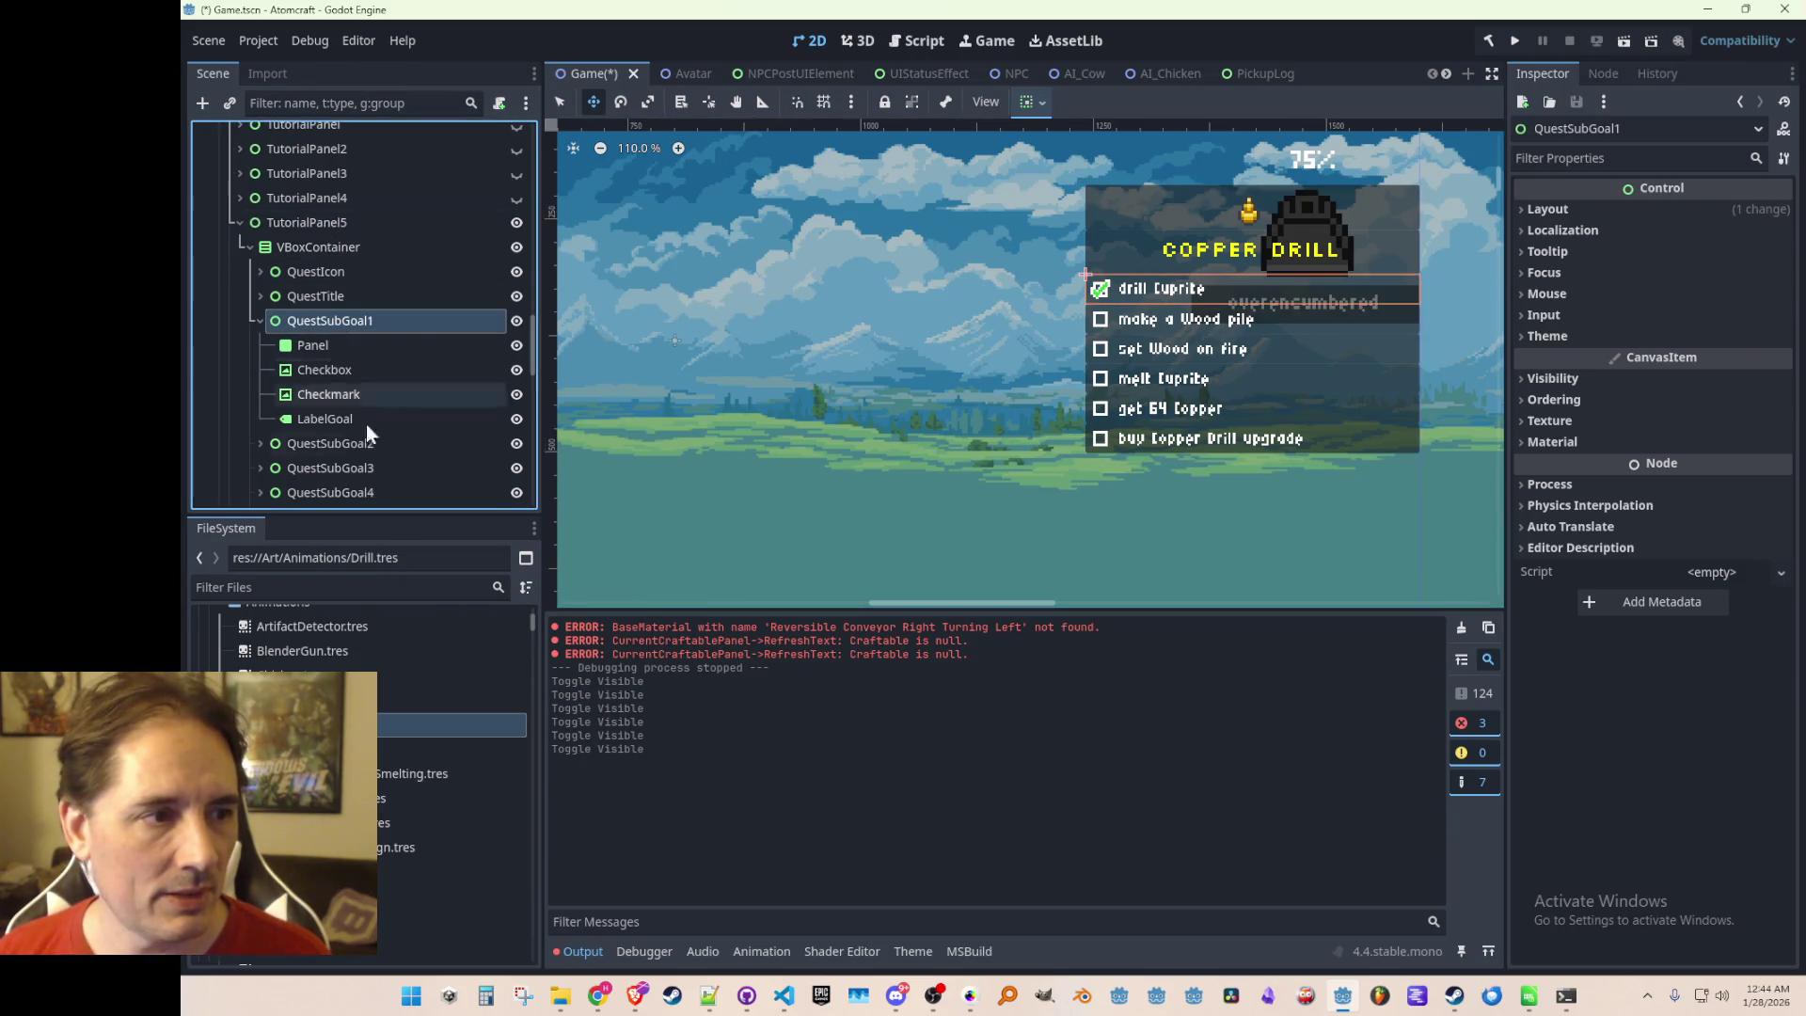
key(F2)
key(Home)
key(Delete)
key(Delete)
key(Delete)
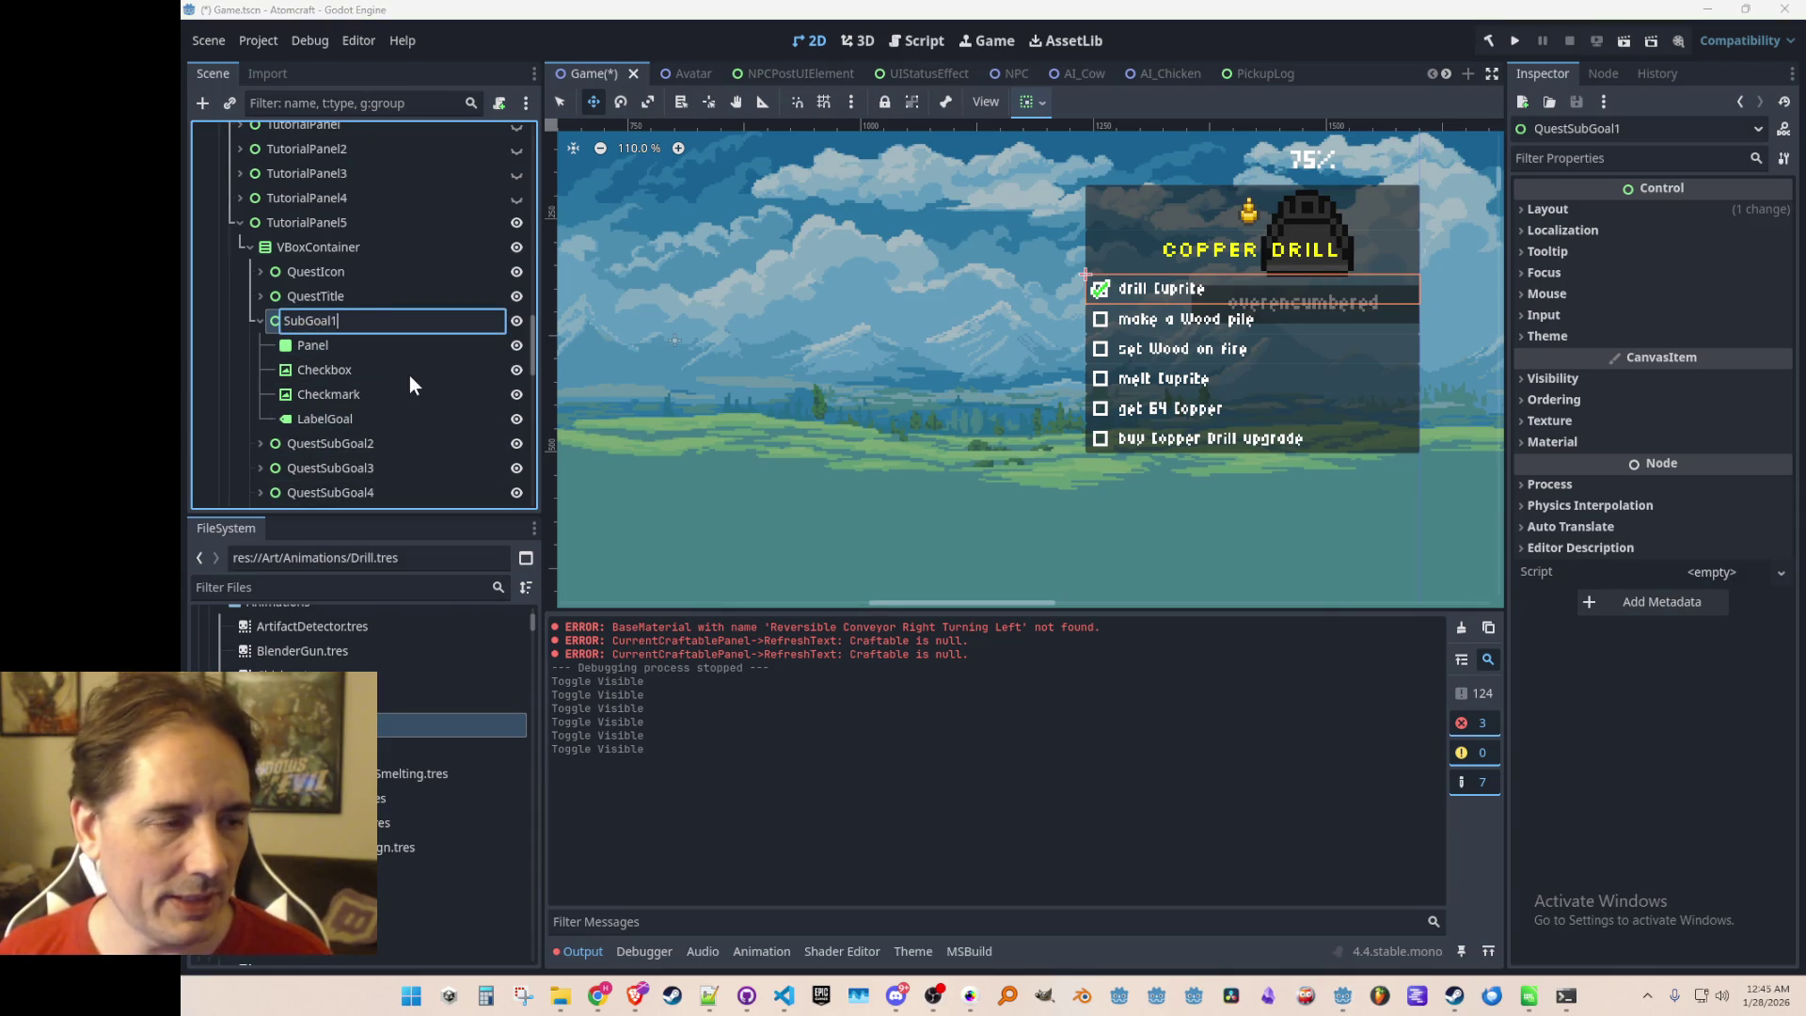
key(Return)
click(345, 443)
key(F2)
key(Escape)
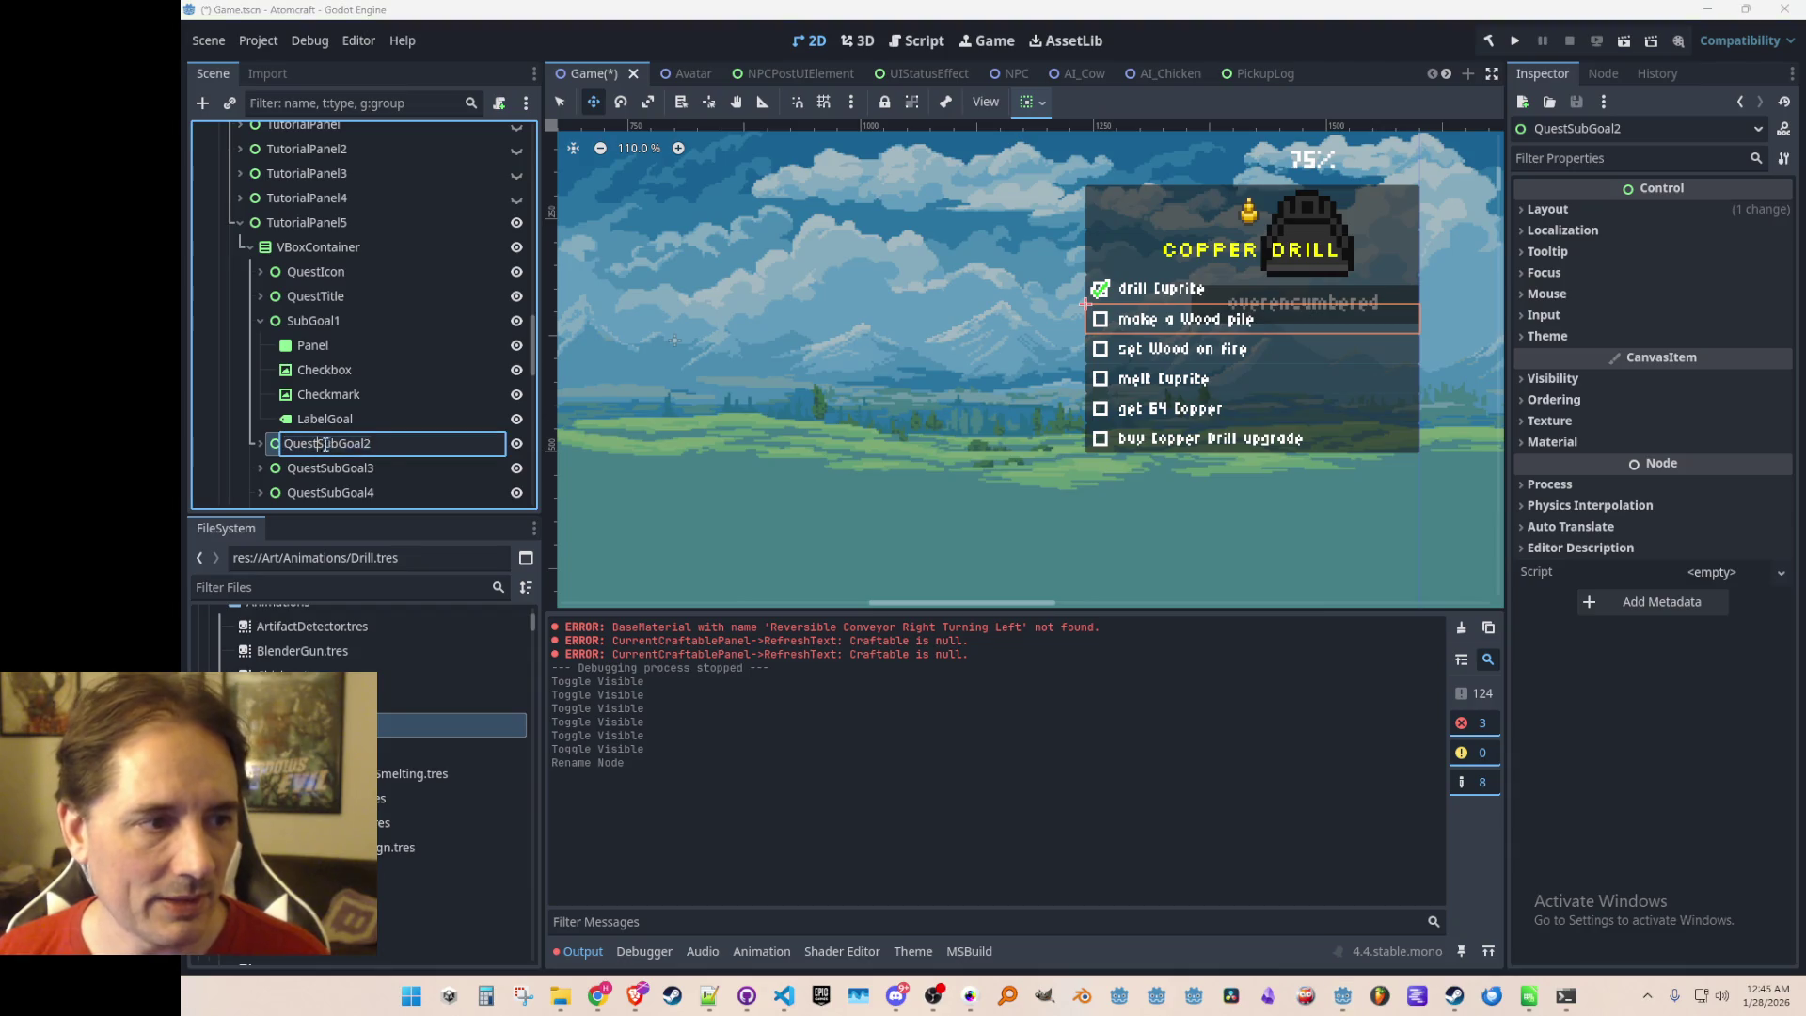
click(357, 470)
click(323, 476)
key(BackSpace)
key(BackSpace)
key(BackSpace)
key(Return)
Rename QuestSubGoal4–6 to SubGoal4–6 and save the scene
scroll(325, 353, down, 2)
click(319, 396)
click(316, 396)
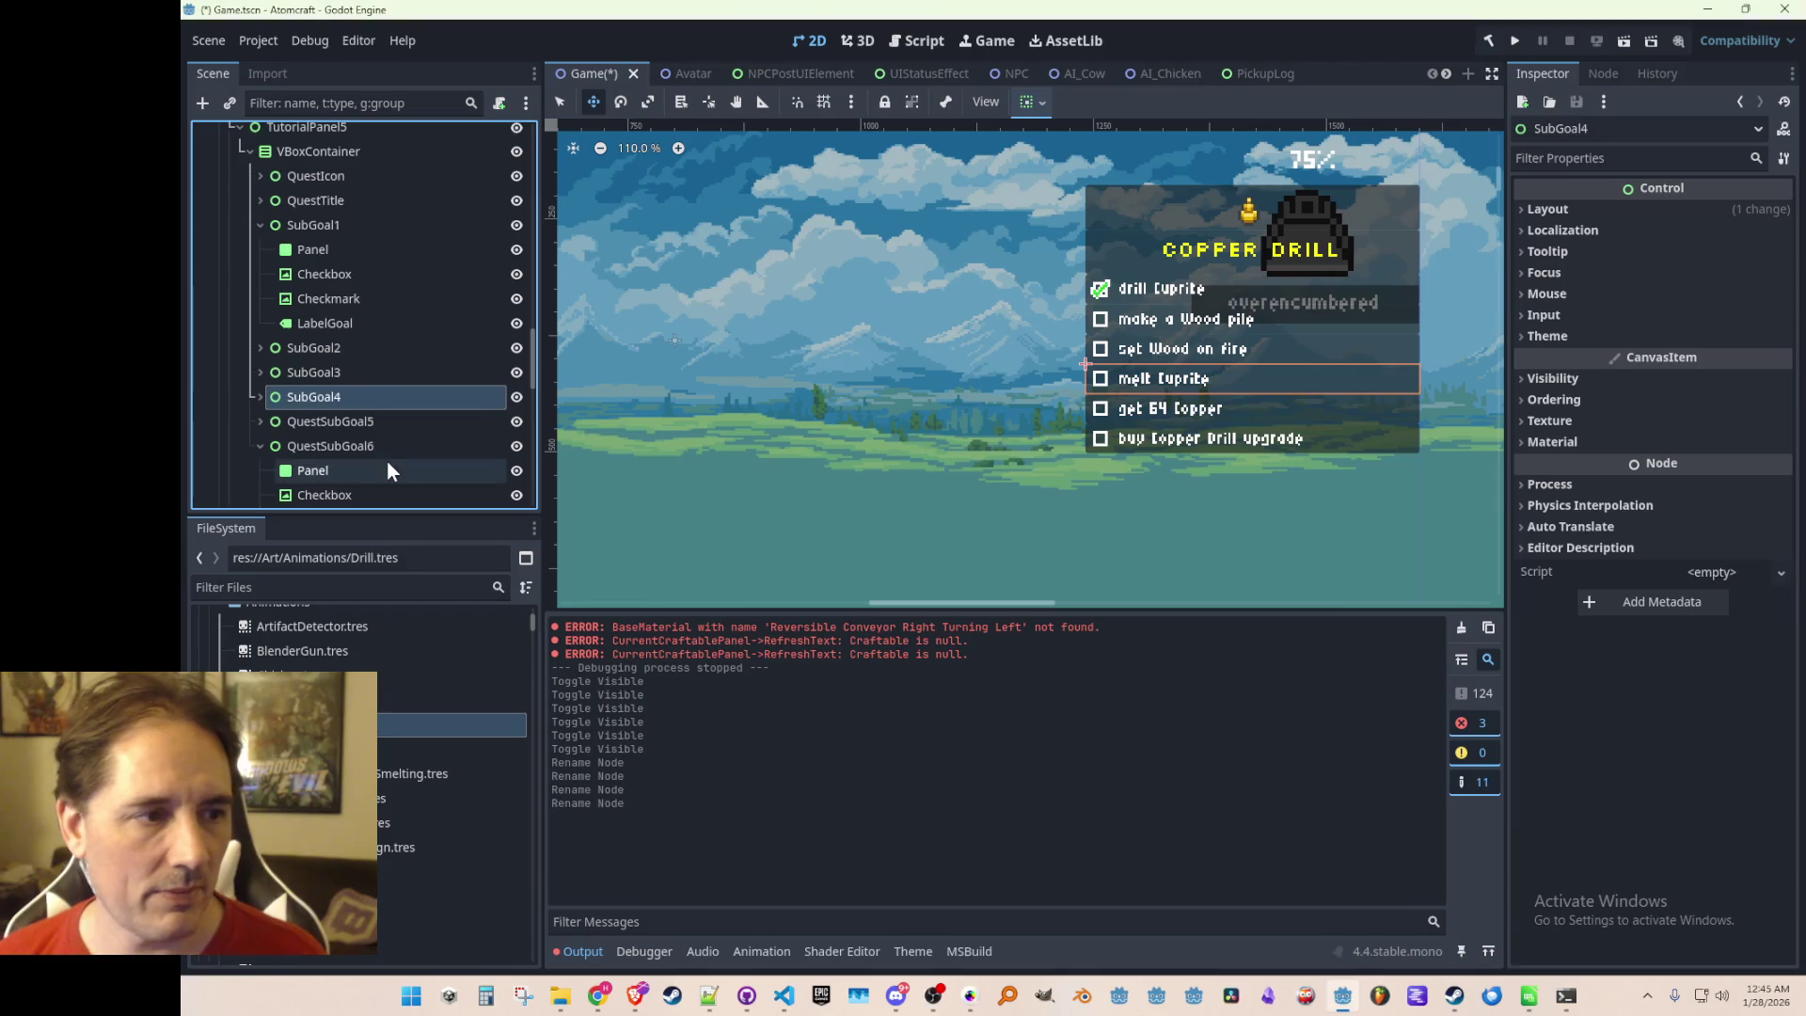
double_click(337, 421)
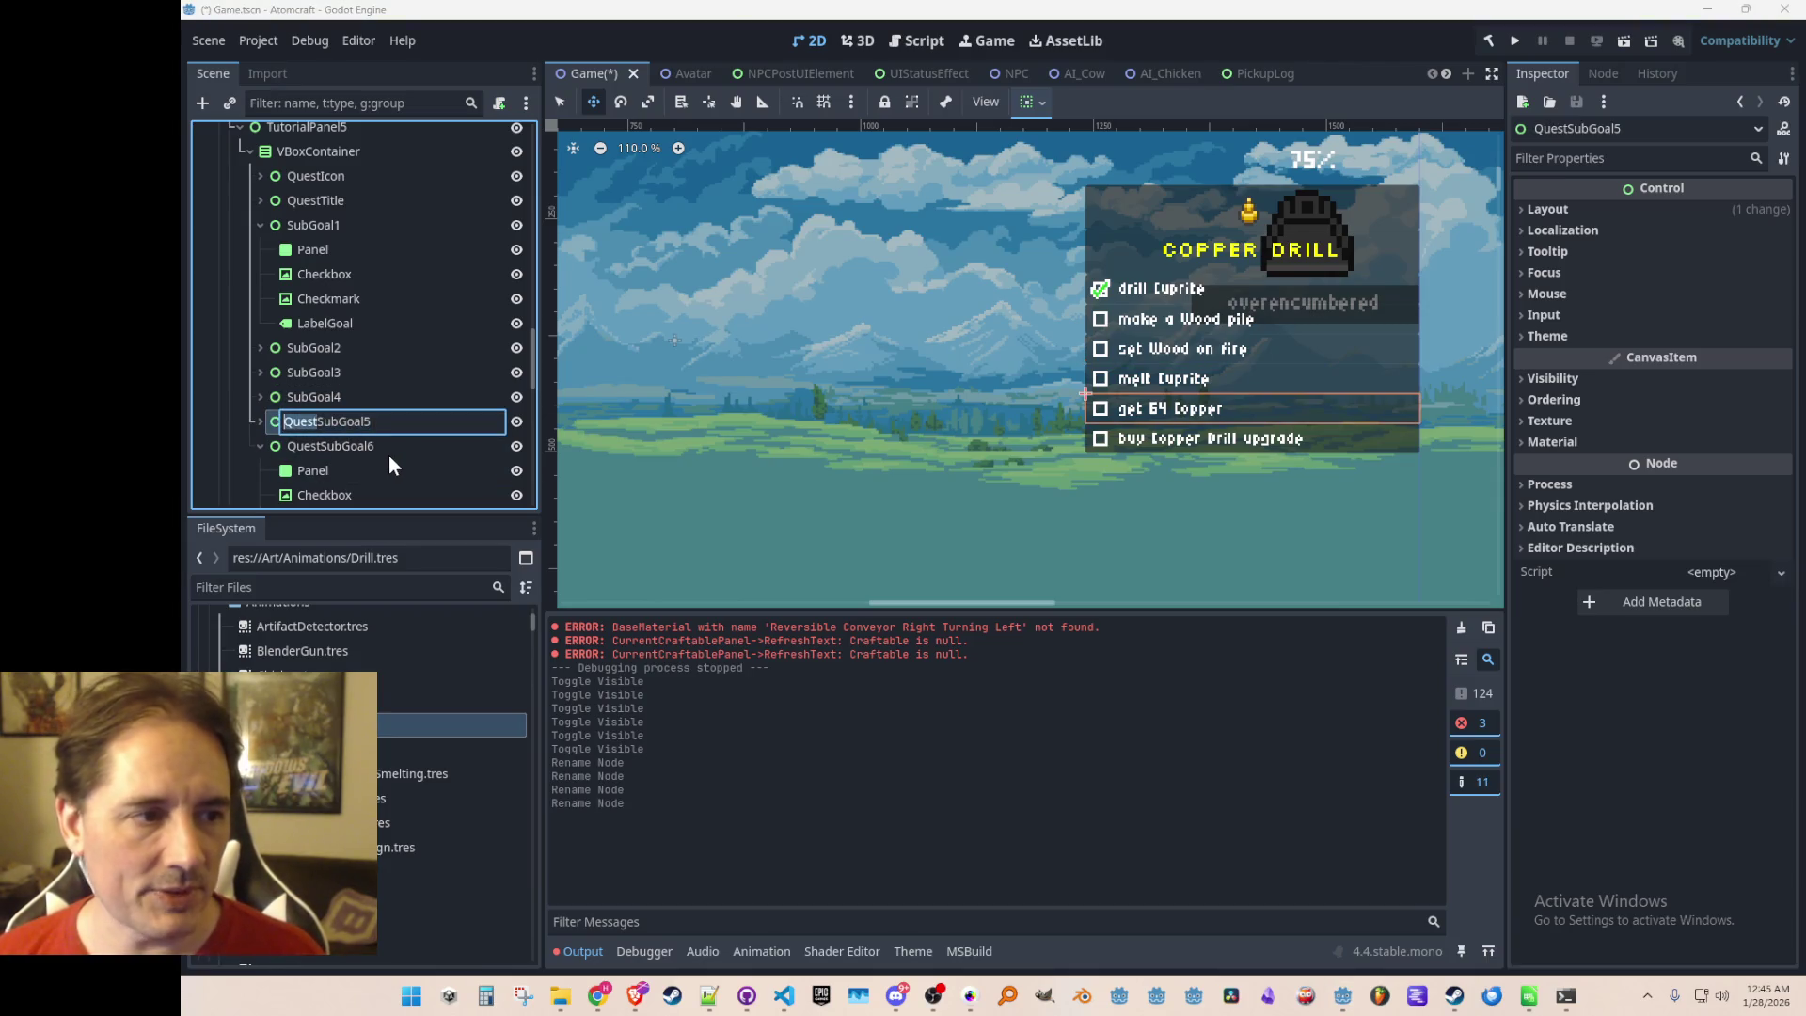
key(BackSpace)
key(BackSpace)
key(BackSpace)
key(Return)
double_click(326, 446)
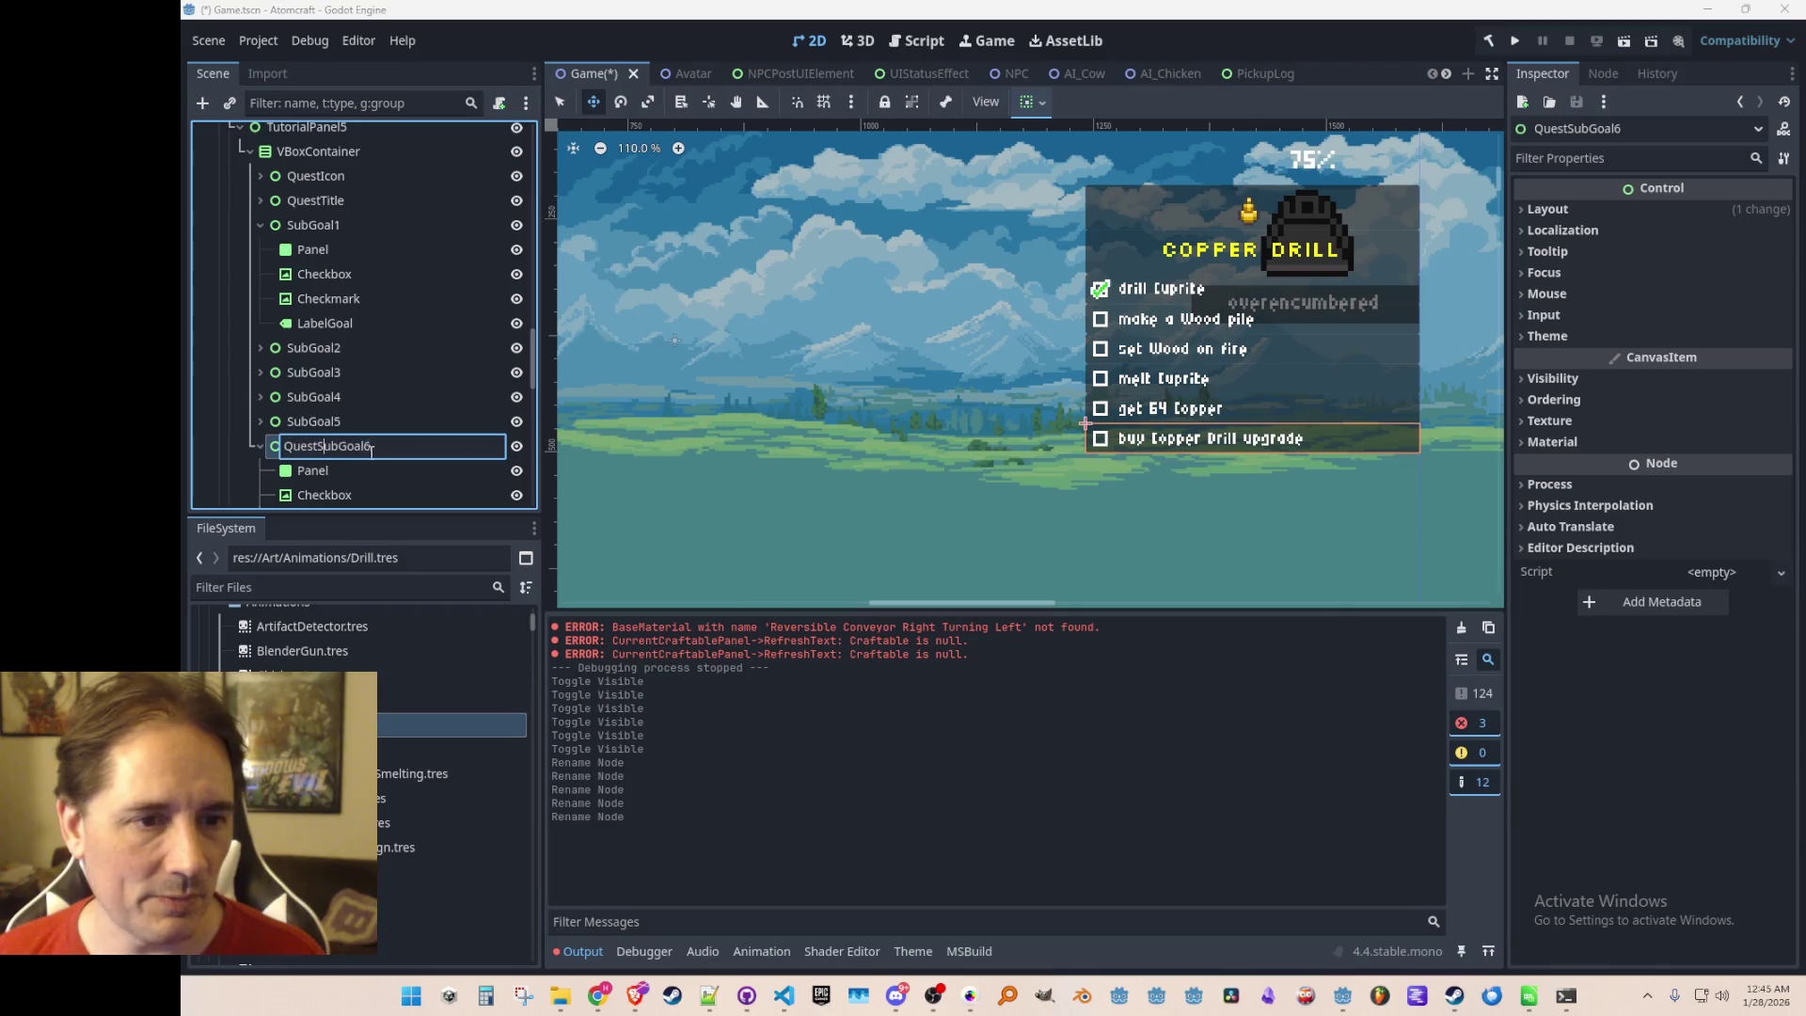
key(Escape)
key(BackSpace)
key(BackSpace)
key(BackSpace)
key(Return)
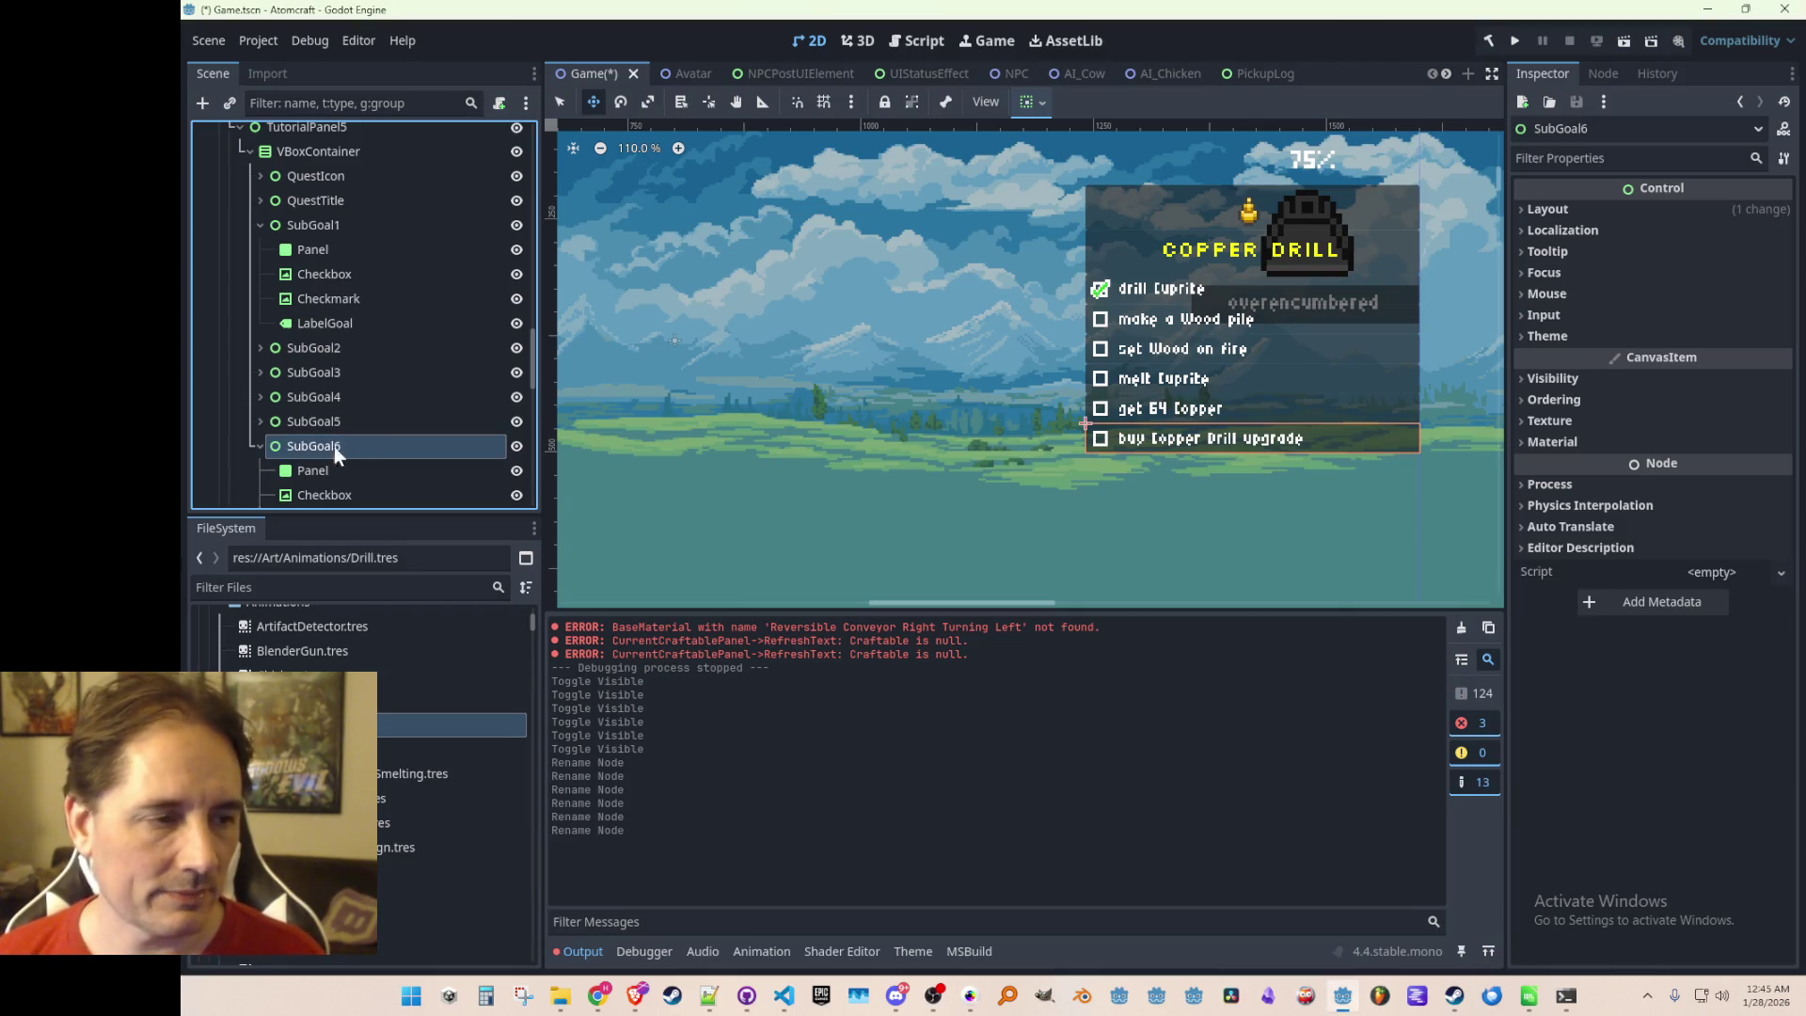
key(ctrl+s)
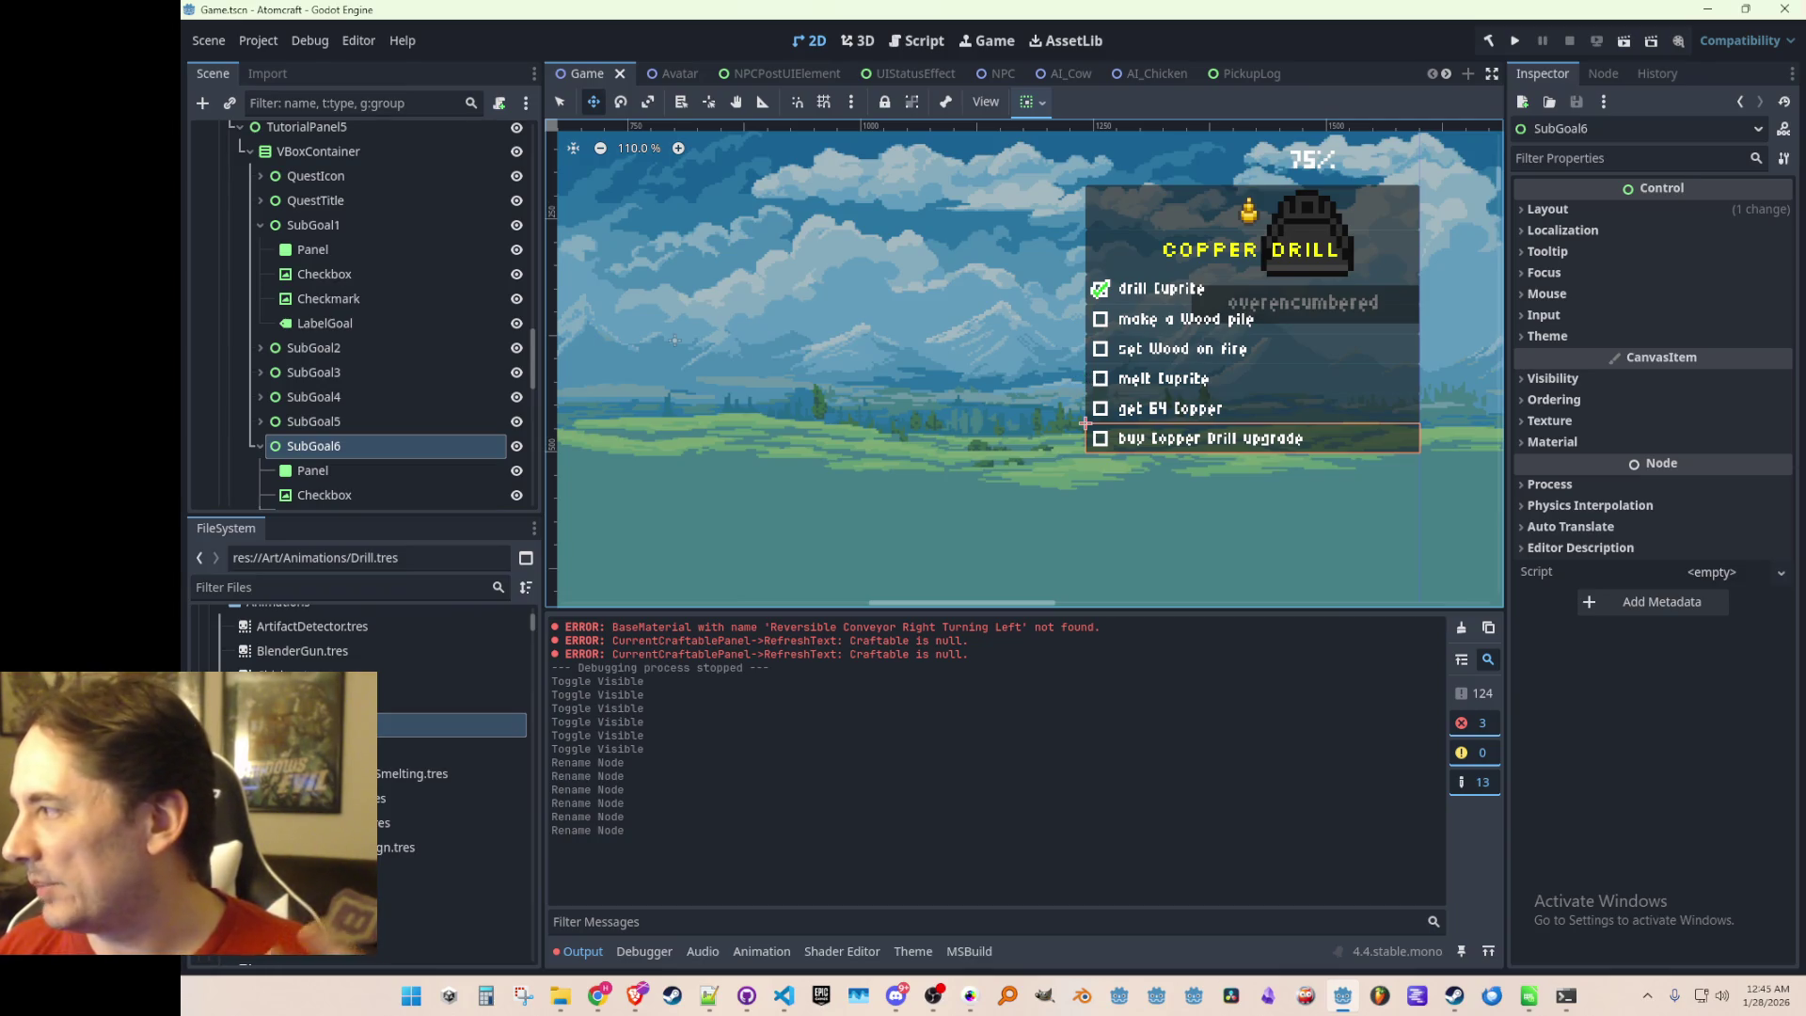
key(alt+Tab)
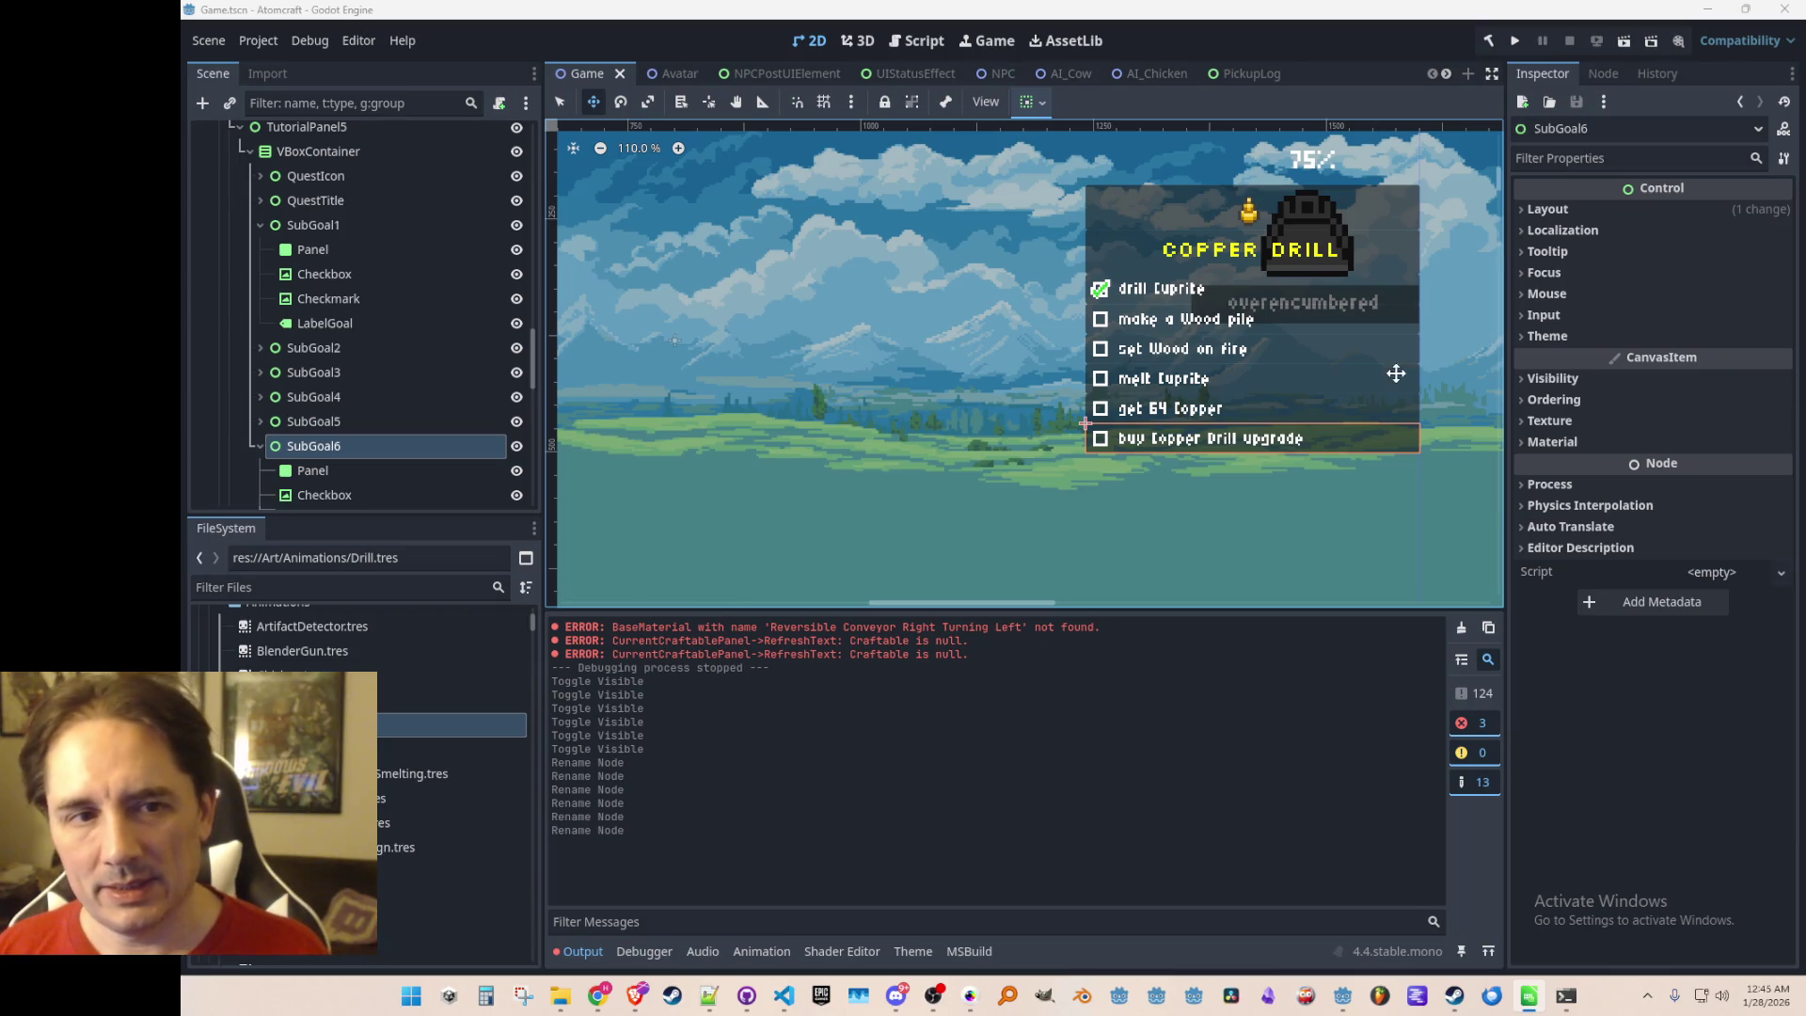
scroll(1023, 375, down, 2)
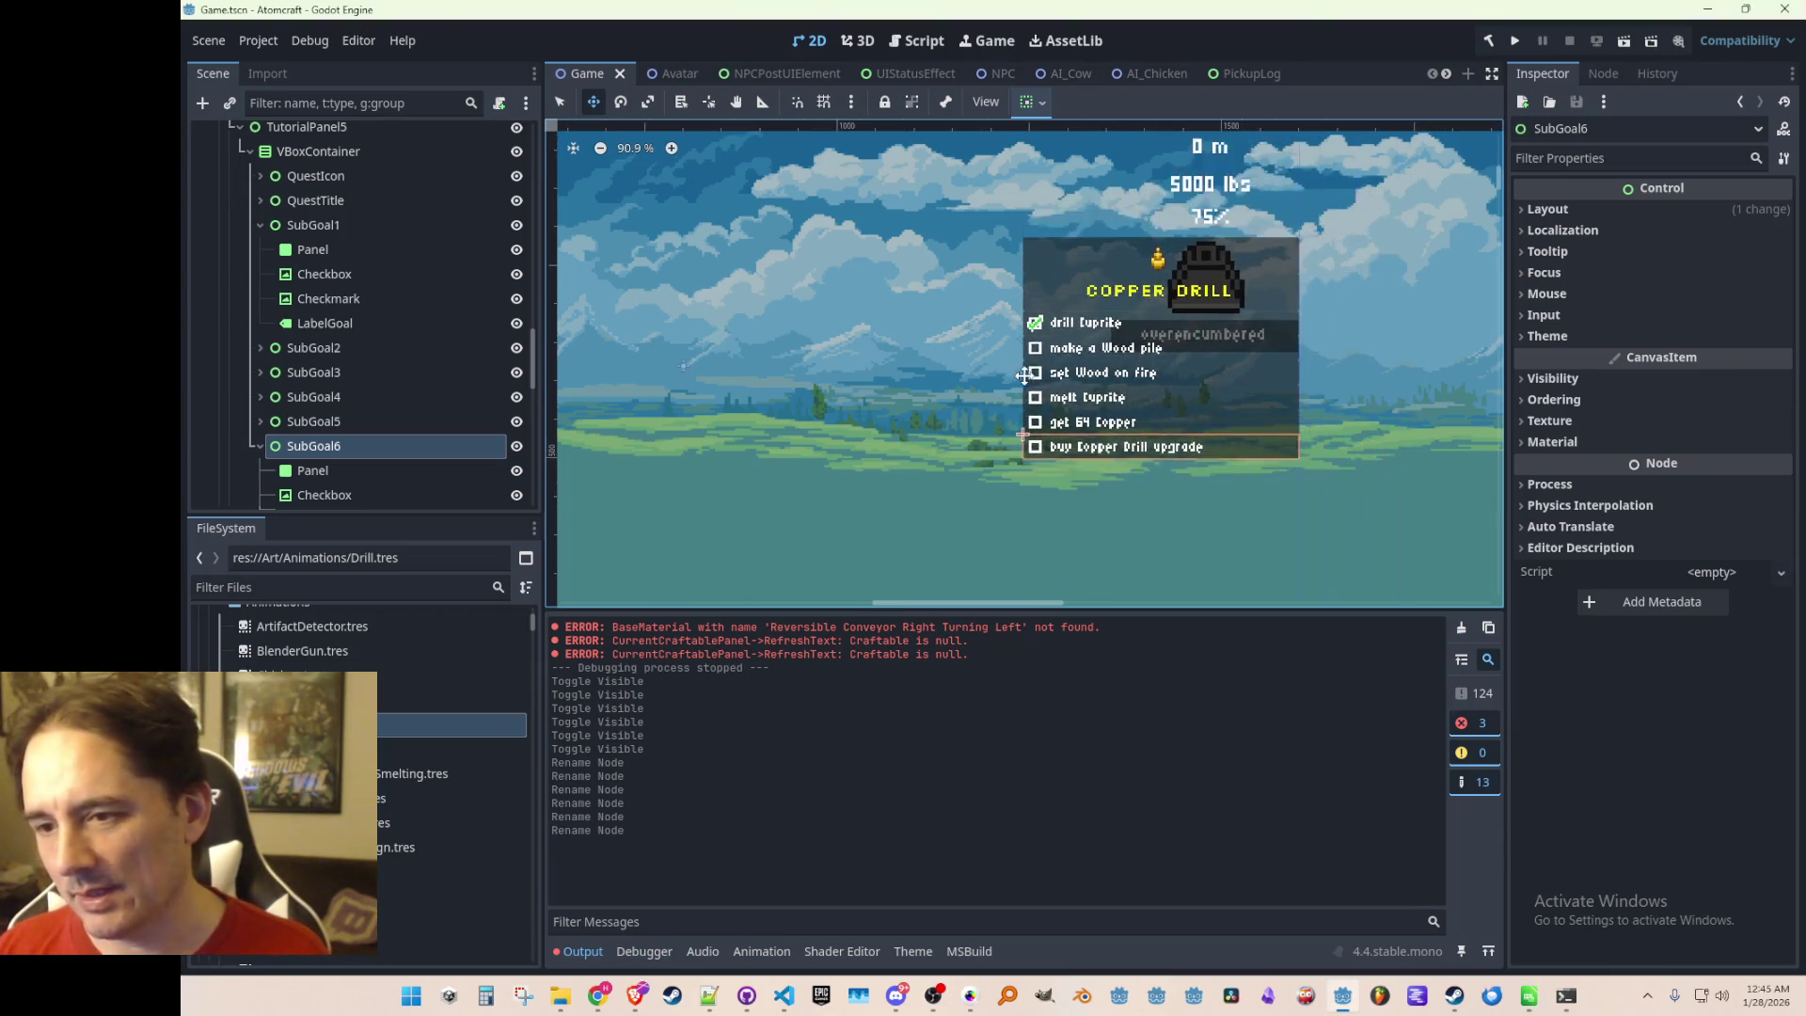
scroll(1138, 262, up, 1)
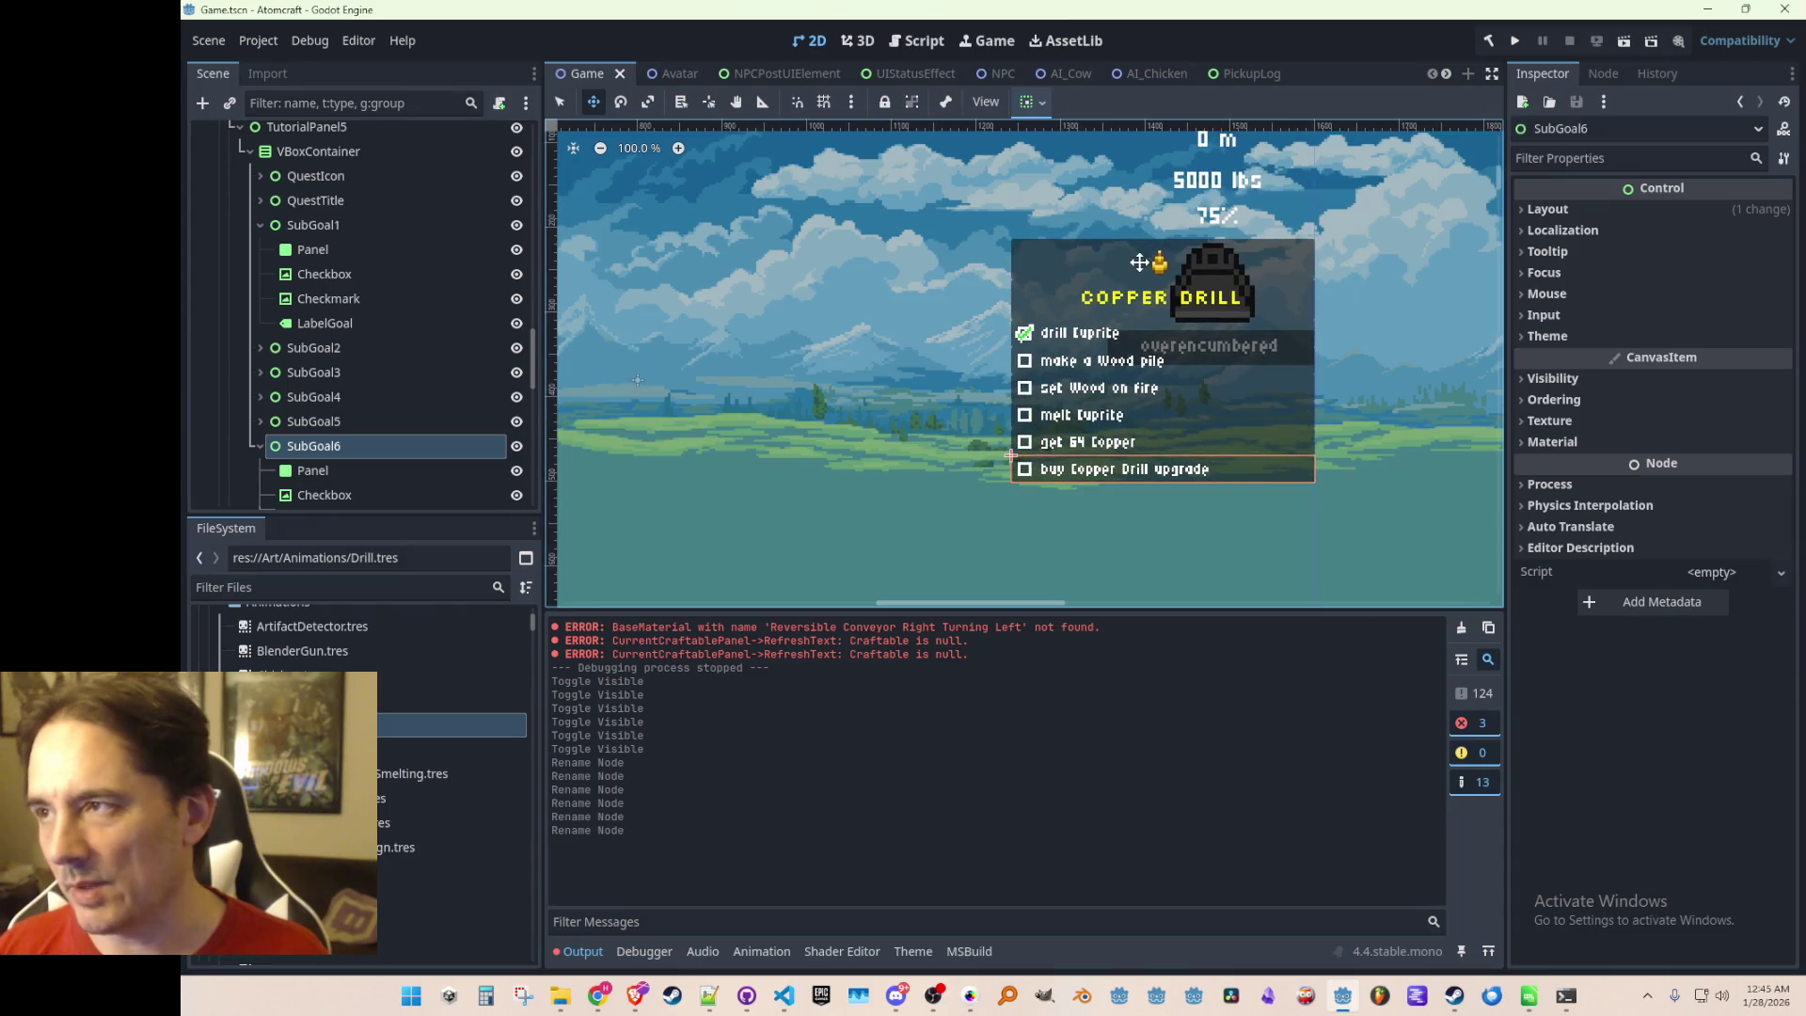
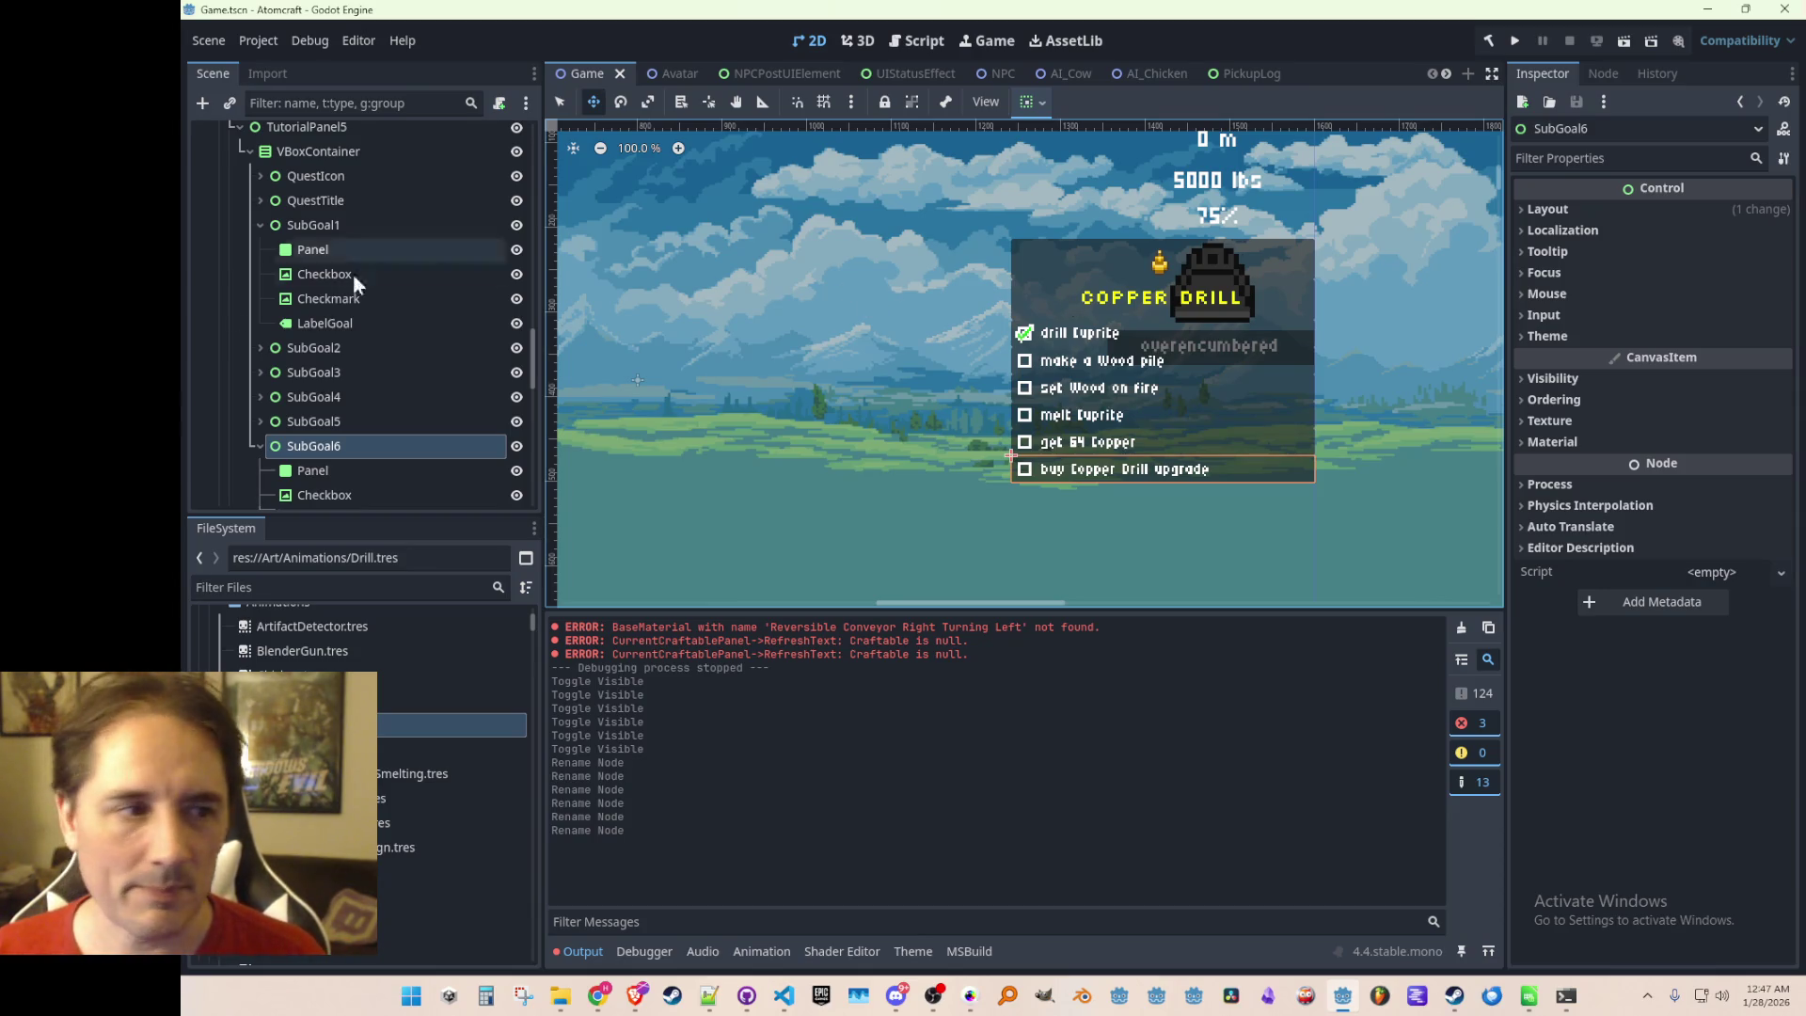
Collapse the SubGoal6 and SubGoal1 nodes in the Scene dock and save the Game scene
click(254, 448)
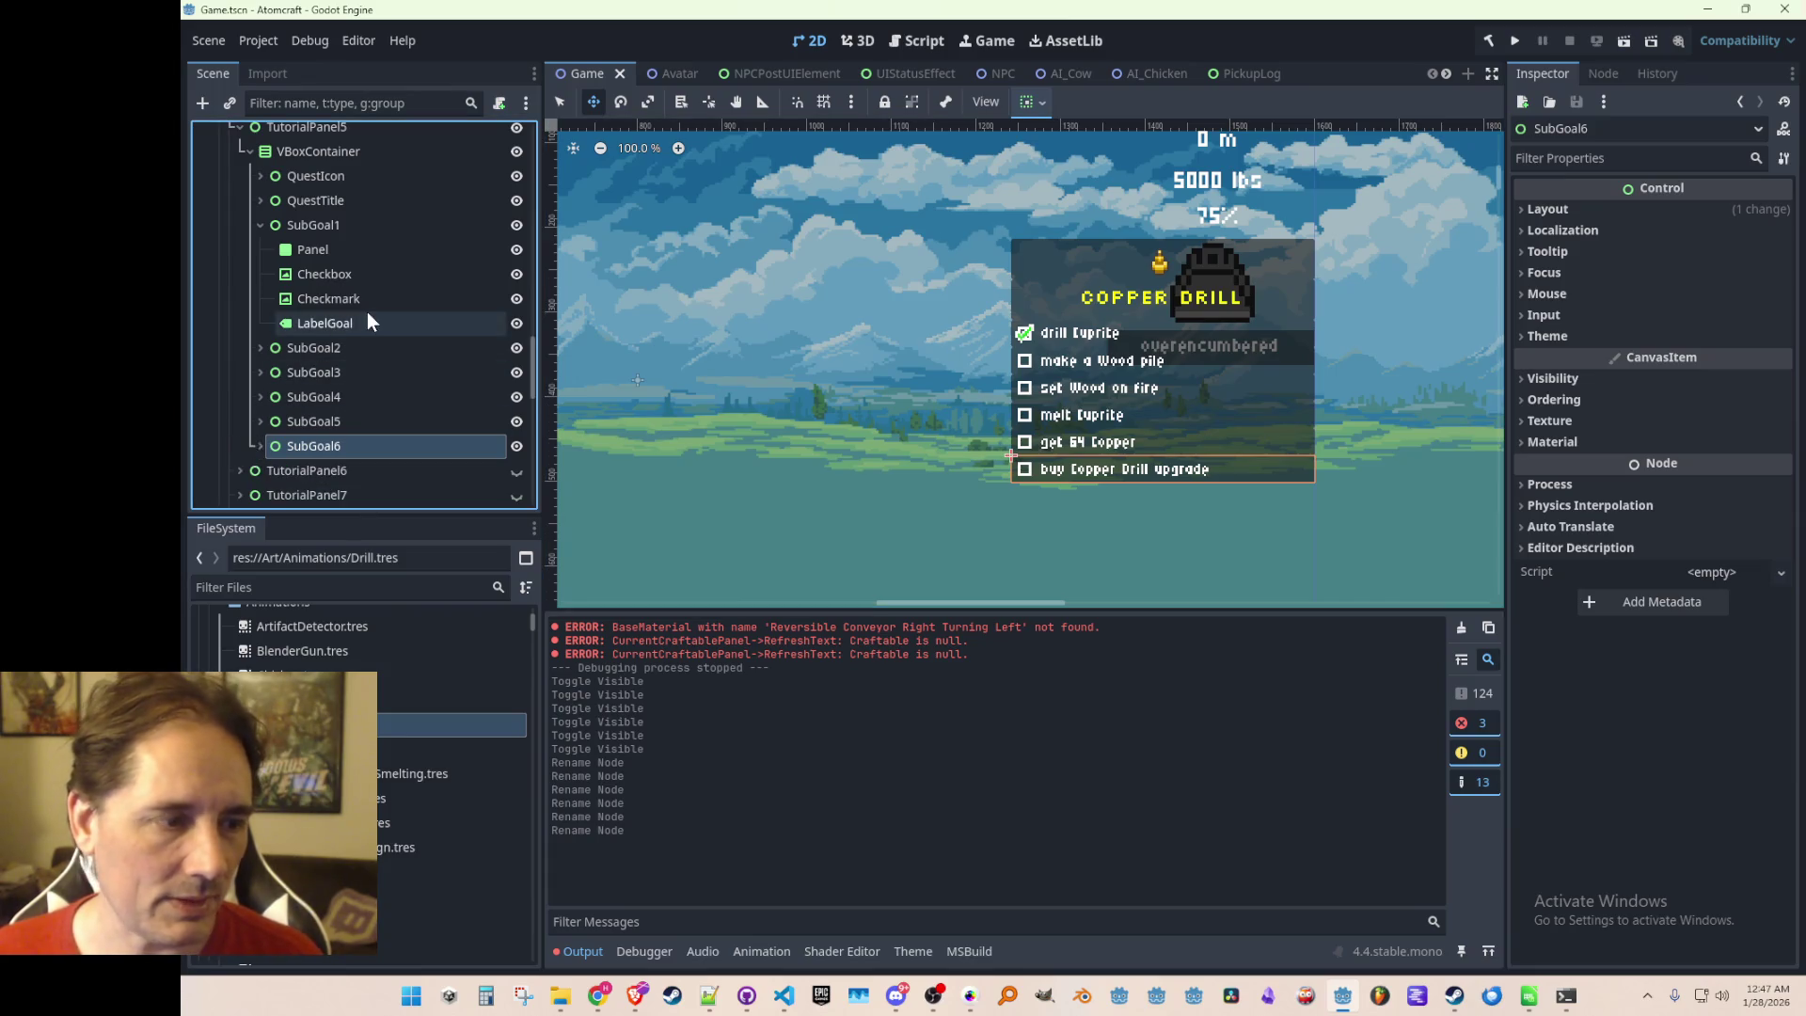
scroll(367, 312, up, 2)
click(307, 273)
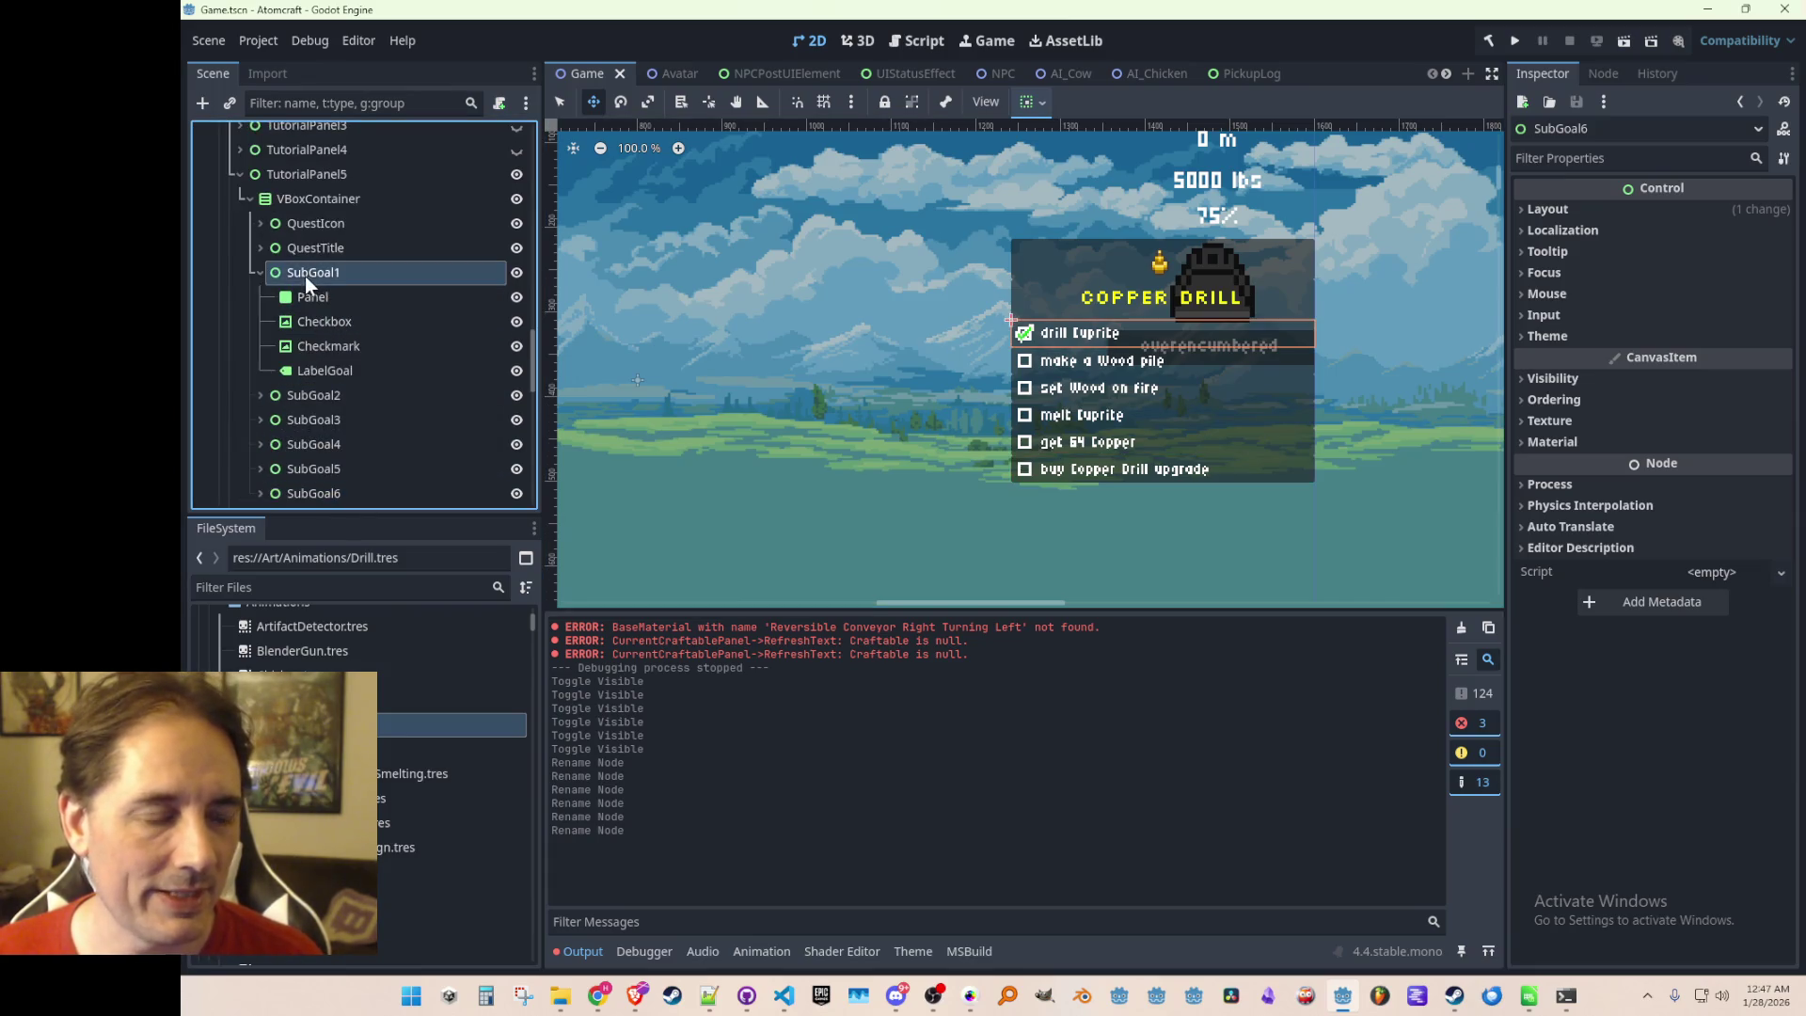
click(257, 273)
key(ctrl+s)
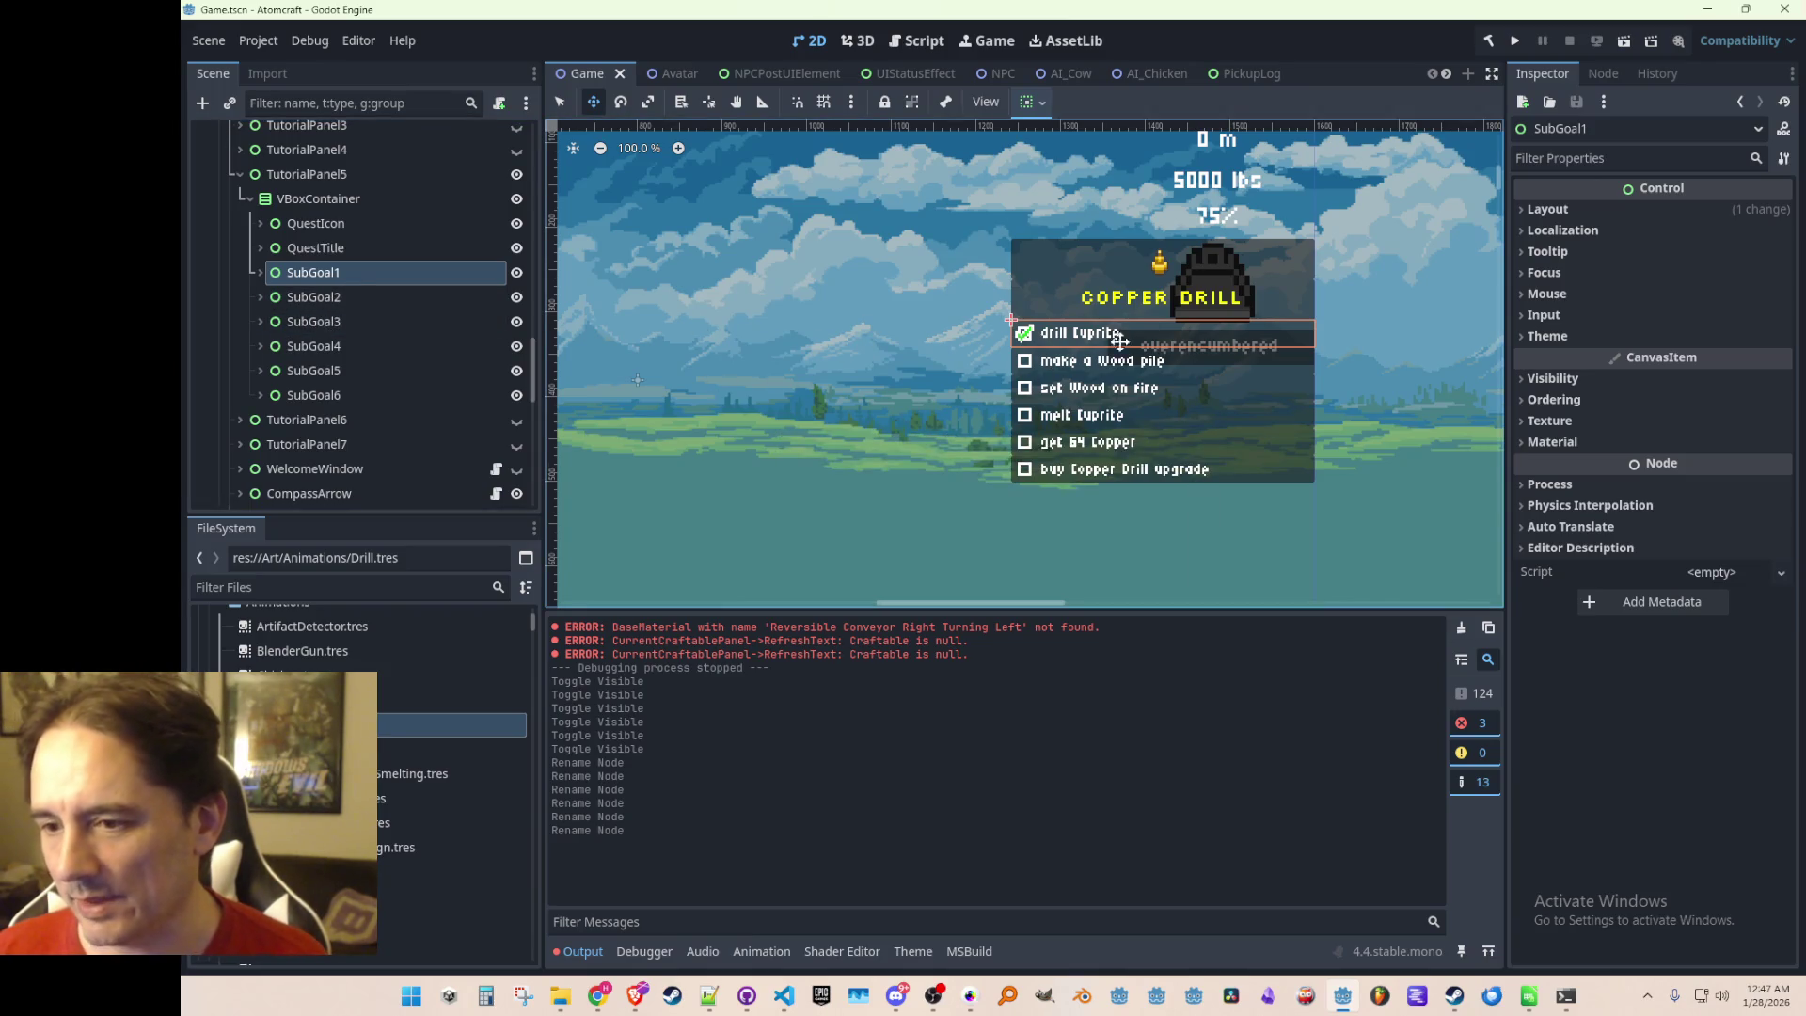
Select the res://Scripts/ folder in the FileSystem dock
scroll(1094, 373, down, 1)
scroll(1094, 373, down, 6)
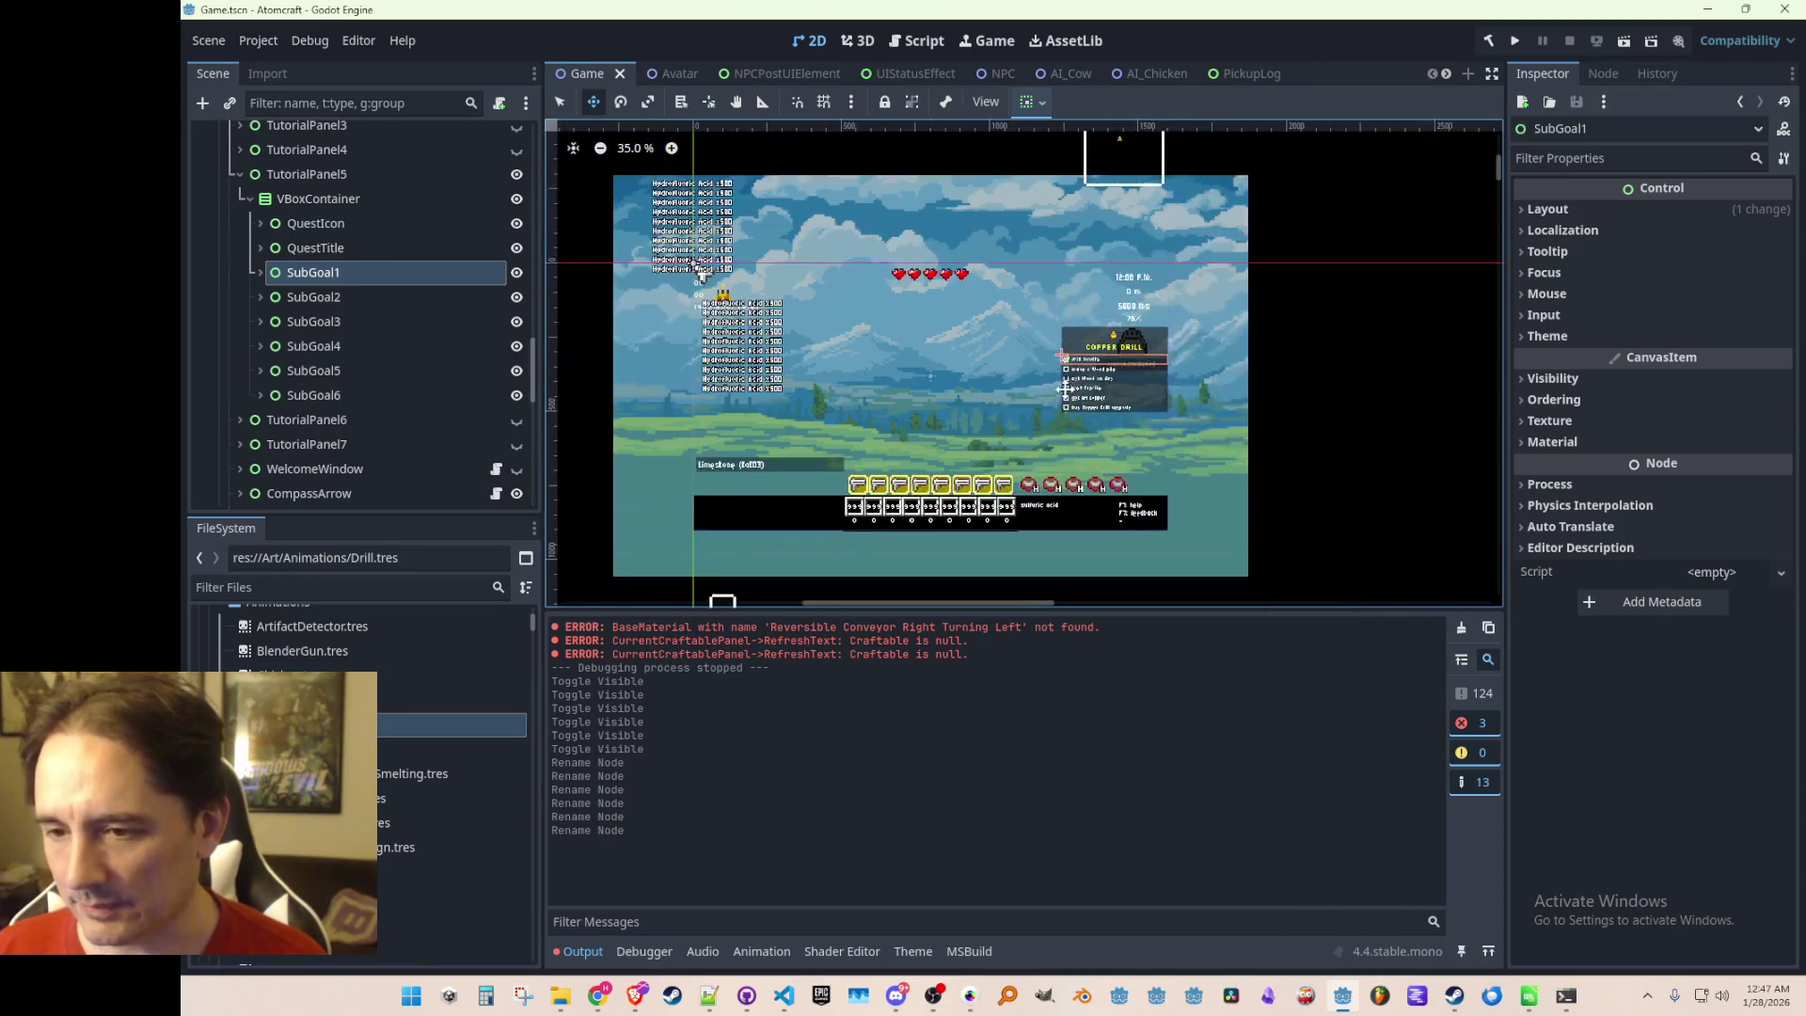
scroll(1091, 337, up, 3)
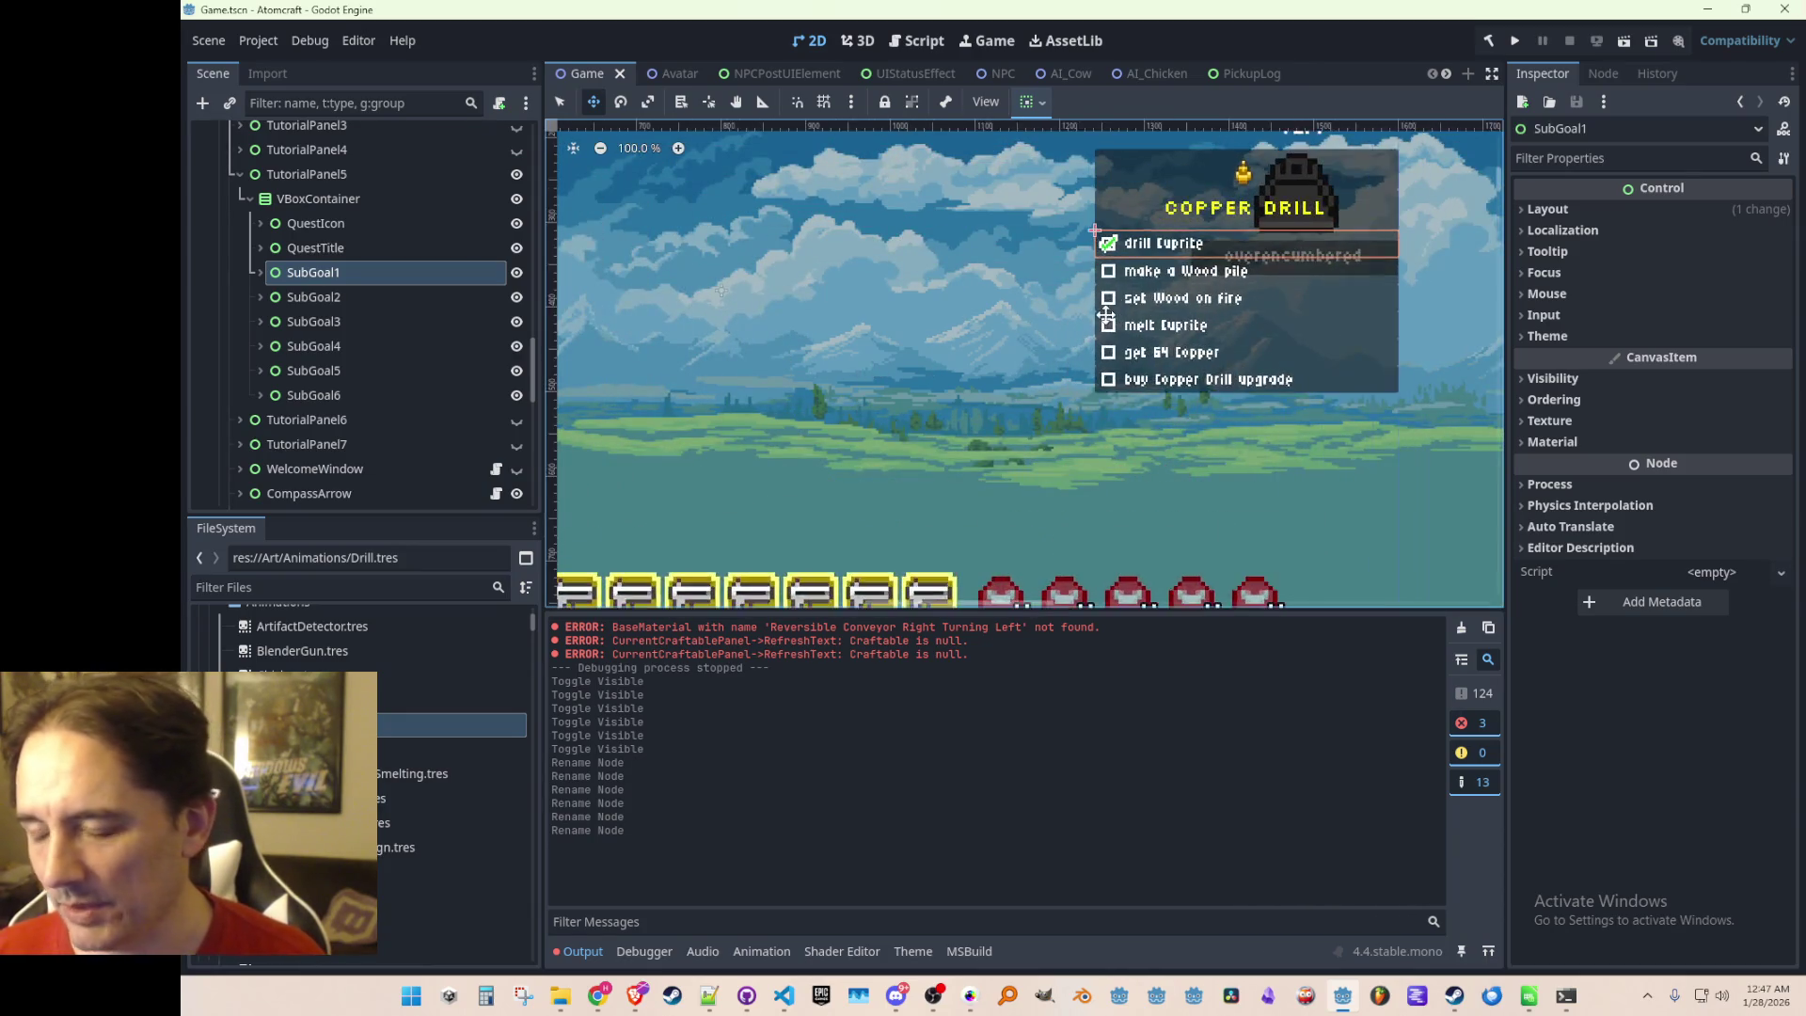
scroll(1036, 404, up, 2)
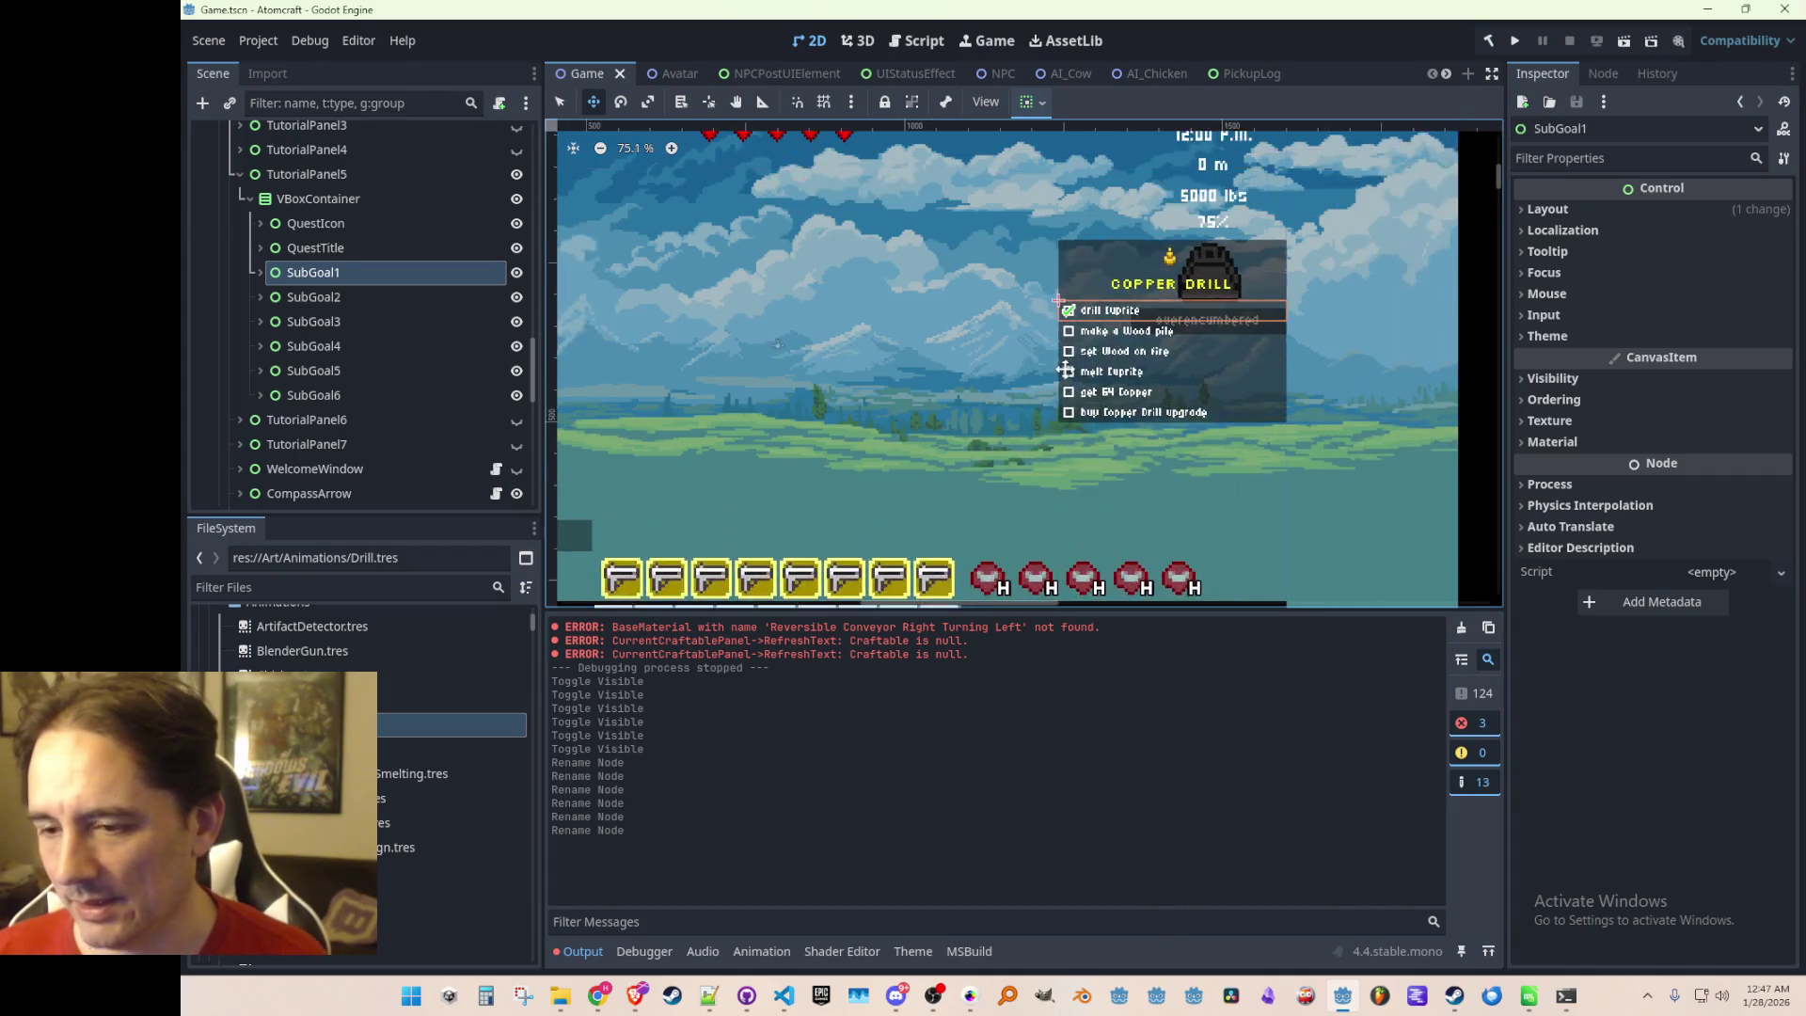
scroll(1057, 361, down, 1)
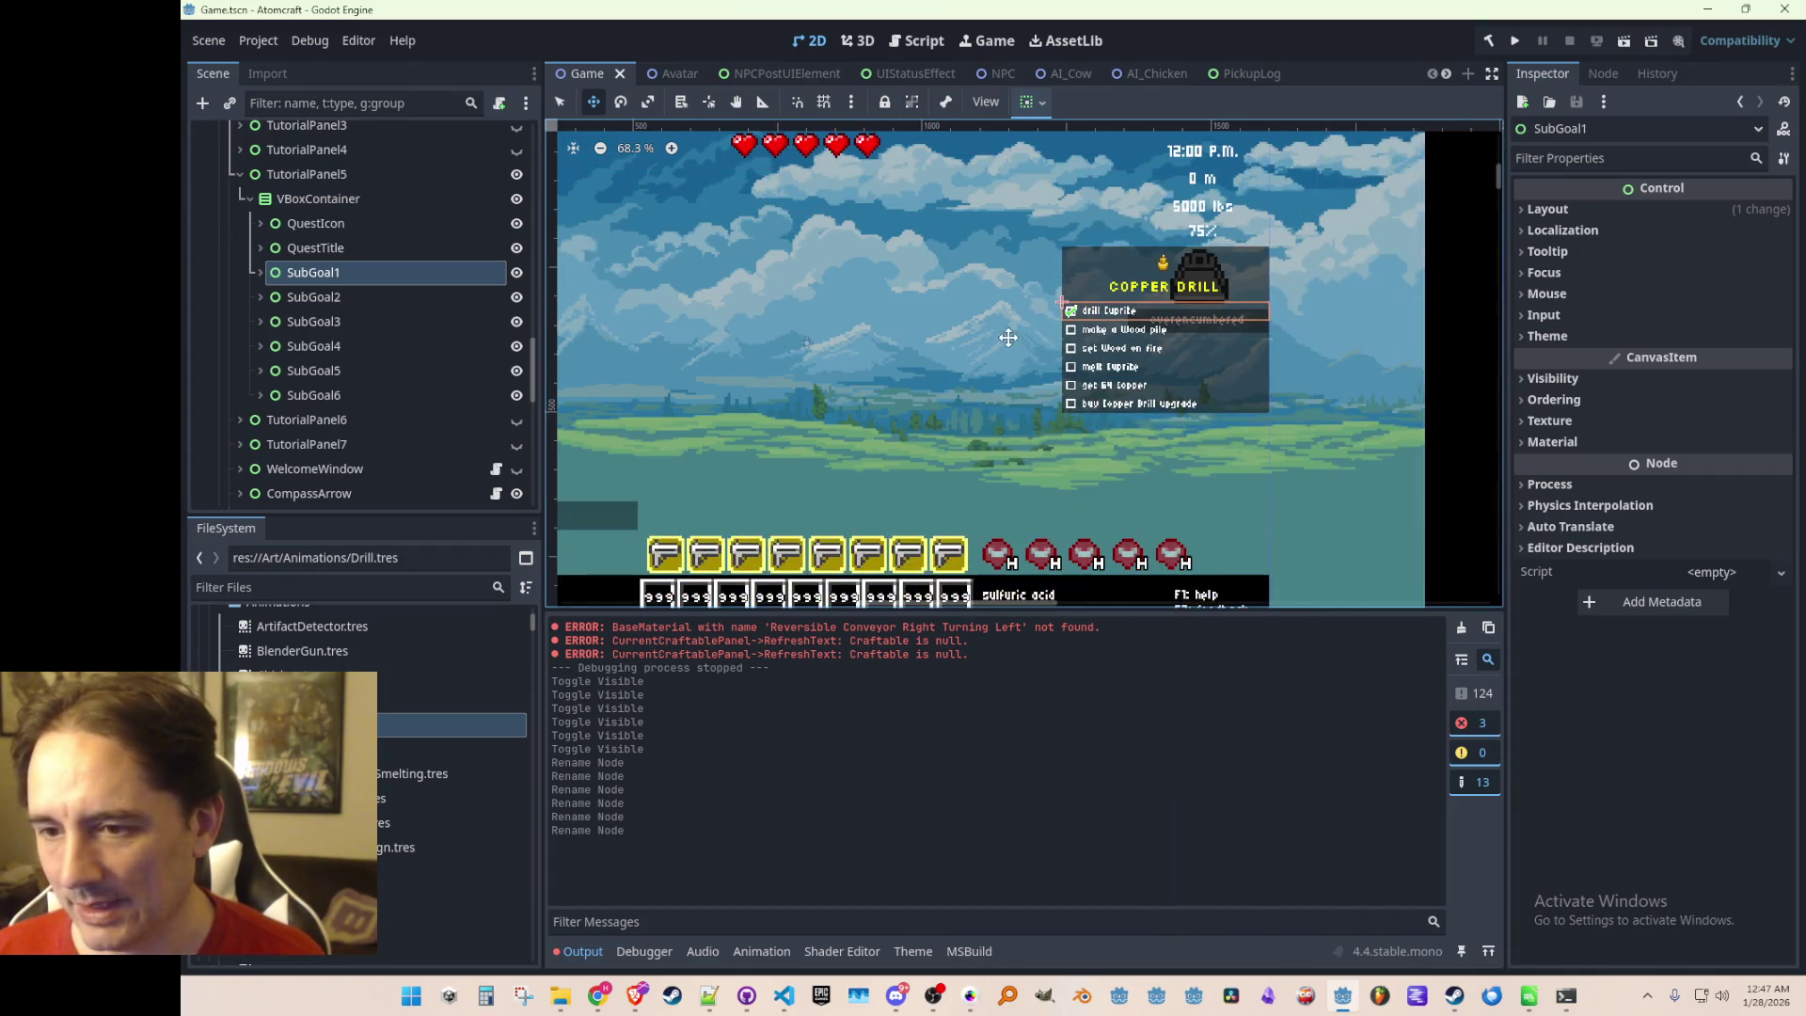
scroll(1007, 401, down, 1)
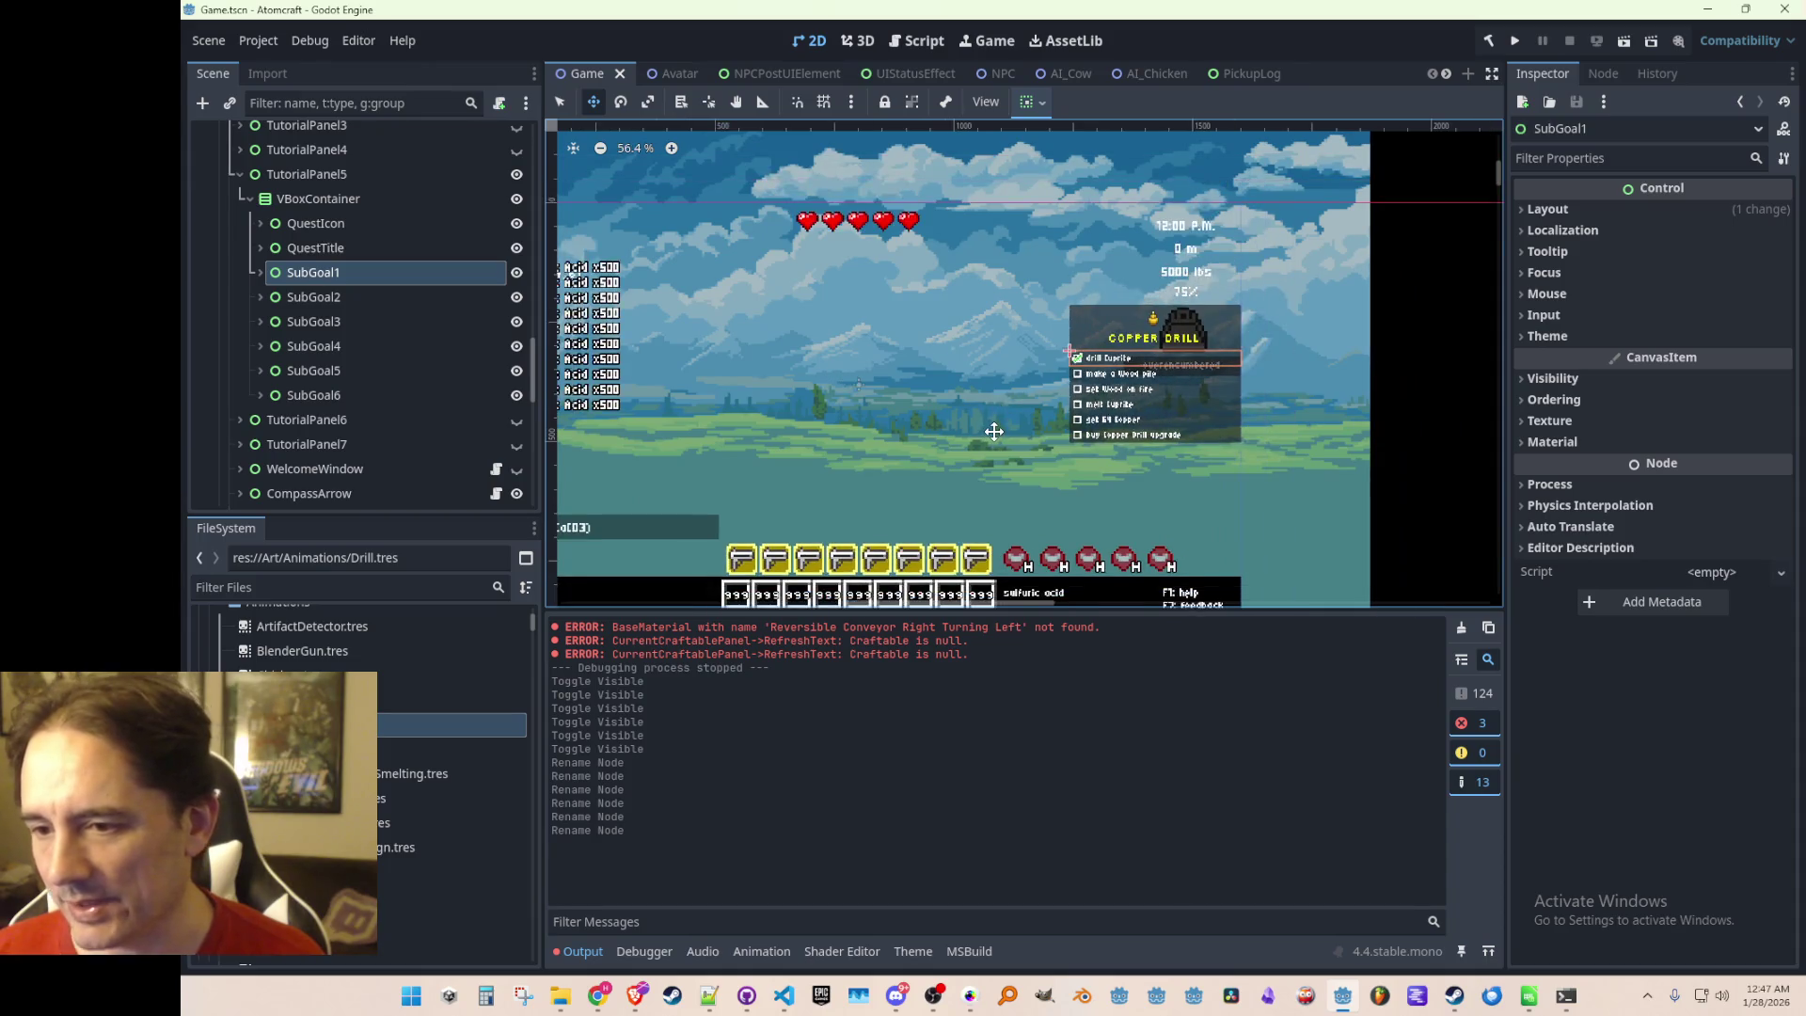
scroll(1025, 381, up, 2)
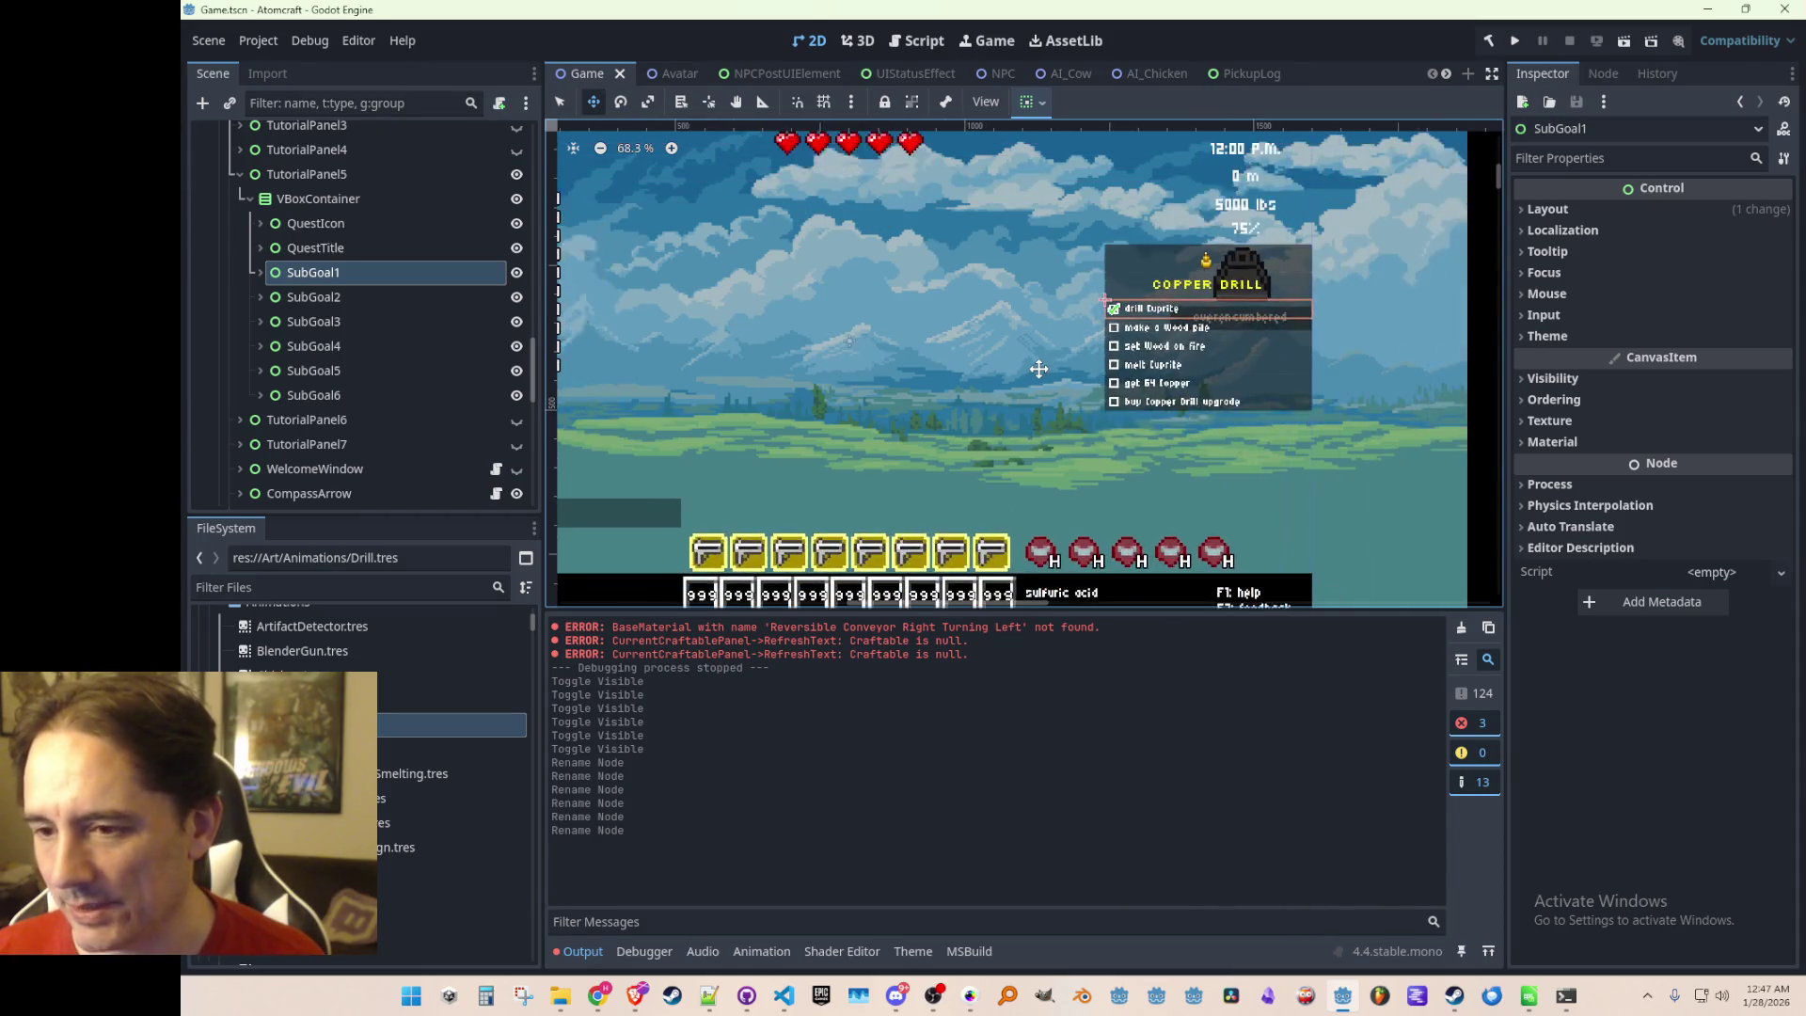
scroll(1025, 375, down, 1)
scroll(1020, 377, up, 1)
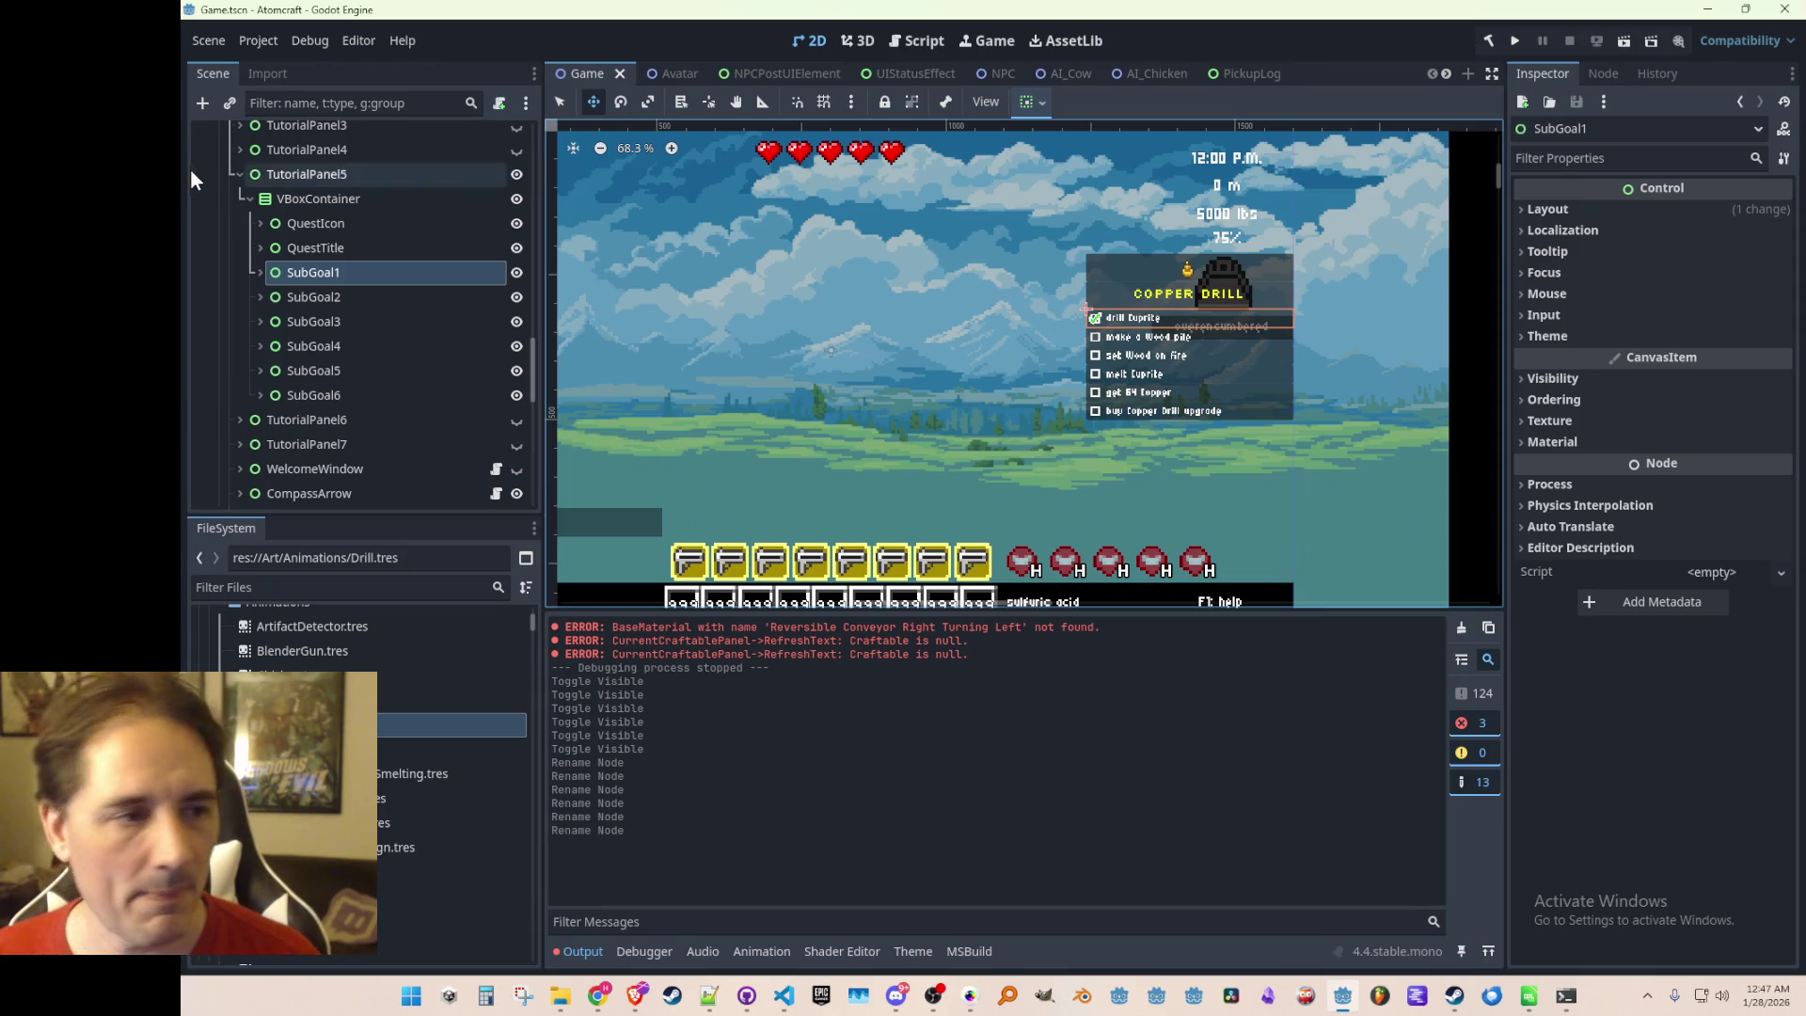
scroll(282, 753, up, 10)
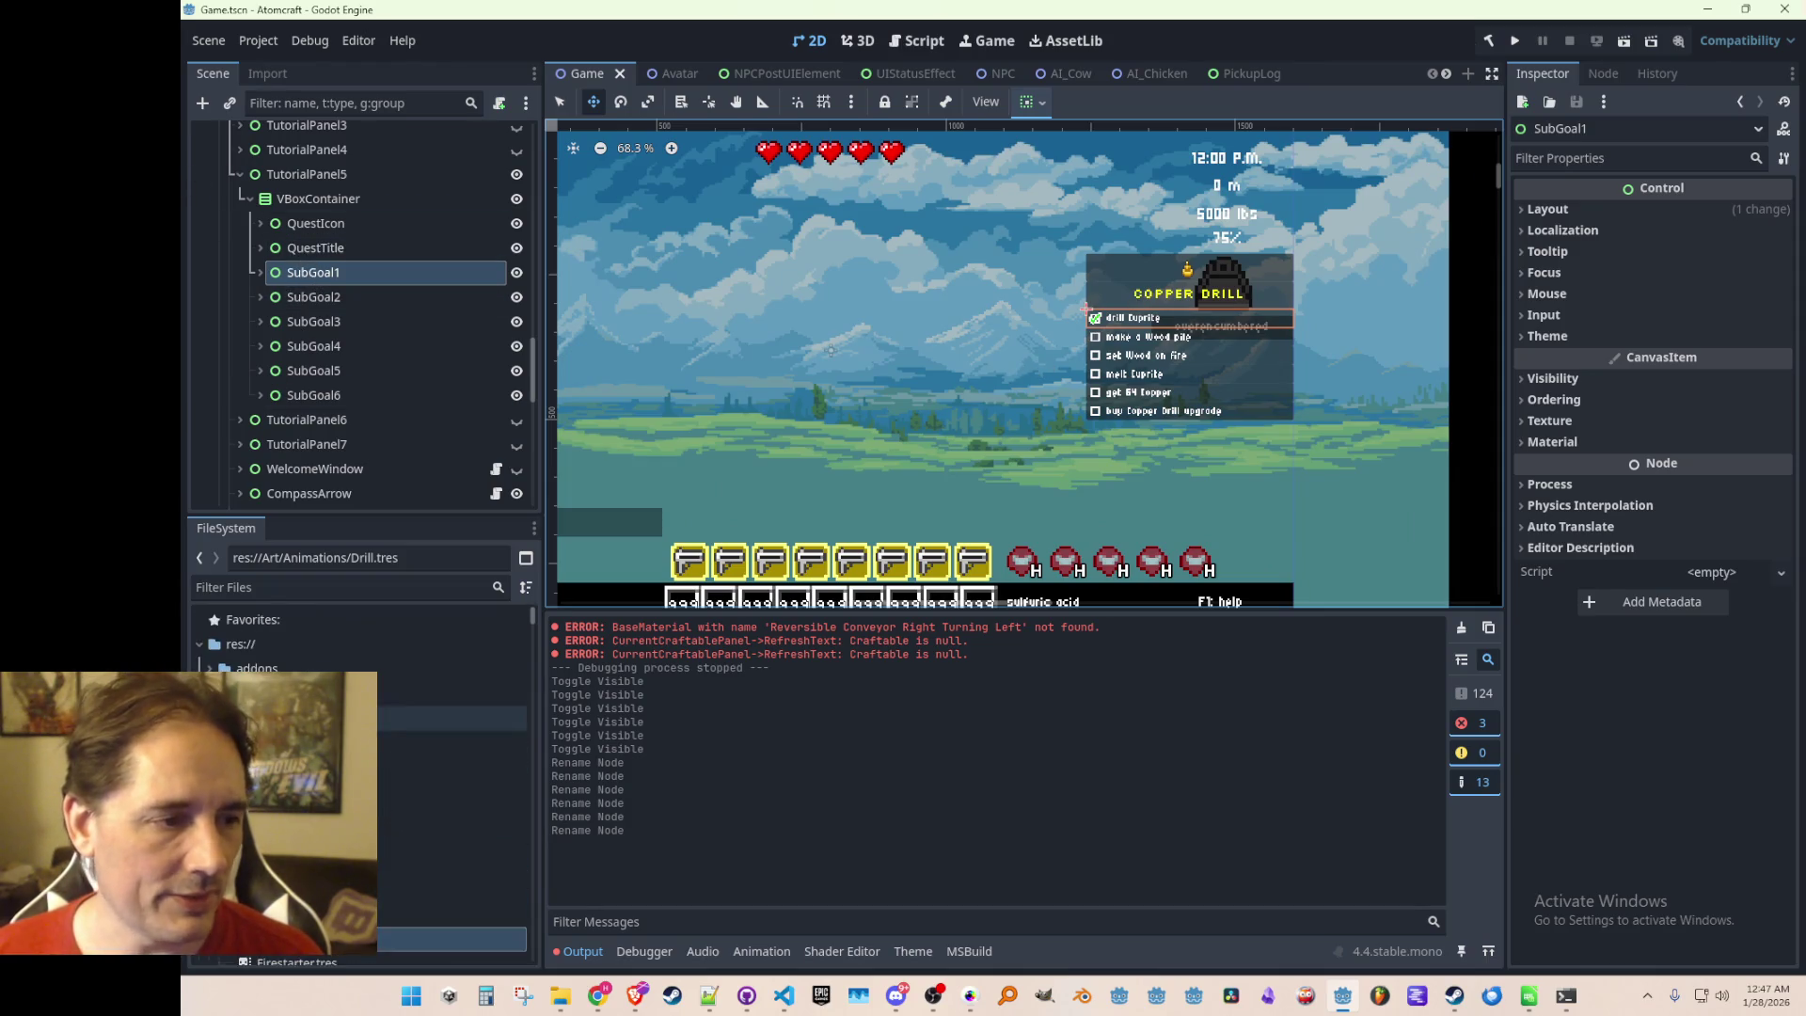
click(282, 816)
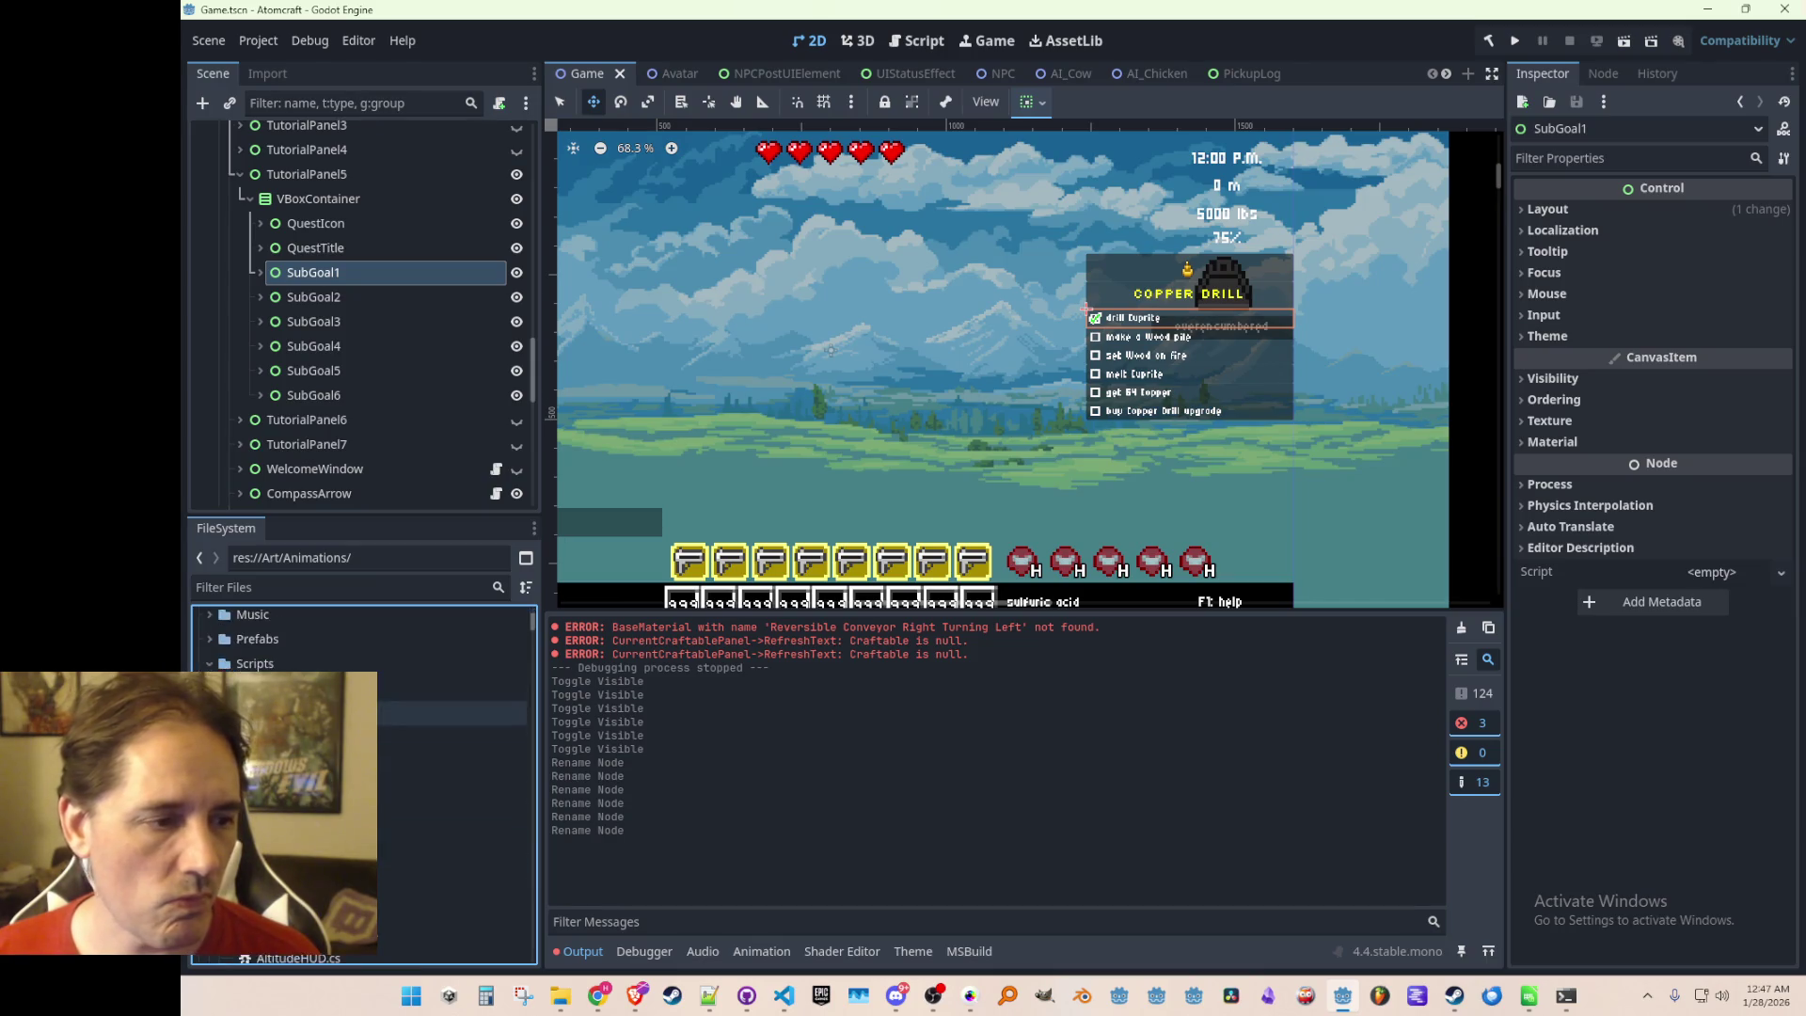
scroll(282, 677, down, 3)
click(282, 663)
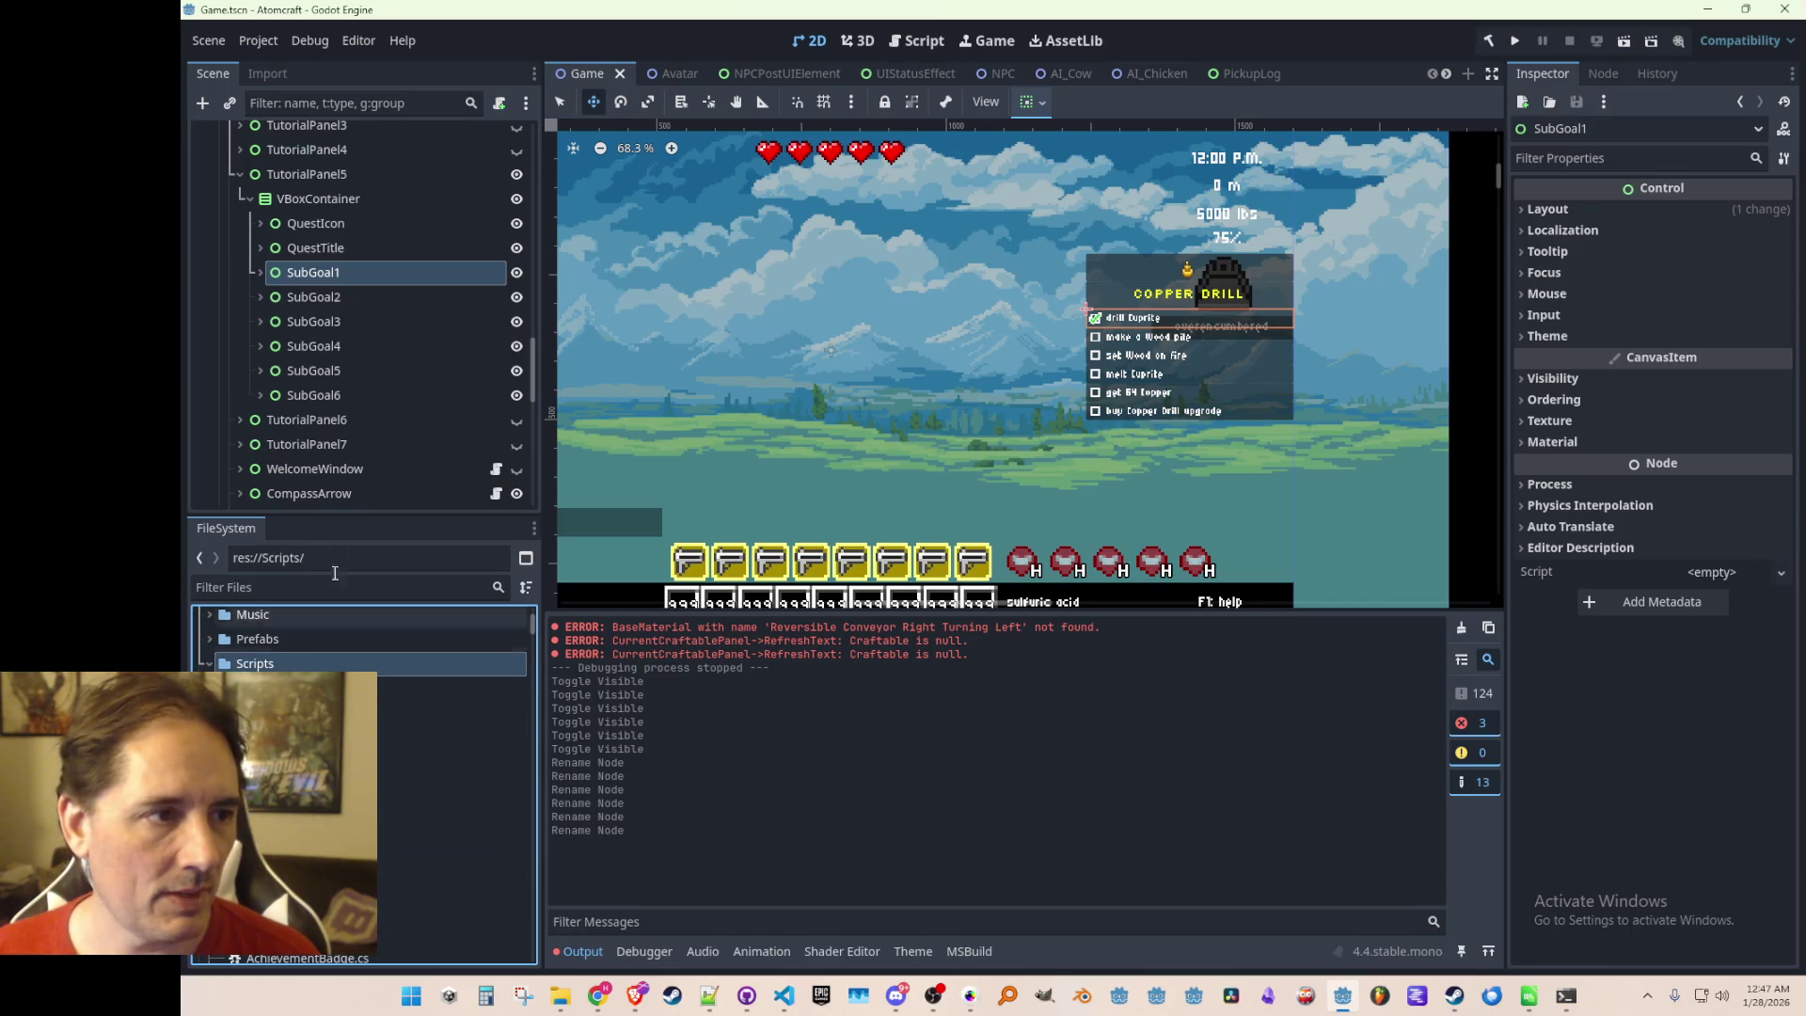
Create a new C# script named TutorialSubgoal.cs in the Scripts folder
right_click(313, 666)
mouse_move(439, 611)
click(614, 667)
text(Tuto)
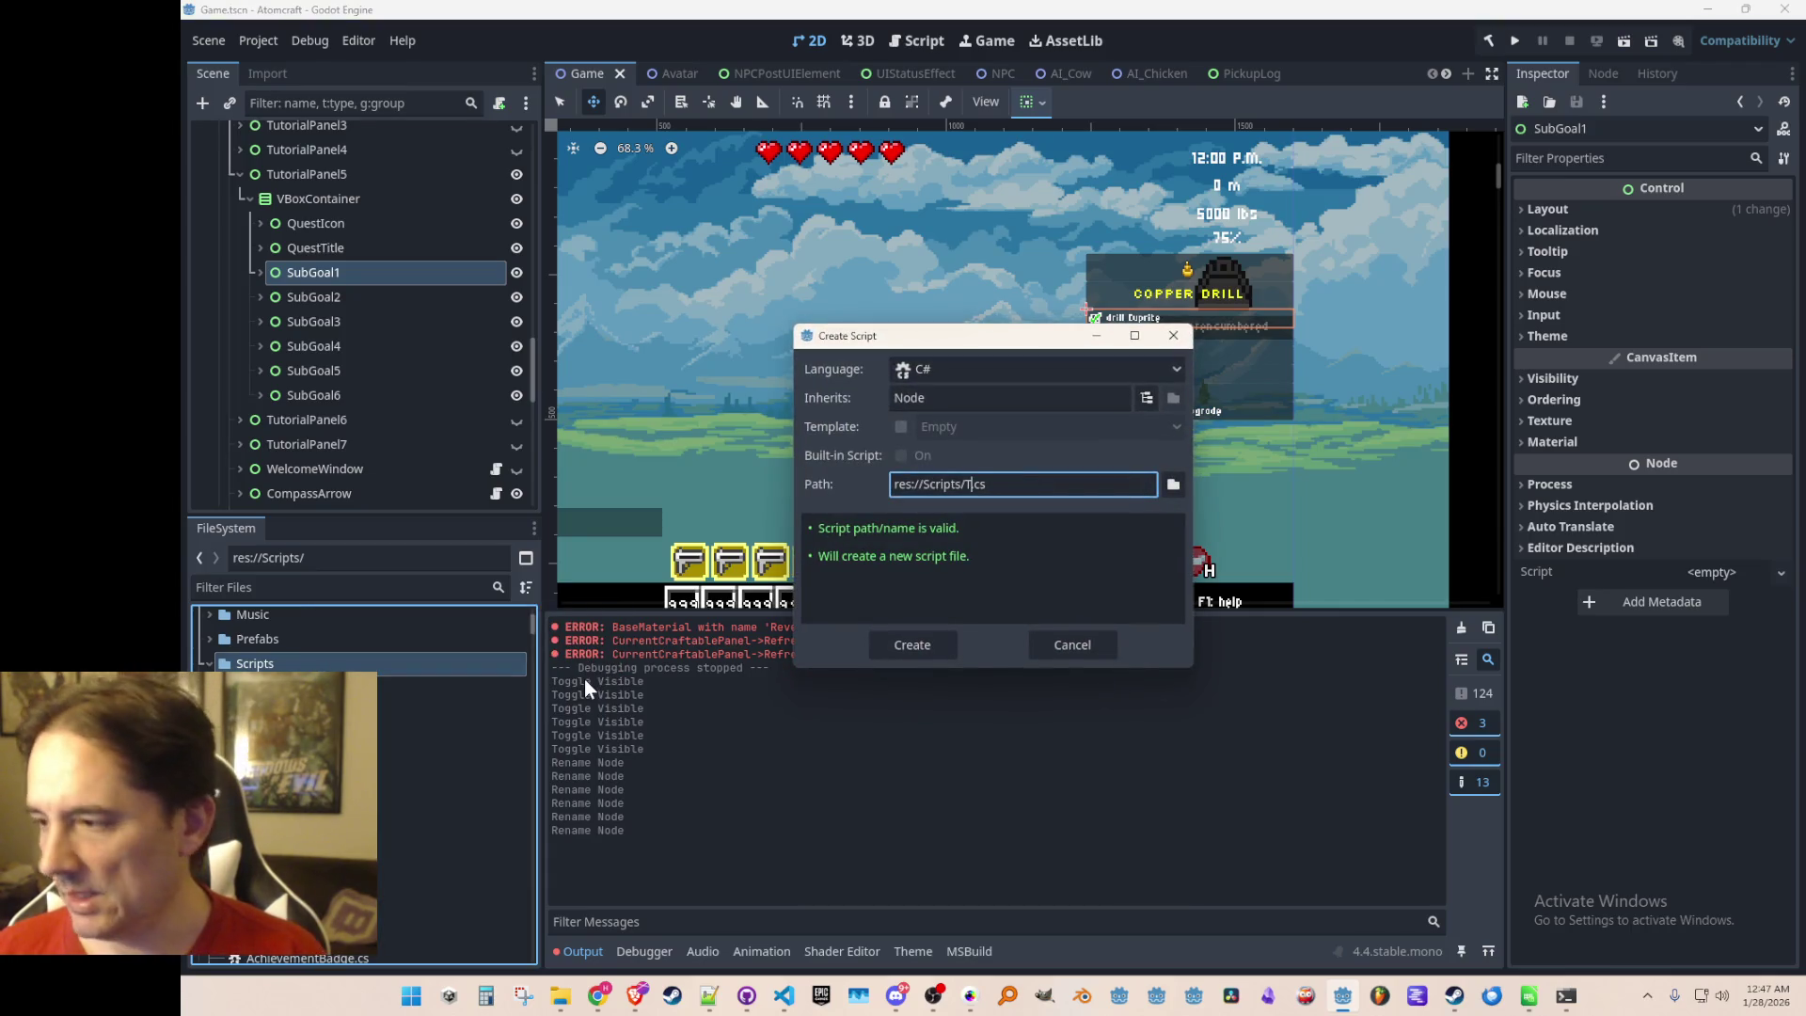
text(rialSubgoal)
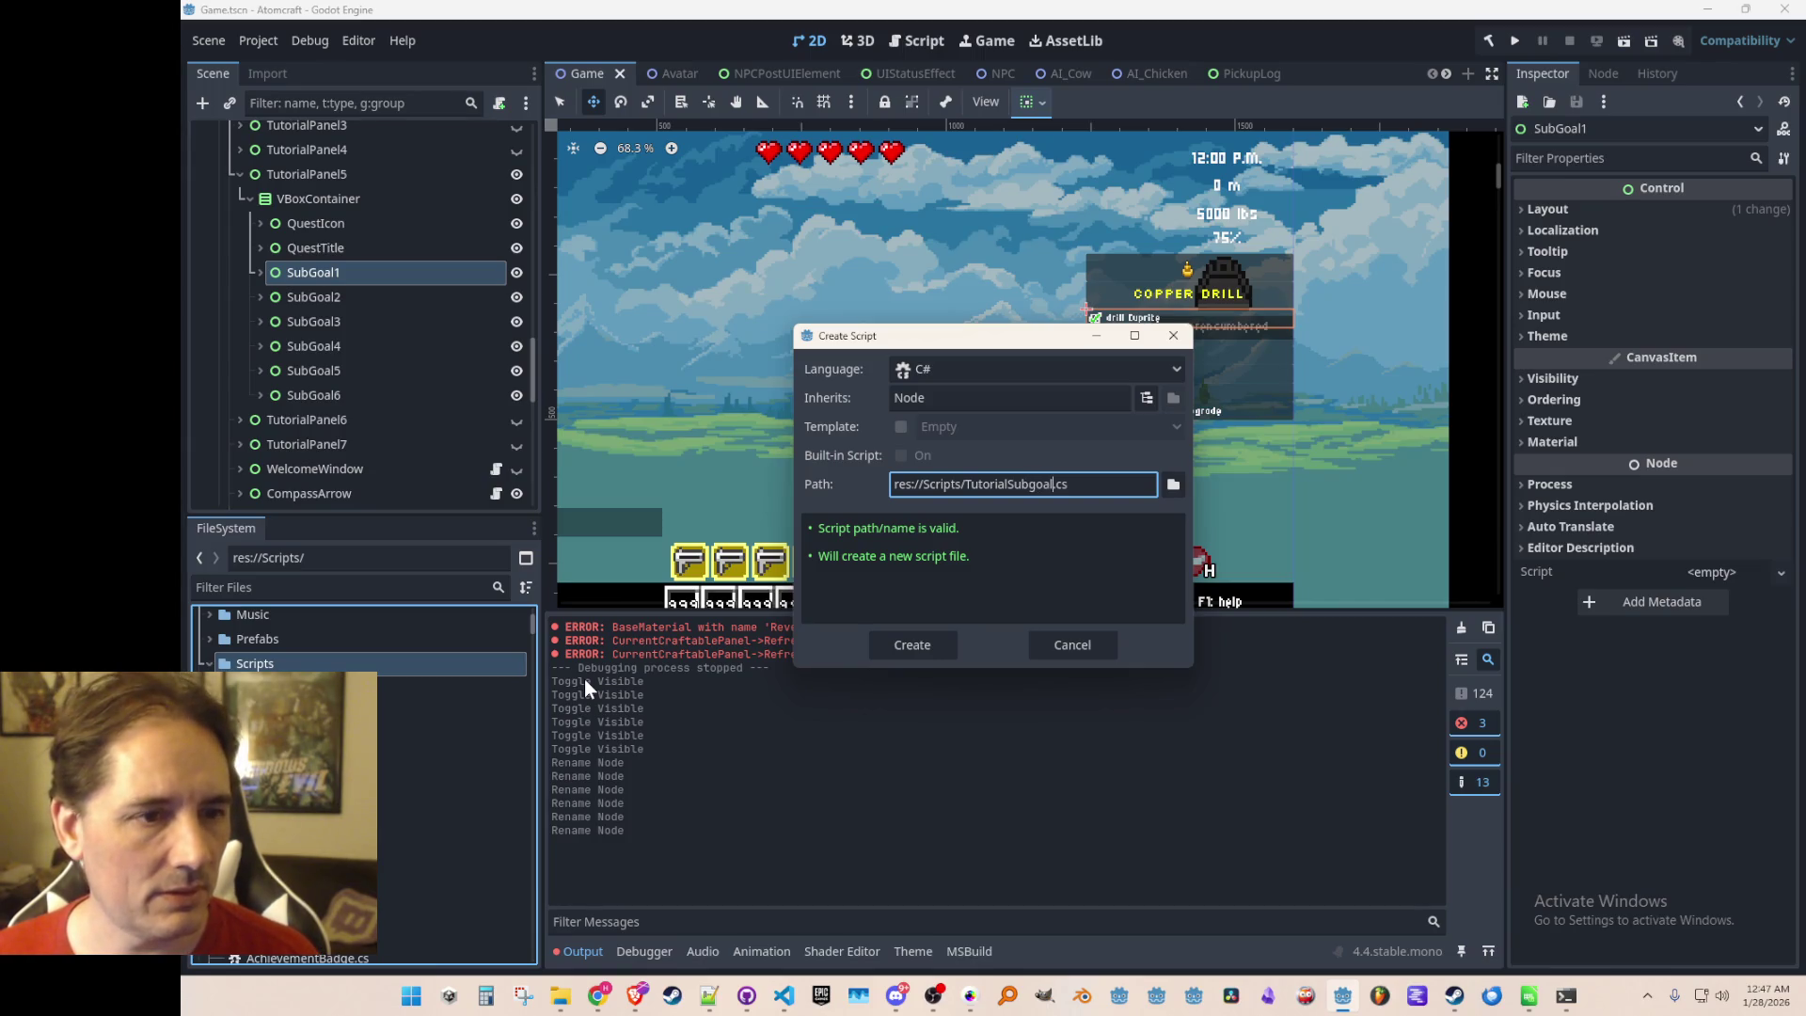
key(Left)
key(Left)
key(Left)
key(Right)
key(Right)
key(Right)
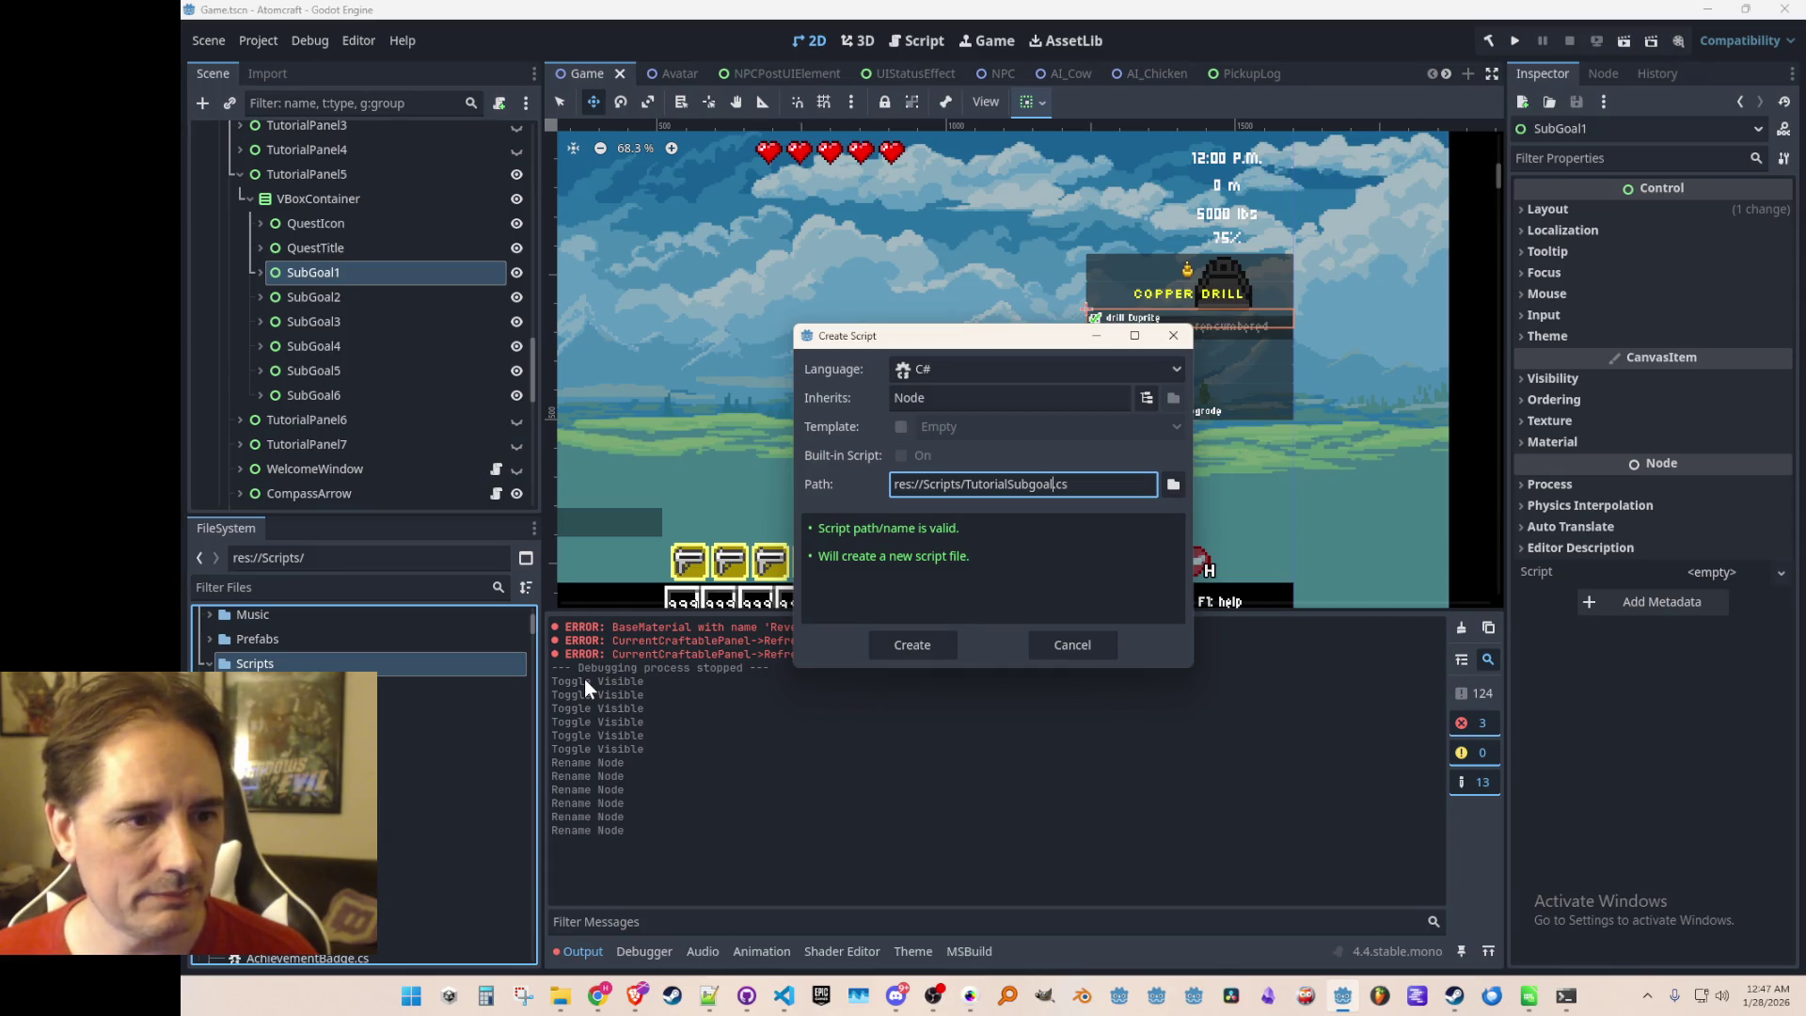
key(Left)
key(Left)
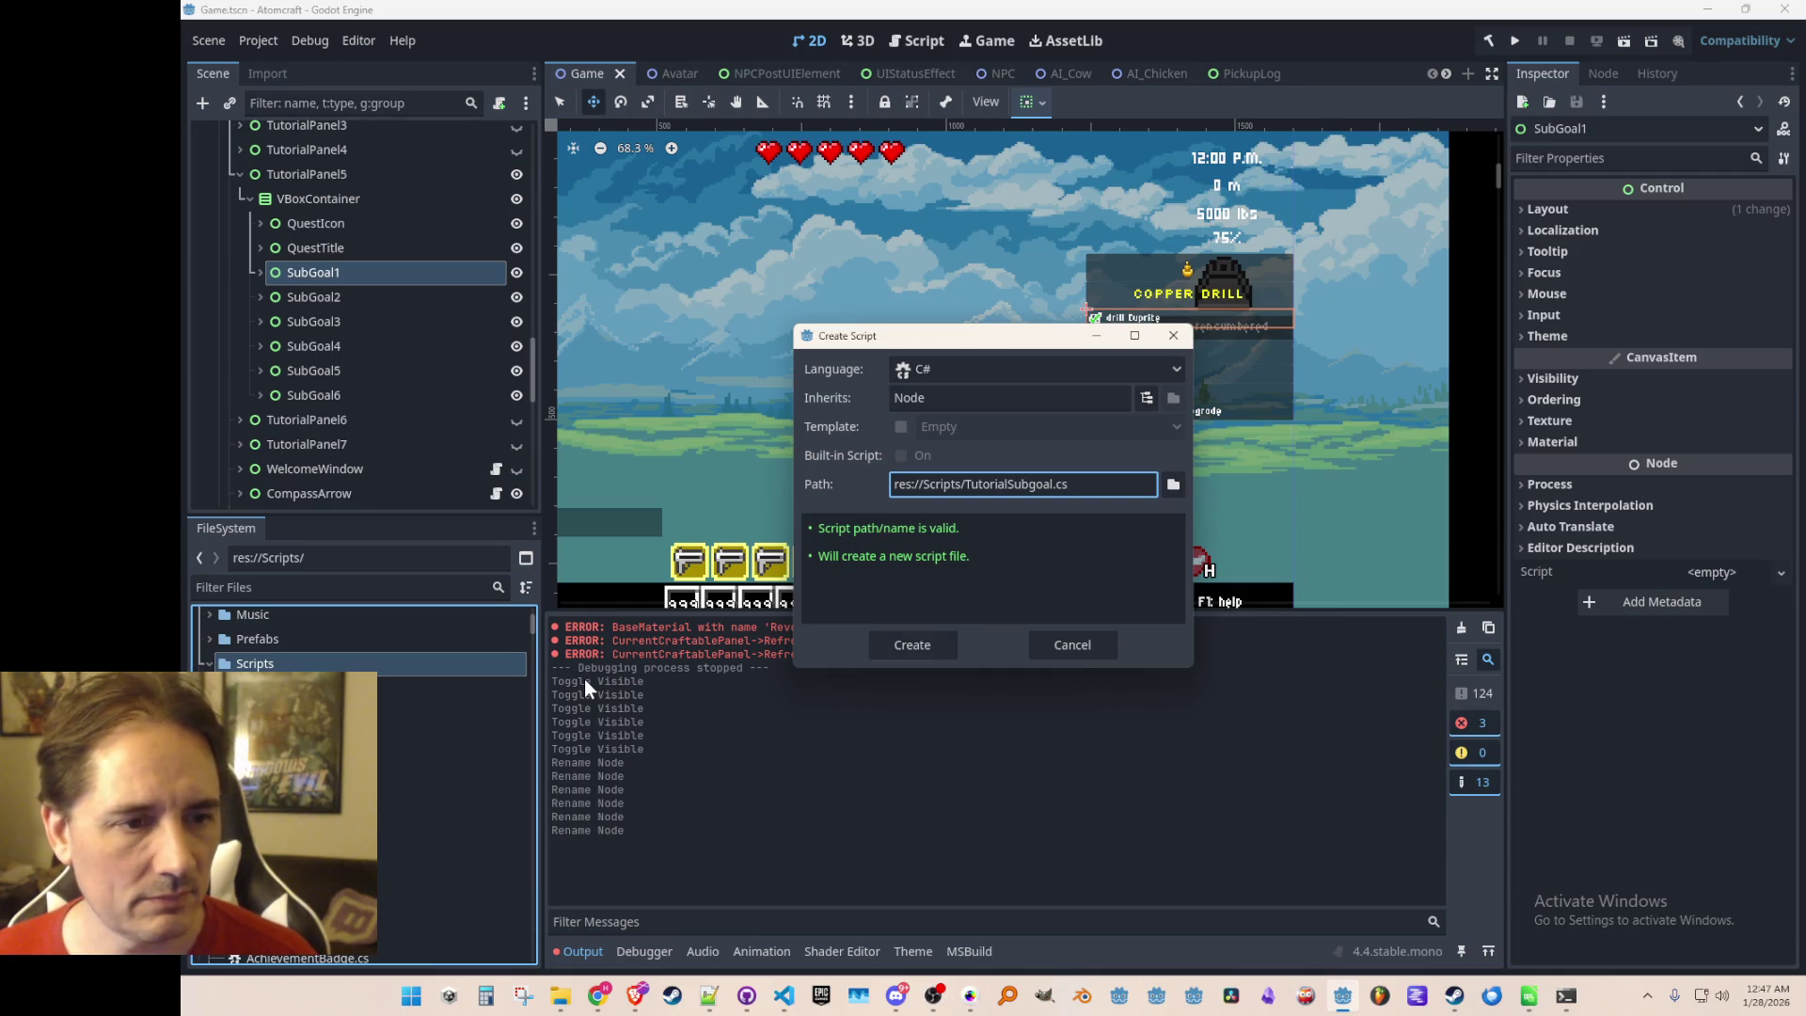
key(Escape)
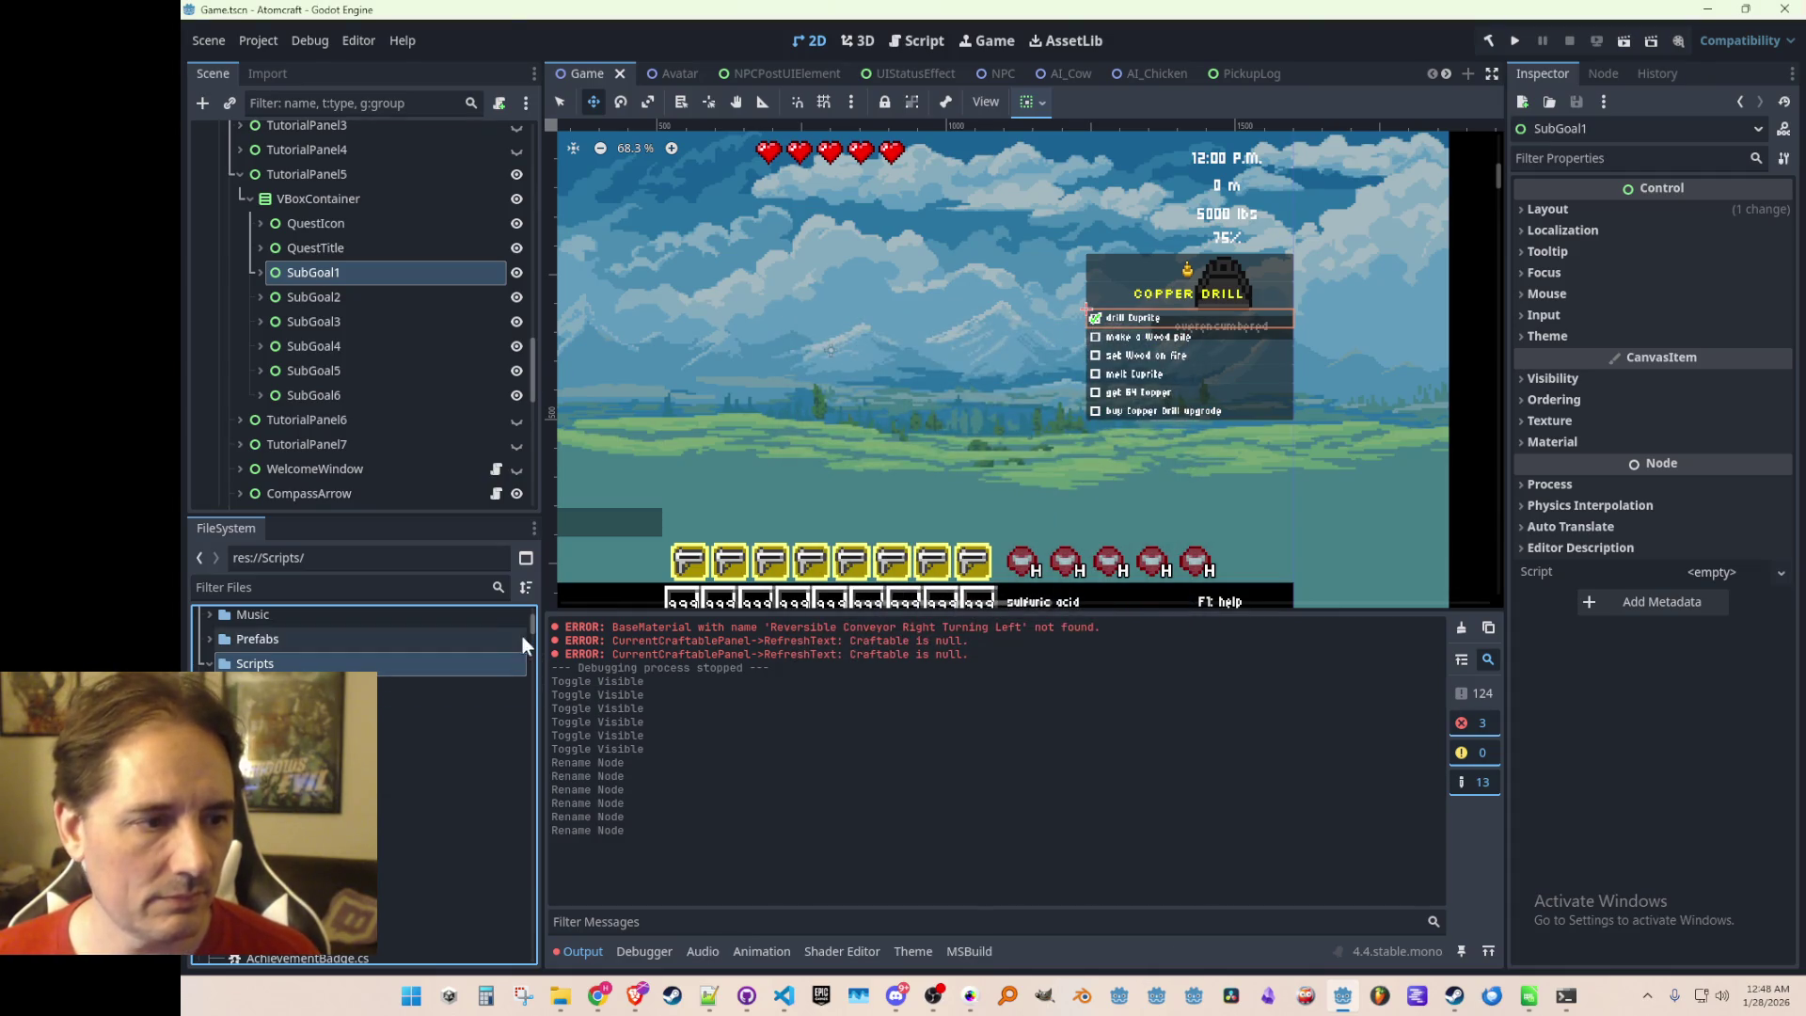
Open TutorialSubgoal.cs in VS Code to view its empty class
drag(530, 618, 530, 916)
scroll(405, 820, down, 5)
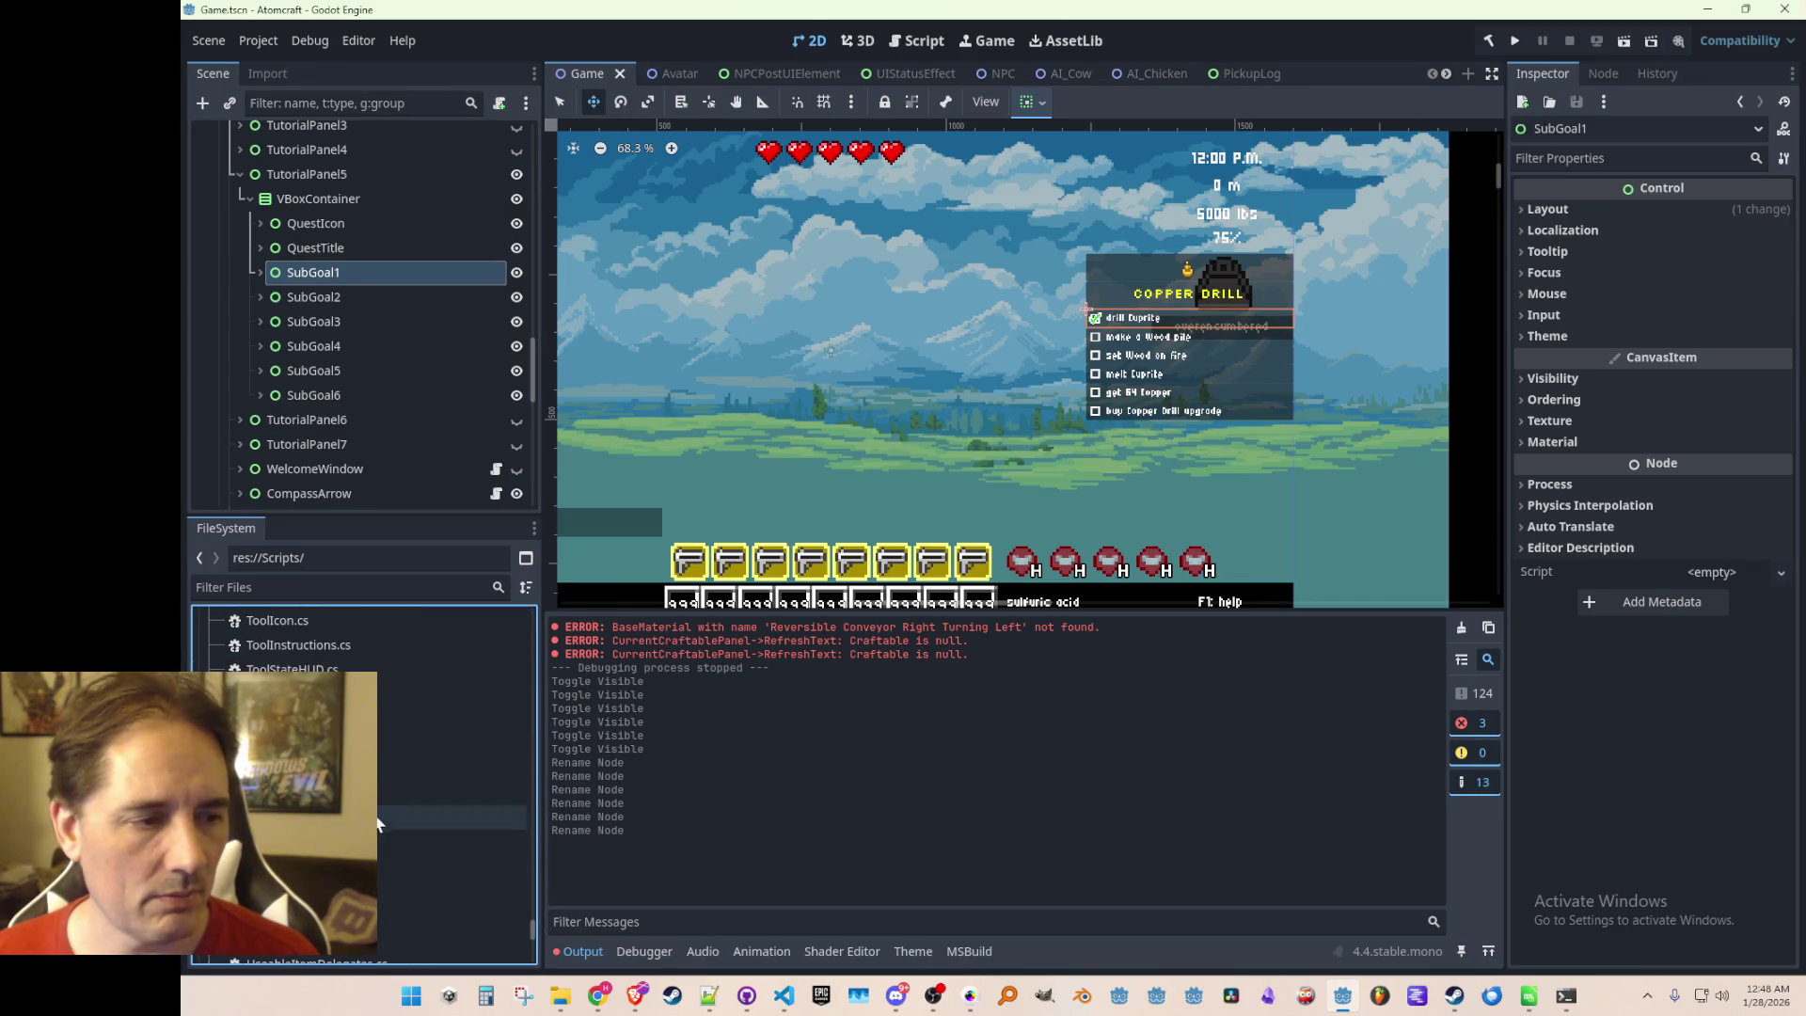
double_click(452, 768)
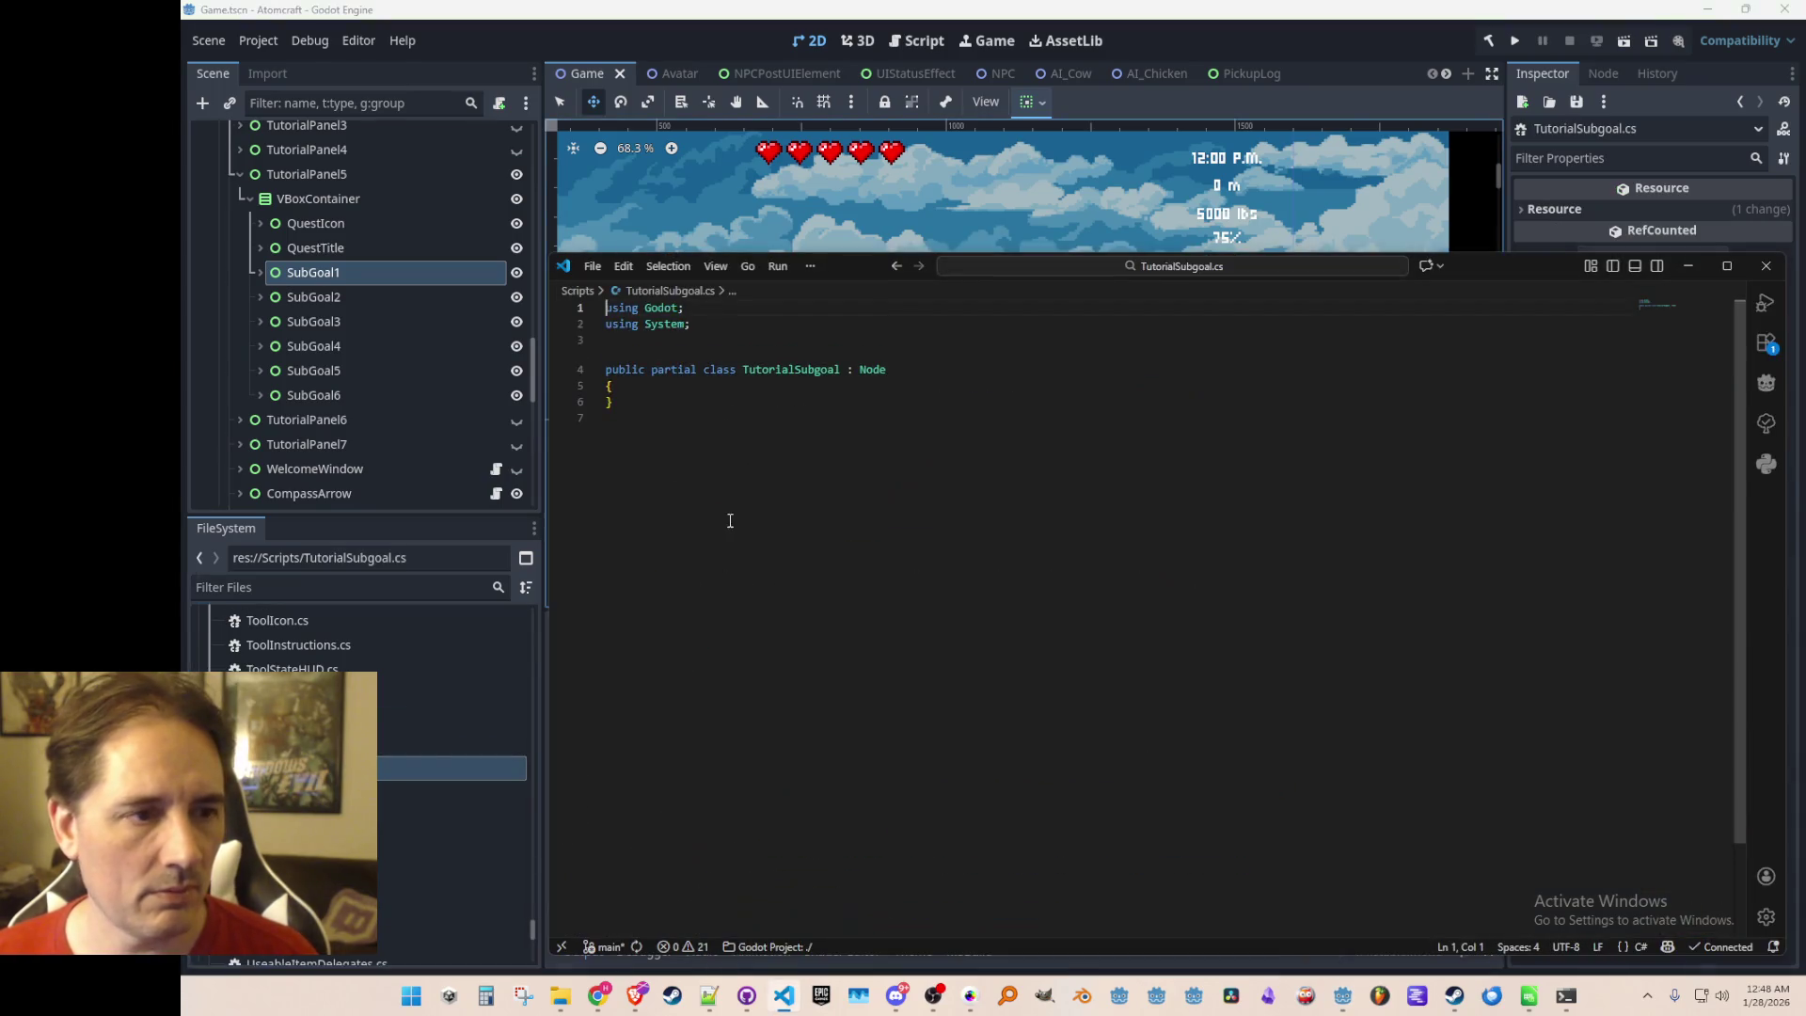
click(752, 451)
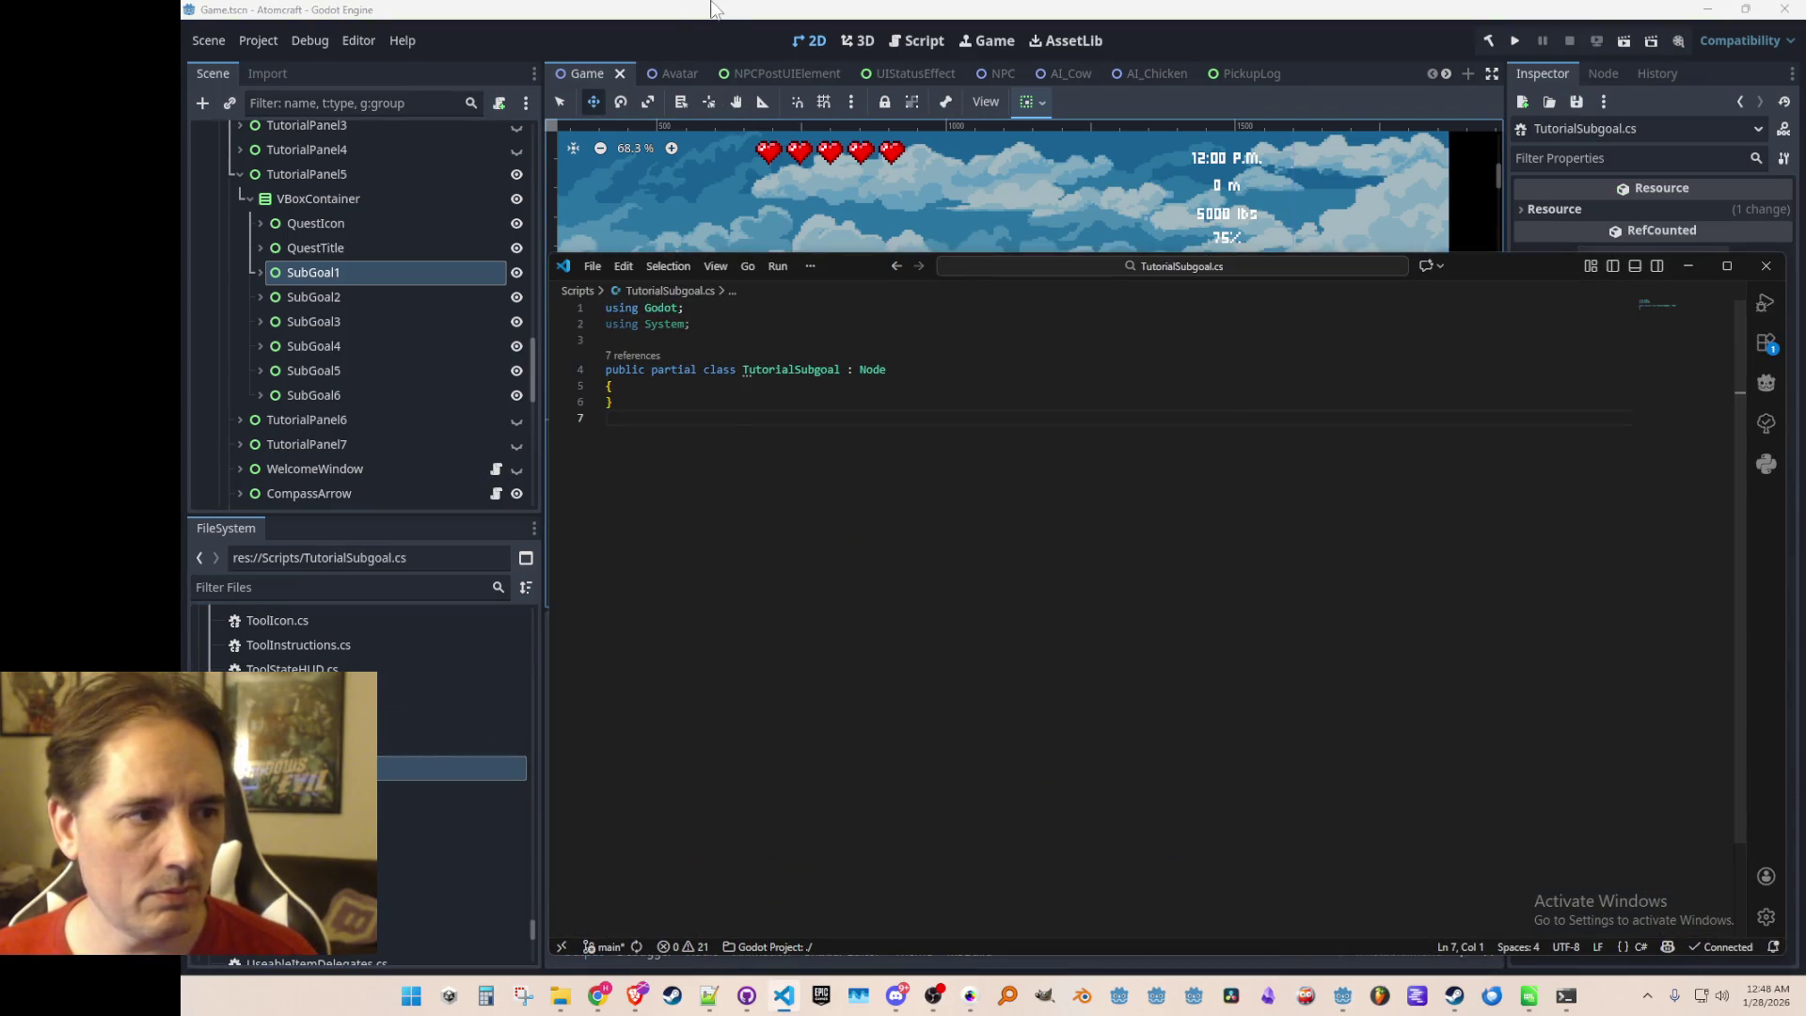
click(686, 35)
Rename SubGoal1, SubGoal2 and SubGoal3 to Subgoal1, Subgoal2 and Subgoal3
click(320, 274)
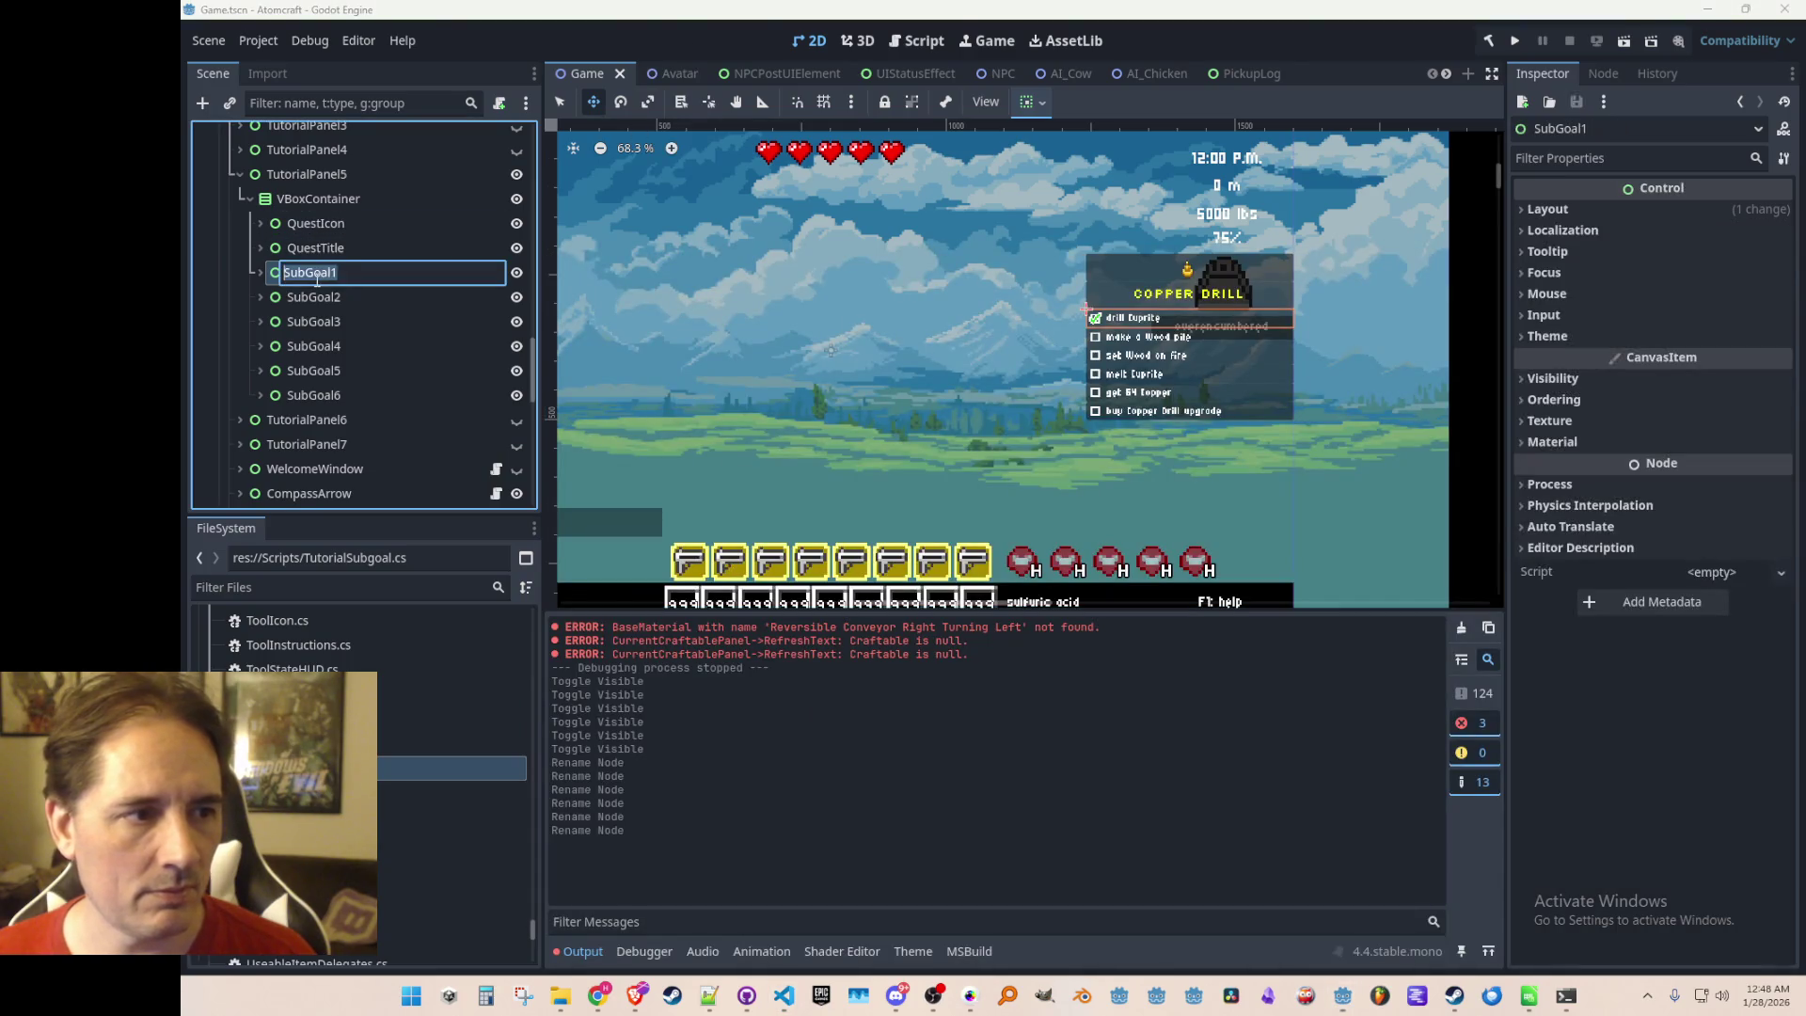
key(BackSpace)
text(g)
click(419, 302)
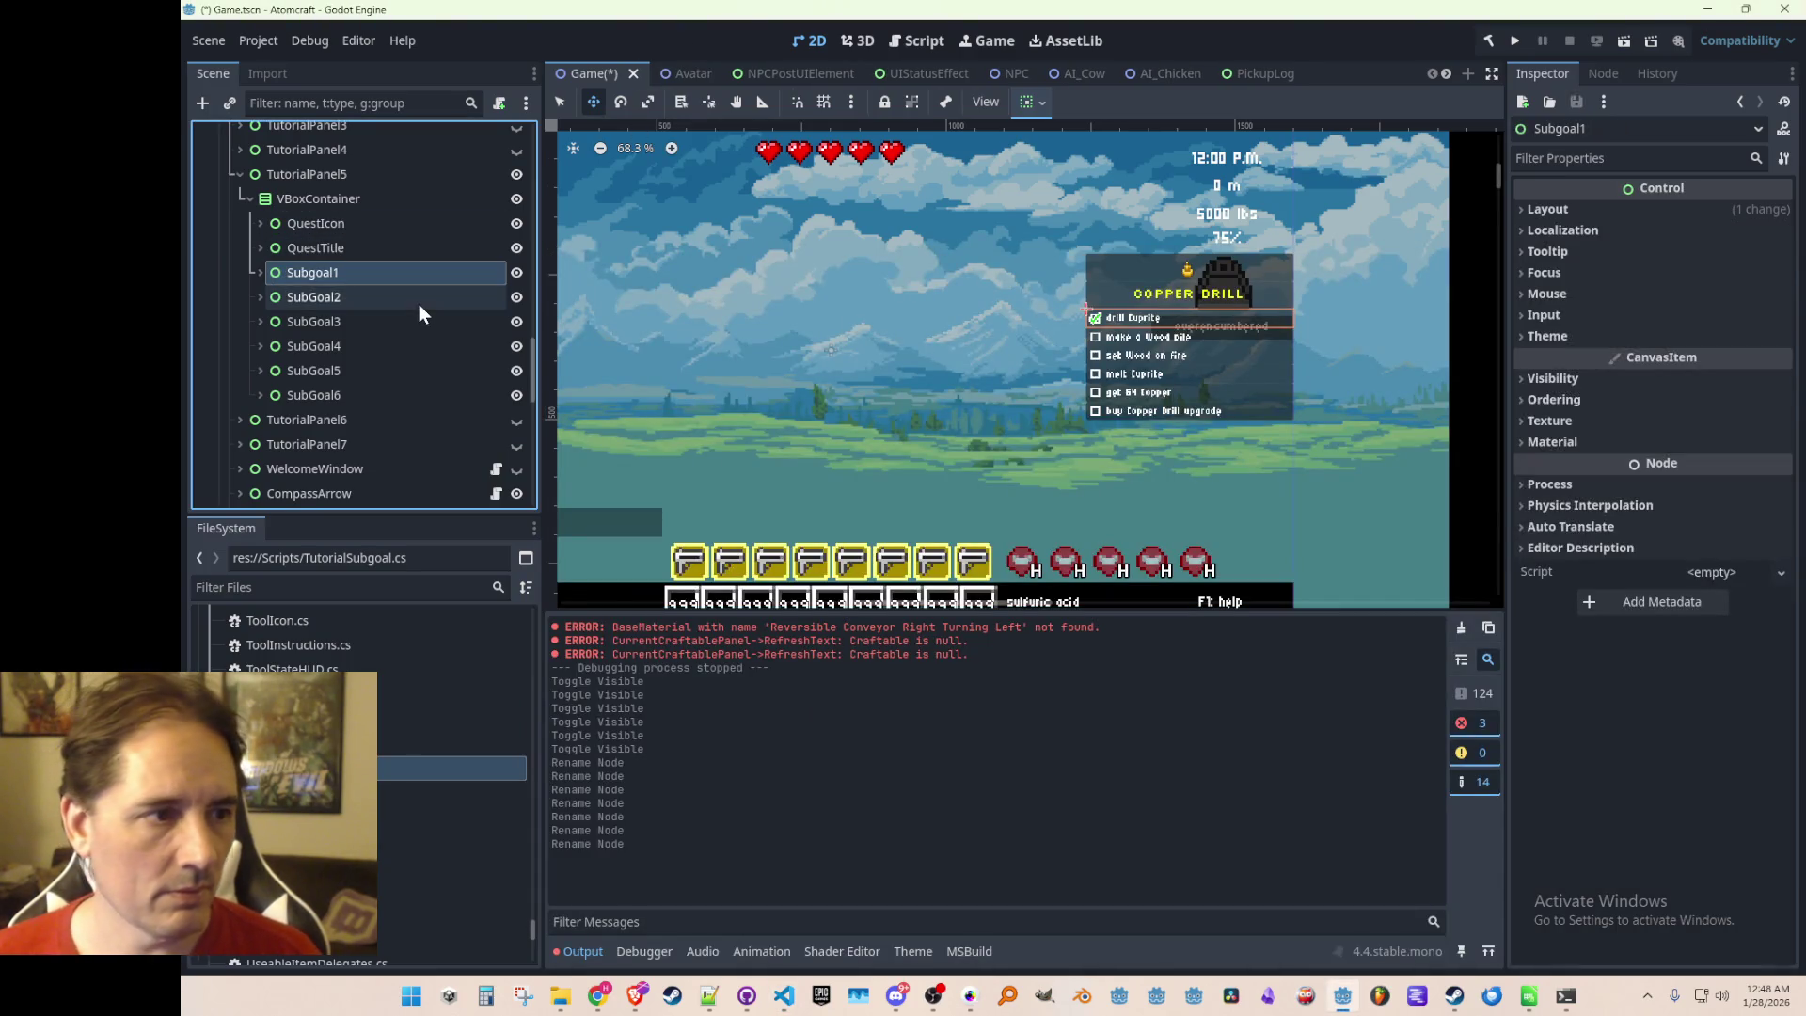
click(320, 299)
text(Subgoal2)
click(369, 313)
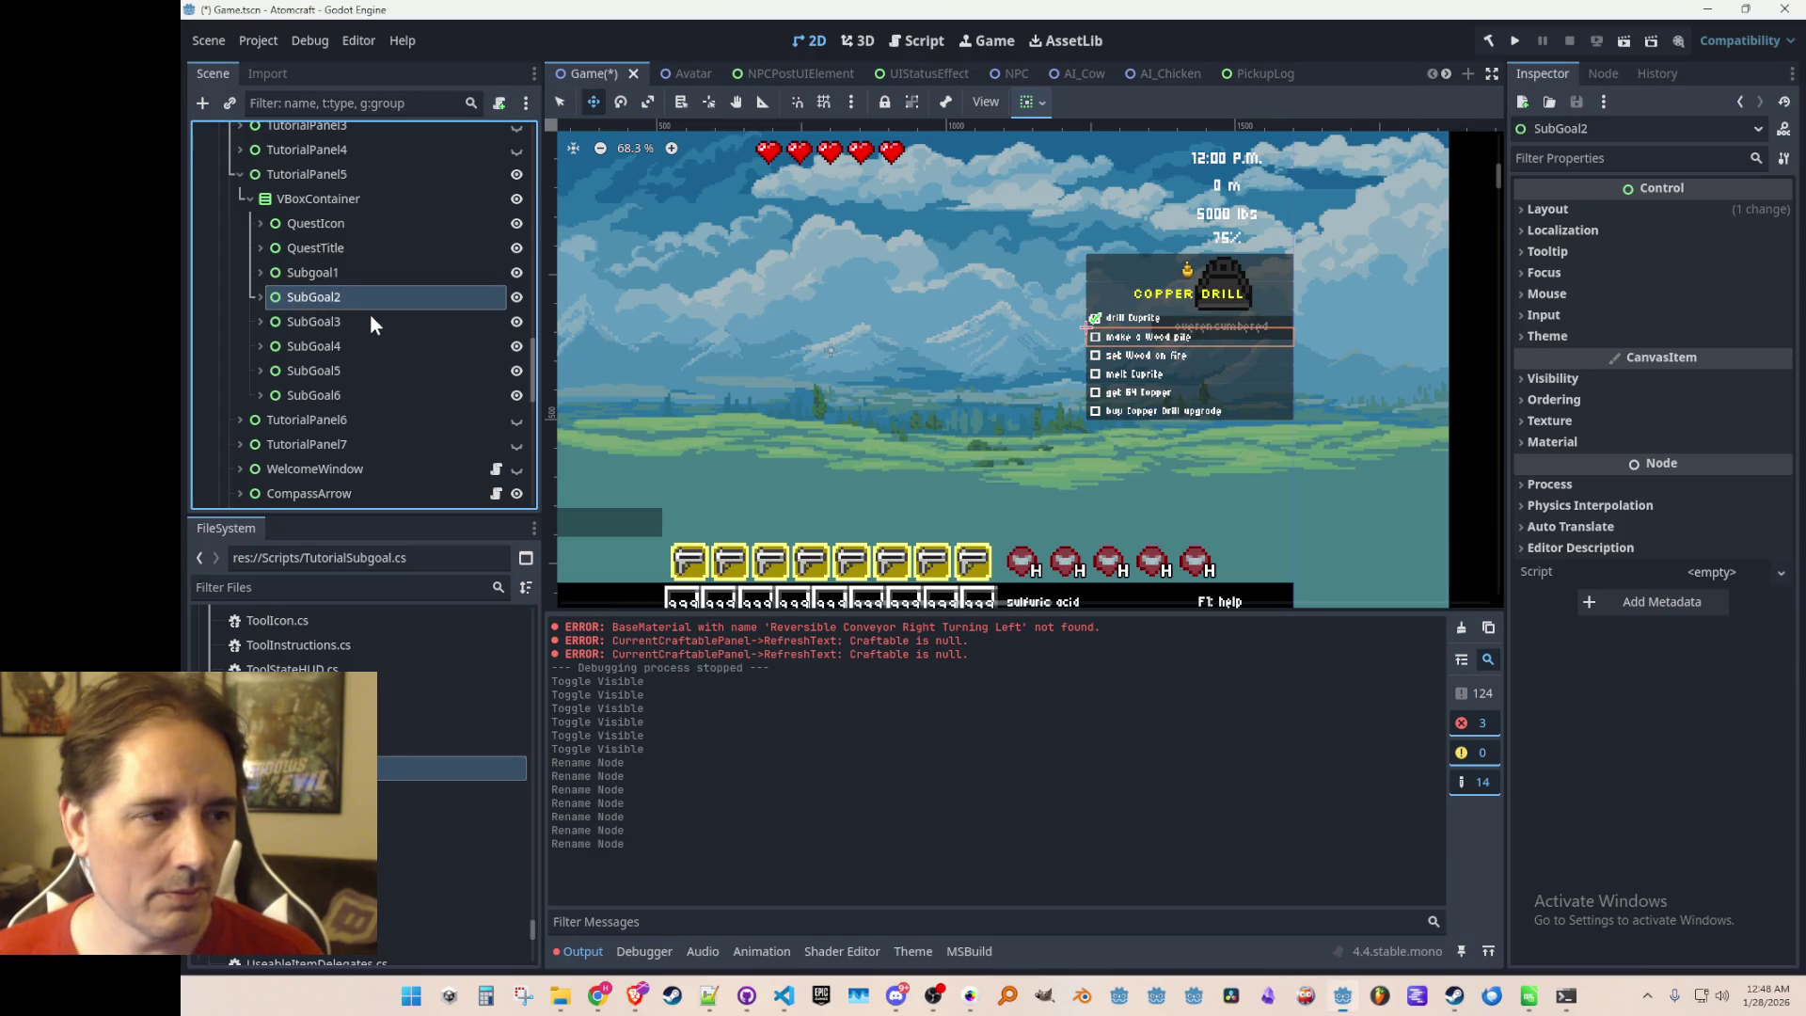
click(317, 324)
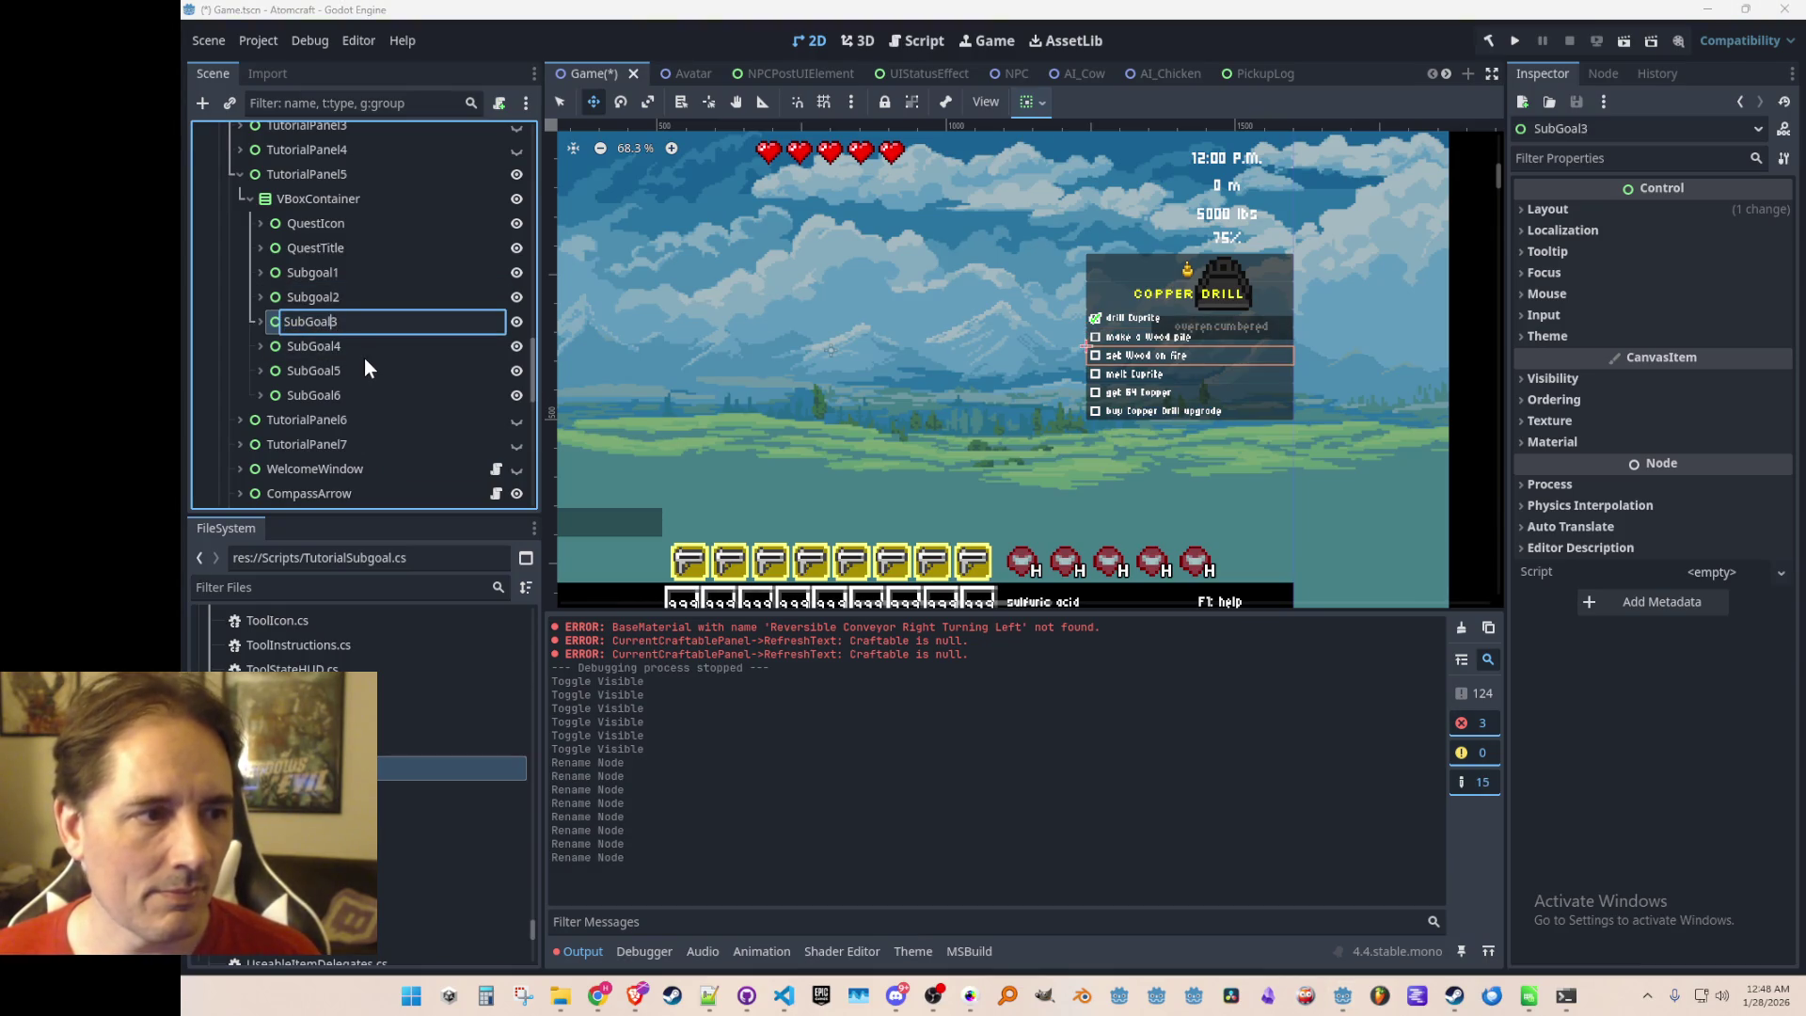
key(BackSpace)
text(g)
click(364, 358)
Rename SubGoal4, SubGoal5 and SubGoal6 to Subgoal4, Subgoal5 and Subgoal6, and save the scene
click(322, 352)
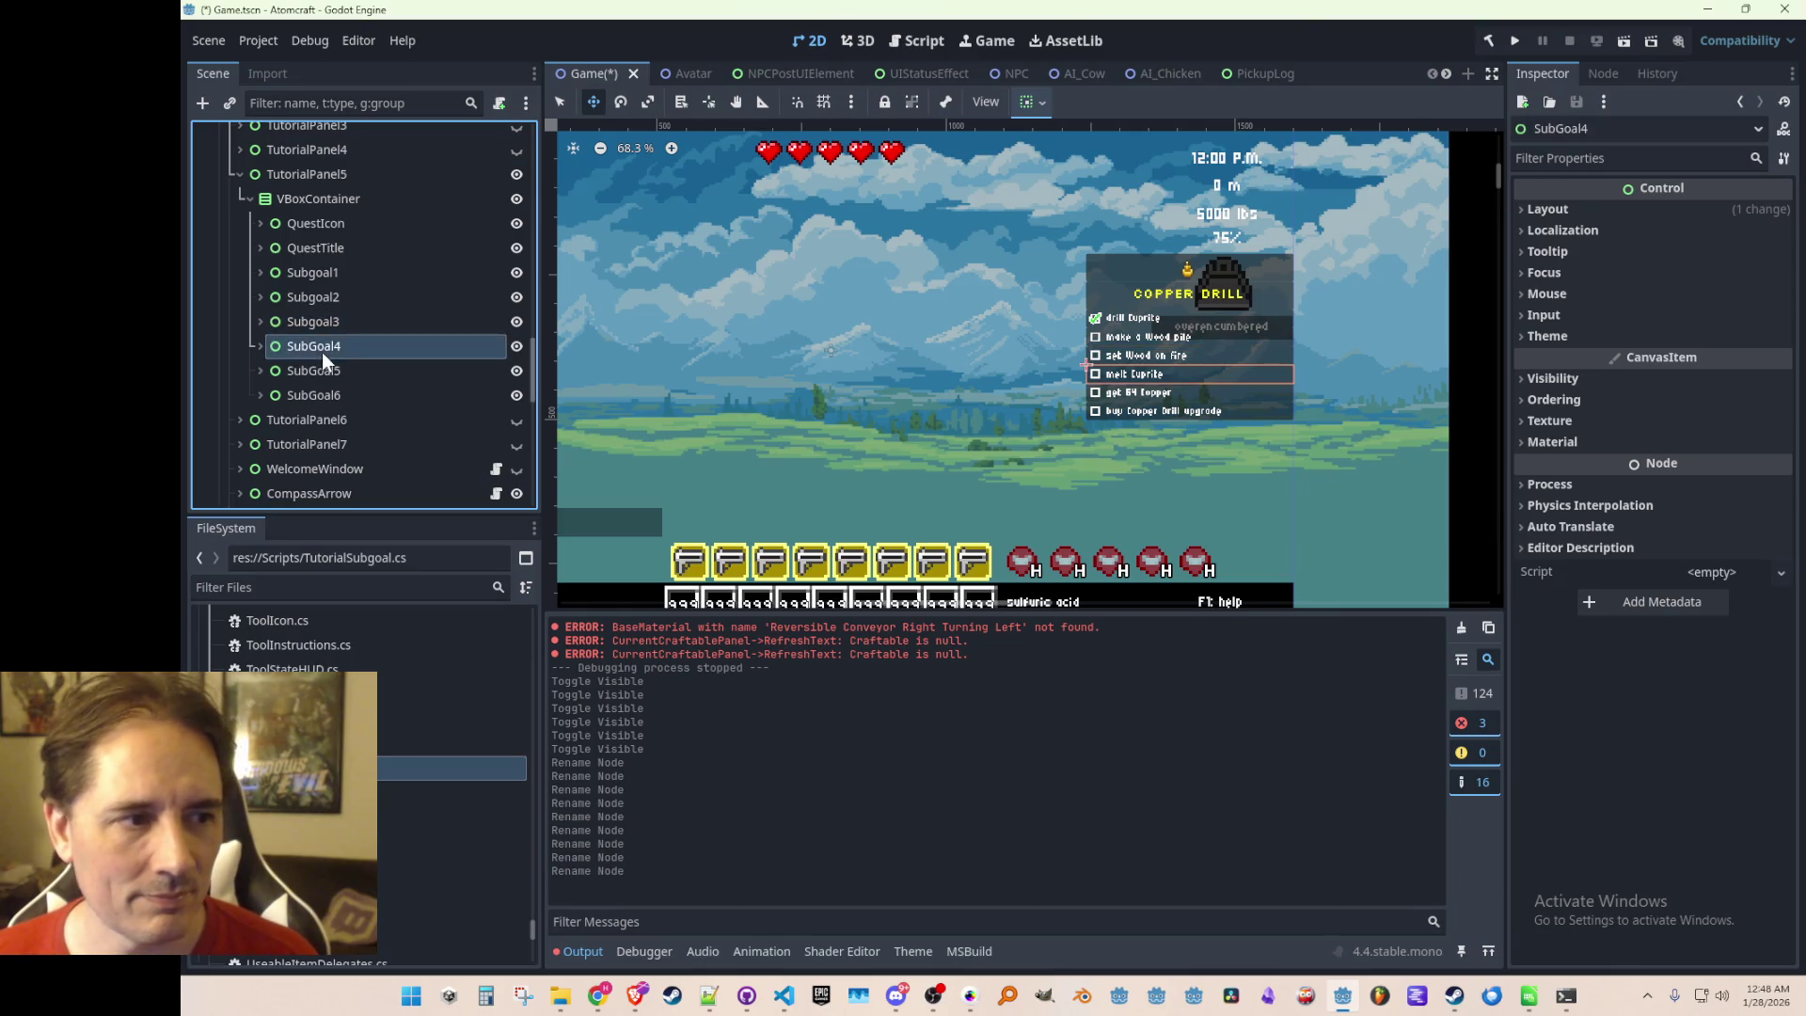
key(BackSpace)
text(g)
key(Return)
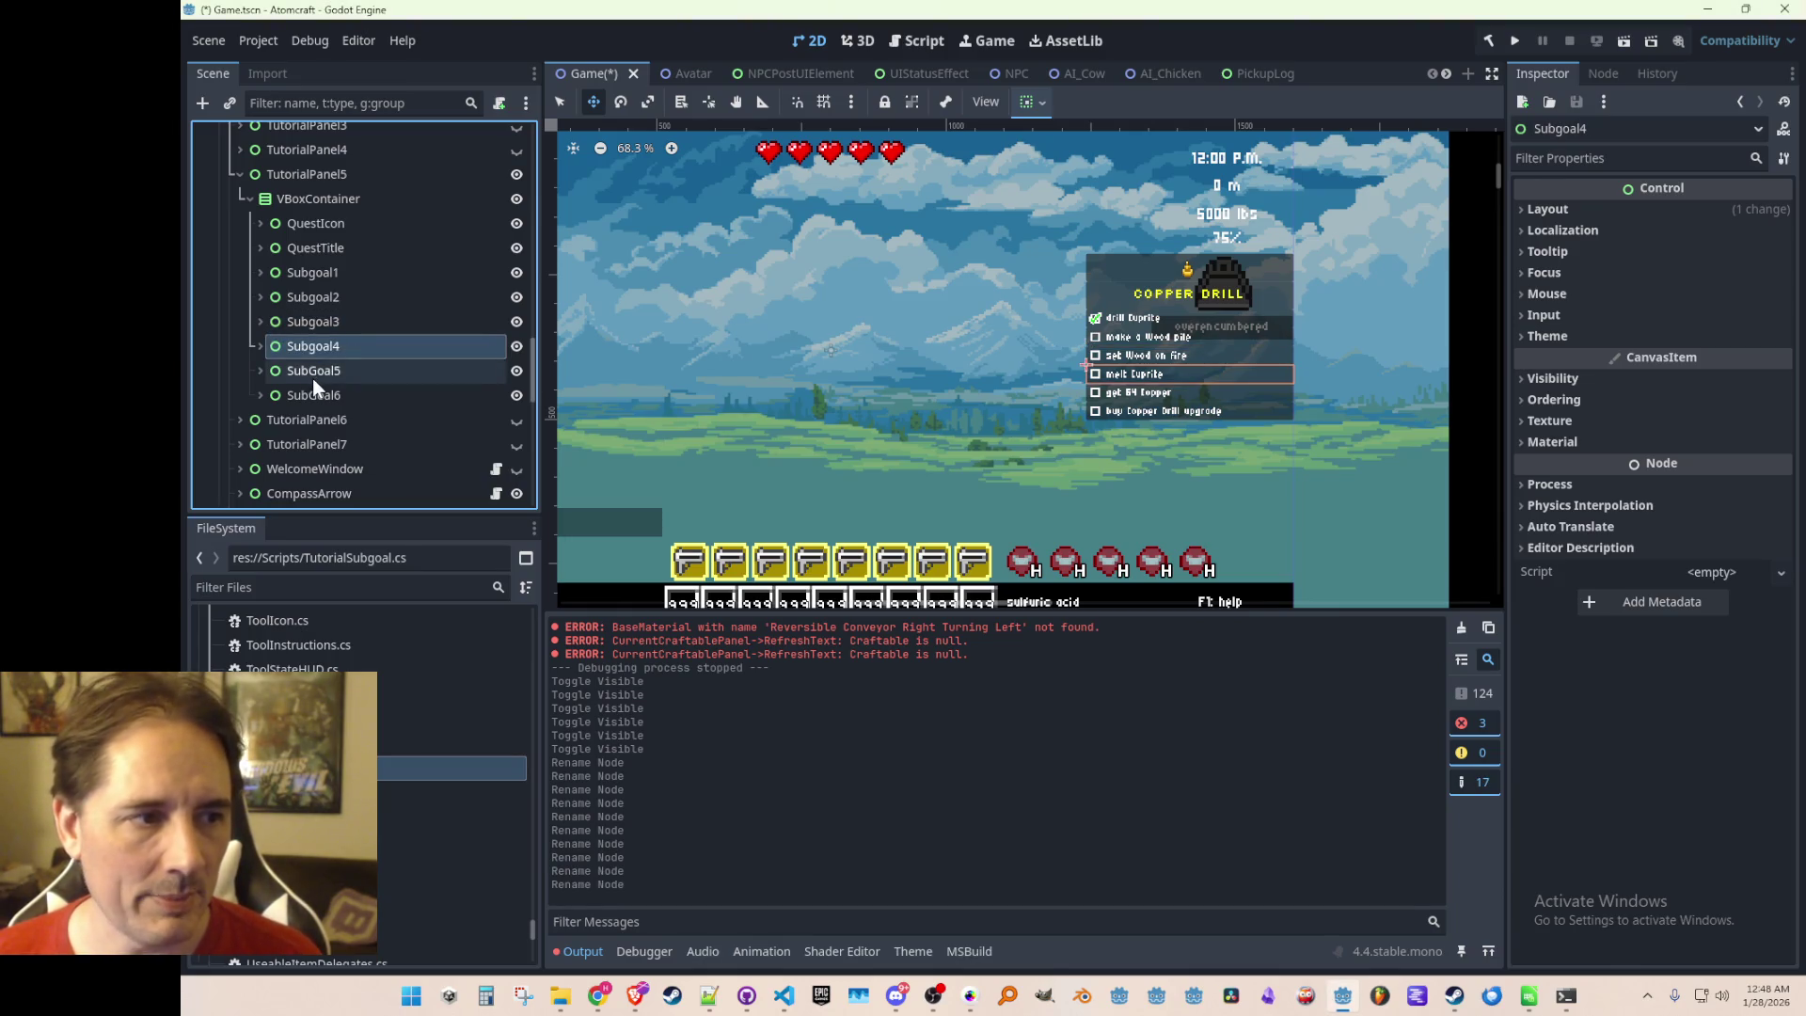
click(312, 378)
click(352, 385)
key(Left)
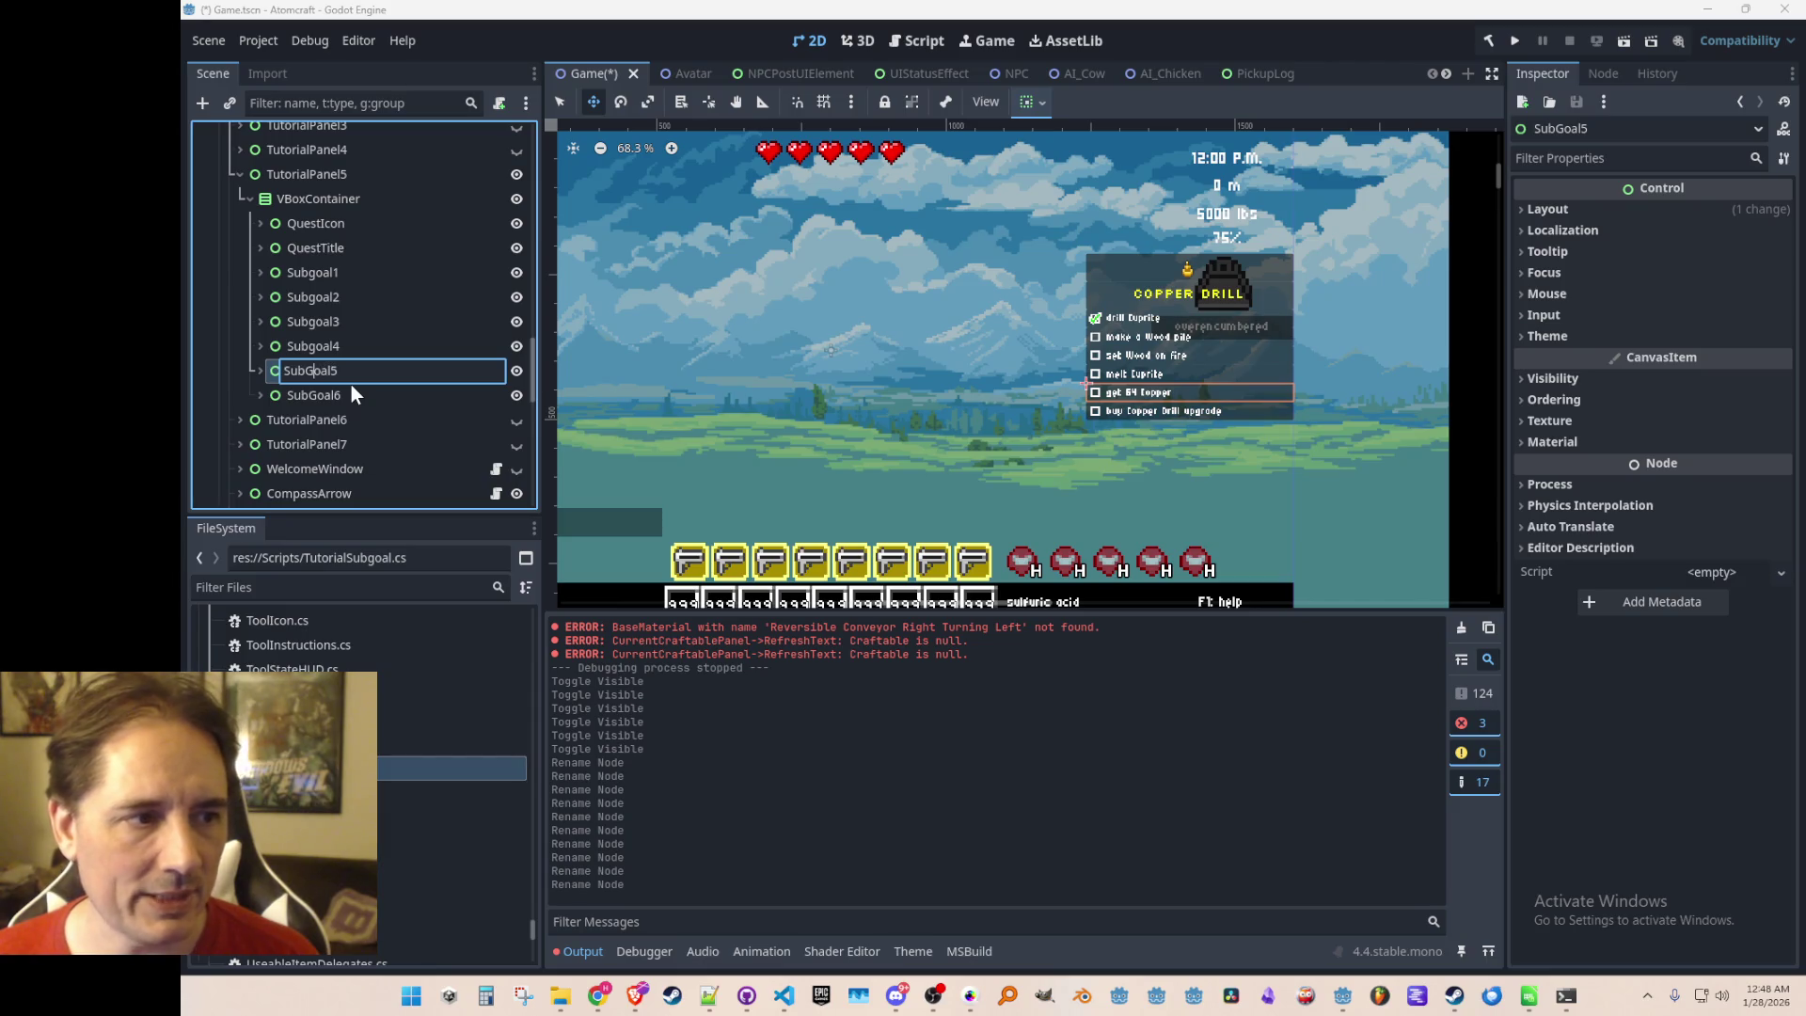
key(BackSpace)
text(g)
key(Return)
click(303, 393)
click(310, 393)
key(Left)
key(Right)
key(Right)
key(Right)
key(BackSpace)
text(g)
key(Return)
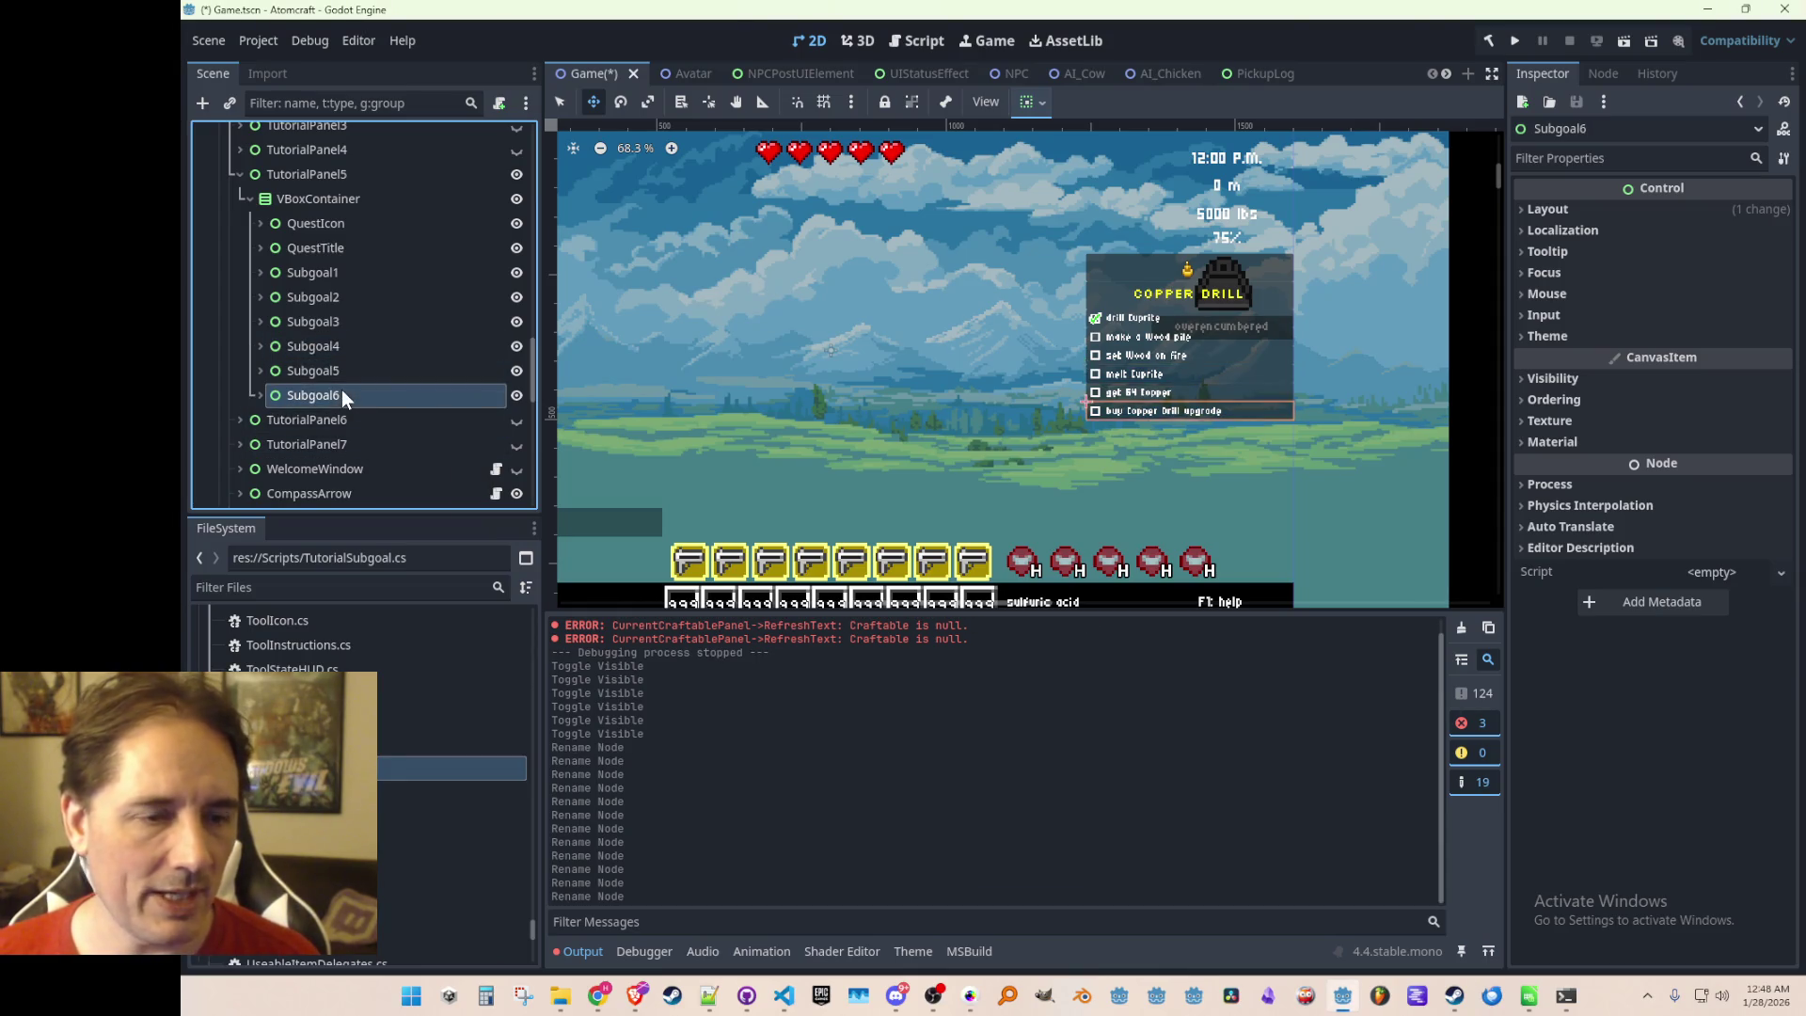
key(ctrl+s)
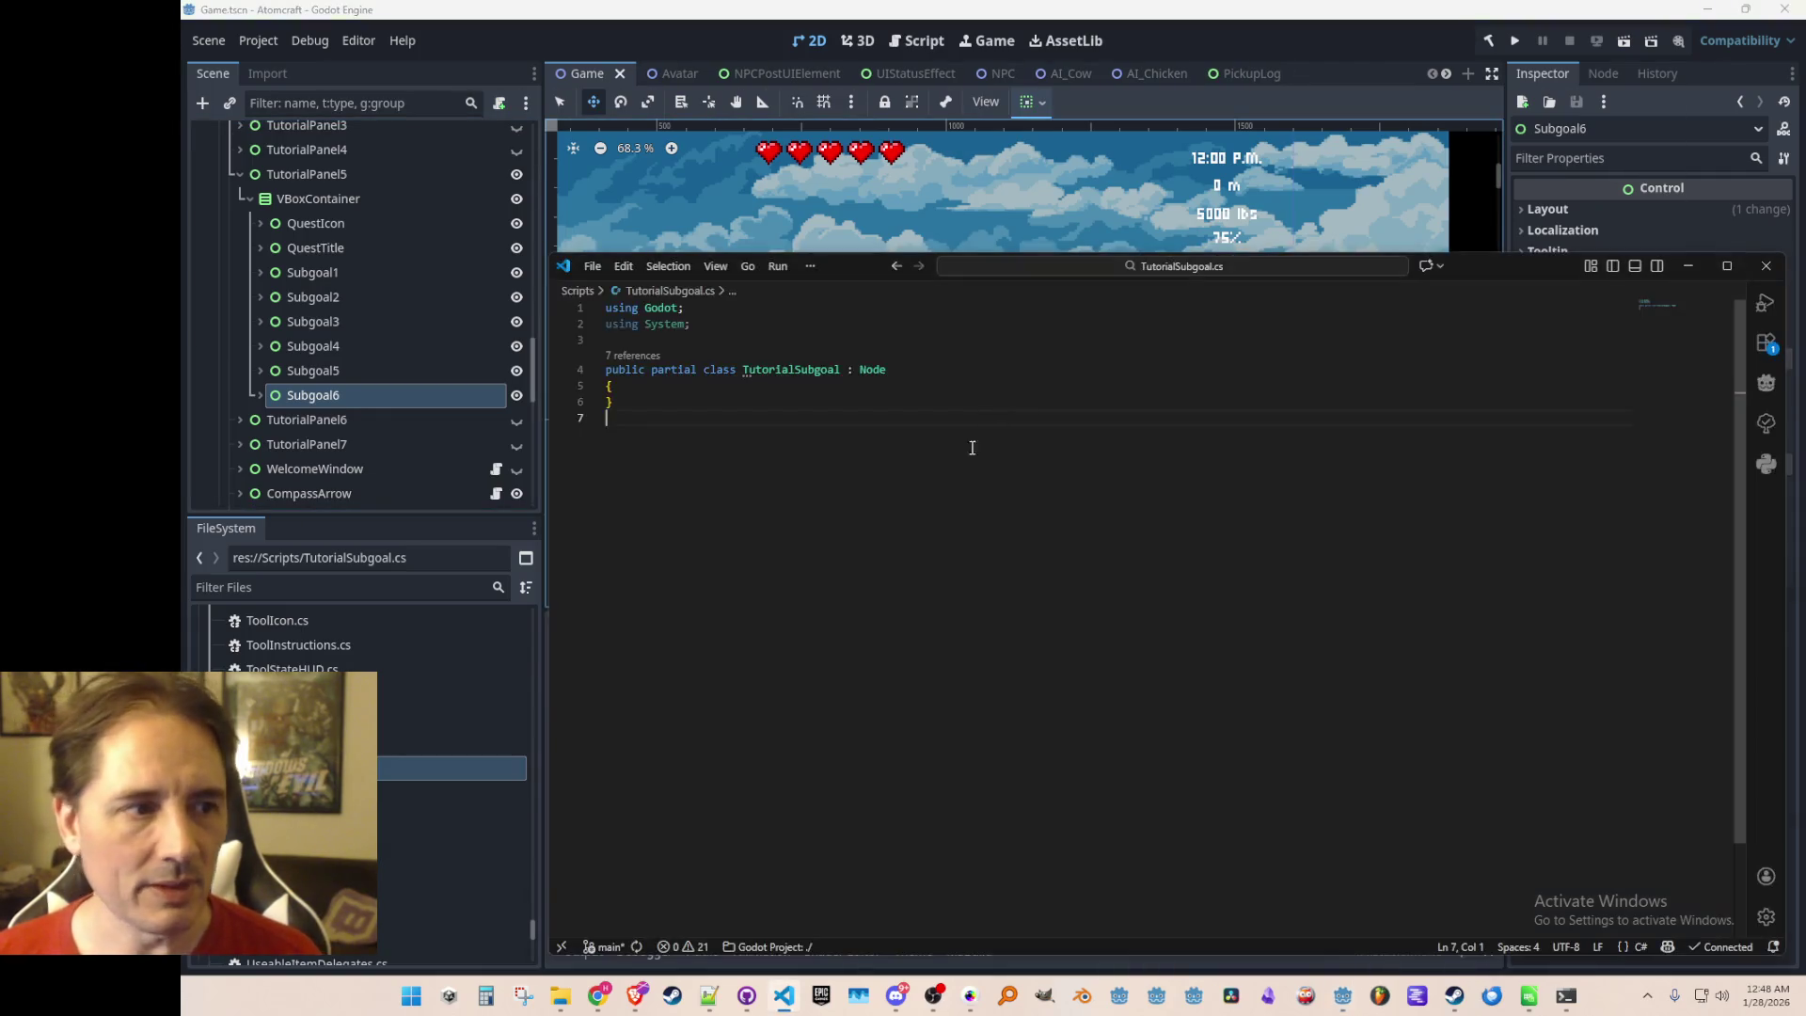
Add a 'namespace Atomcraft {' line above the TutorialSubgoal class
click(735, 350)
key(Return)
key(Return)
key(Up)
text(name)
key(Down)
key(Tab)
key(Tab)
key(Return)
key(Up)
key(BackSpace)
Close the namespace with '}' at the file end and move the class brace onto its declaration line
key(ctrl+End)
key(Return)
text(})
key(Return)
key(Up)
key(Up)
key(Up)
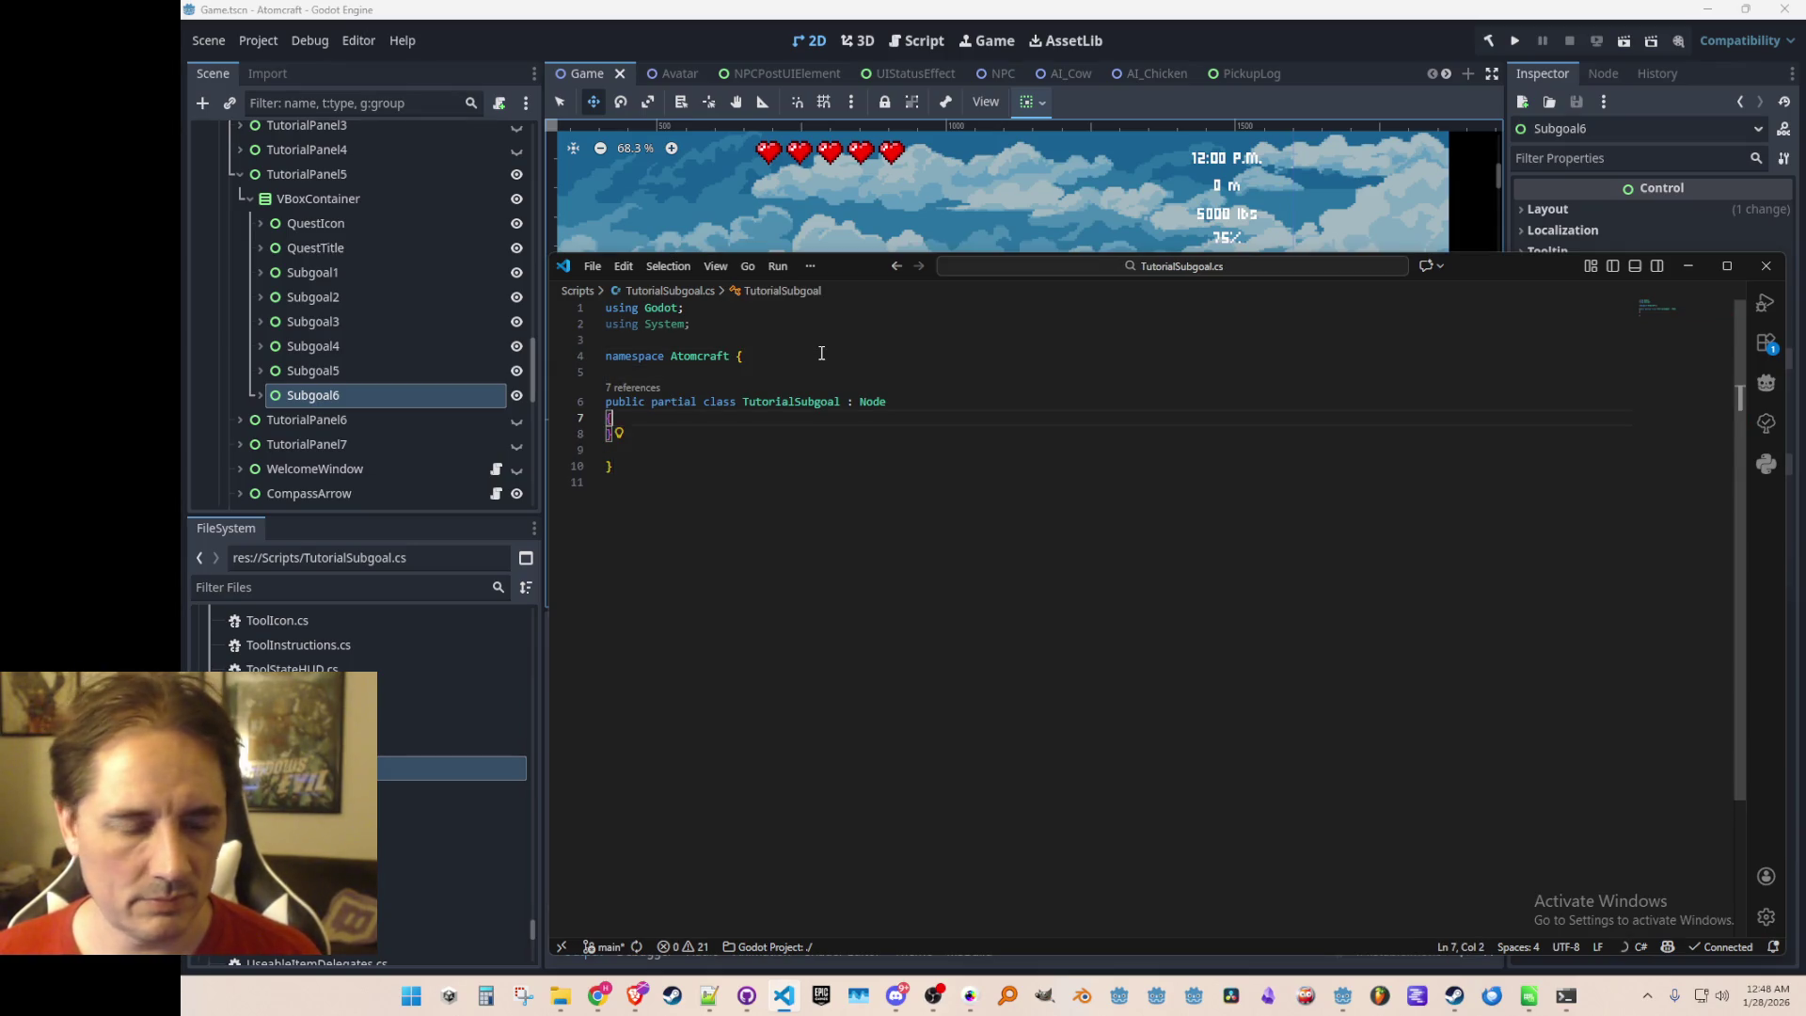
key(BackSpace)
key(Up)
key(End)
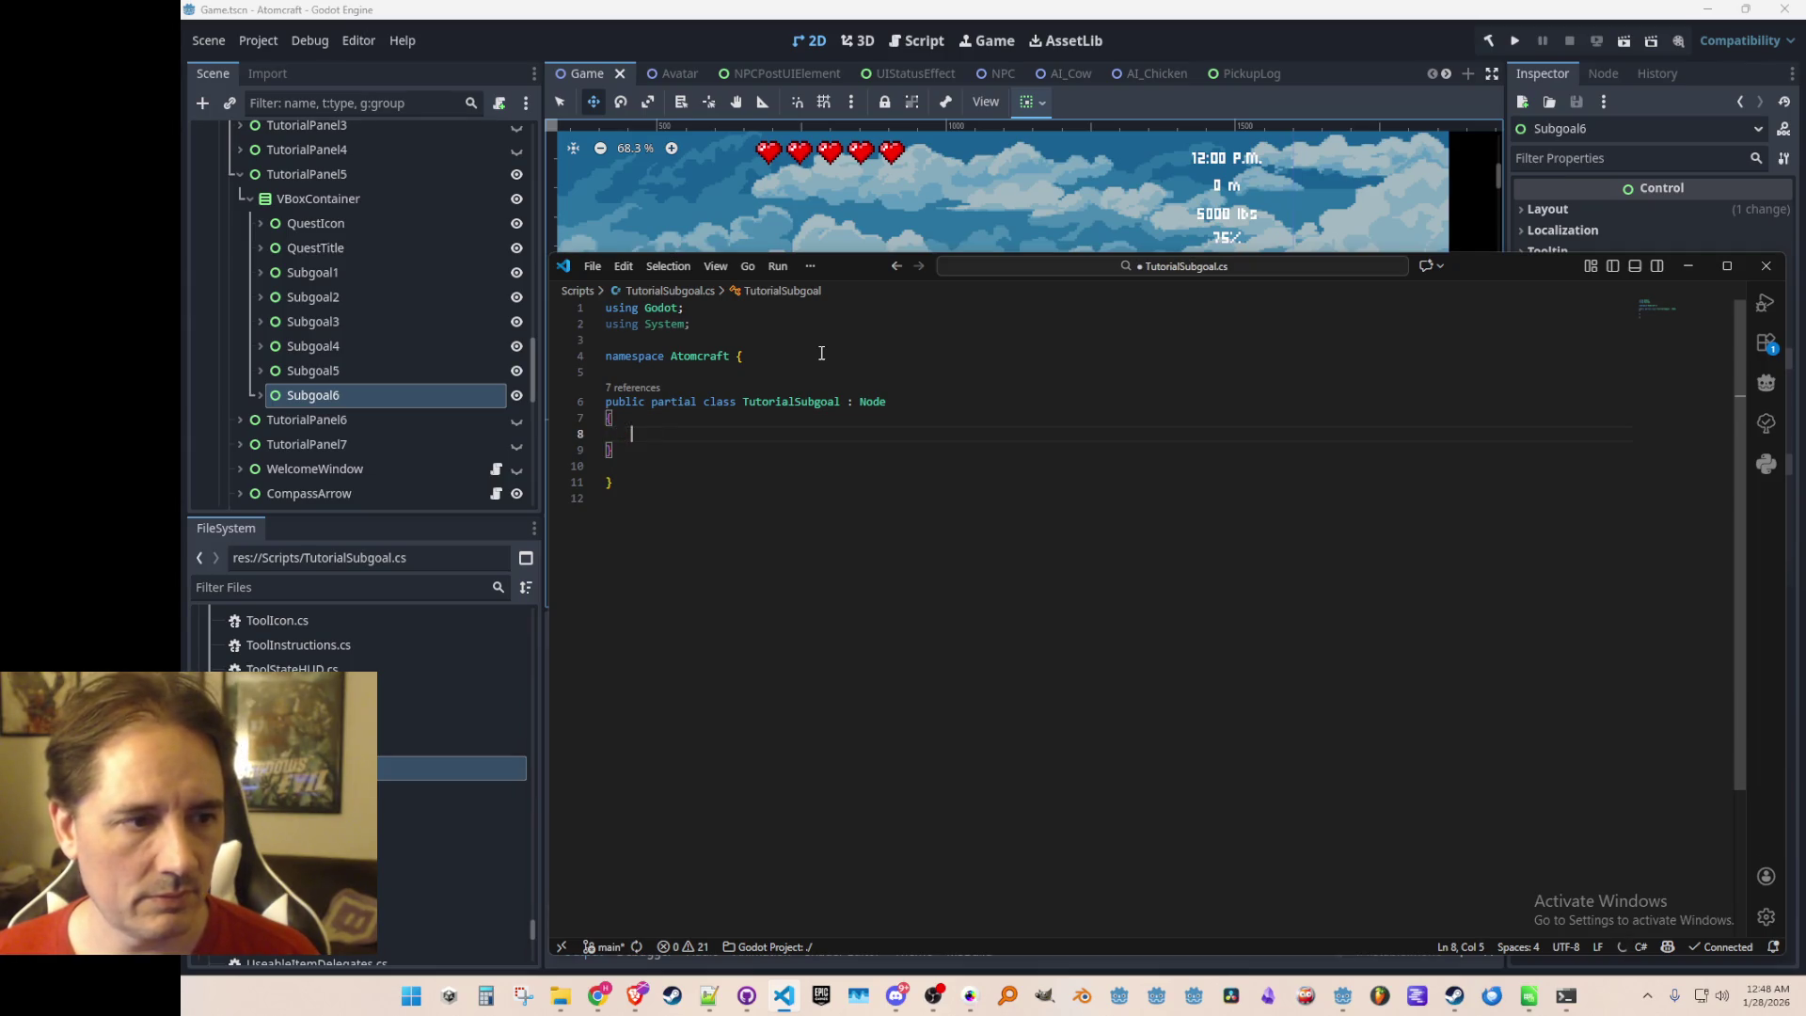
text({)
key(Down)
key(Return)
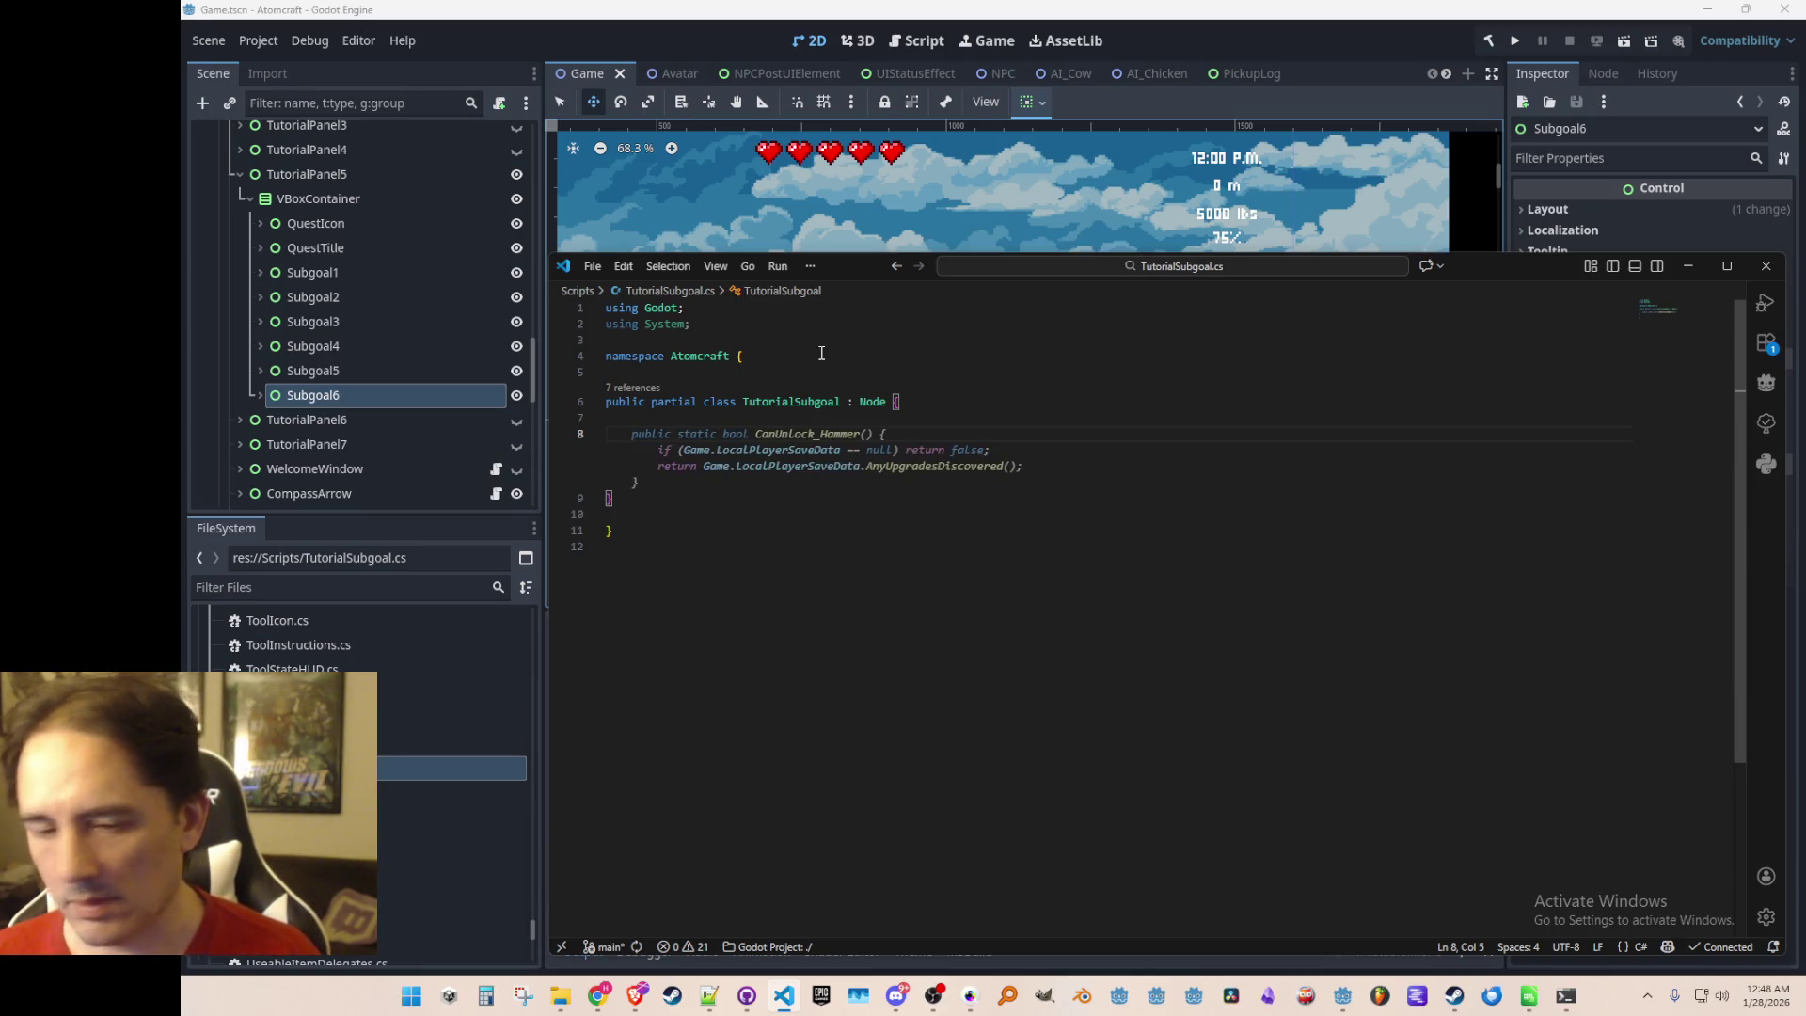
key(Escape)
key(Up)
key(Up)
key(Up)
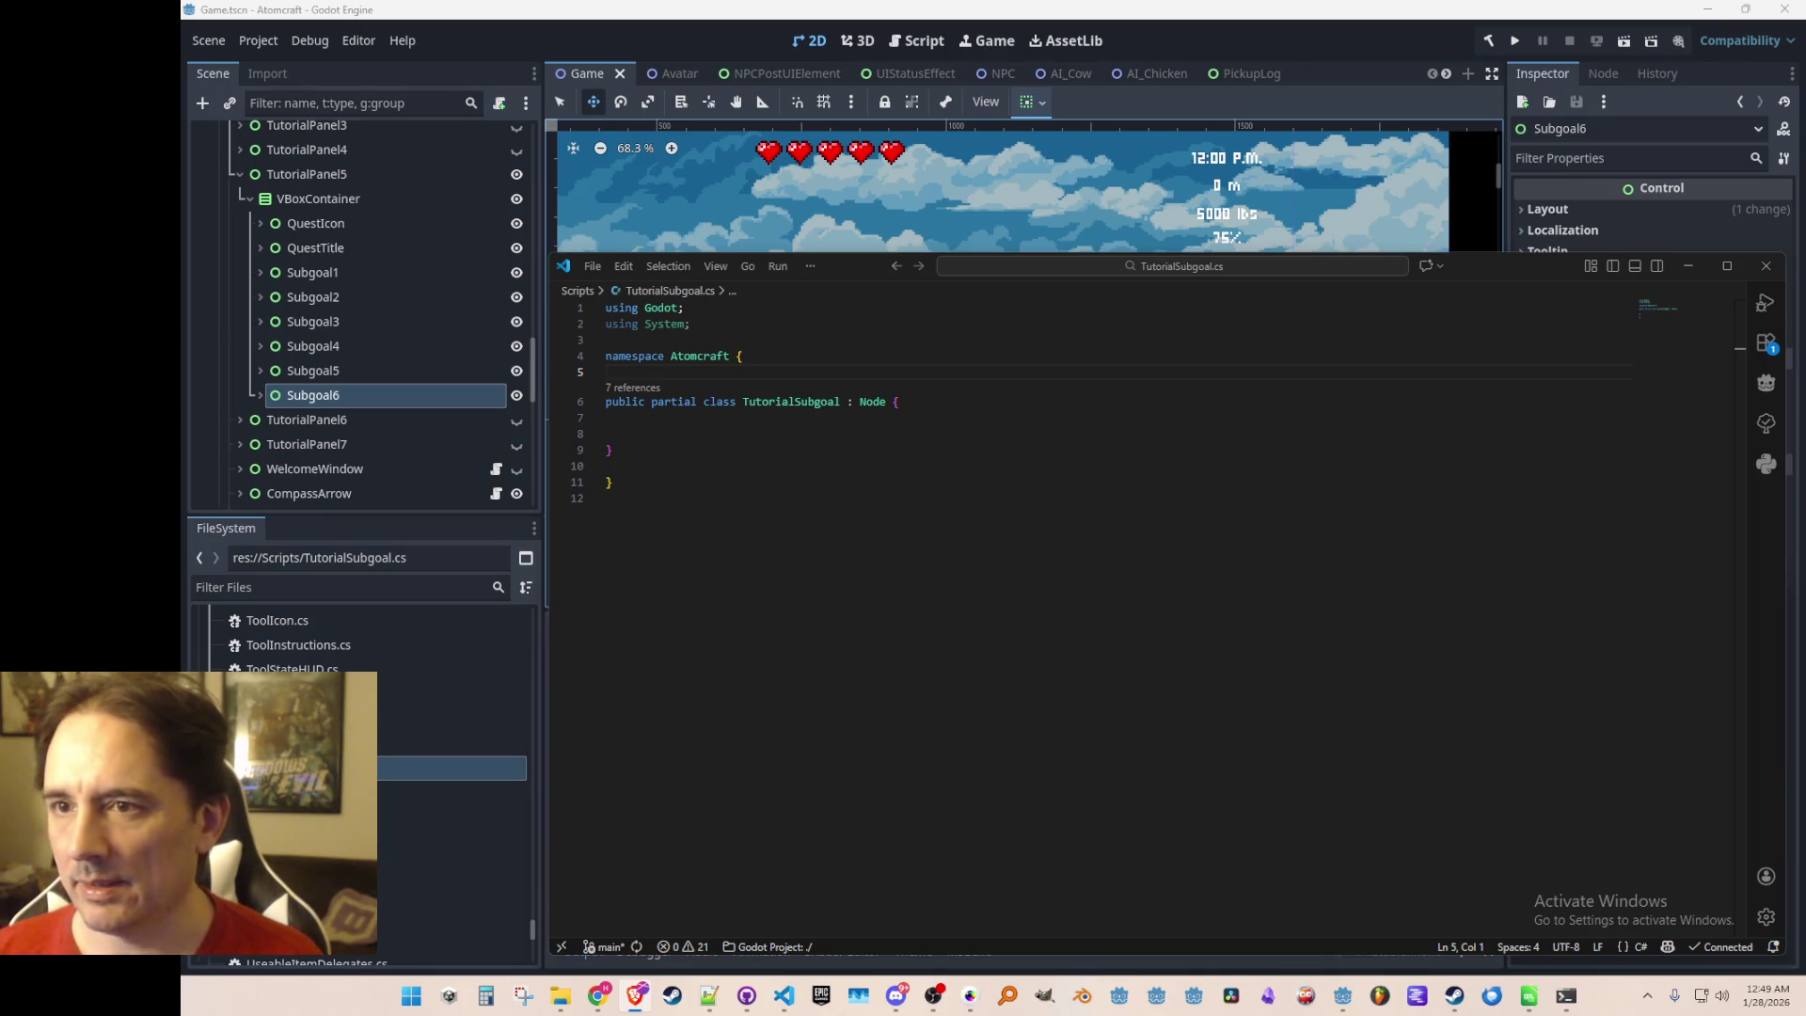
Bring up the Brave browser playing the soundtrack and nudge its window
click(637, 995)
drag(1525, 58, 1538, 78)
scroll(1317, 282, down, 1)
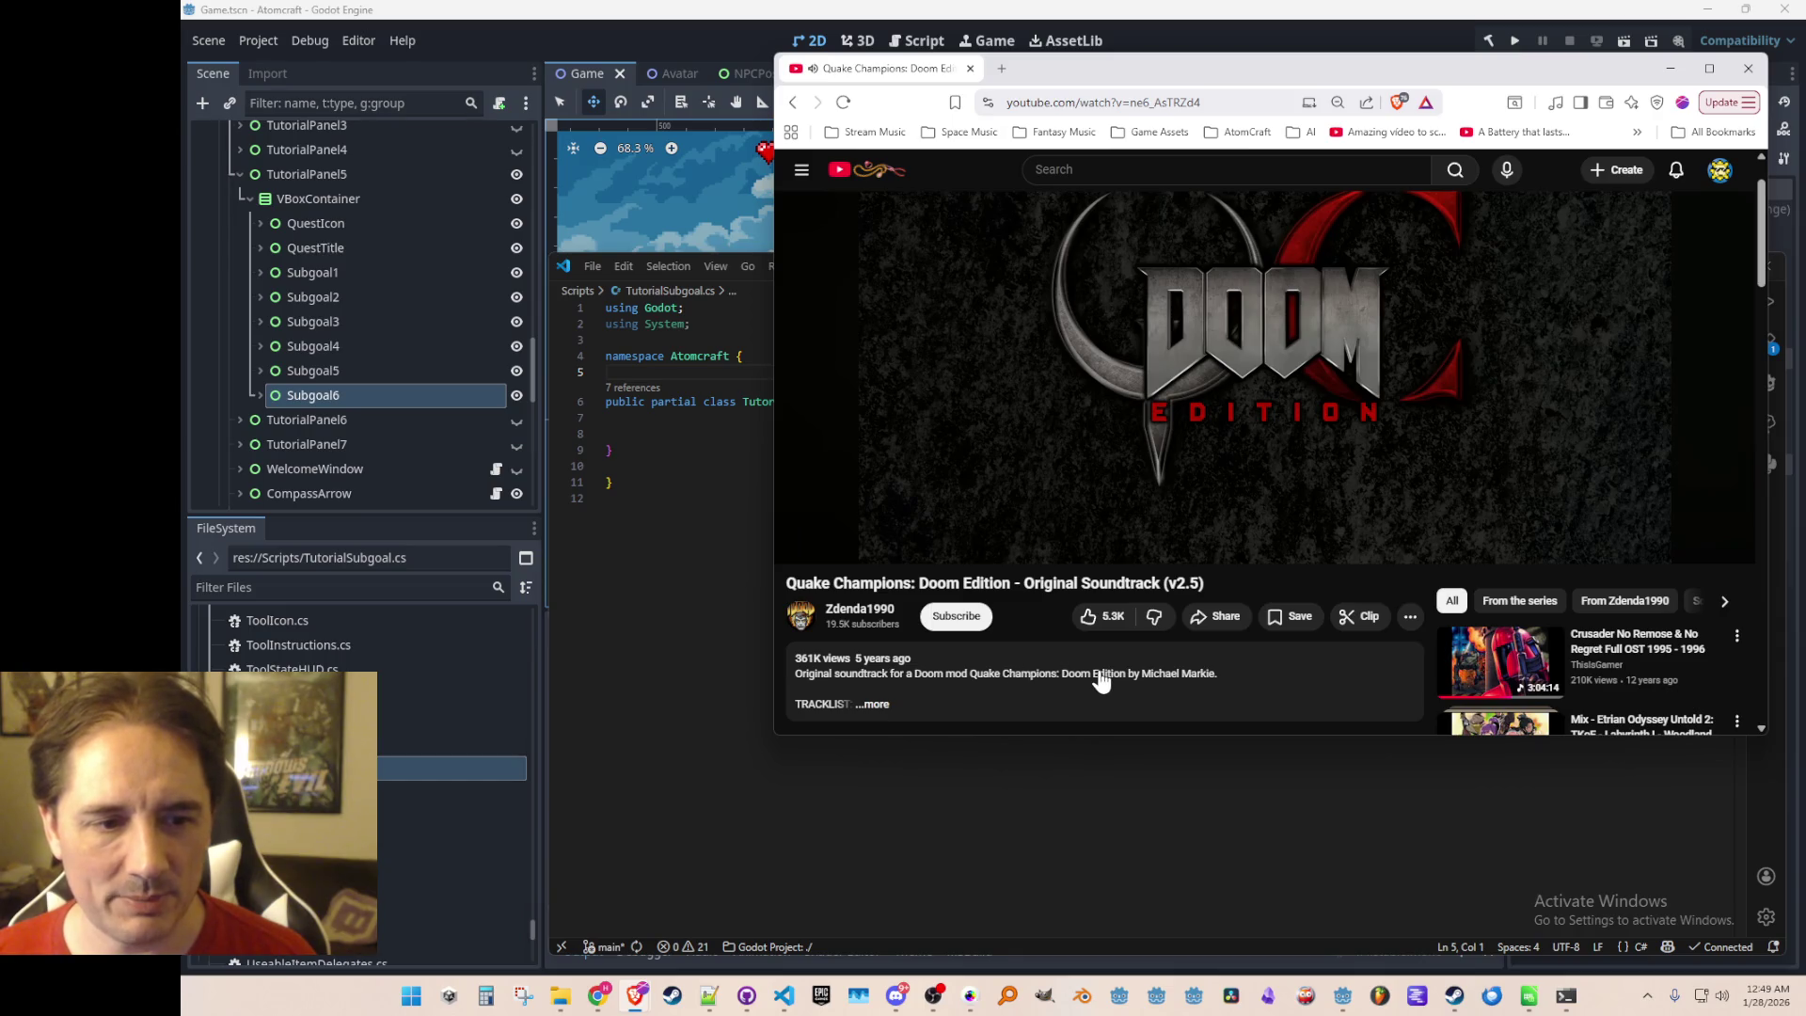
Minimize the soundtrack browser and return the caret to the empty TutorialSubgoal class body
mouse_move(1215, 533)
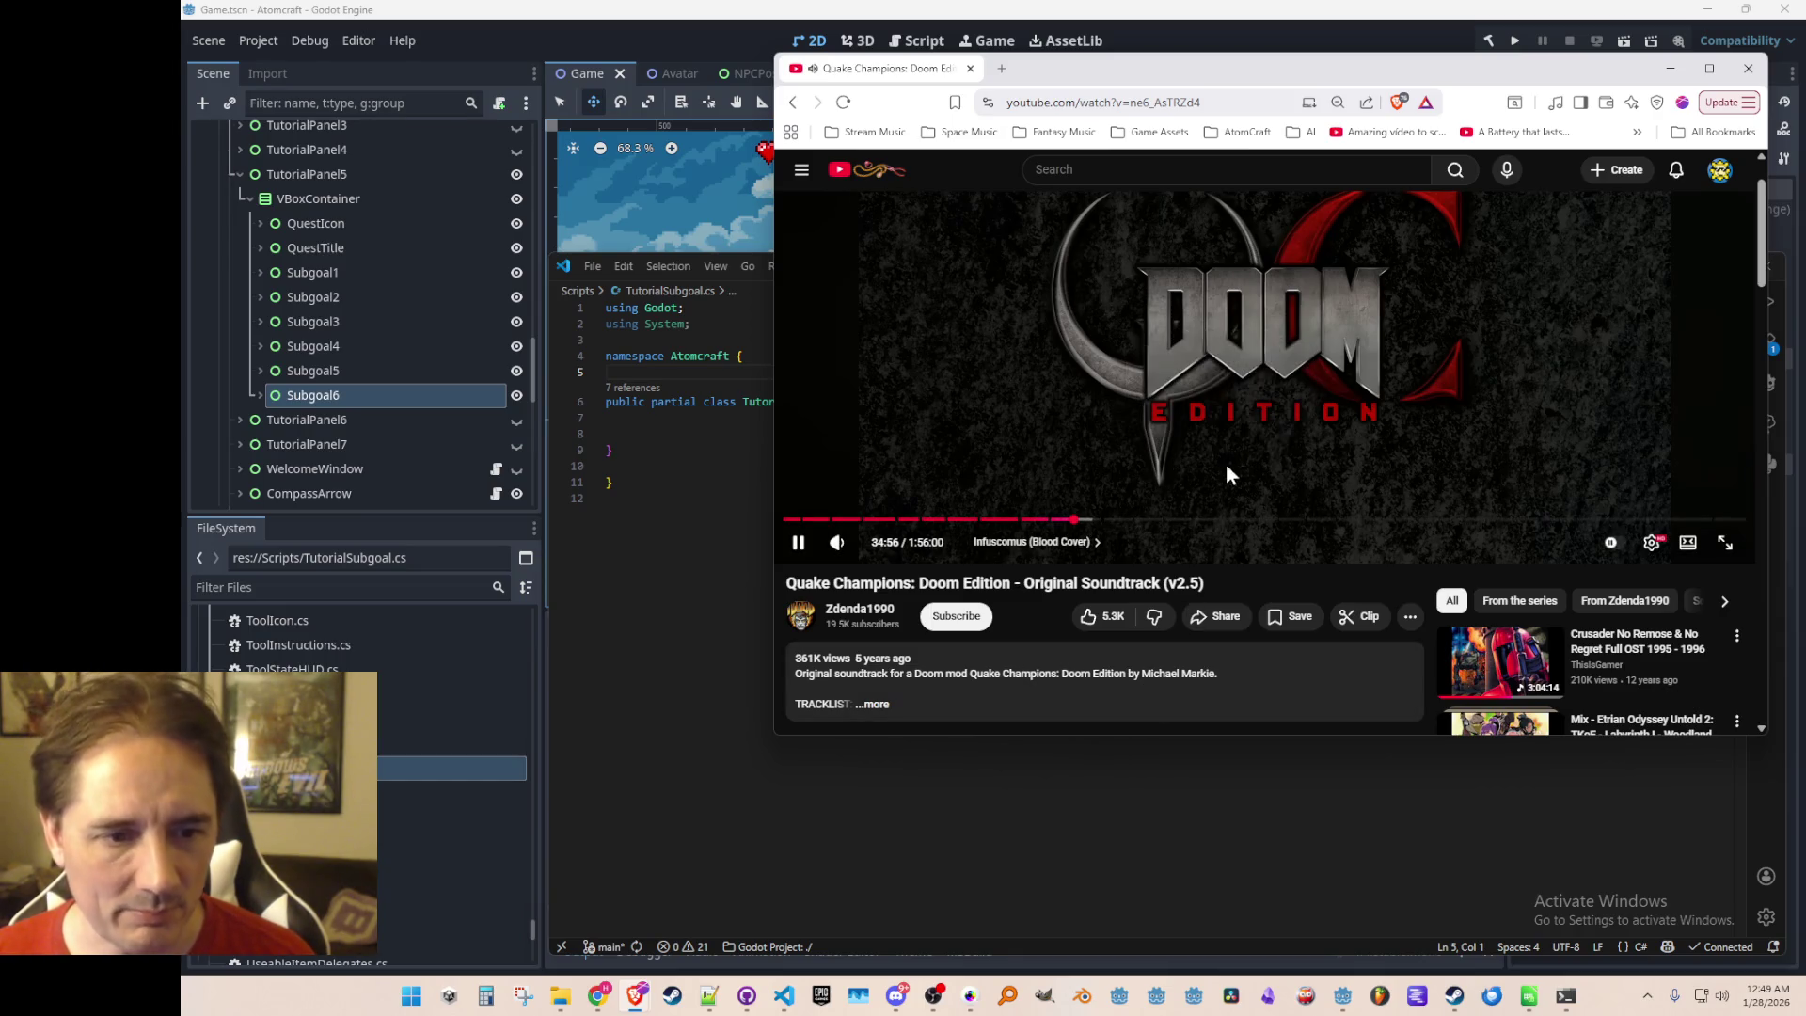
key(super+Down)
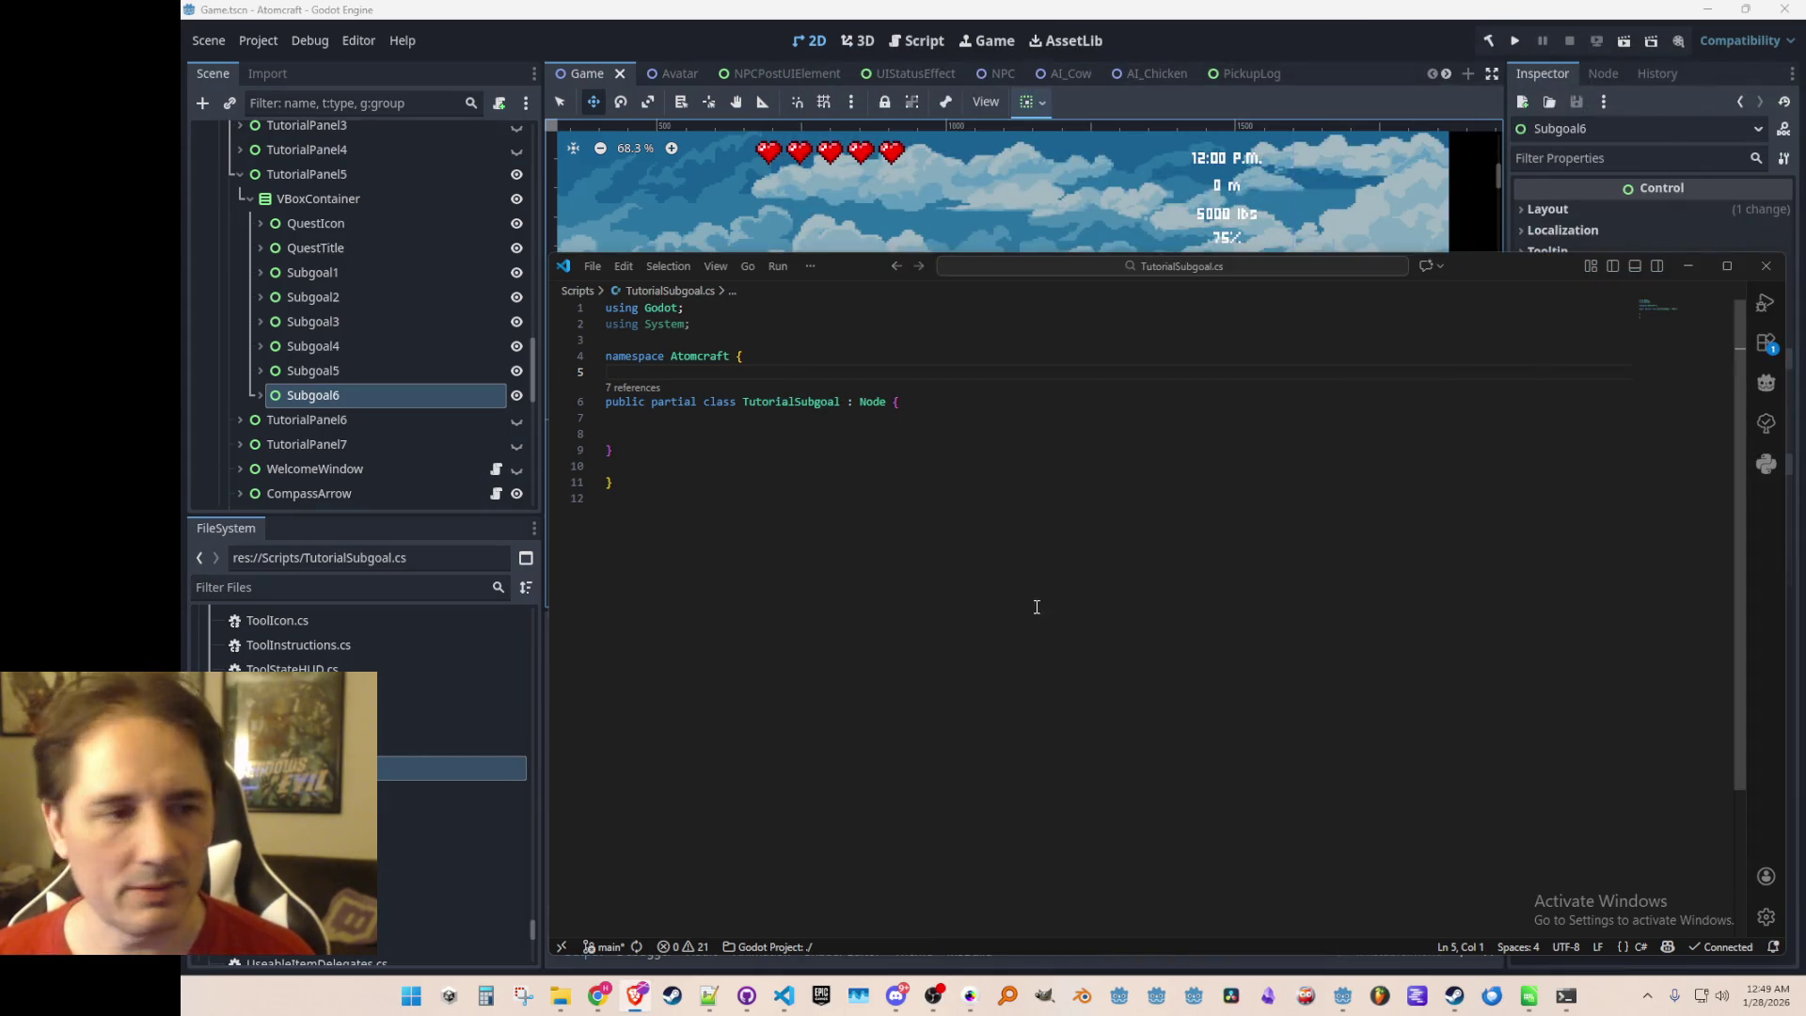
click(999, 422)
key(Down)
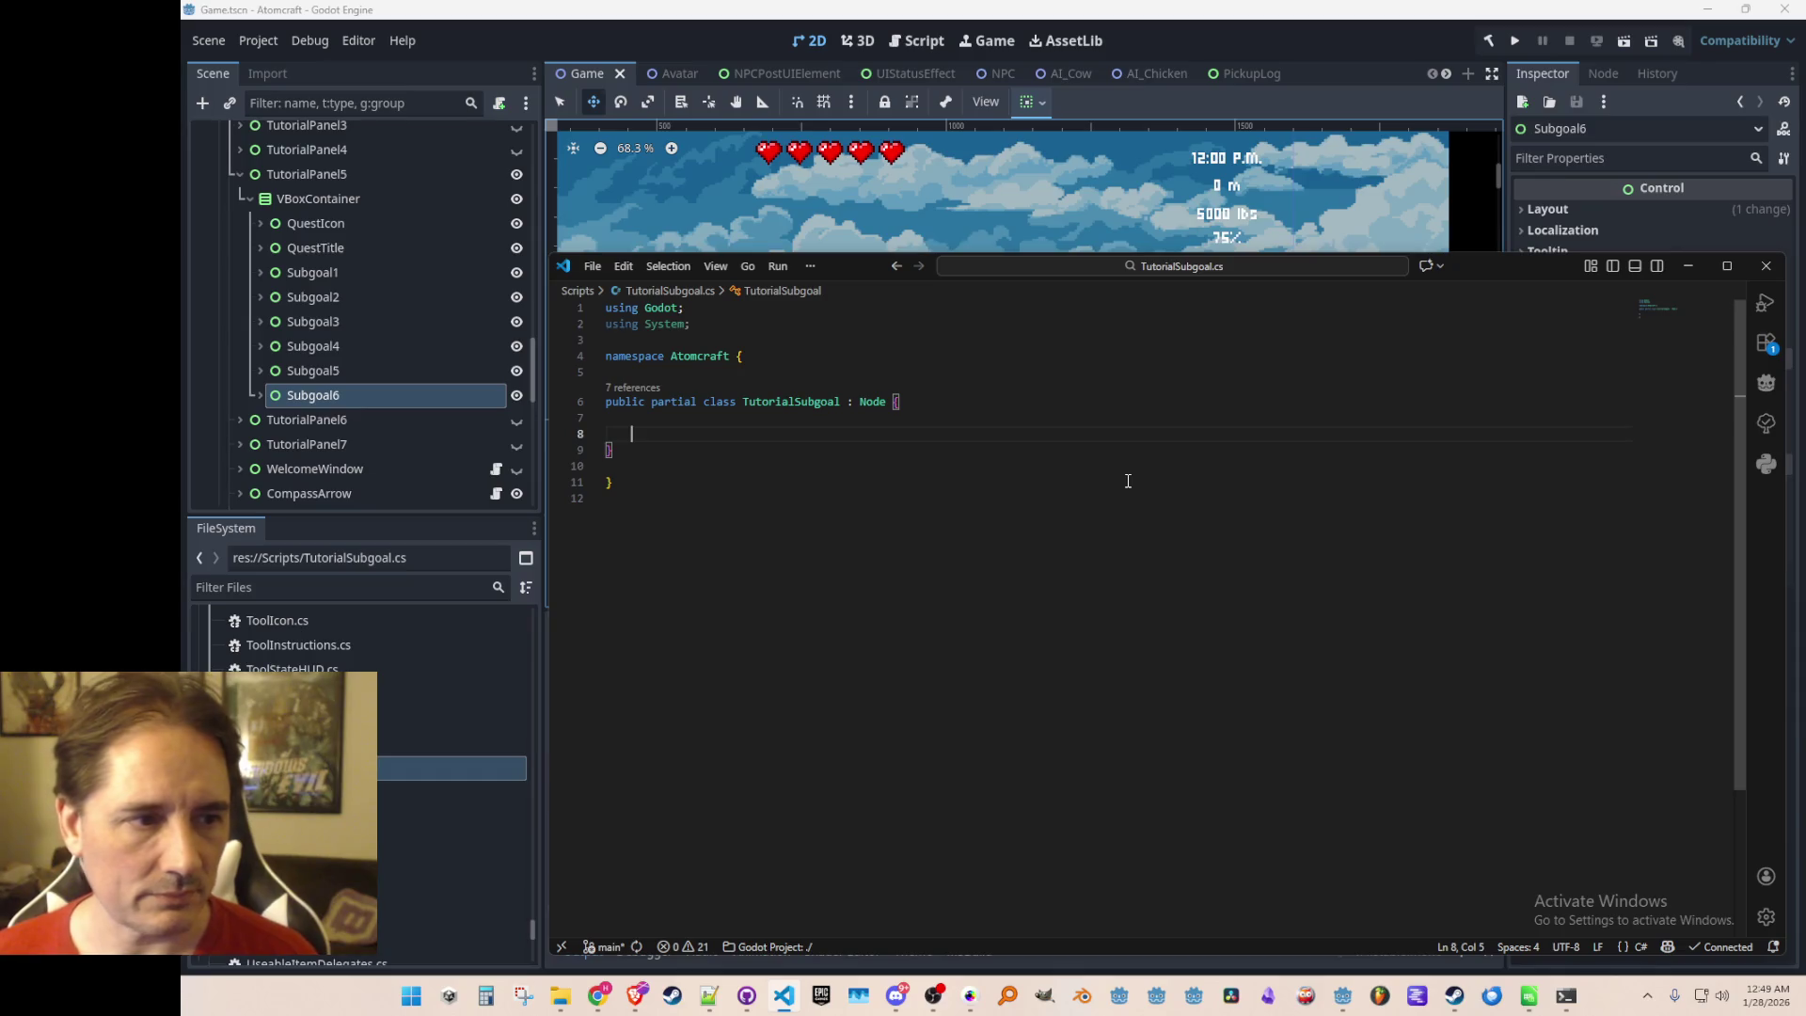
Add 'TextureRect Checkmark;' and 'Label LabelGoal;' fields to the class
click(259, 274)
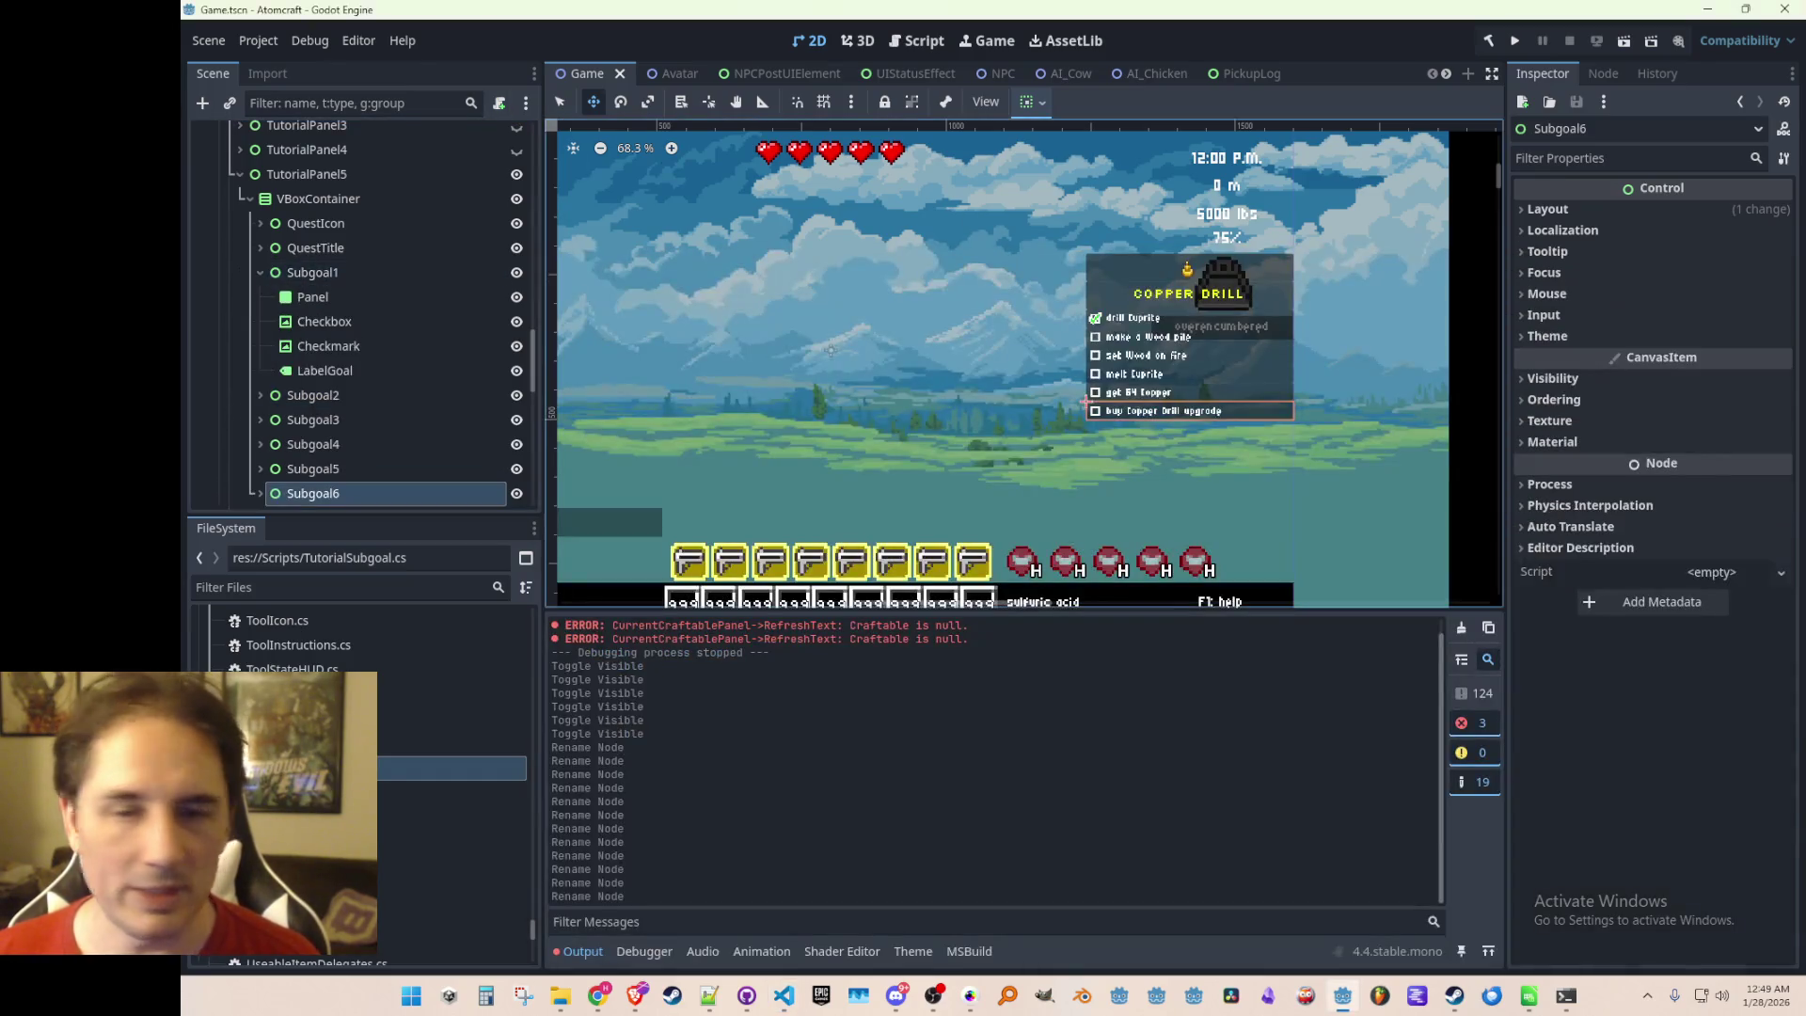
key(alt+Tab)
text(TextureRect )
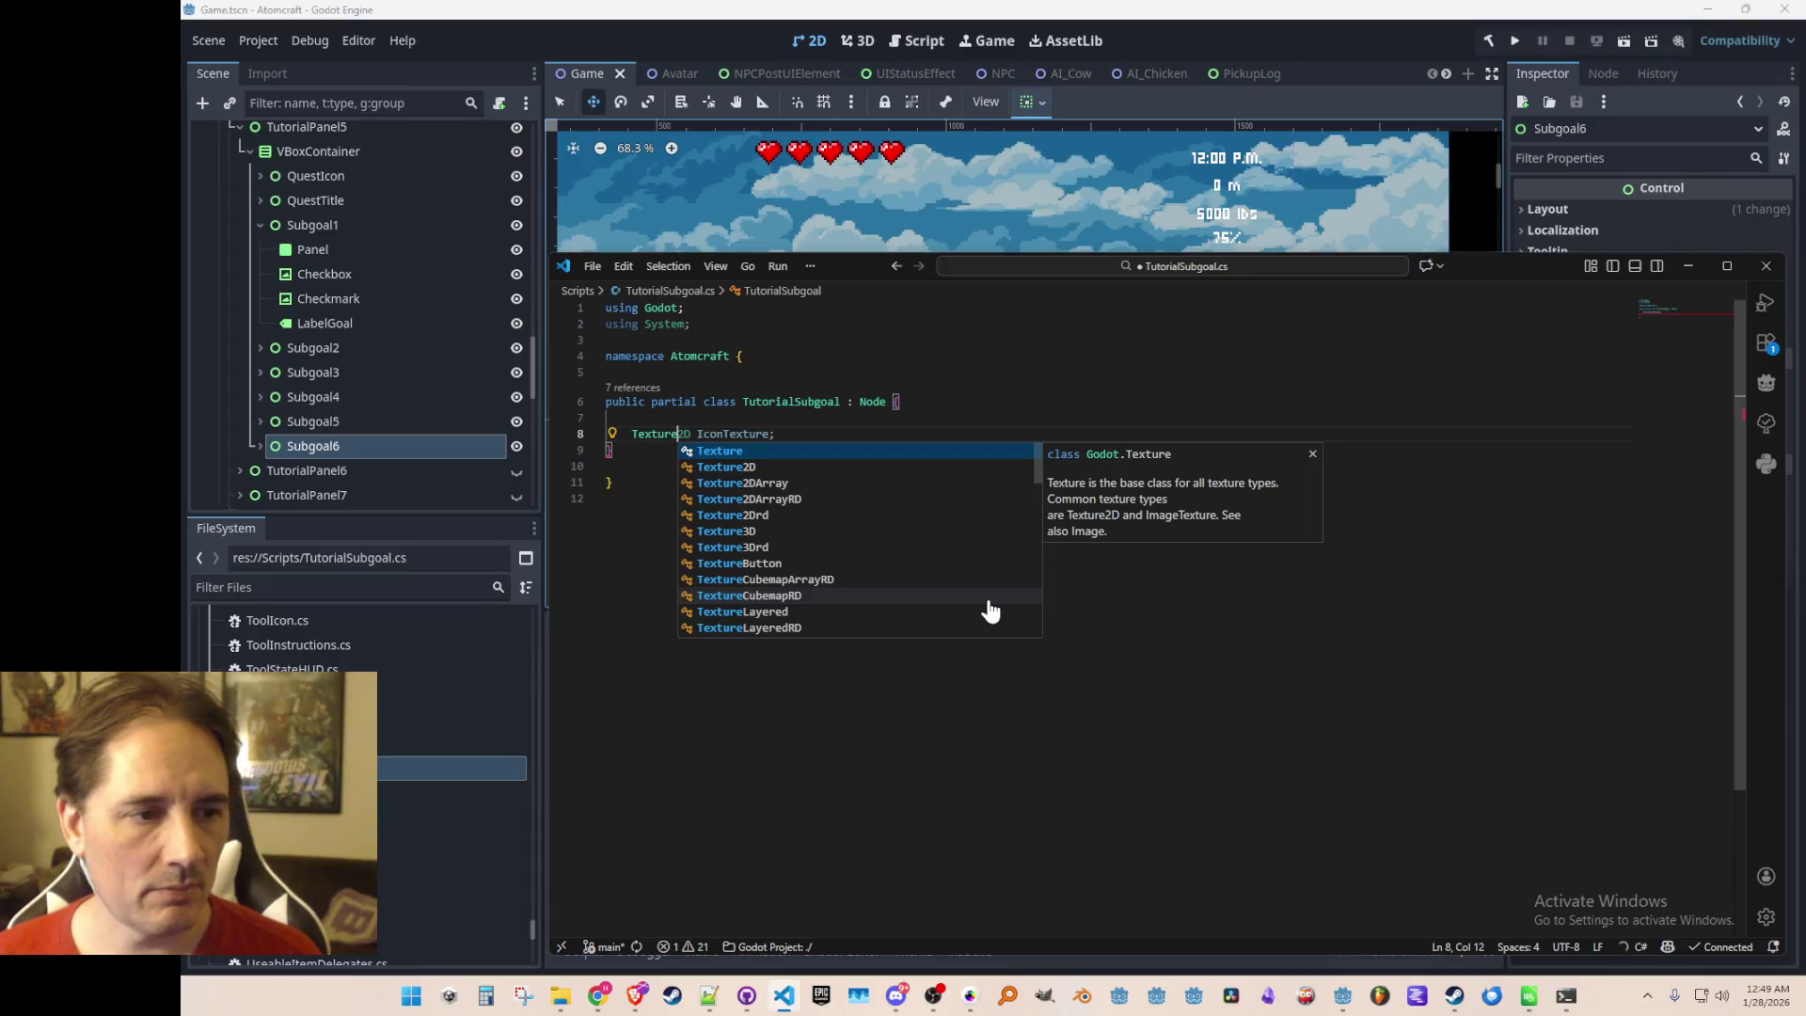
text(Checkmark;)
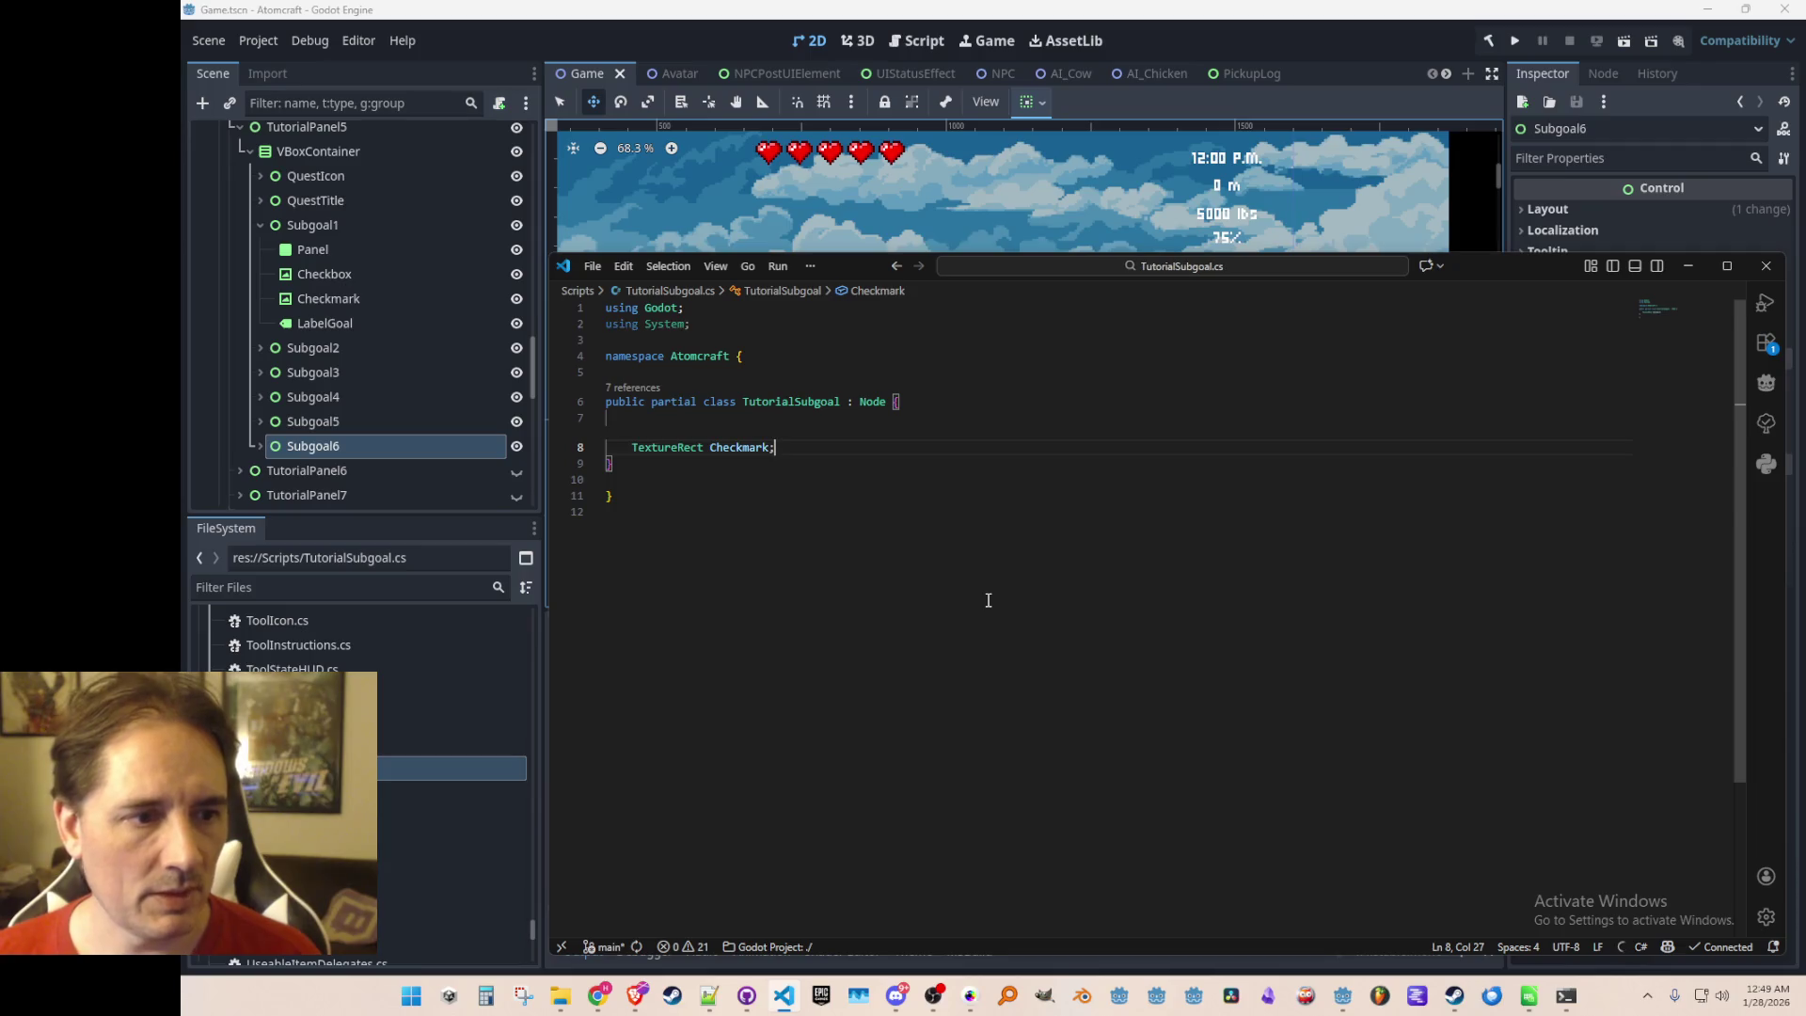
key(Return)
text(L)
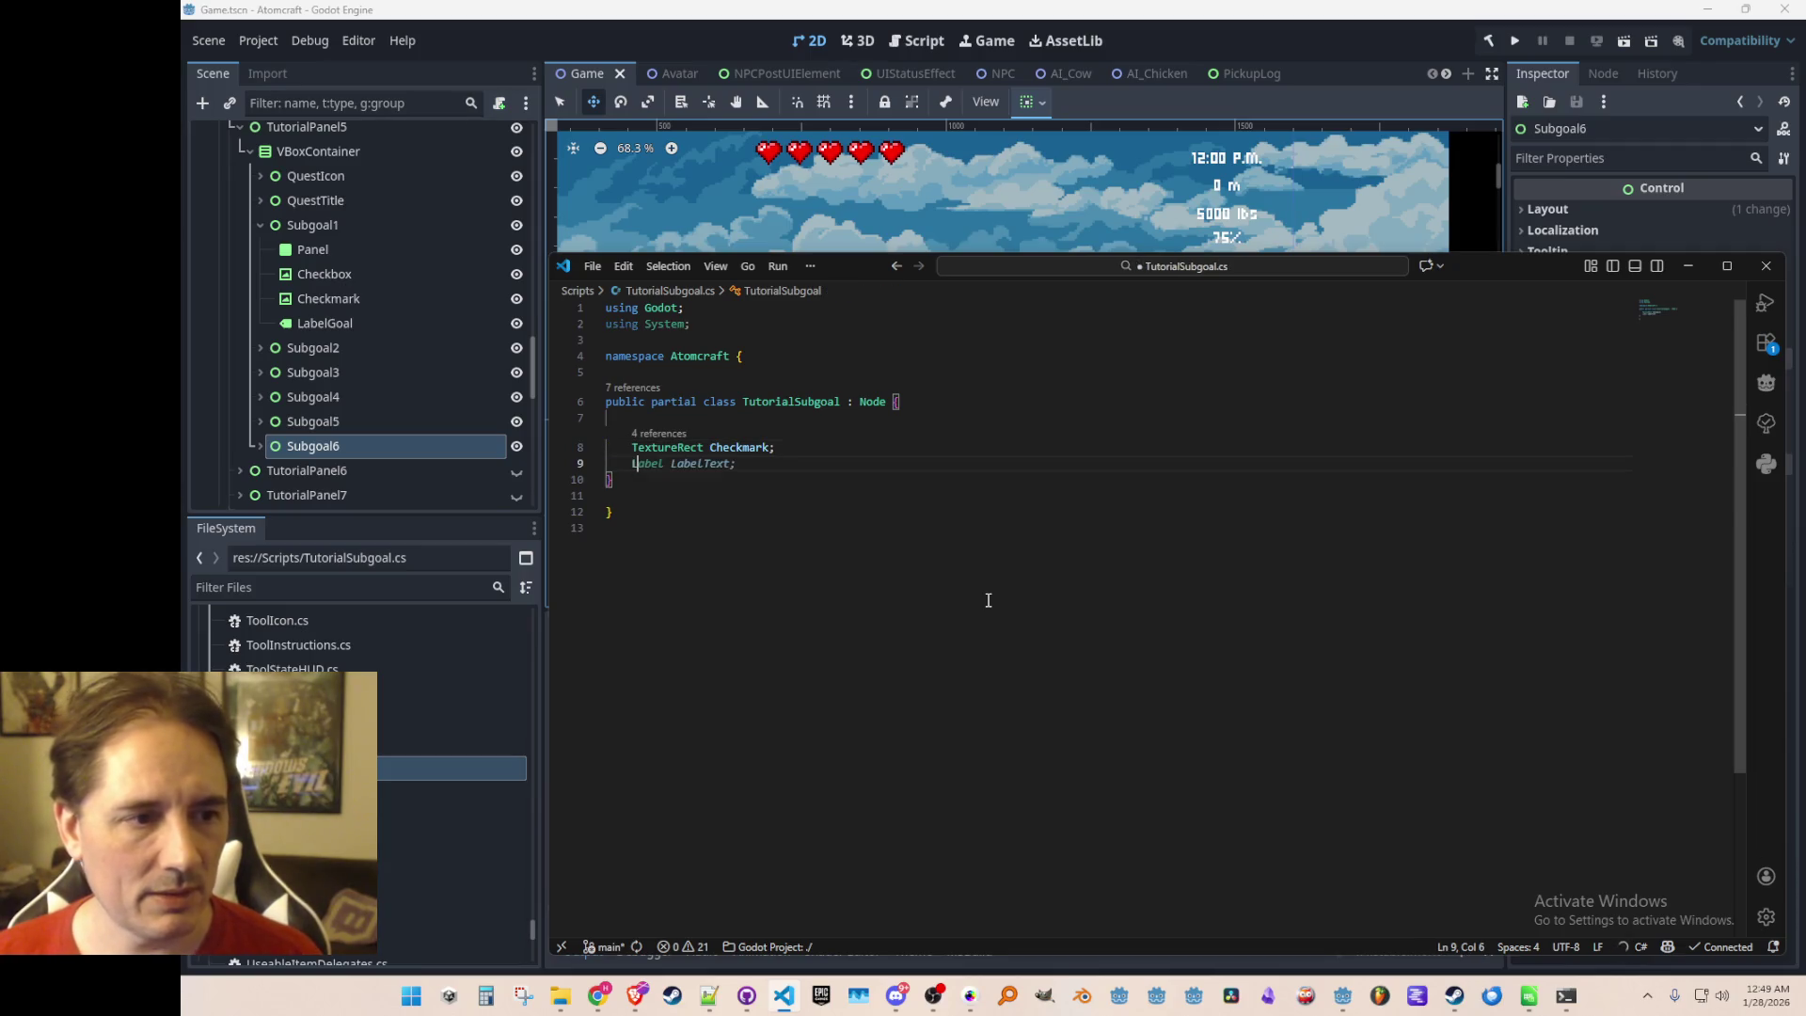
text(abel LabelGoal;)
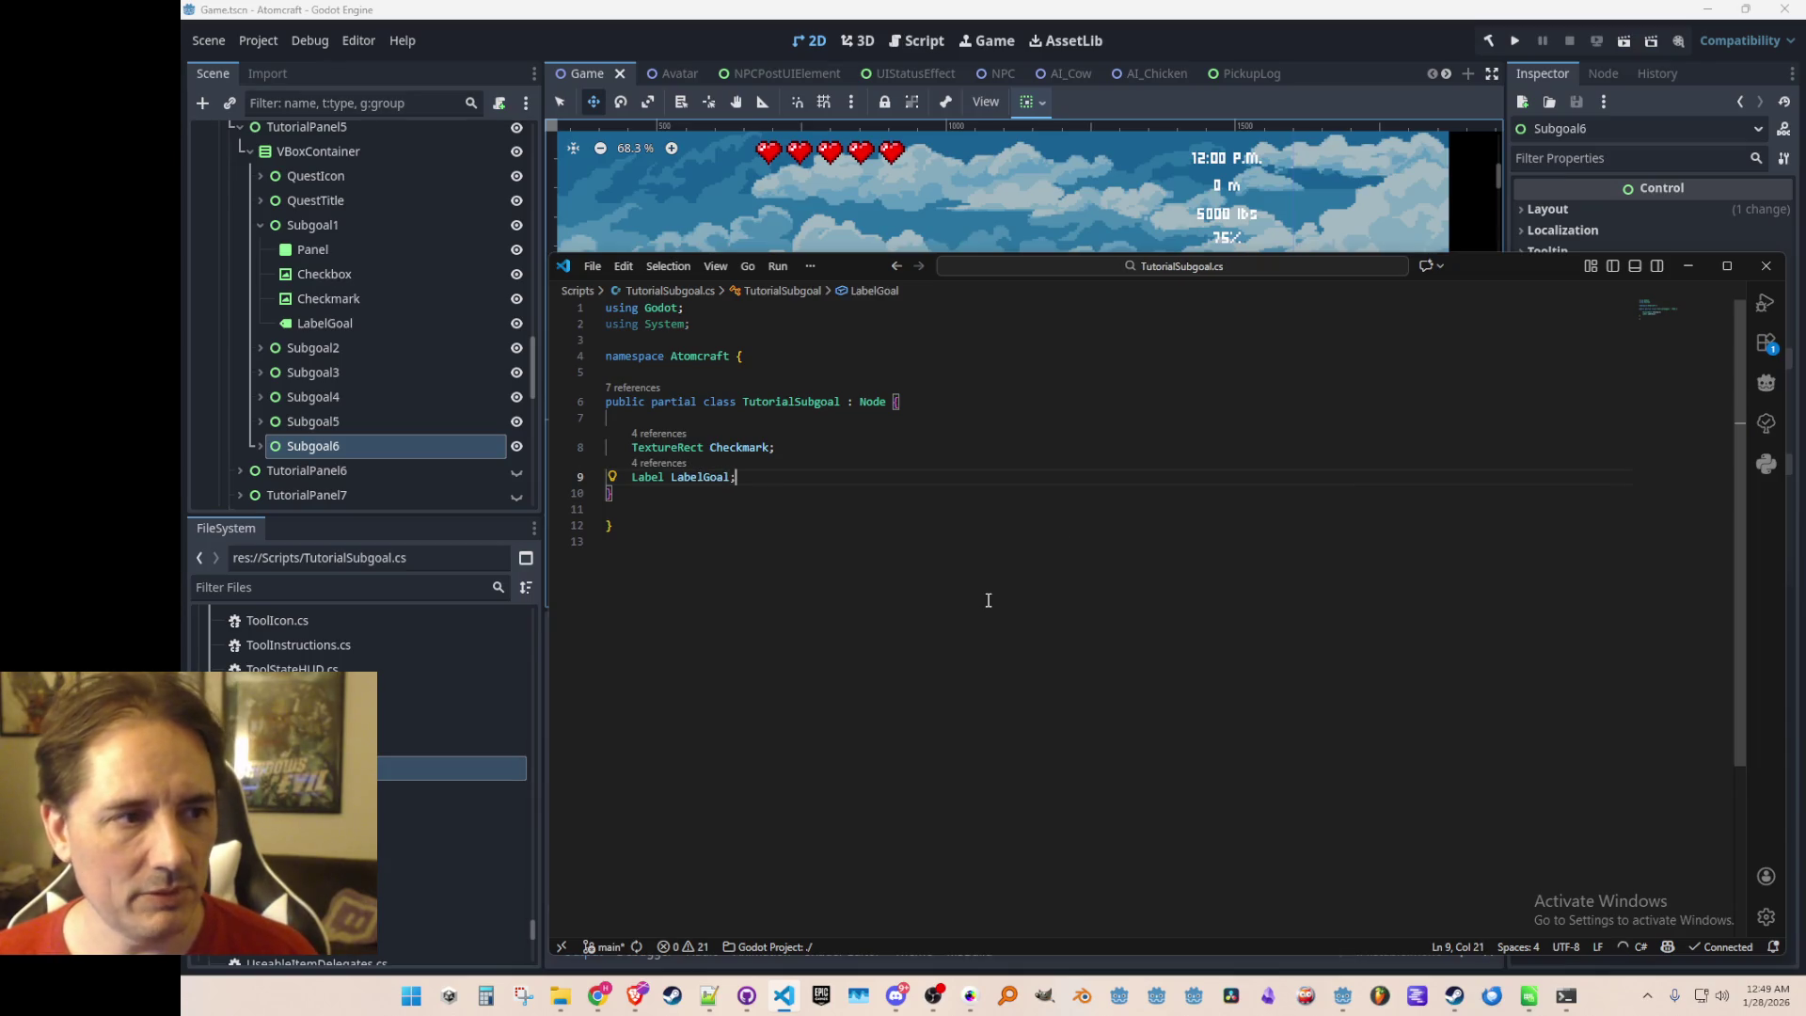
Accept the suggested Init and SetCompleted methods and save the script
key(Return)
key(Return)
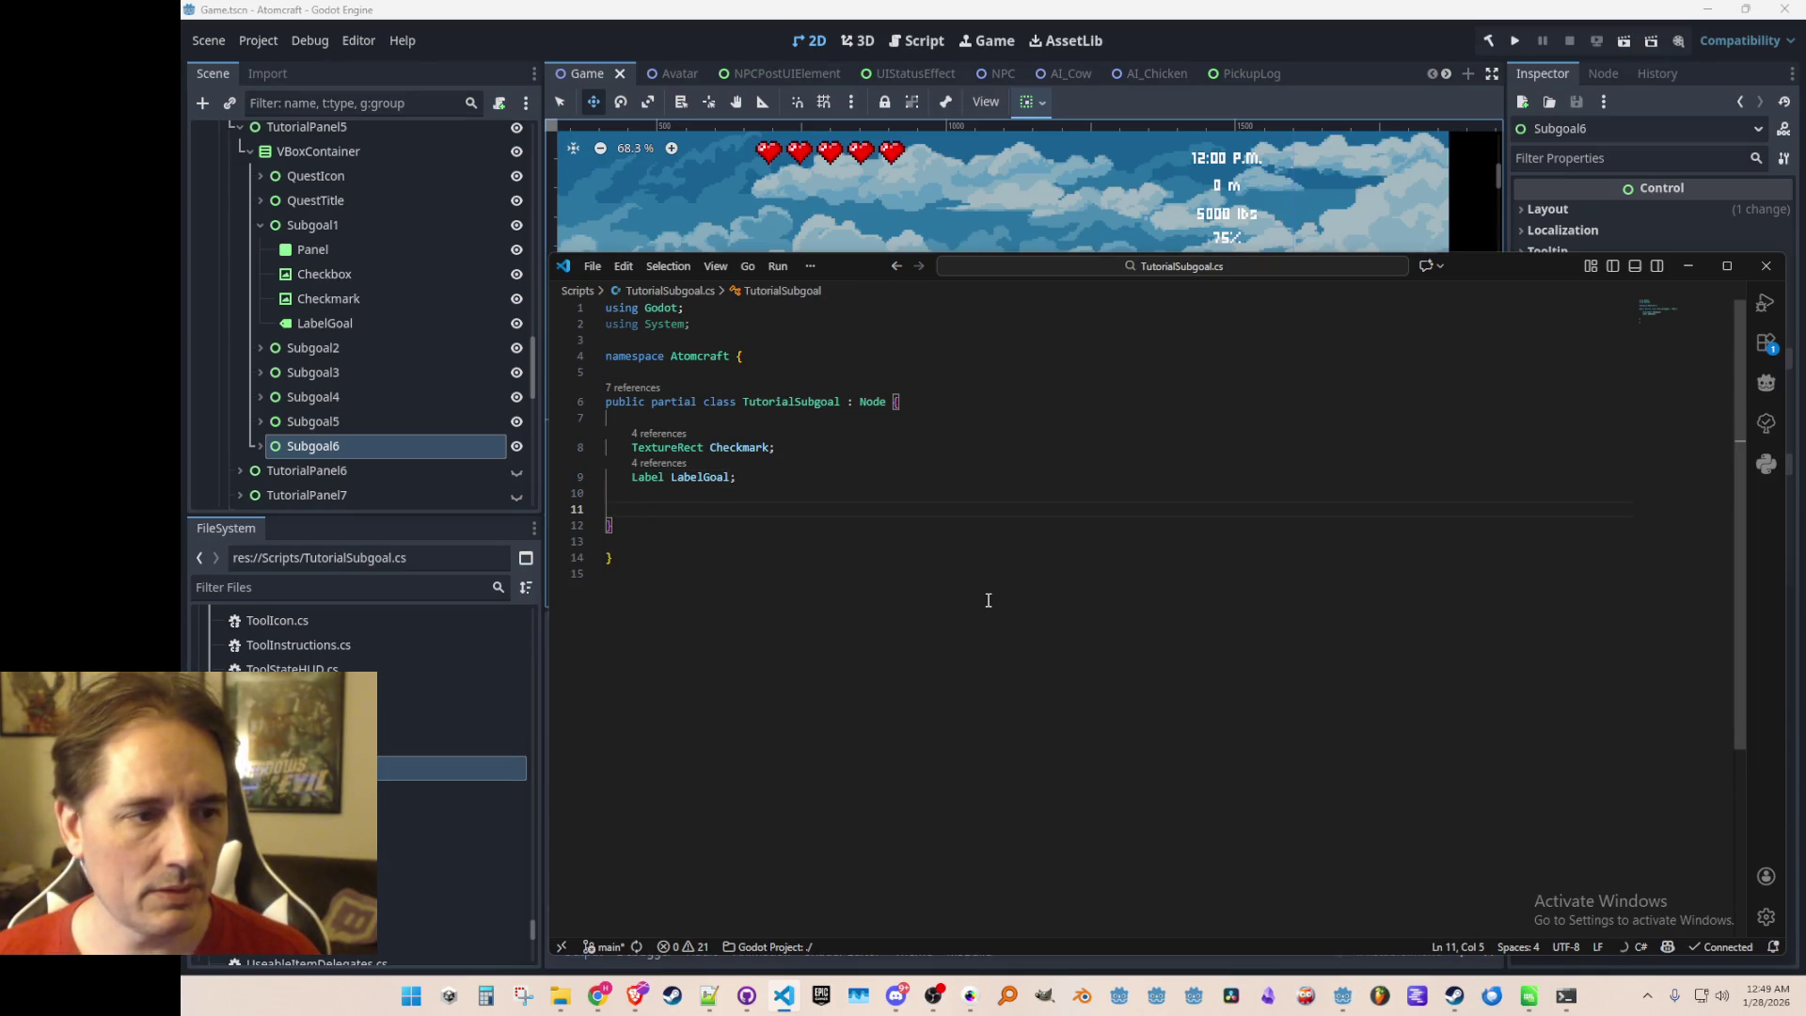
text(publi)
key(Escape)
key(Tab)
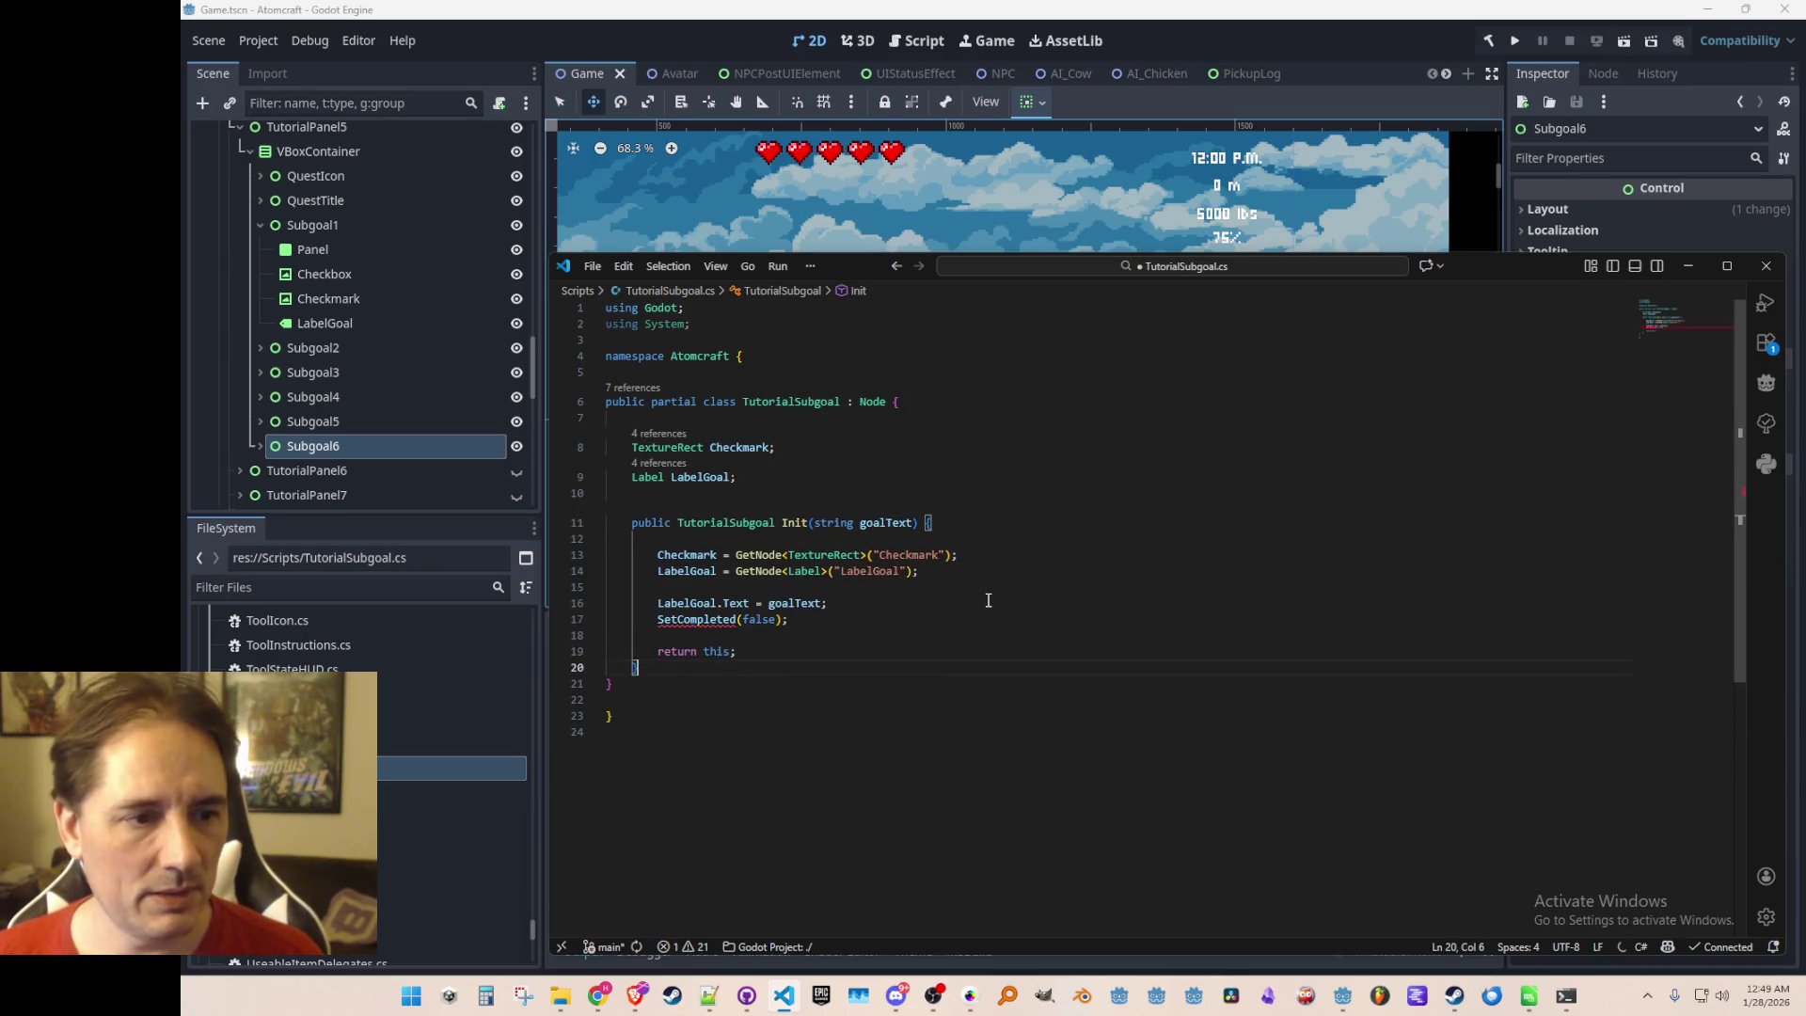
click(731, 619)
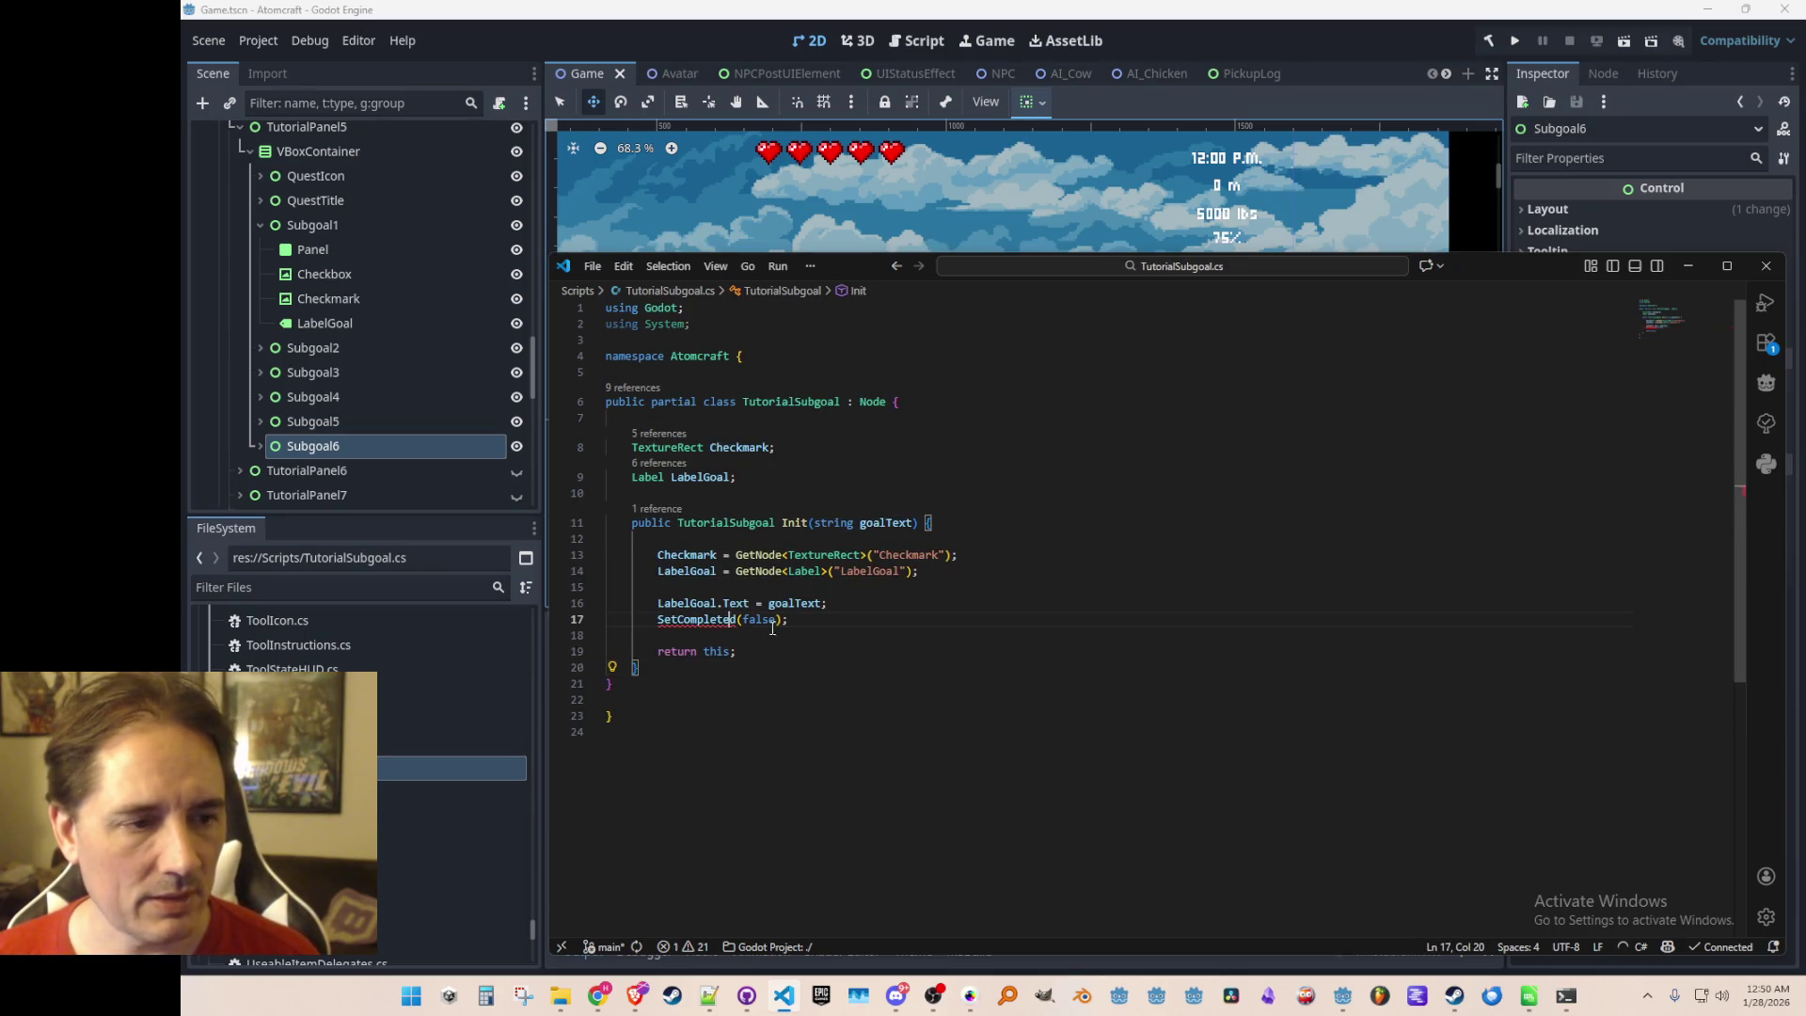
key(Tab)
key(Tab)
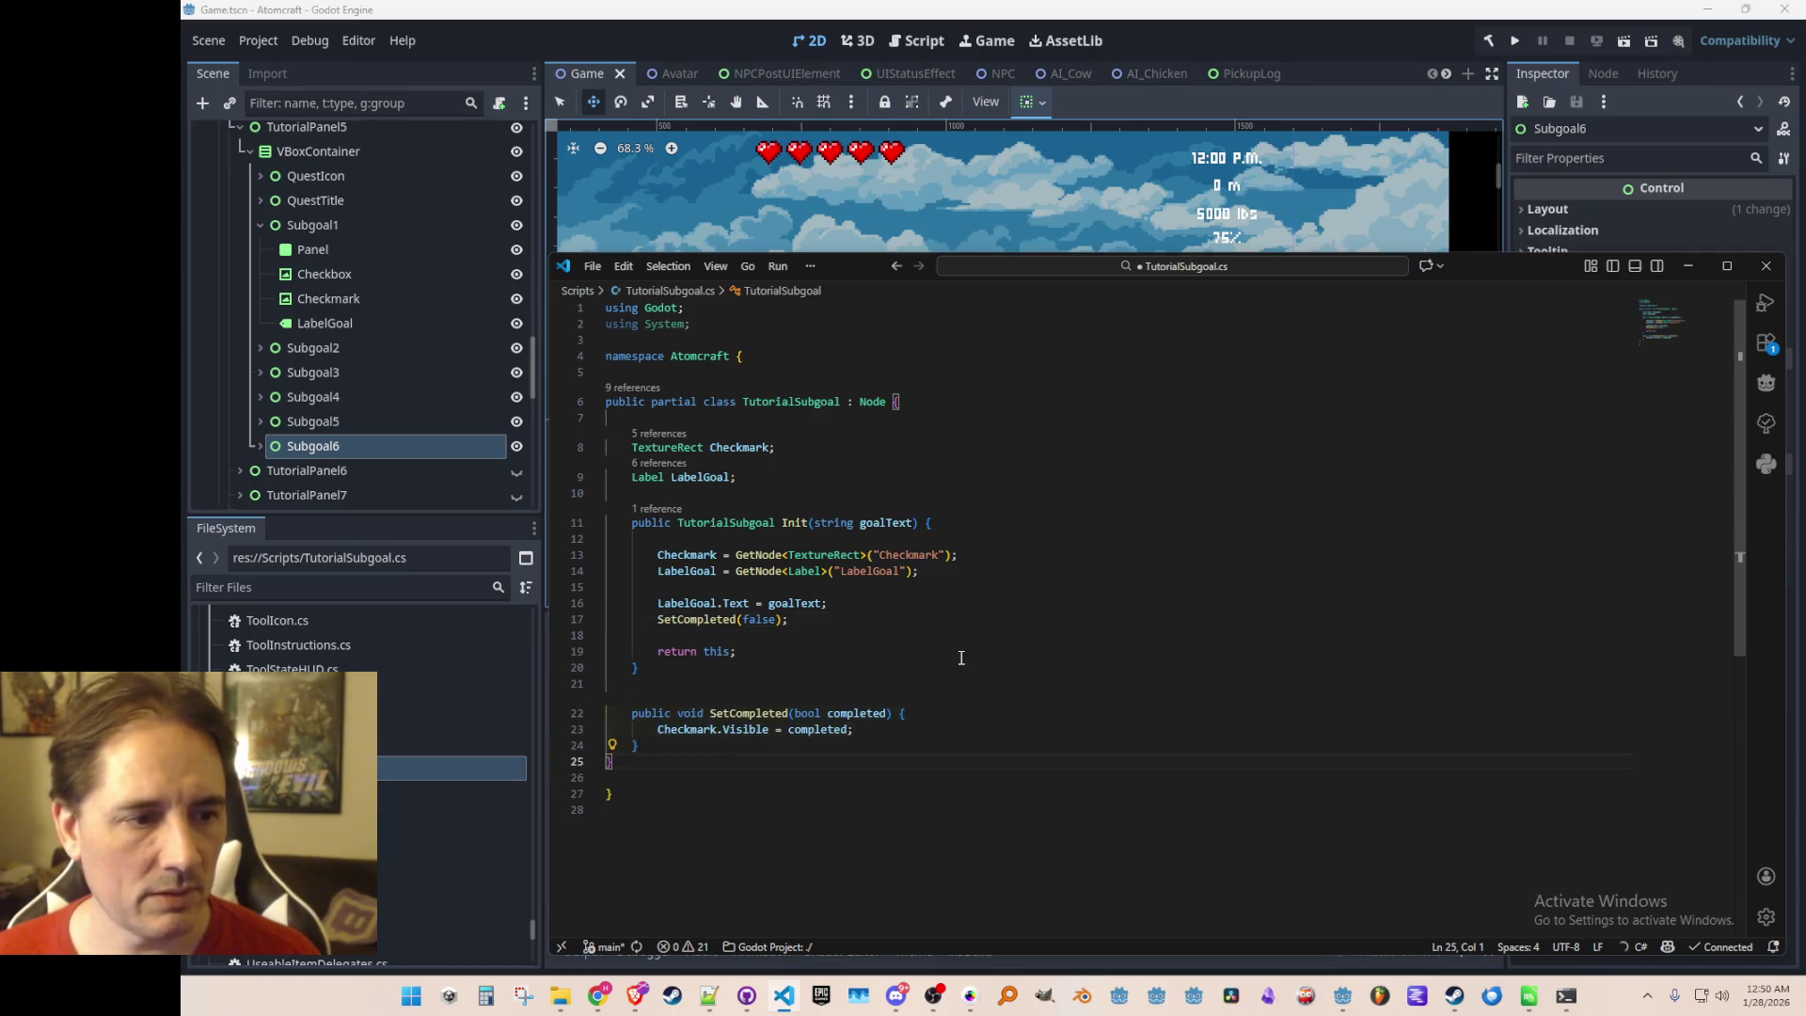
key(Up)
key(ctrl+s)
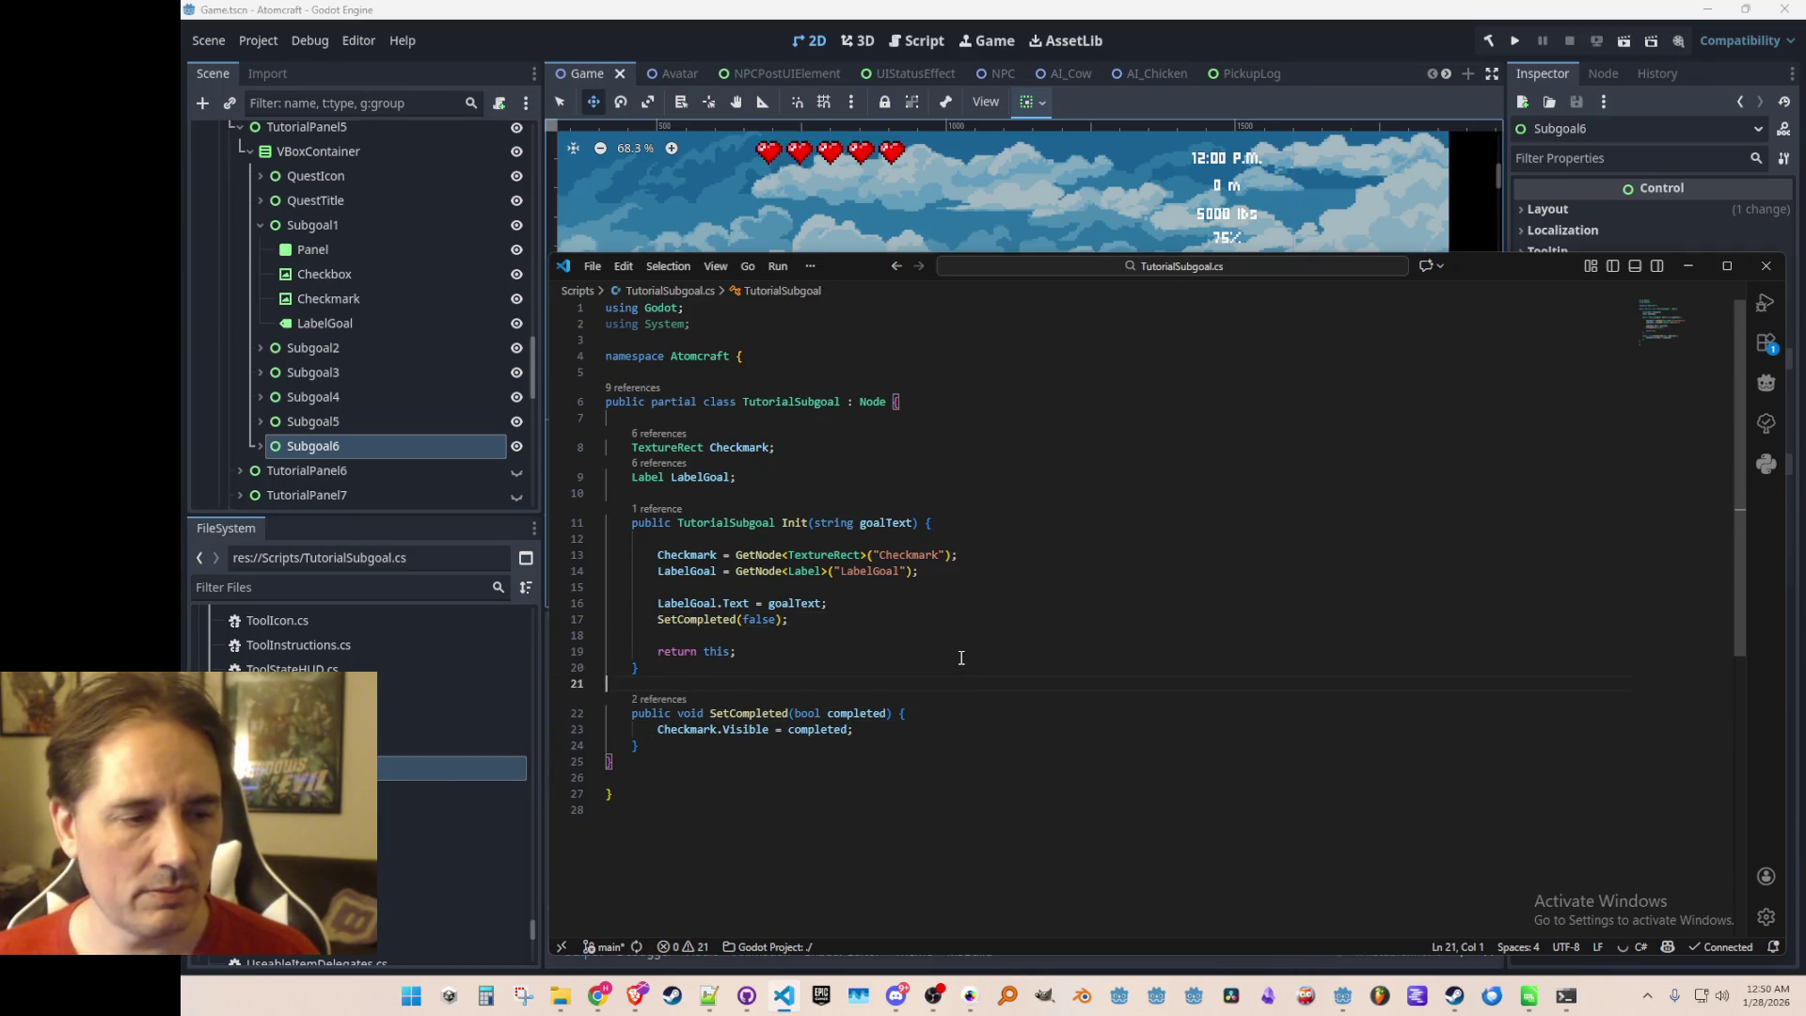
Add '// refs' above the fields and a '// settings' comment header below them
scroll(978, 634, down, 2)
click(1008, 656)
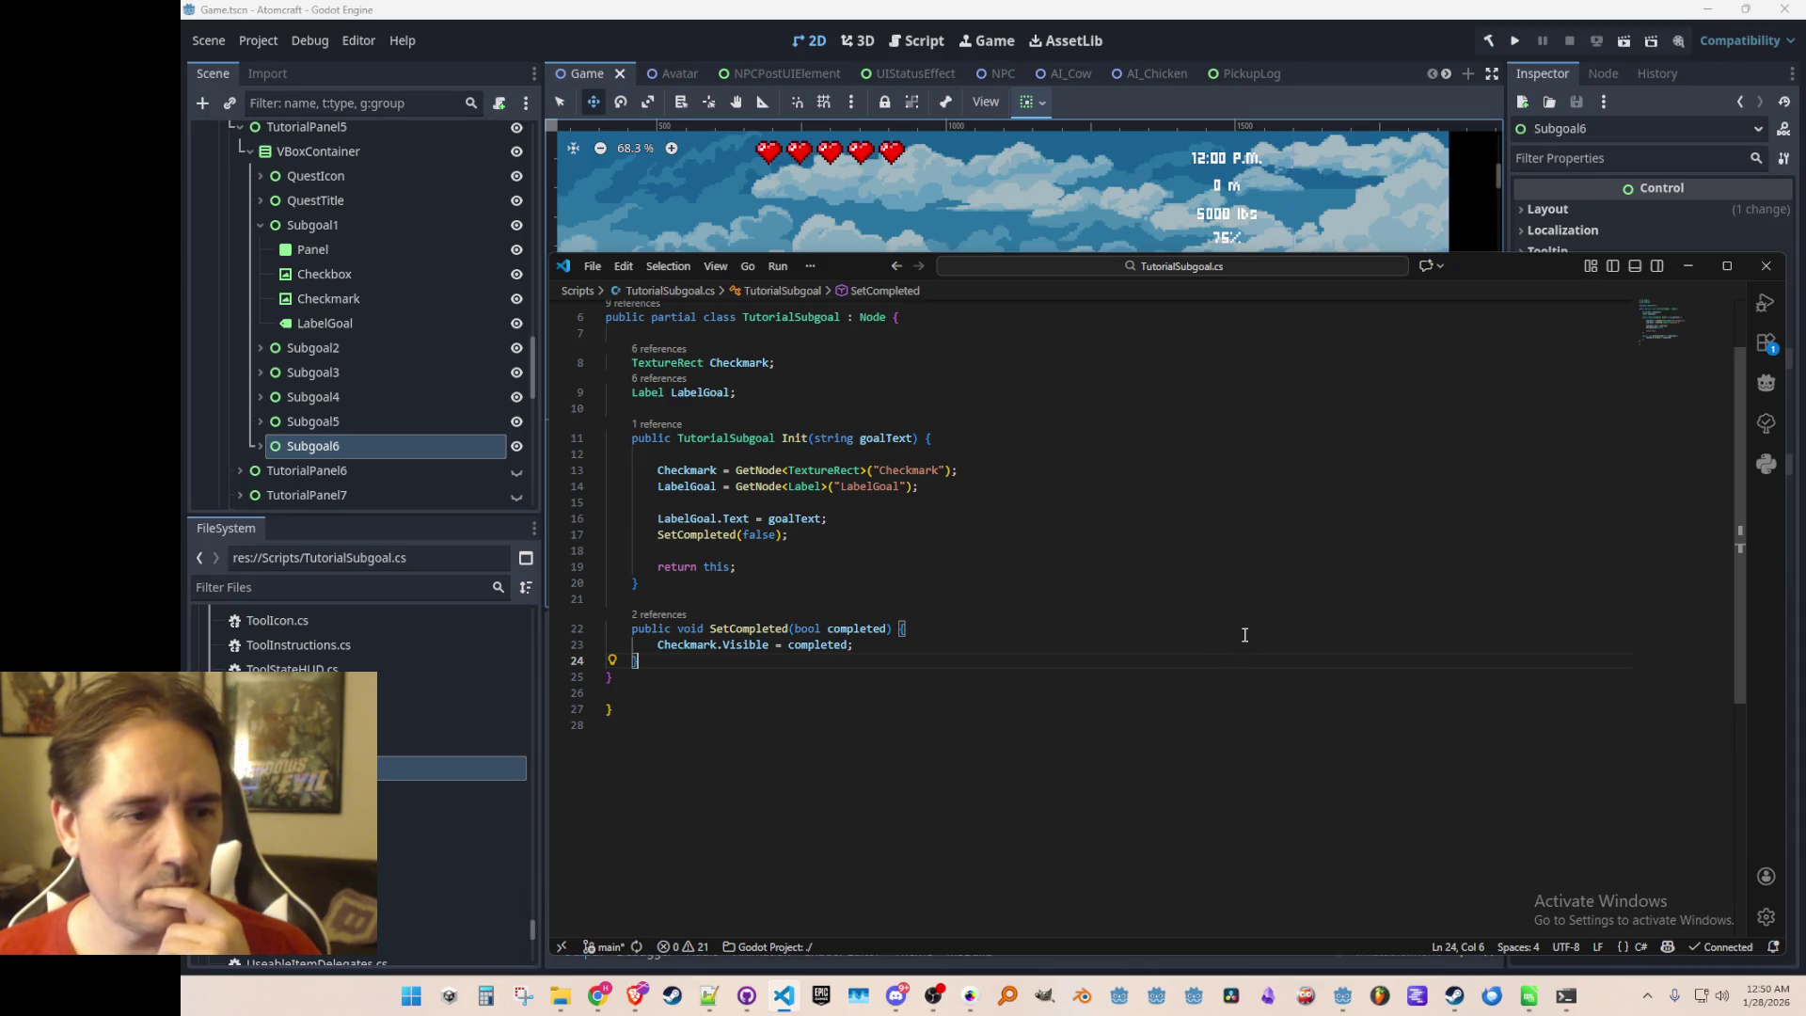
scroll(1221, 548, up, 1)
click(1294, 392)
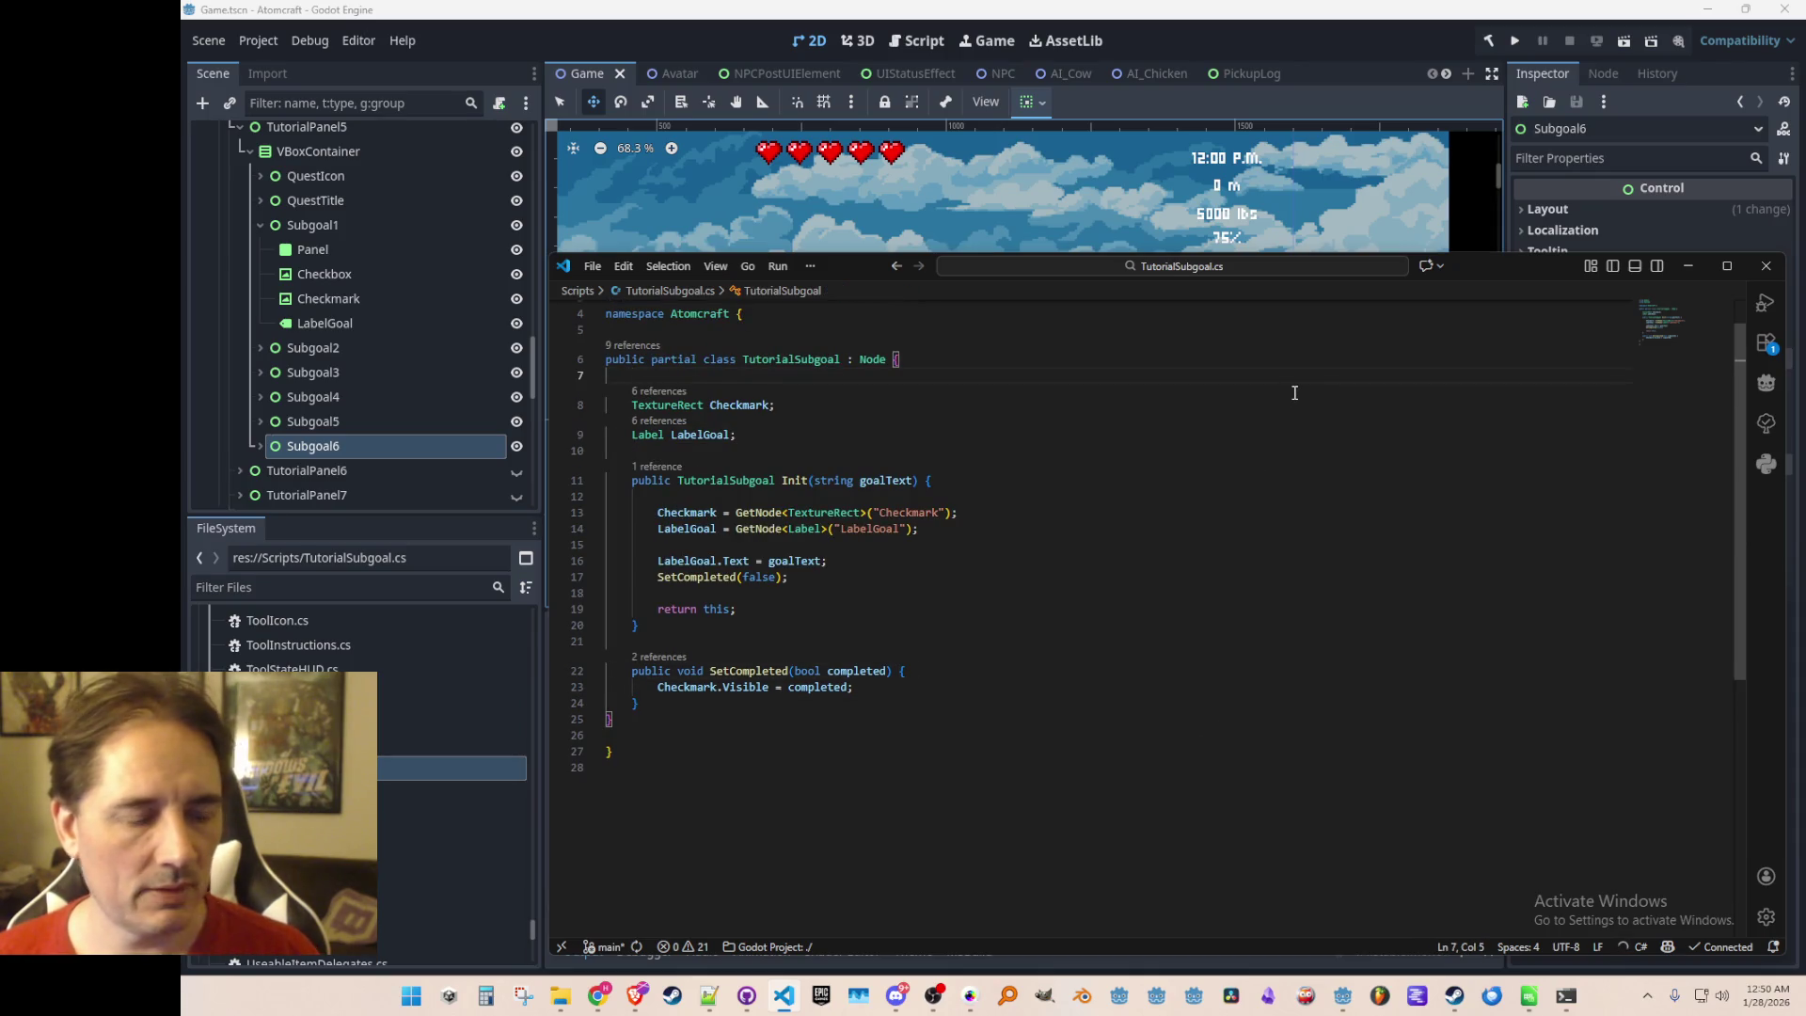
key(Return)
text(// refs)
key(Down)
key(Down)
key(End)
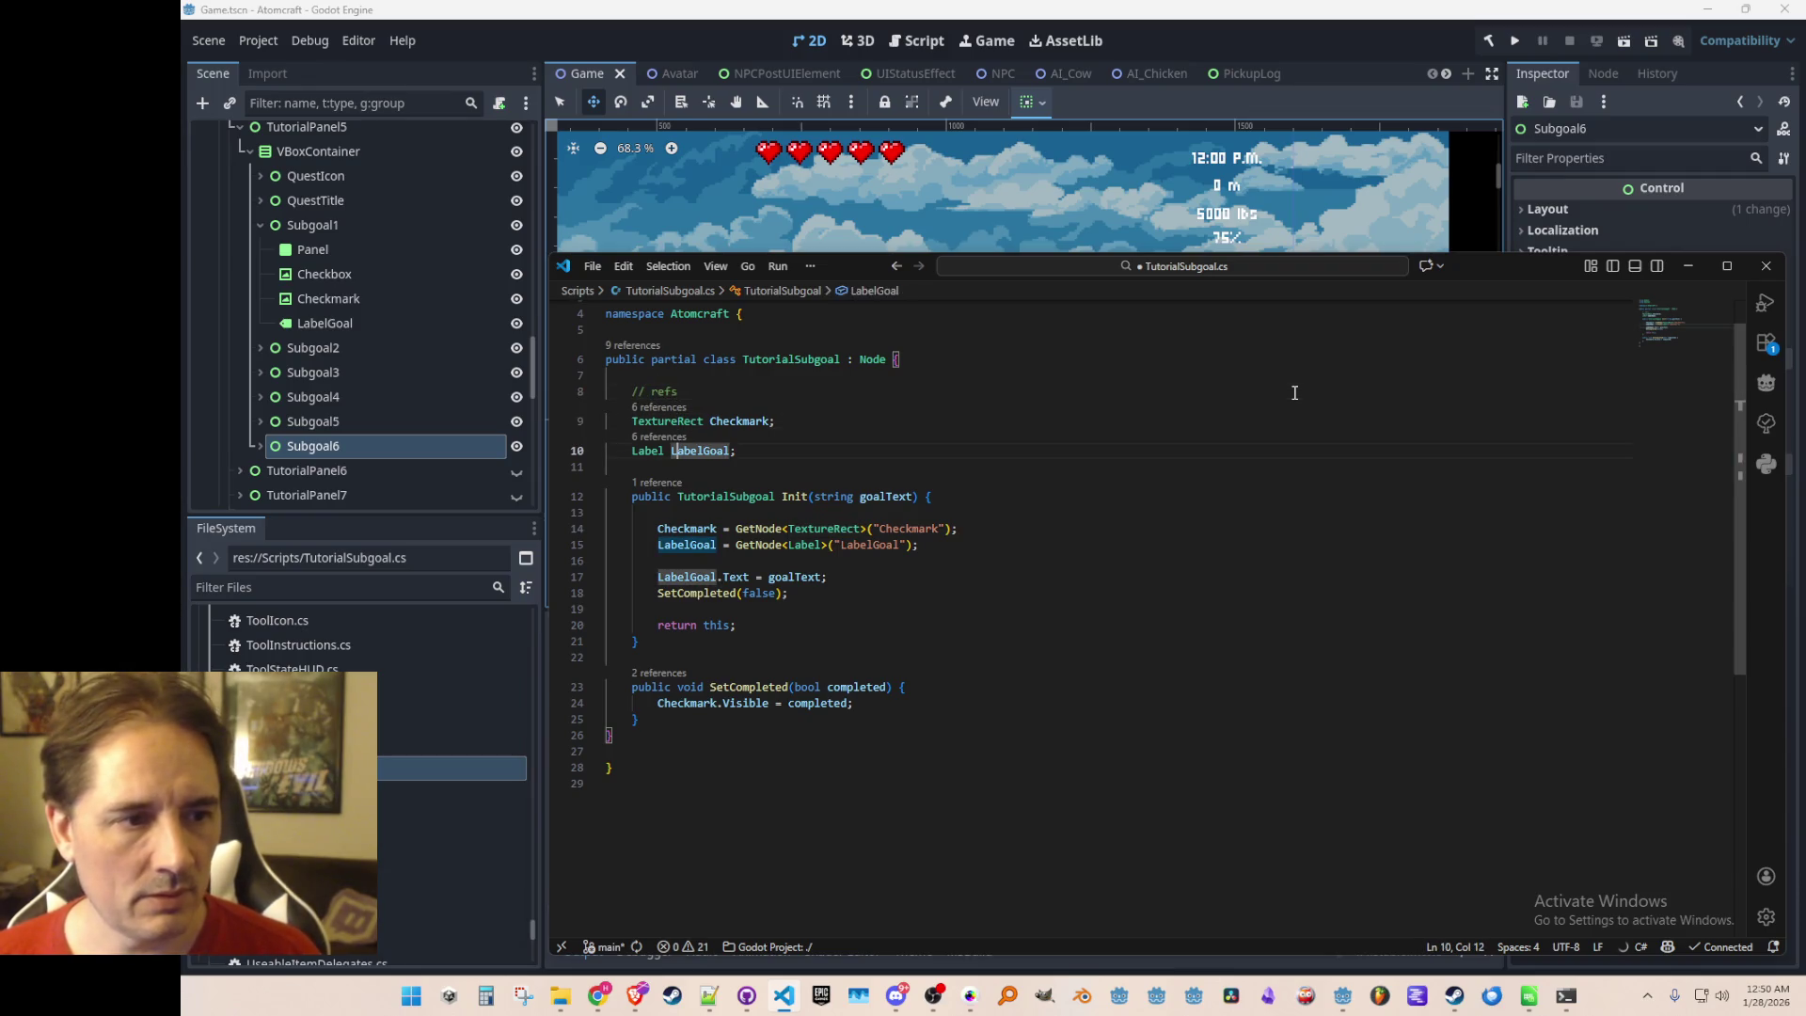
key(Return)
key(Return)
text(// settings)
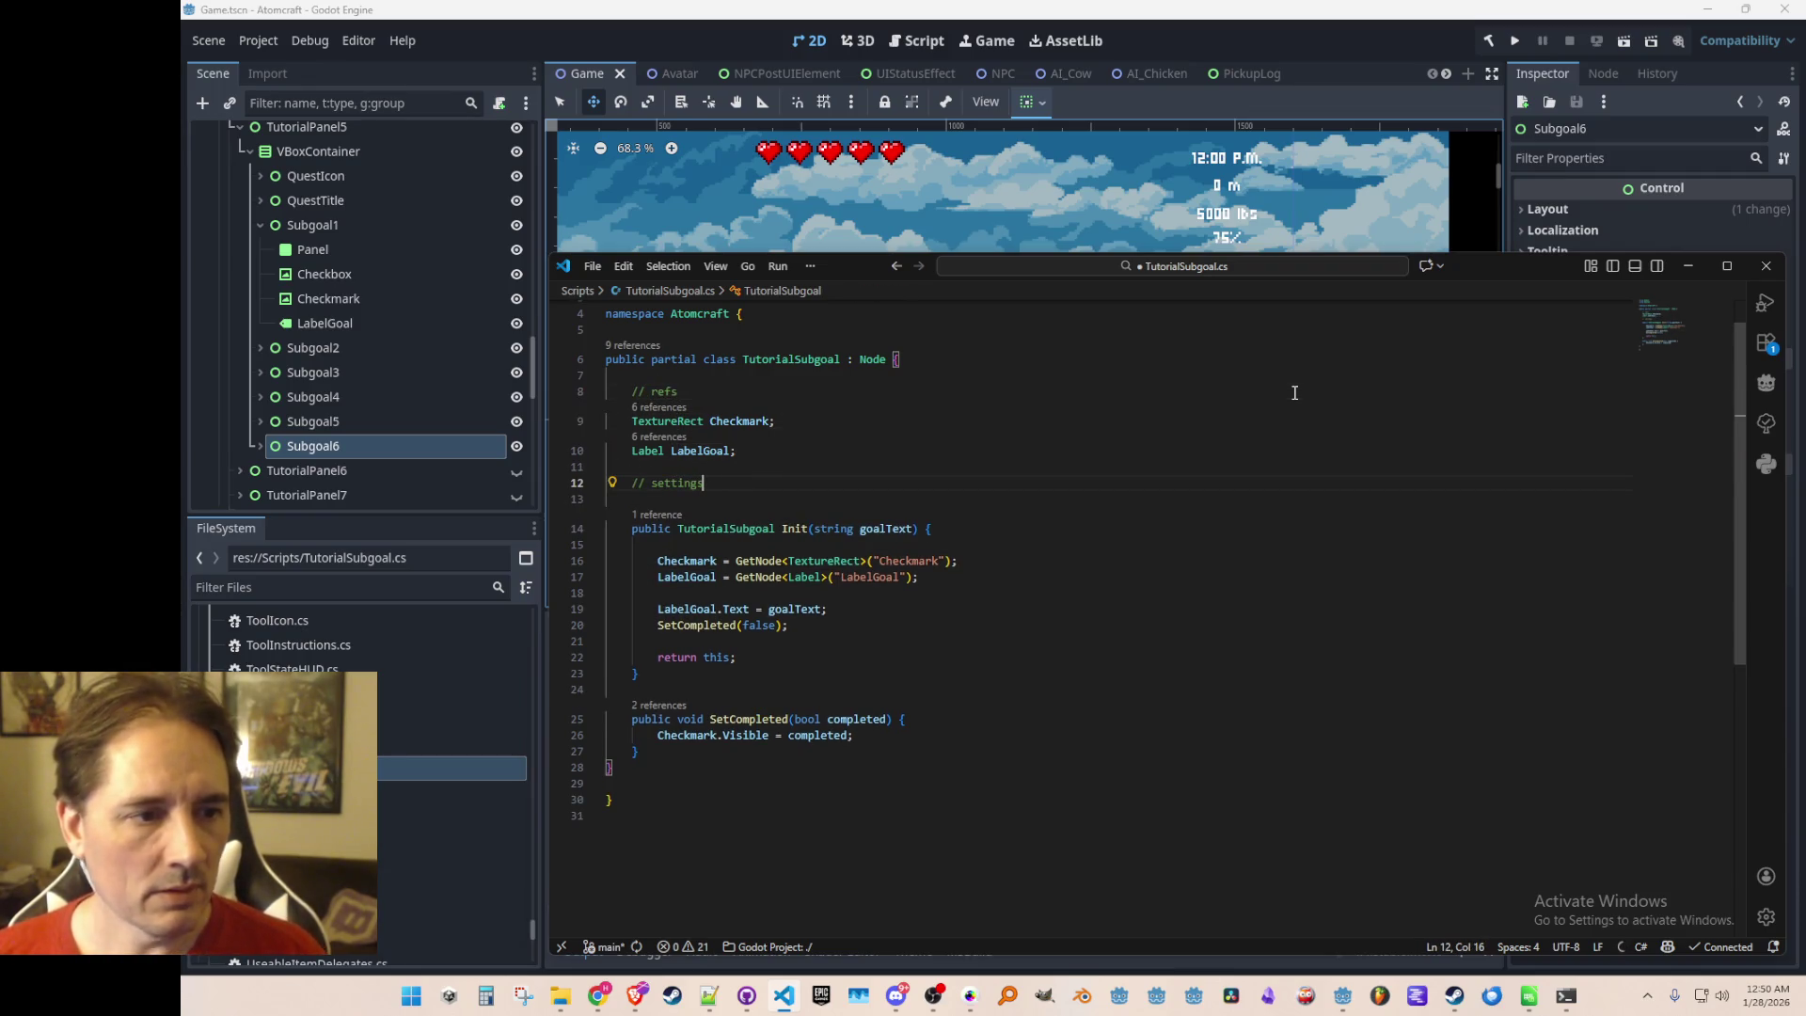
key(Return)
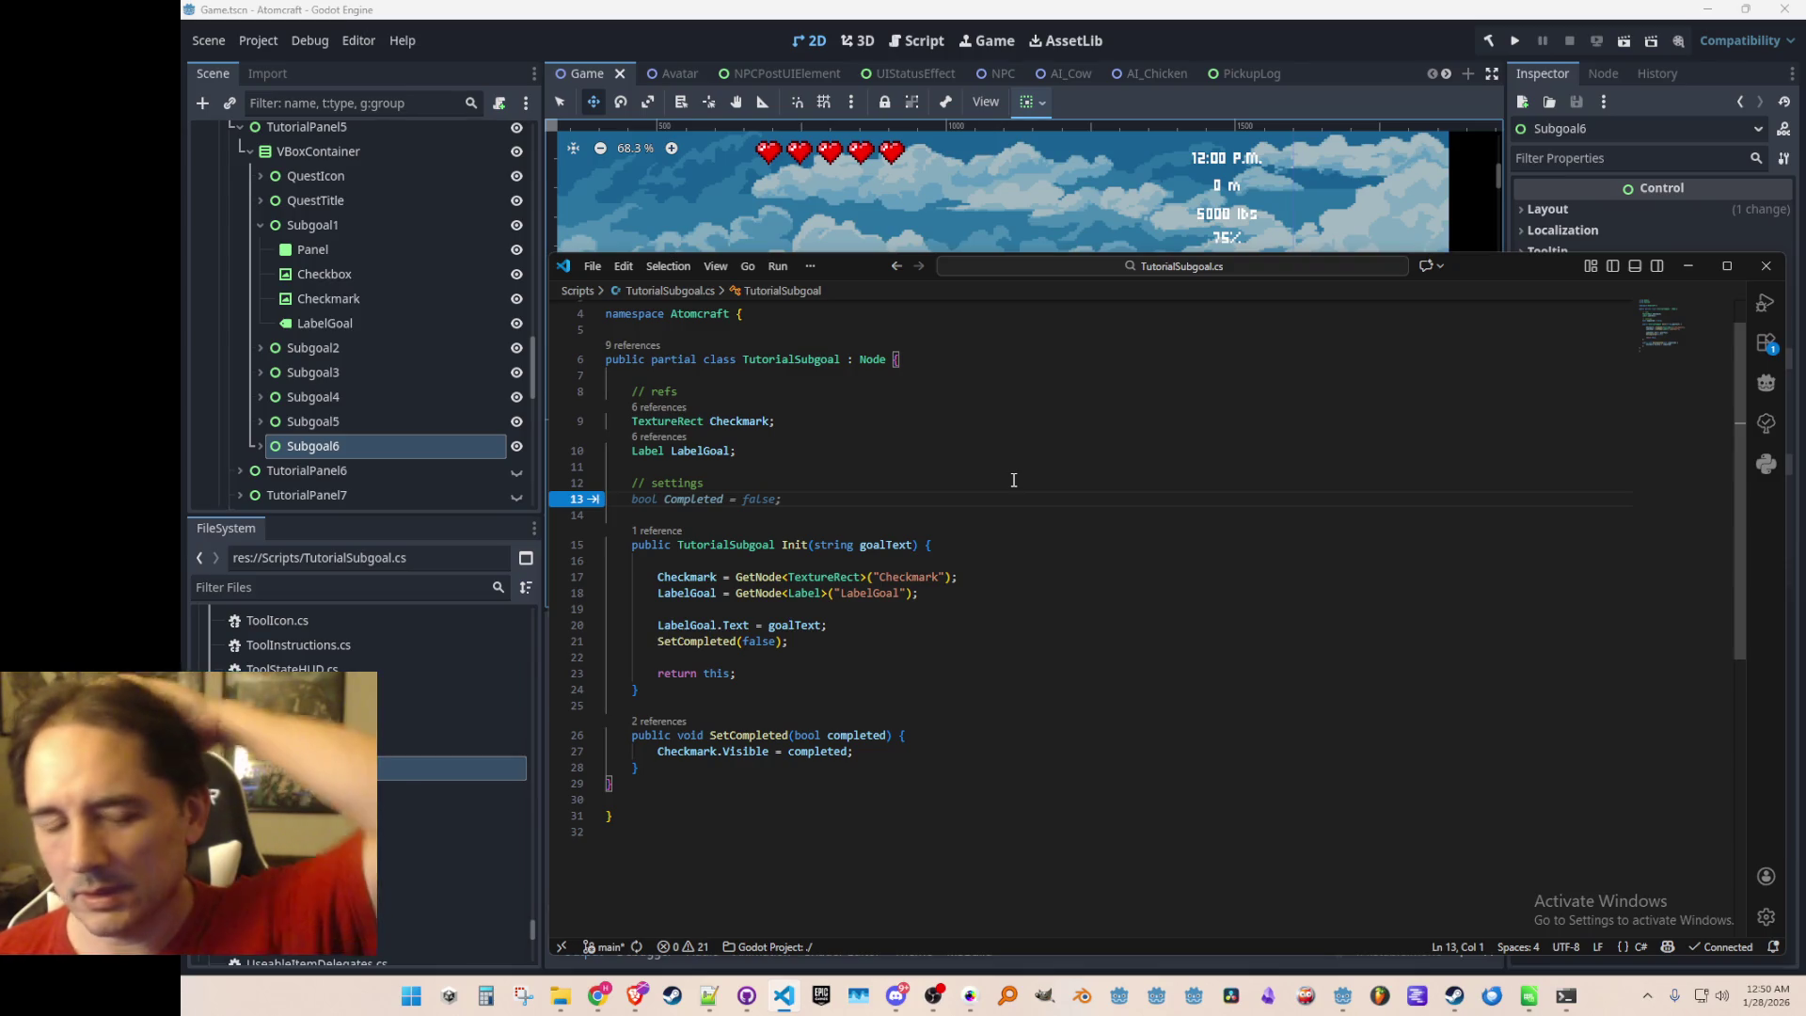
click(697, 41)
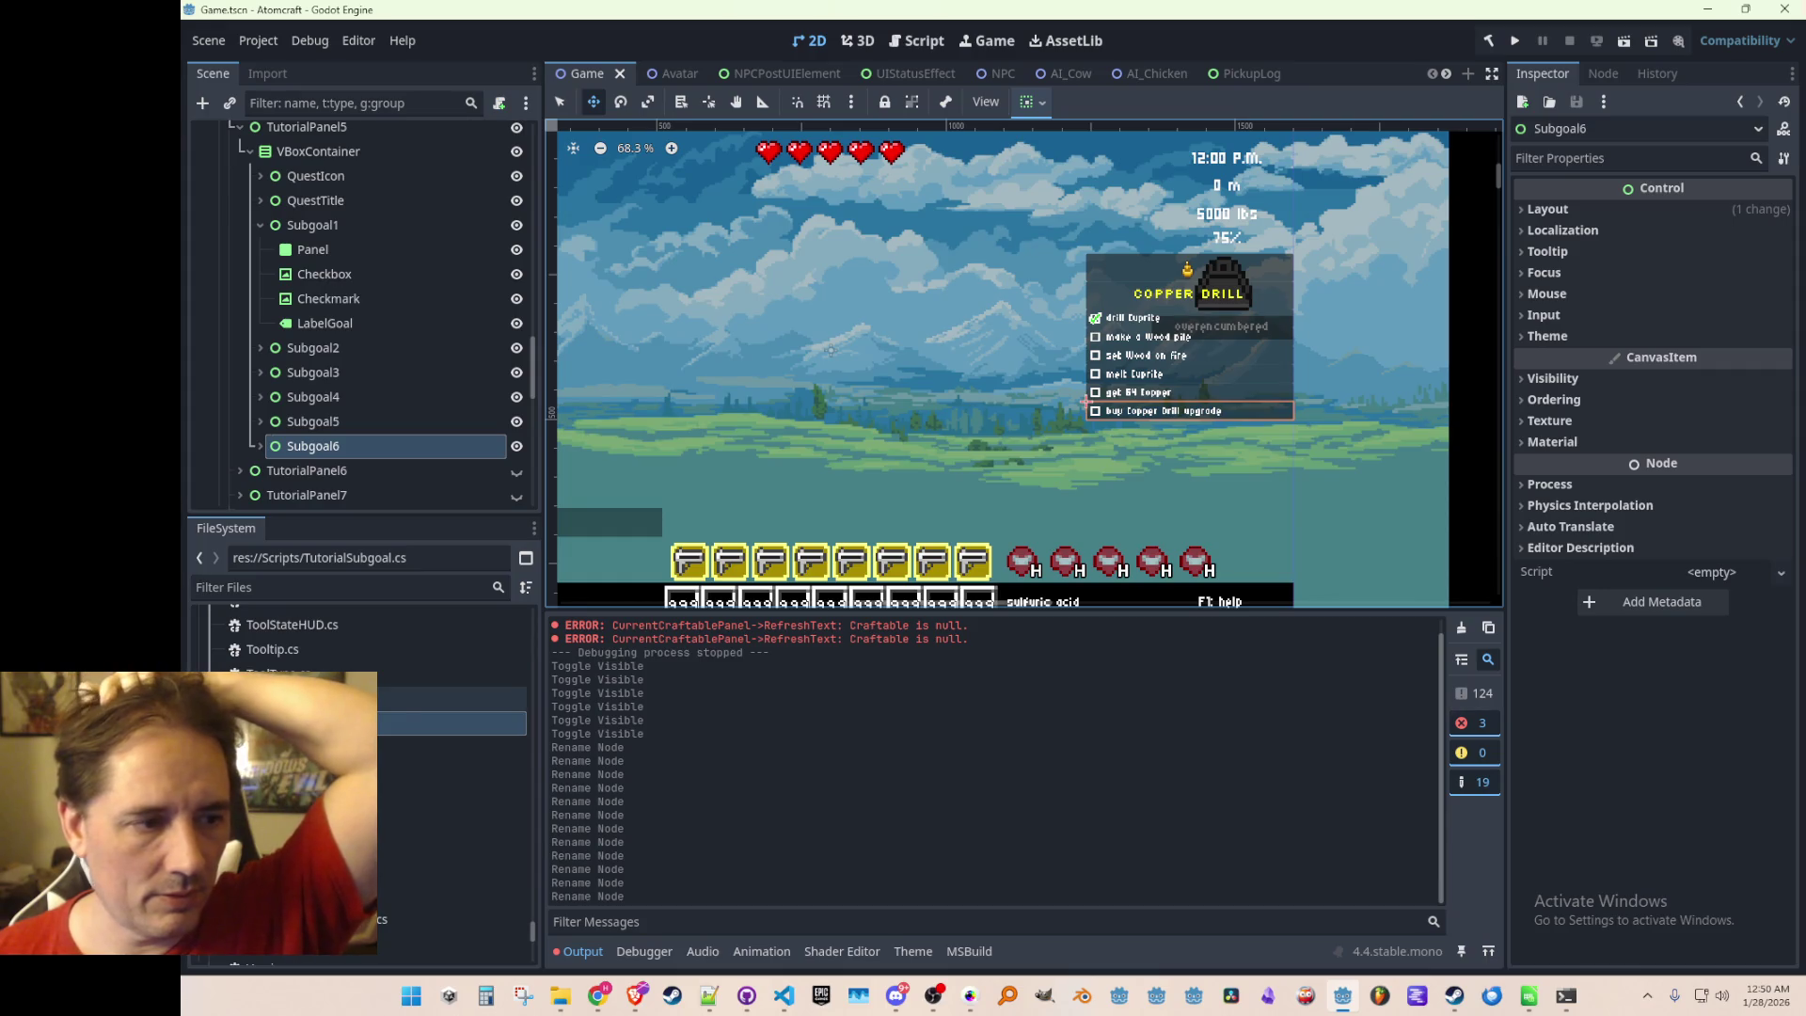
Create a new C# Node script at res://Scripts/TutorialSubgoalSettings.cs
right_click(357, 698)
mouse_move(456, 667)
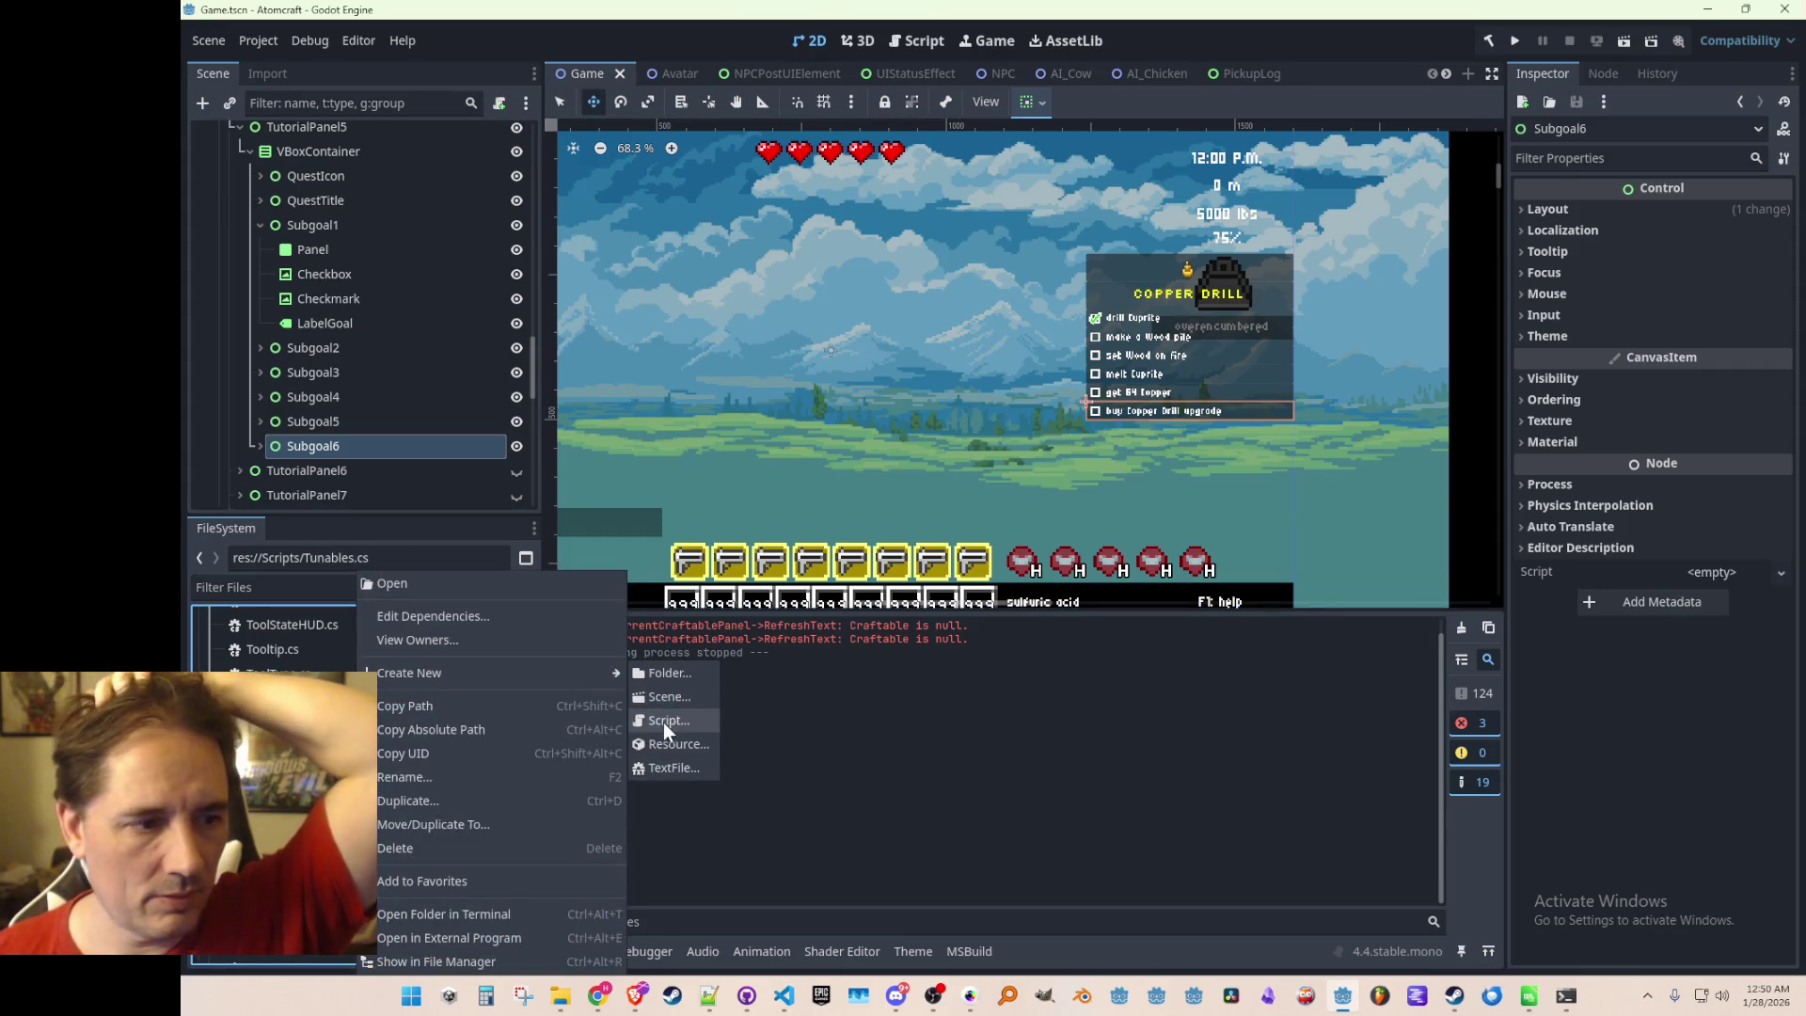
click(663, 723)
text(TutorialSubgo)
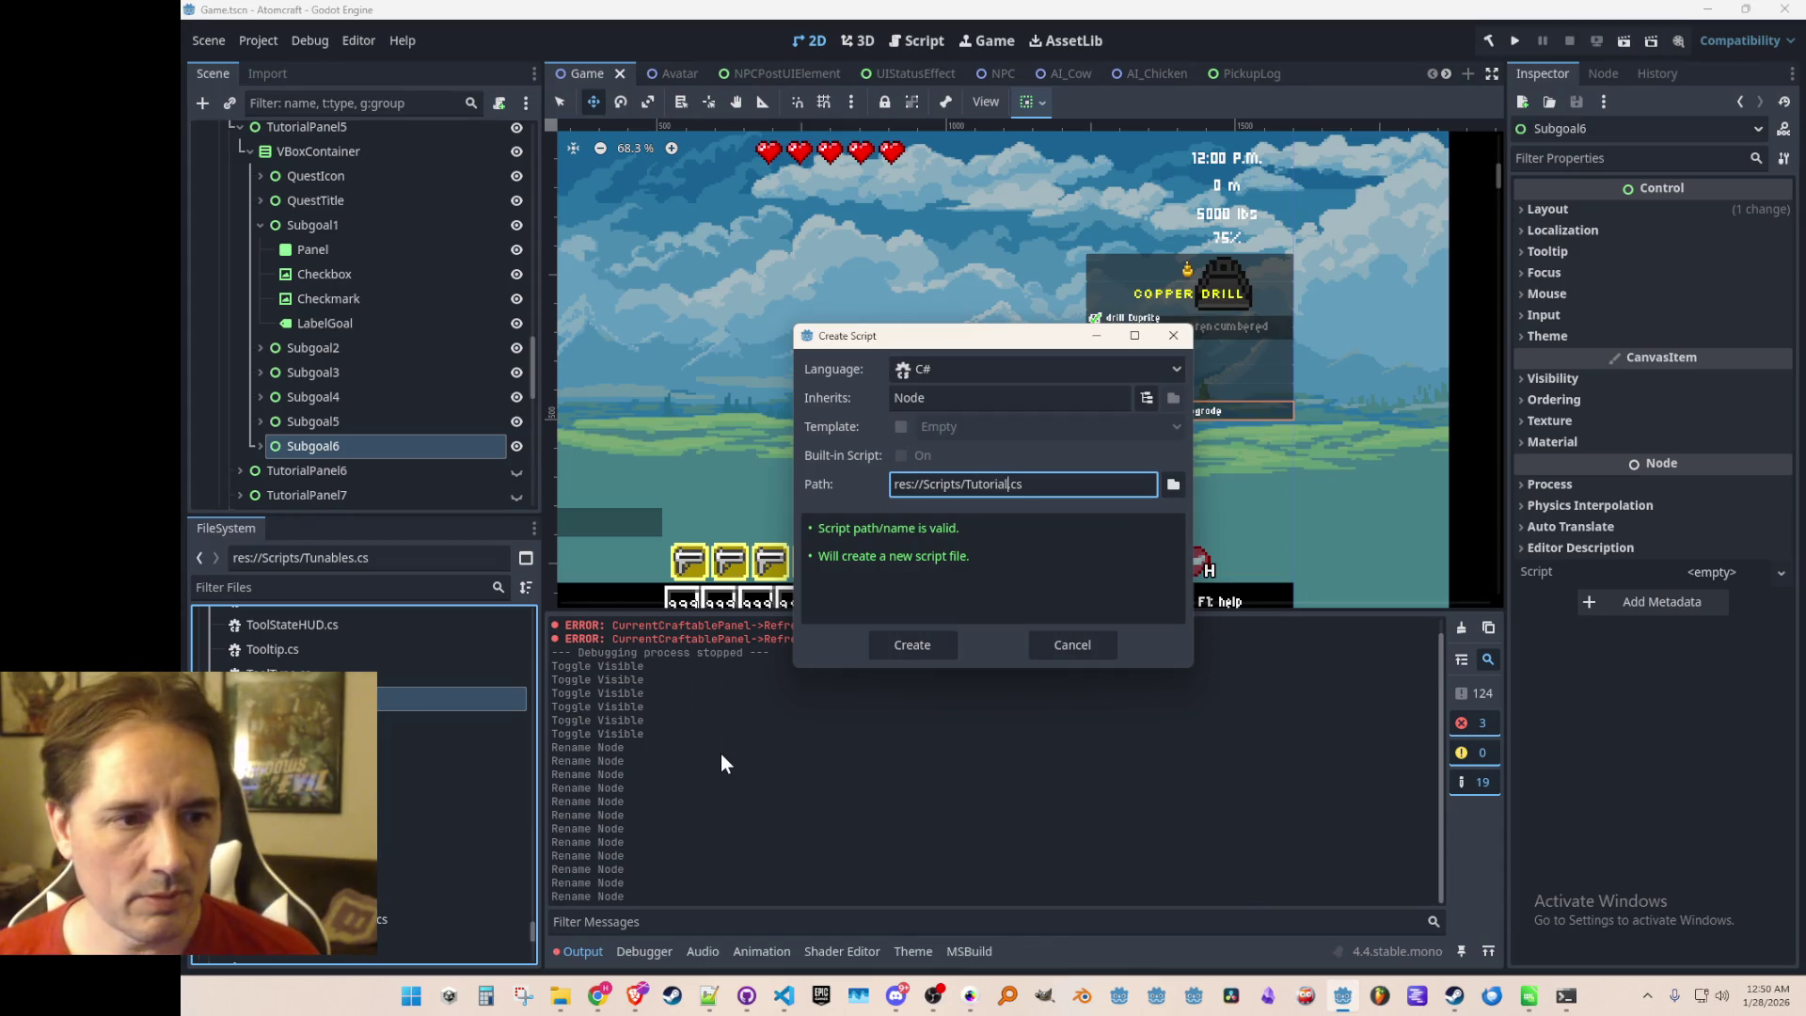
text(al6)
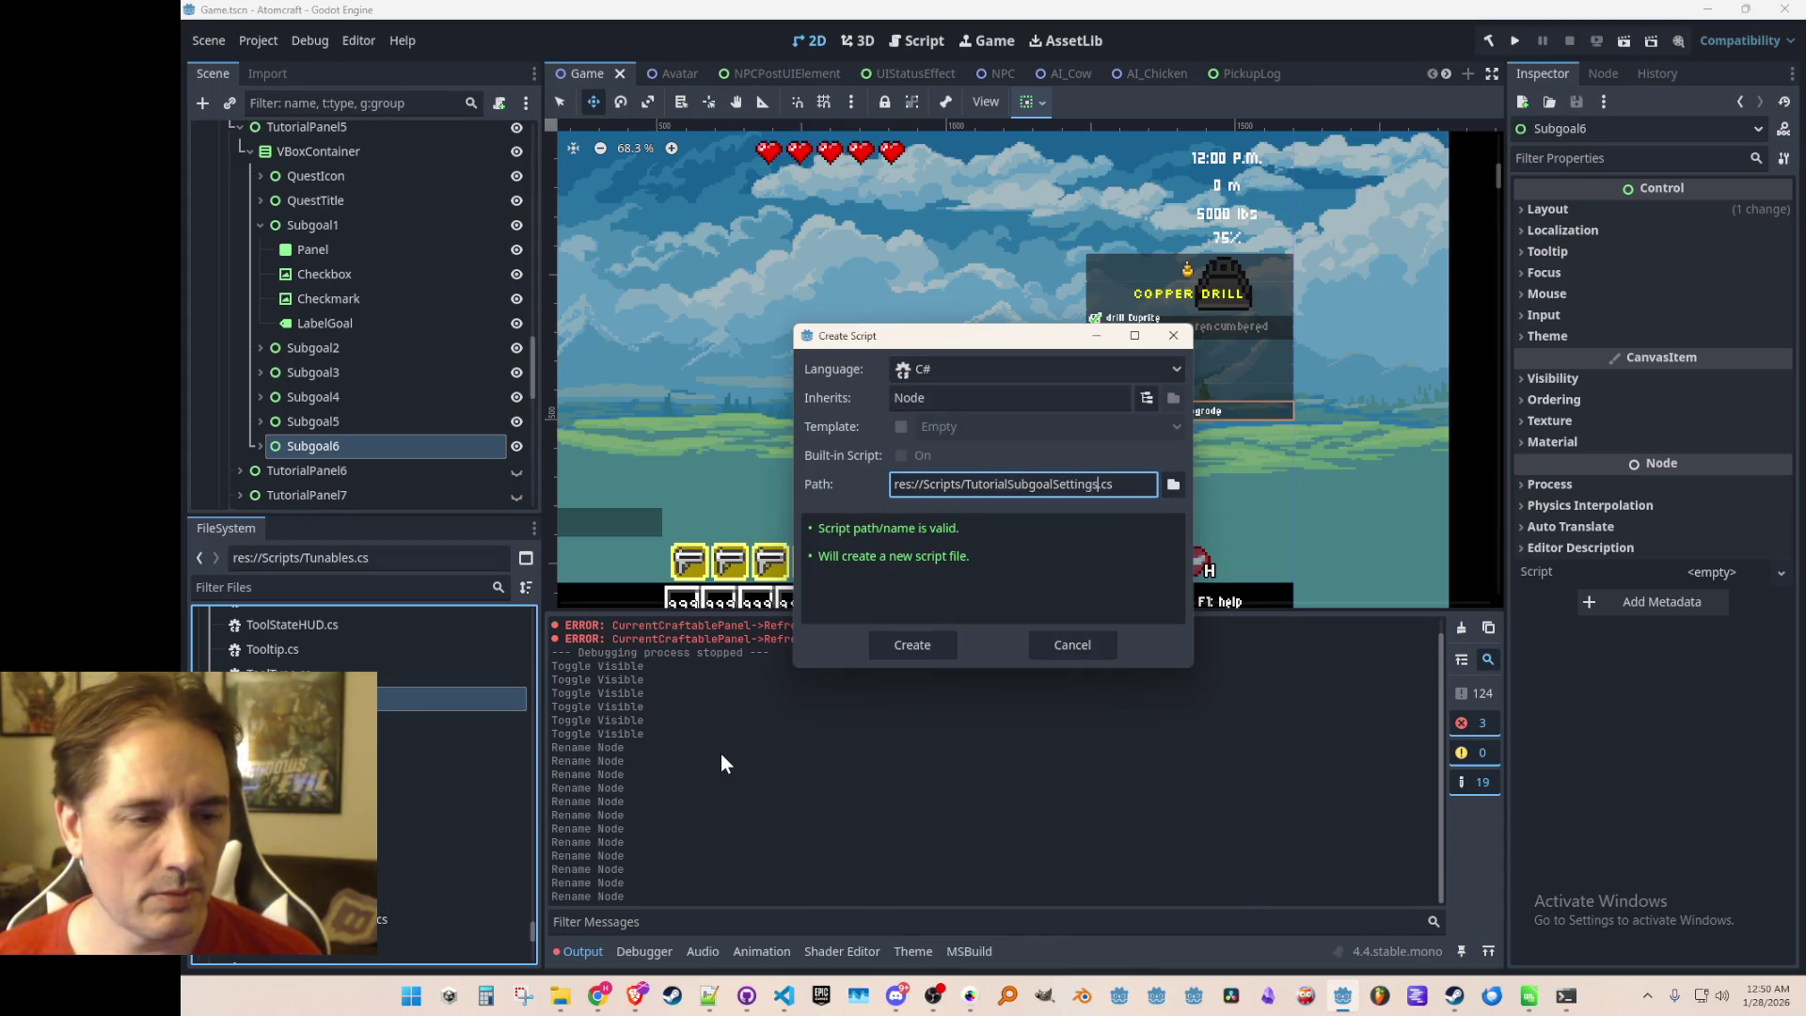
key(Return)
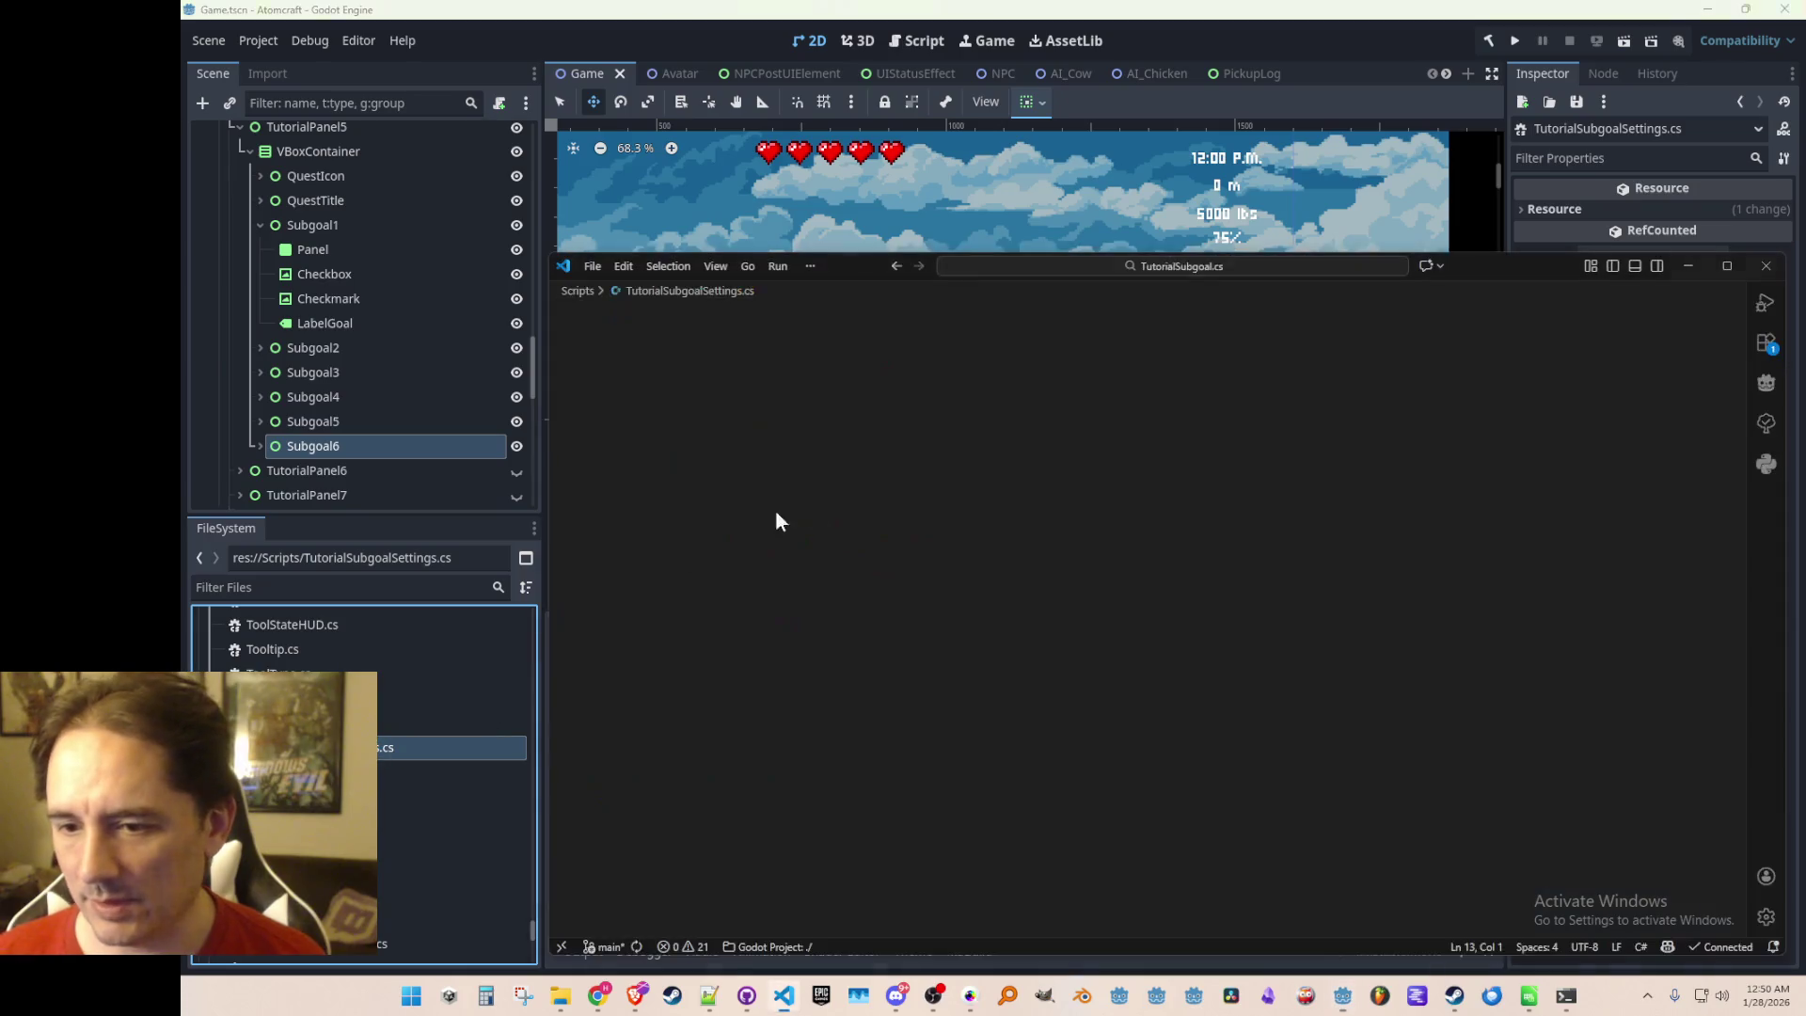
Wrap the TutorialSubgoalSettings class in a 'namespace Atomcraft { ... }' block and save
click(1072, 355)
key(Return)
key(Return)
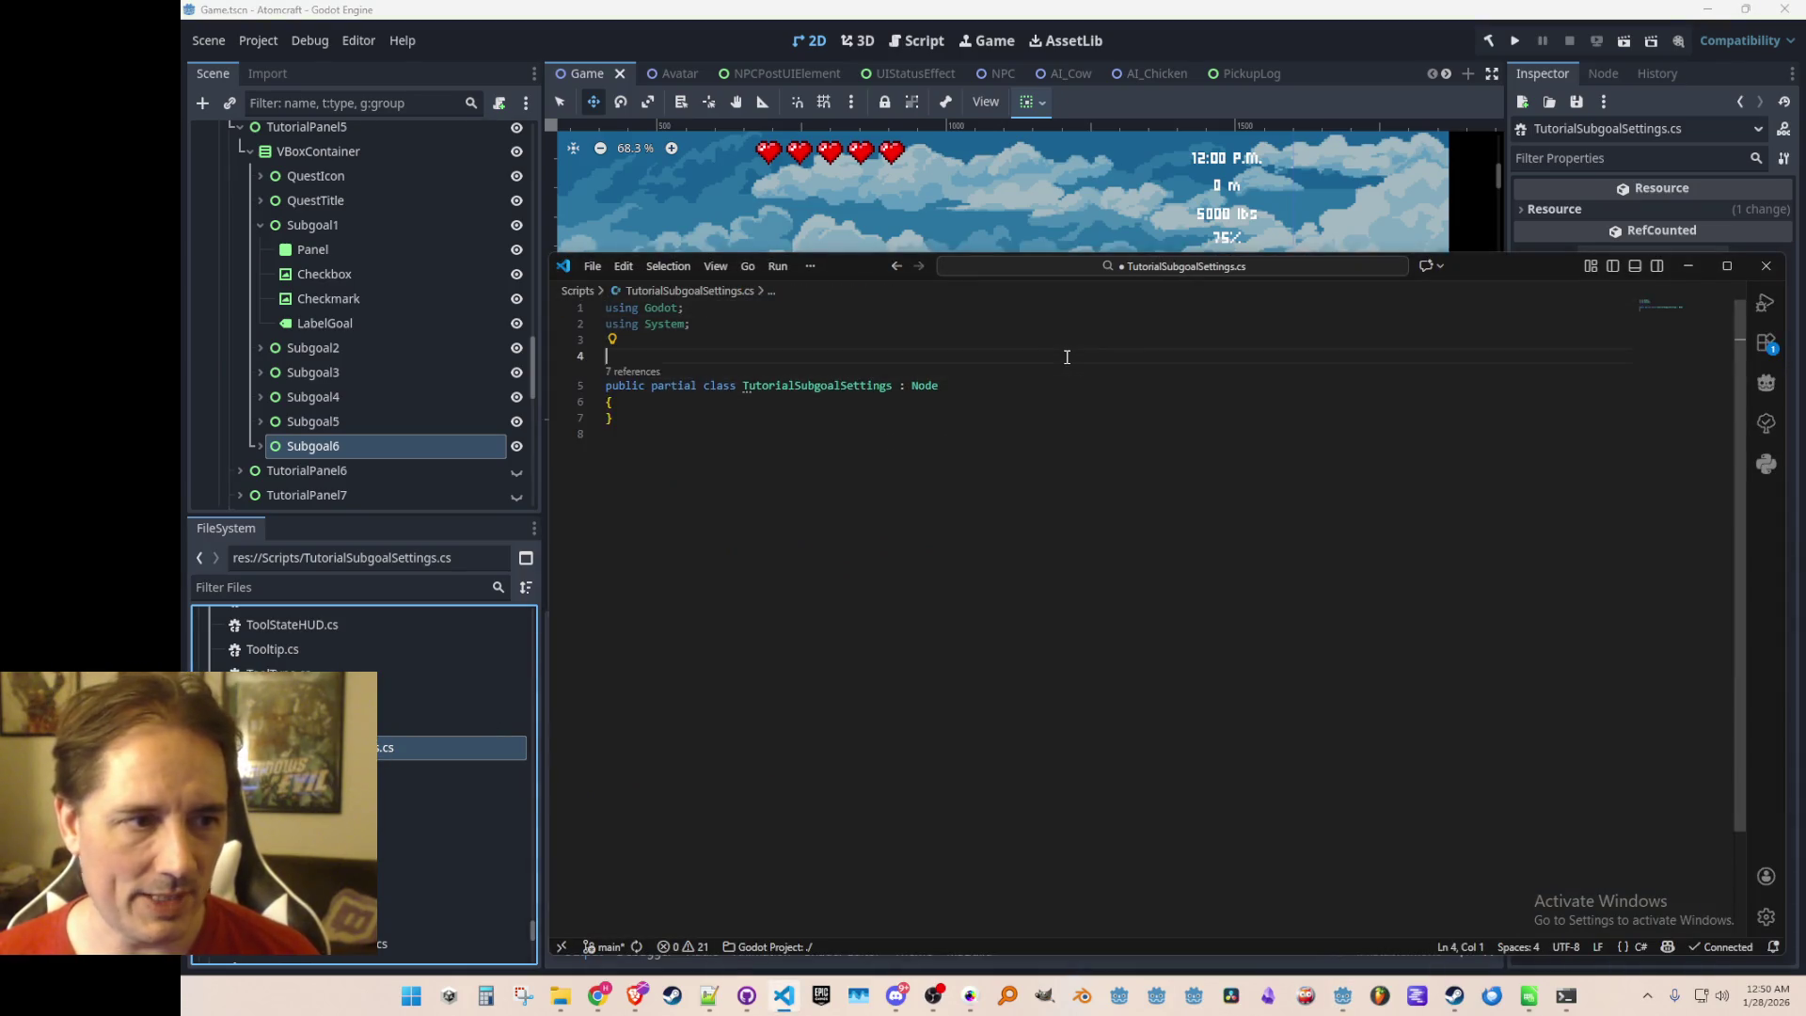
key(Up)
text(namespace Atomcraft {)
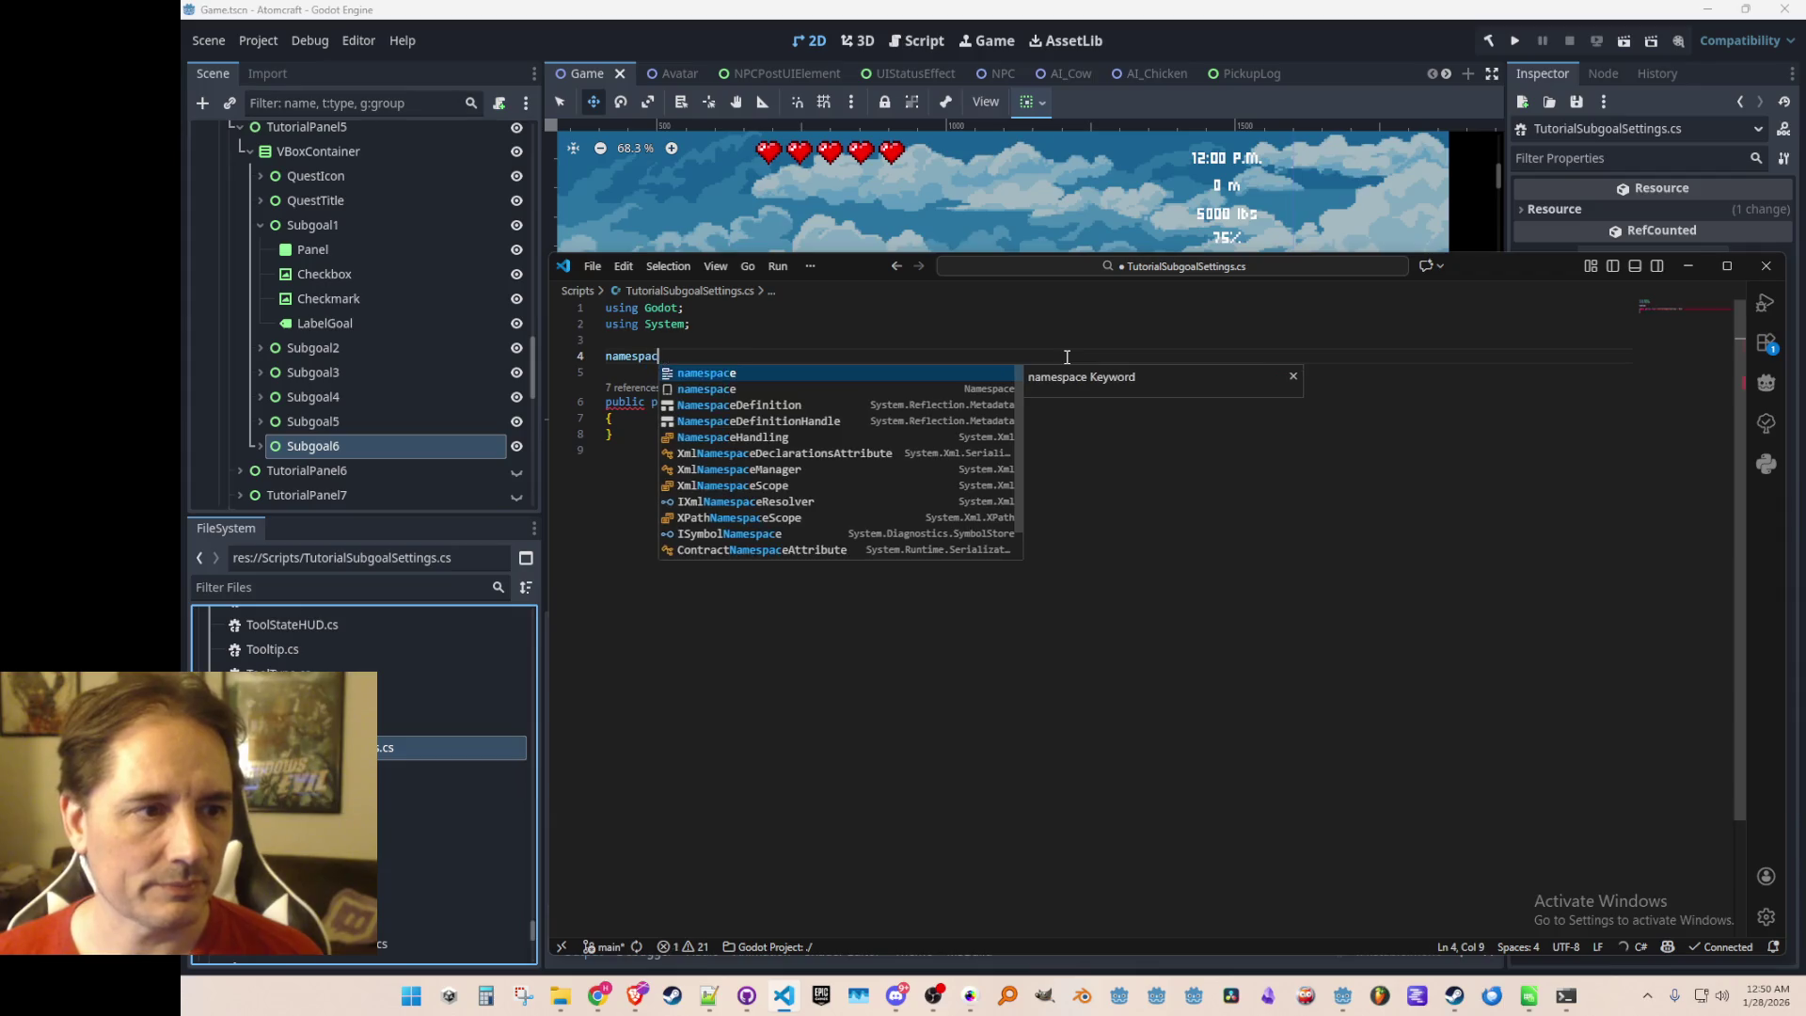
key(Down)
key(Down)
key(Down)
key(Down)
key(Down)
key(Return)
text(})
key(Return)
key(ctrl+s)
Remove the ': Node' base class from the class declaration and save
key(Up)
key(Up)
key(Up)
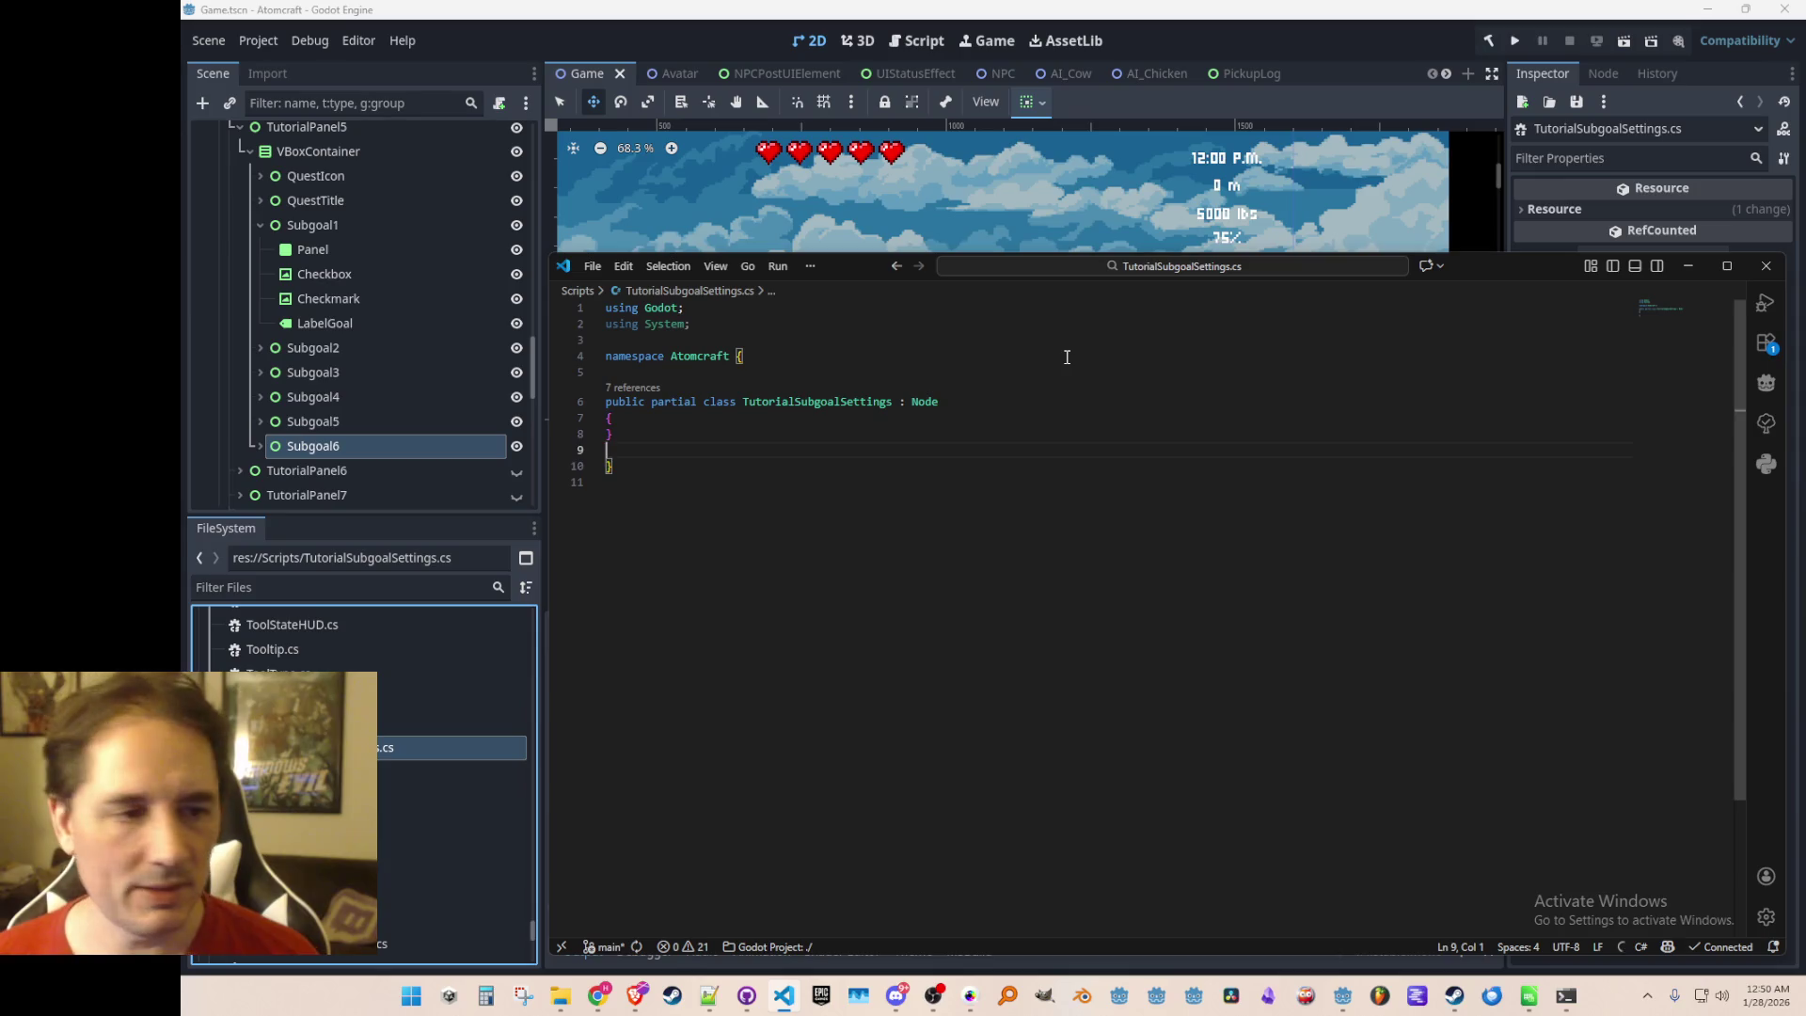
key(End)
key(BackSpace)
key(BackSpace)
key(BackSpace)
key(Home)
key(ctrl+Right)
key(ctrl+Right)
key(ctrl+s)
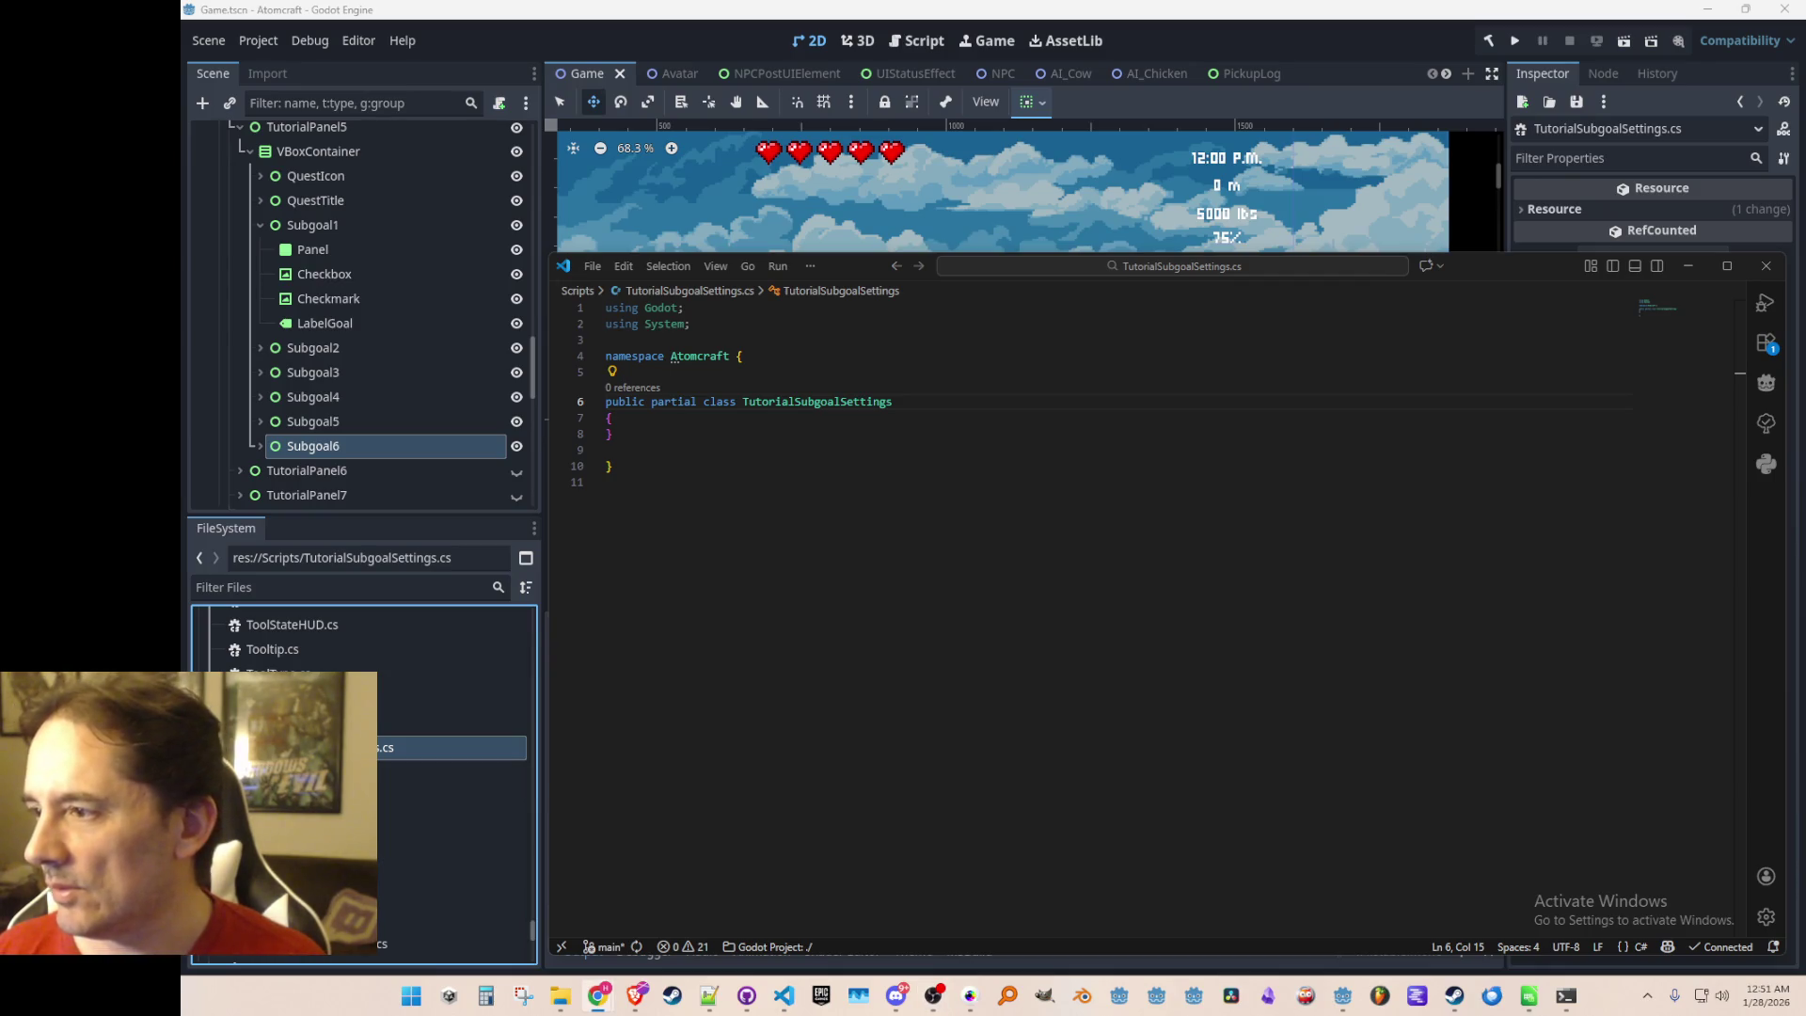
Move the class's opening brace up onto the declaration line, leaving an indented empty body, then switch to Steam
scroll(992, 472, down, 2)
scroll(1057, 423, up, 2)
double_click(1102, 423)
key(Return)
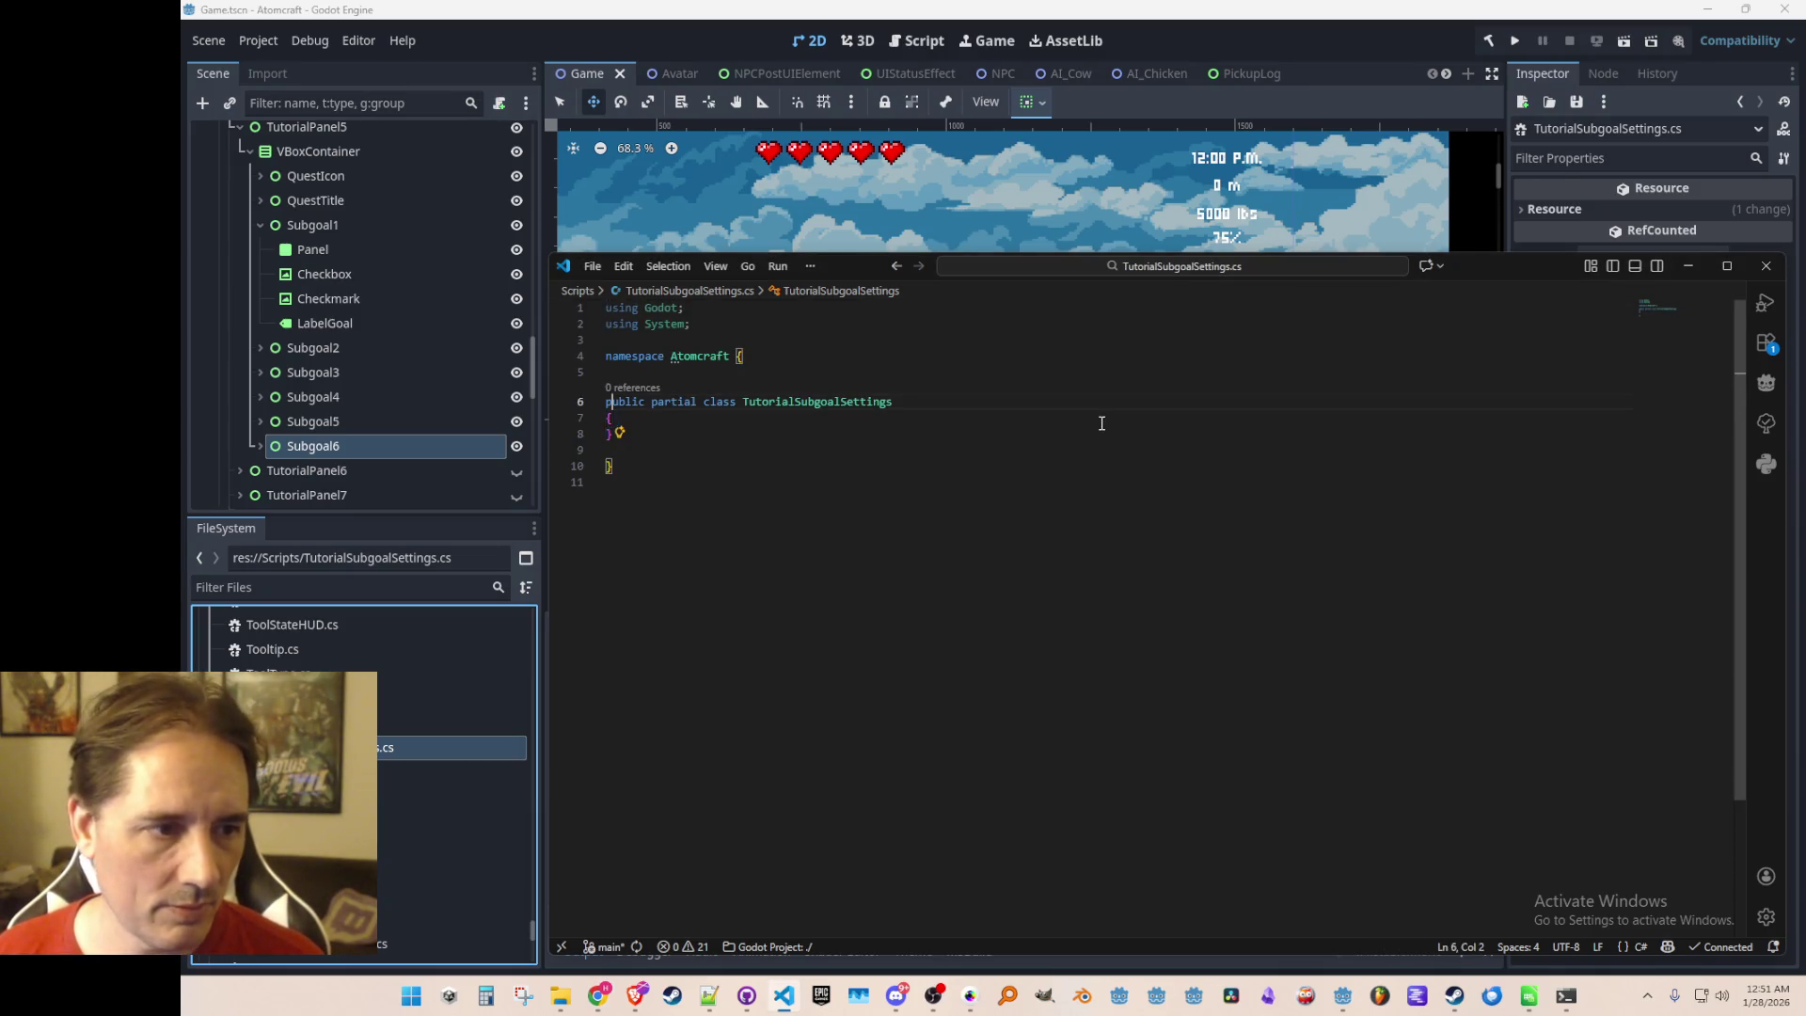
key(Up)
key(BackSpace)
key(Down)
key(Up)
key(Return)
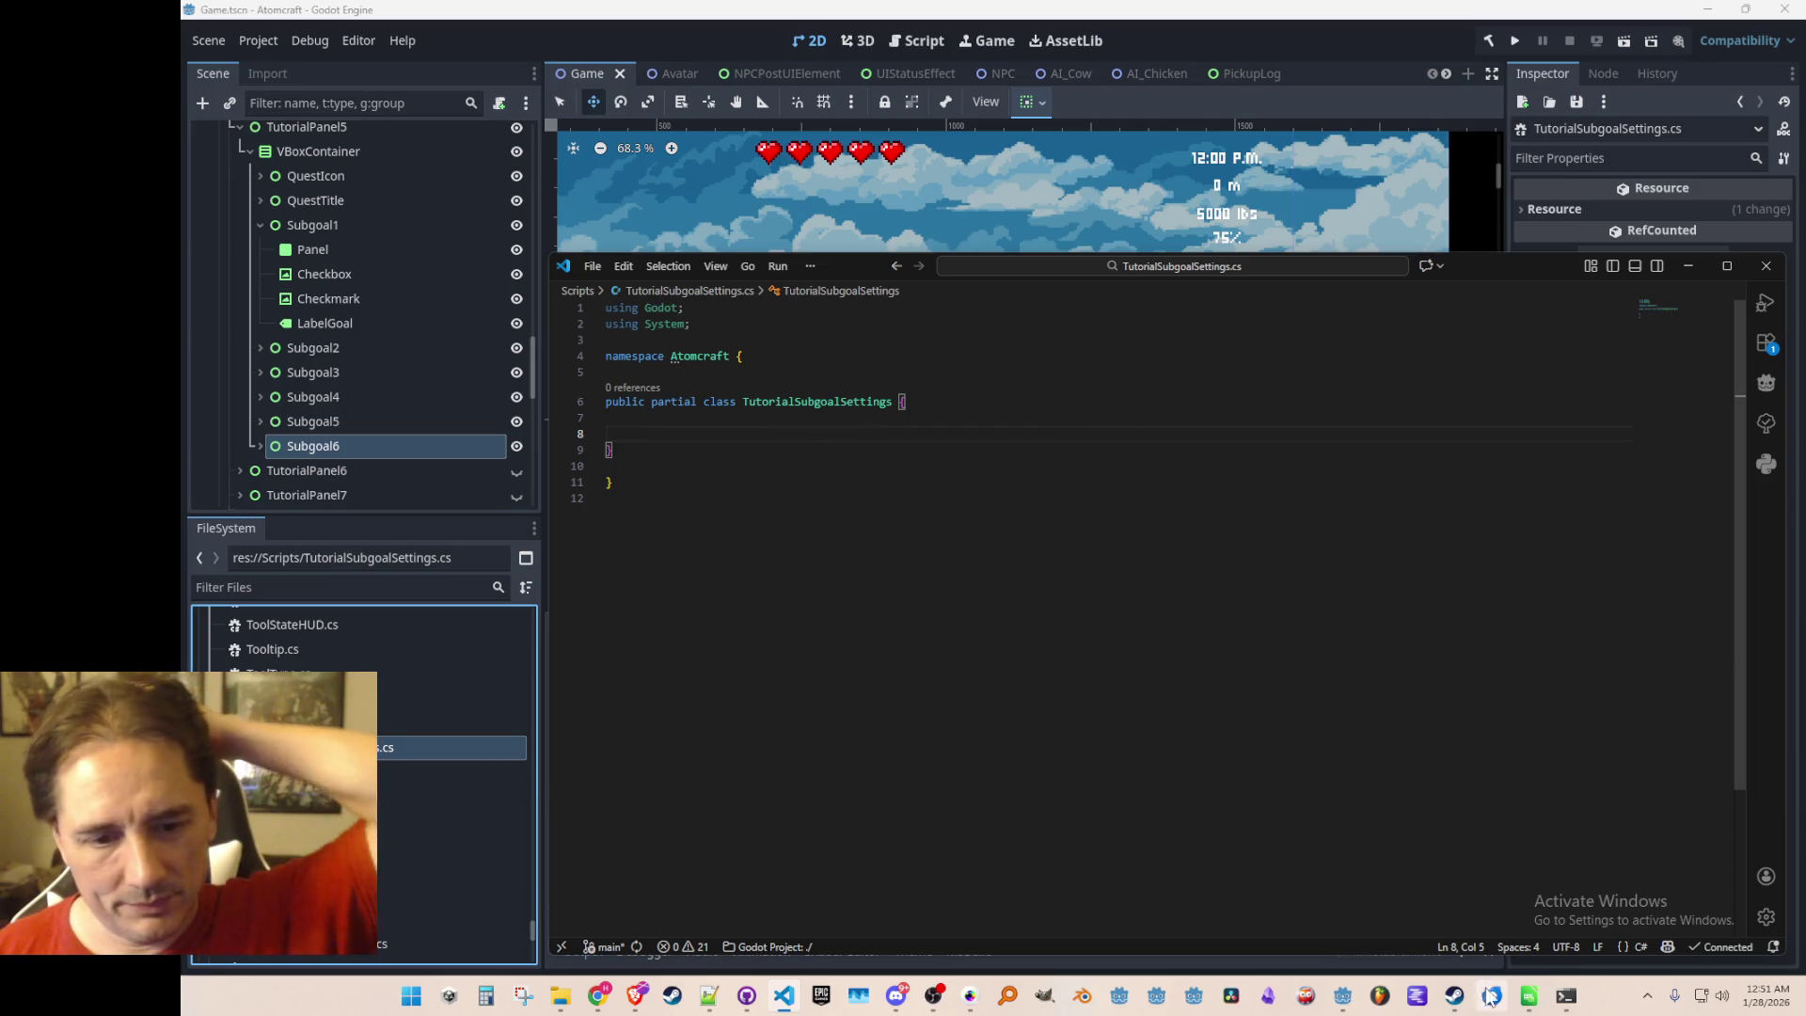
click(1455, 999)
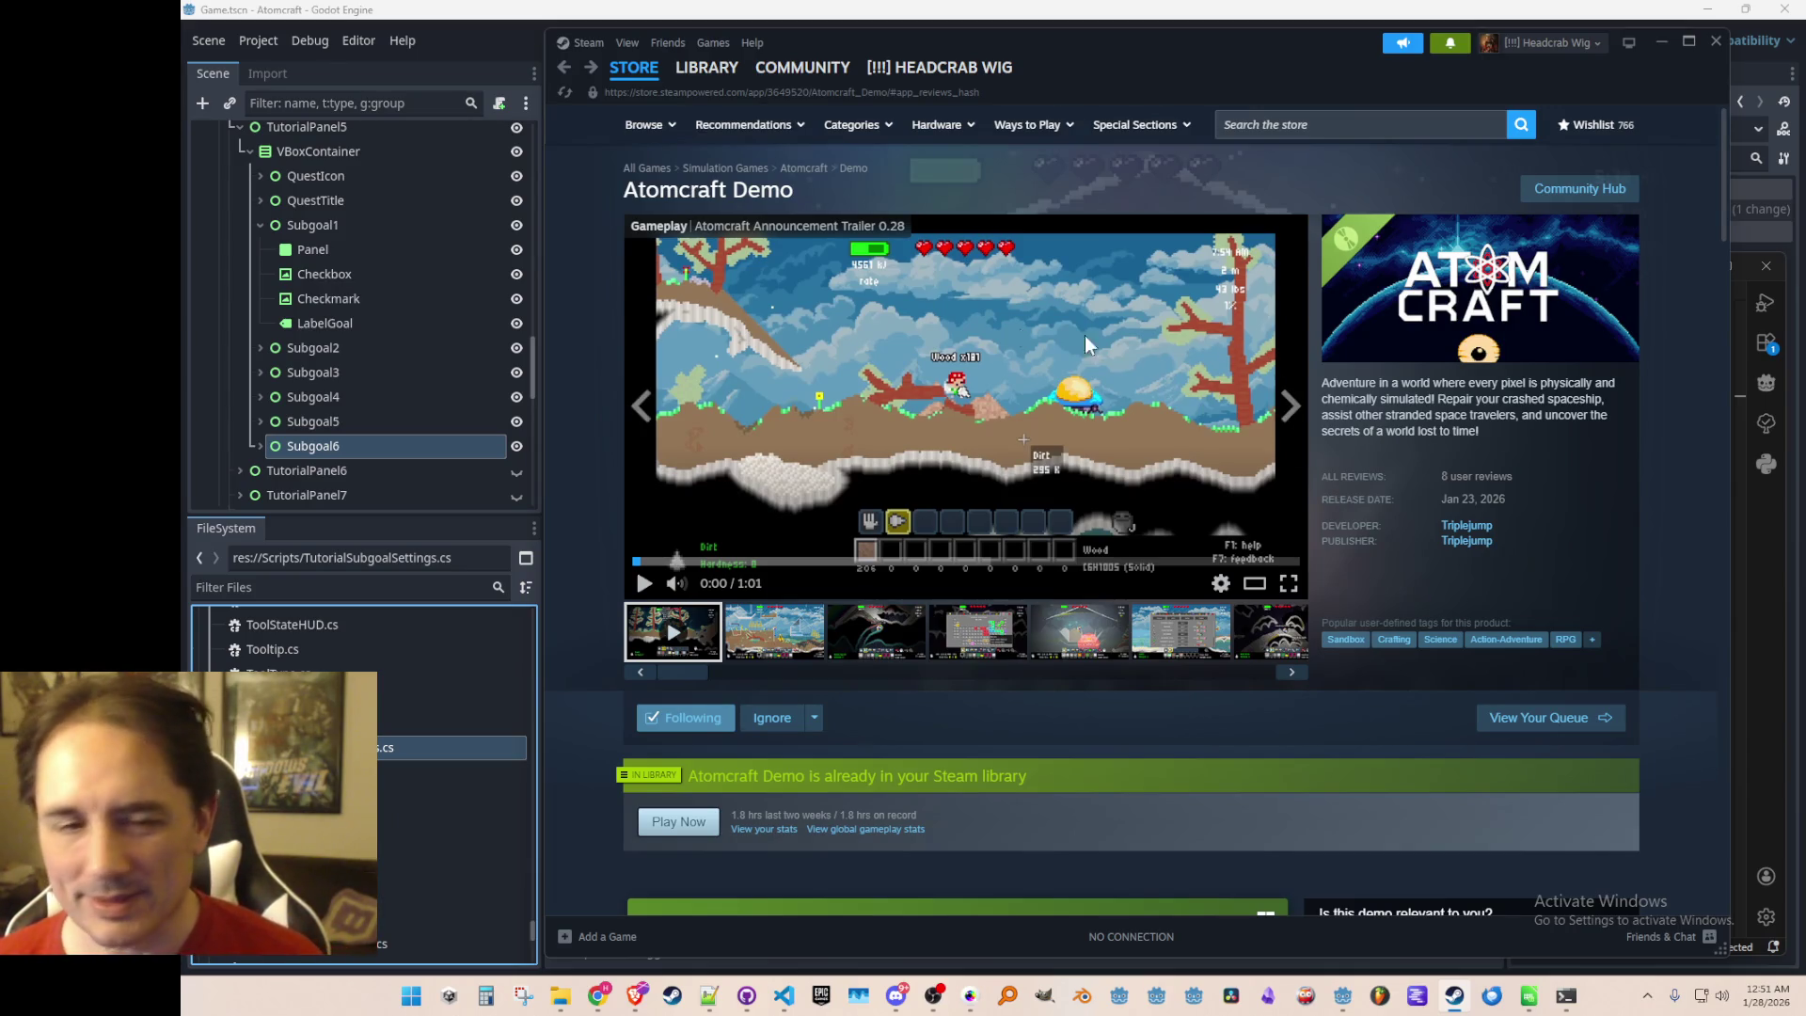
Nudge the Steam window showing the Atomcraft Demo store page slightly left
drag(1348, 59, 1339, 61)
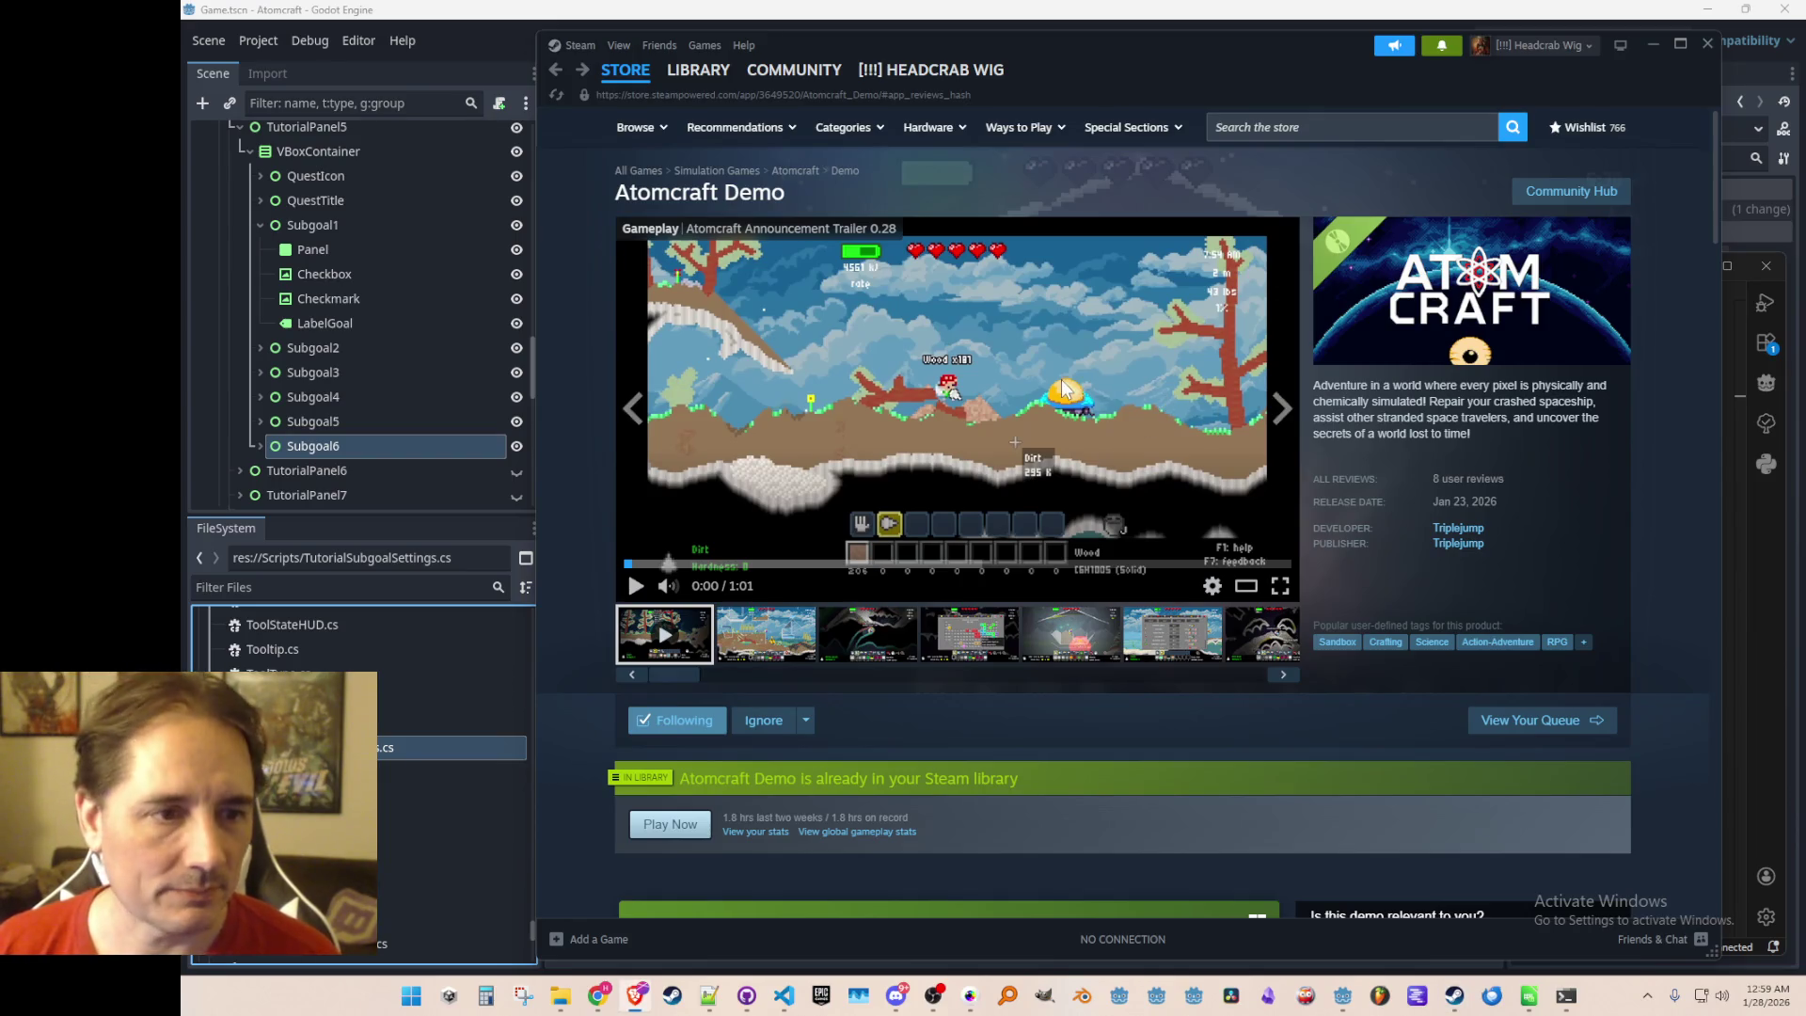
Replace 'partial class' with 'struct' in the TutorialSubgoalSettings declaration
click(1650, 45)
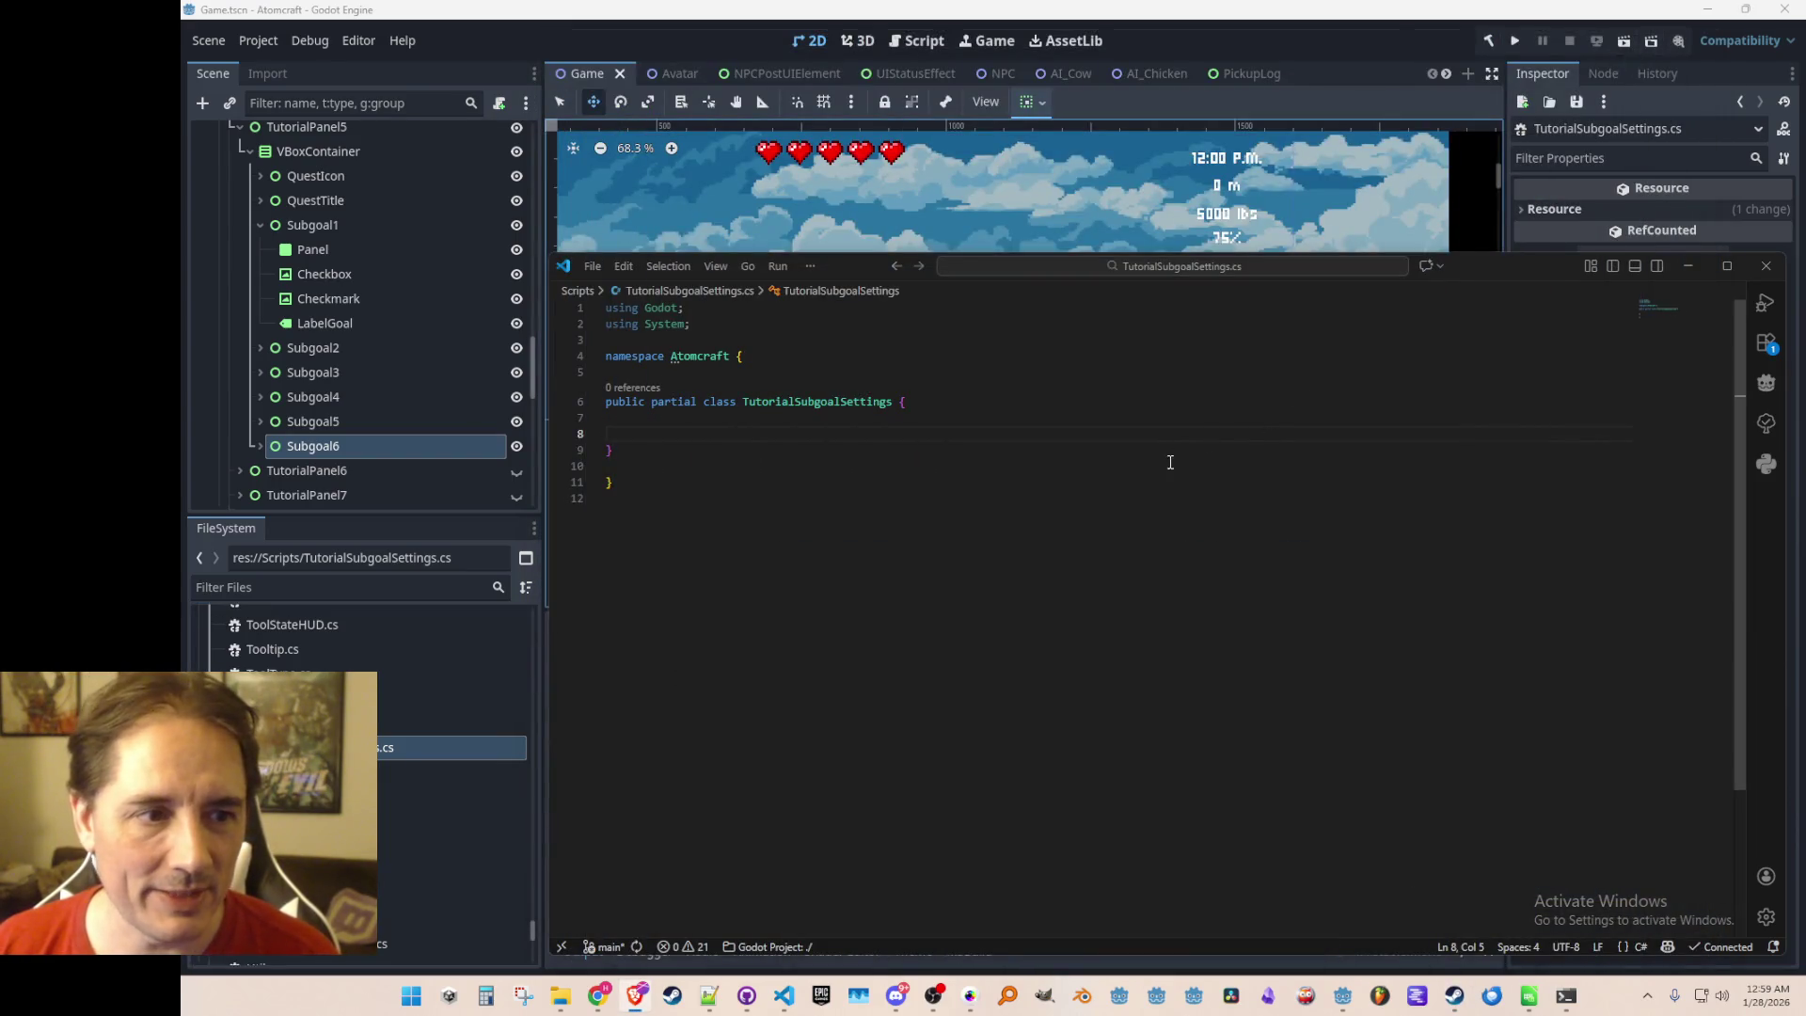
click(1081, 431)
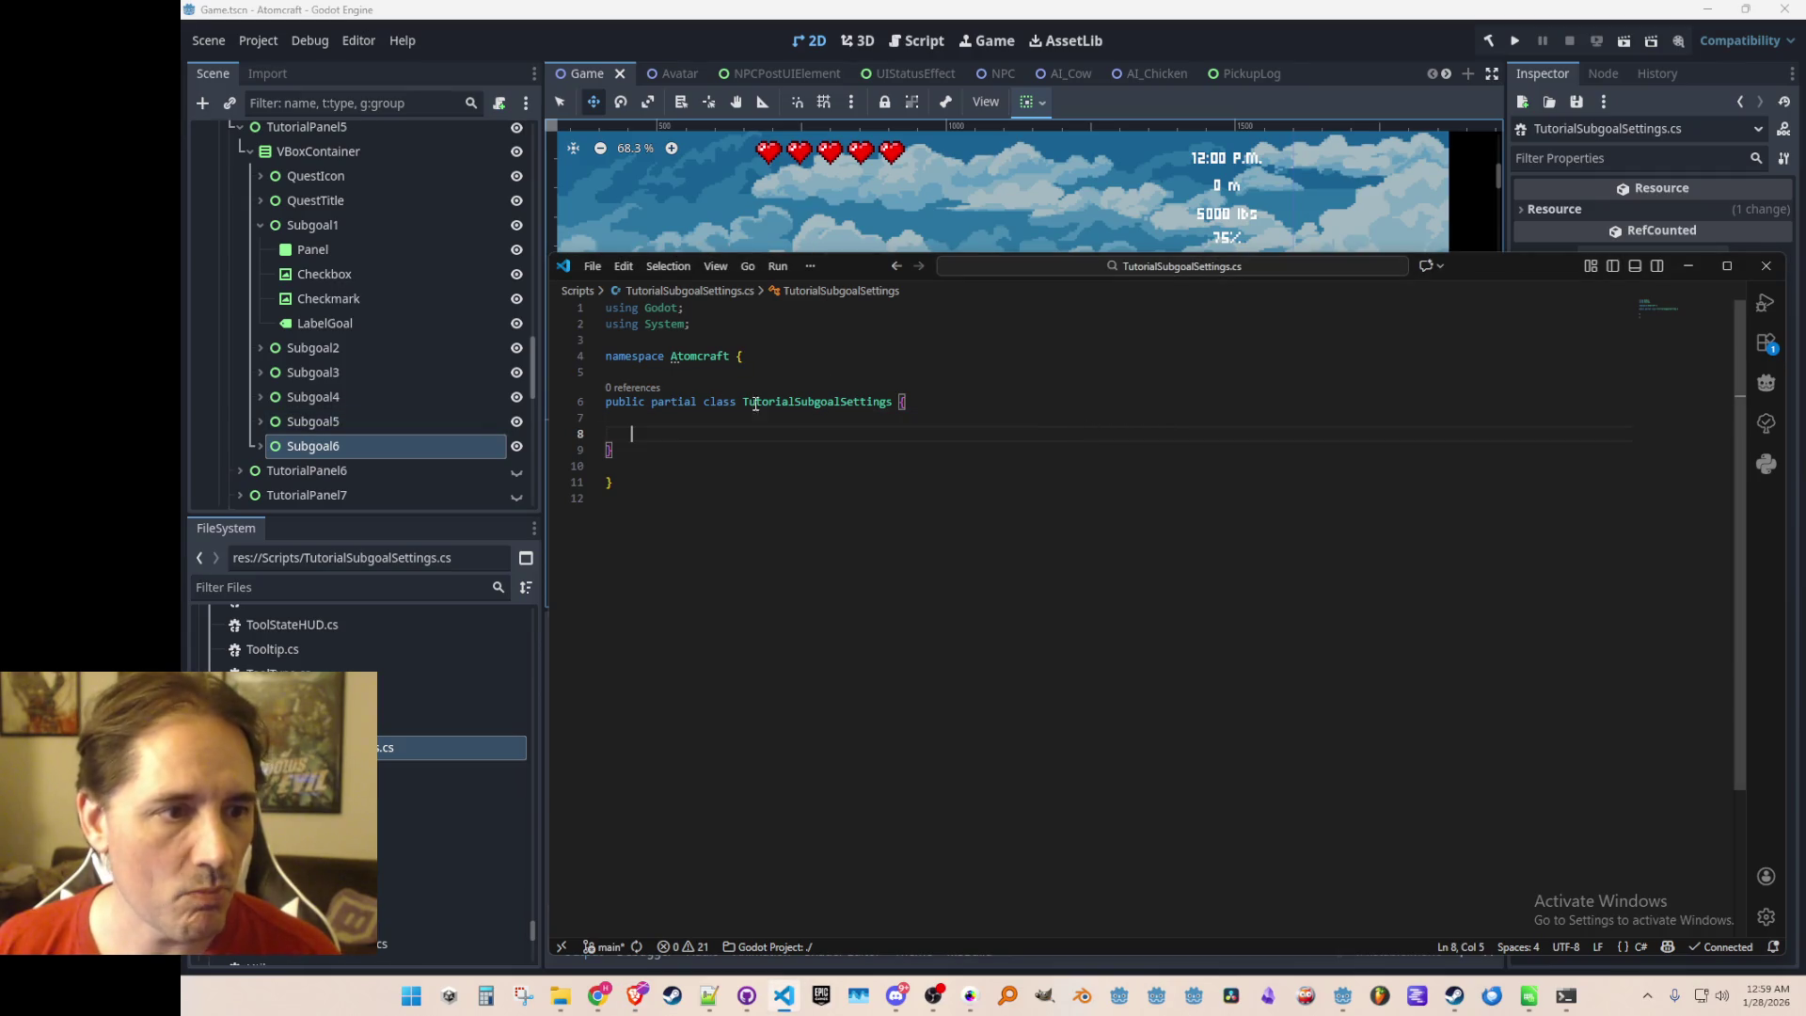
key(Up)
key(Up)
key(ctrl+Right)
key(ctrl+Right)
key(ctrl+Right)
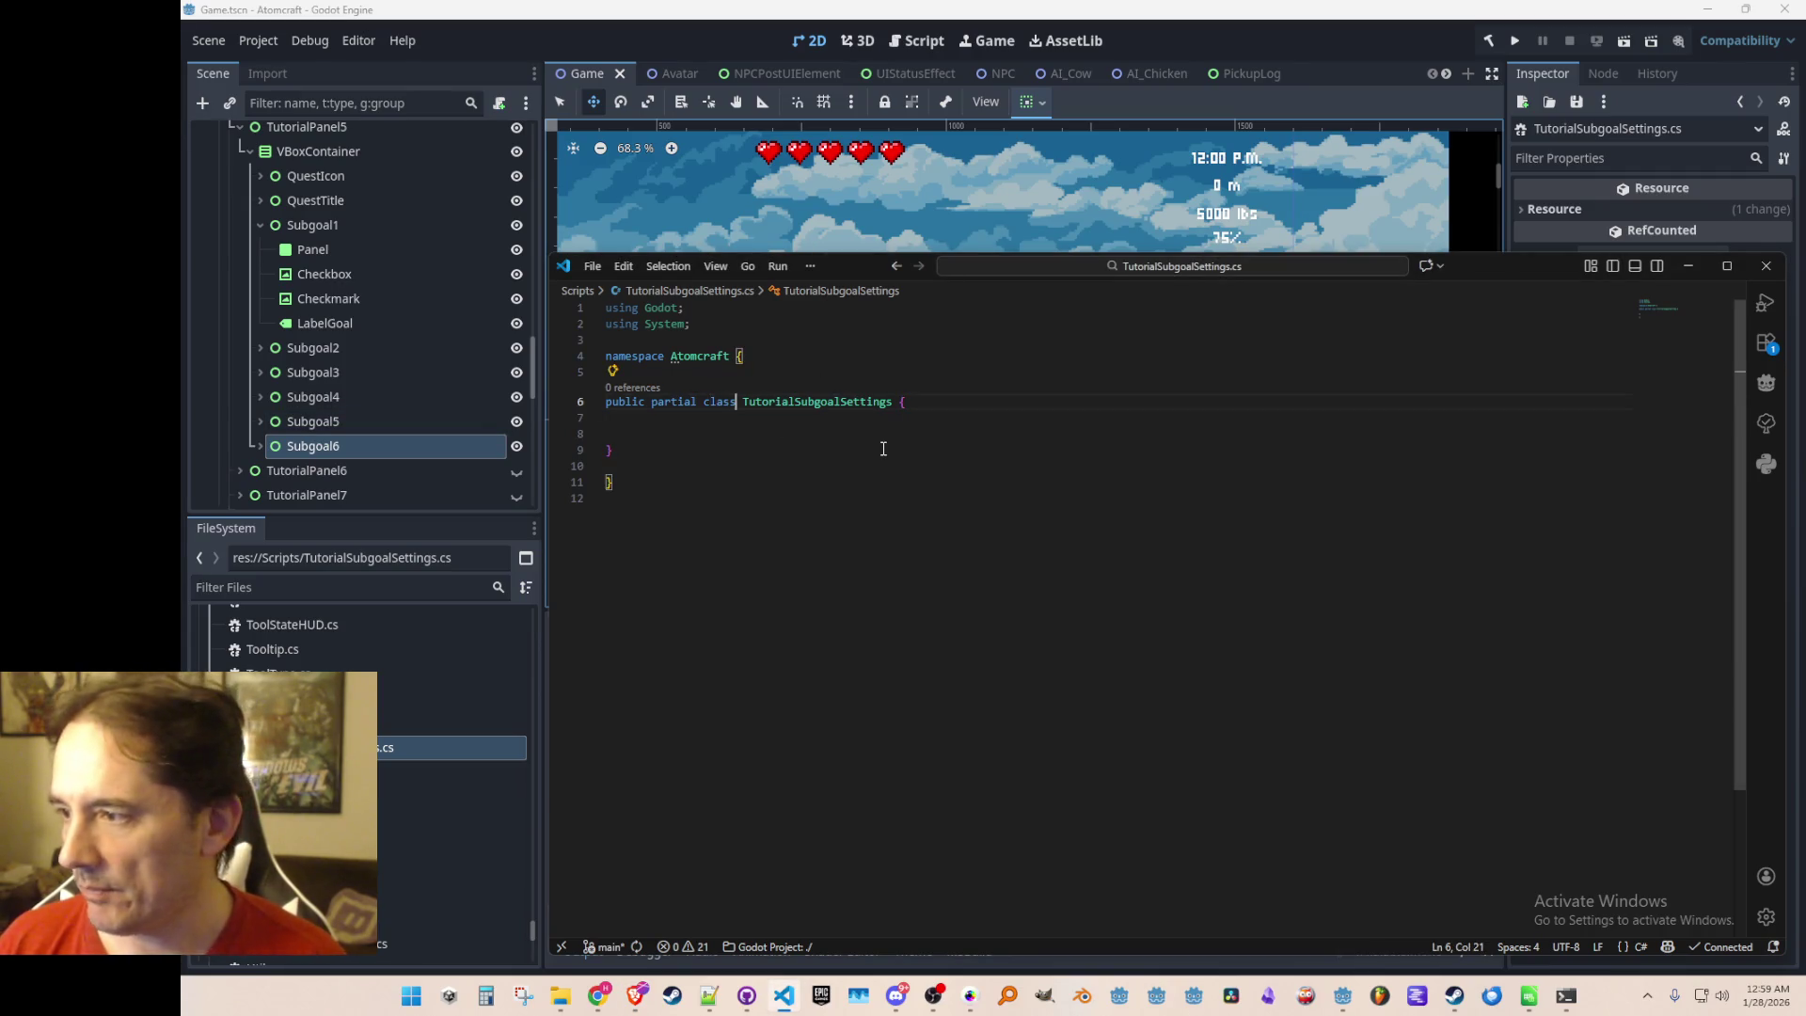
key(ctrl+shift+Left)
key(ctrl+shift+Left)
text(struct)
Add 'public string LocId; // Localization ID for the goal text' to the struct and save
key(End)
key(Down)
key(Down)
key(Tab)
text(public str)
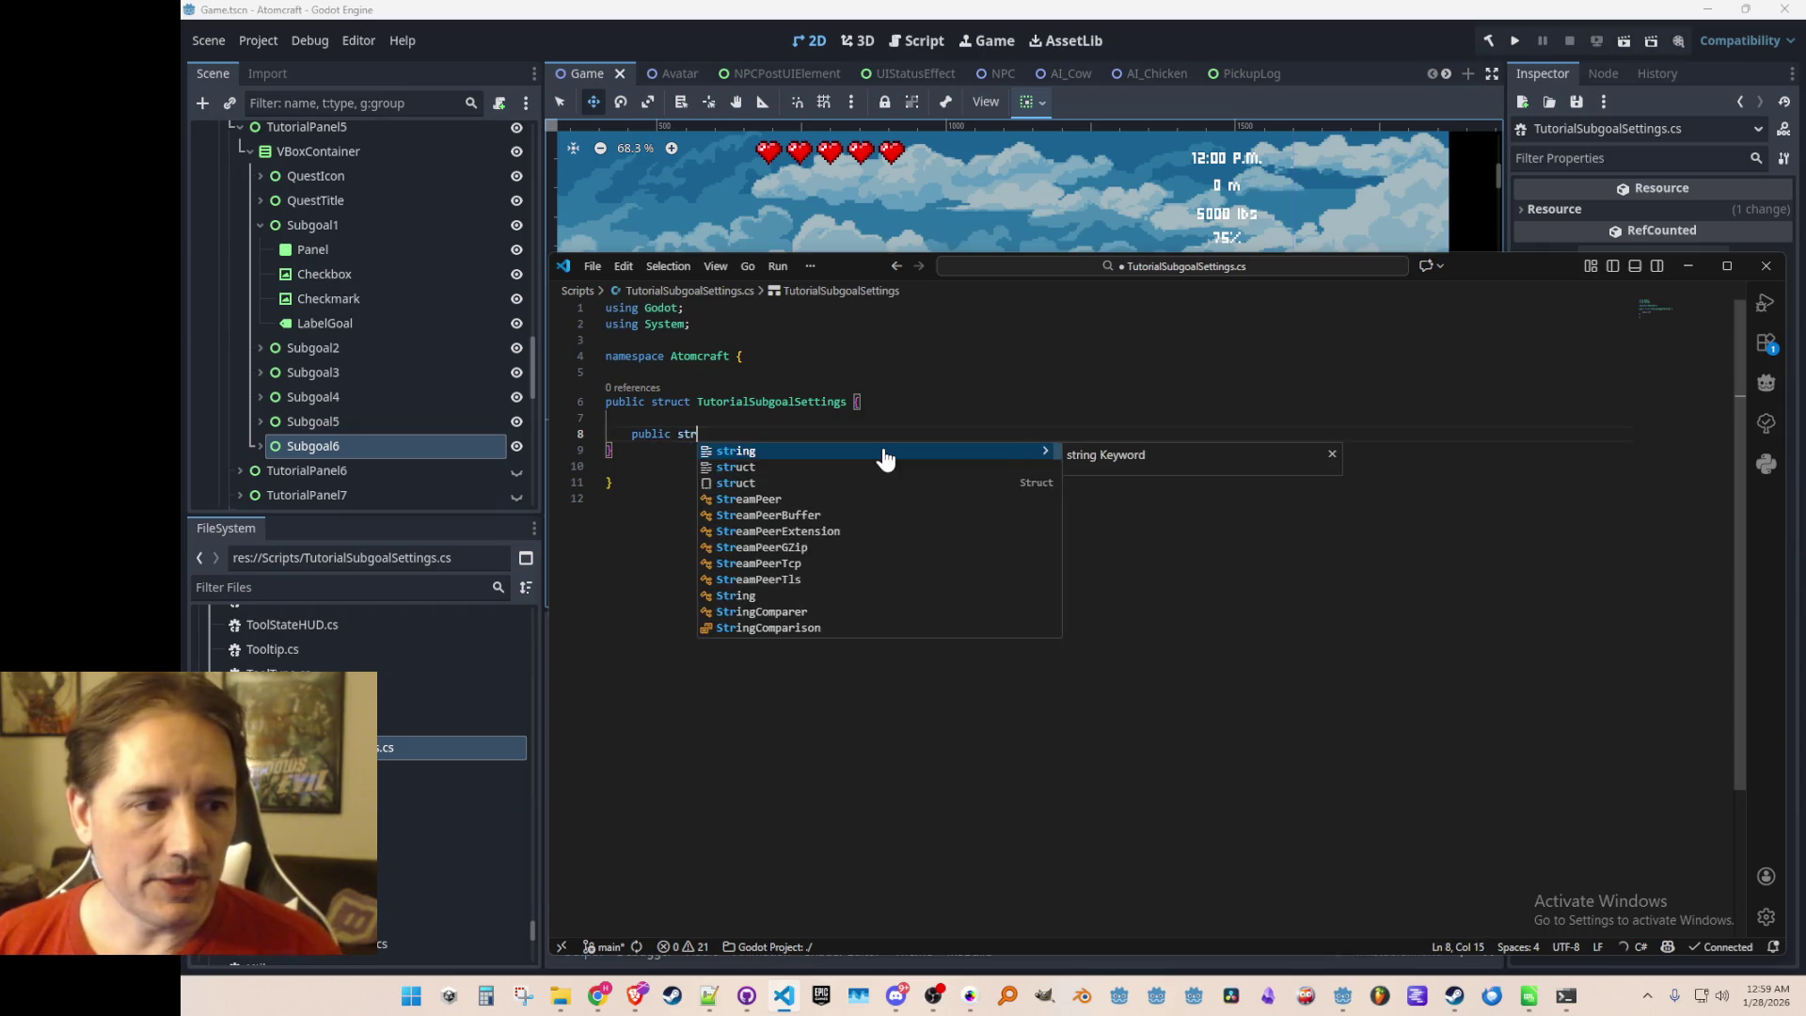
text(ing LocId)
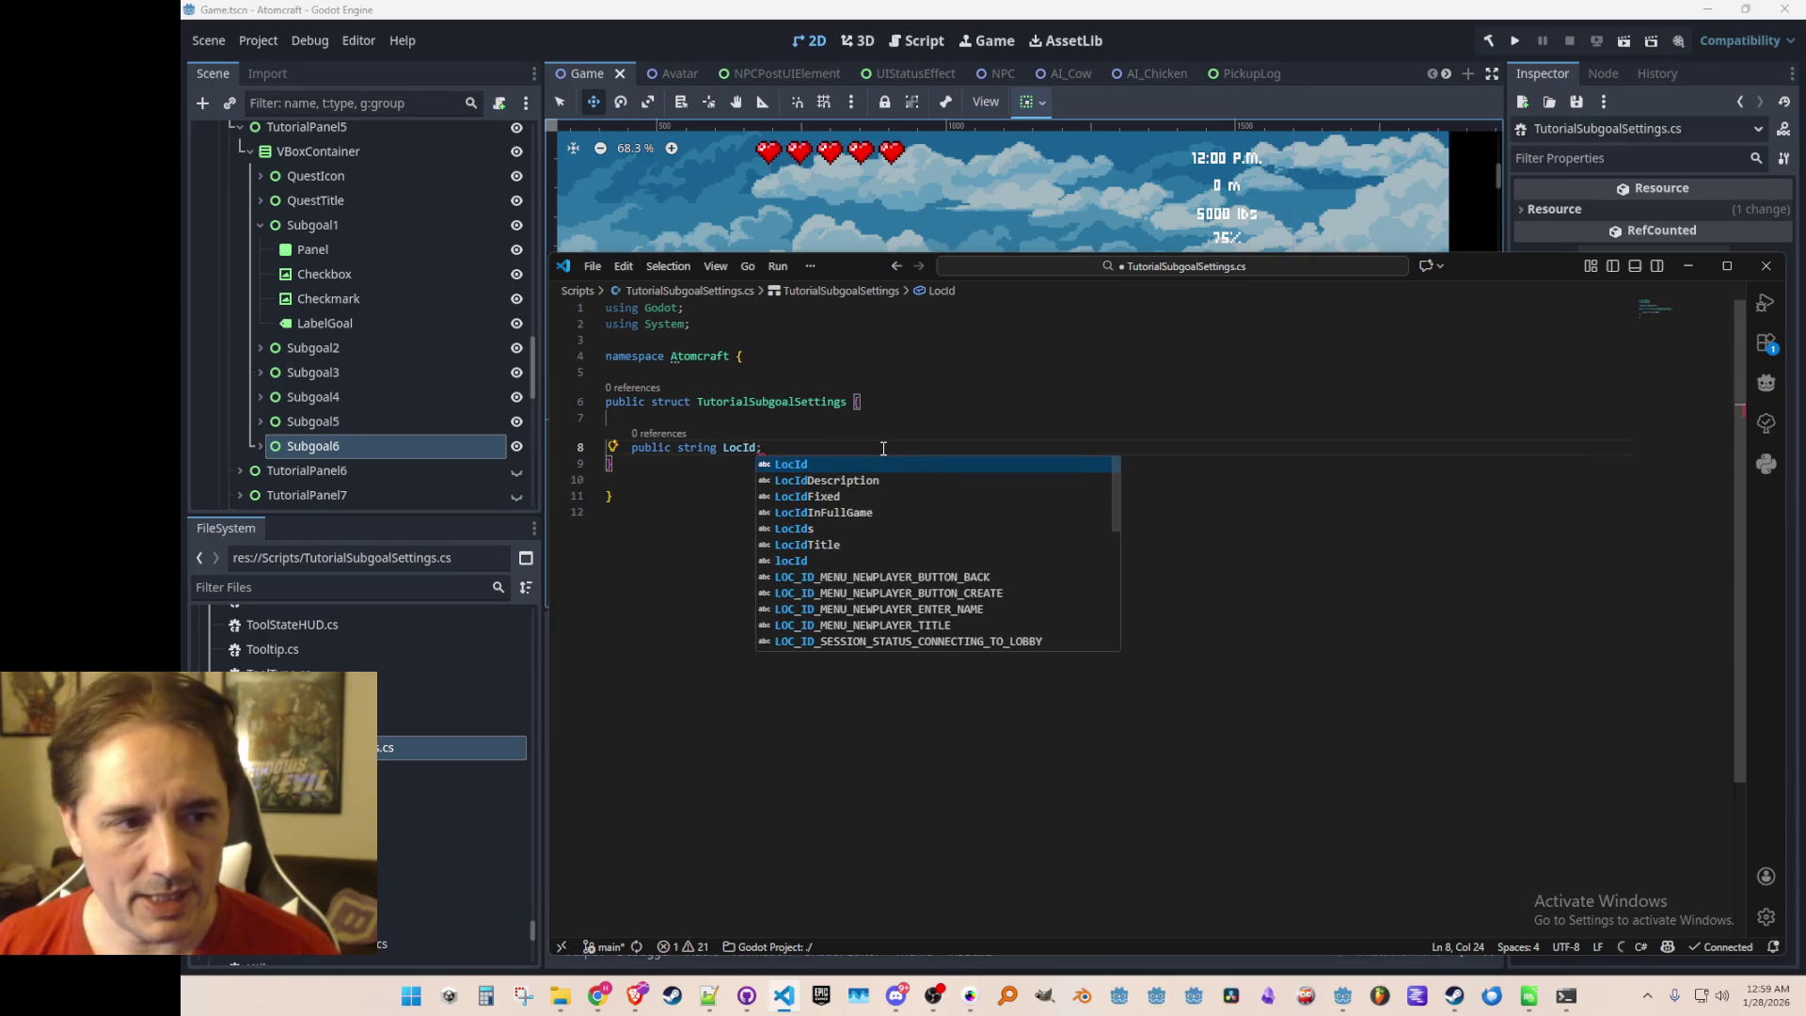
text(; //)
key(Tab)
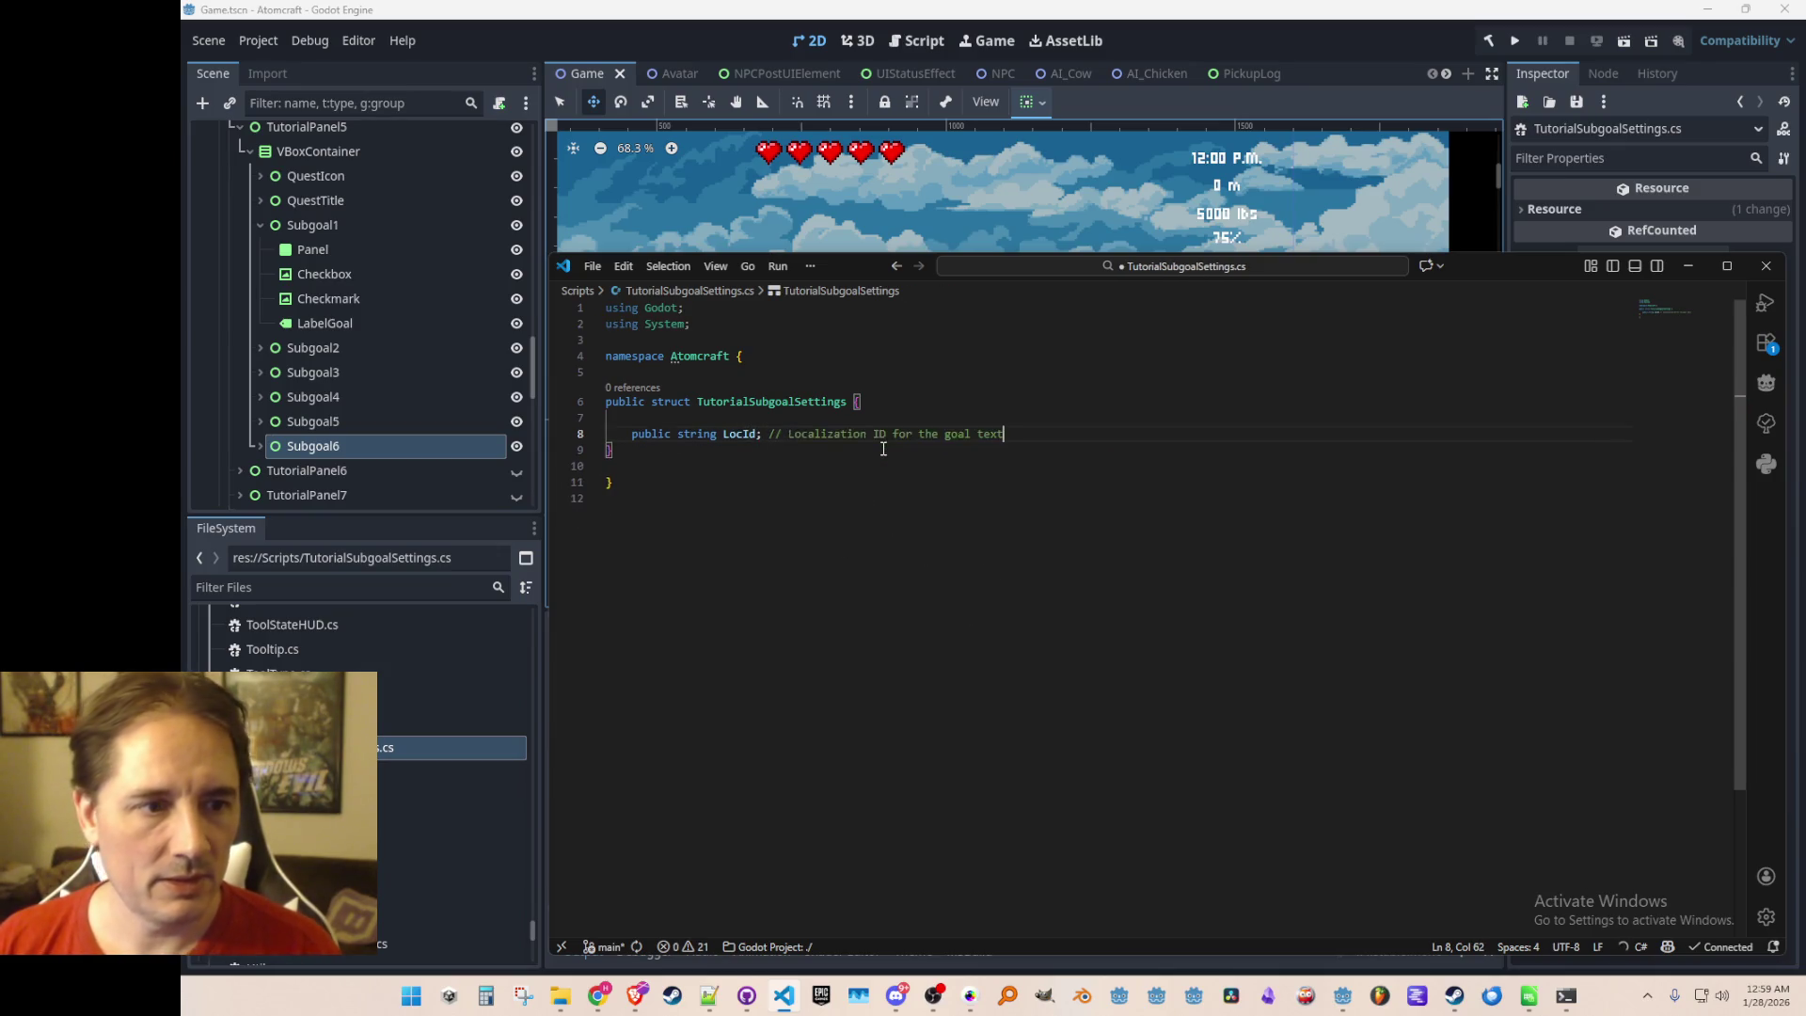
key(ctrl+s)
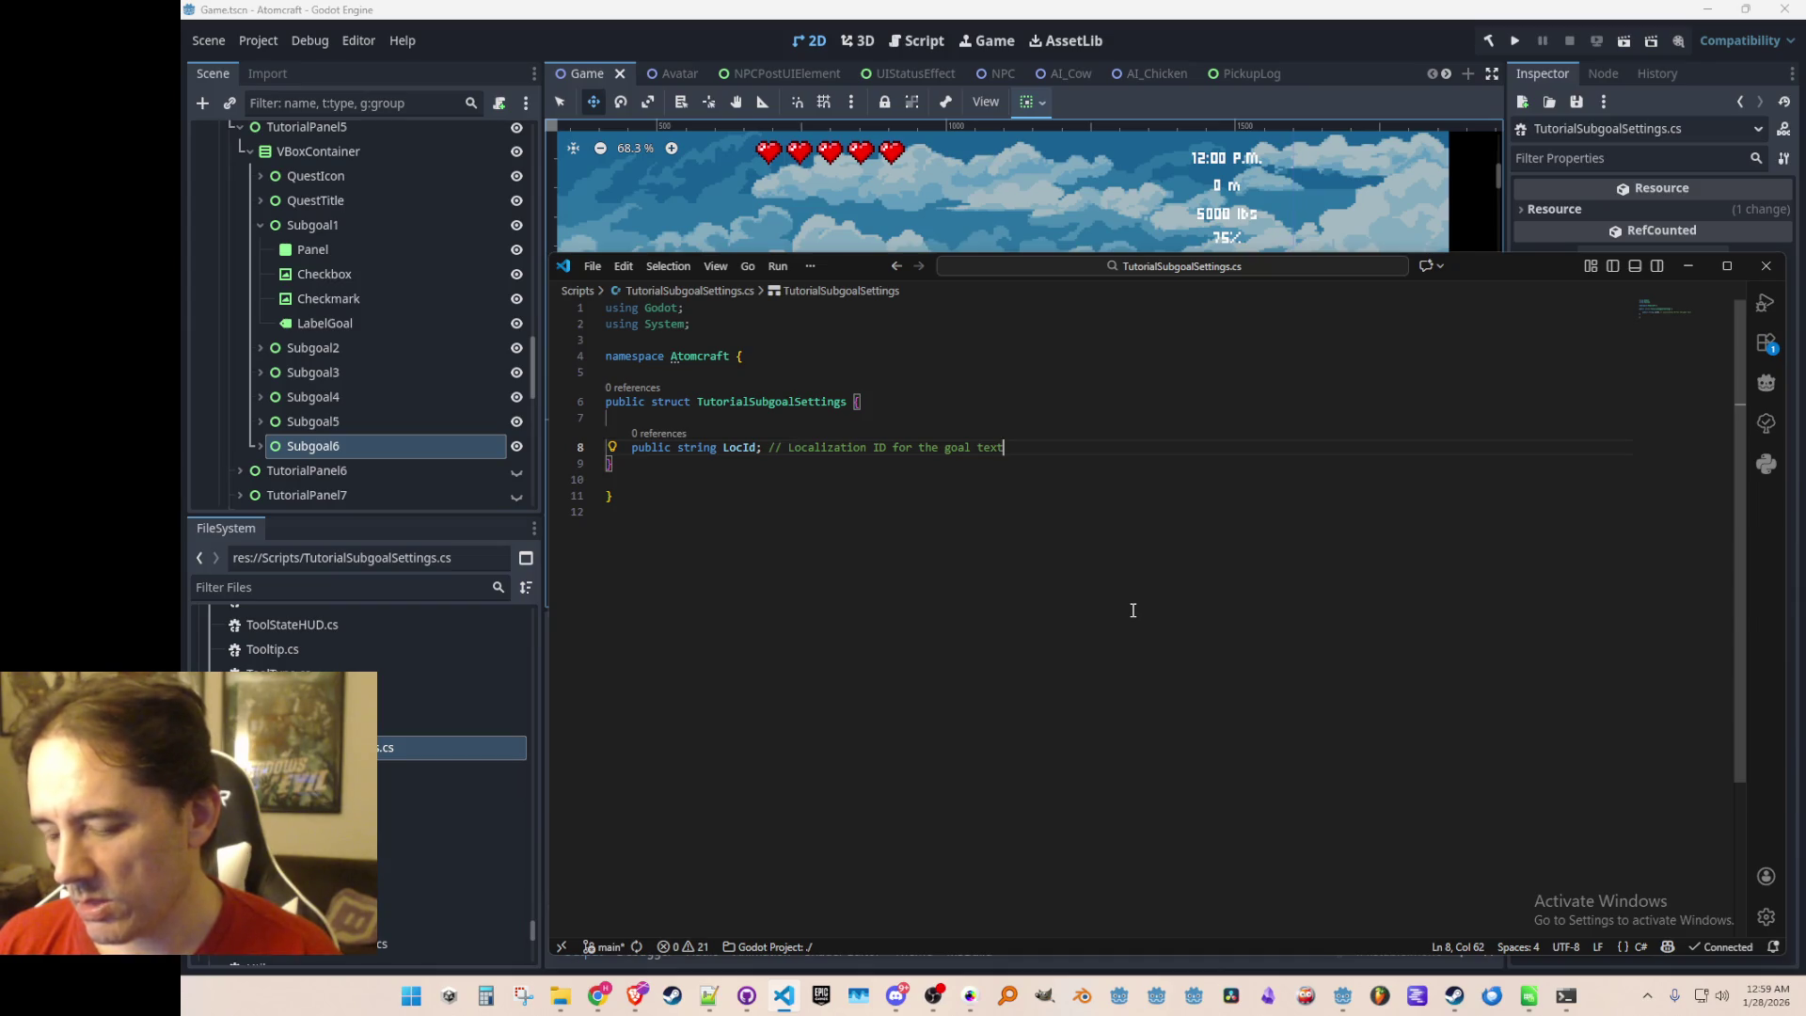
key(Up)
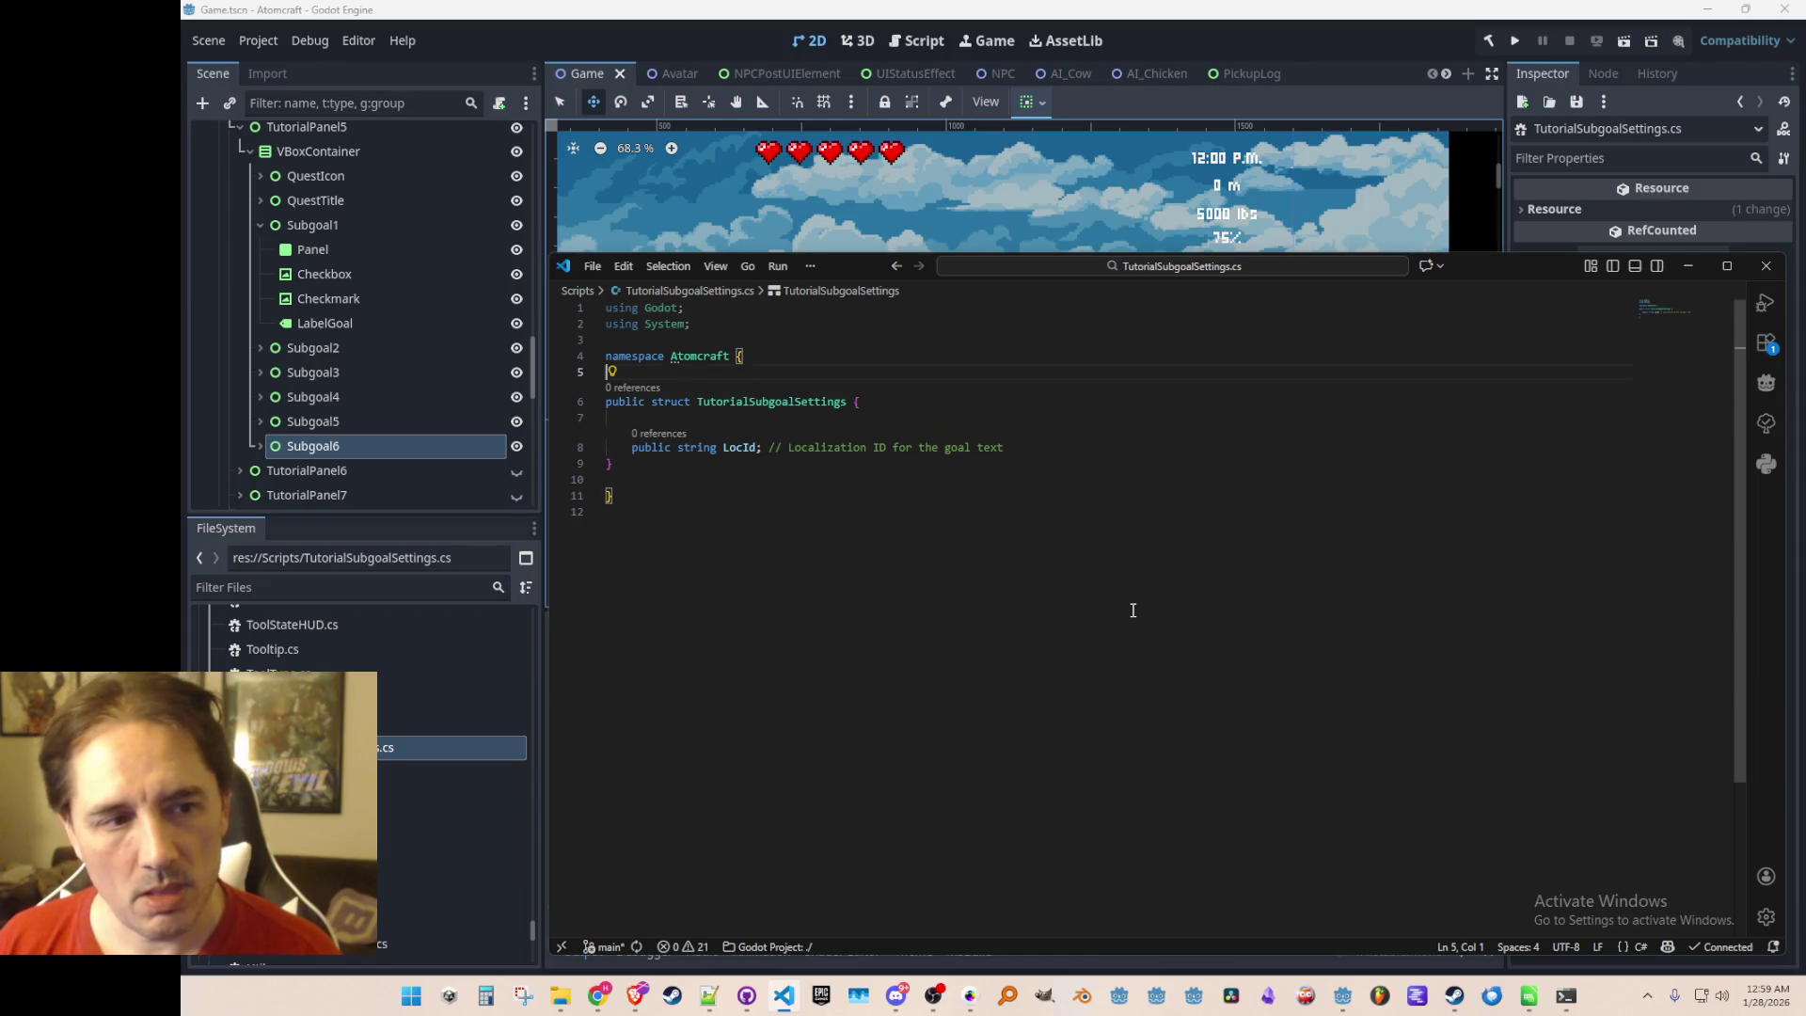
text(public)
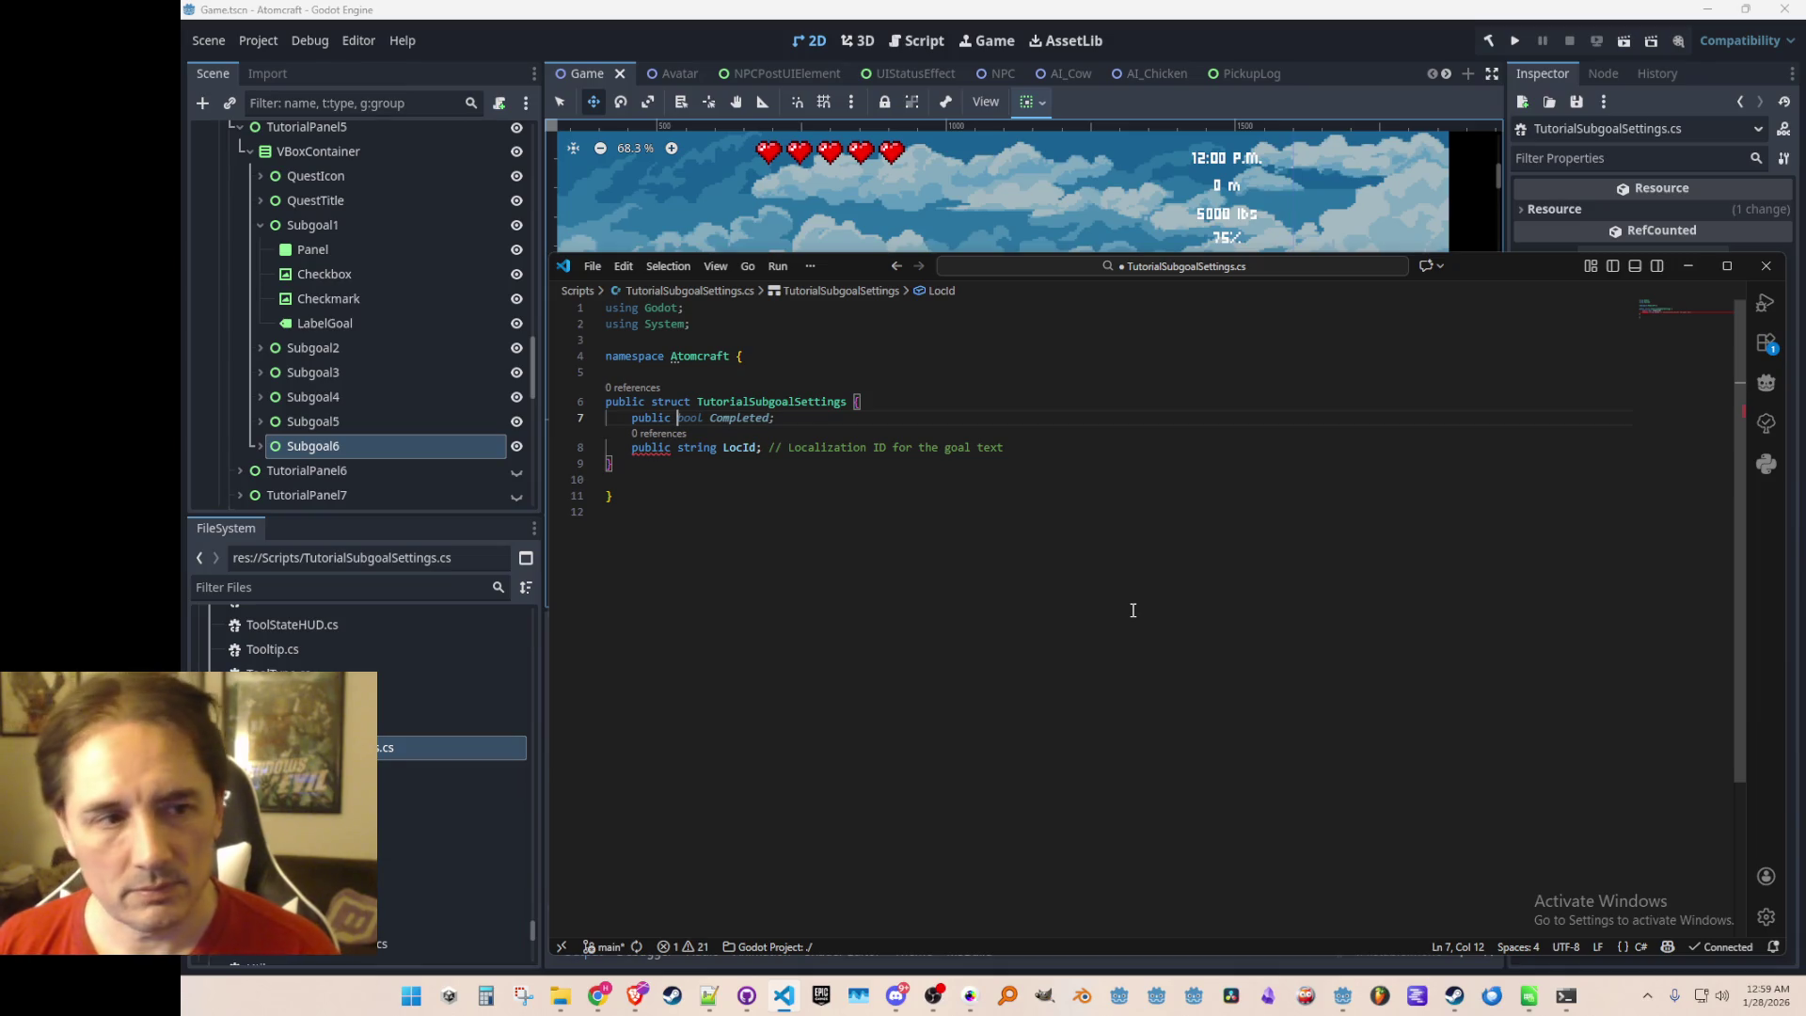
key(shift+End)
key(Delete)
key(shift+Home)
key(Delete)
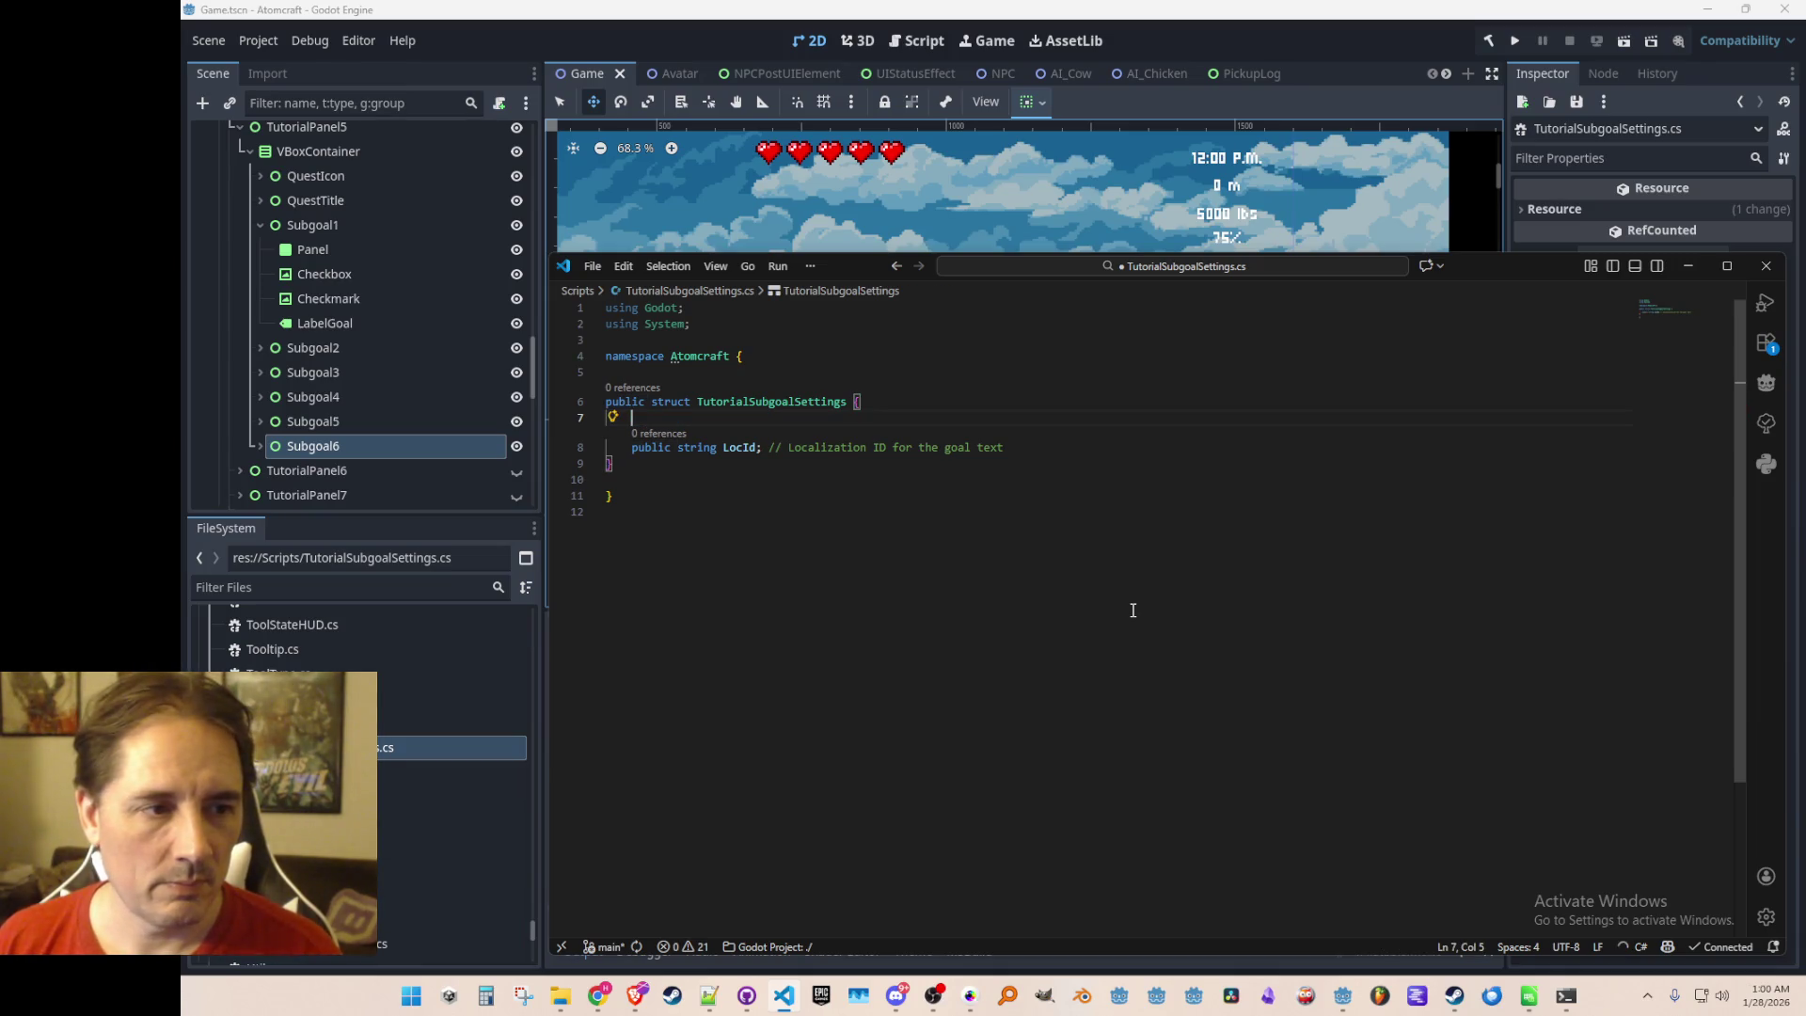
Insert the autocompleted public enum TutorialSubgoalId above the struct and save the file
key(Up)
key(Up)
key(Up)
key(End)
key(Return)
key(Return)
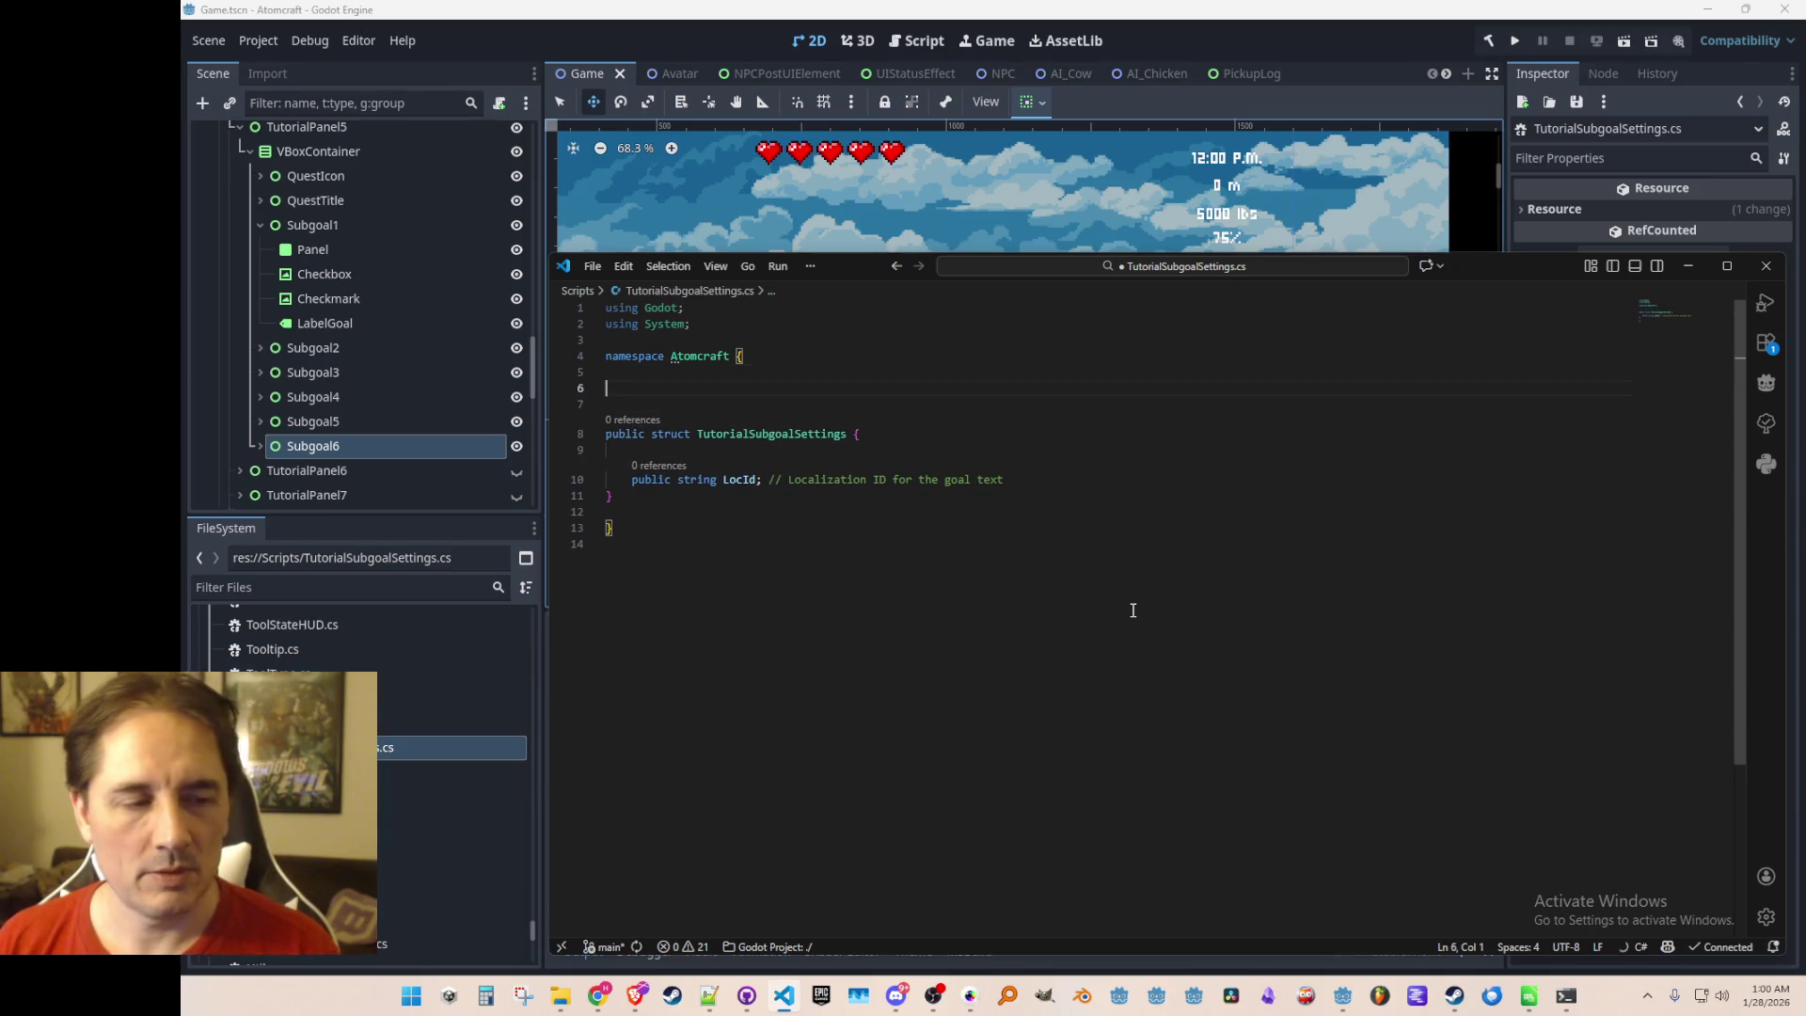
text(public enum TutorialSub)
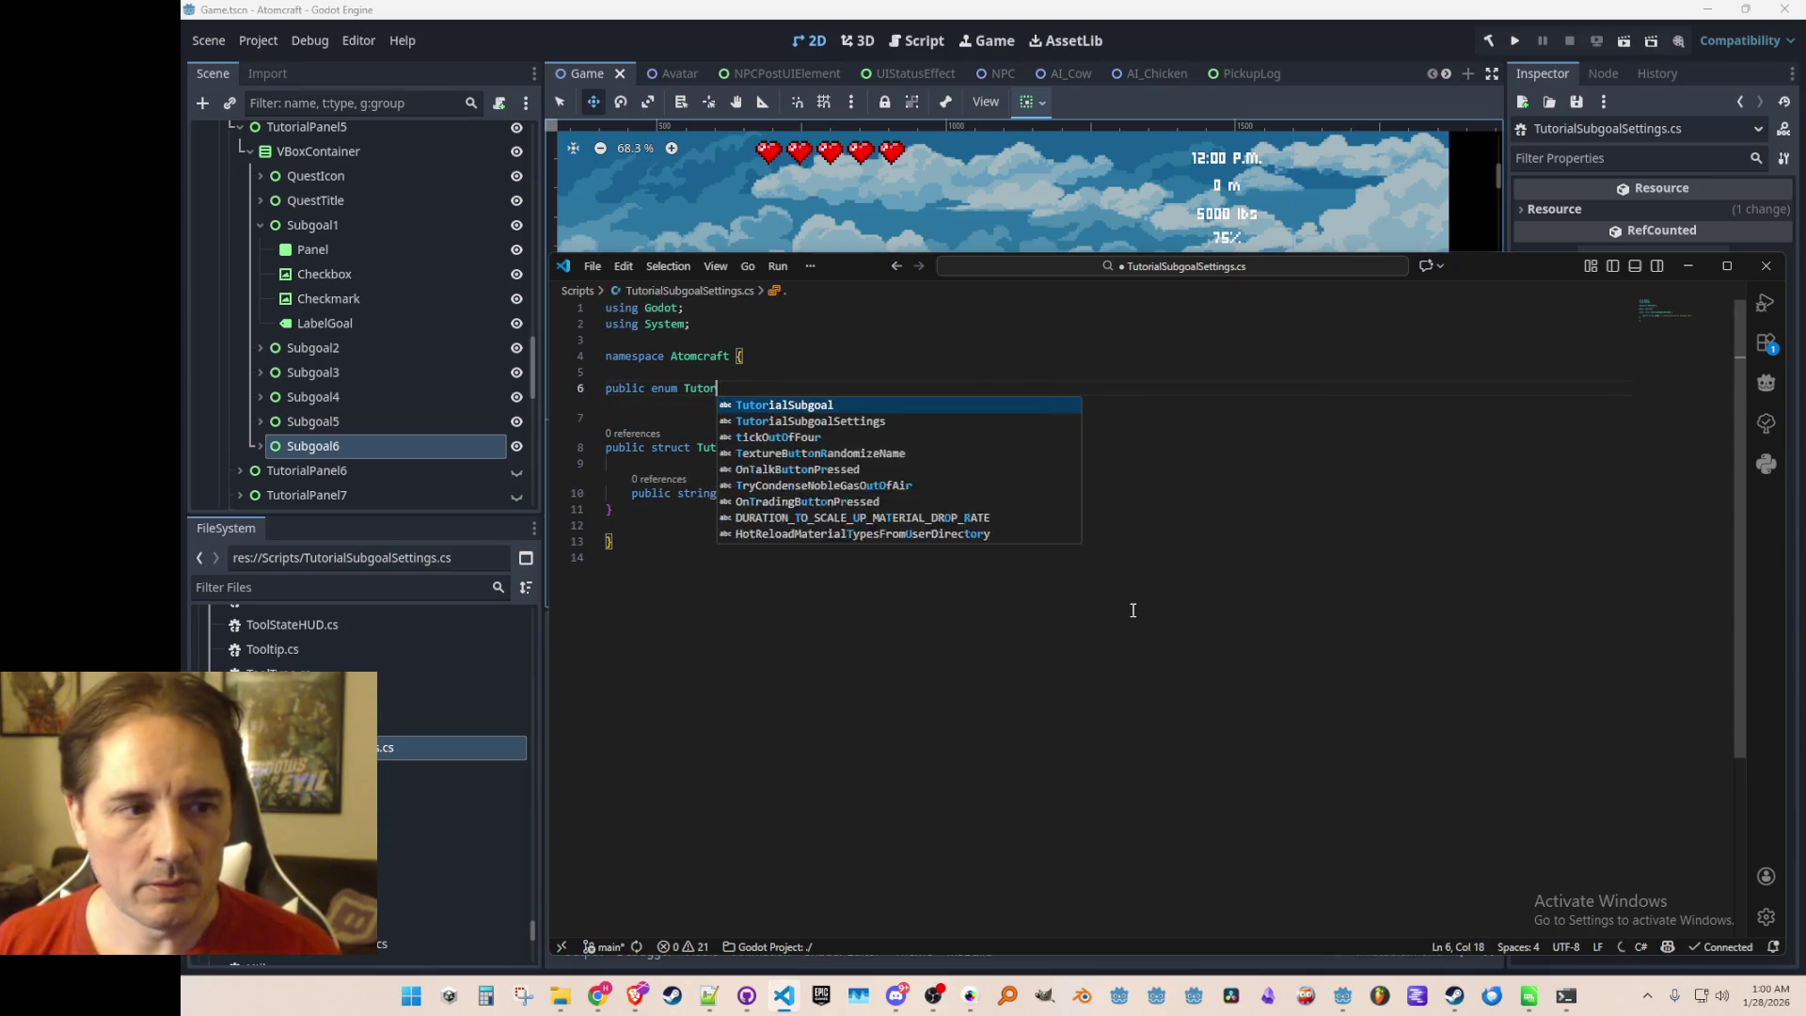
key(Tab)
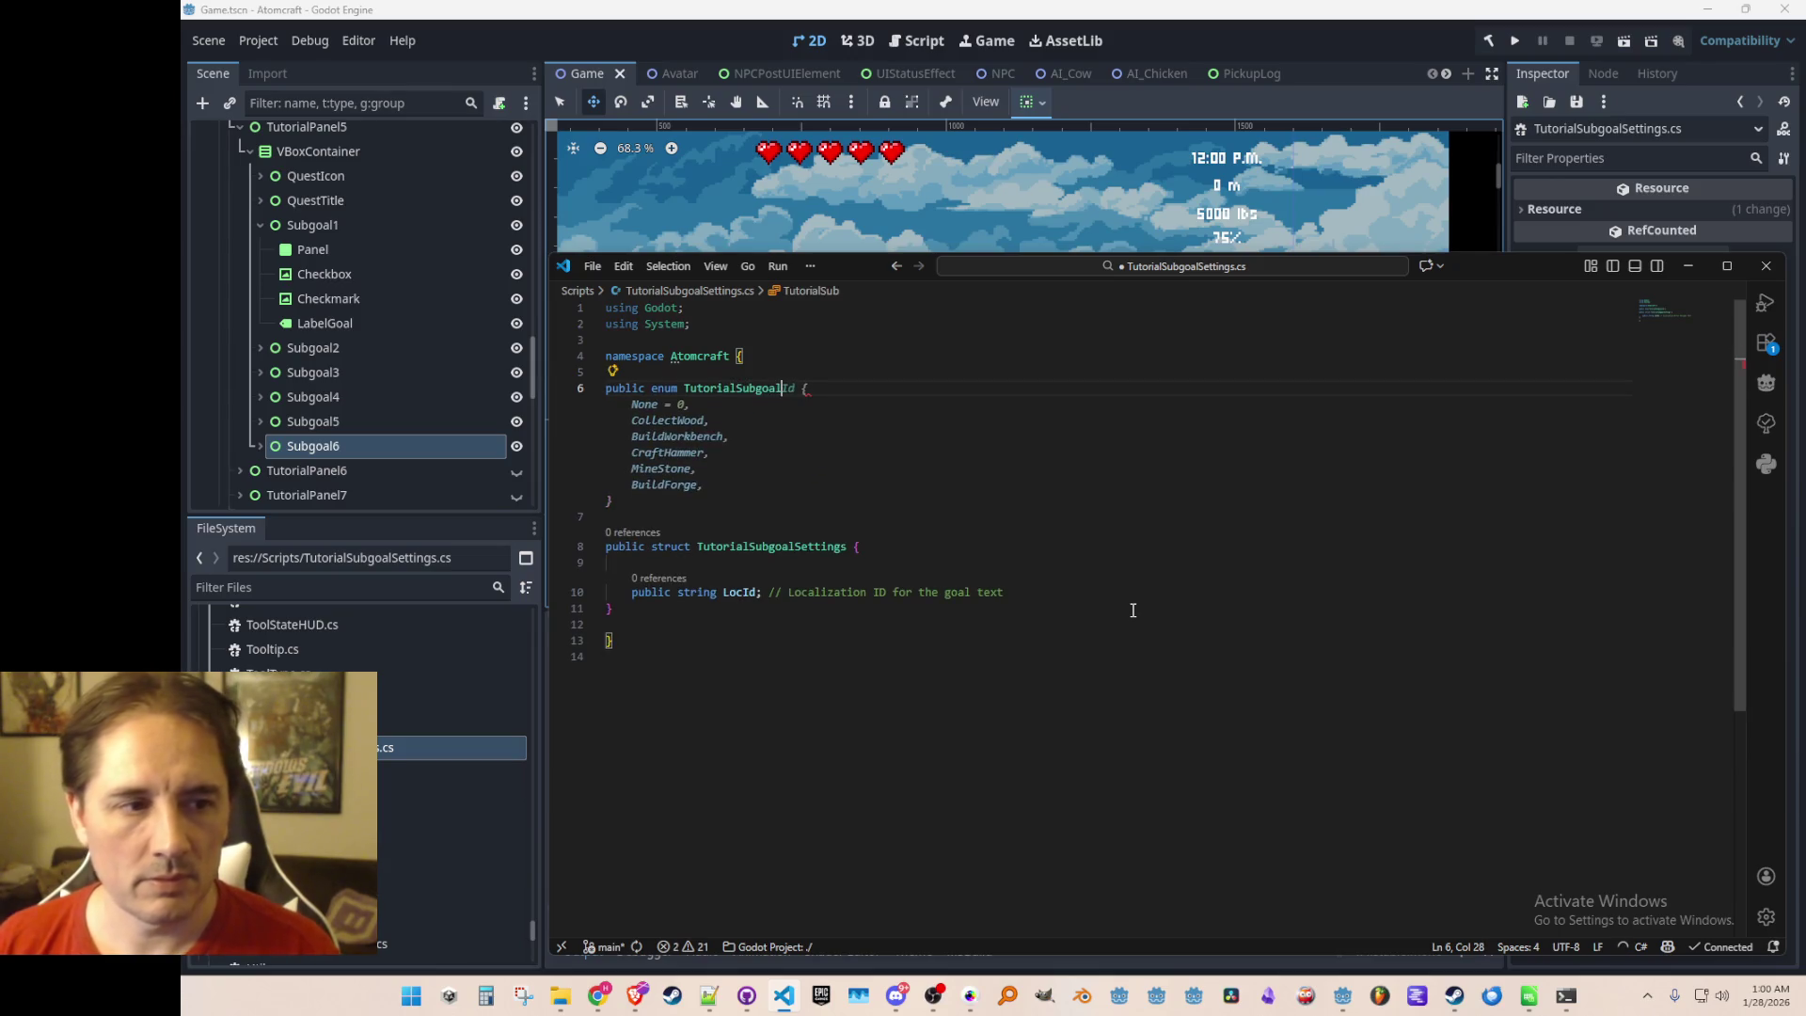
key(Up)
key(Up)
key(Up)
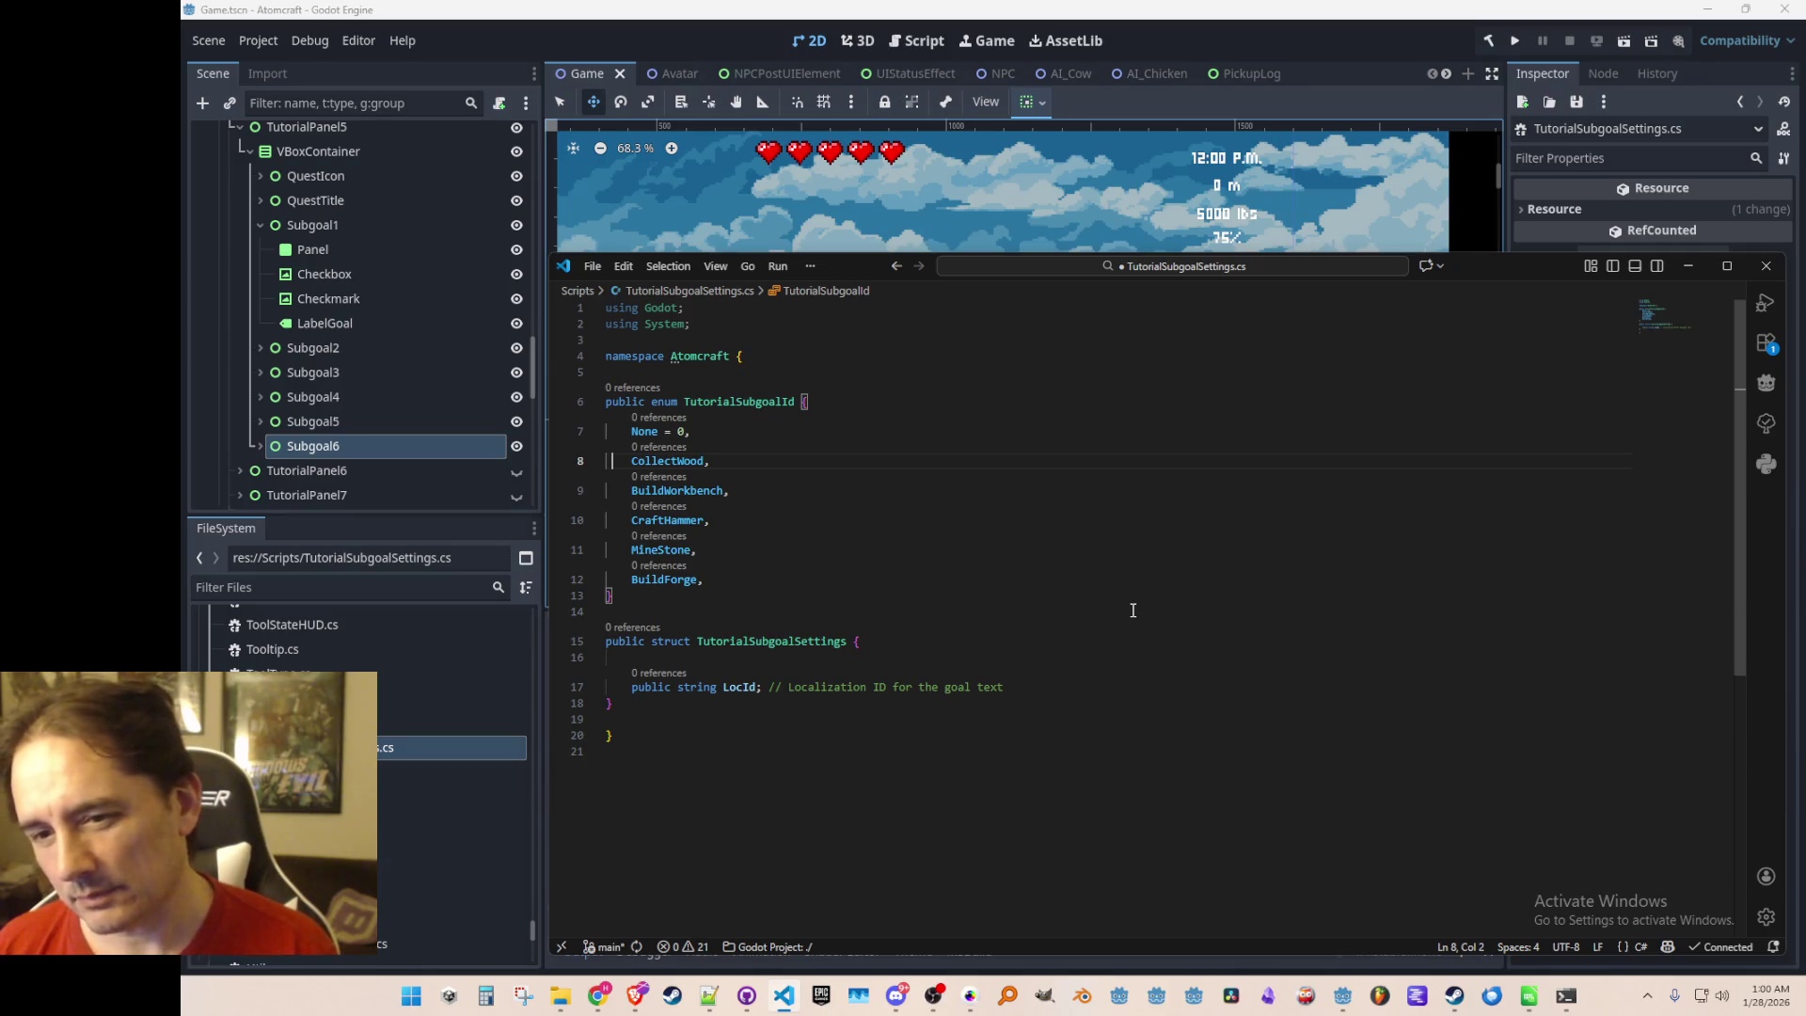
key(End)
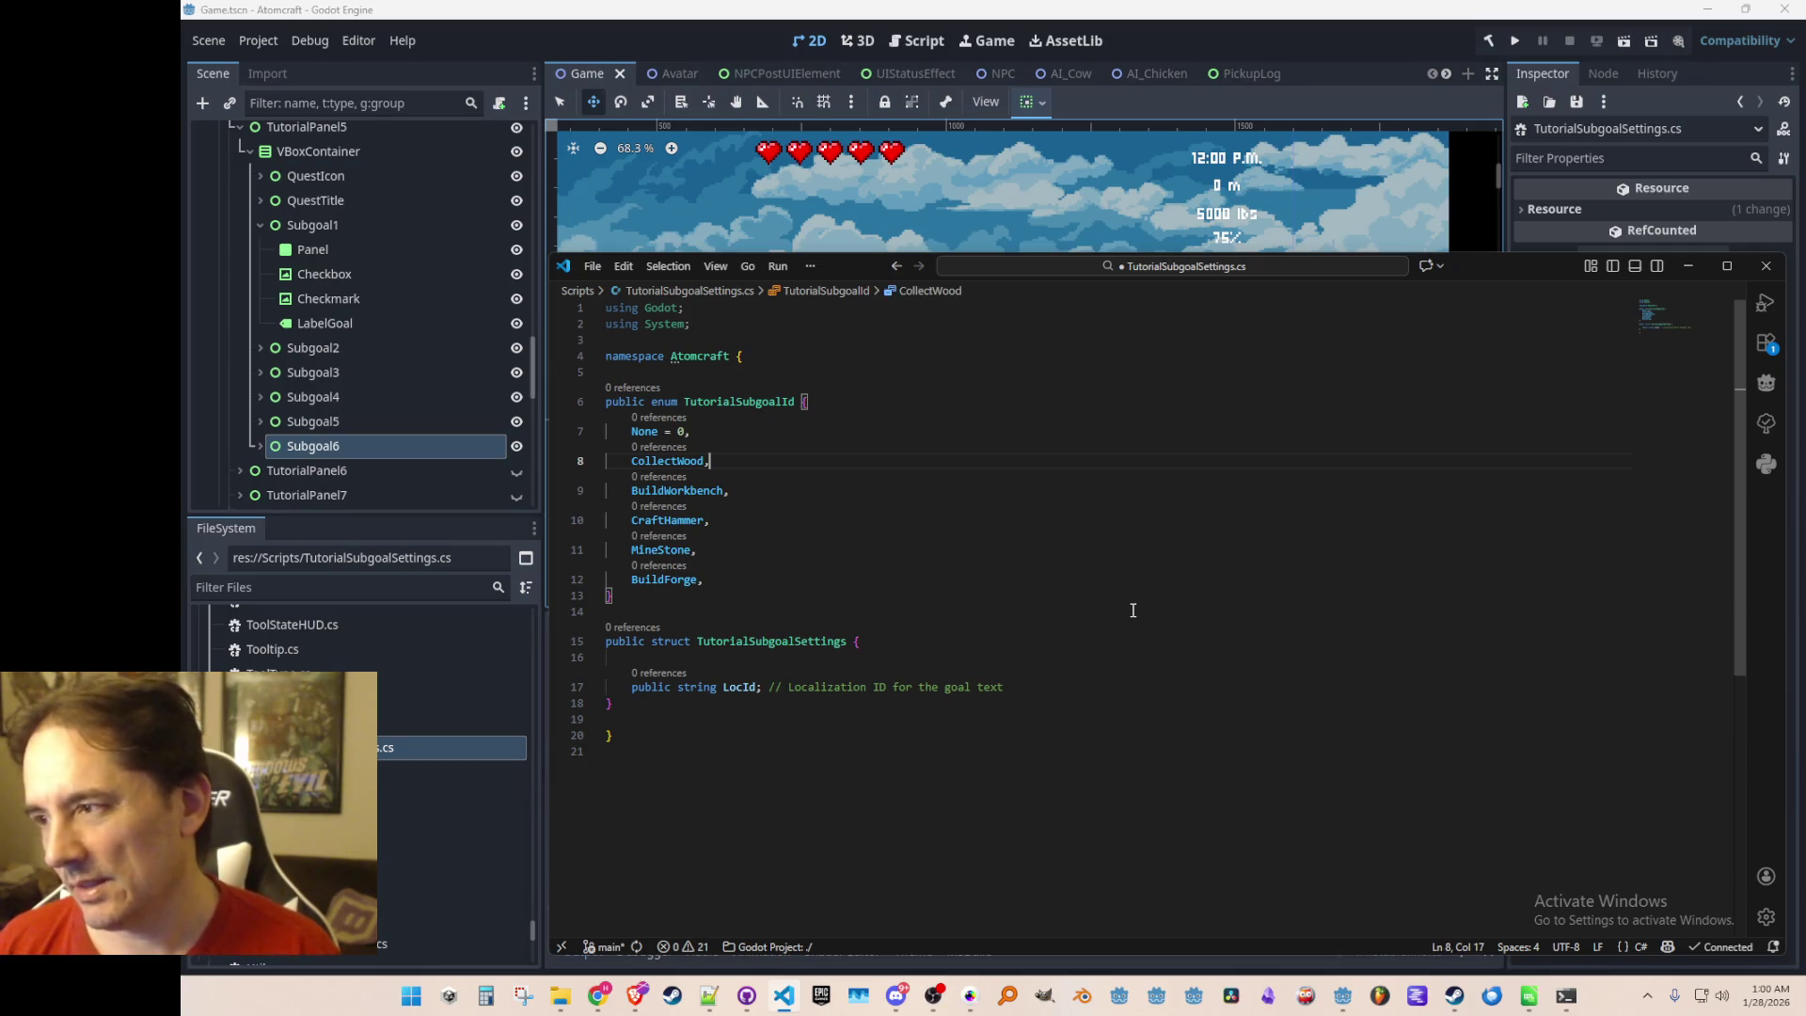
key(Down)
key(End)
key(ctrl+s)
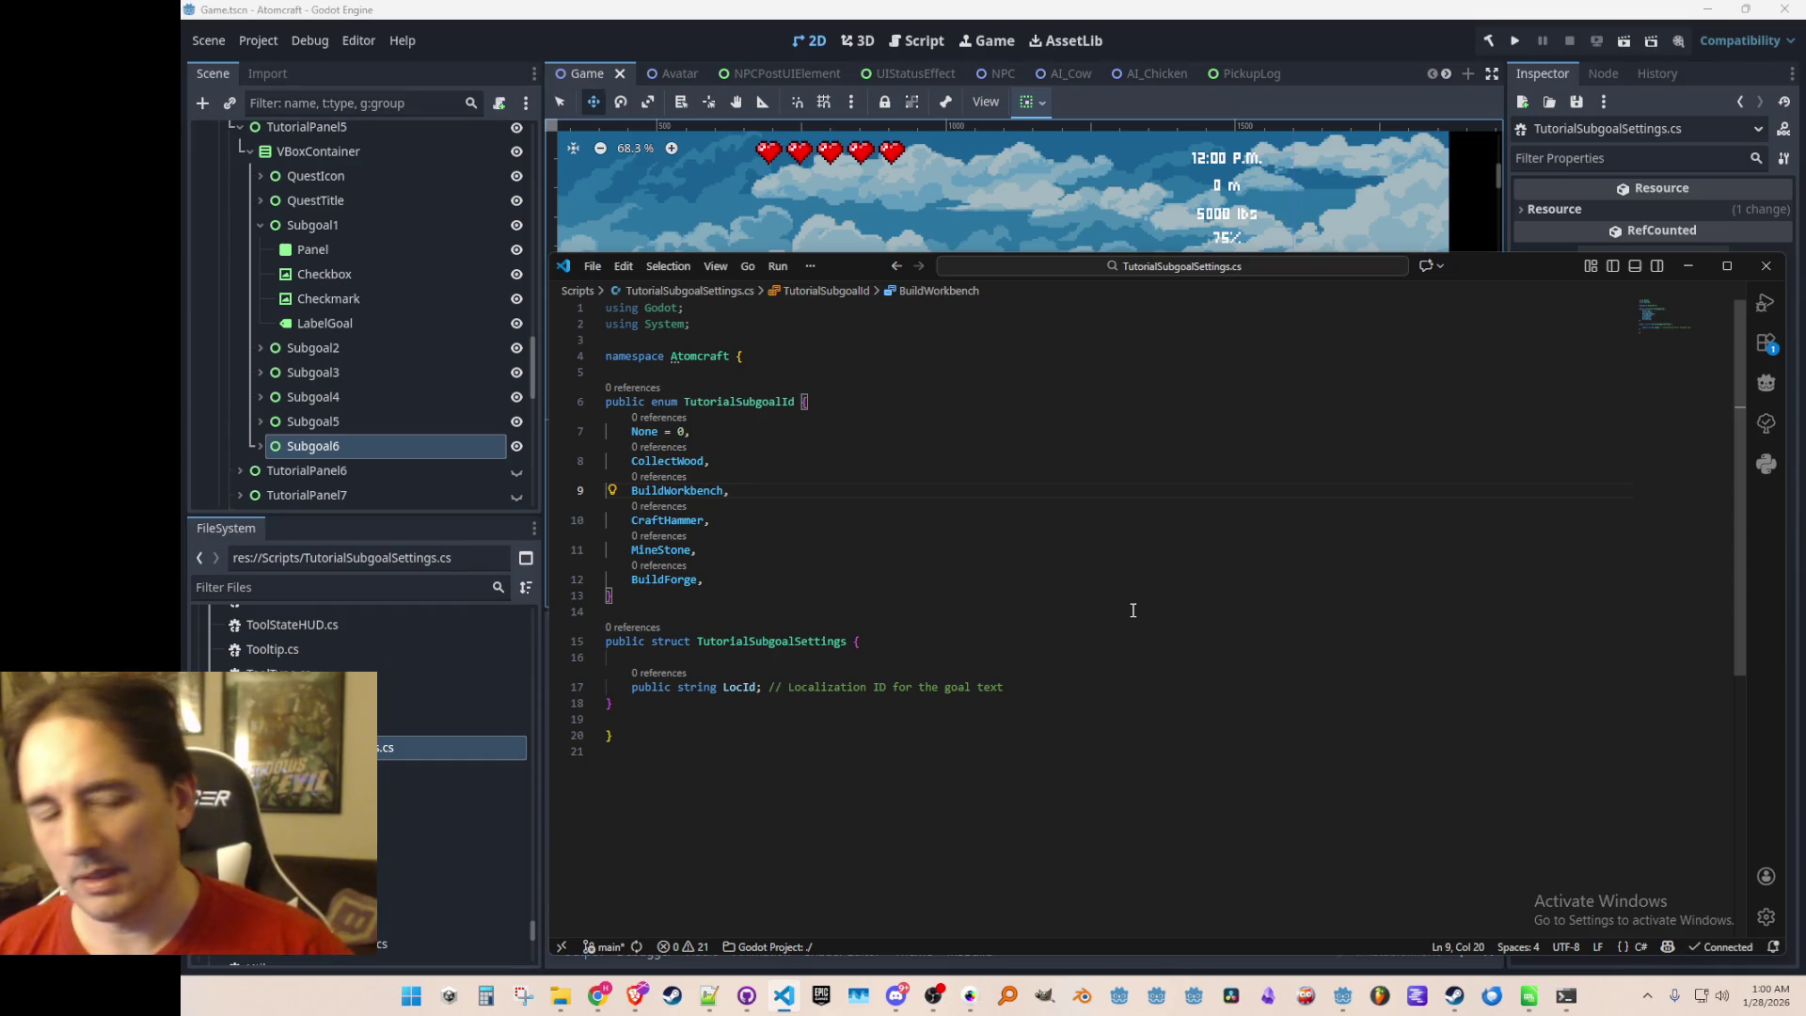
Select the None = 0 entry and then the CollectWood entry name in the enum
key(Up)
key(Up)
key(Down)
key(Down)
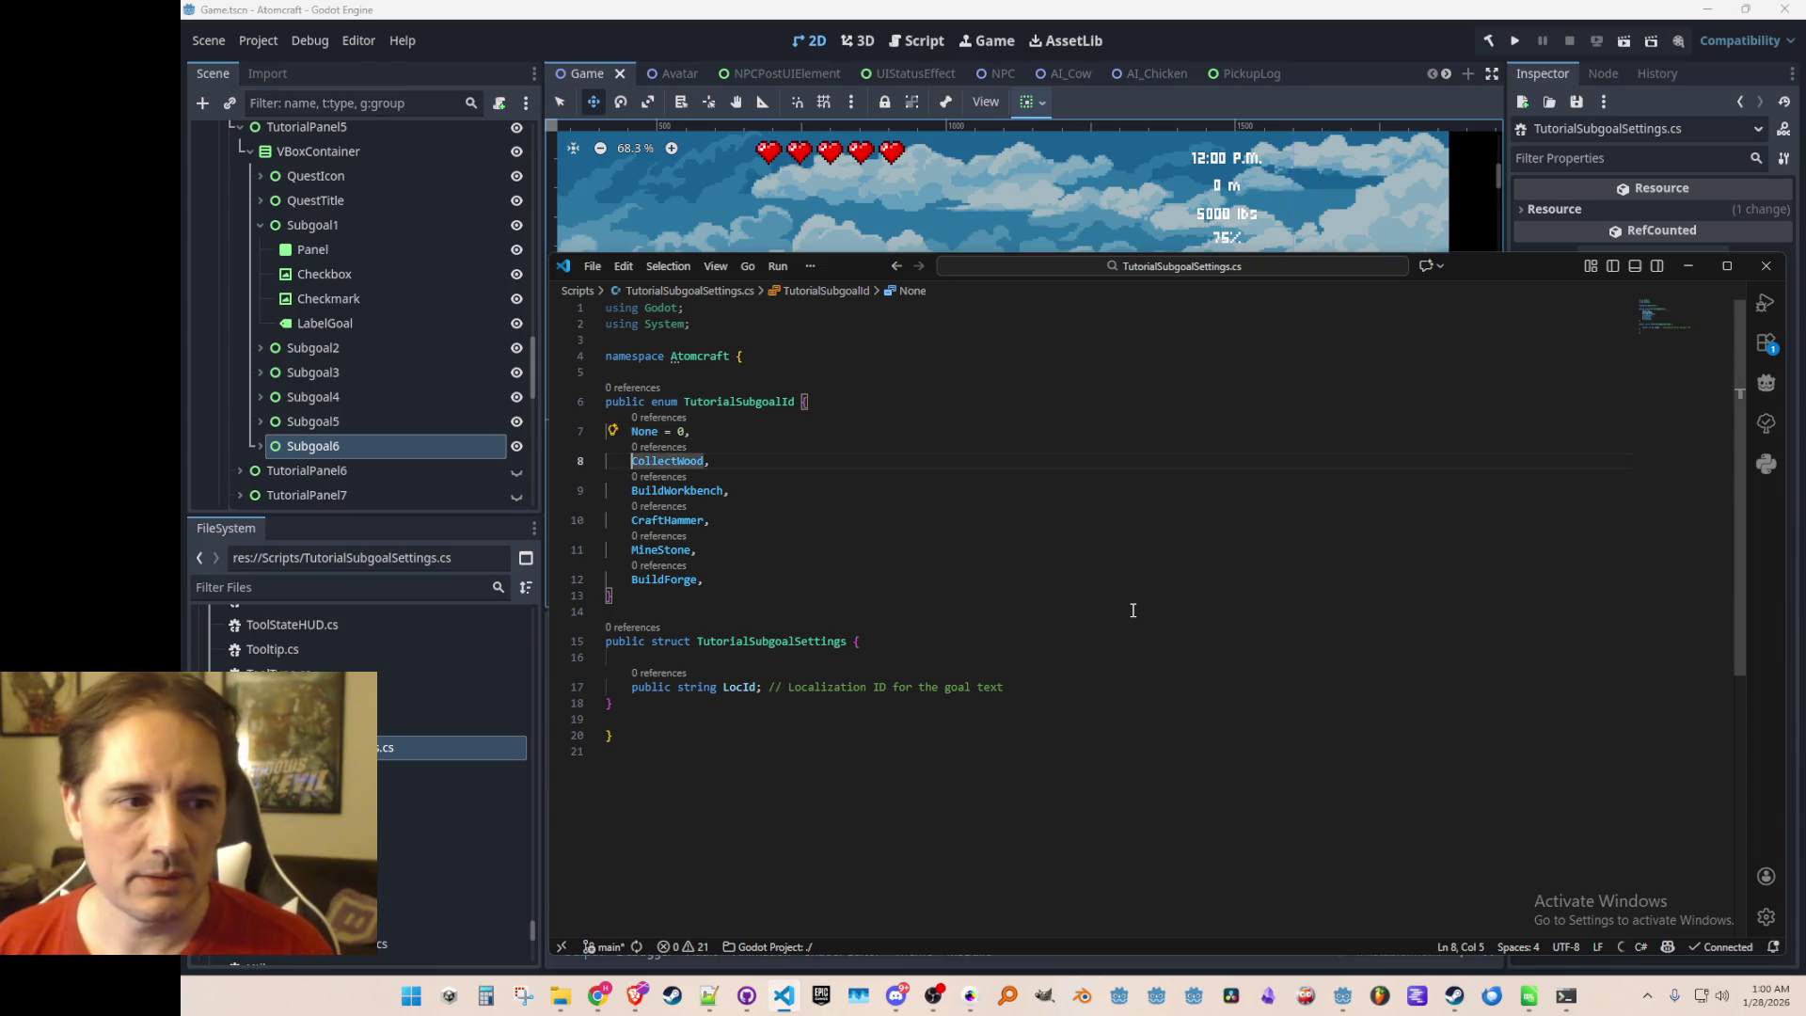
key(Home)
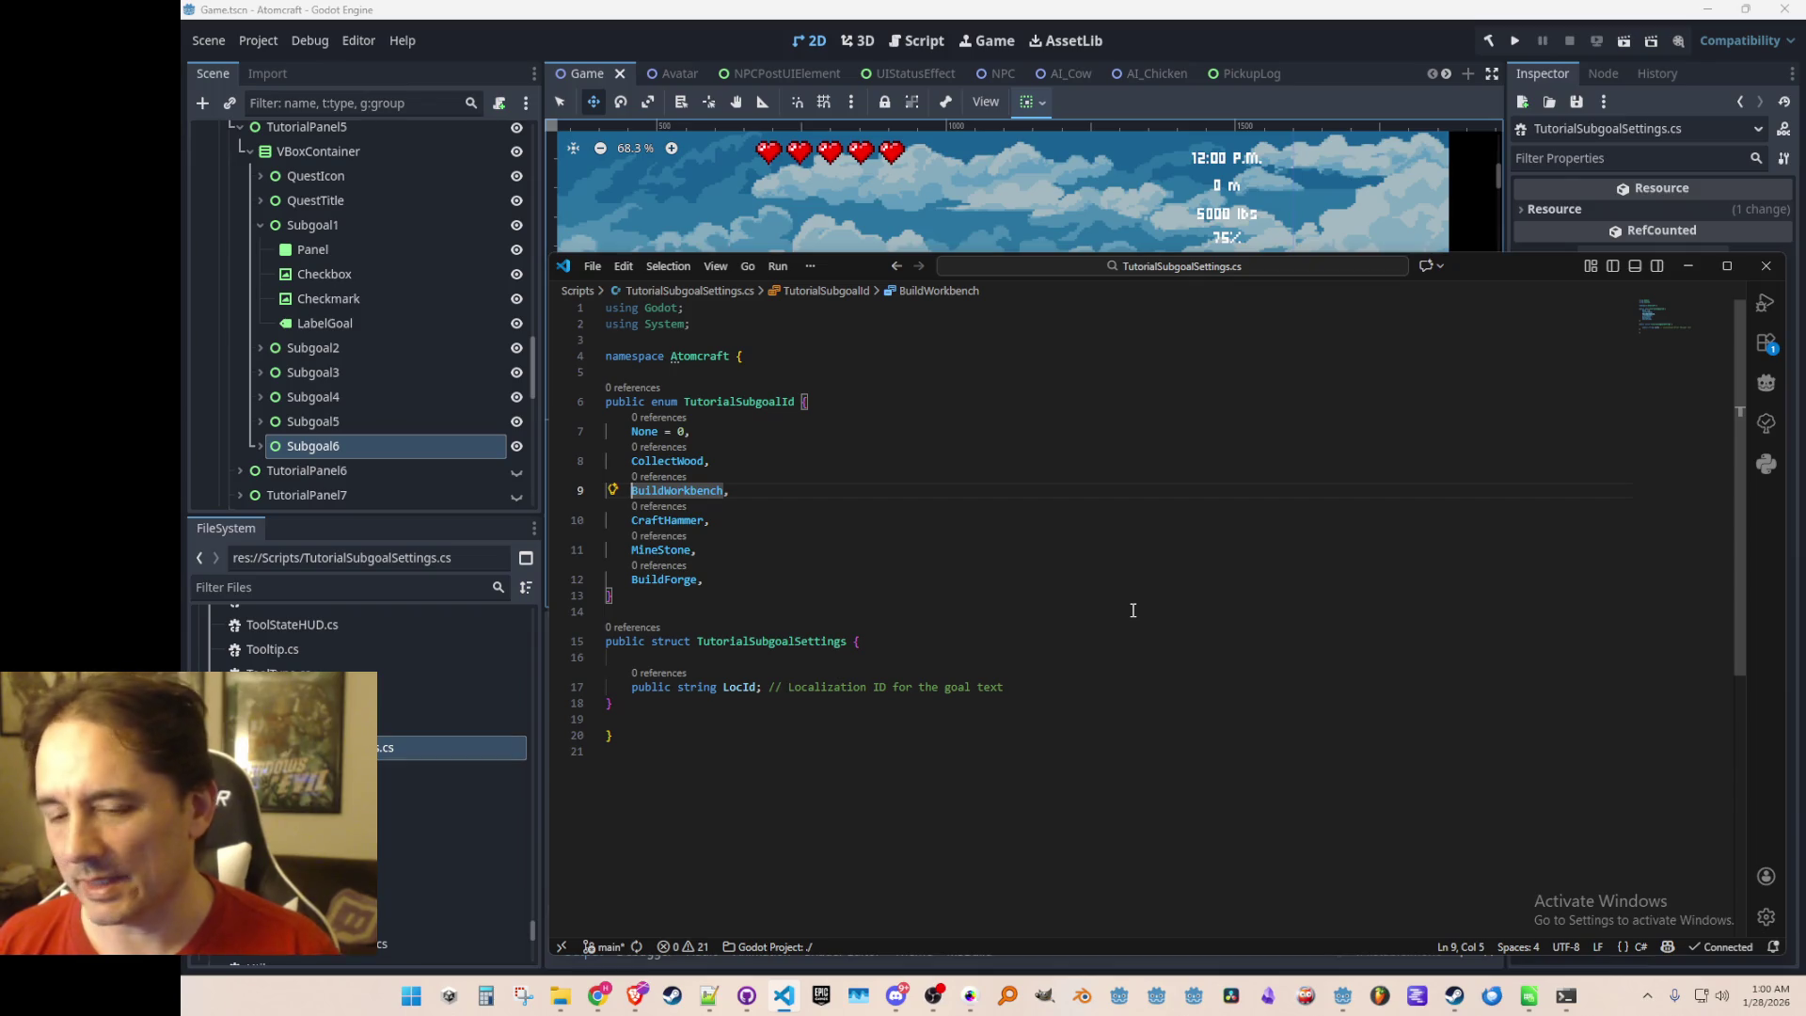
key(Up)
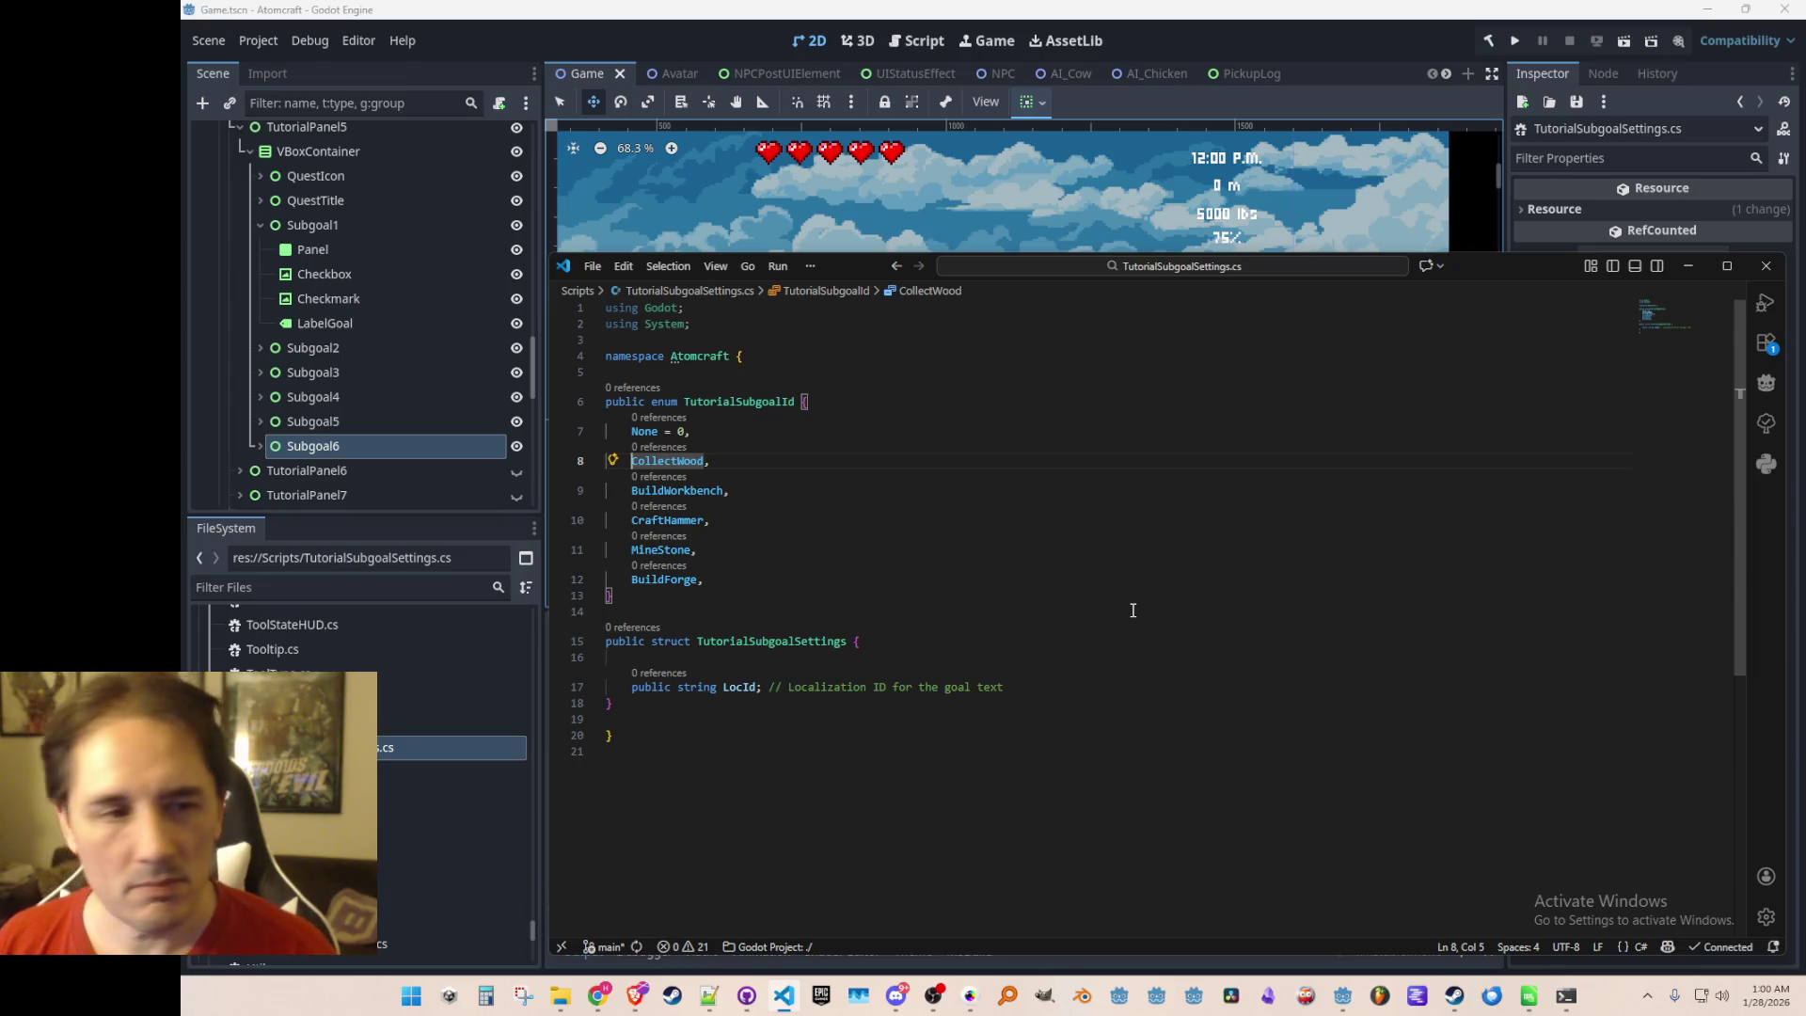
key(Up)
key(ctrl+shift+Right)
key(ctrl+shift+Right)
key(ctrl+shift+Right)
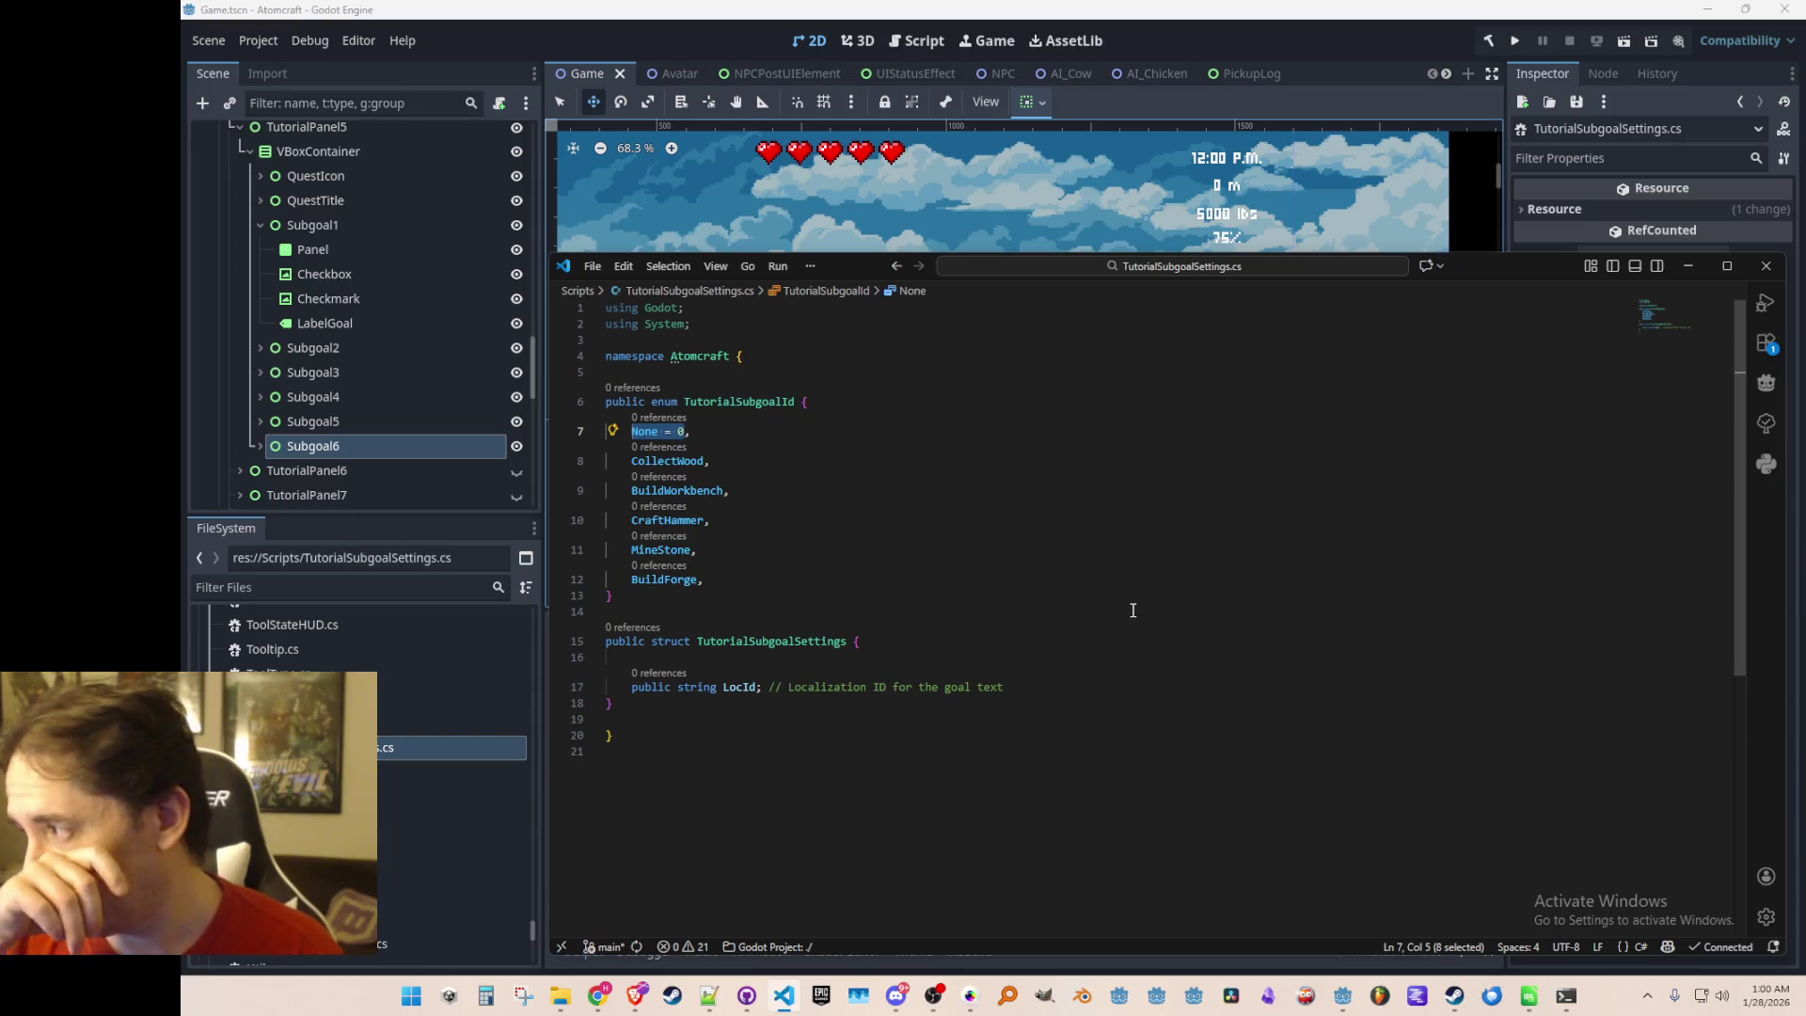
key(Down)
key(ctrl+shift+Right)
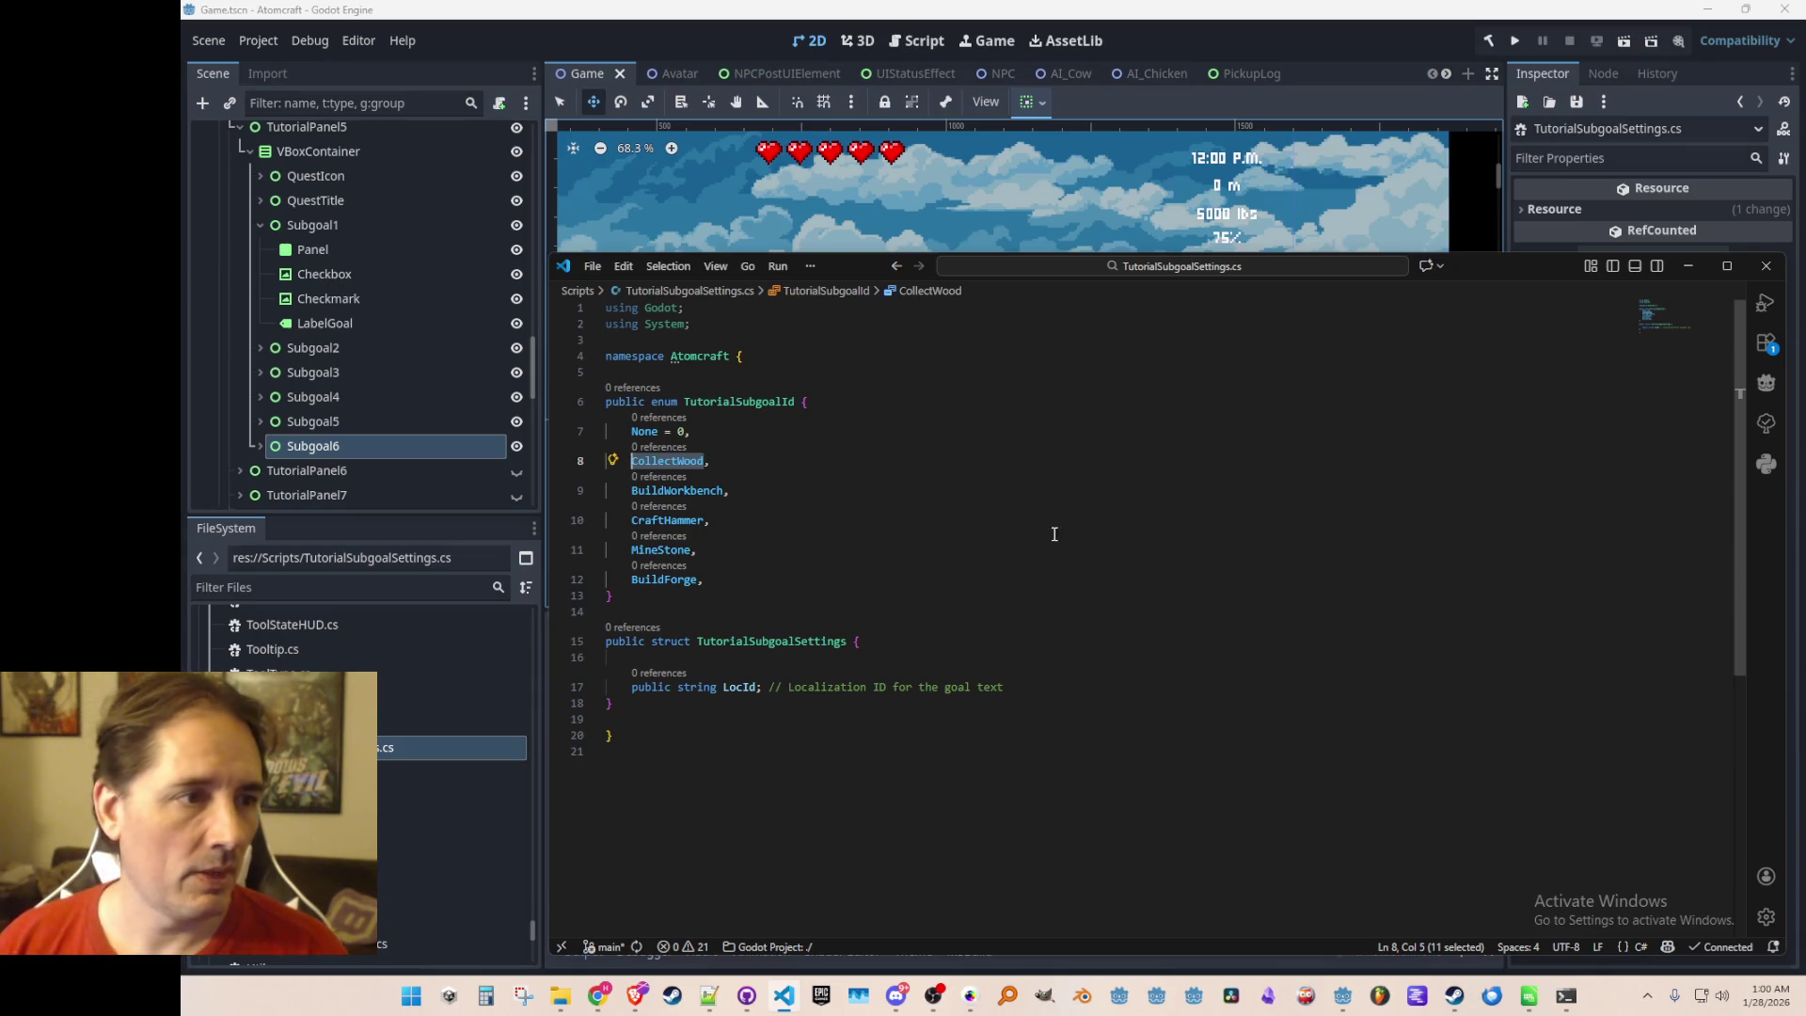
Hide TutorialPanel5 and show TutorialPanel in Godot, then shorten the VS Code window
click(663, 88)
scroll(386, 258, up, 5)
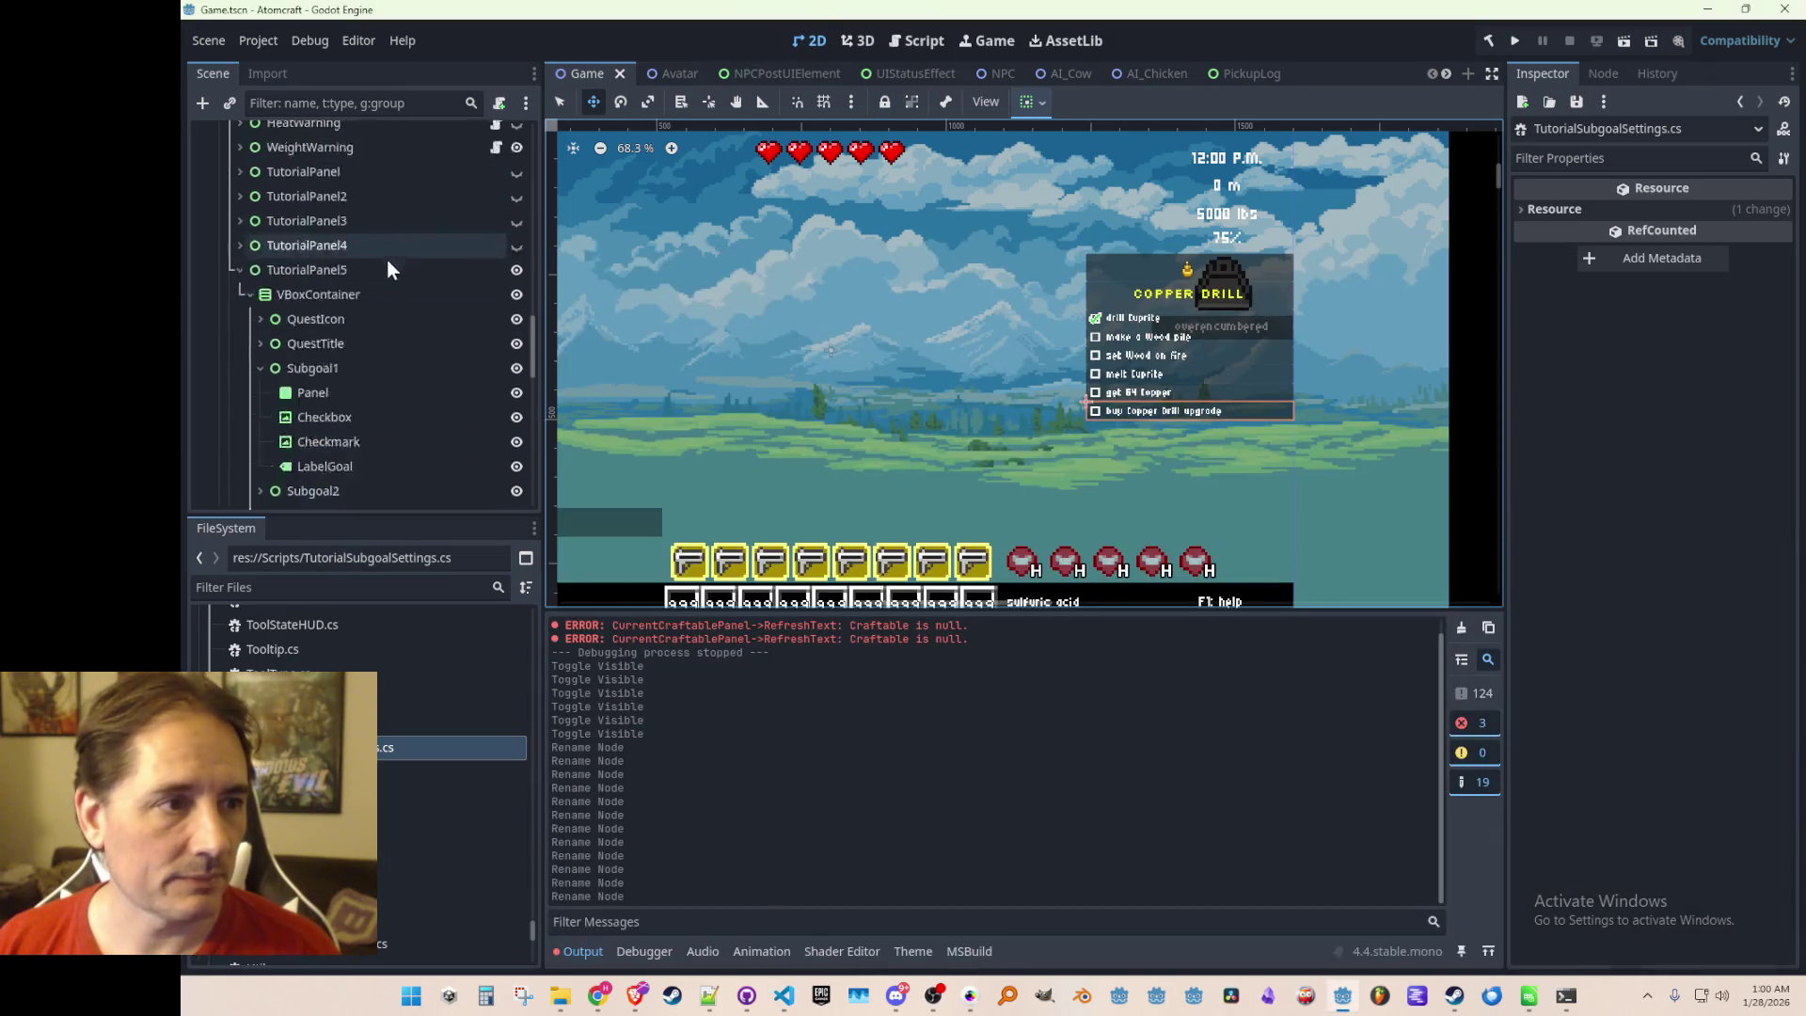
click(516, 461)
click(517, 363)
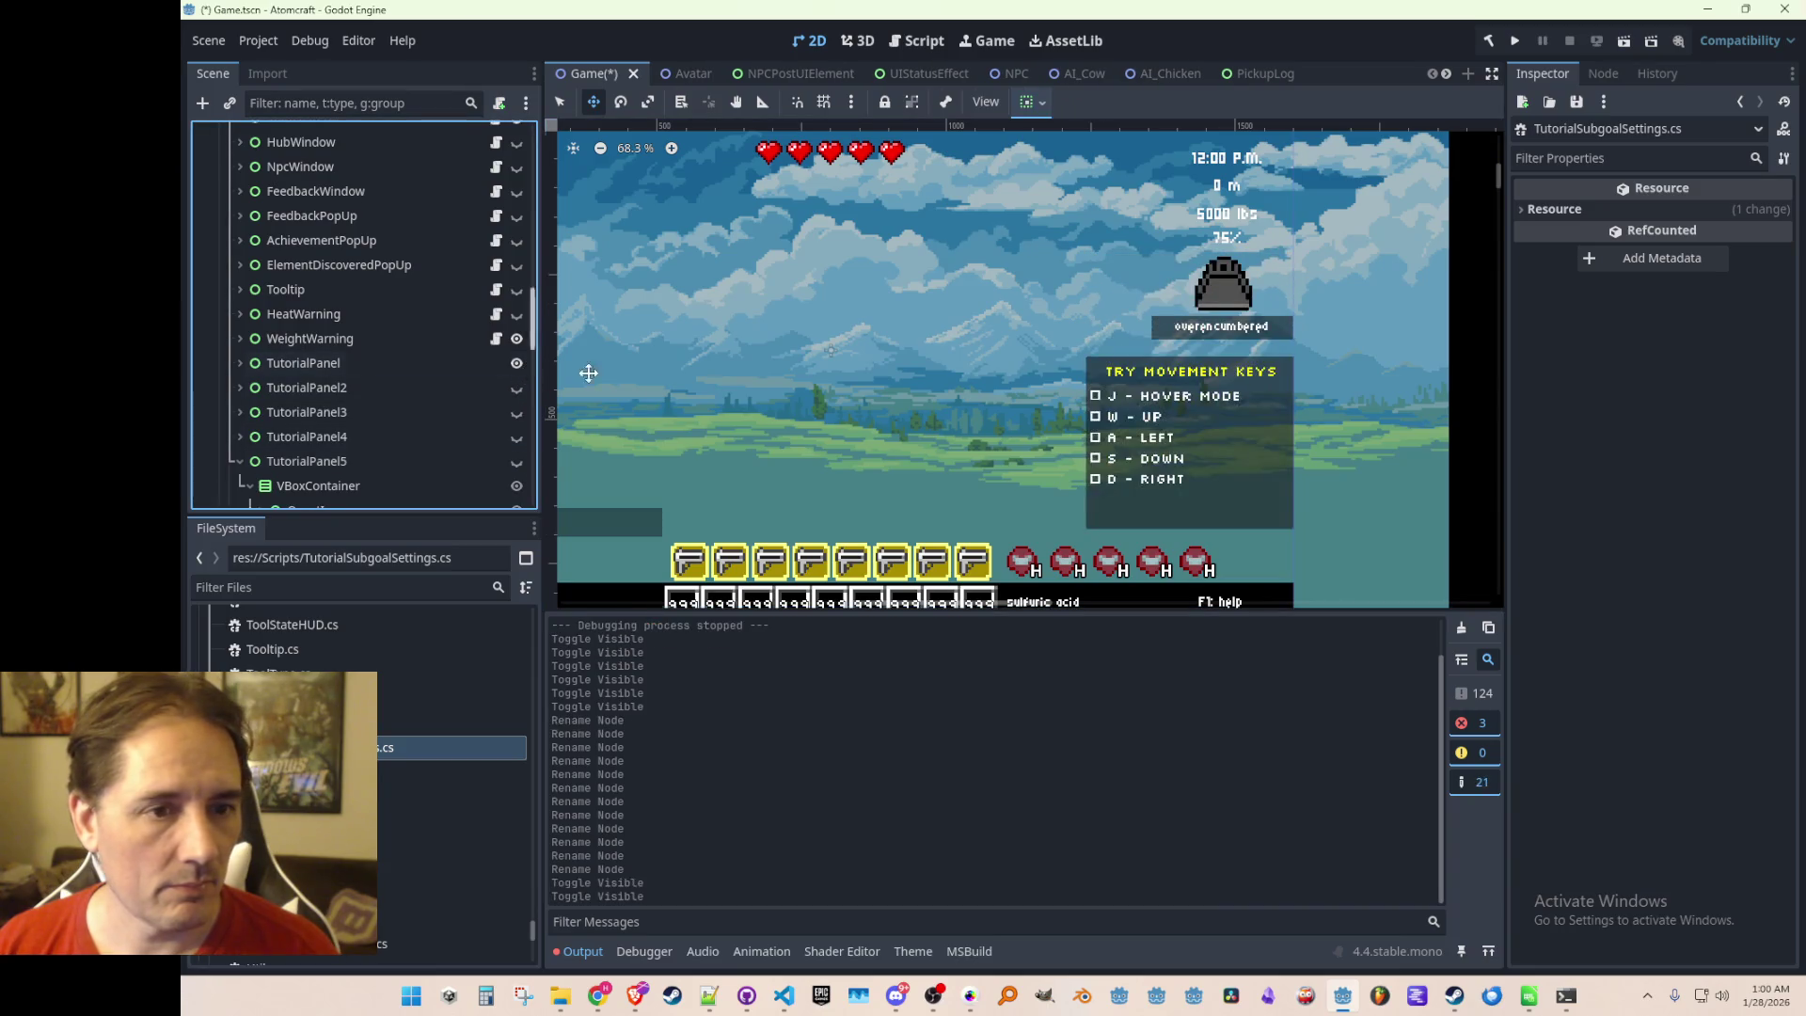
scroll(1267, 313, down, 3)
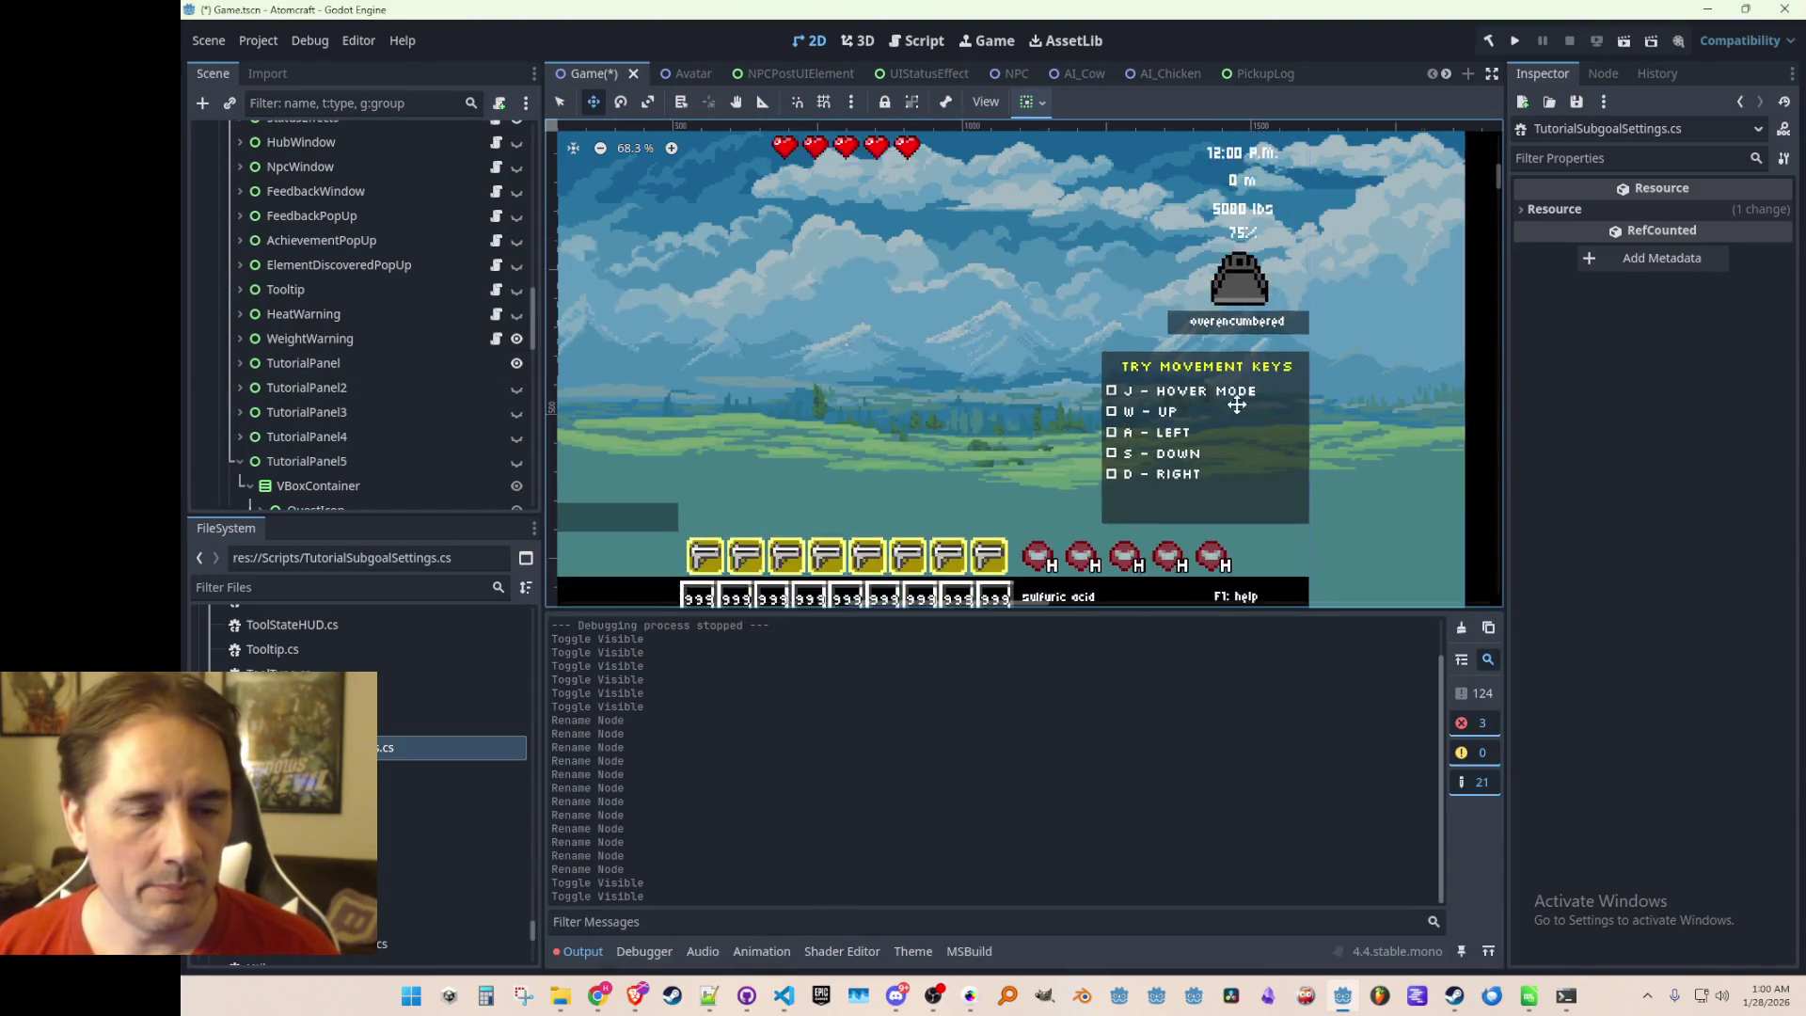
key(alt+Tab)
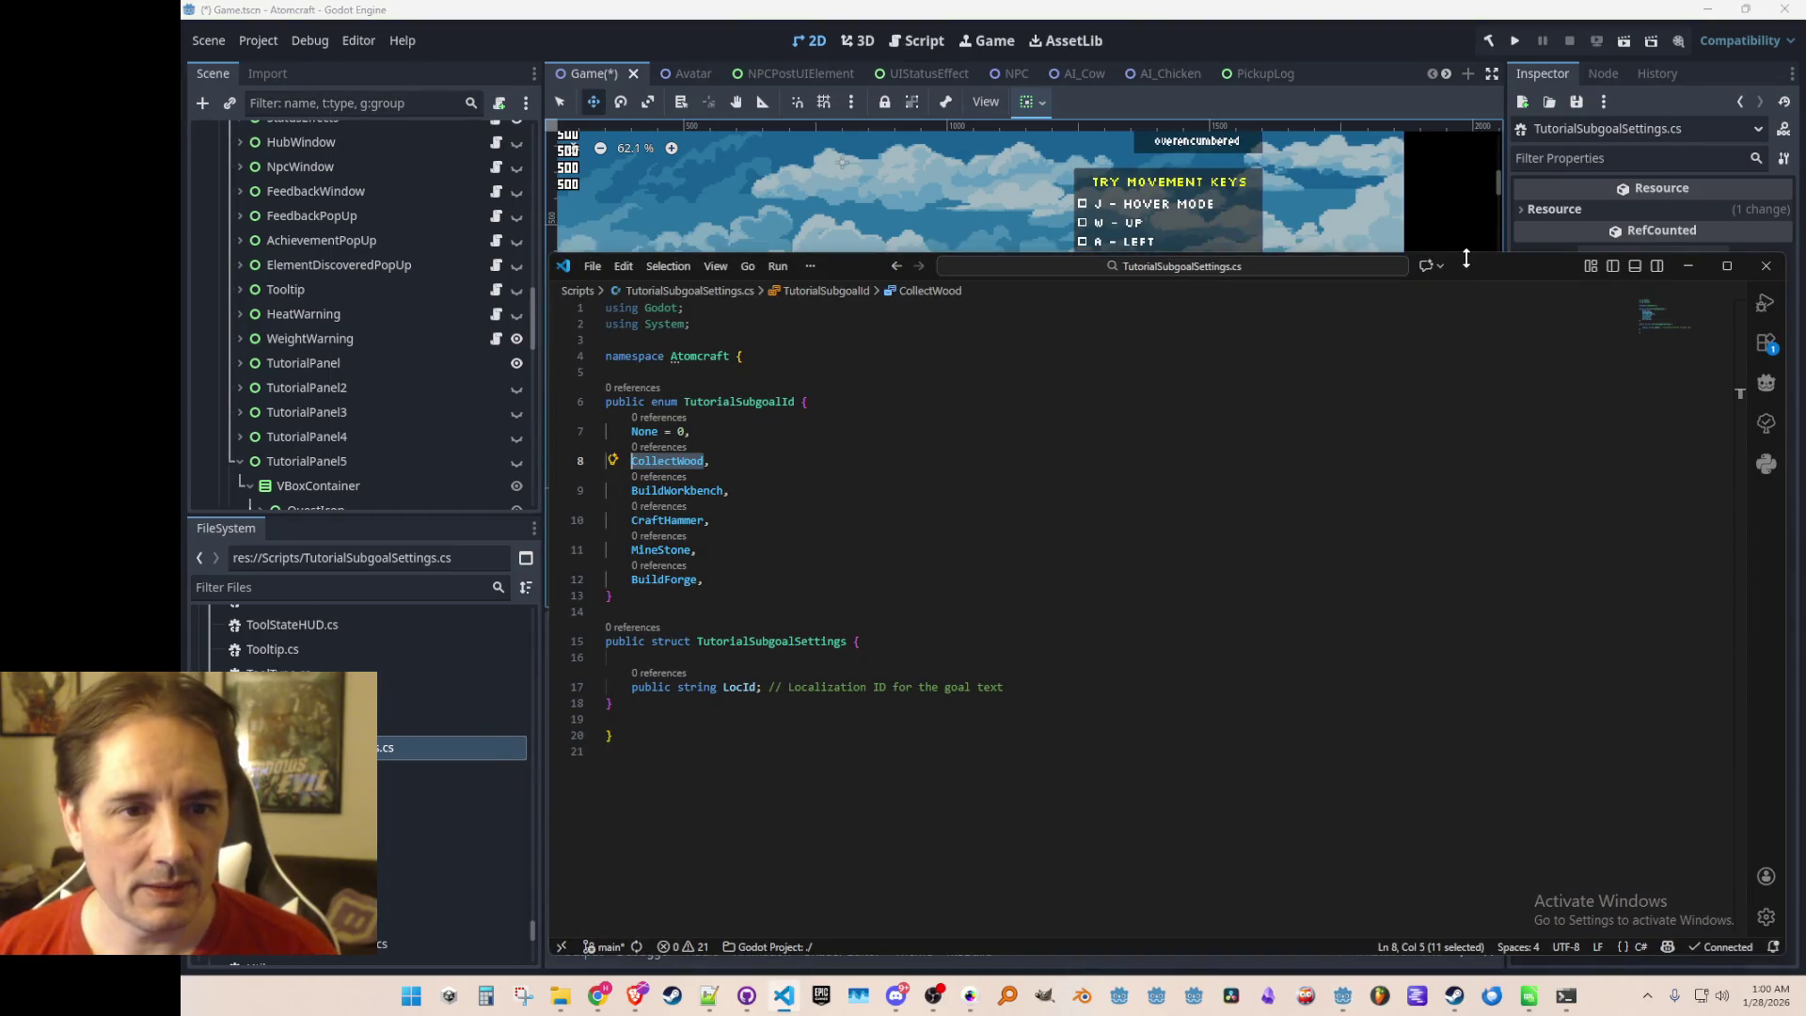
drag(1398, 276, 1398, 368)
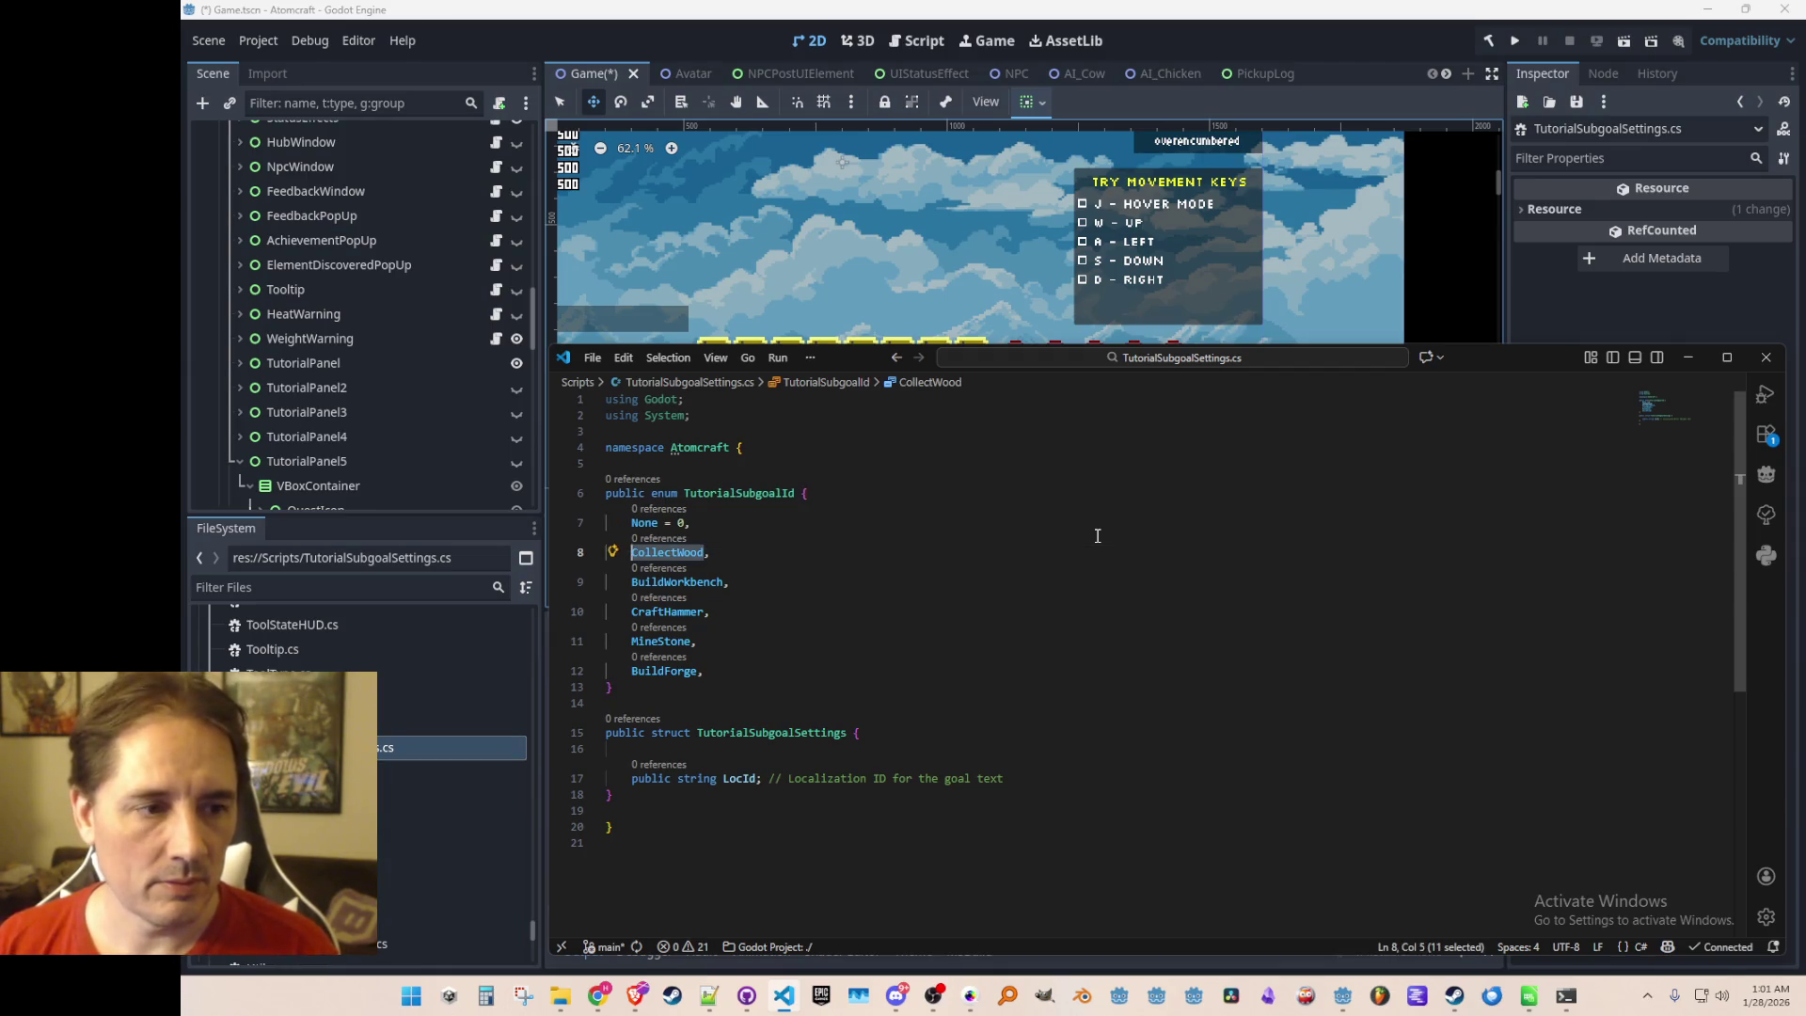
Rename the first three subgoal entries to ToggleHoverMode, PressUp and PressLeft
text(Togg)
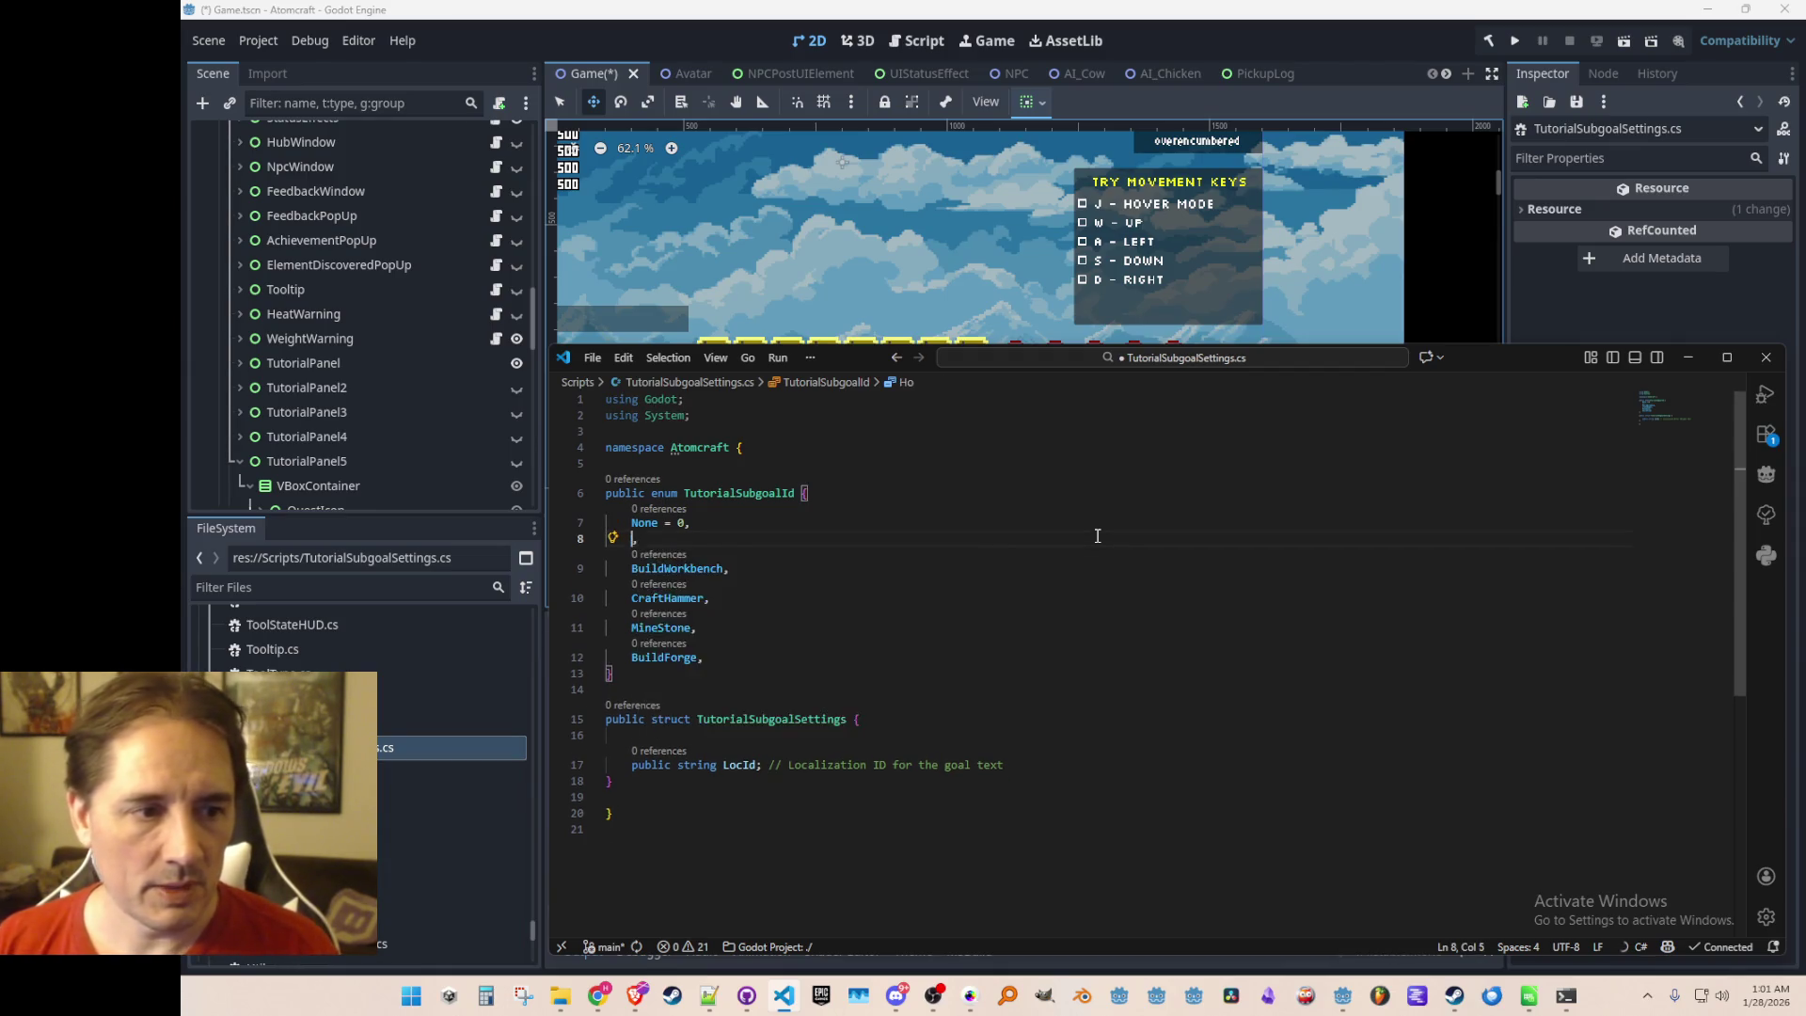
text(leHoverMode)
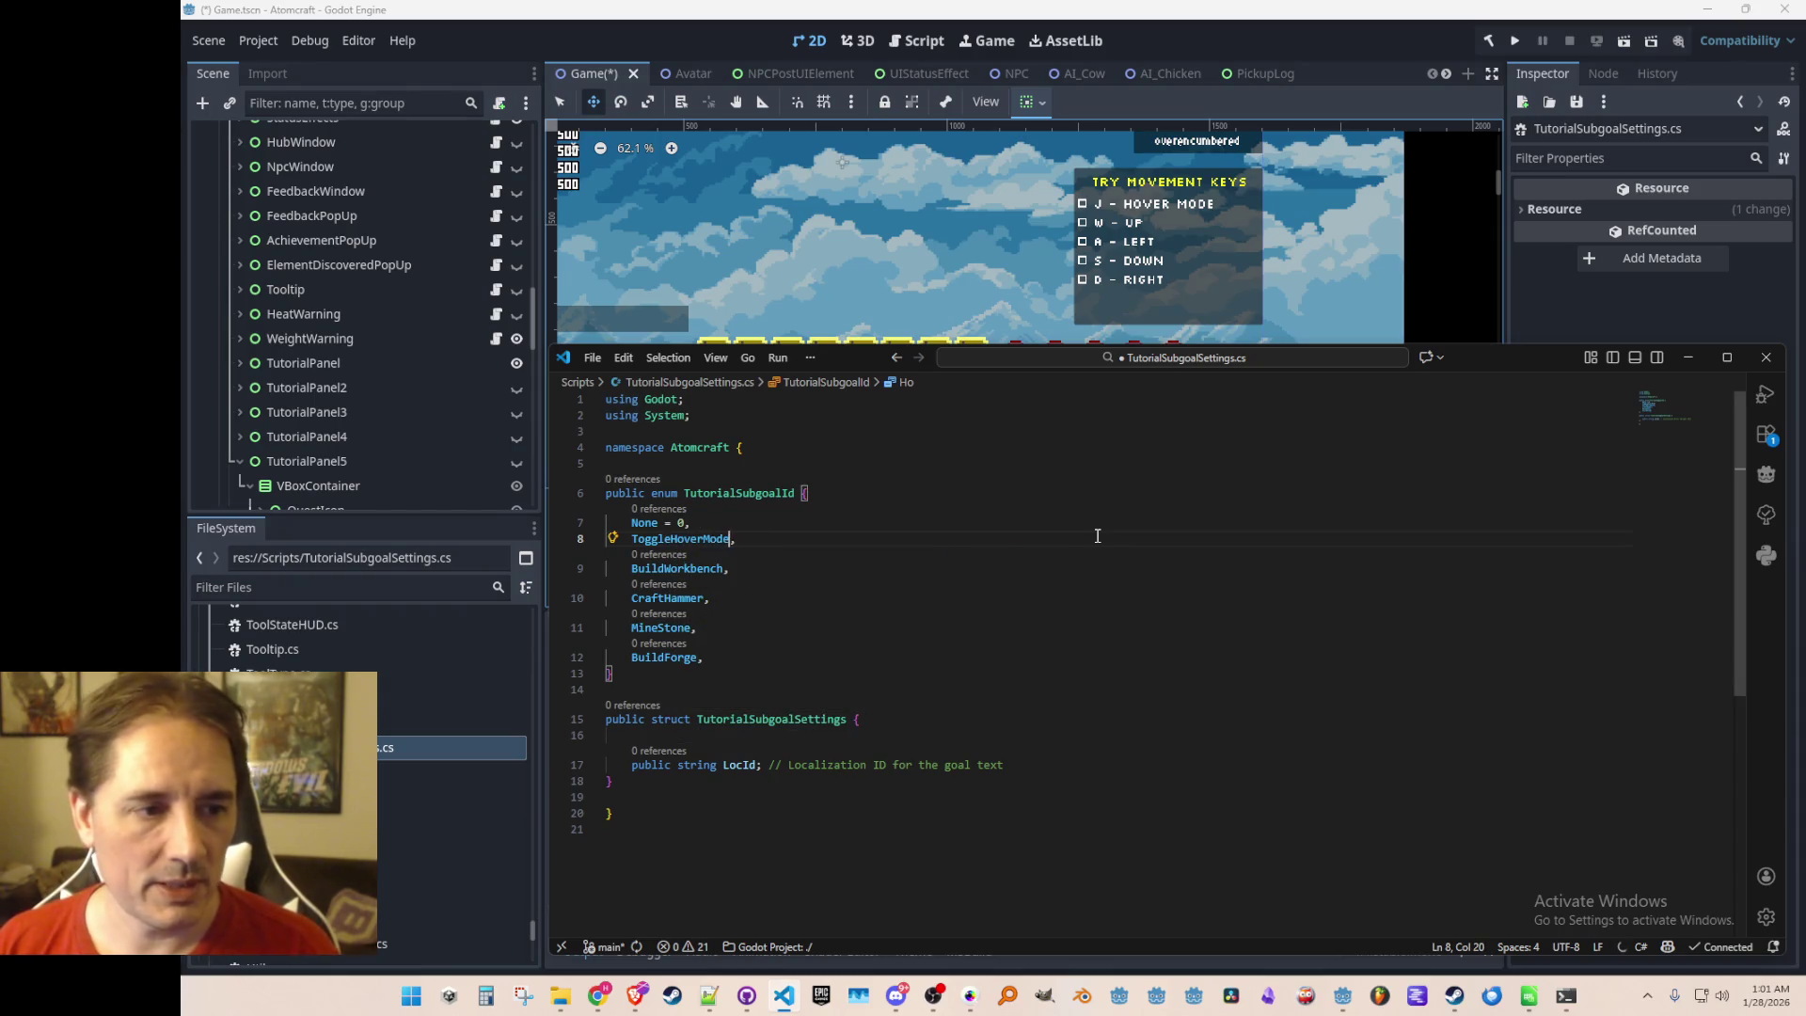
key(Down)
key(Home)
key(ctrl+shift+Right)
text(Press)
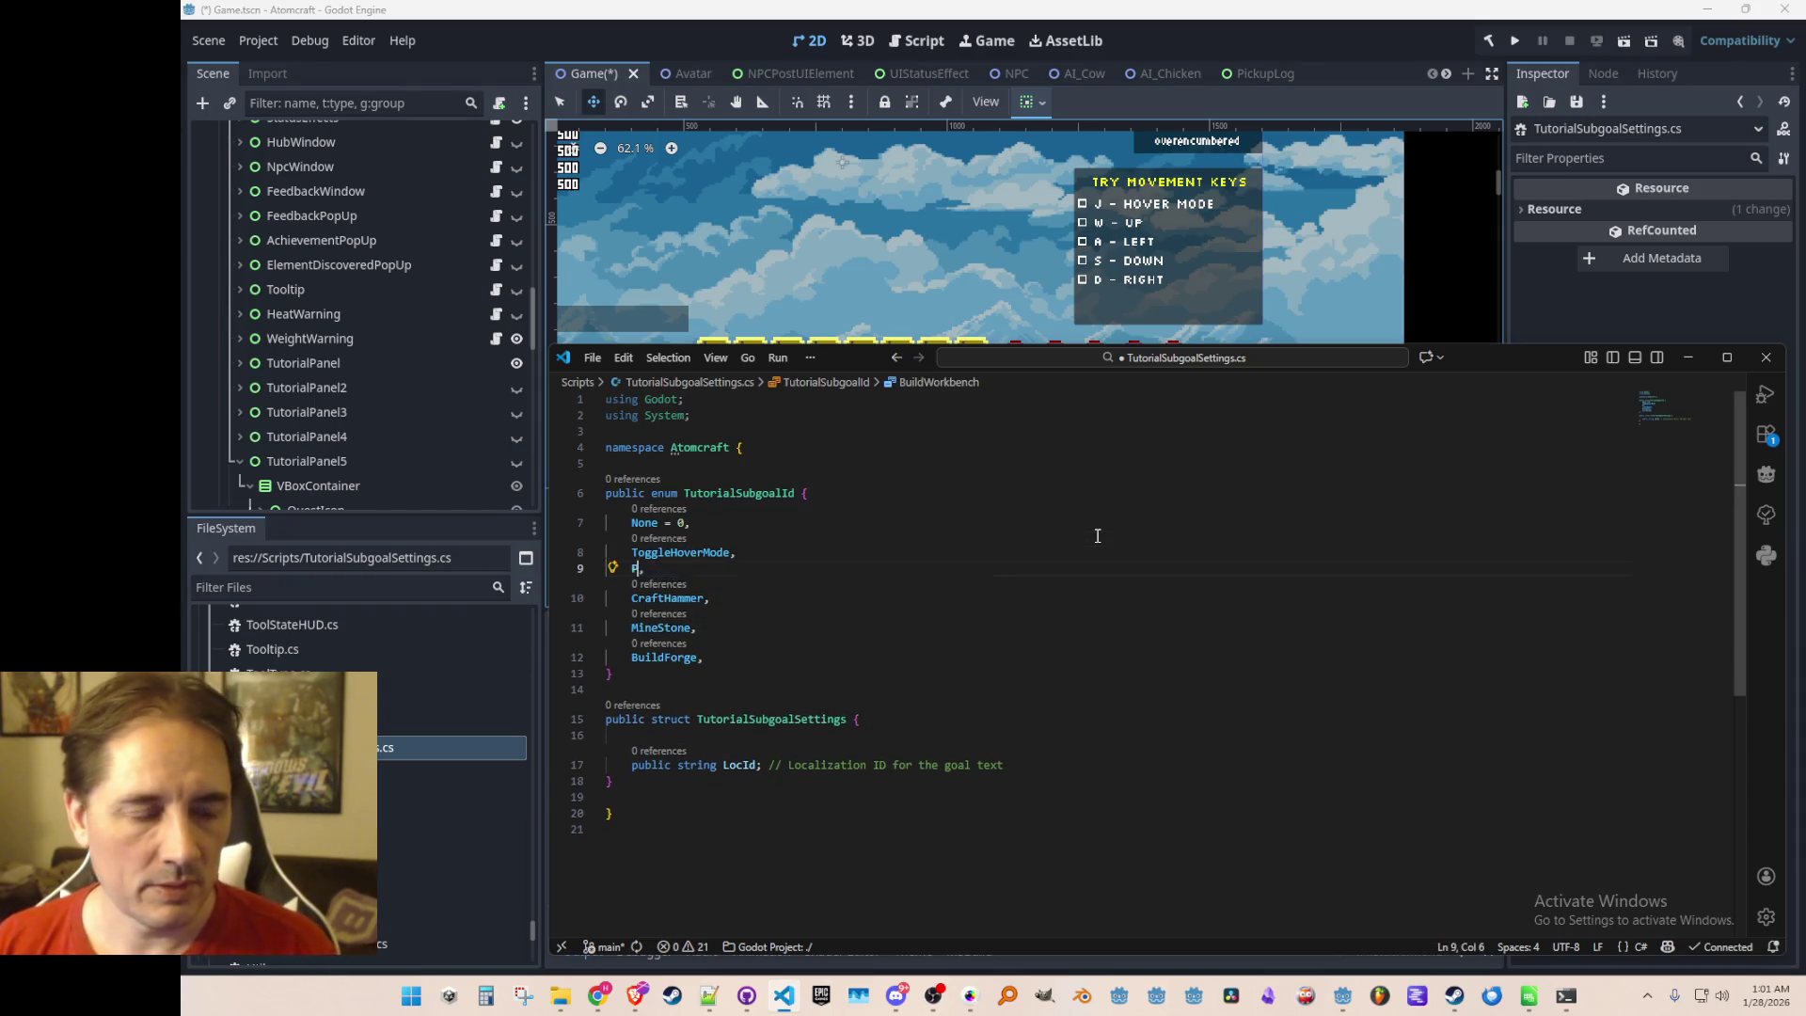
text(Up)
key(Escape)
key(Down)
key(Home)
key(ctrl+shift+Right)
text(PressLef)
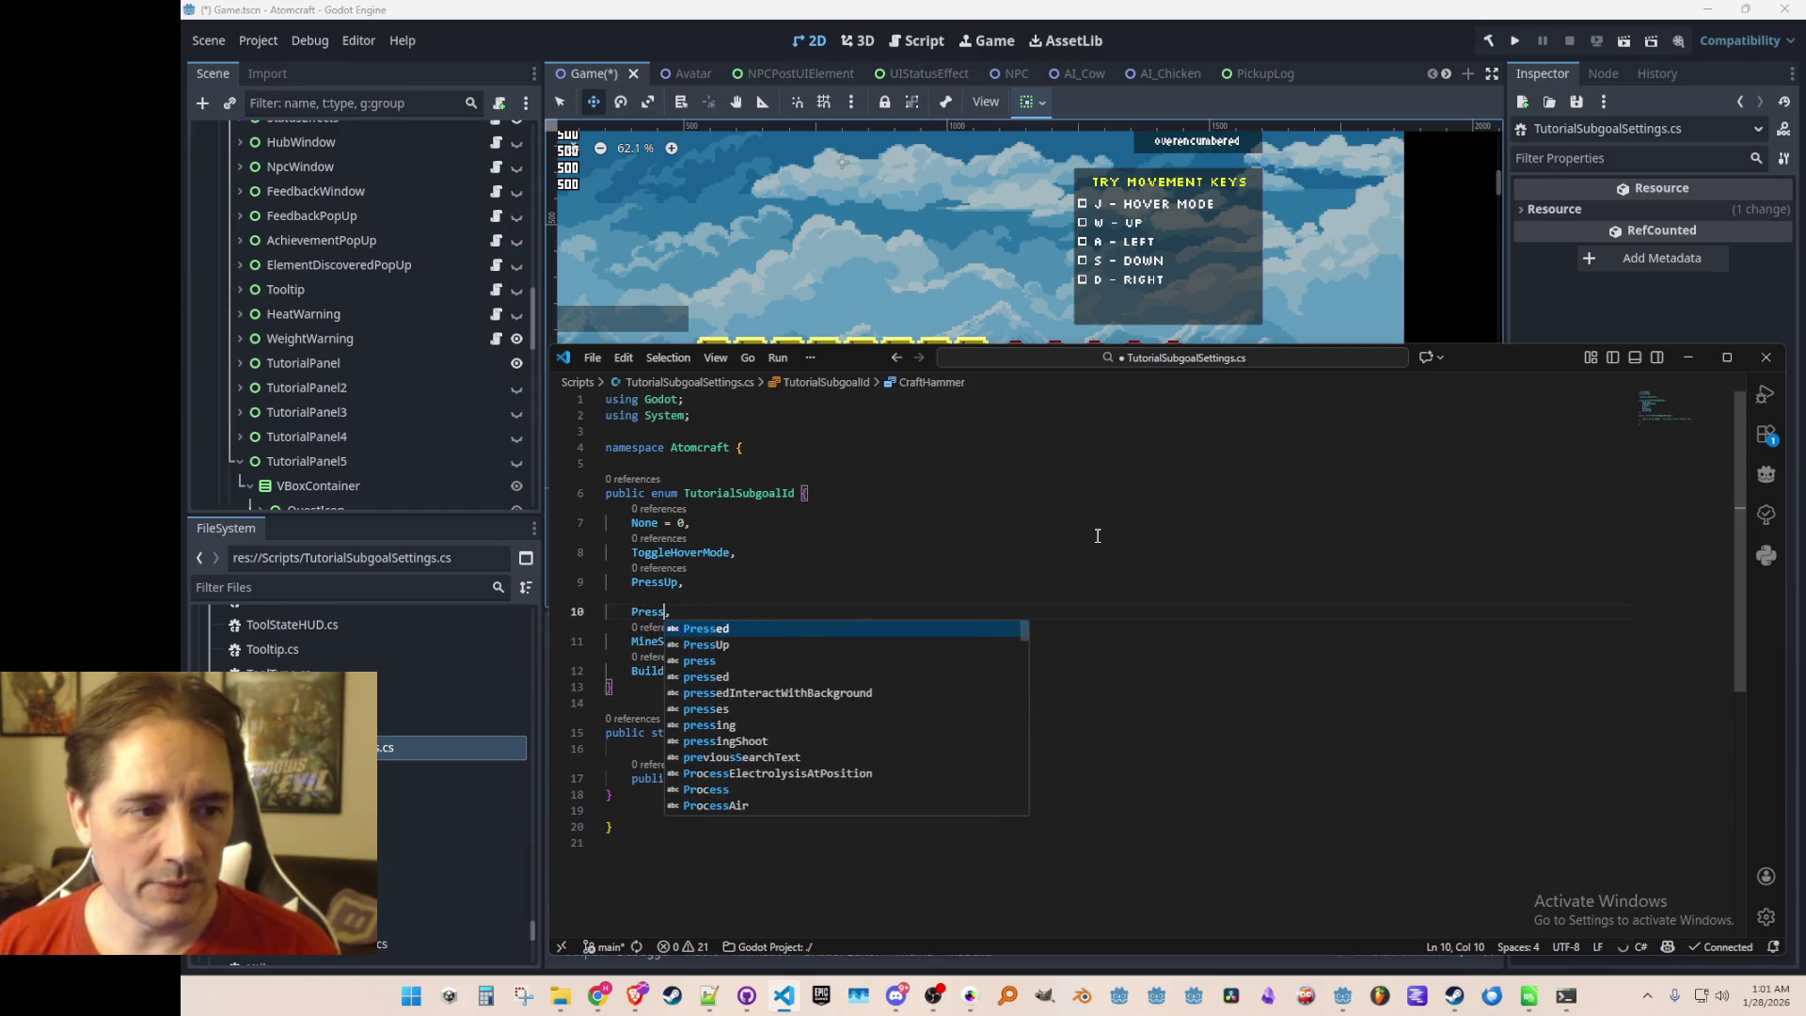
text(t)
key(Escape)
Rename MineStone to PressRight and BuildForge to PressDown
key(Down)
key(Home)
key(ctrl+shift+Right)
text(PressR)
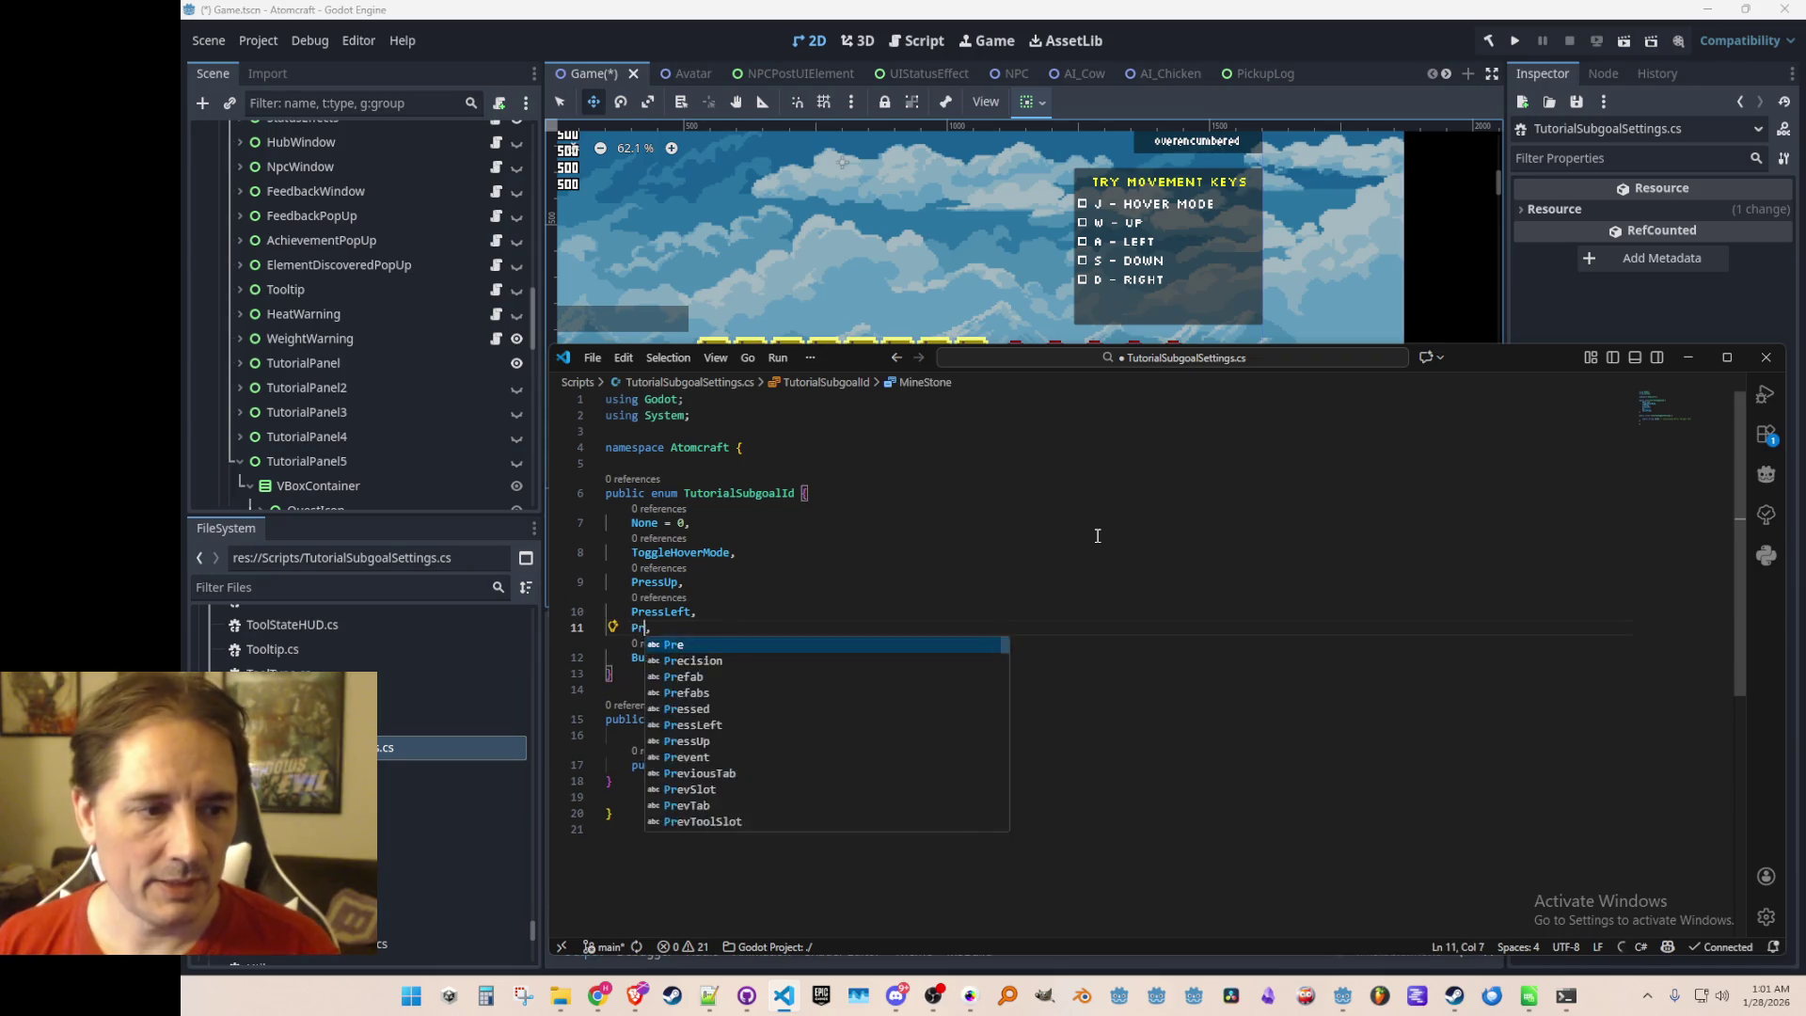
text(ight)
key(Escape)
key(Down)
key(Home)
key(ctrl+shift+Right)
text(PressDown)
key(Escape)
Move the PressDown entry above PressRight
key(Up)
key(Home)
key(Home)
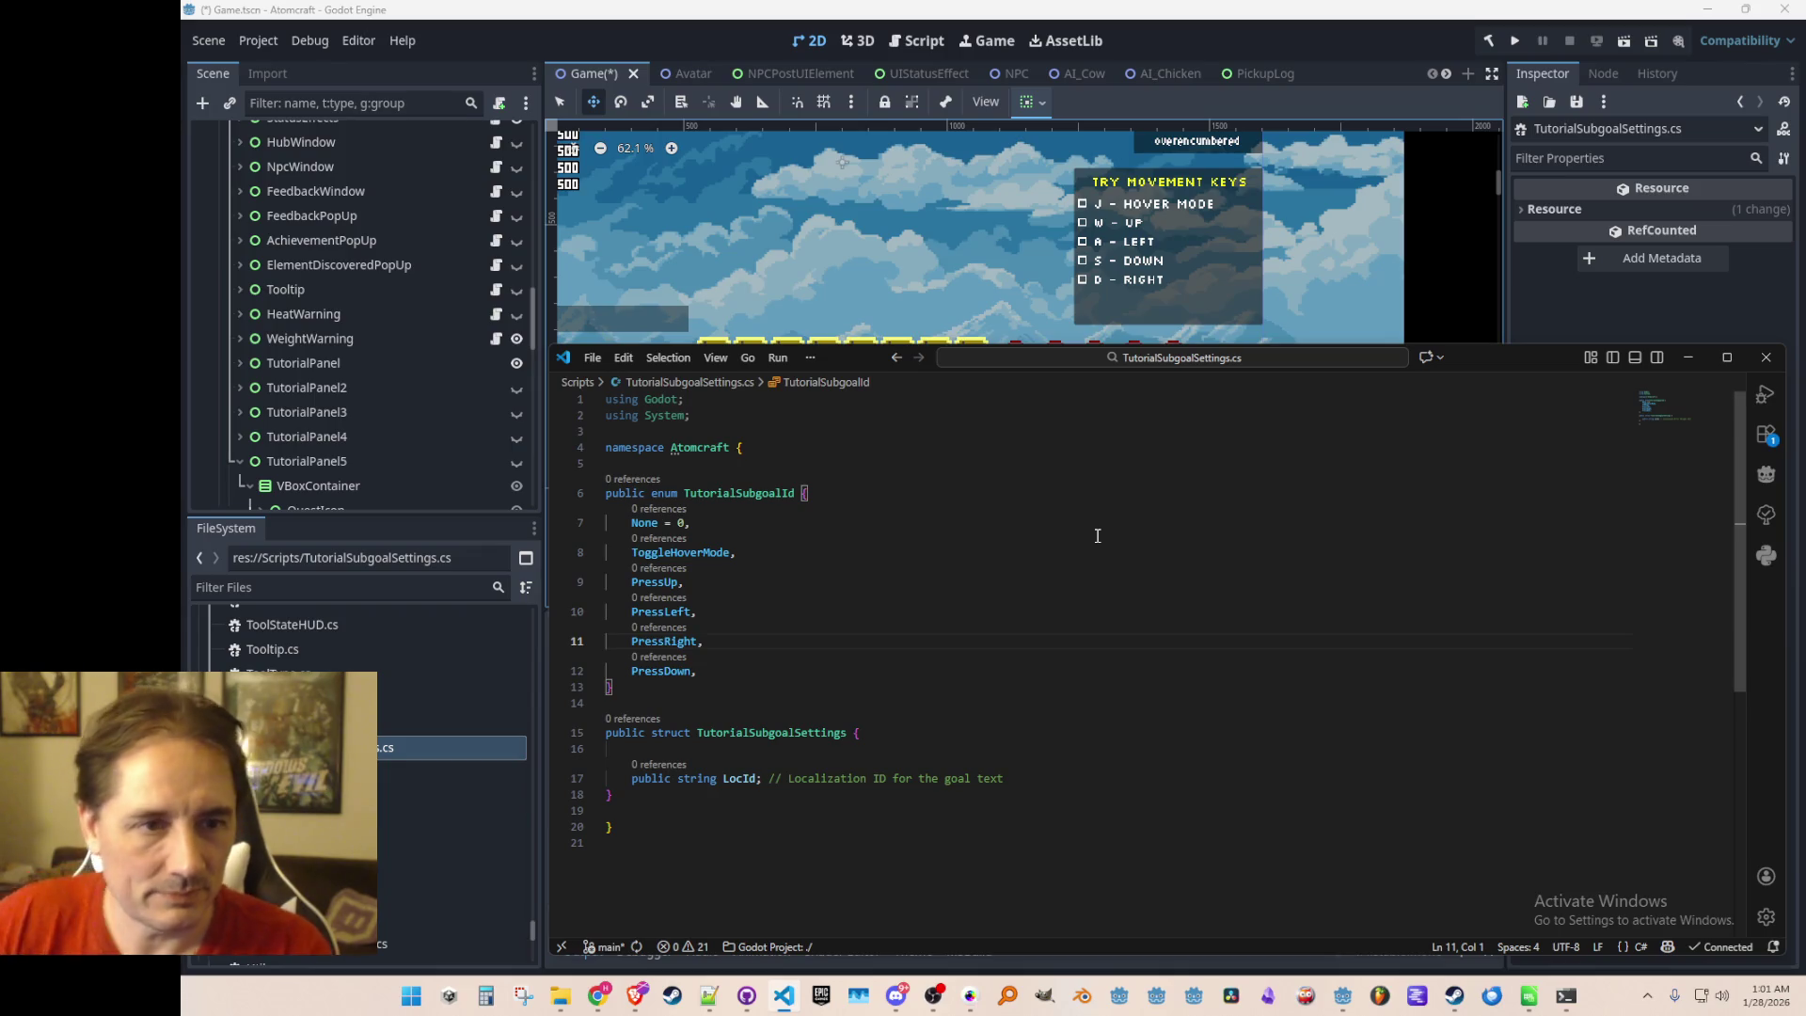
key(Down)
key(shift+Down)
key(Delete)
key(Up)
text(PressDown,)
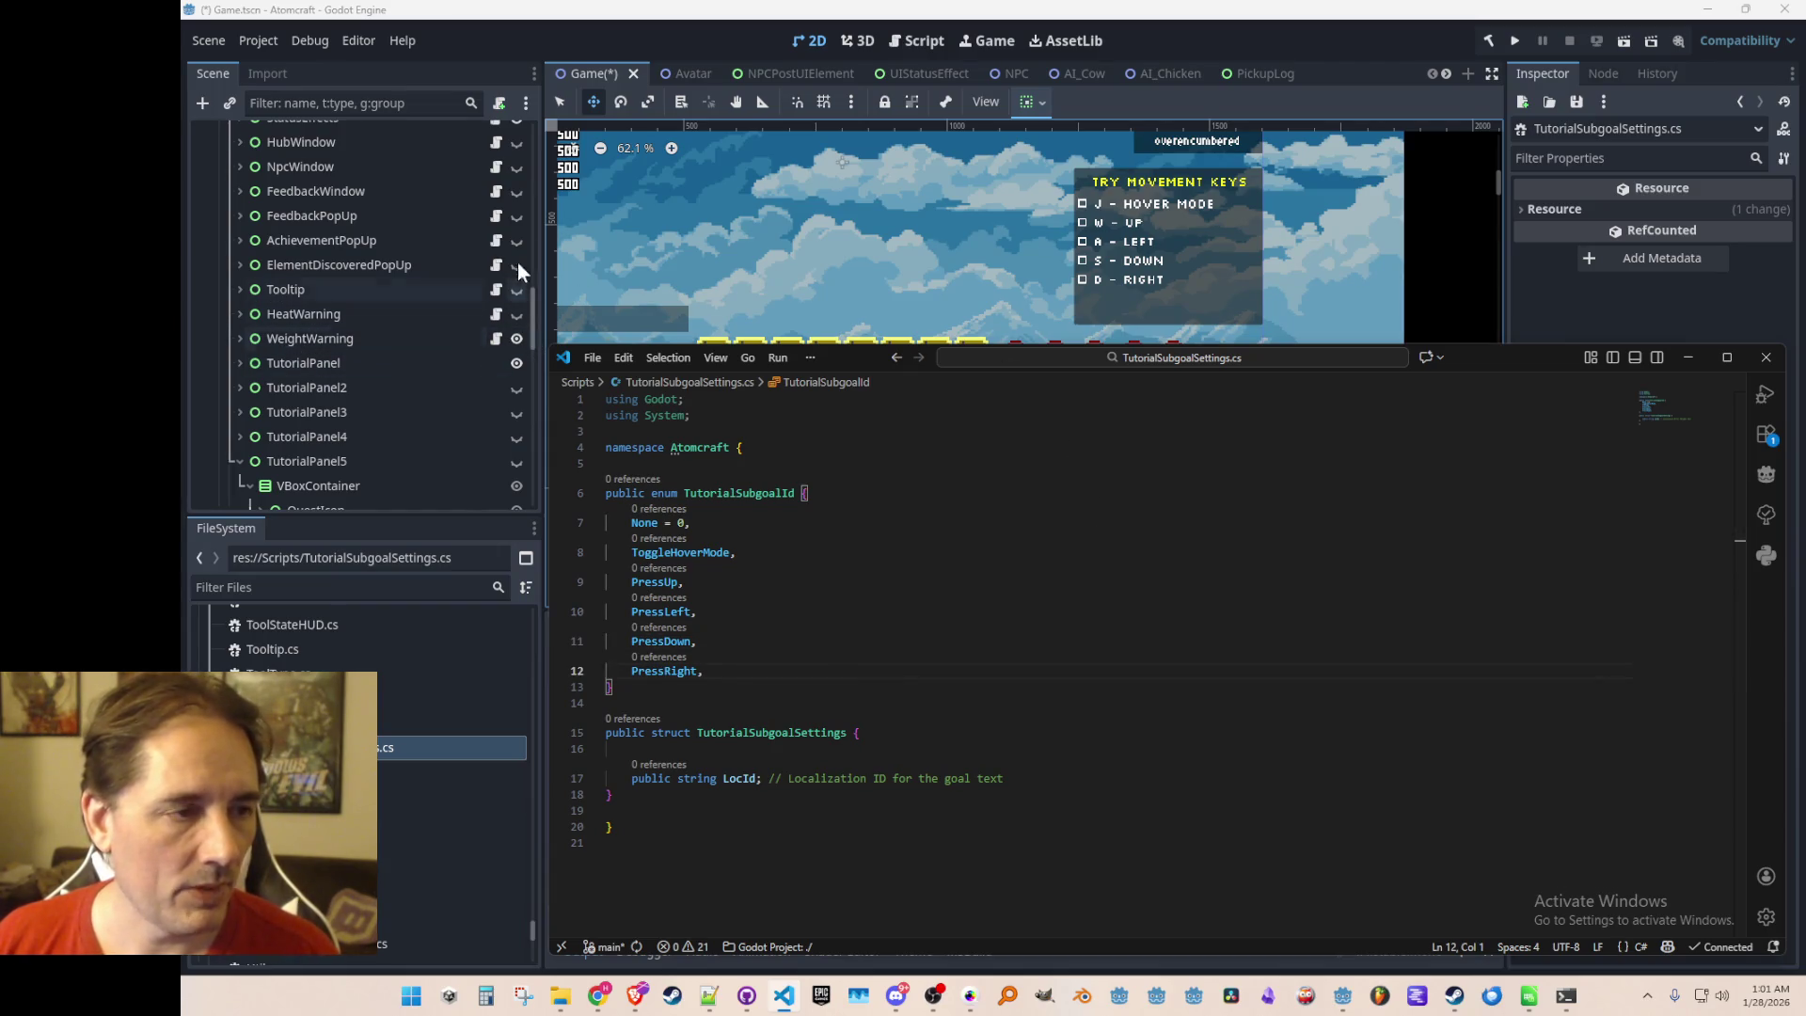
click(572, 25)
Hide TutorialPanel, save the scene, and show TutorialPanel2's Change Slots checklist
scroll(444, 289, down, 1)
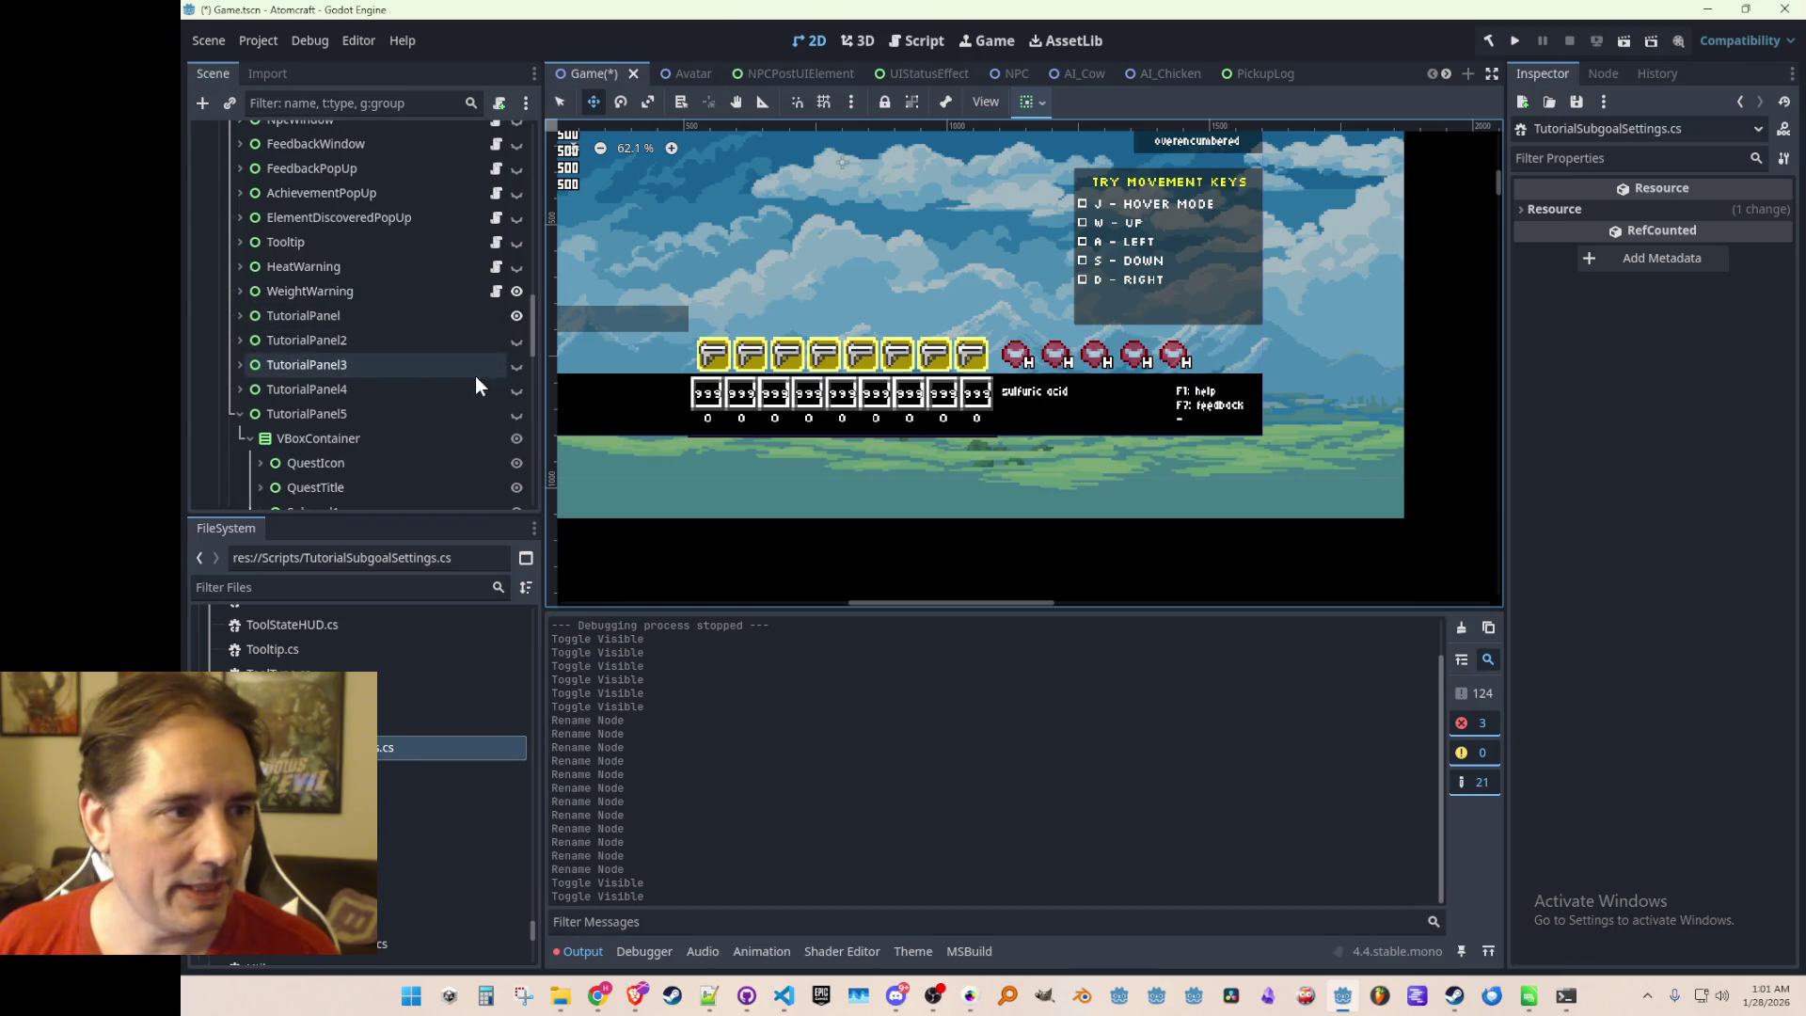
click(516, 316)
key(ctrl+s)
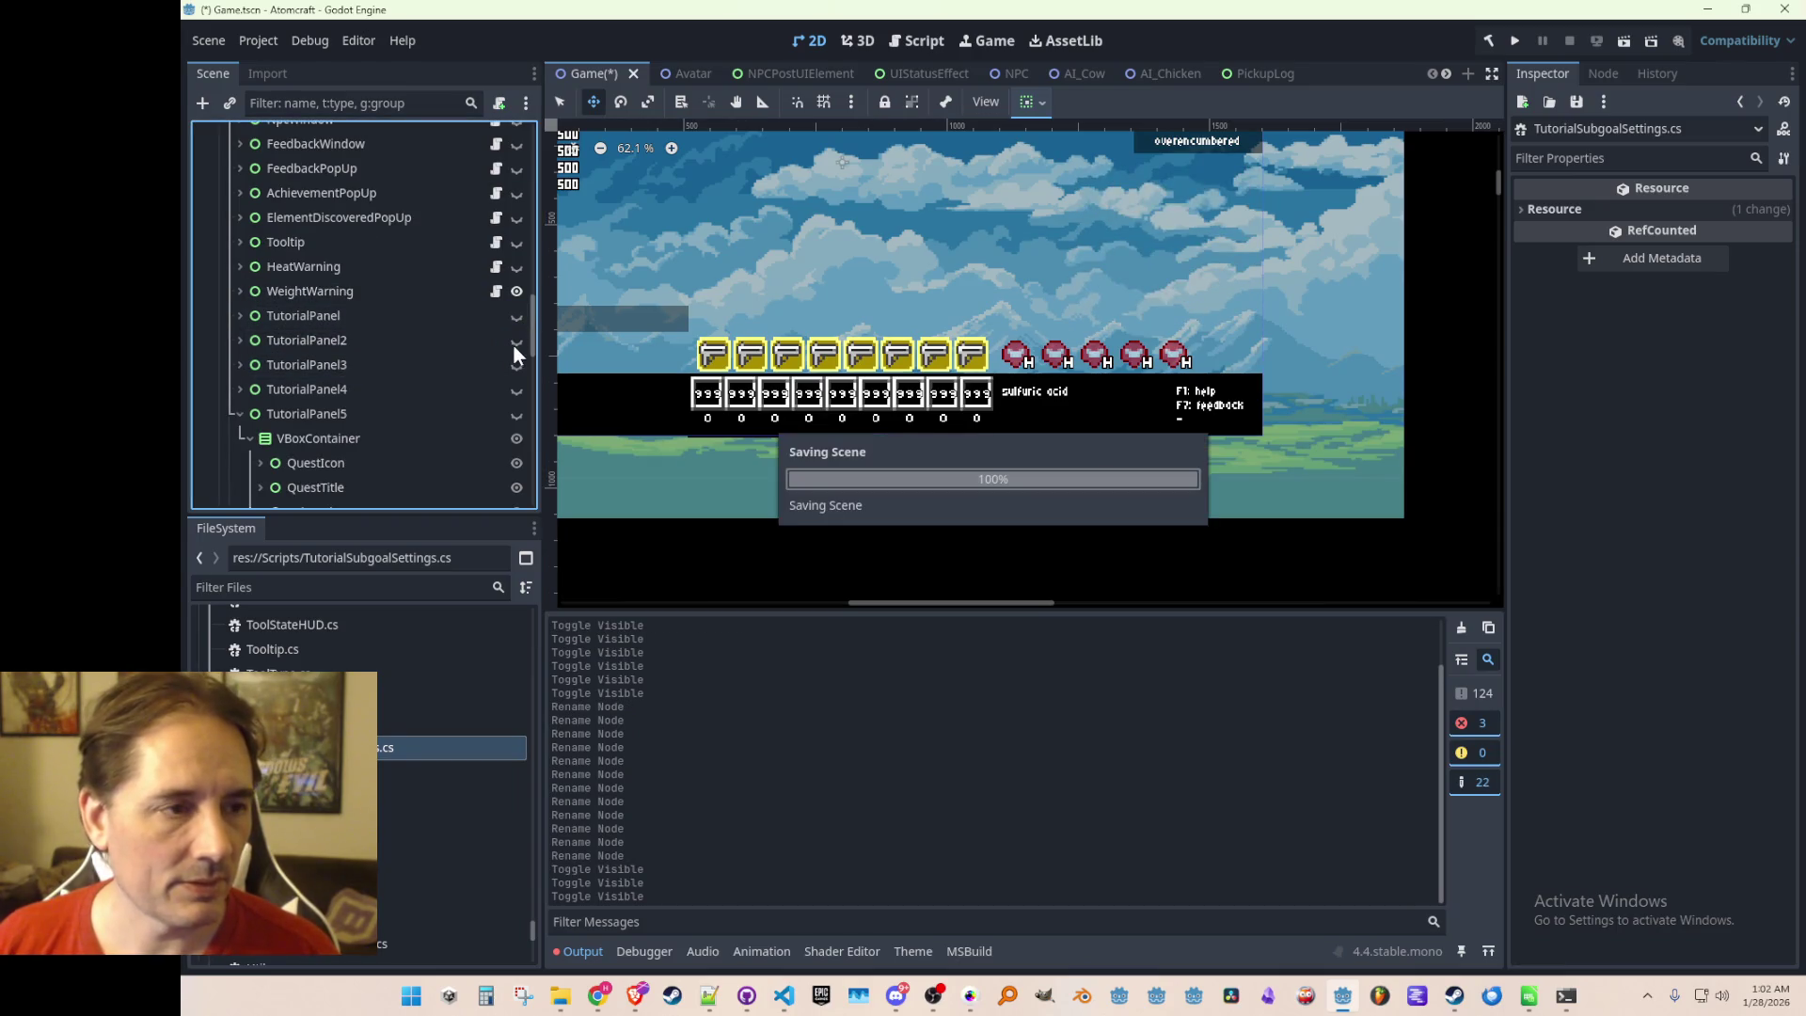
click(516, 341)
scroll(886, 342, up, 1)
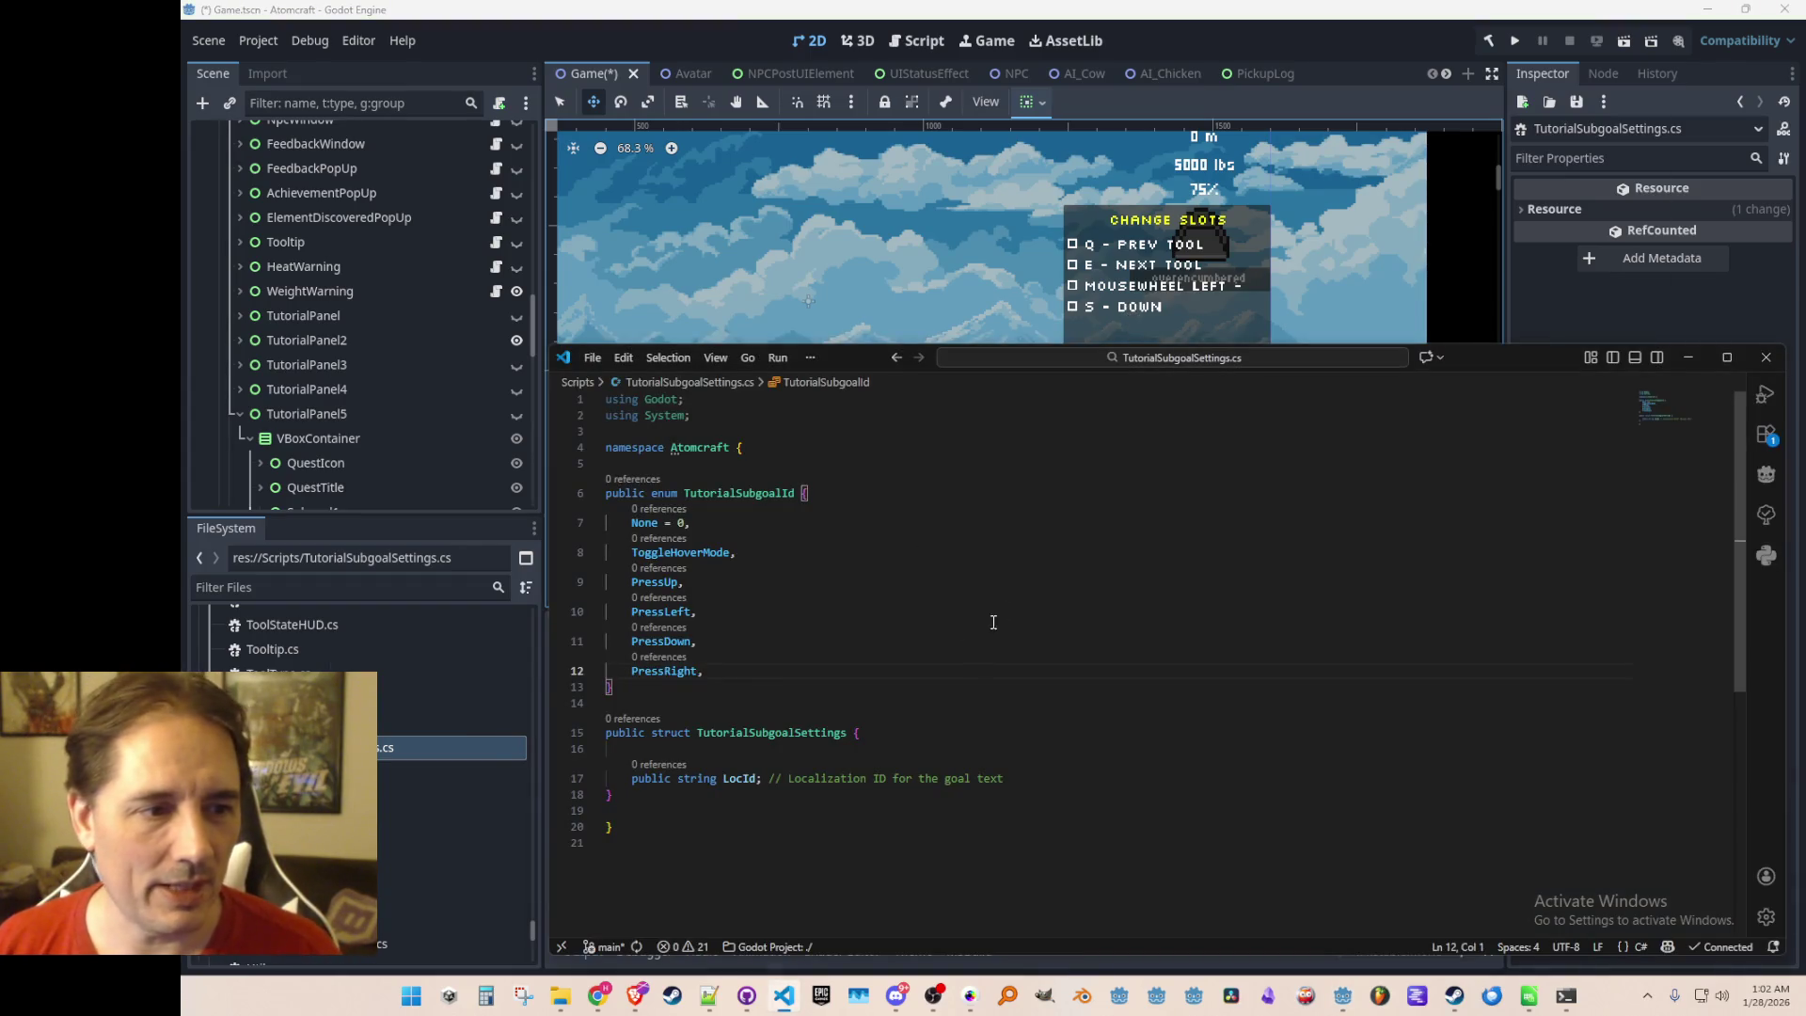
Append PressNextTool, PressPrevTool, PressNextMaterial and PressPrevMaterial entries after PressRight
click(1058, 670)
scroll(1226, 646, down, 1)
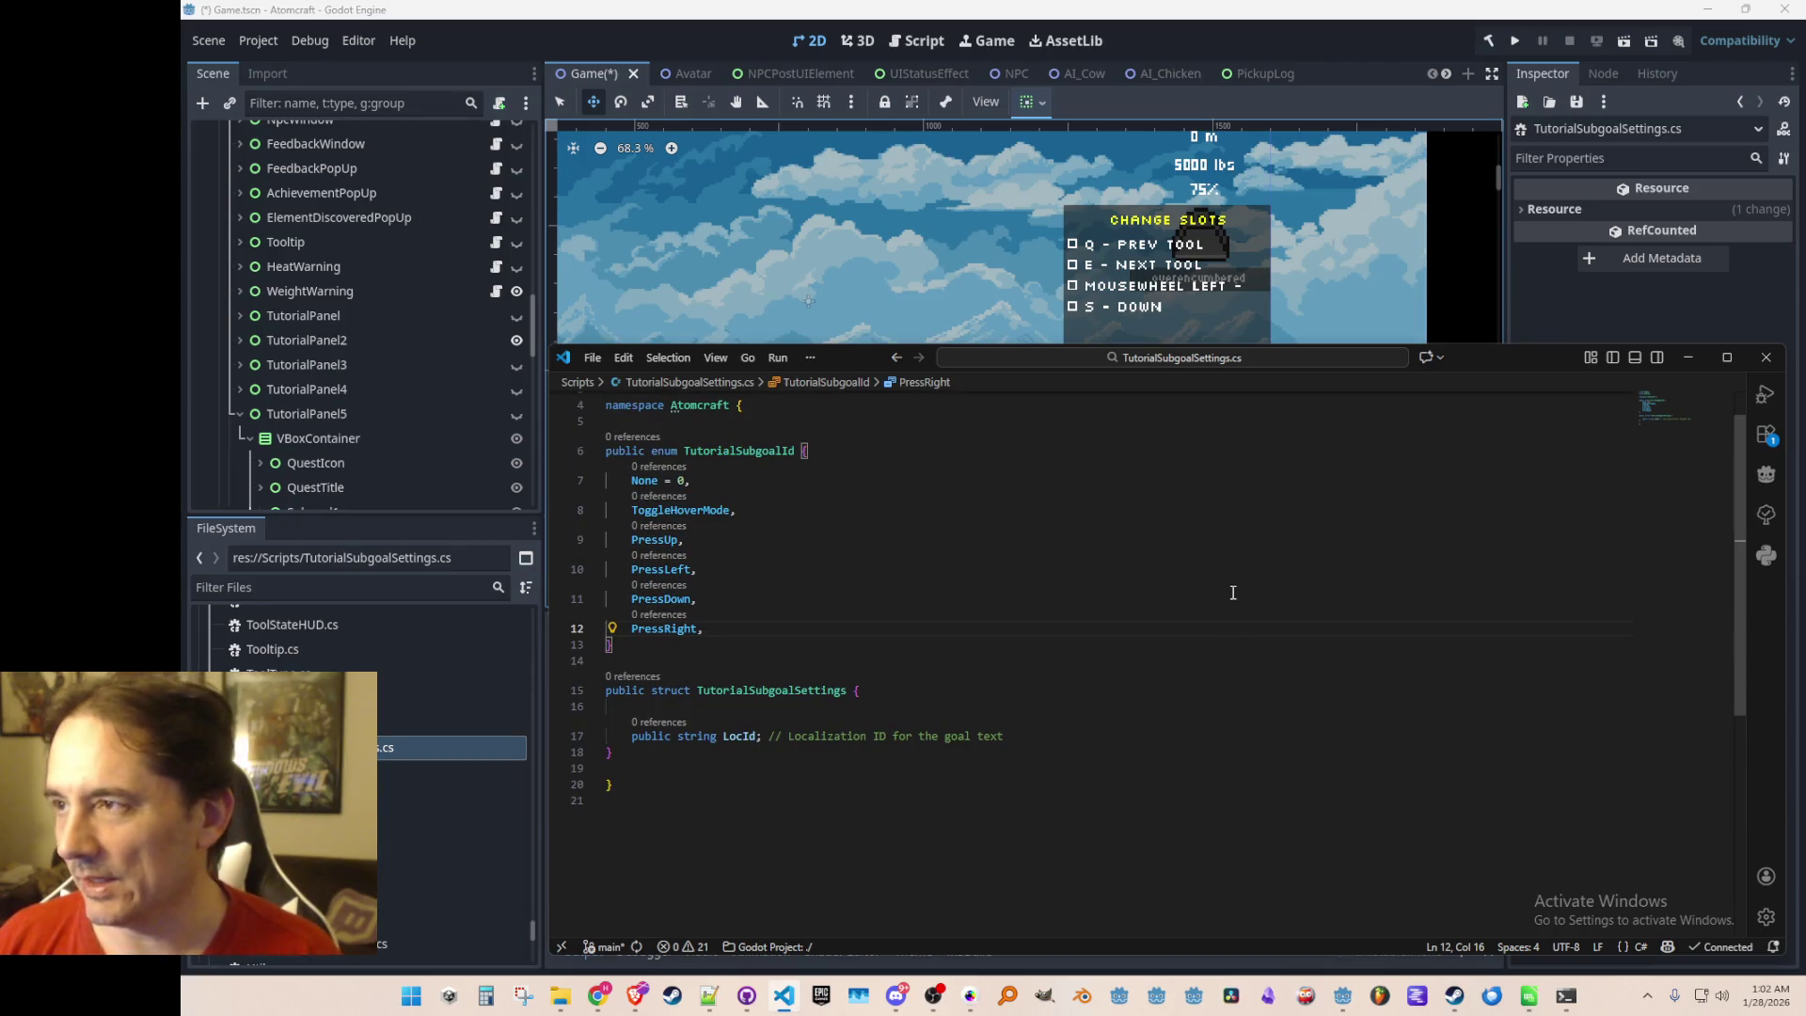
key(Up)
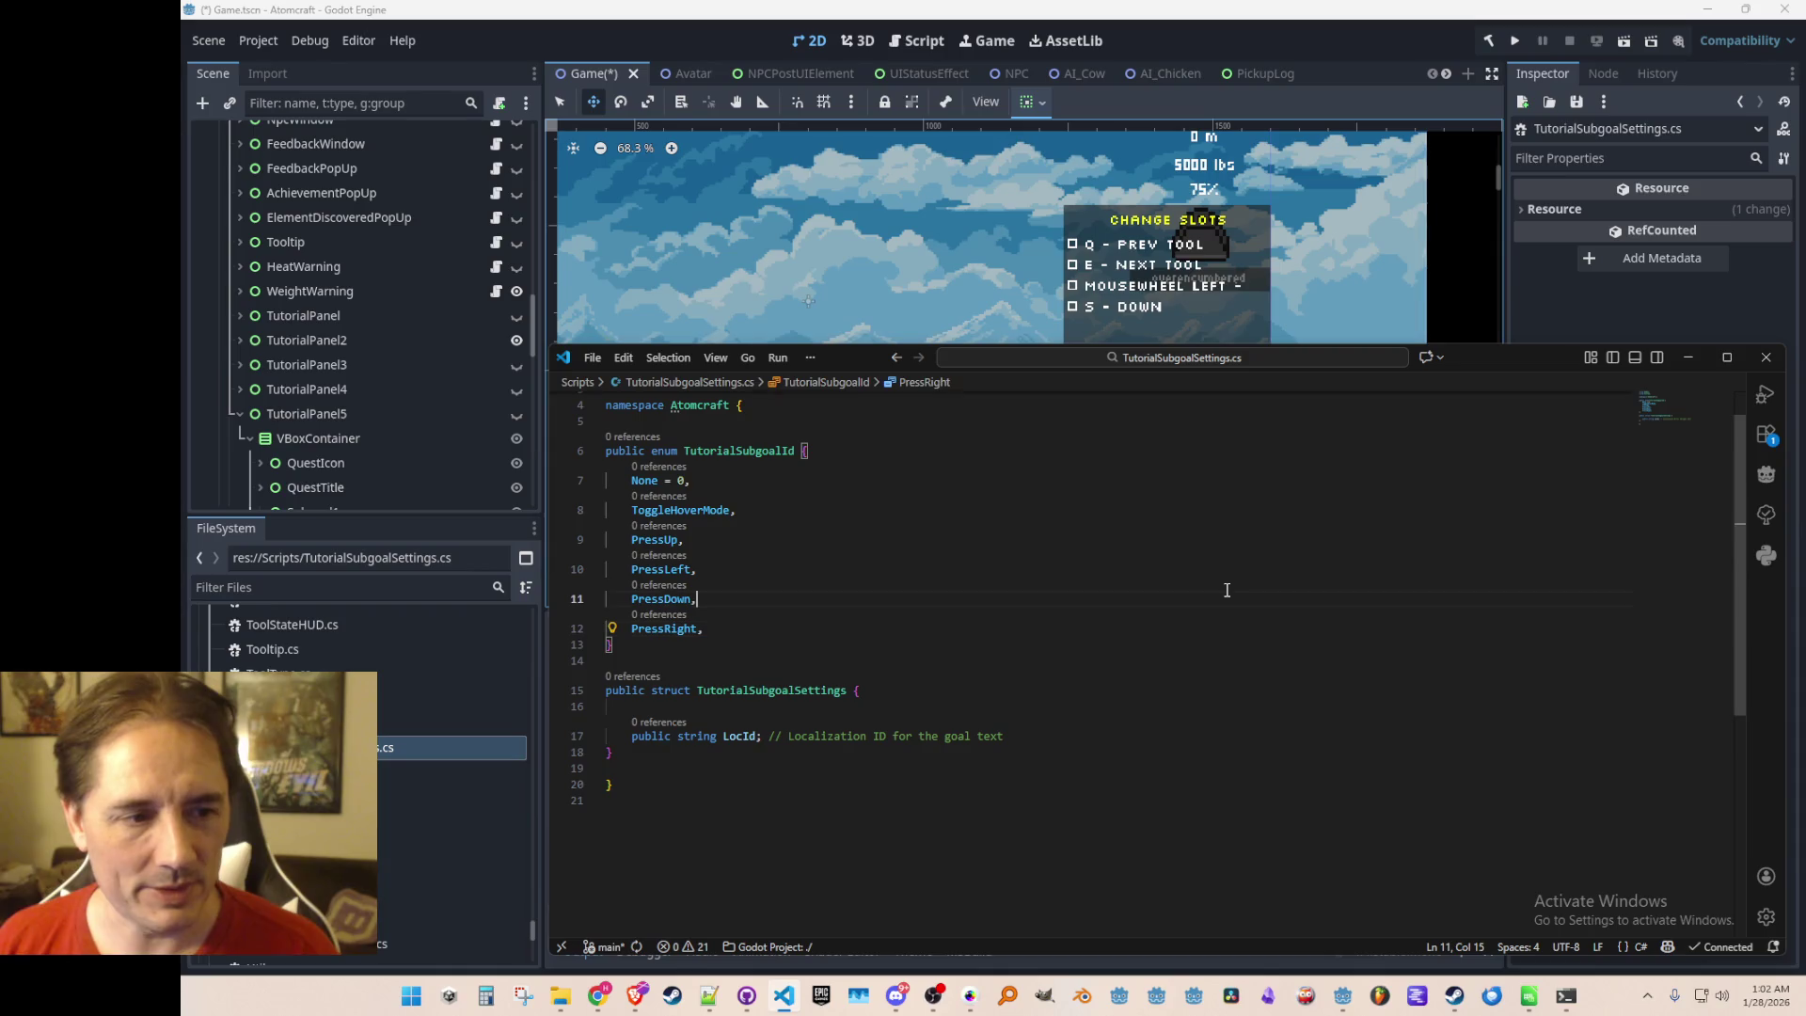
key(Down)
key(Home)
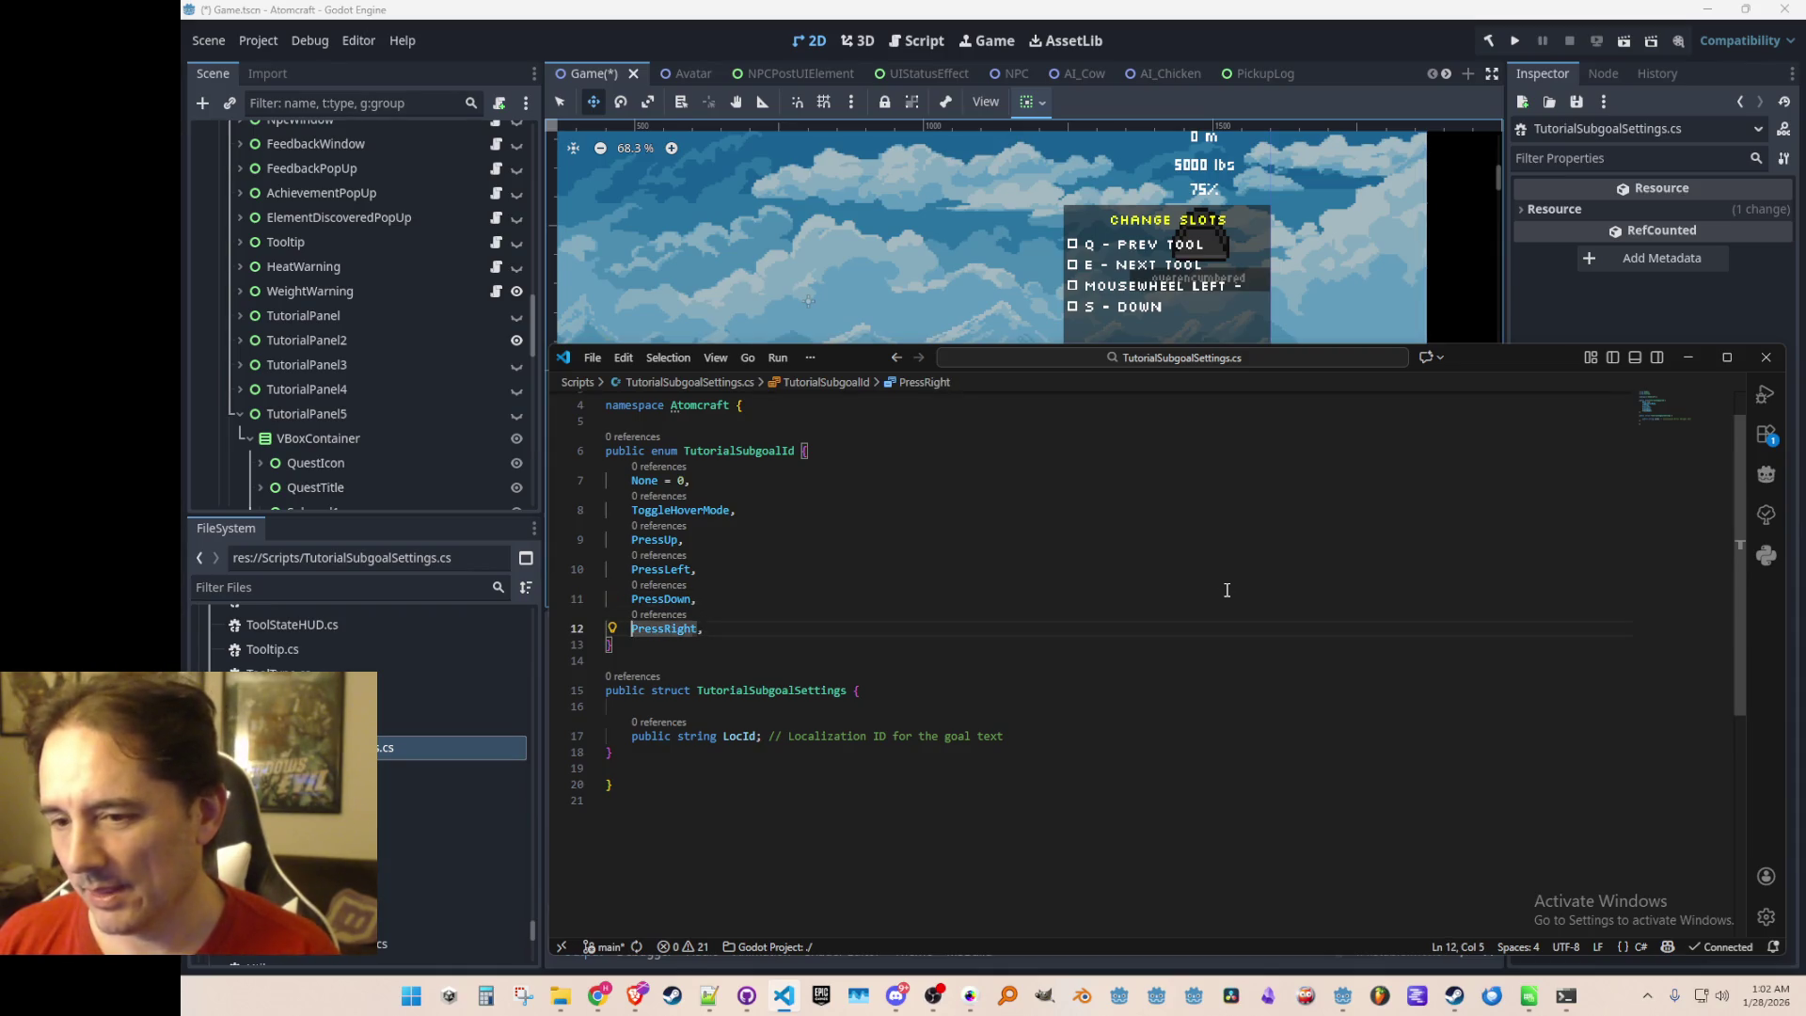
key(End)
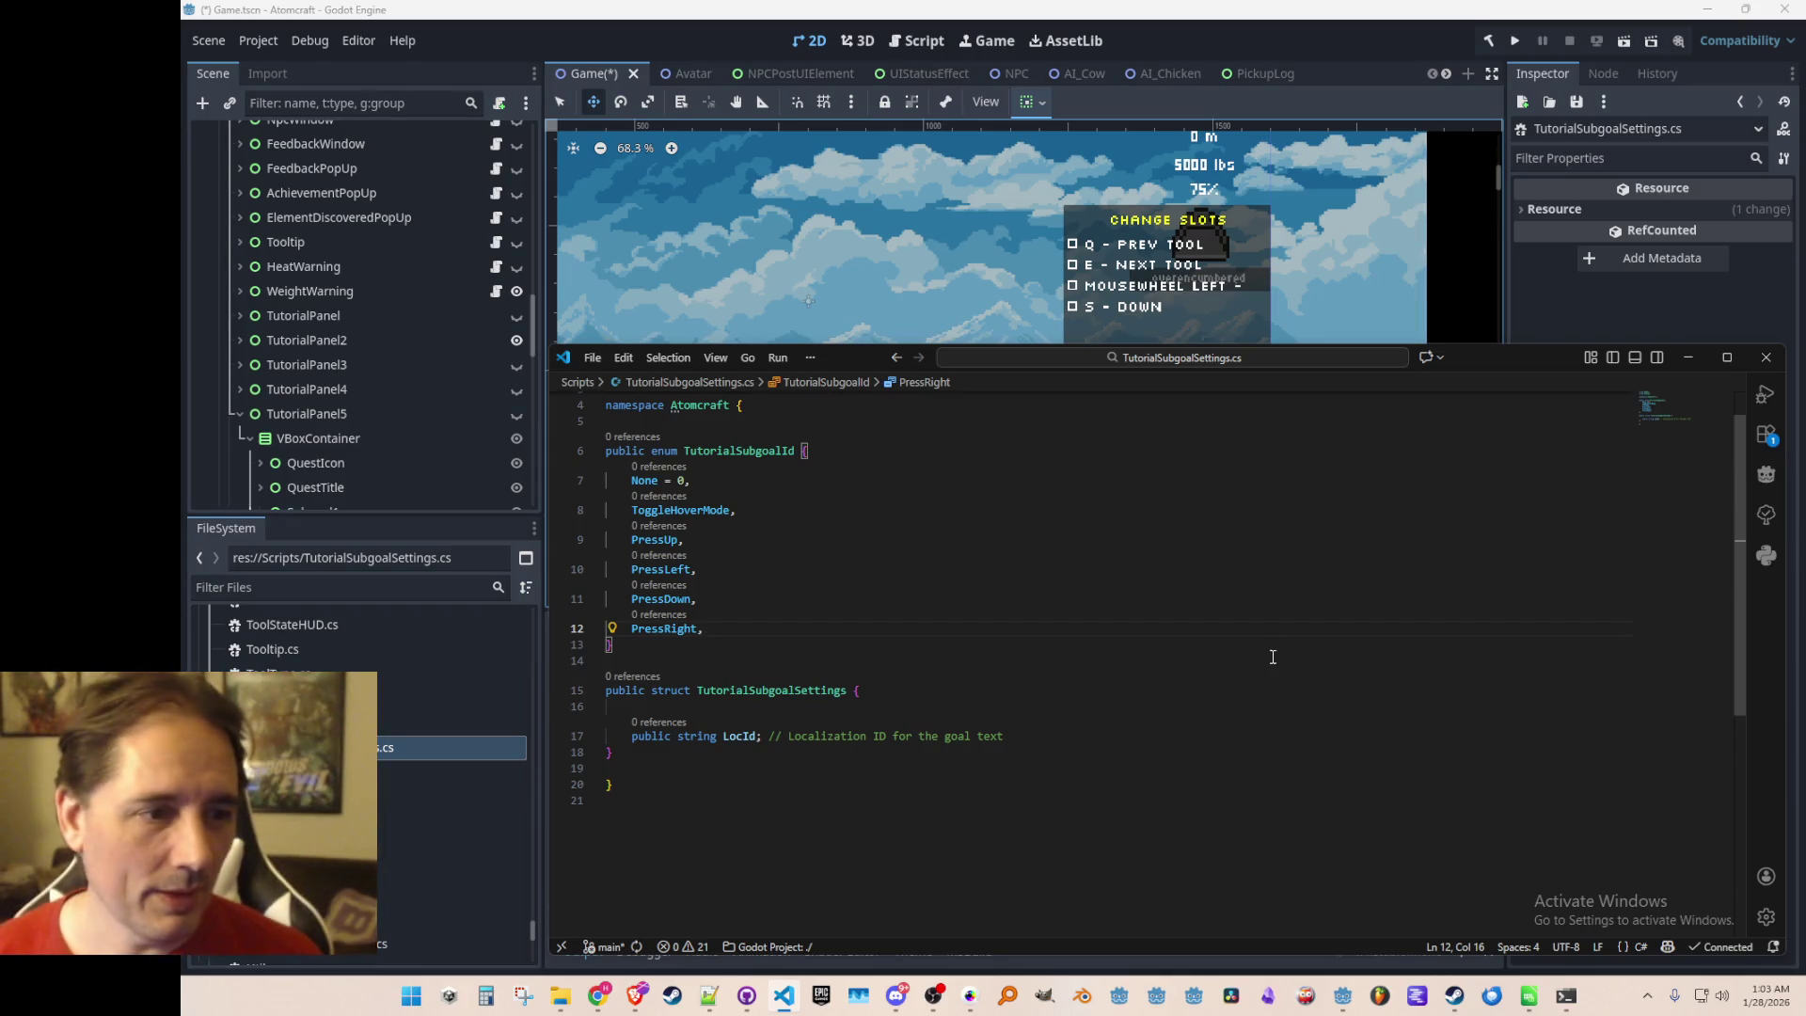
text(PressNextTool,     PressPrevTool,     PressNextMaterial,     PressPrevMaterial,)
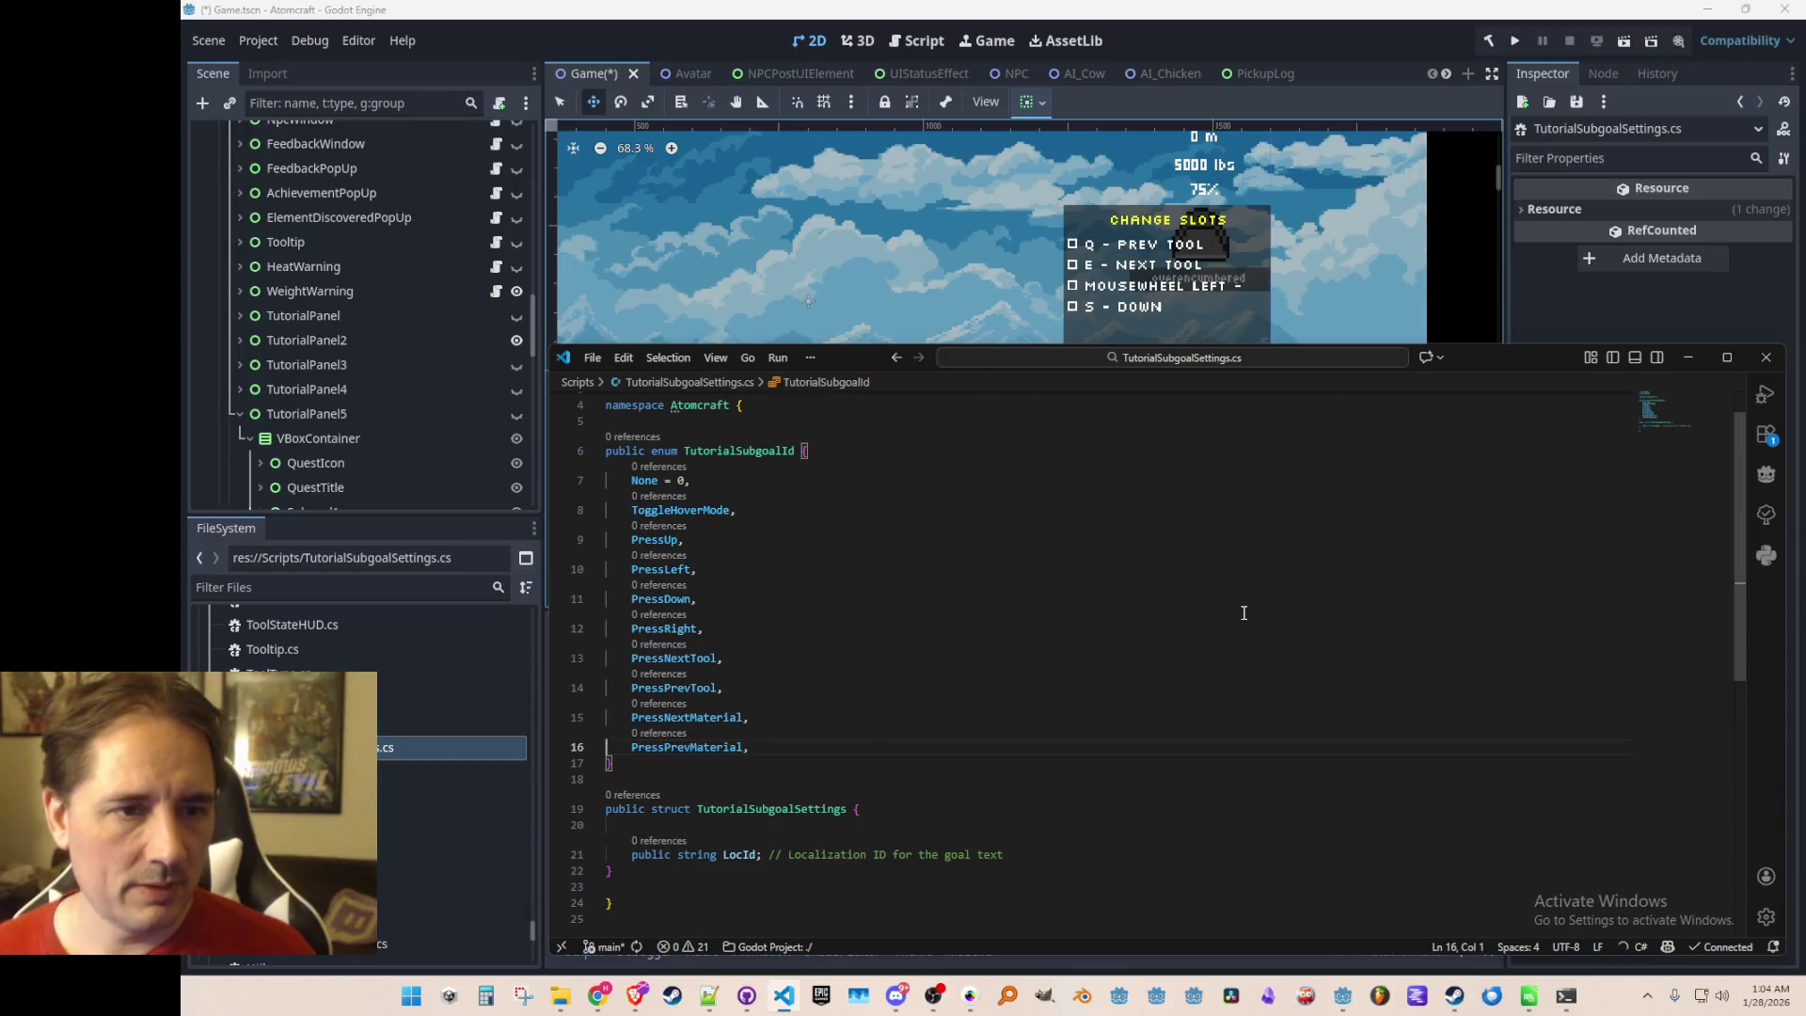
Hide TutorialPanel2 and show TutorialPanel3's Upgrade Drill panel in the scene
click(732, 40)
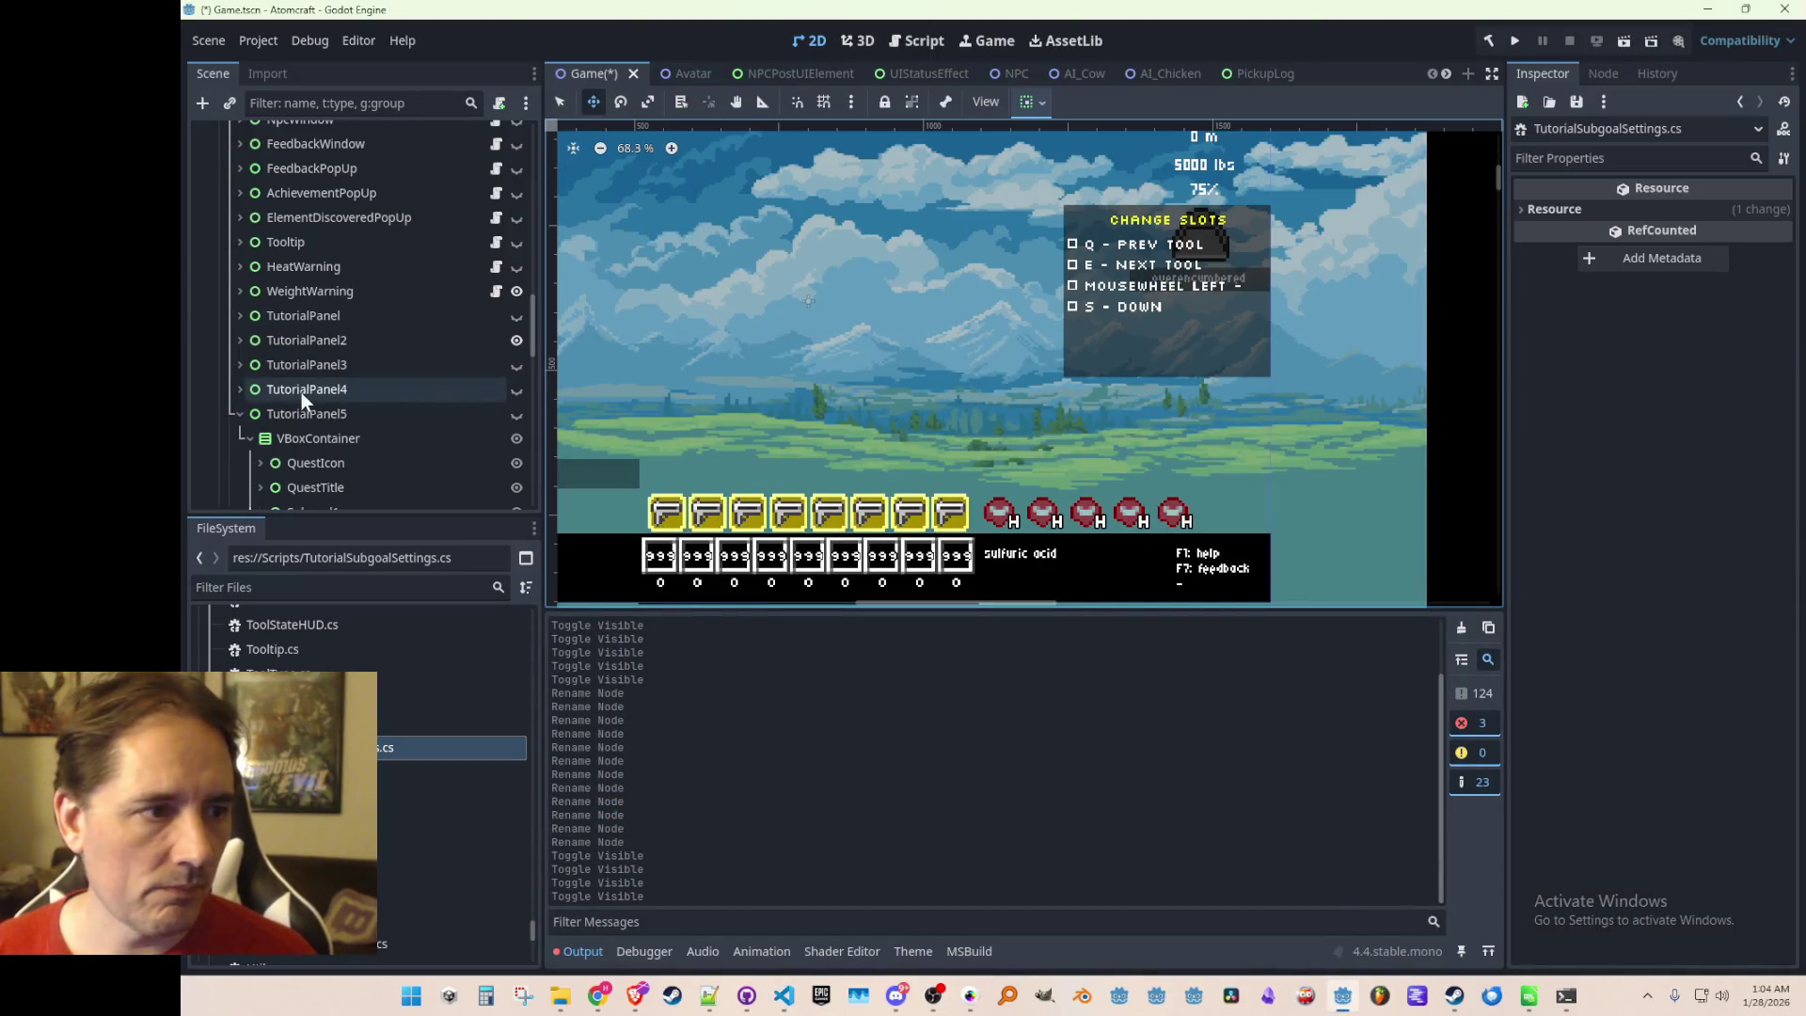
scroll(325, 368, down, 1)
scroll(327, 372, up, 1)
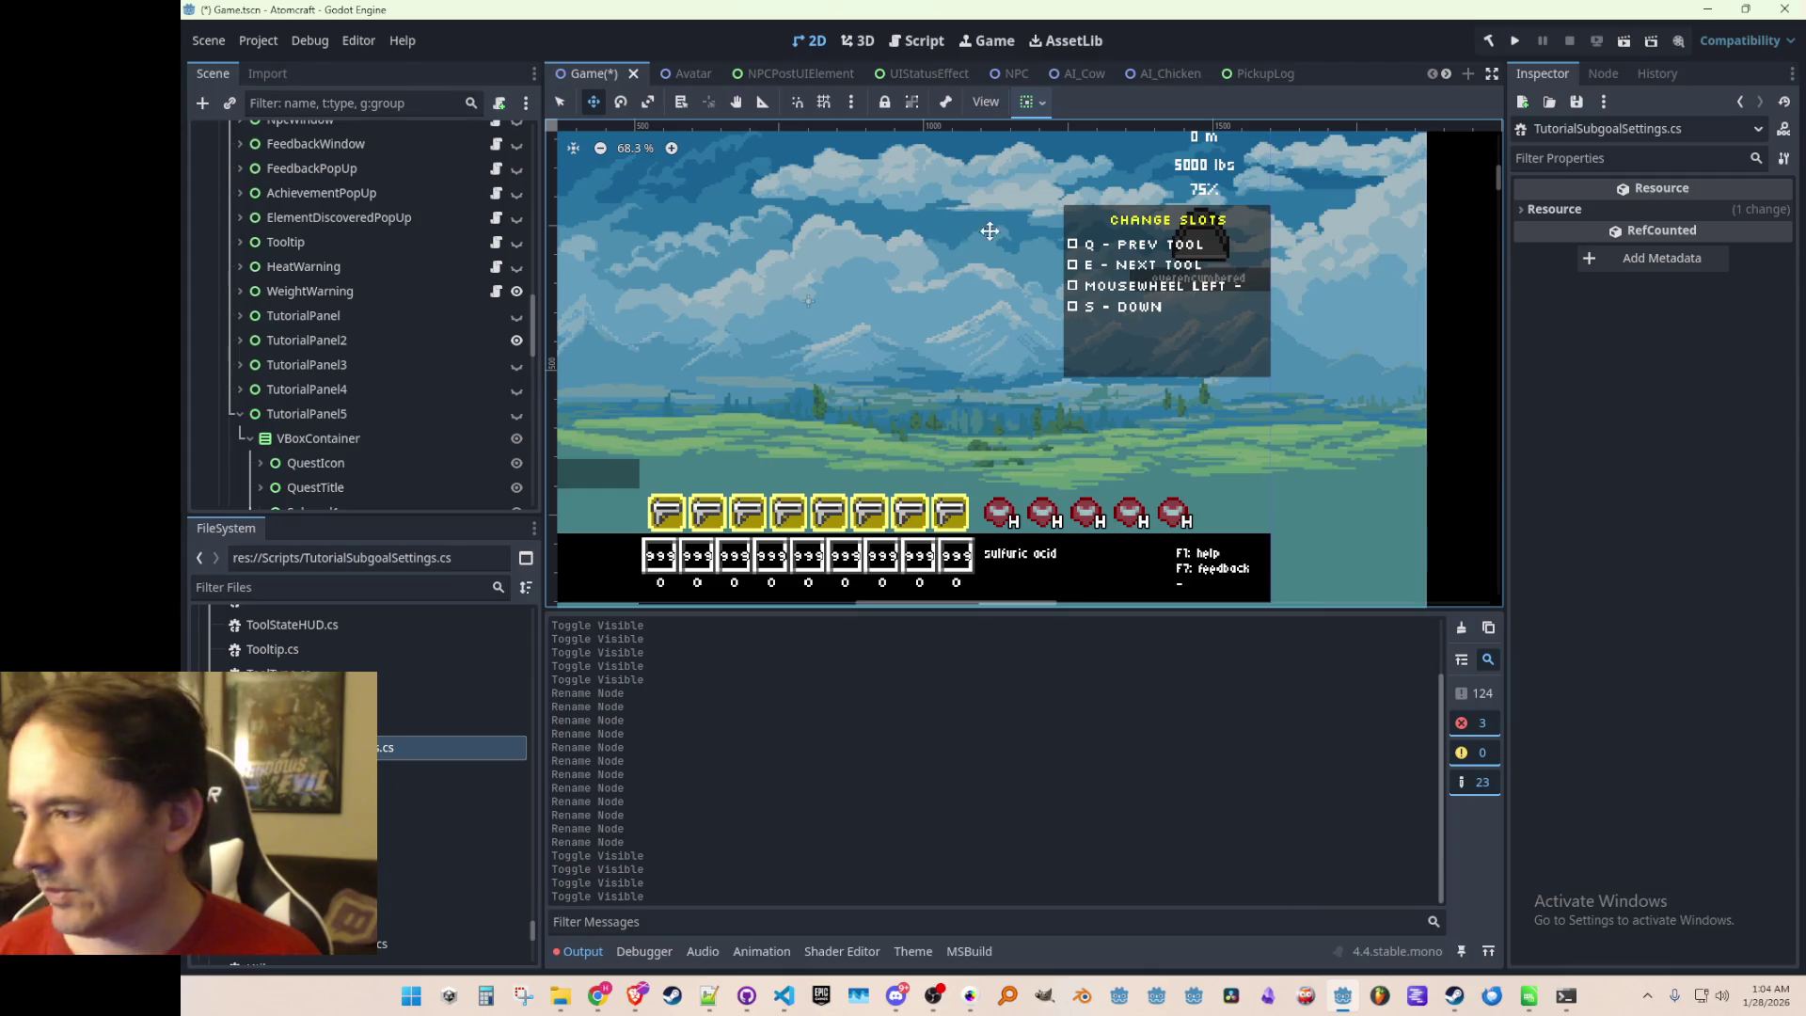
scroll(988, 229, up, 1)
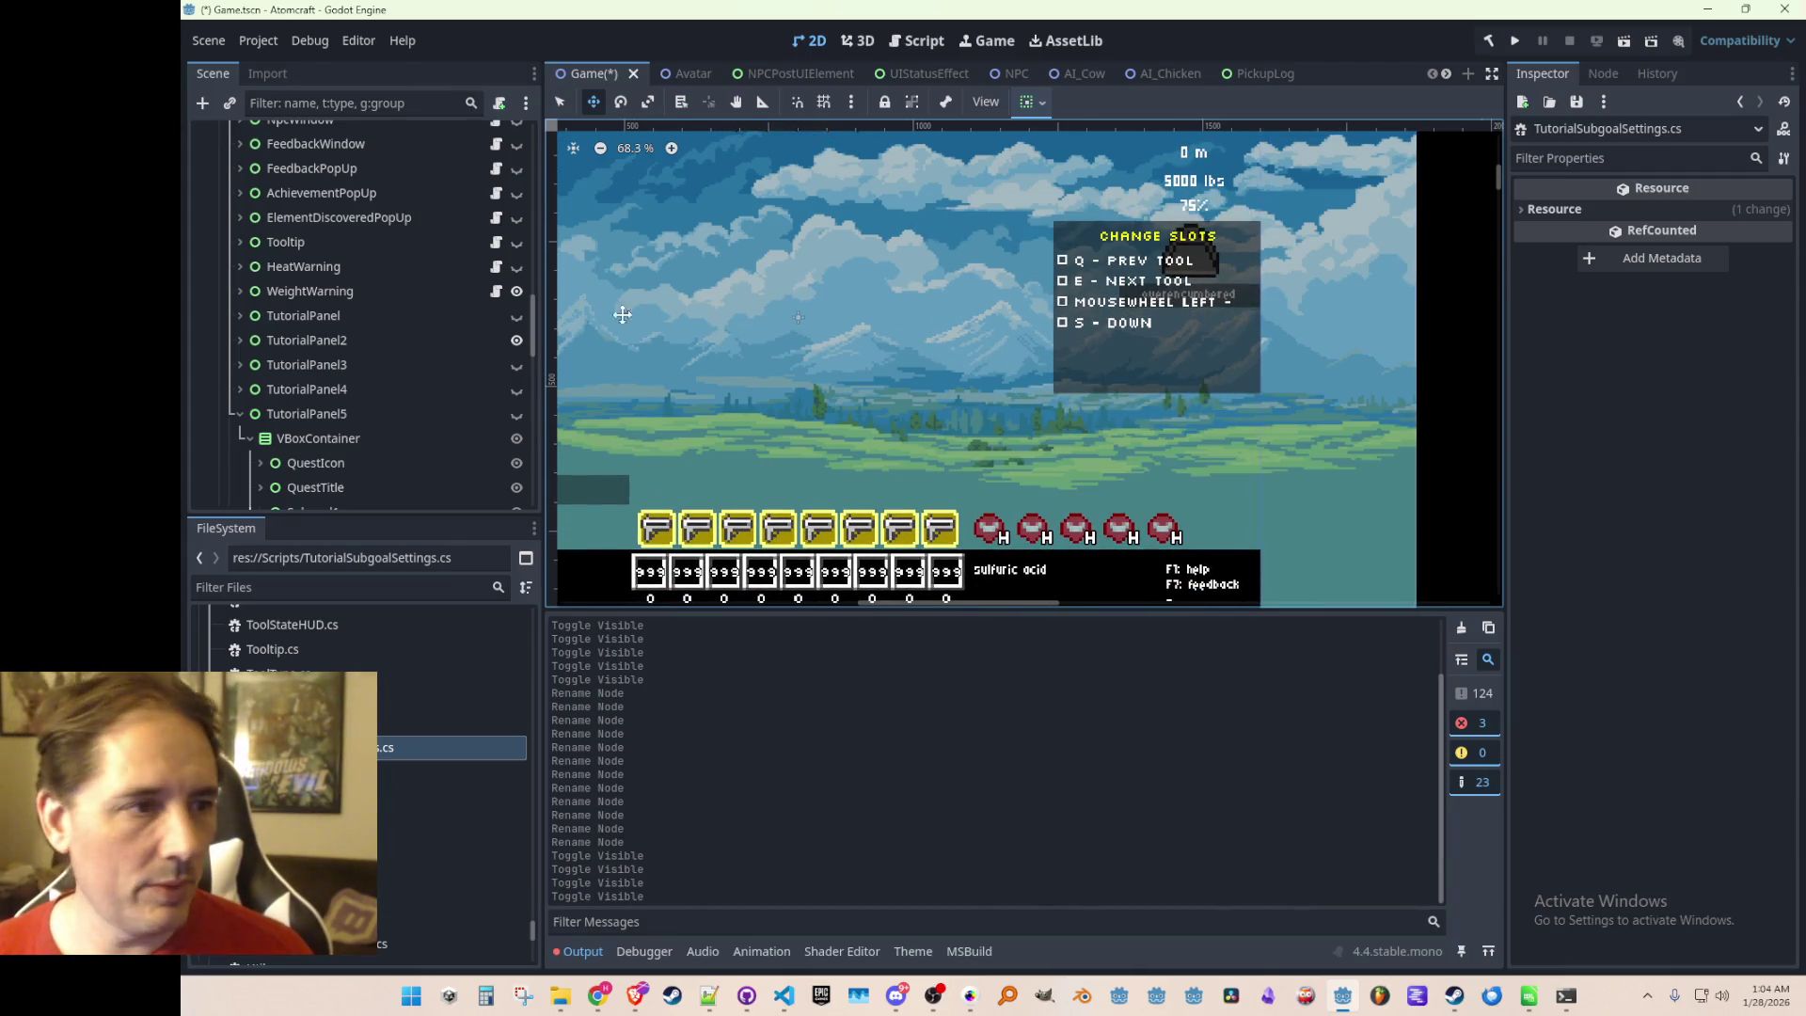
click(516, 339)
click(516, 364)
key(alt+Tab)
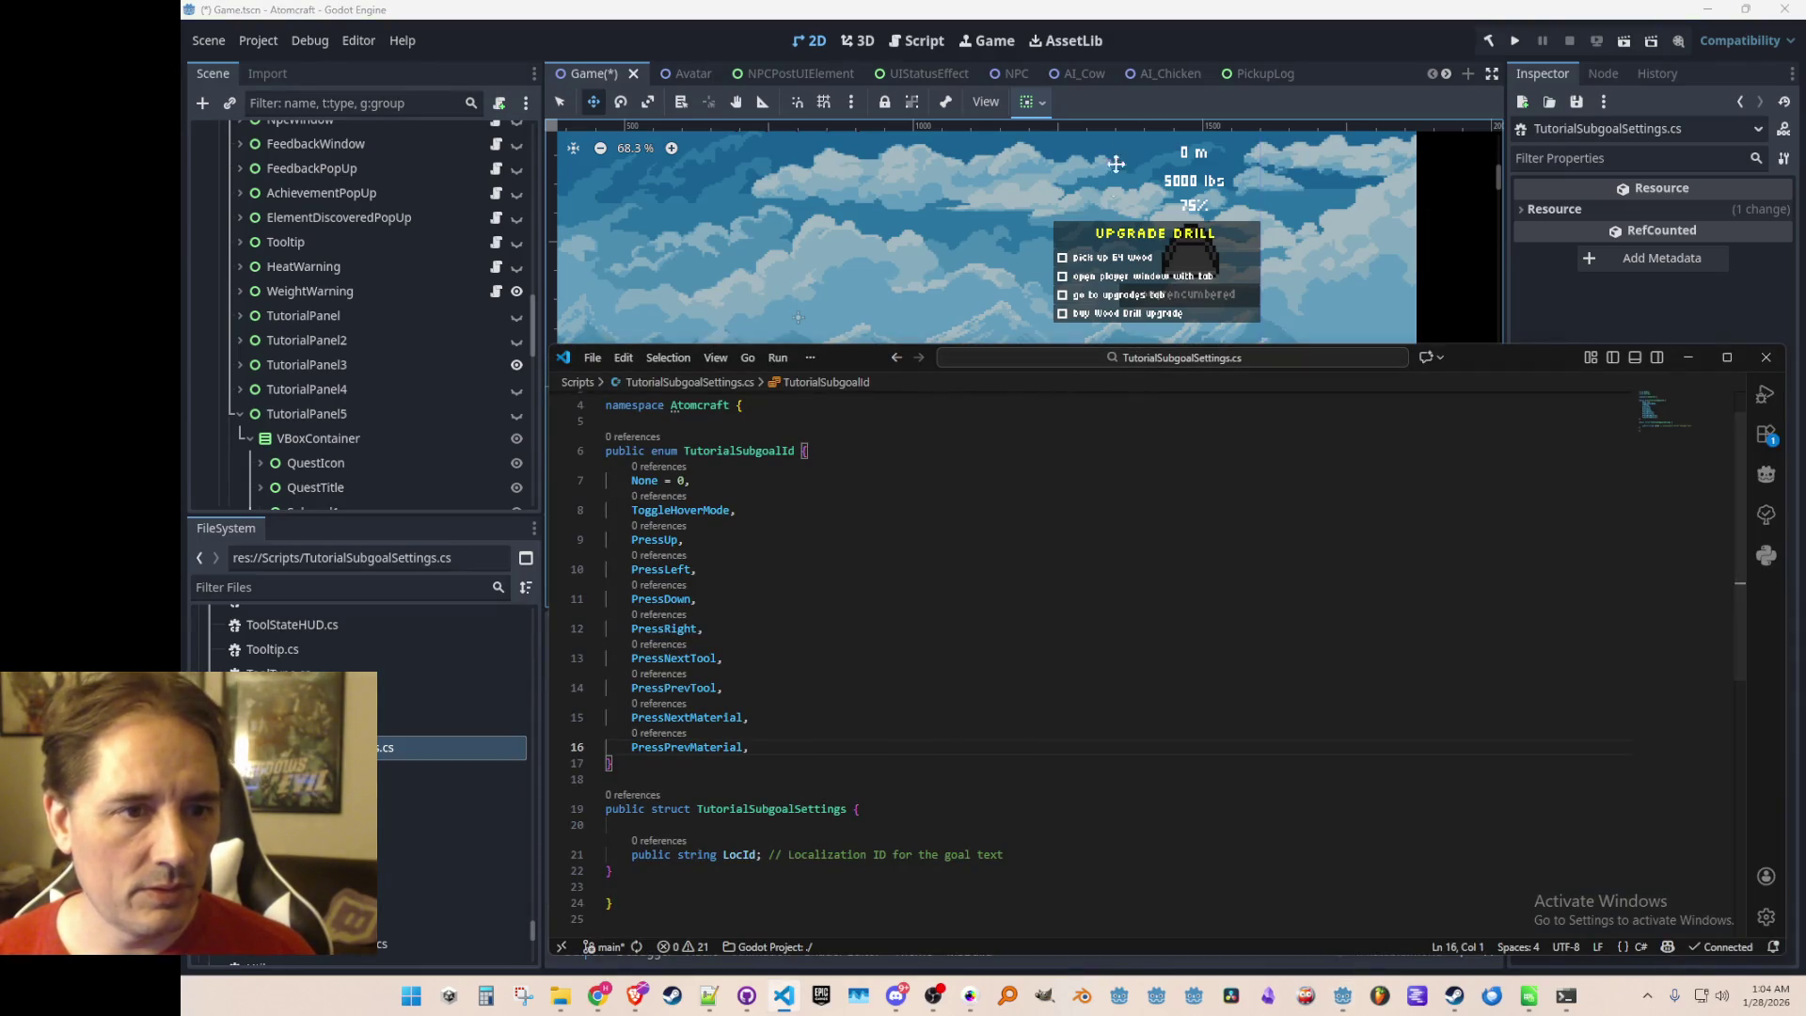
click(1232, 42)
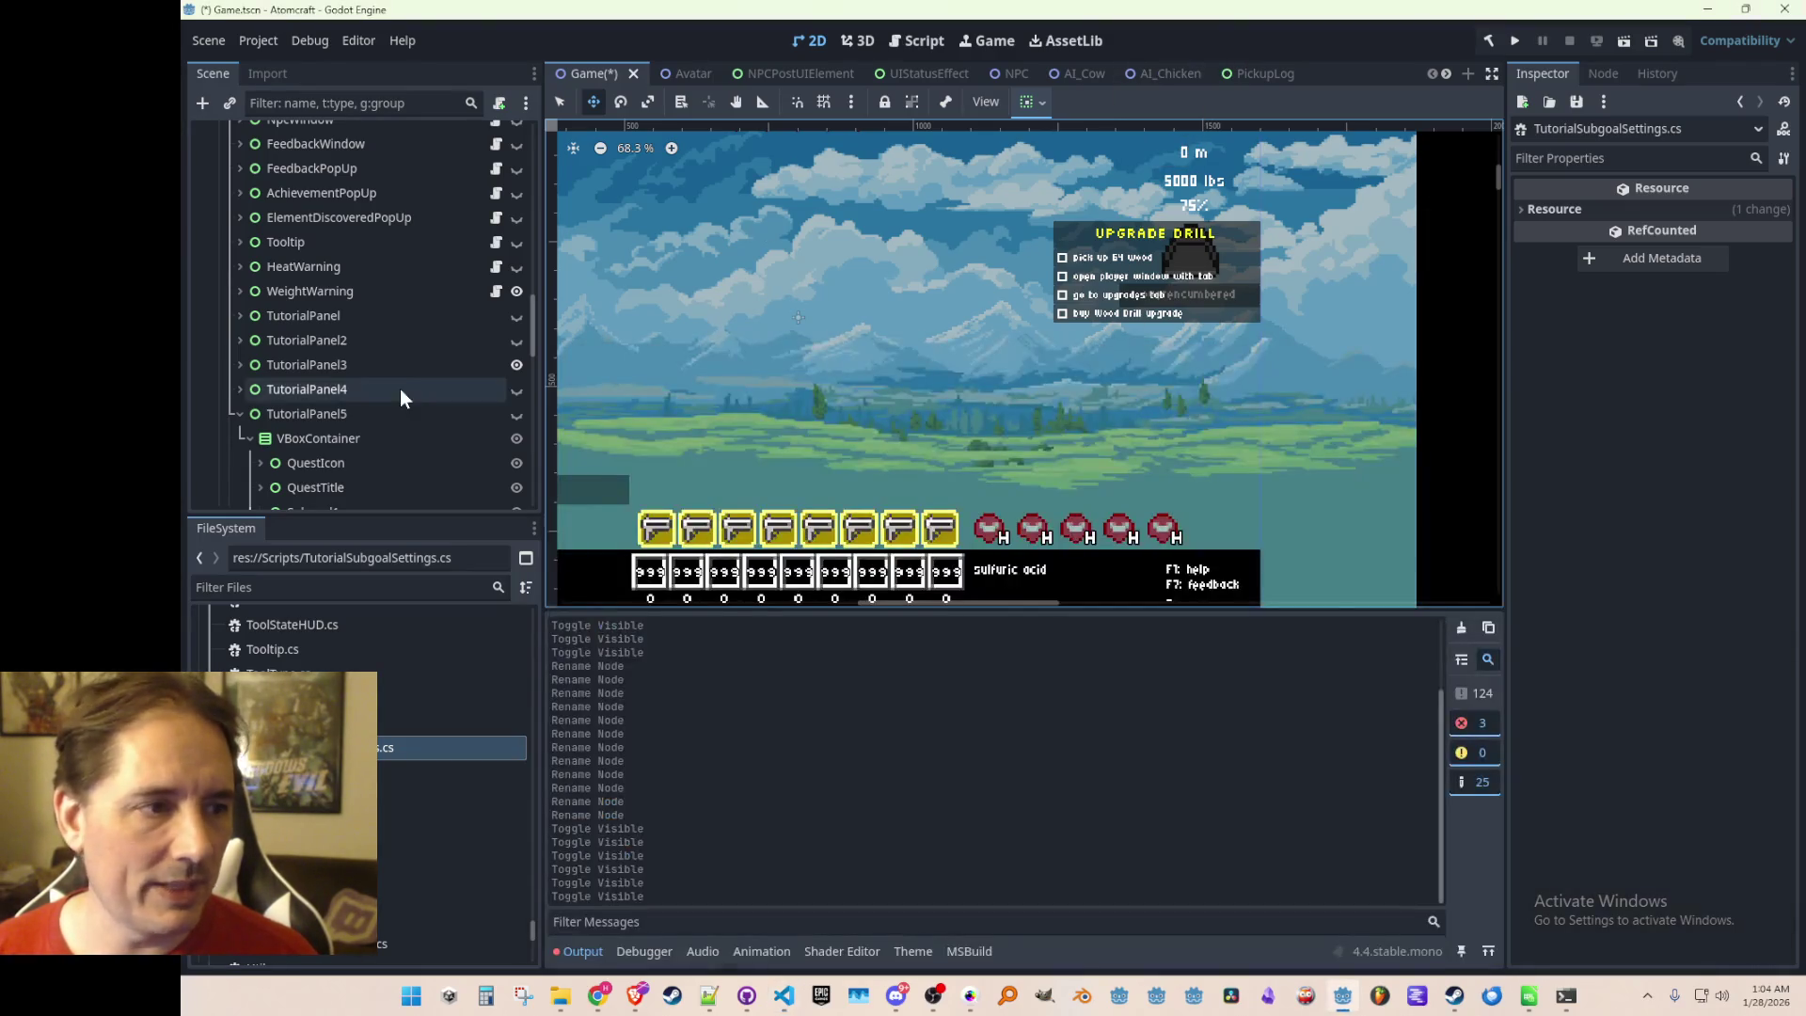
Delete the TutorialPanel3 node and its children from the scene tree
click(318, 368)
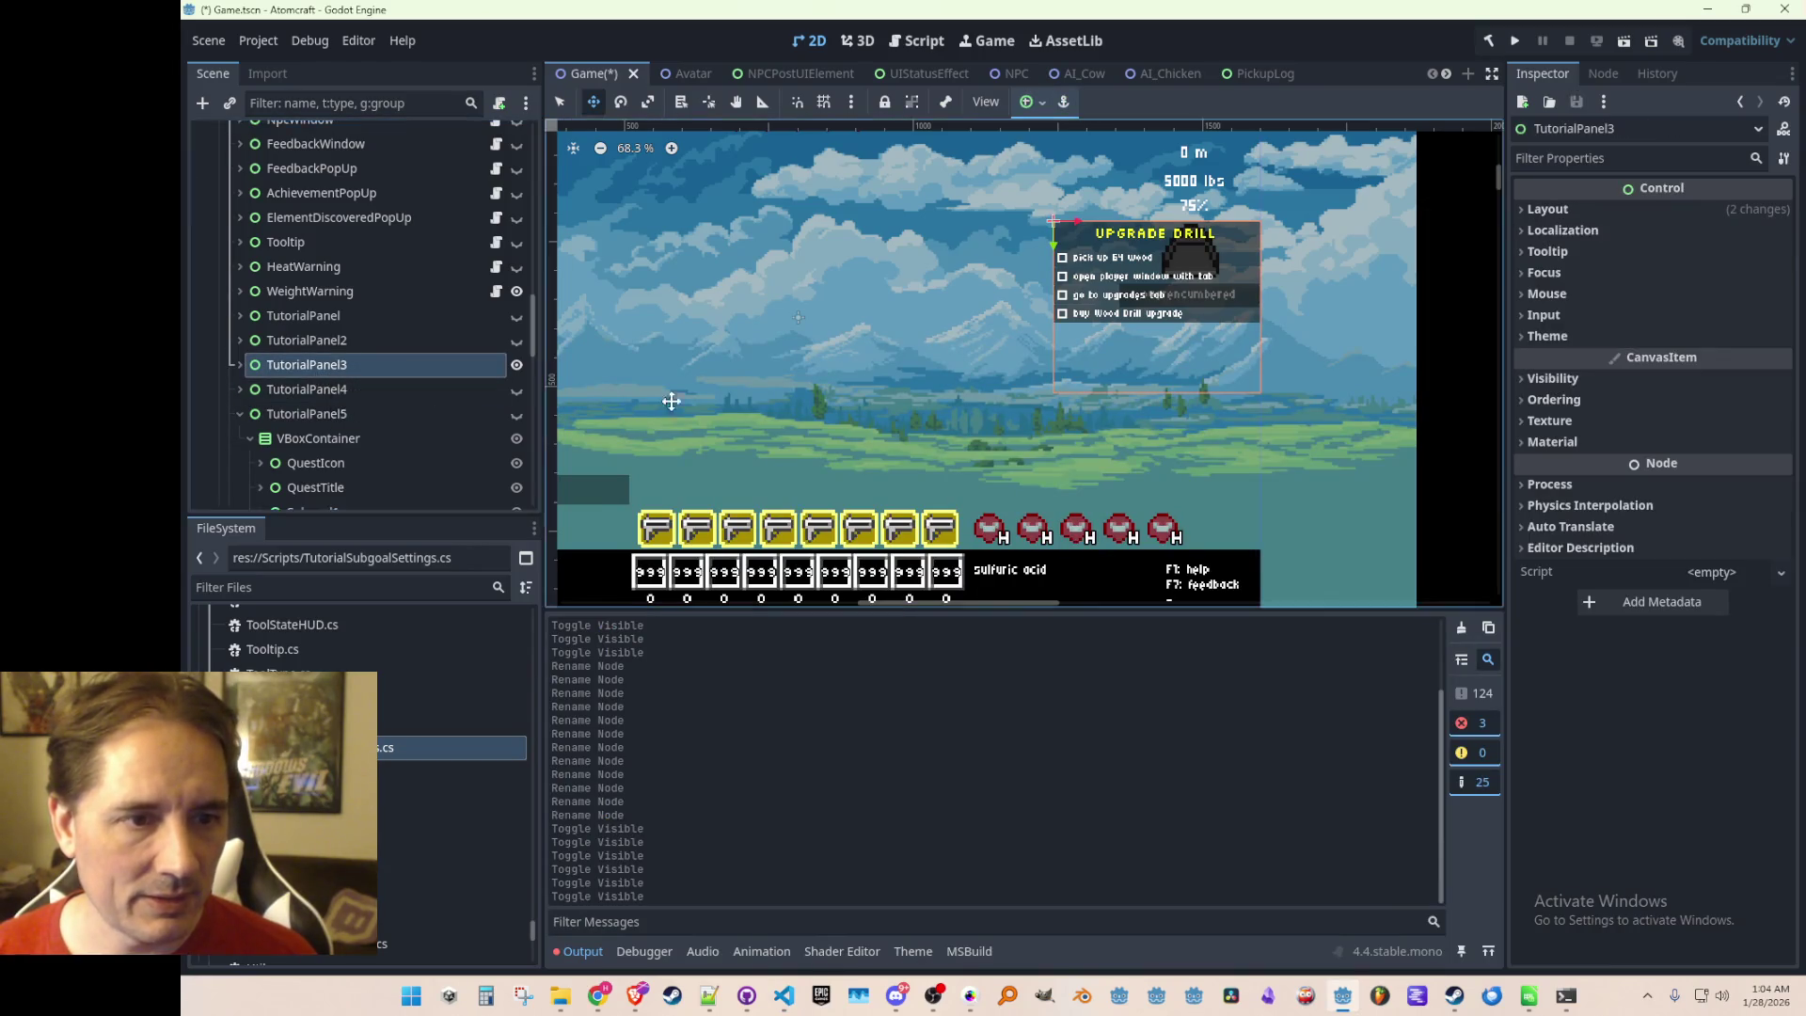
scroll(1011, 273, up, 3)
click(372, 365)
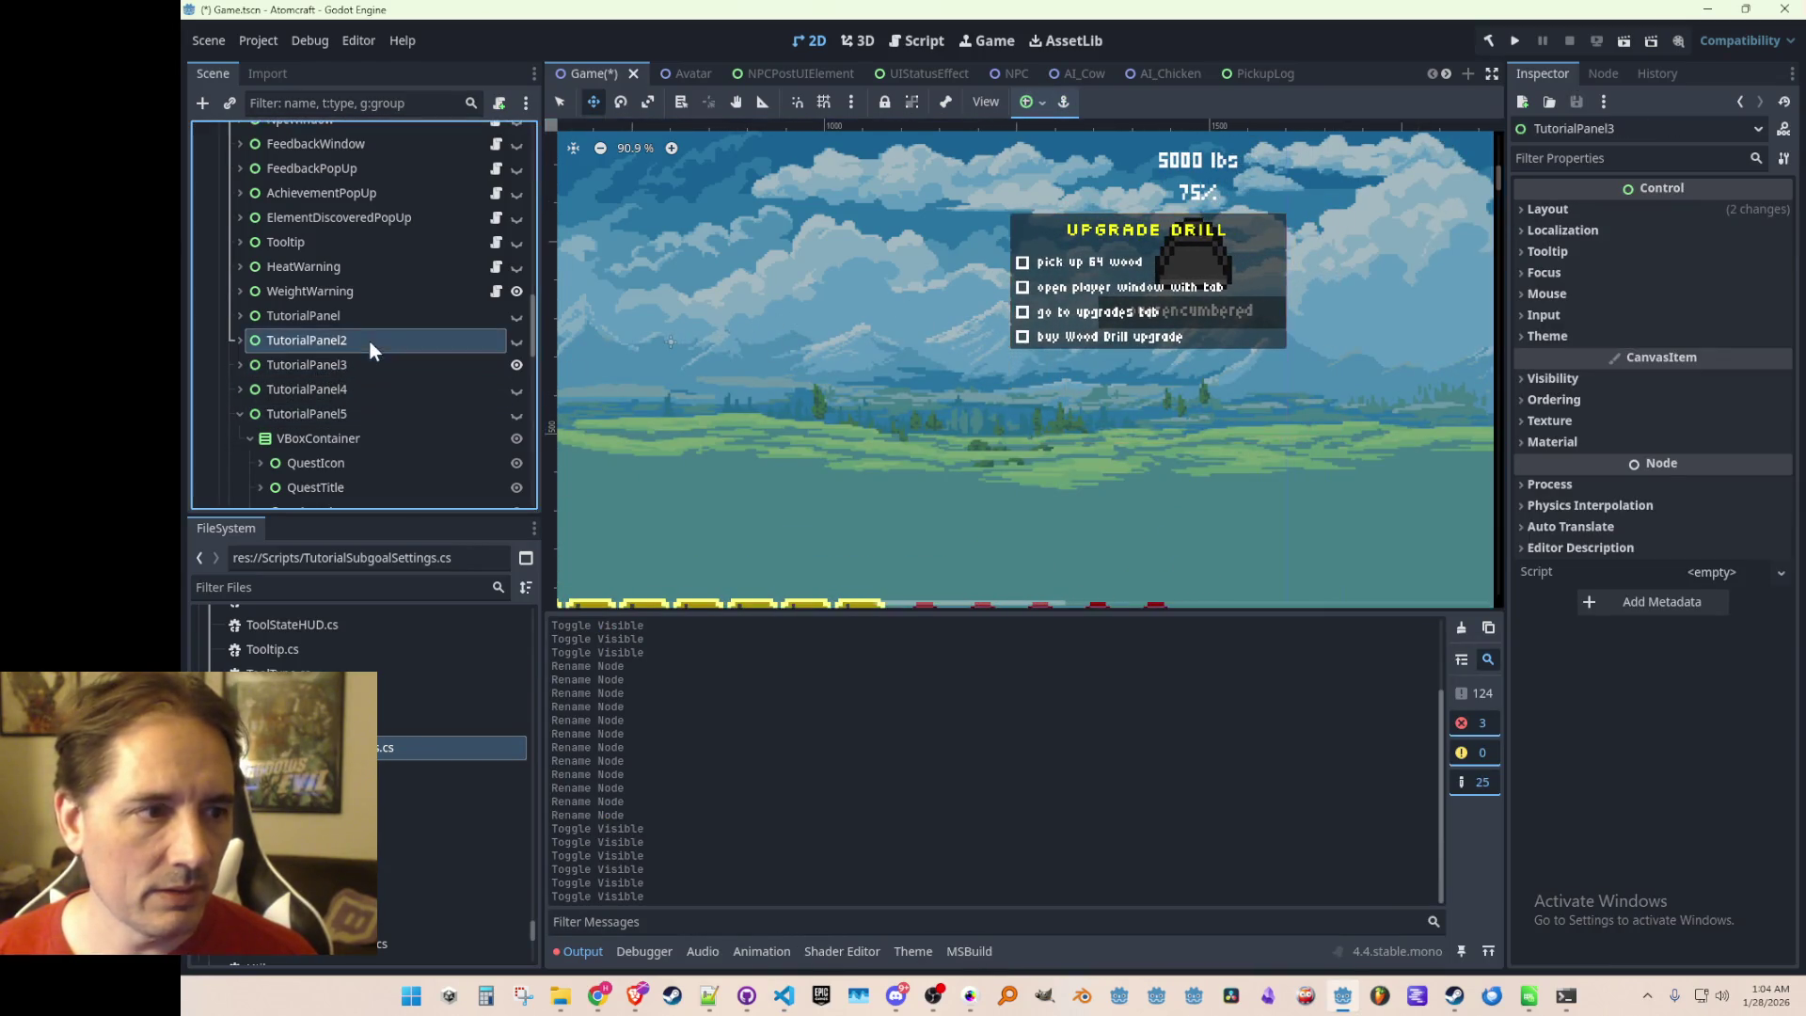
key(Delete)
key(Return)
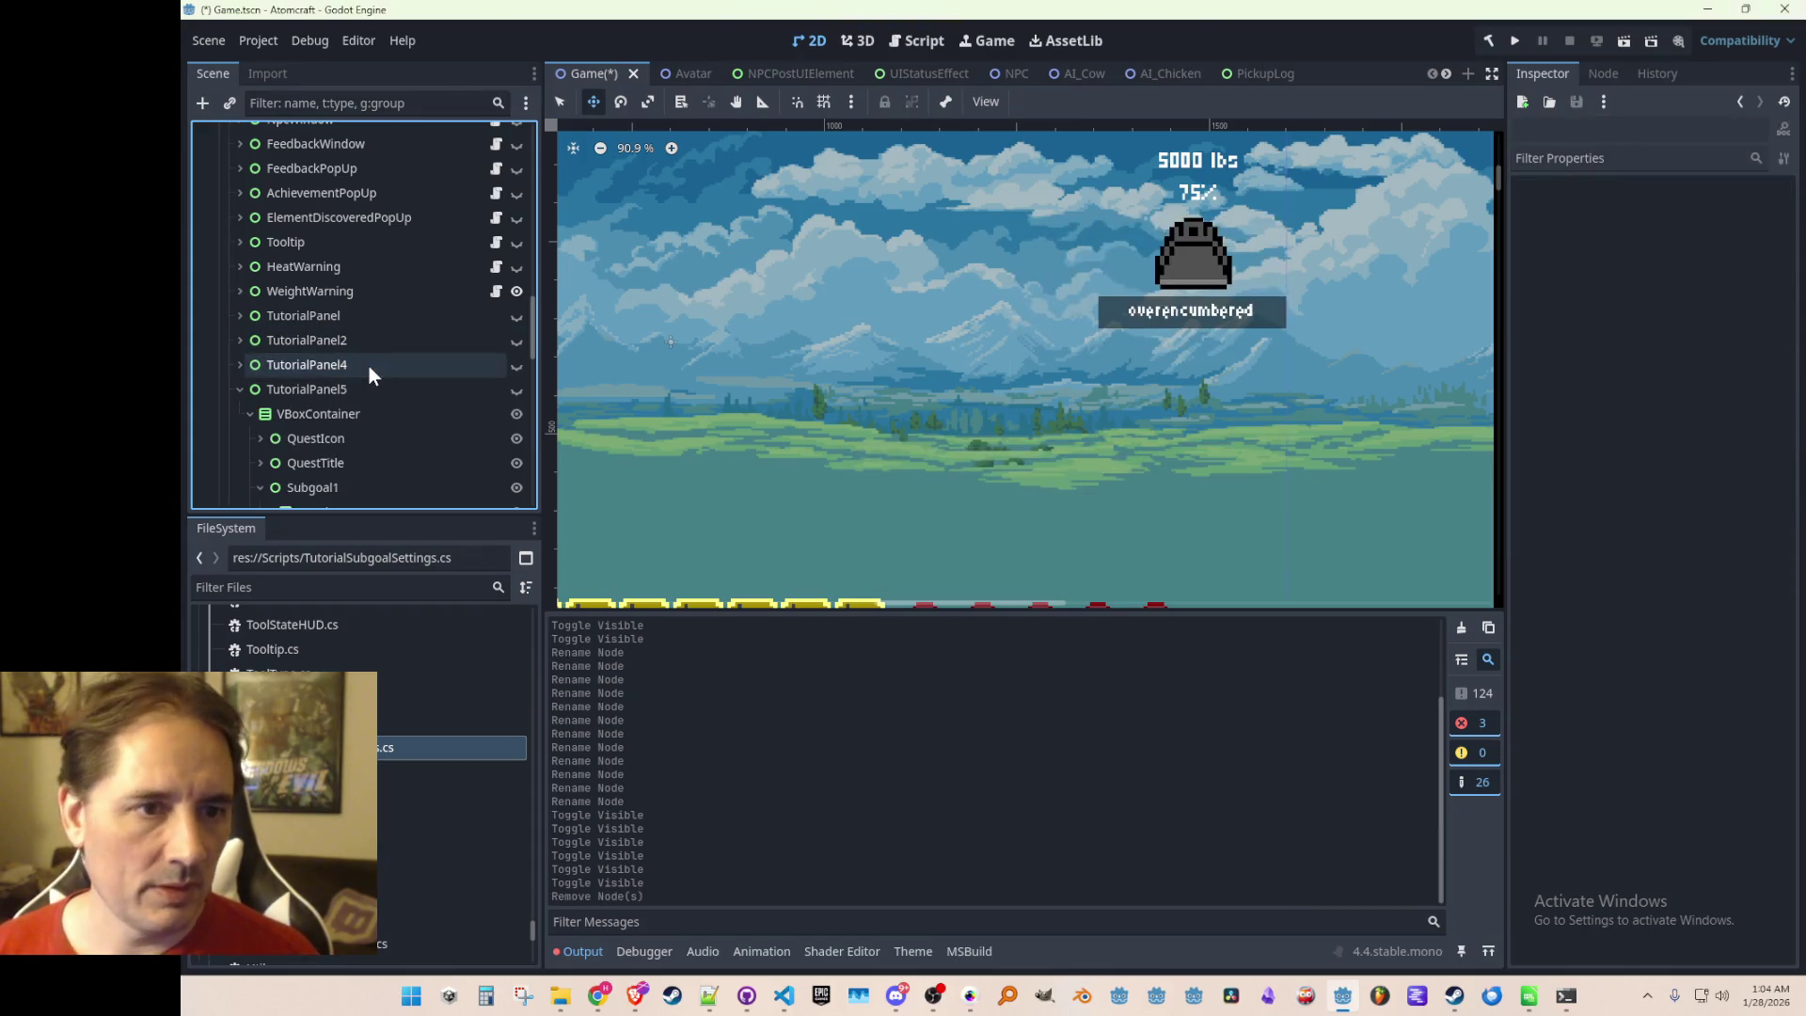
Make TutorialPanel4's Get Firestarter panel visible, then return to the code
click(336, 384)
click(358, 369)
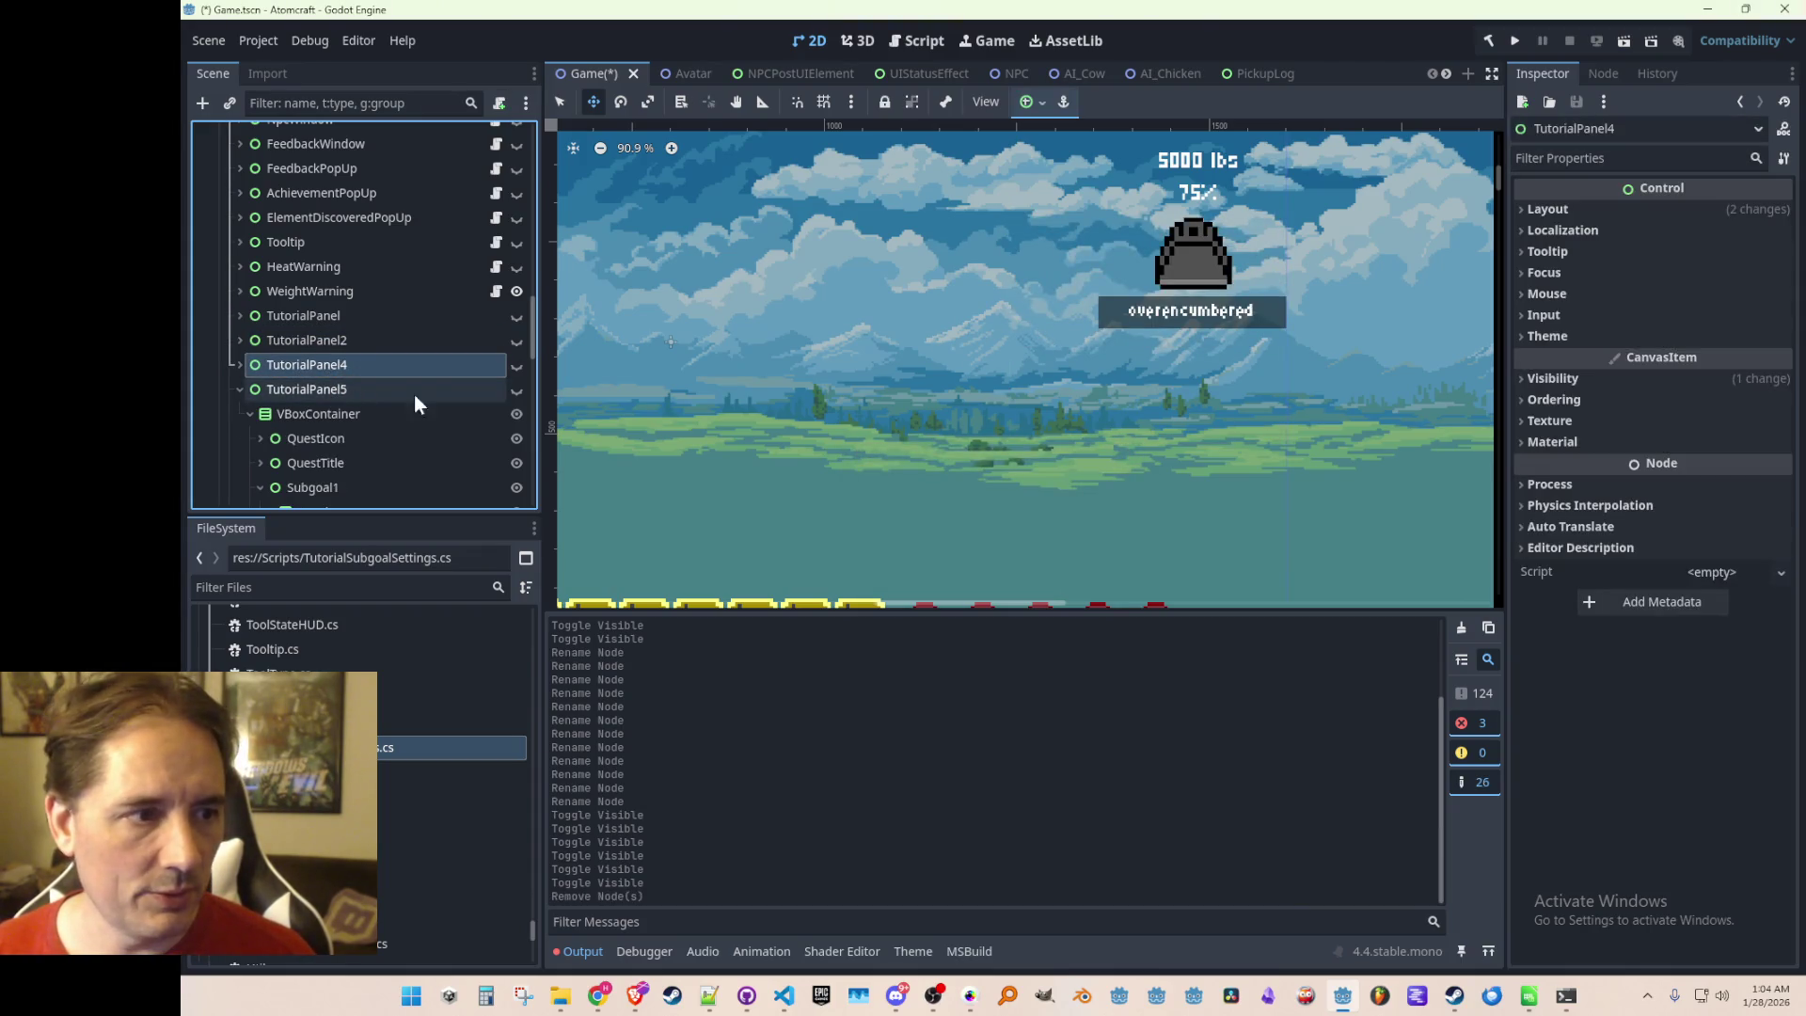
click(516, 365)
key(alt+Tab)
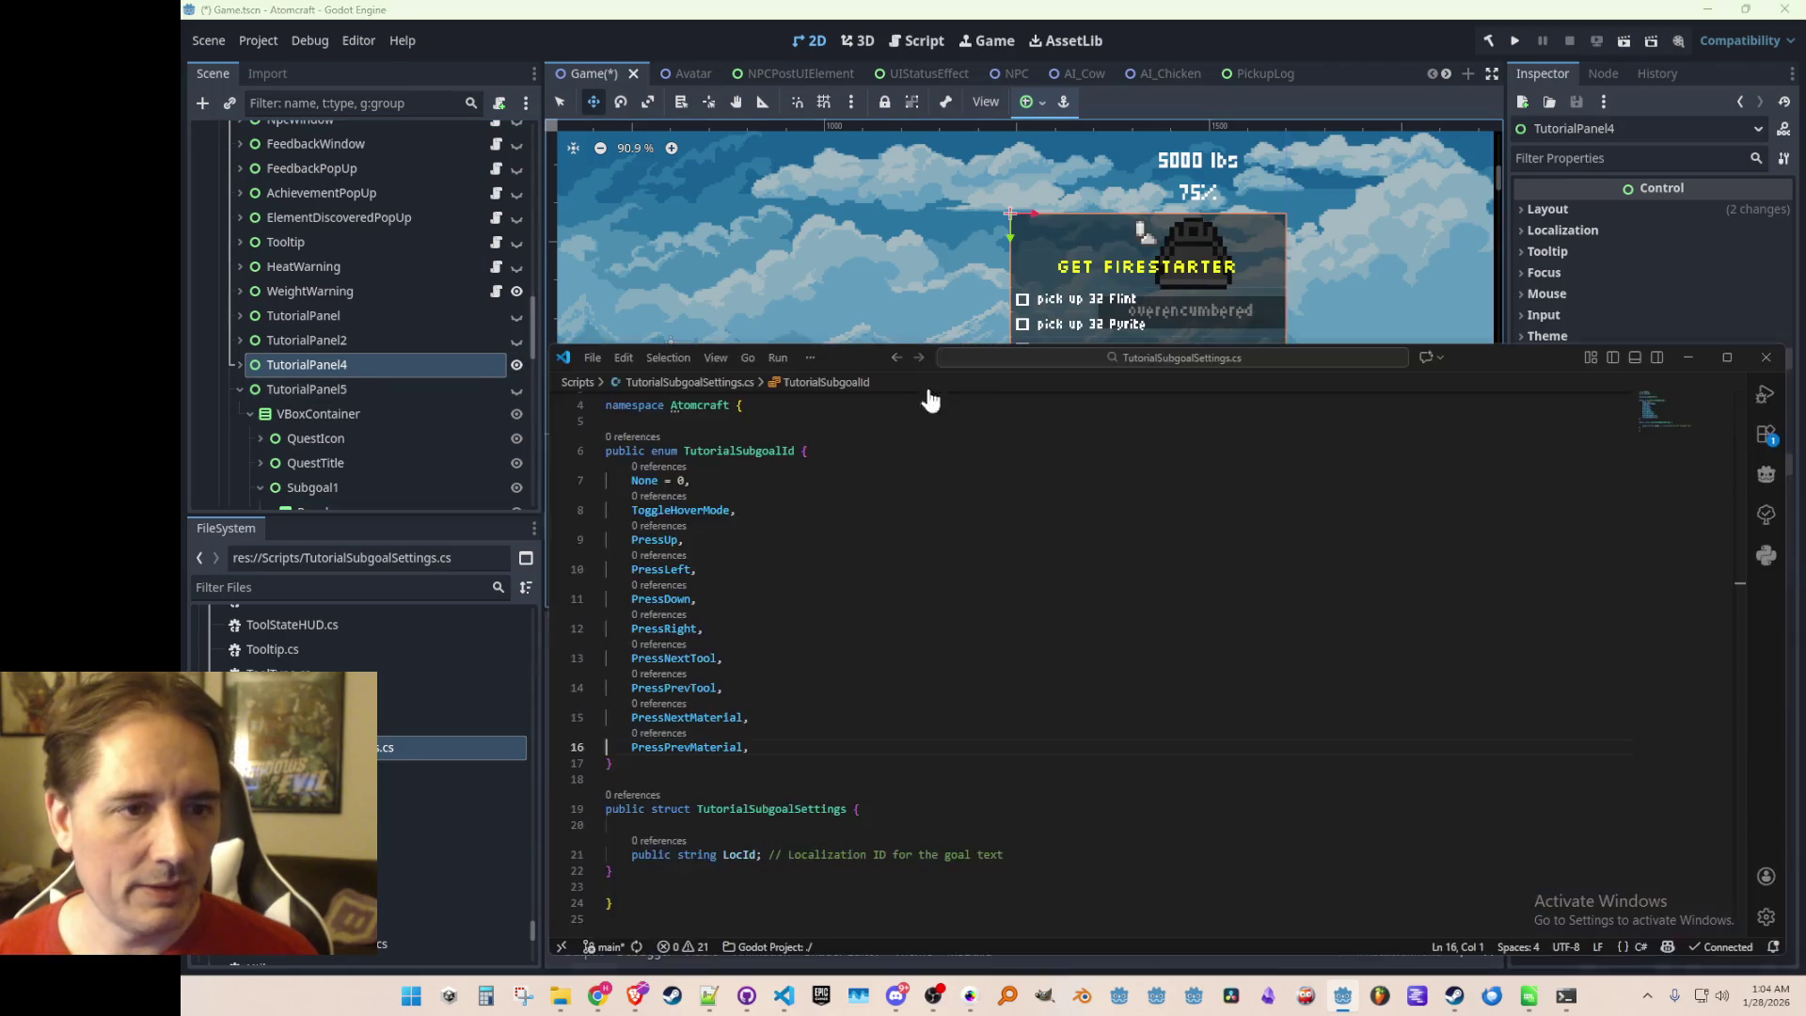
Add PickUpXFlint and PickUpXPyrite enum entries after PressPrevMaterial and save the file
click(1030, 720)
key(Down)
key(Return)
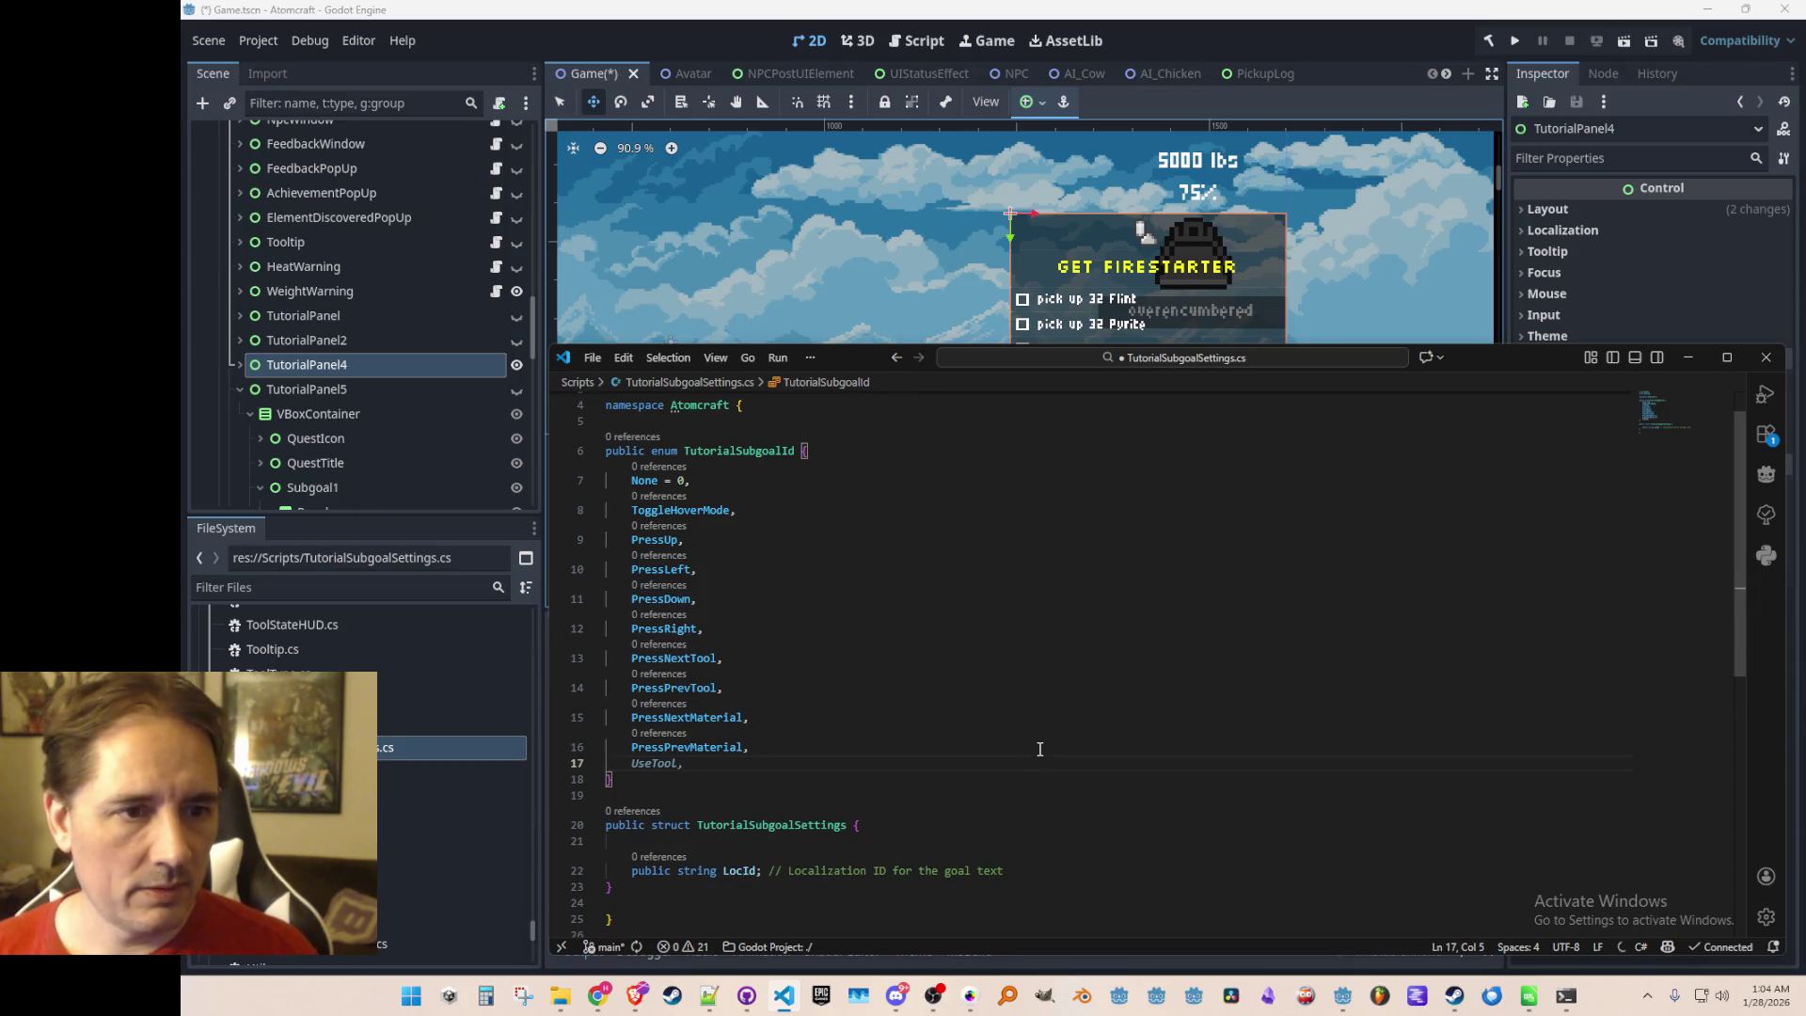
text(PickUp)
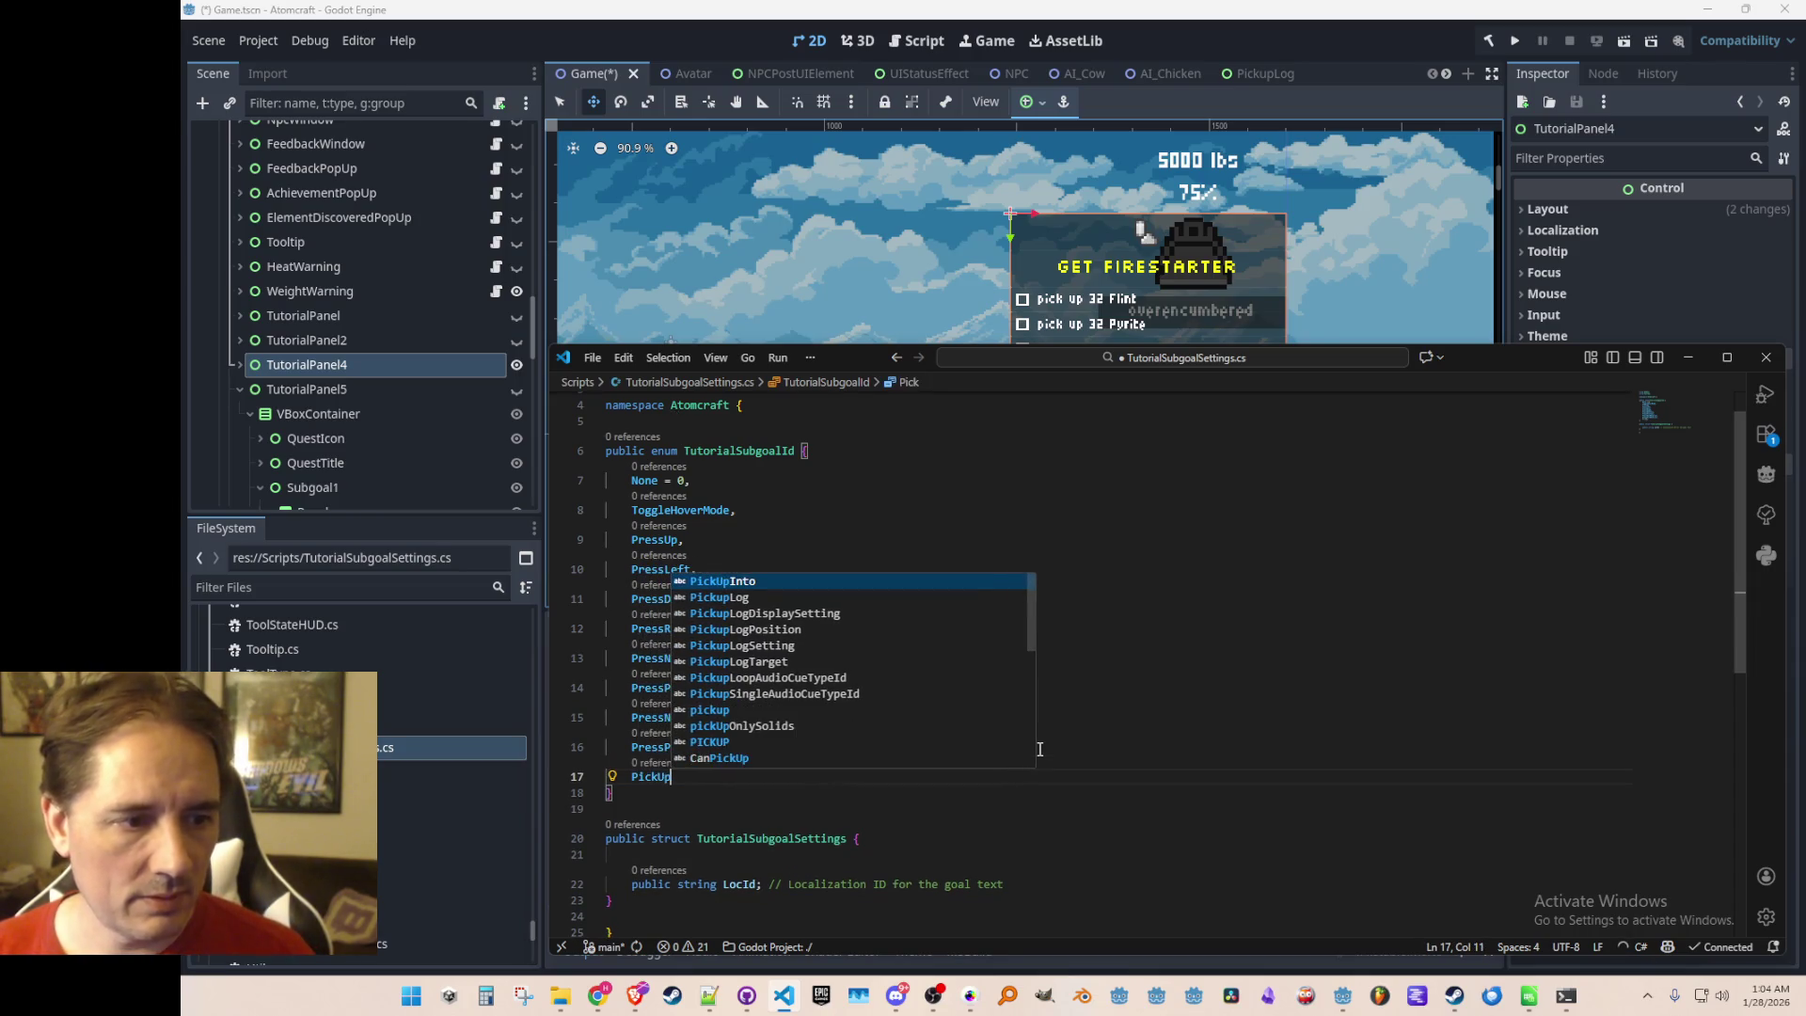
text(XFlint)
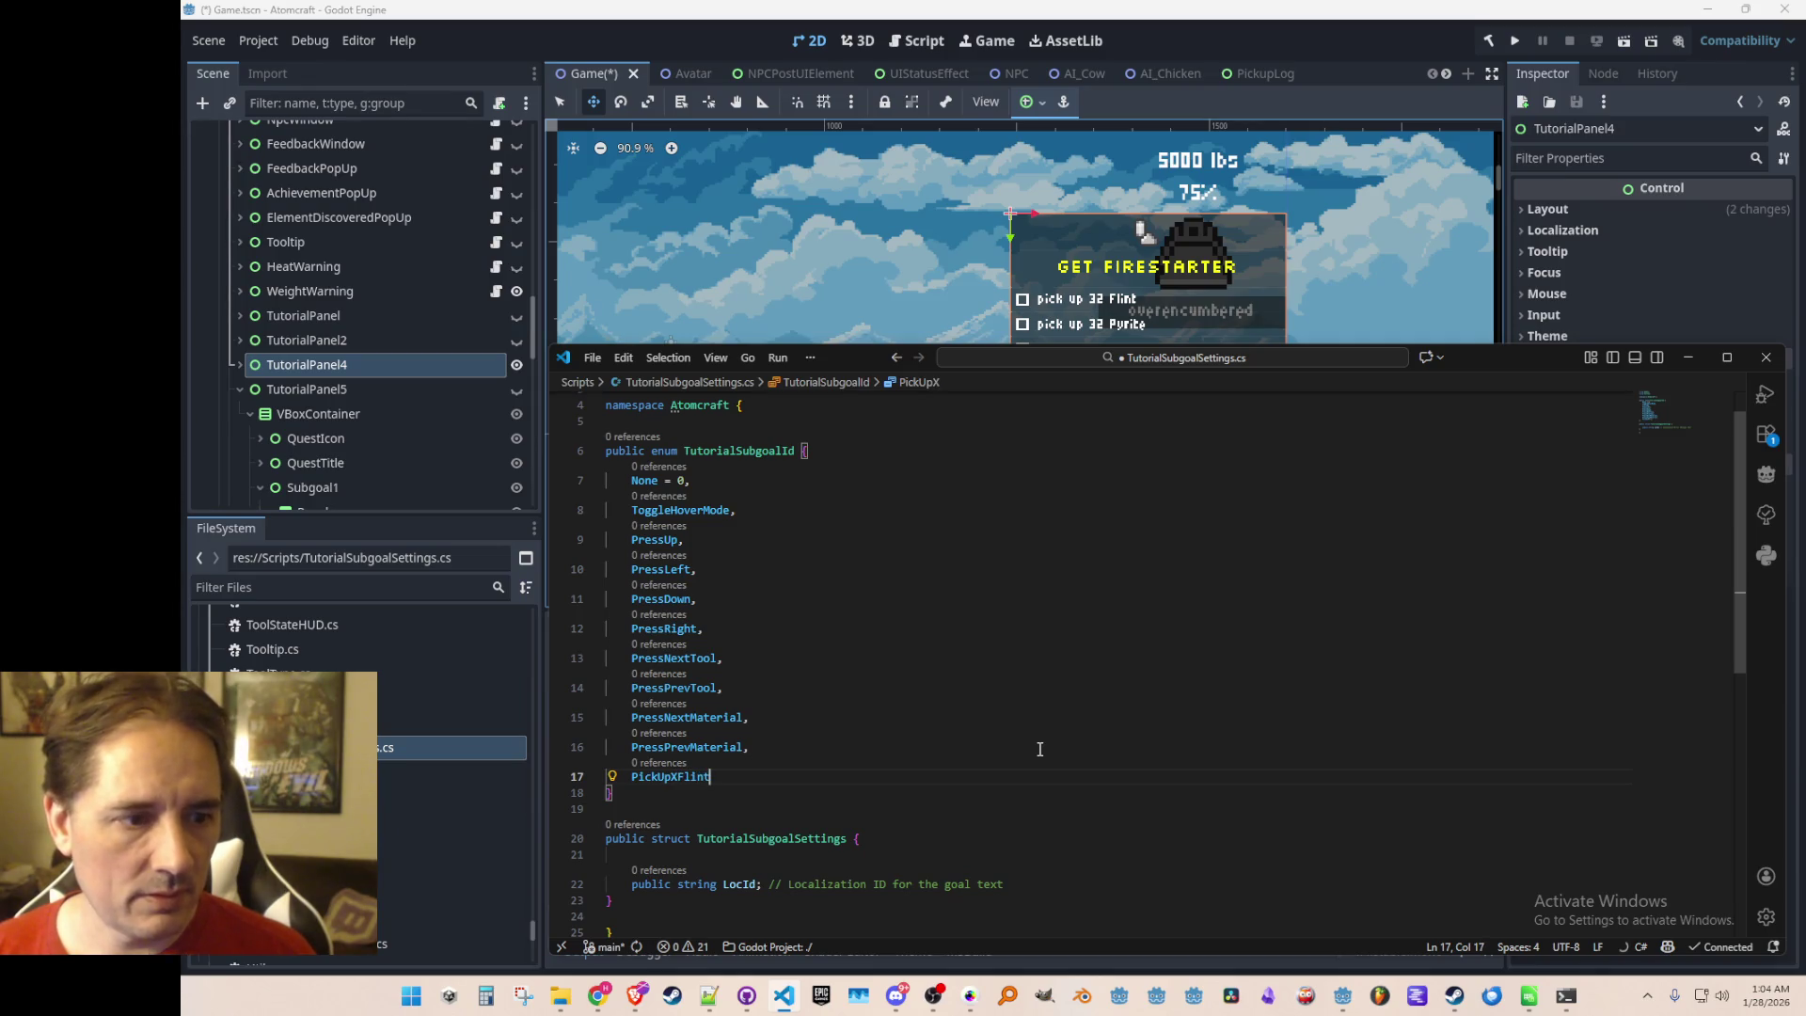
text(,)
key(Return)
text(PickUpXPyrite,)
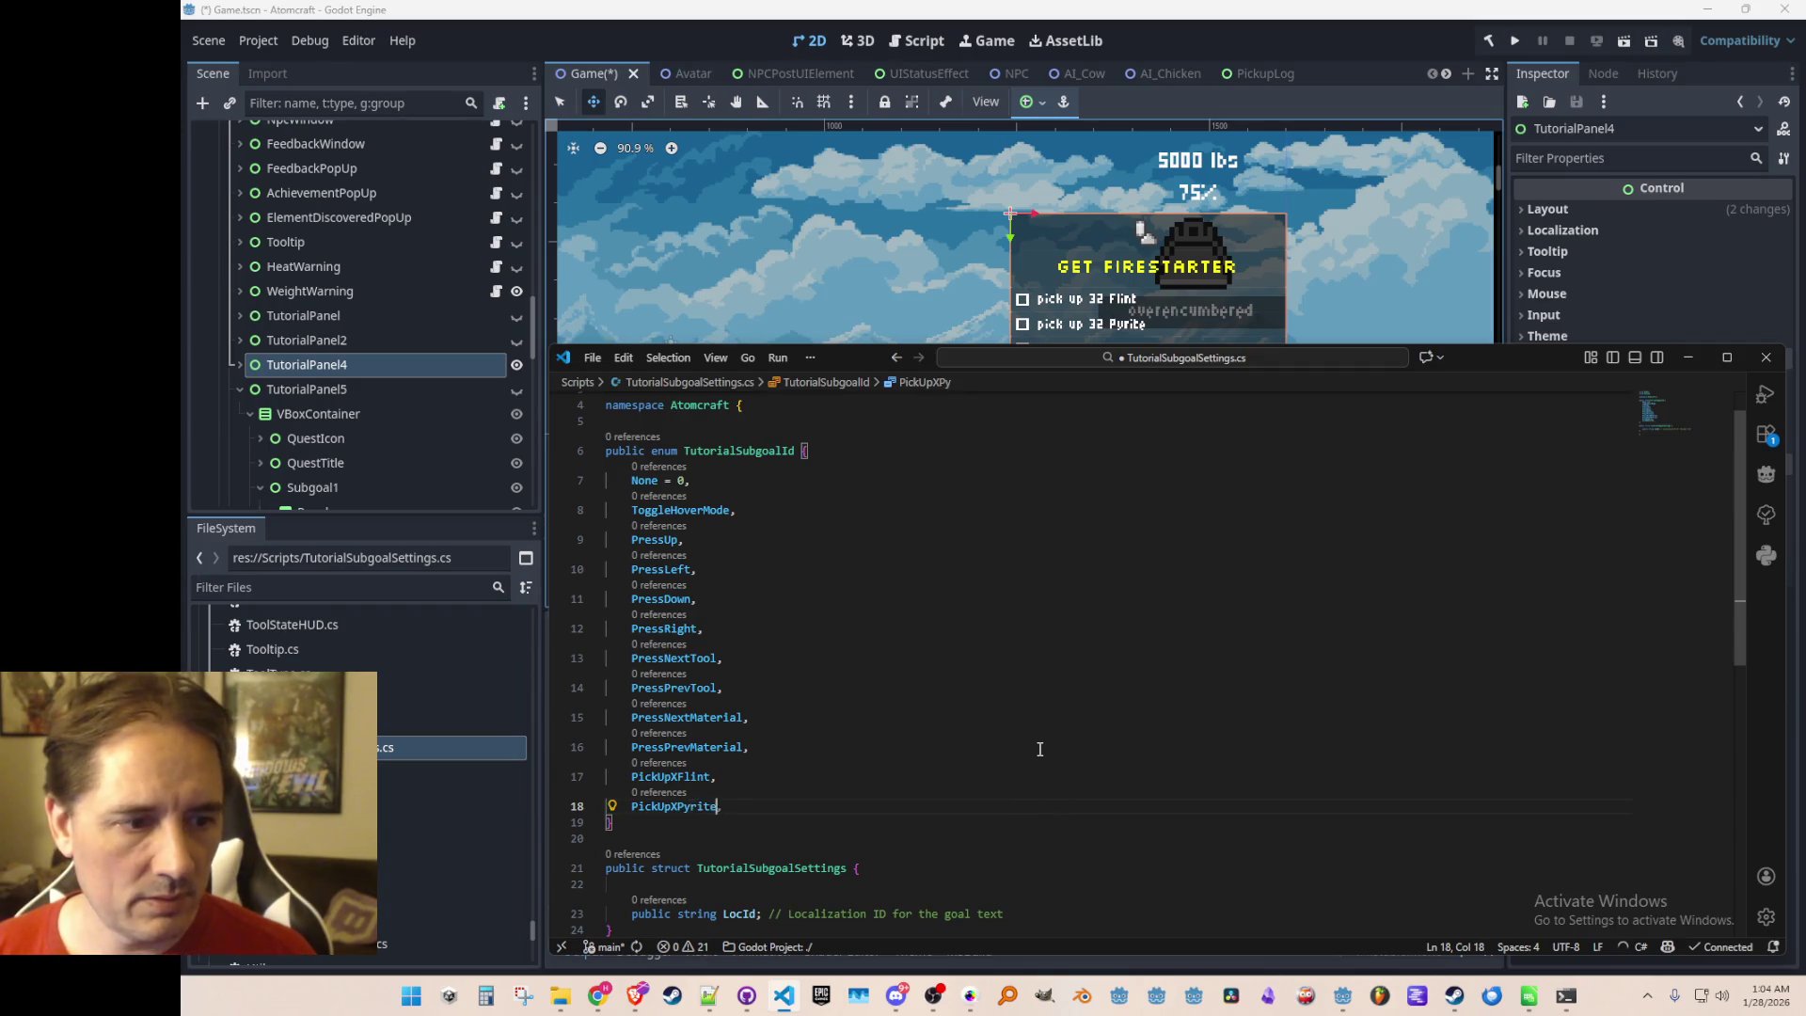
key(ctrl+s)
Check the Get Firestarter tutorial, then add an OpenUpgradesMenu enum entry
click(1415, 19)
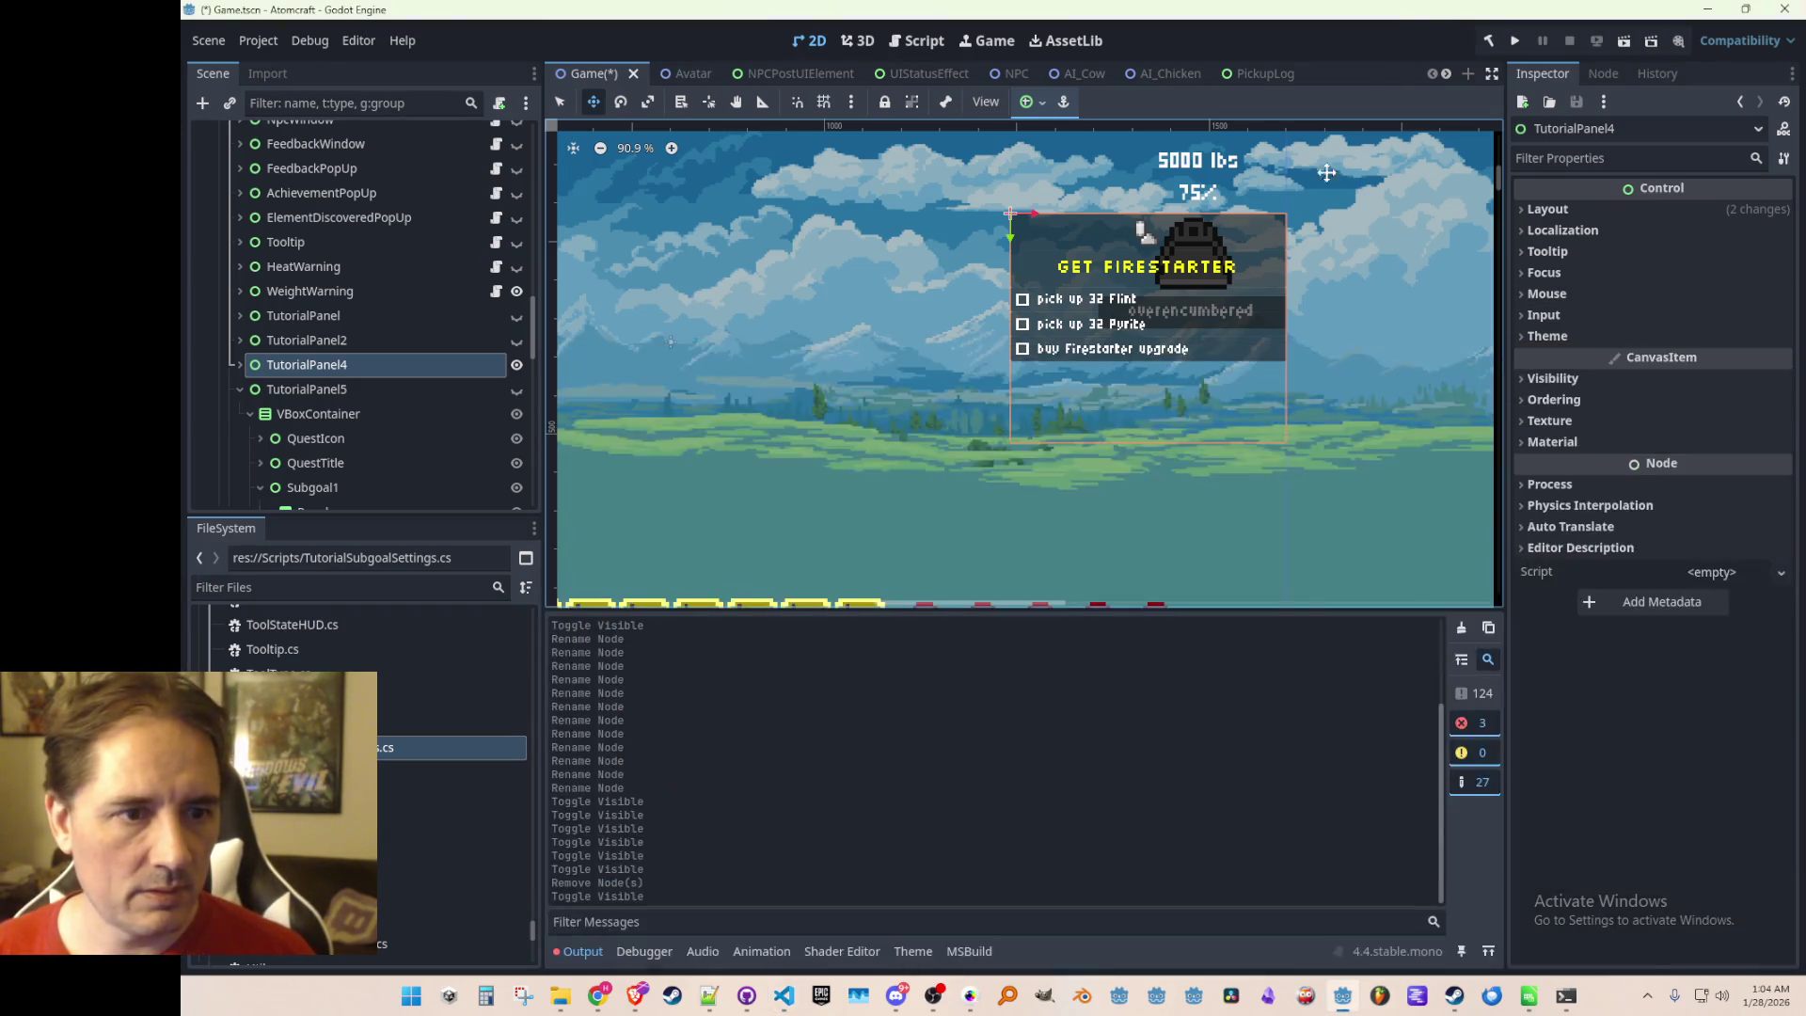
key(alt+Tab)
key(Return)
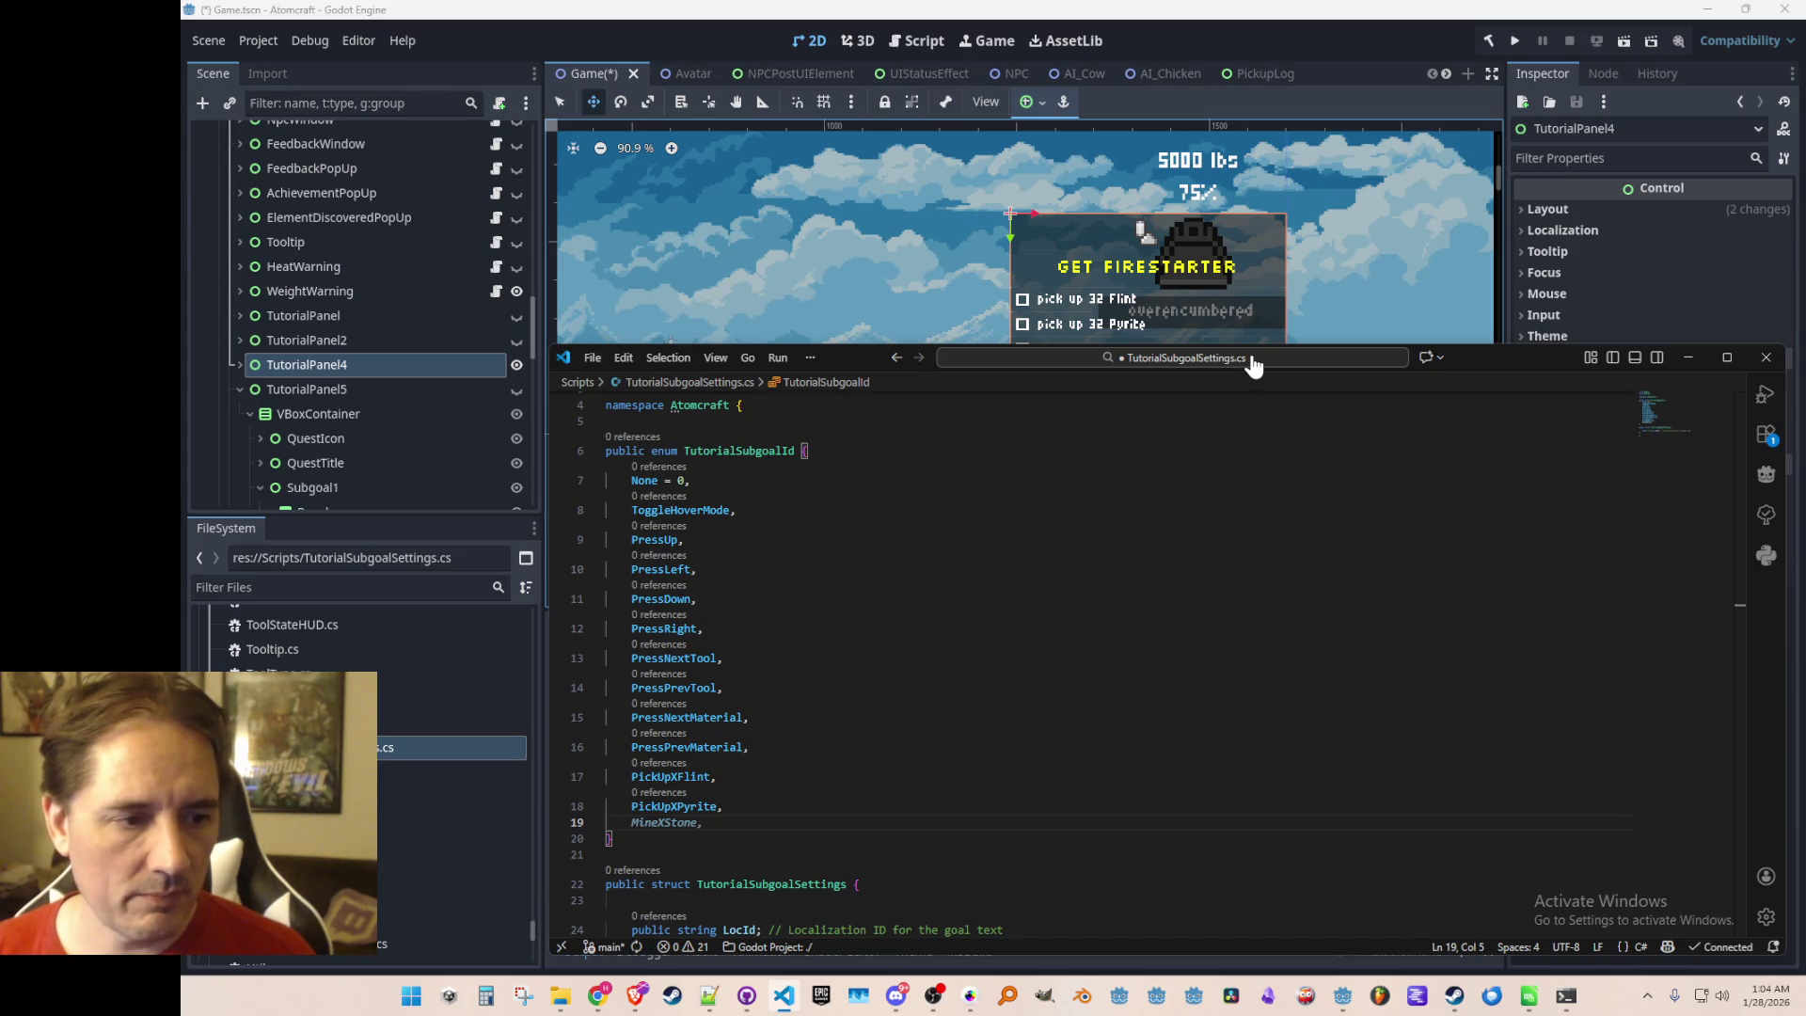
text(O)
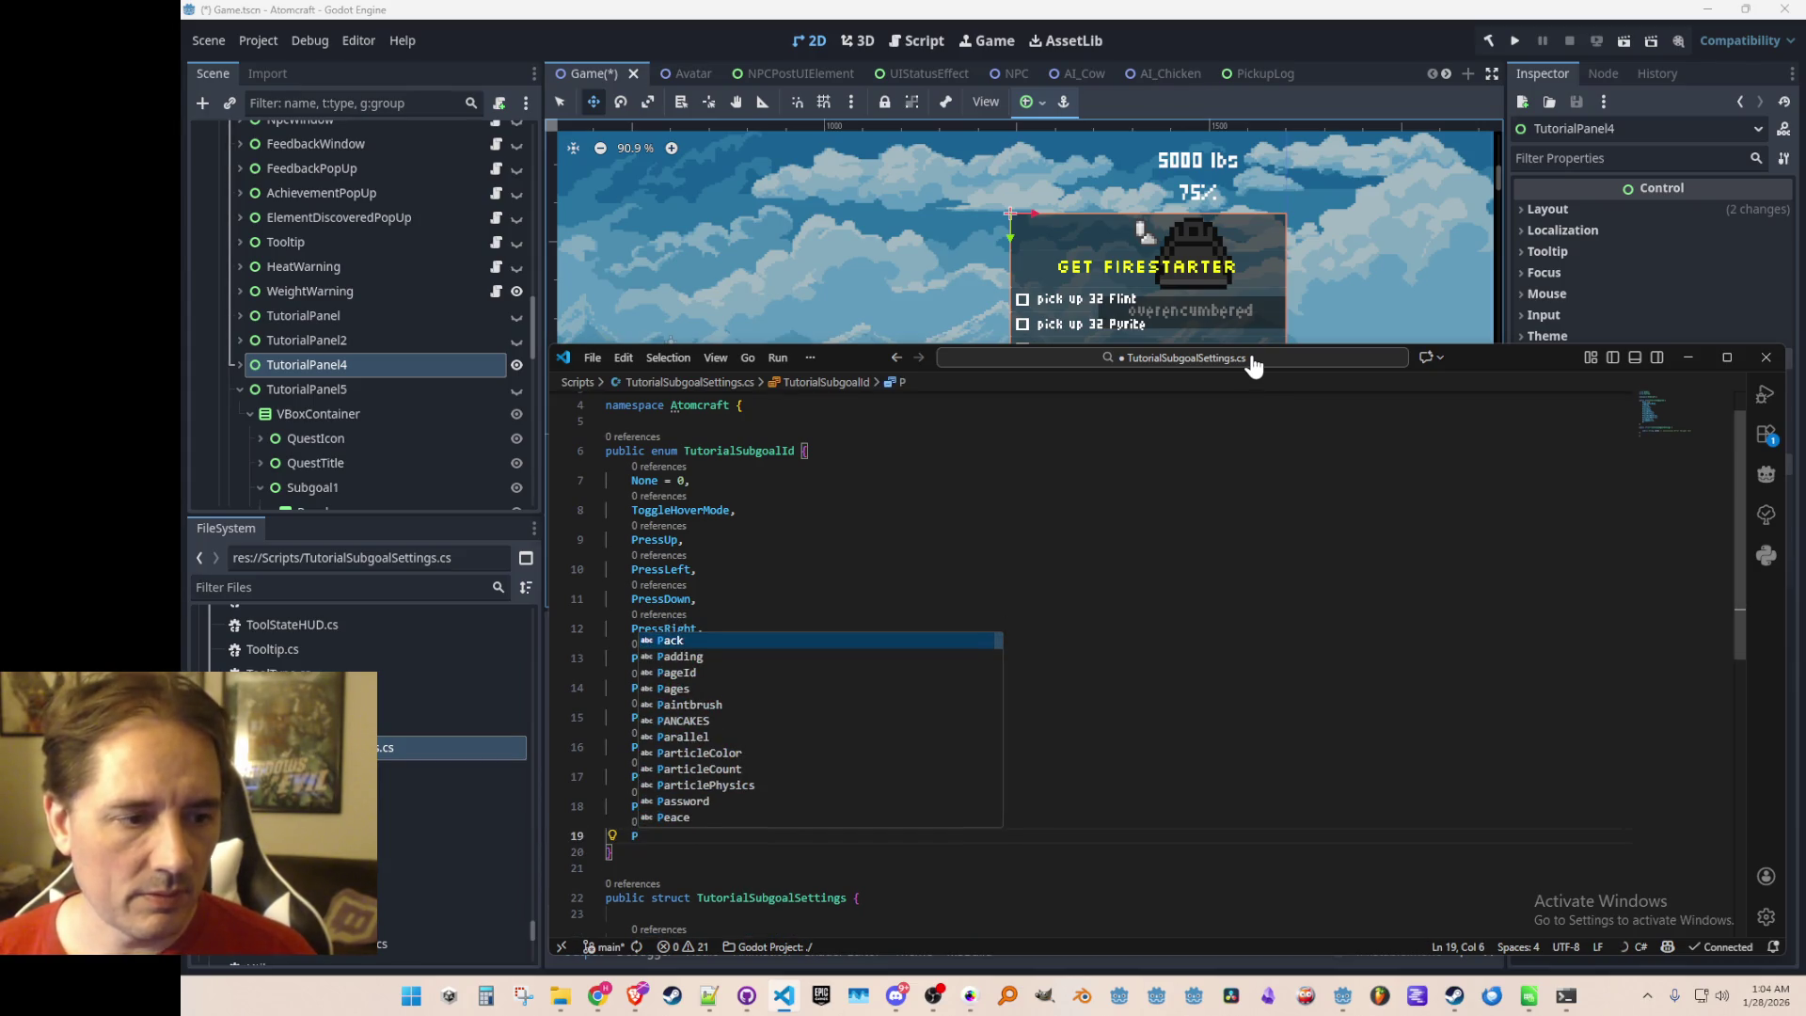
text(pen)
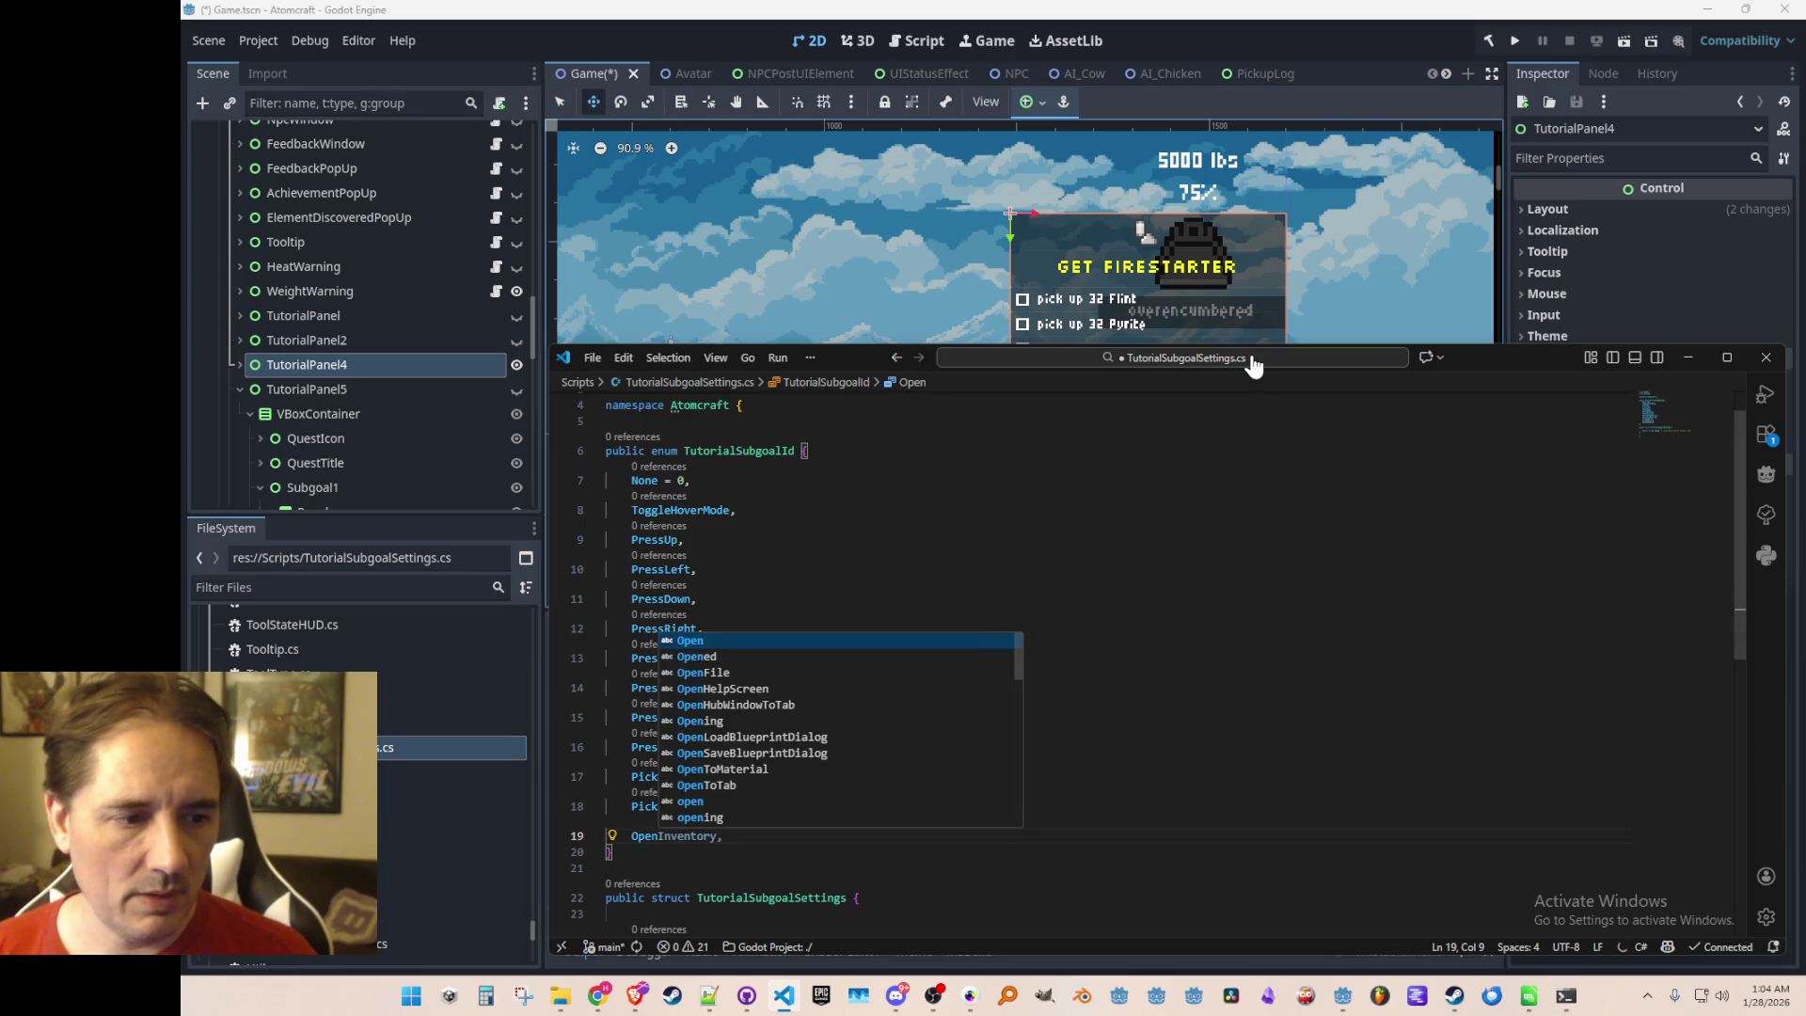
text(Upg)
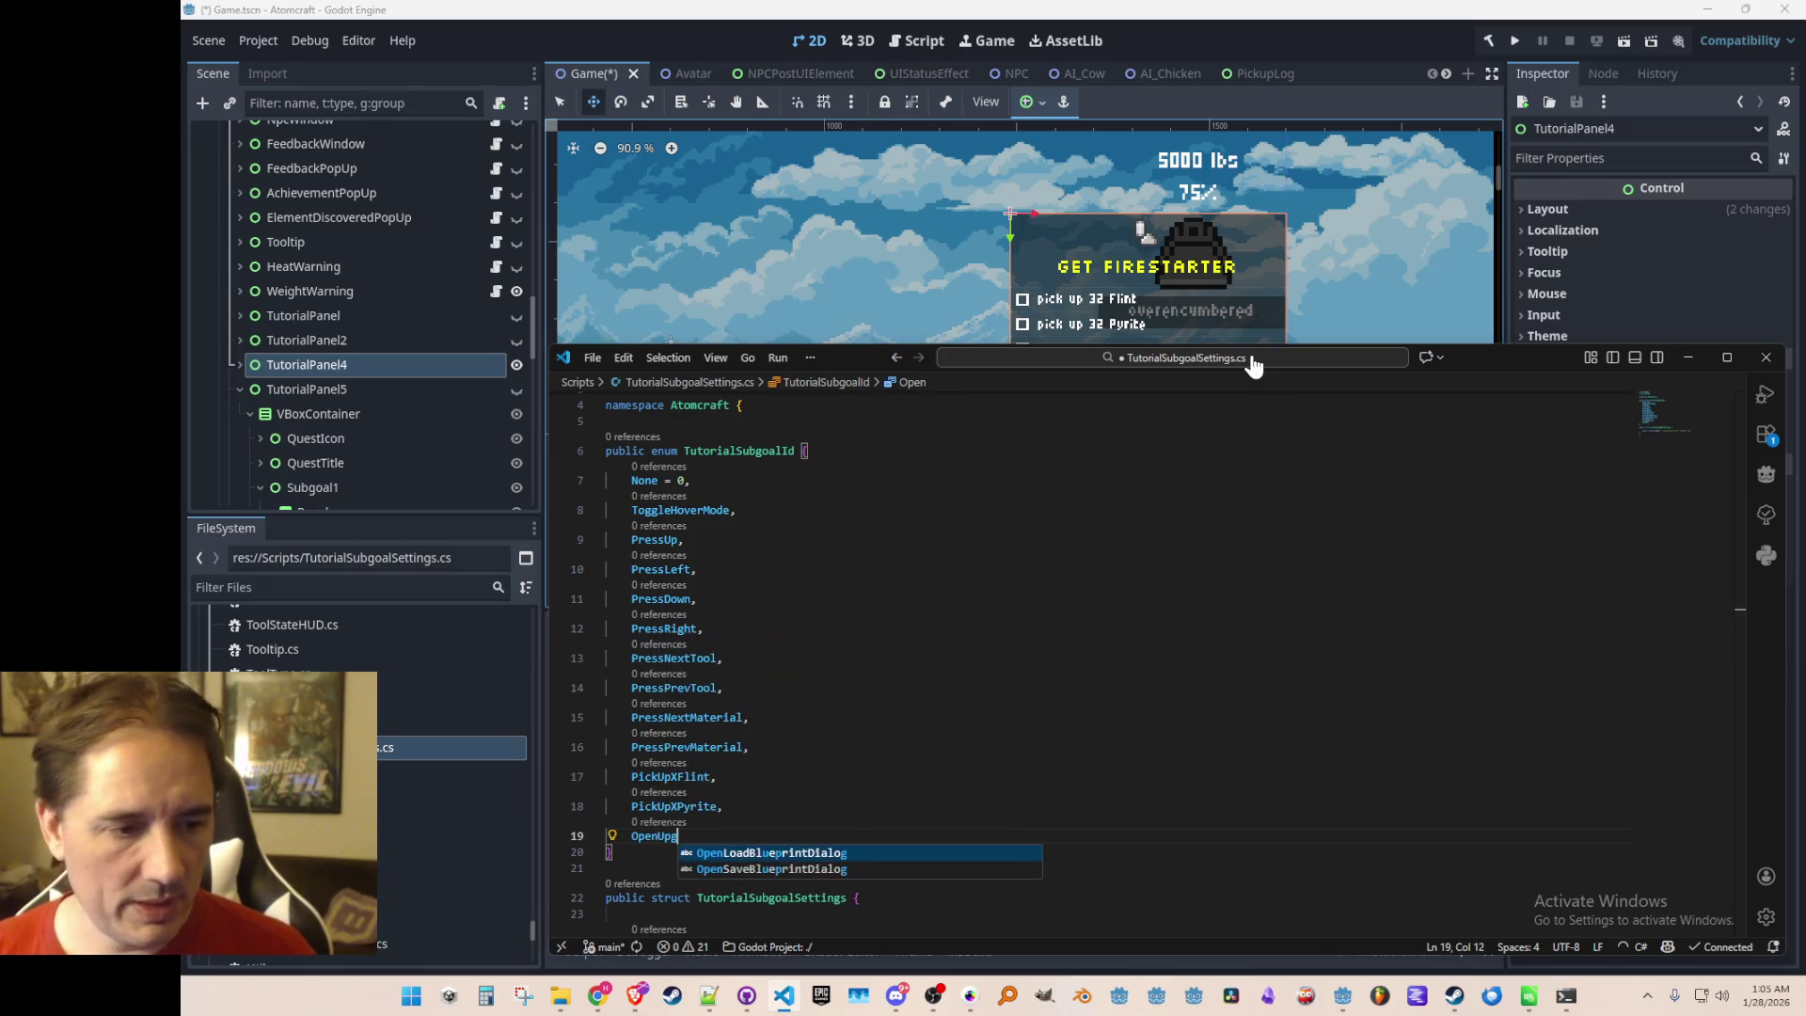
key(BackSpace)
key(BackSpace)
key(BackSpace)
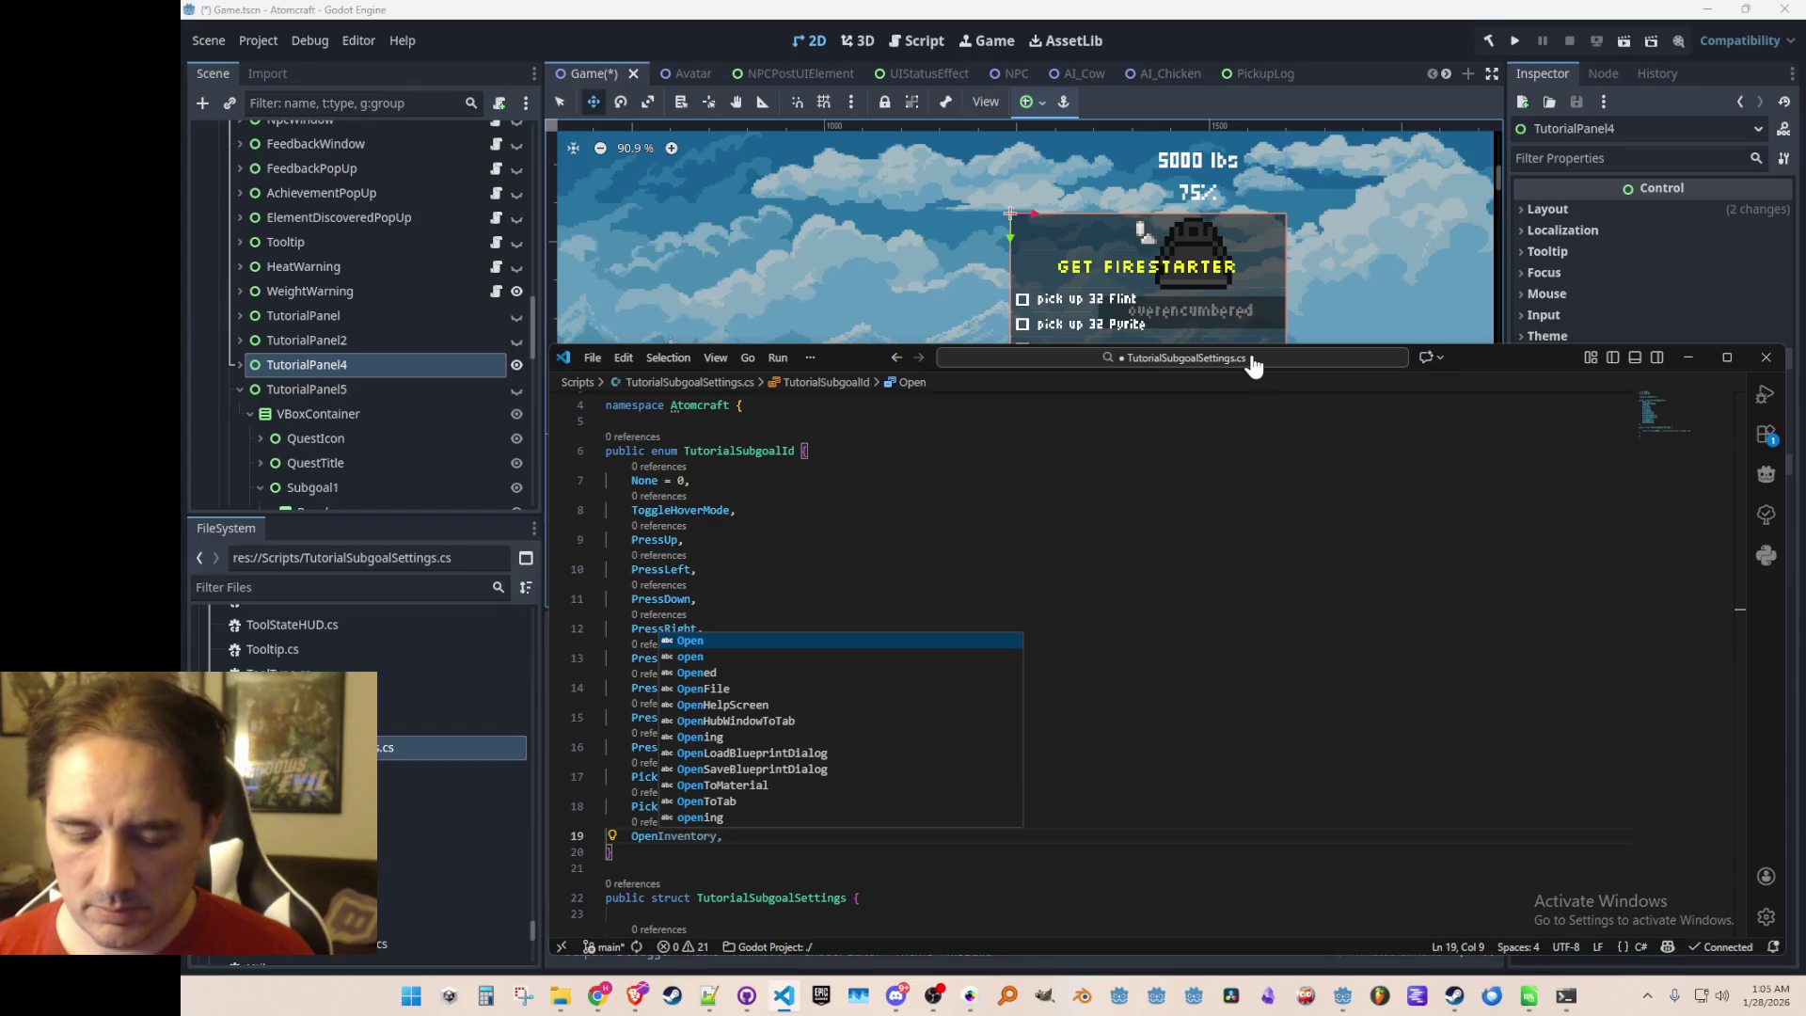
text(UpgradesMenu,)
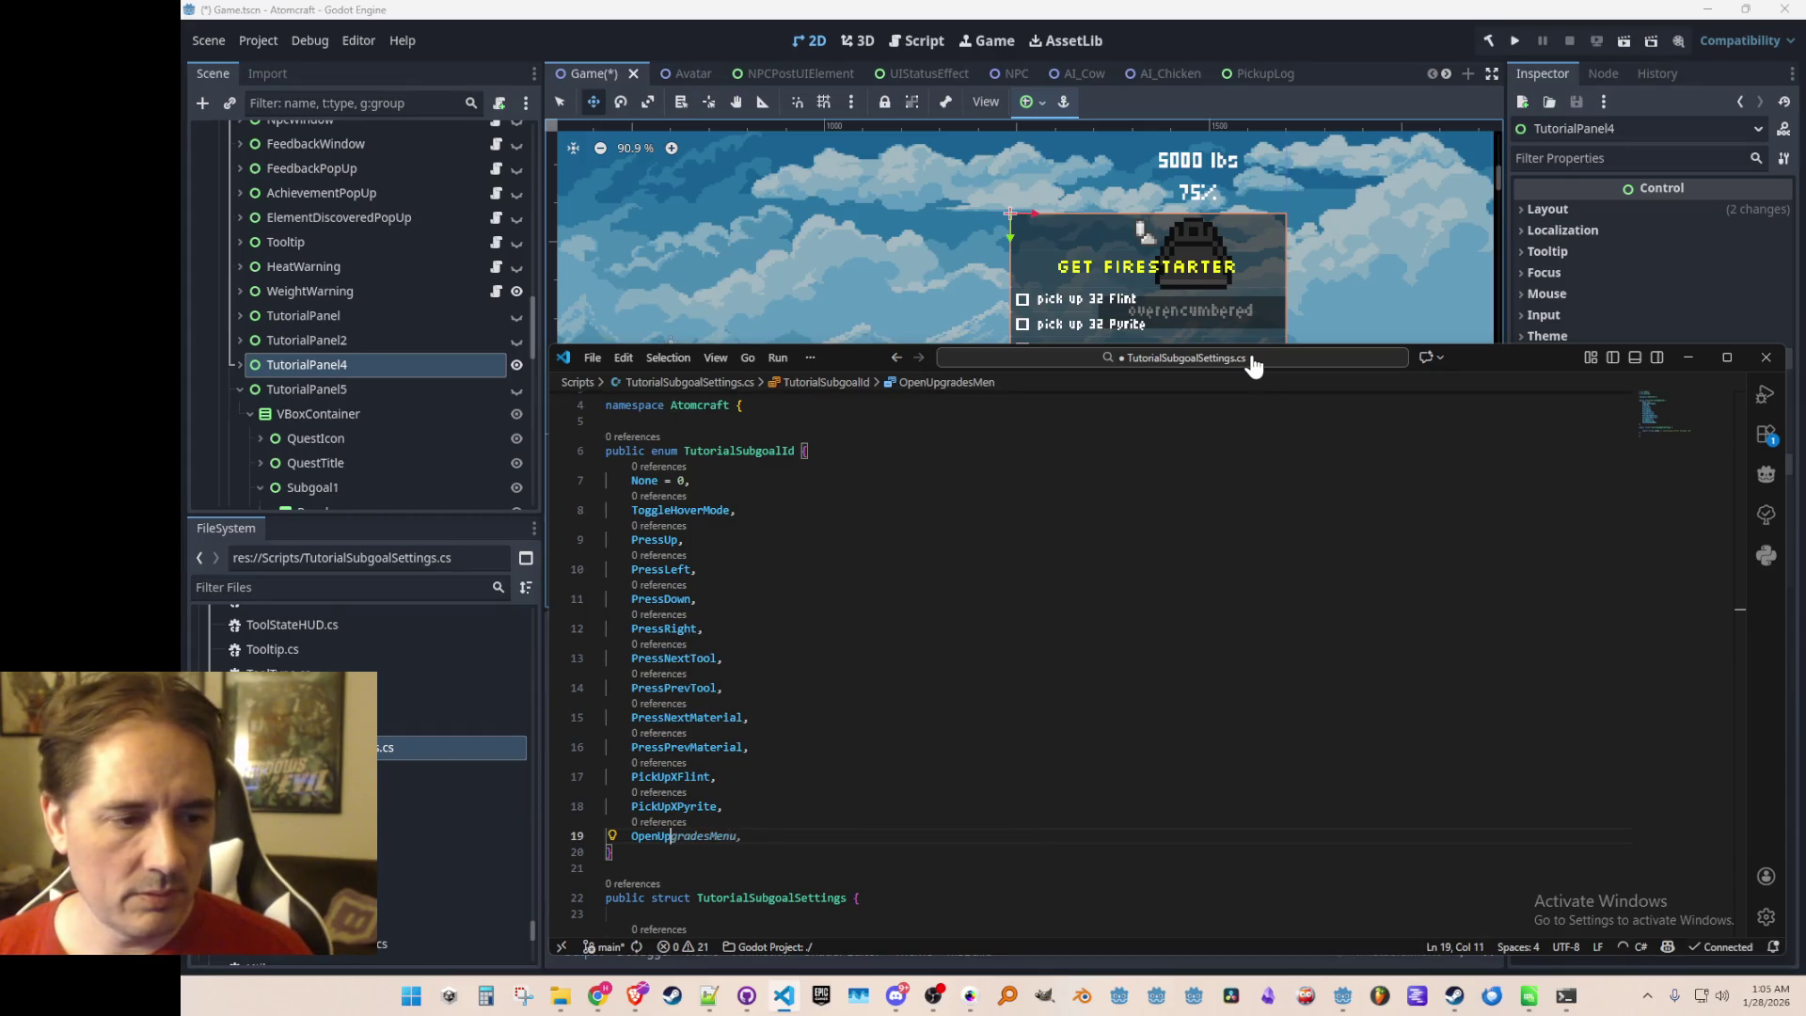
key(ctrl+Delete)
key(Delete)
key(BackSpace)
text(pgradesMen)
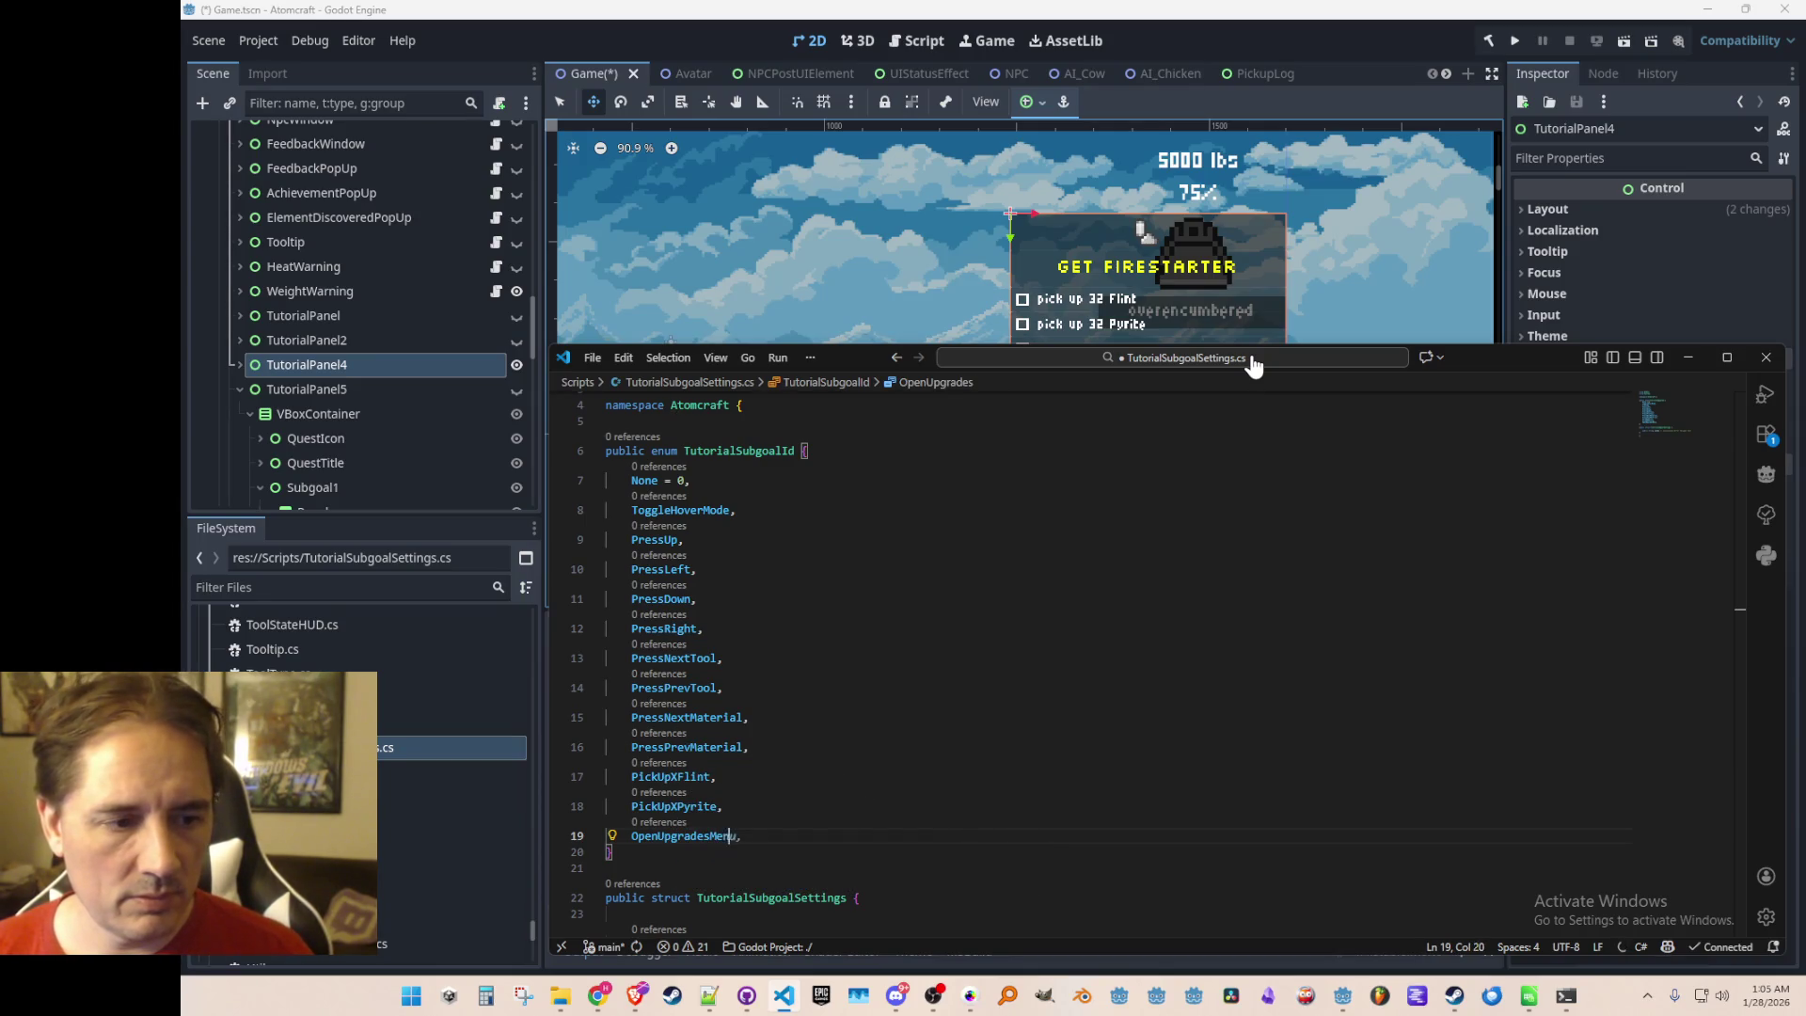
key(End)
key(Return)
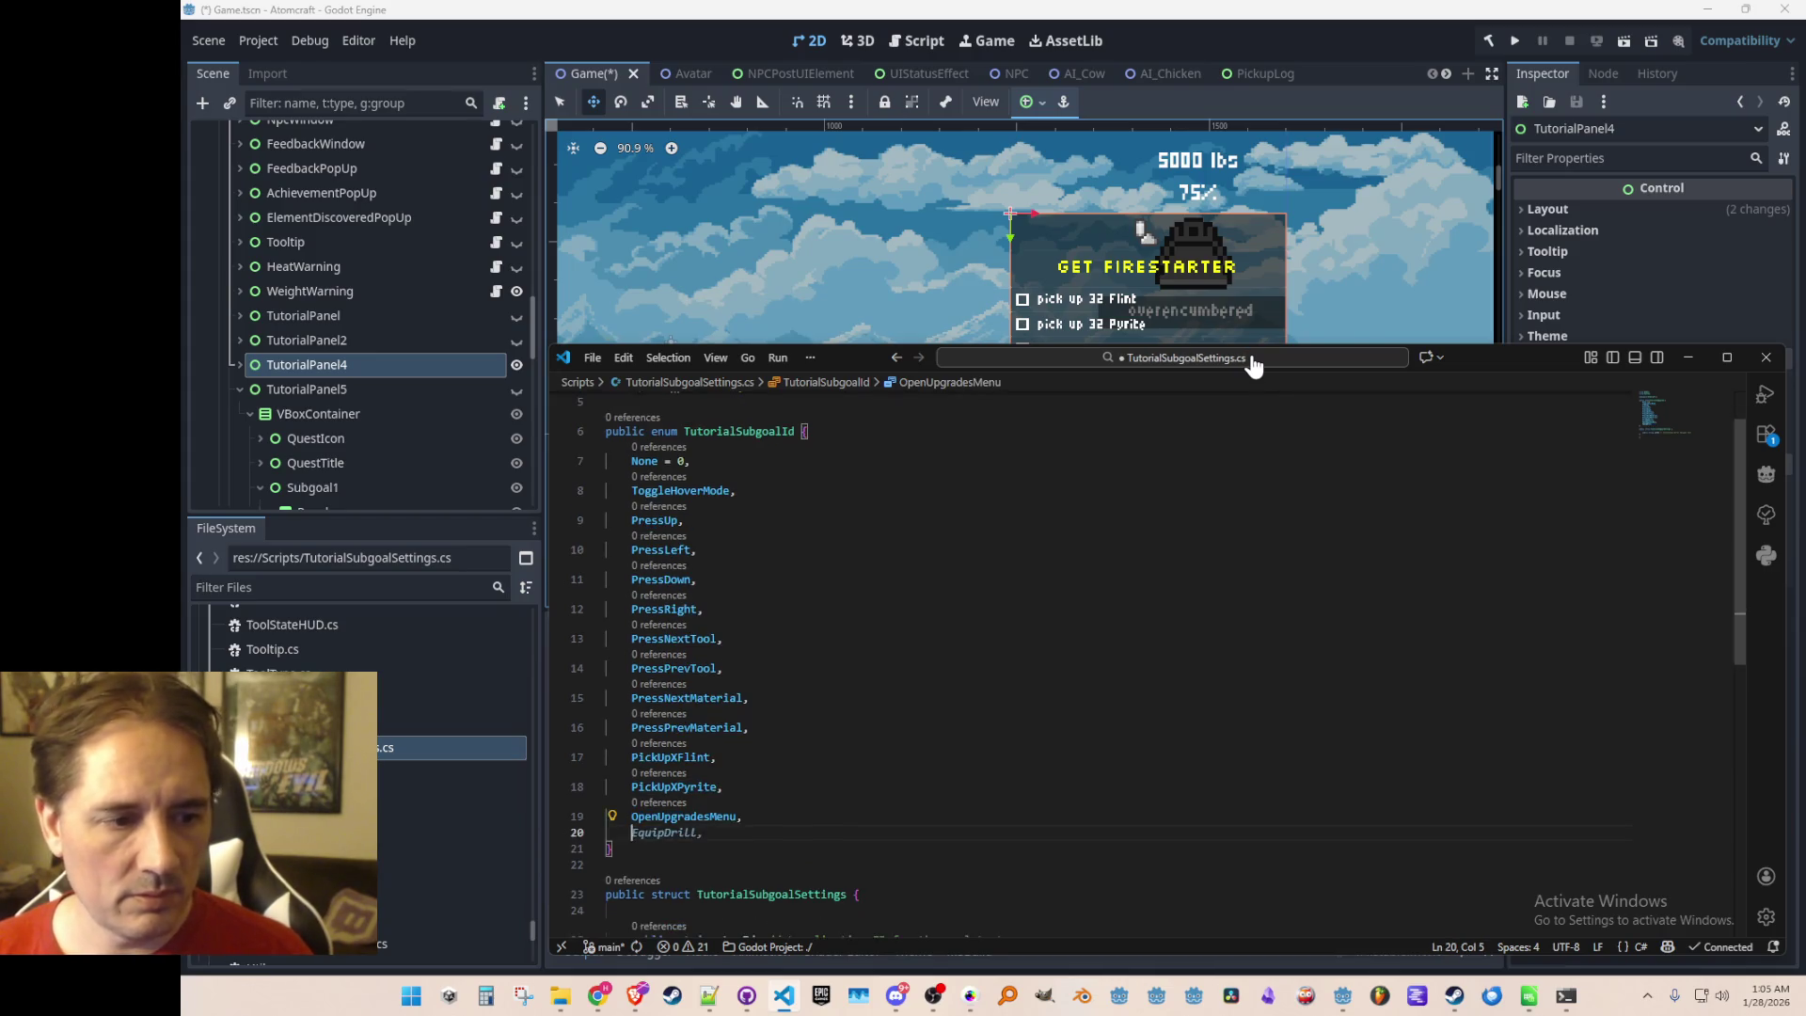
Add UpgradeFirestarter as the final TutorialSubgoalId entry and save
text(Upgrade)
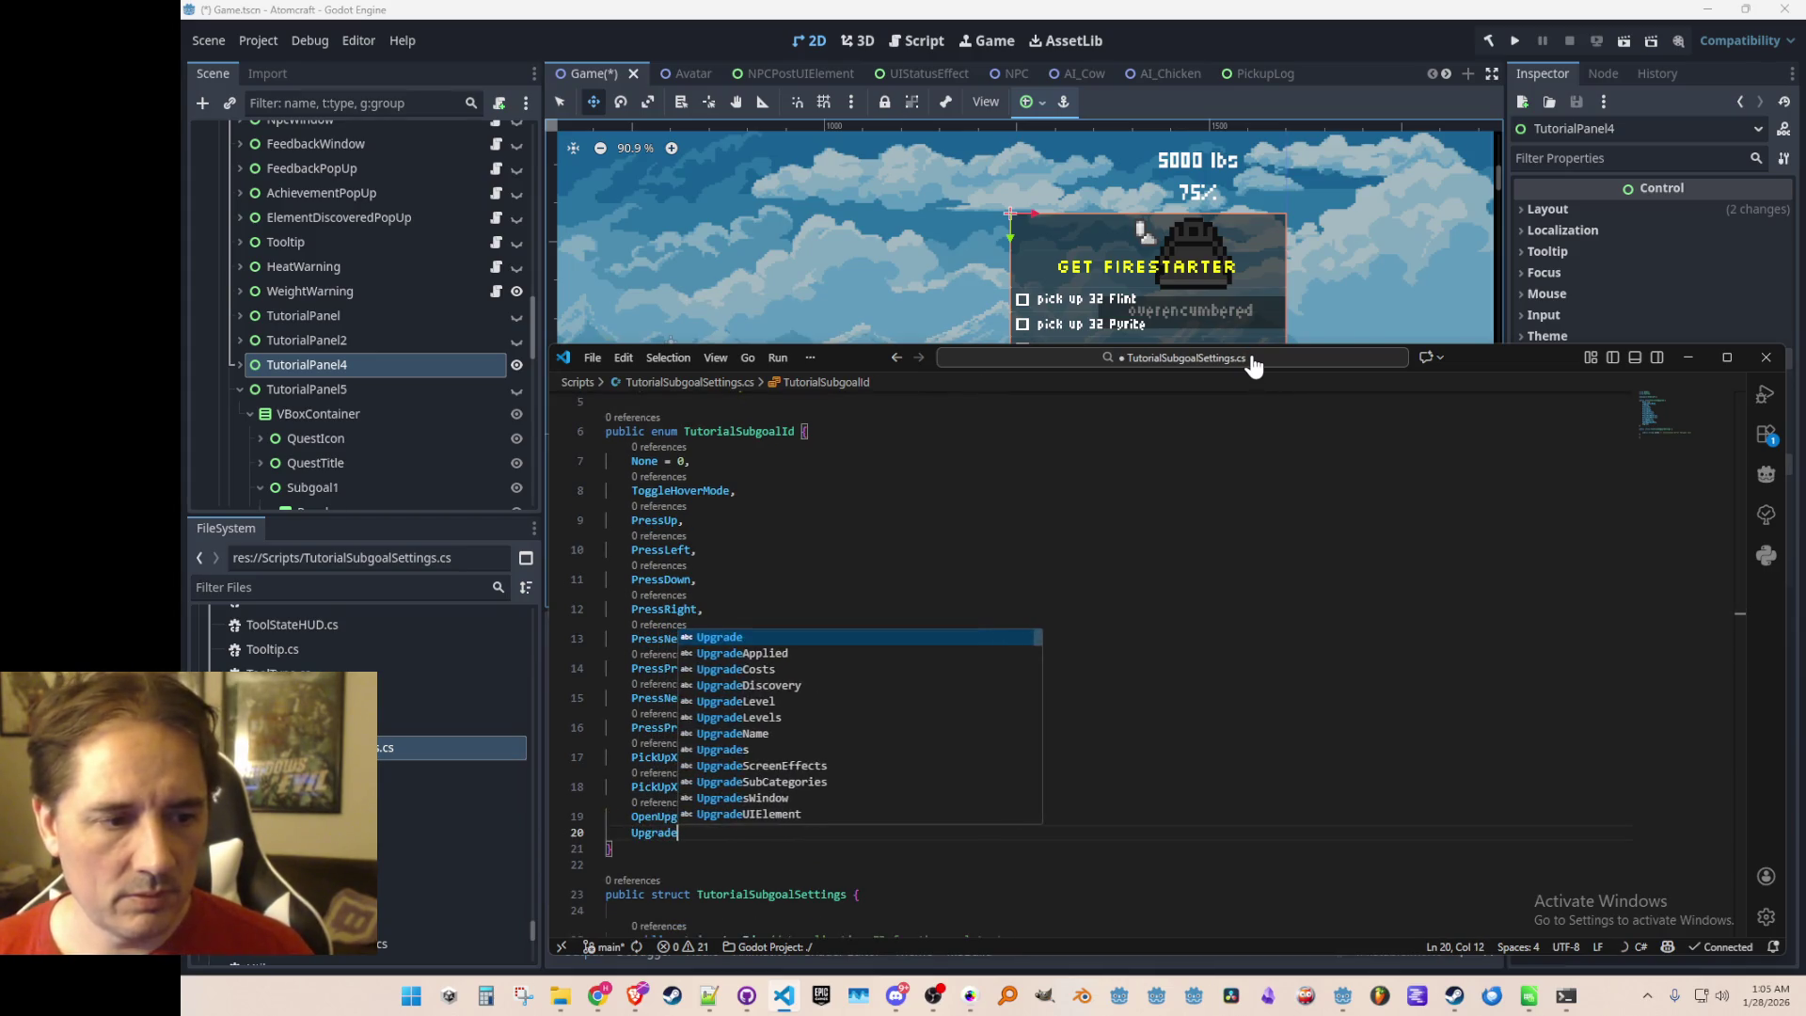
text(Drill)
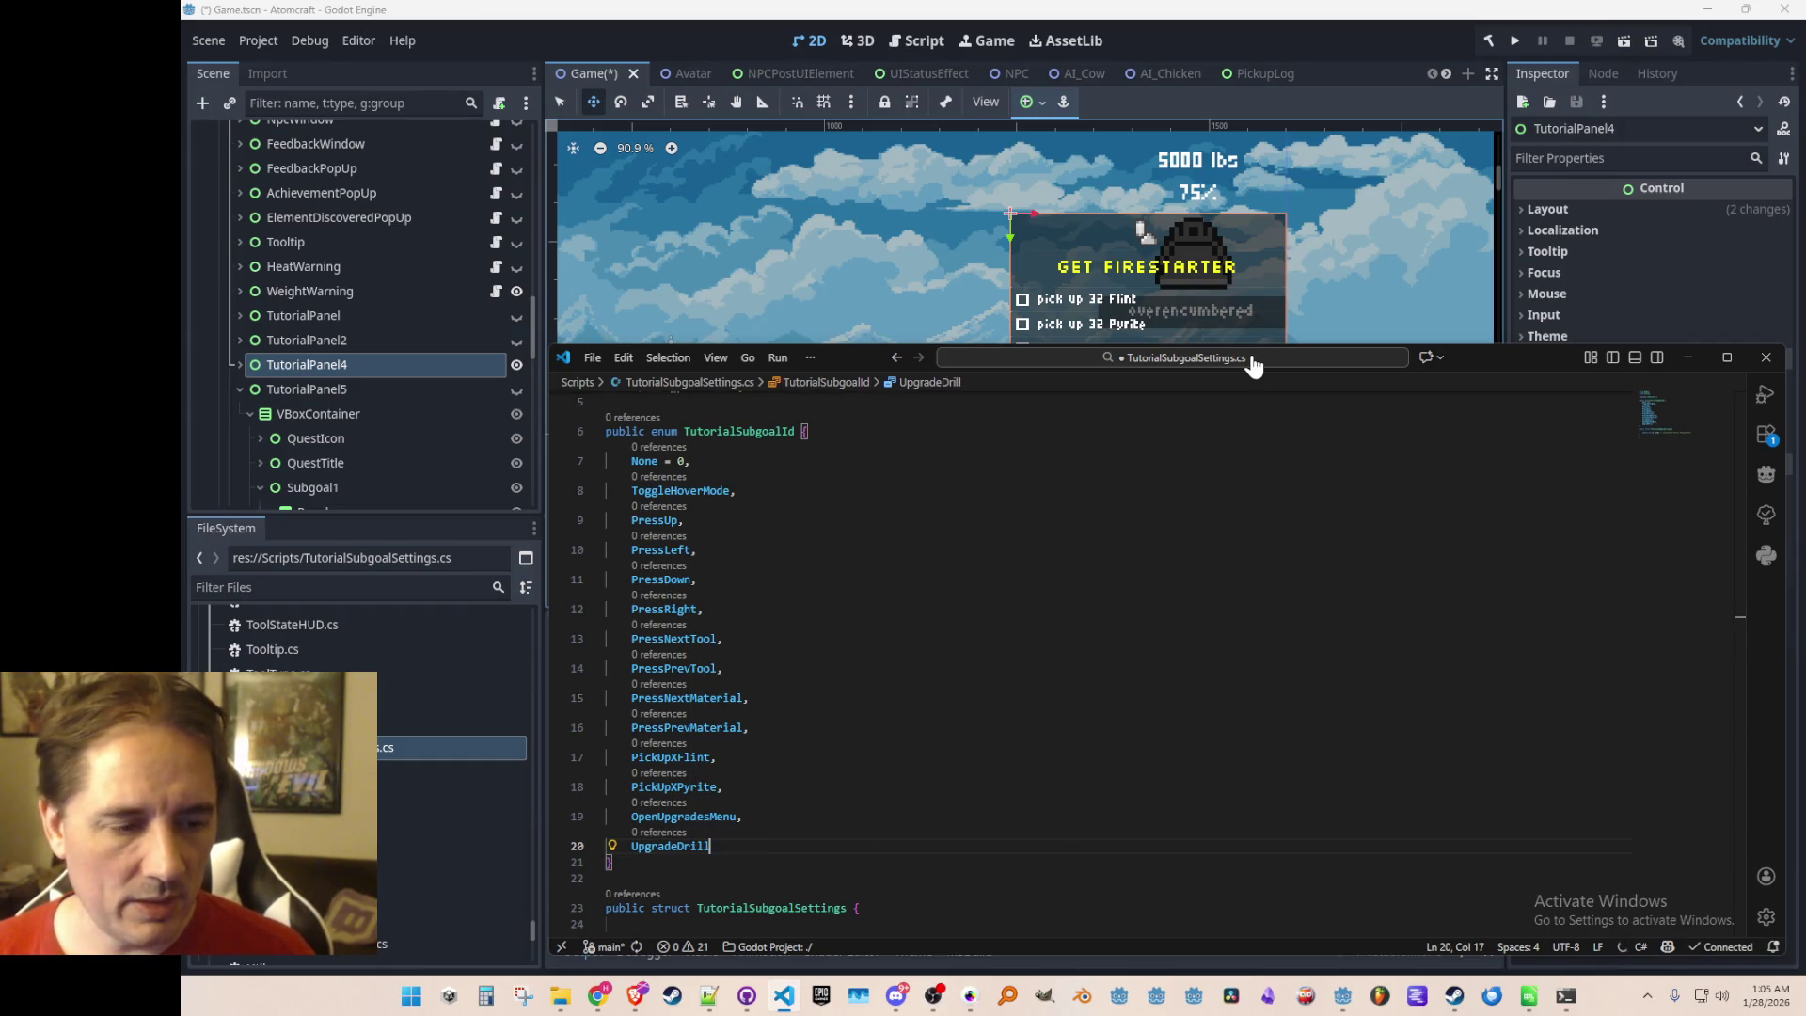
text(,)
key(ctrl+s)
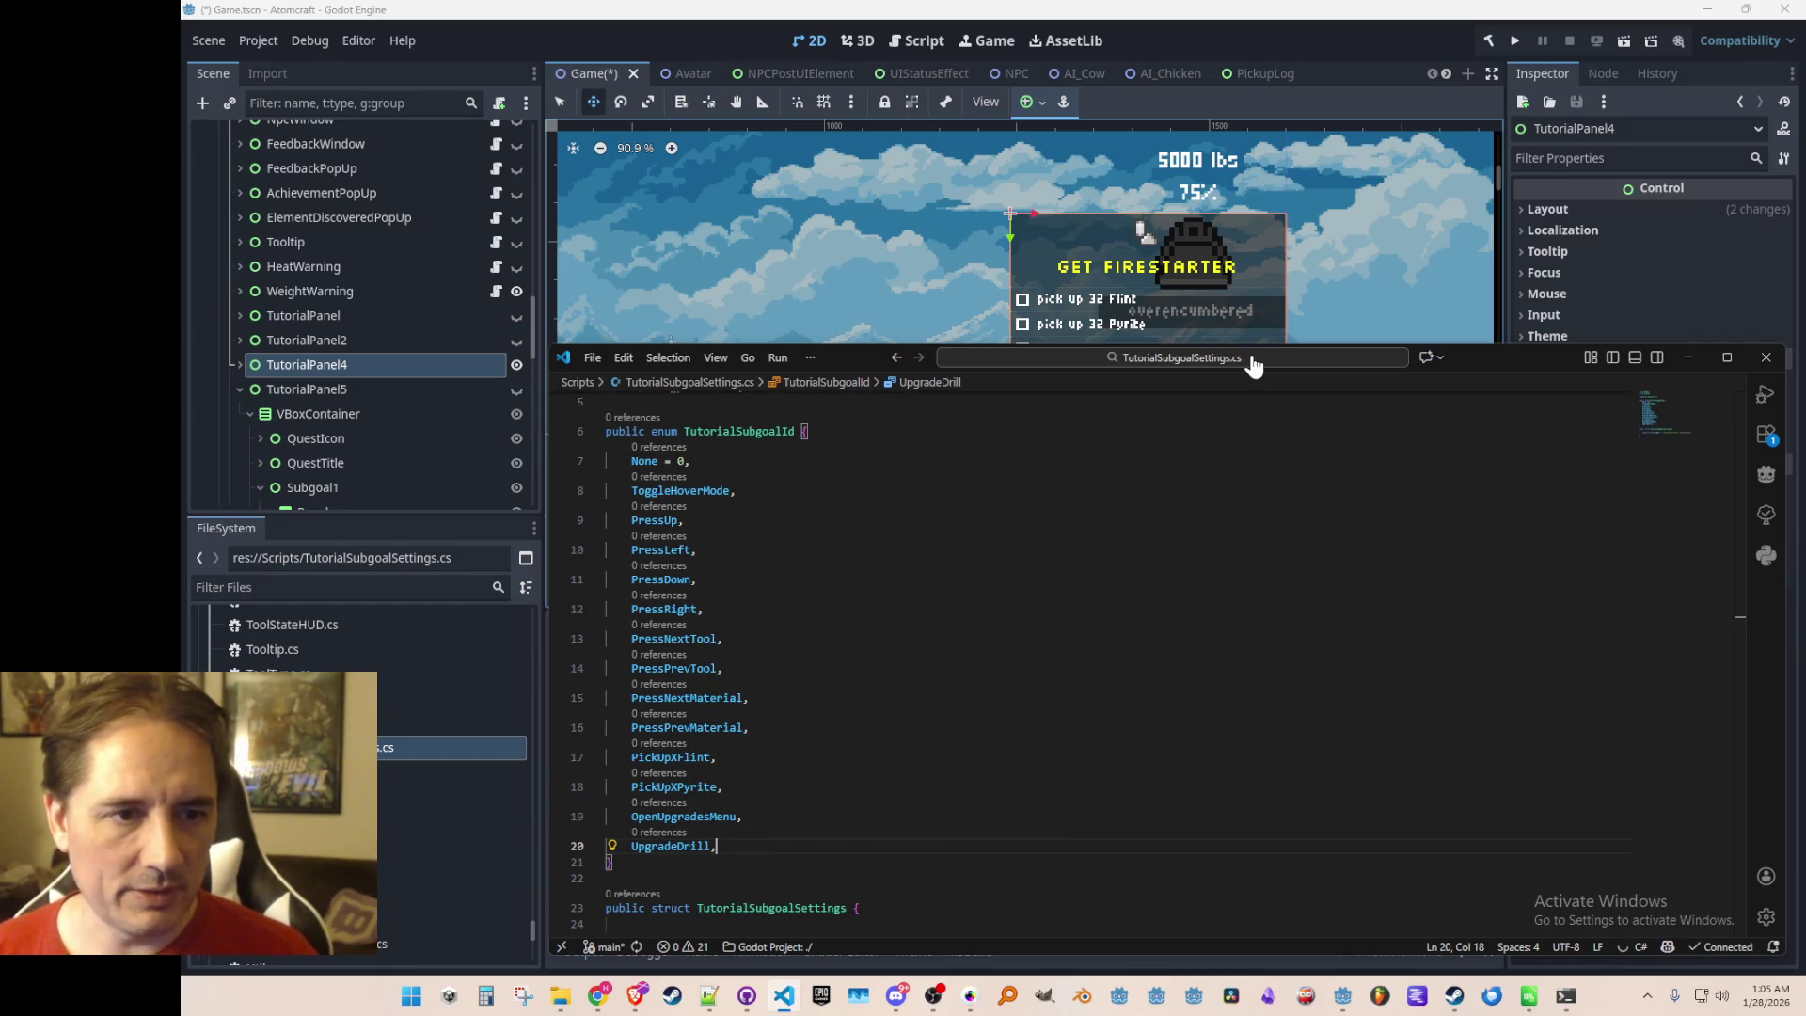
key(Left)
key(BackSpace)
key(BackSpace)
key(BackSpace)
text(Firesta)
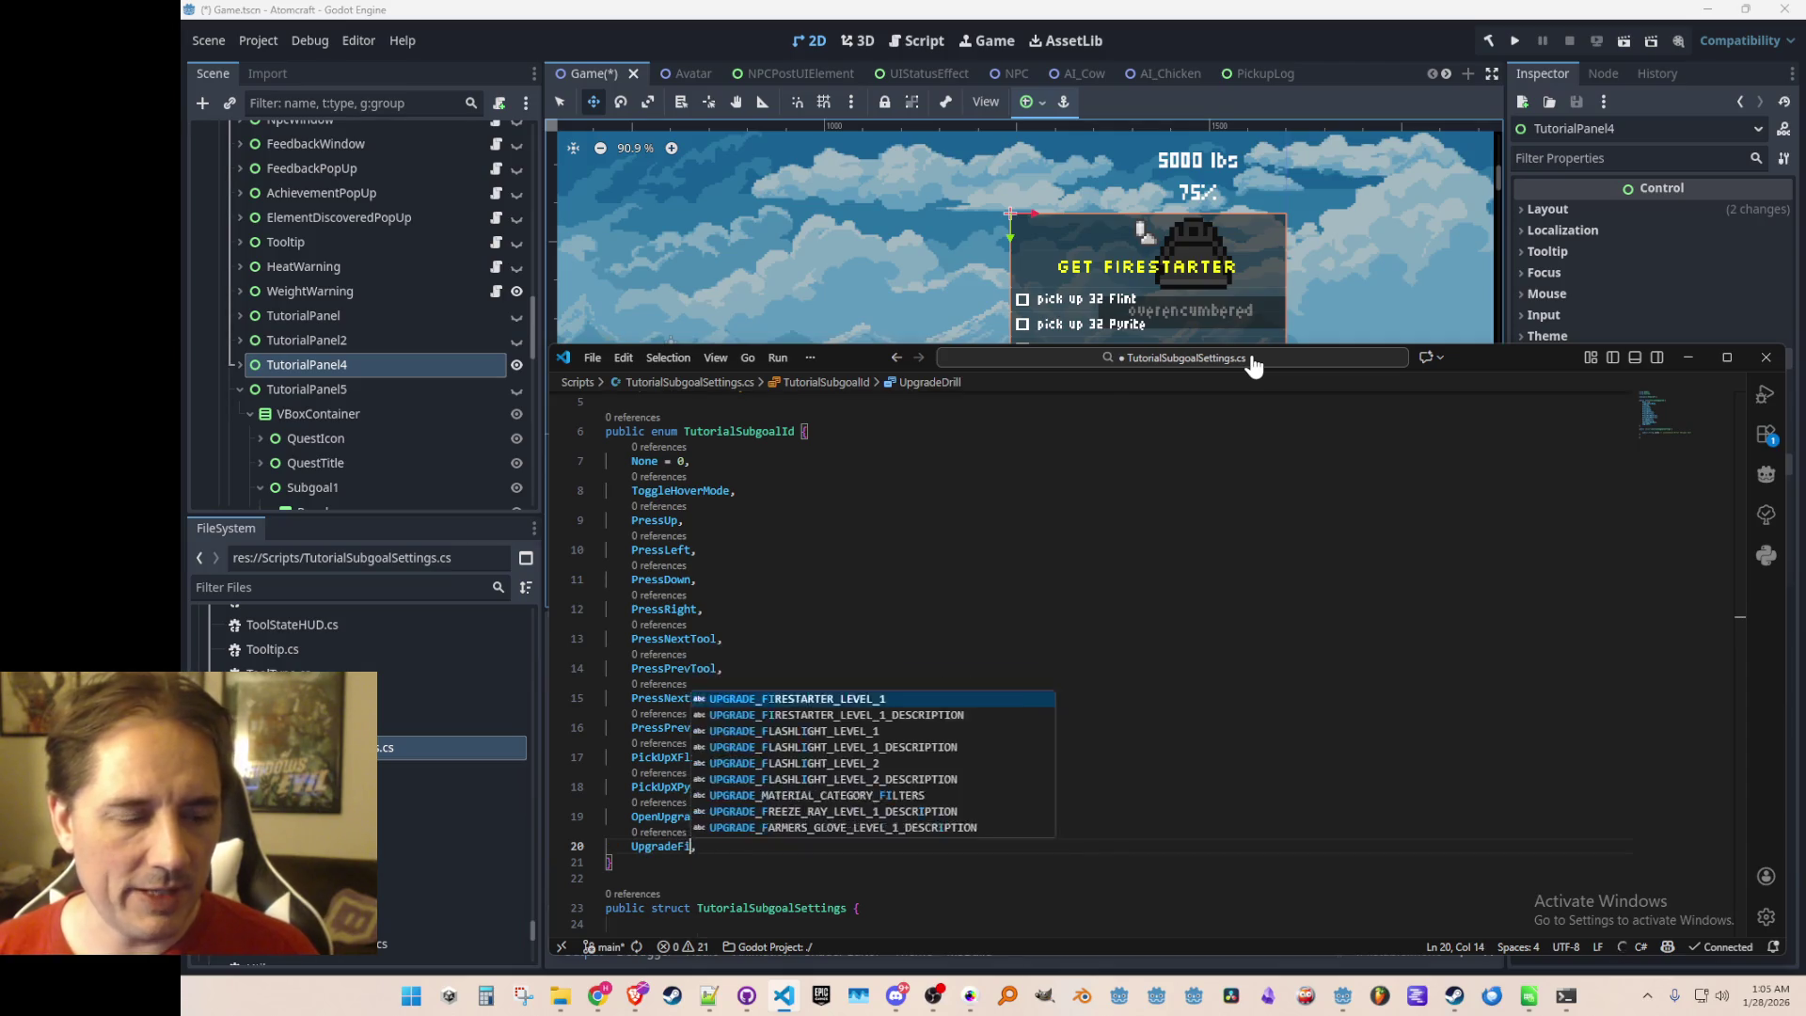
text(rter)
key(End)
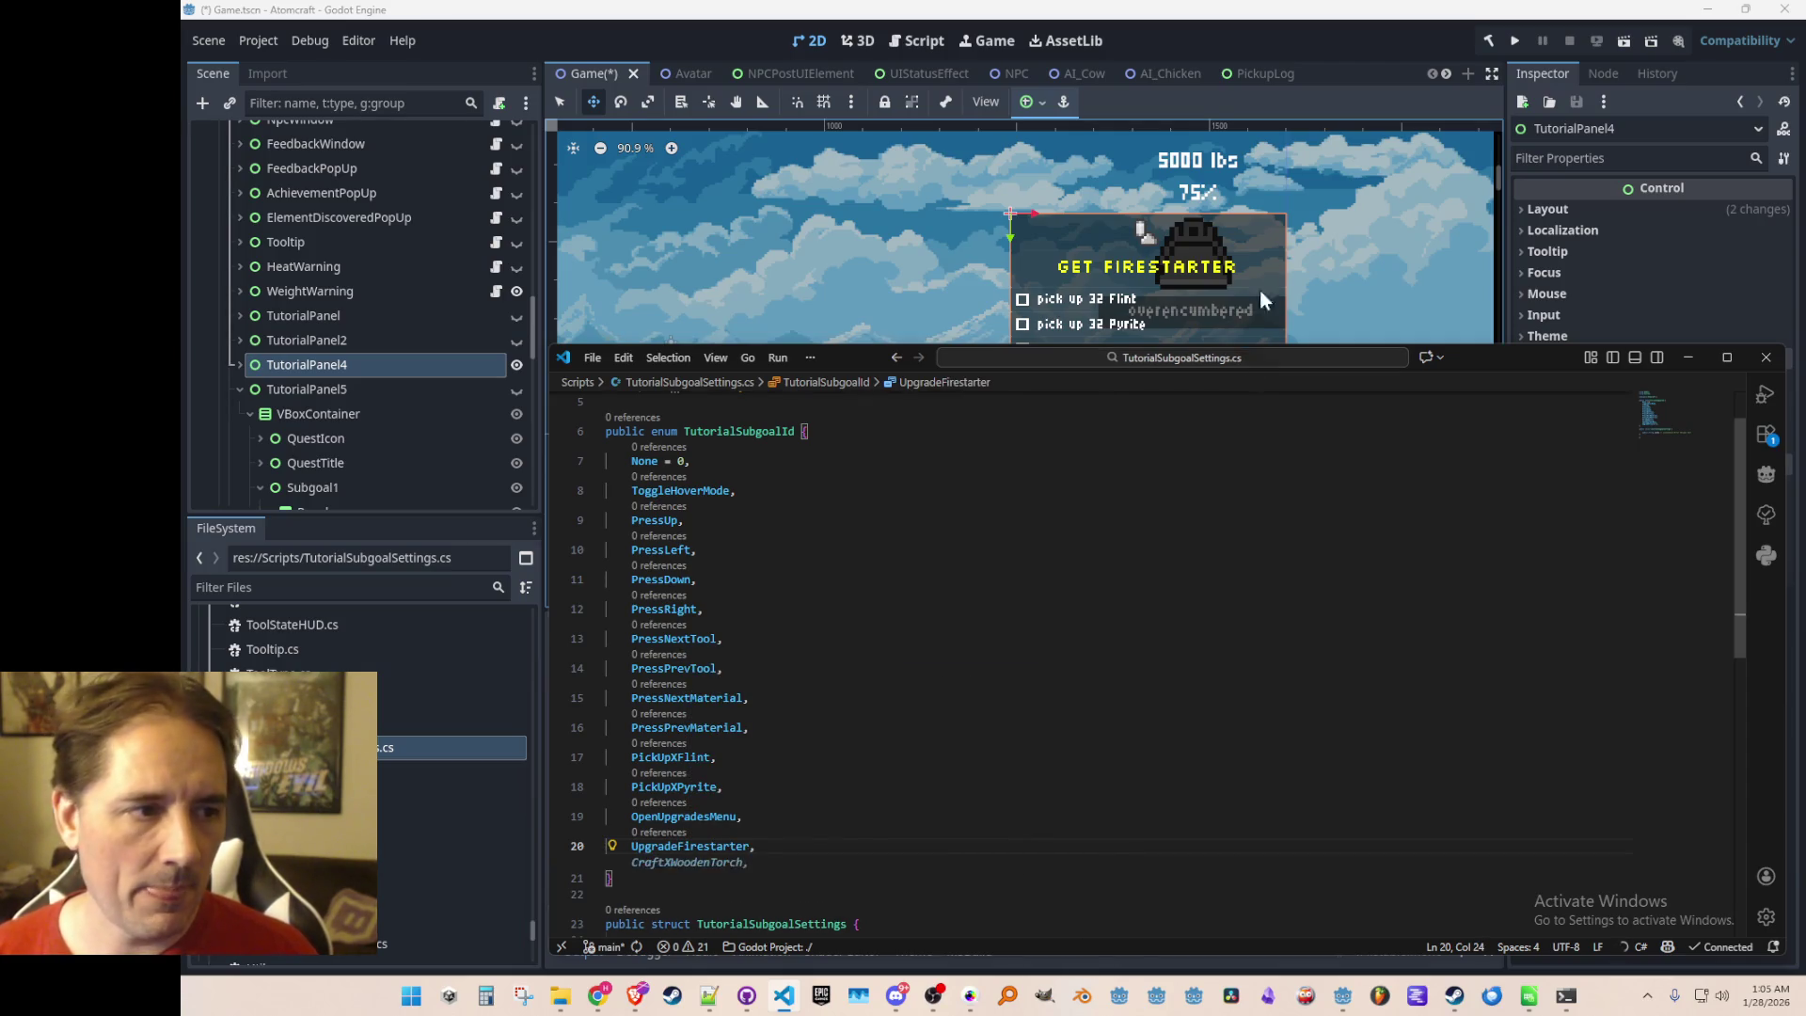
click(521, 381)
Hide TutorialPanel4 and show TutorialPanel5 to preview the Copper Drill checklist in Godot
click(515, 364)
click(516, 386)
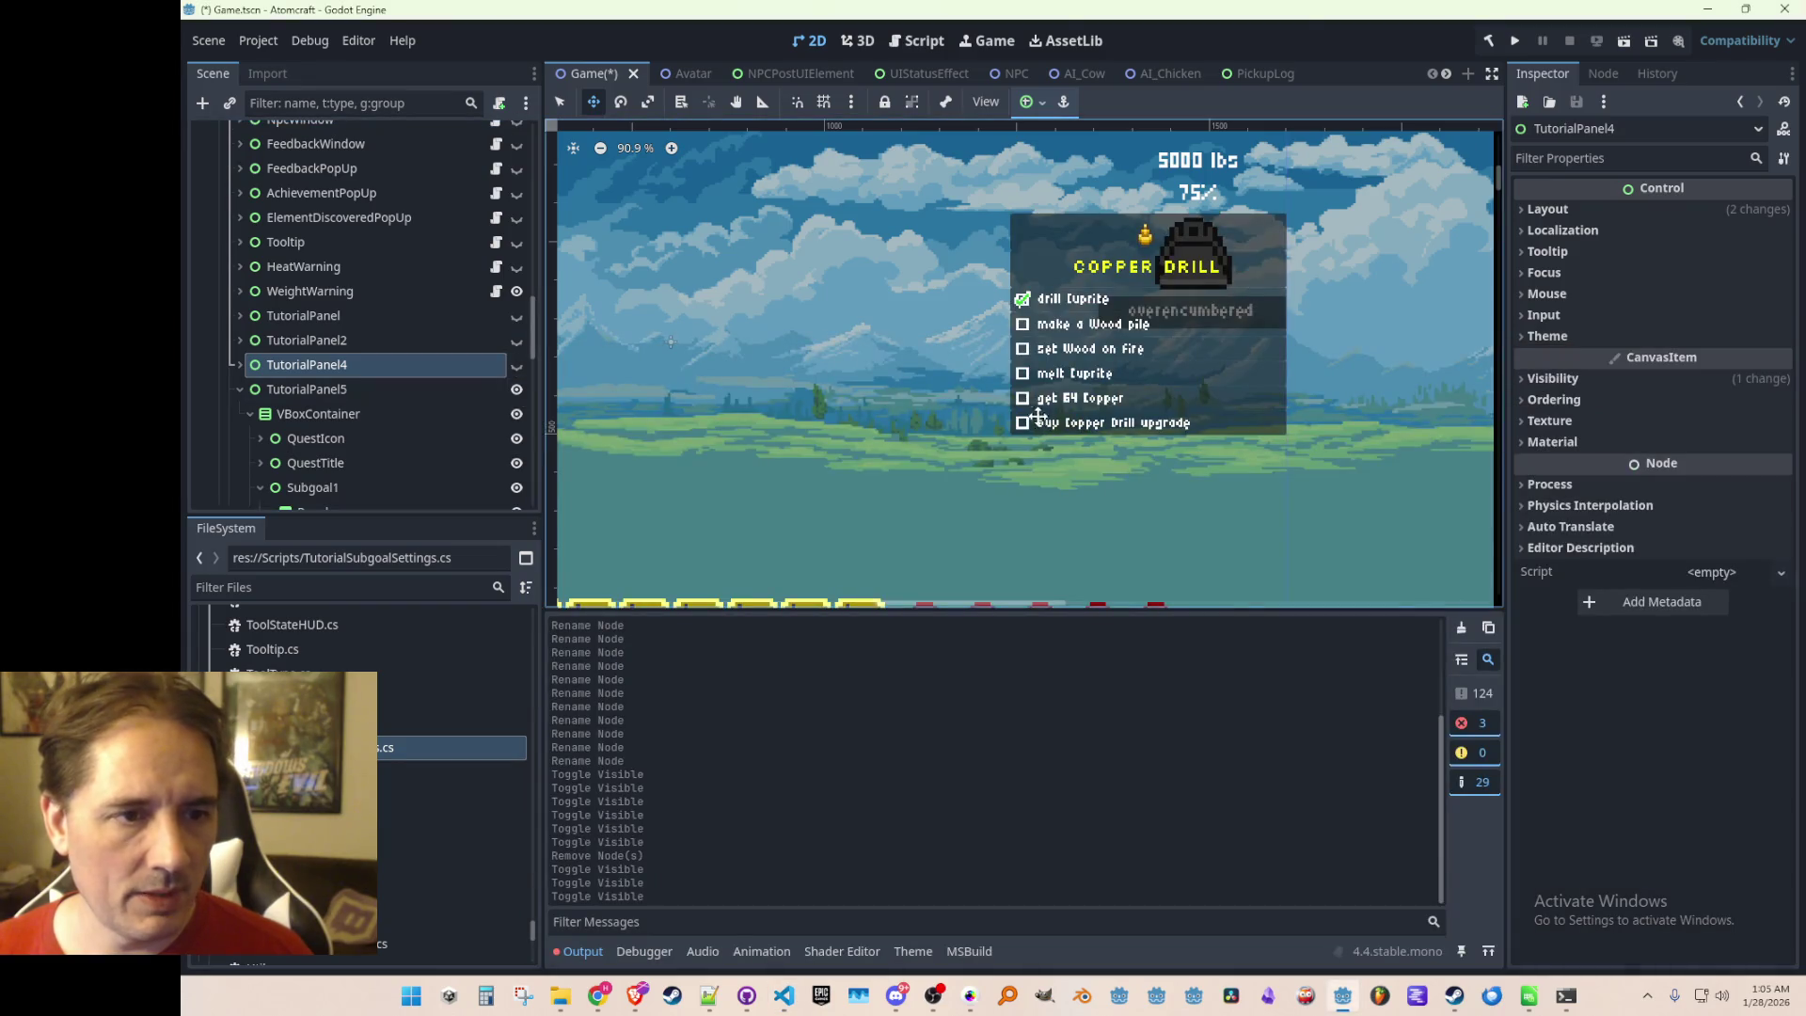
scroll(1061, 362, down, 2)
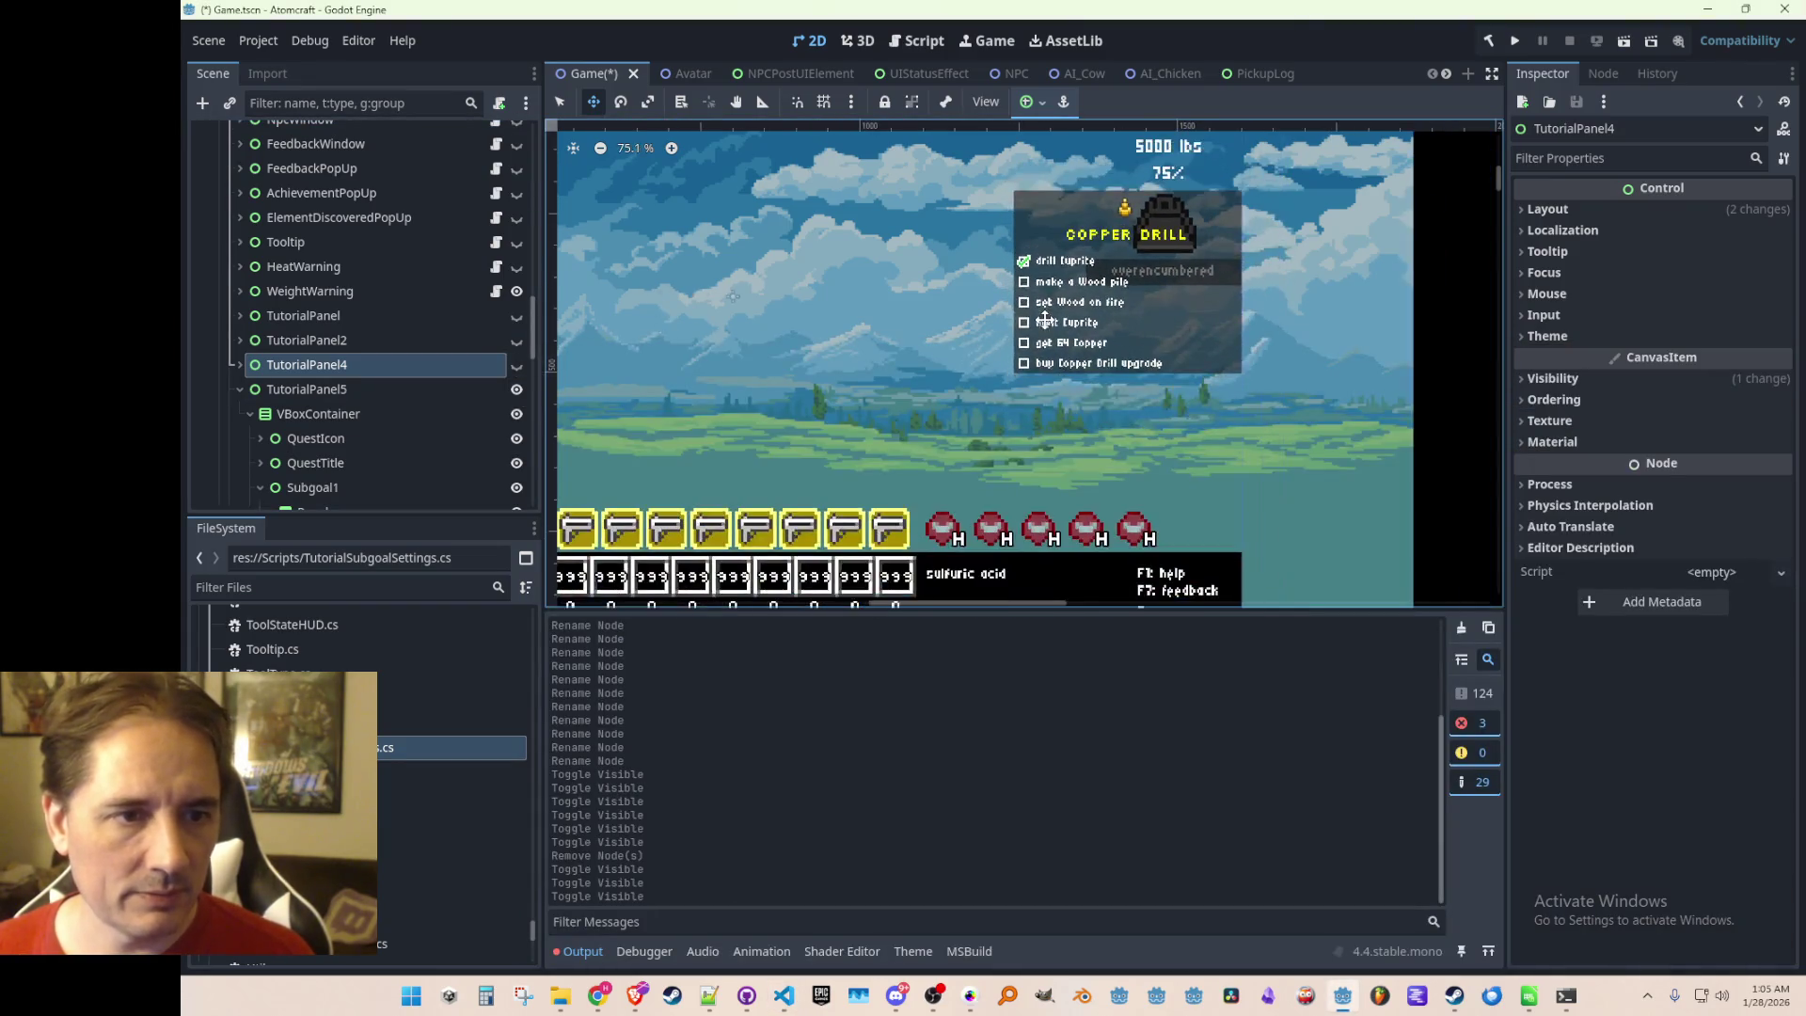
key(alt+Tab)
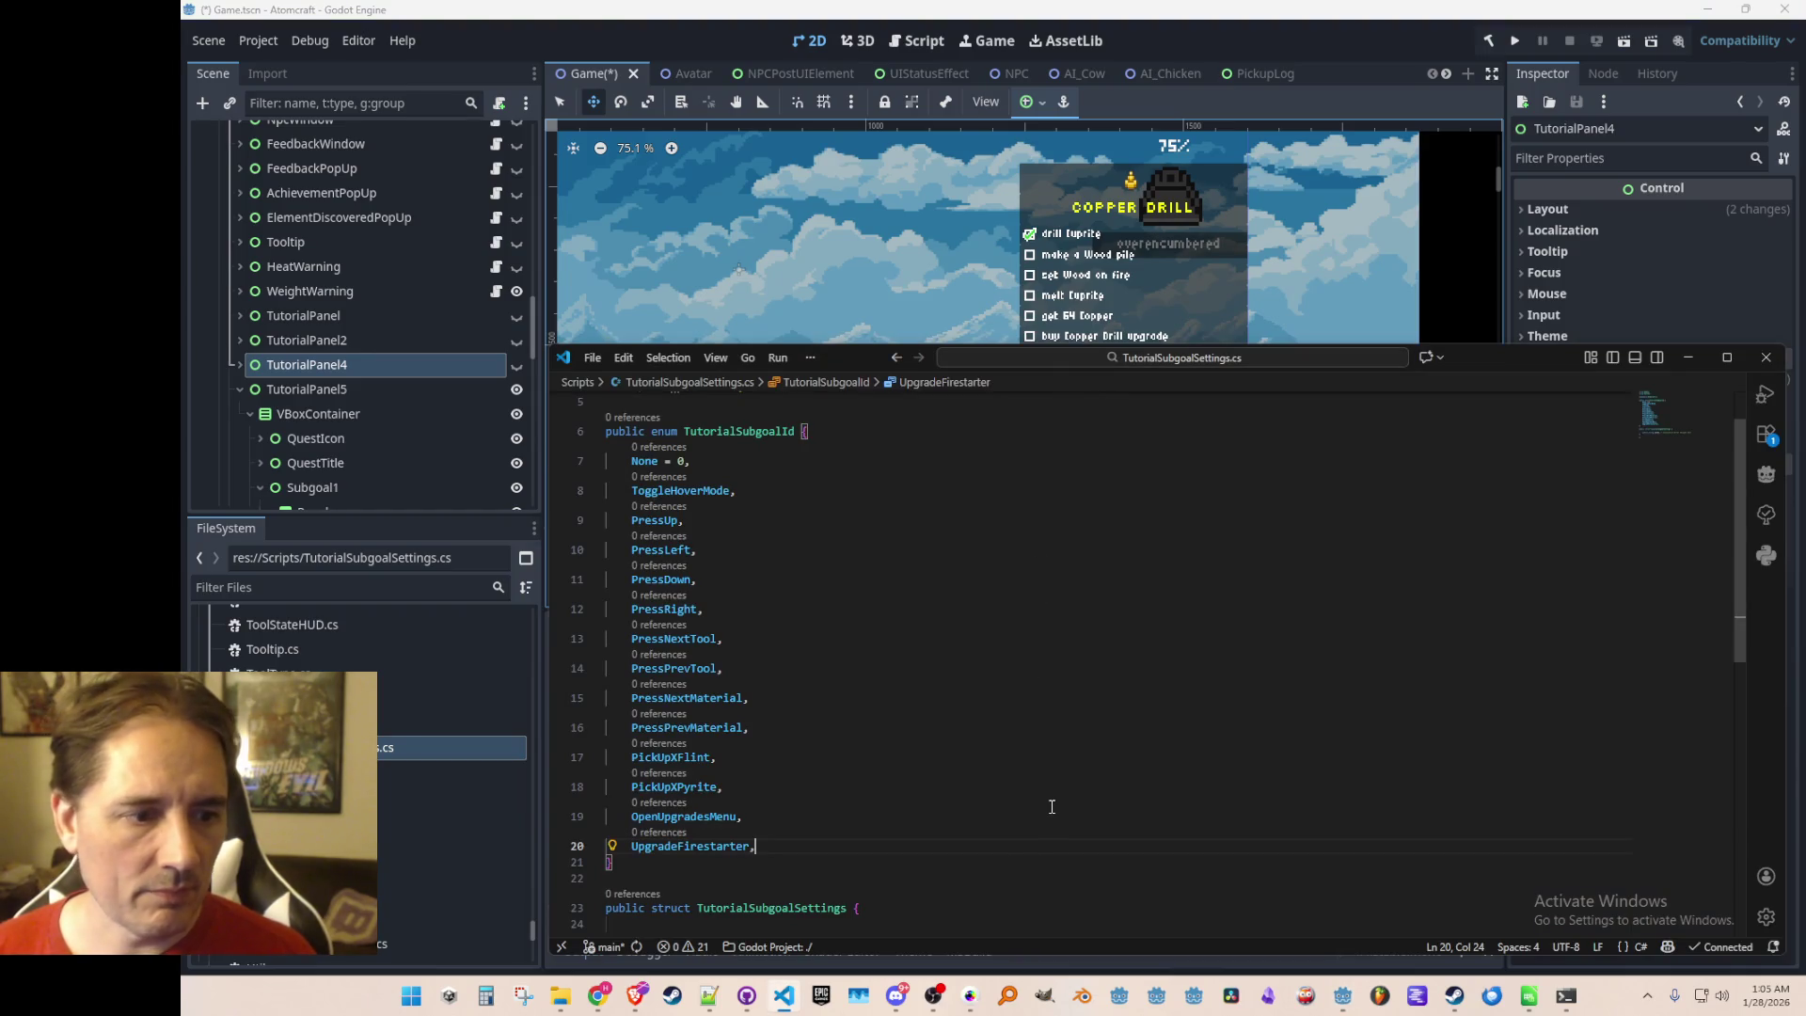
Rename PickUpXFlint and PickUpXPyrite to GatherFlint and GatherPyrite
key(Return)
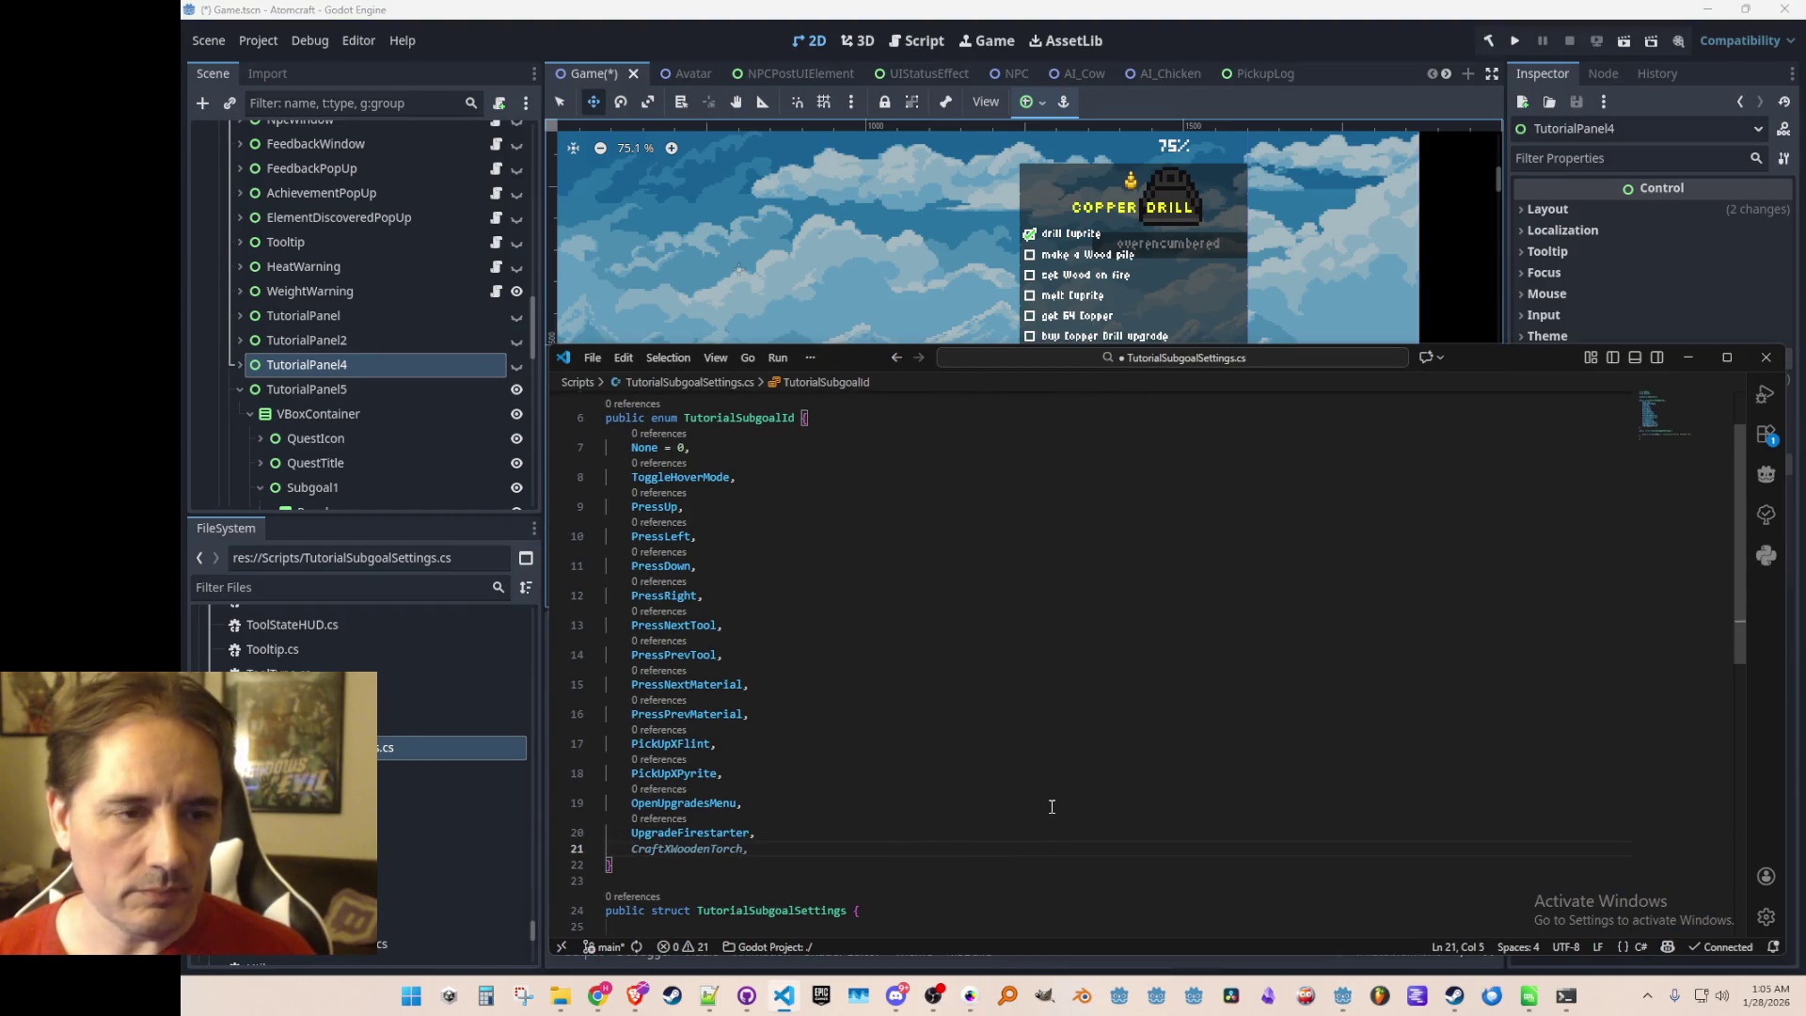
key(Up)
key(Up)
key(Up)
key(Down)
key(Down)
key(End)
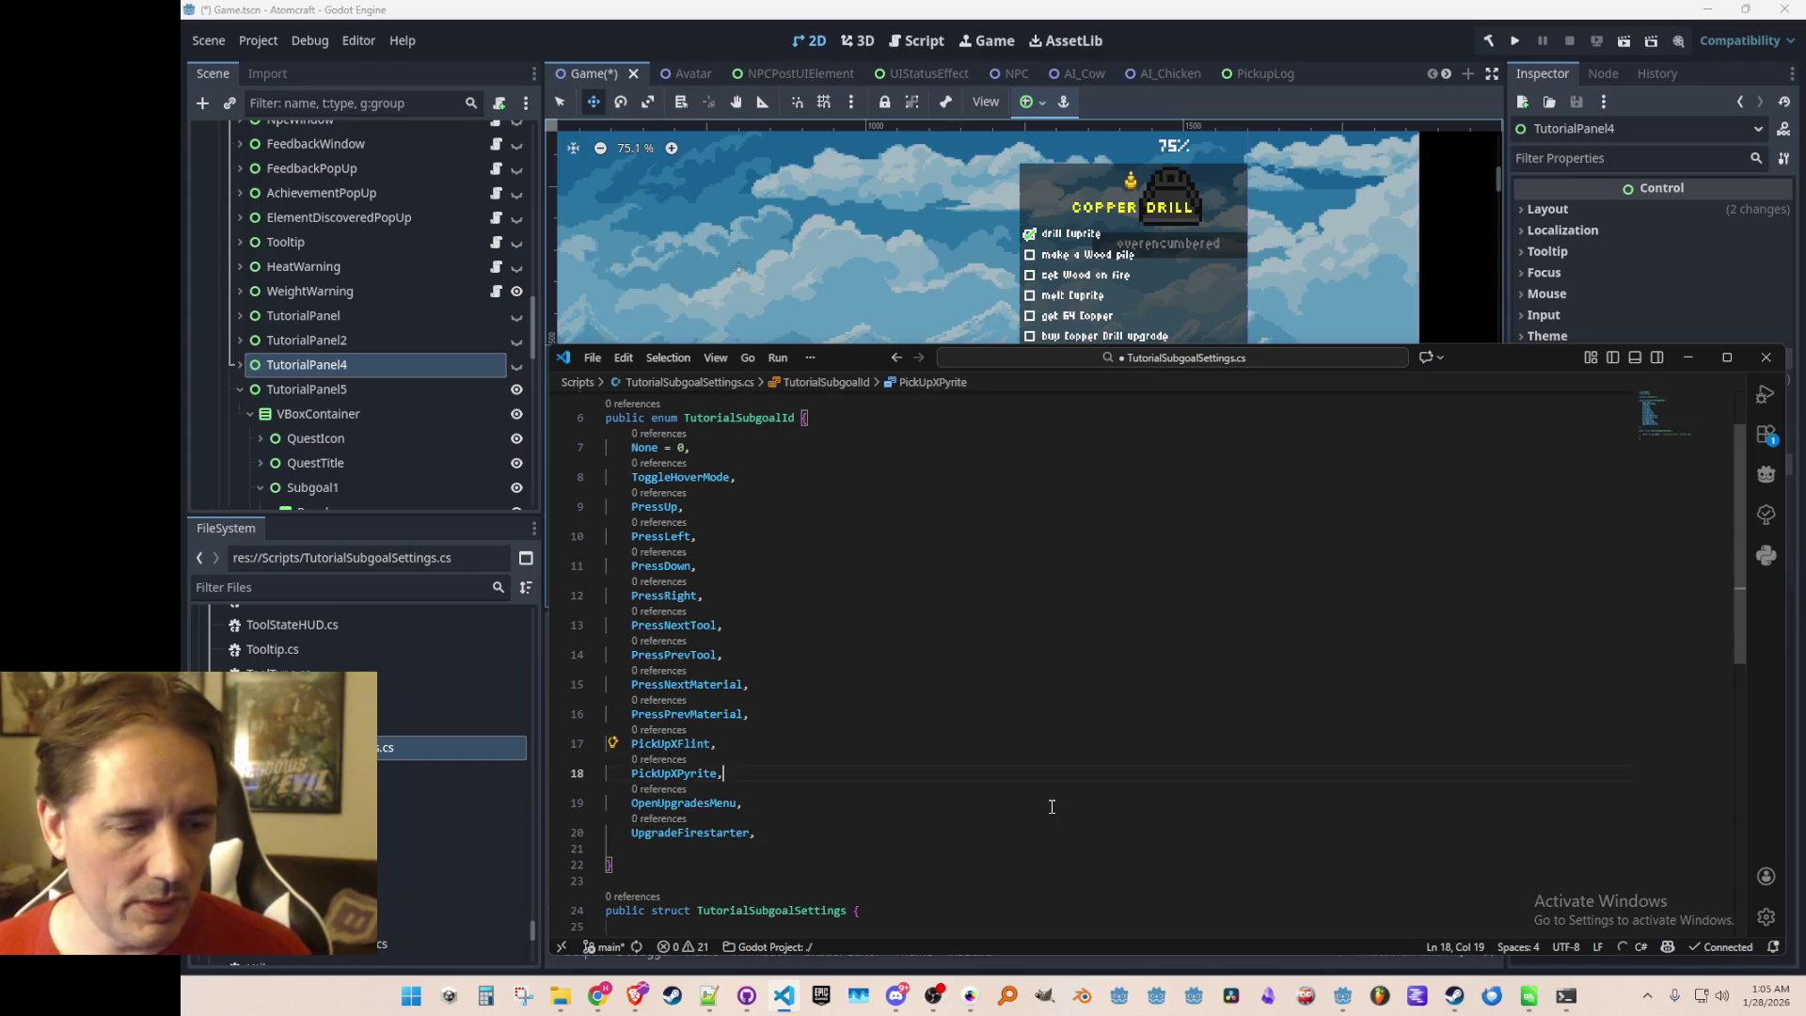
key(Up)
key(Up)
key(Down)
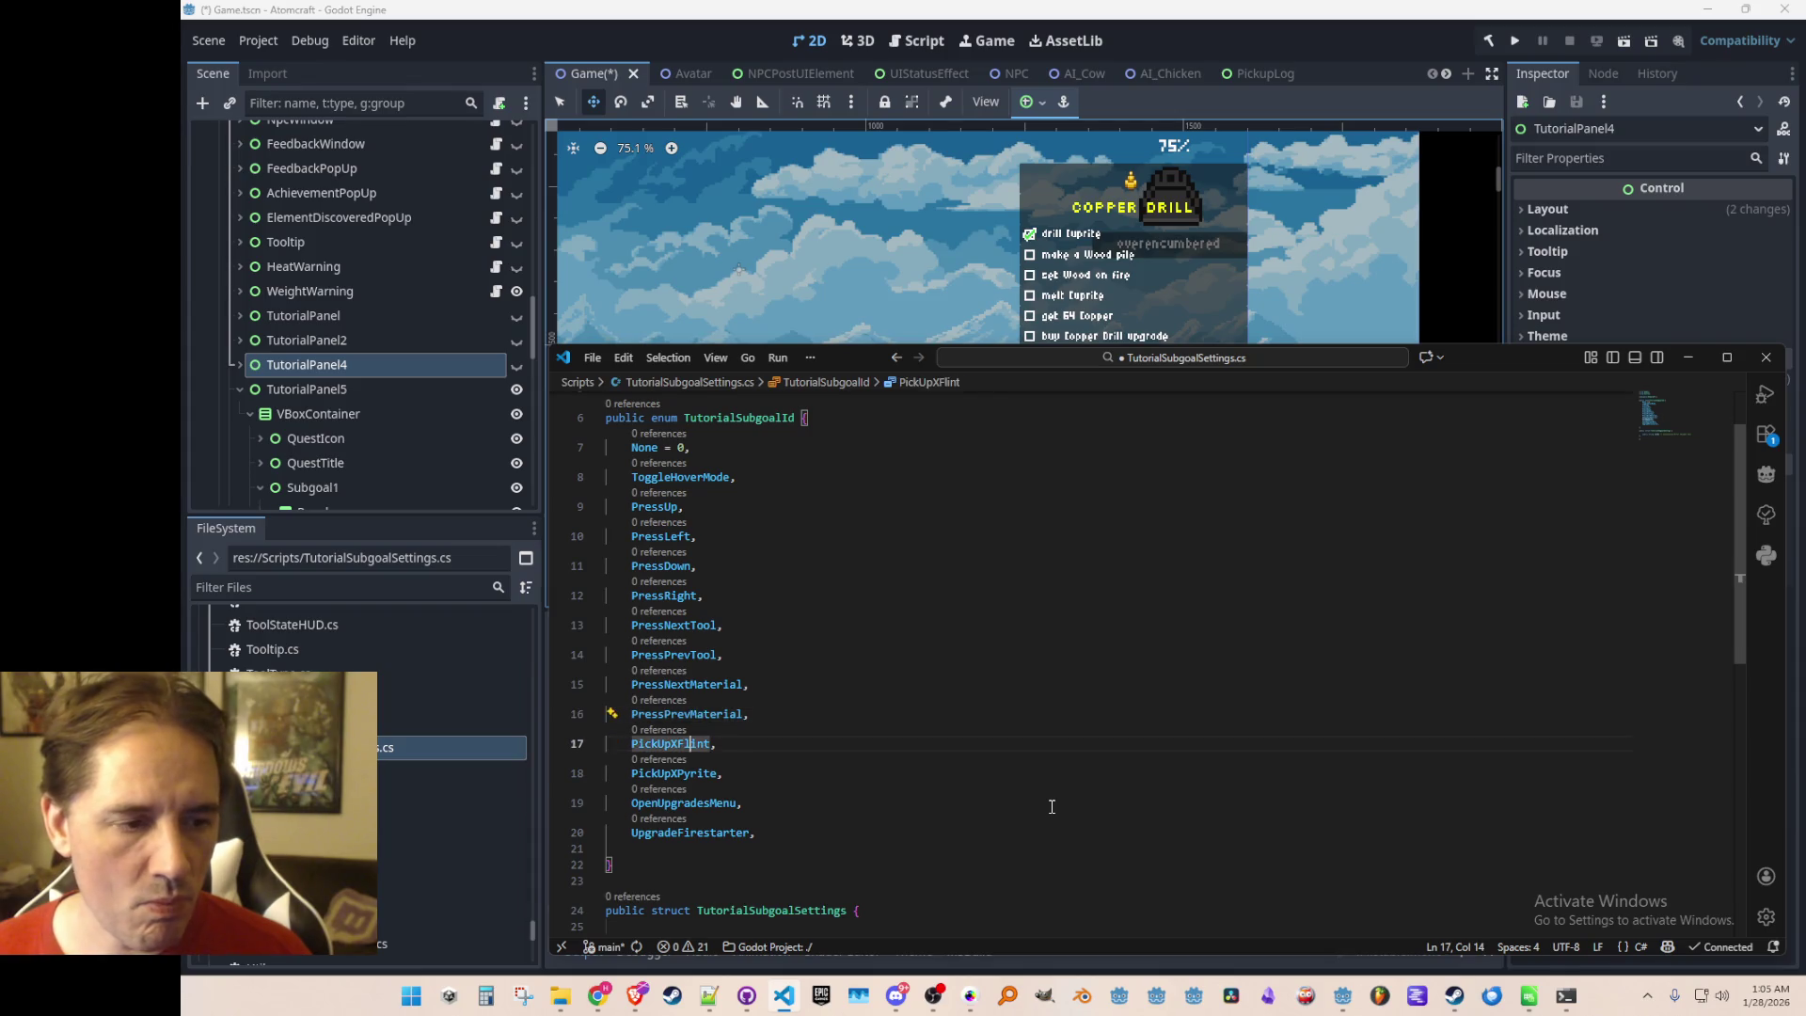
key(shift+Home)
text(Gather)
key(Escape)
key(Down)
key(Right)
key(Right)
key(Right)
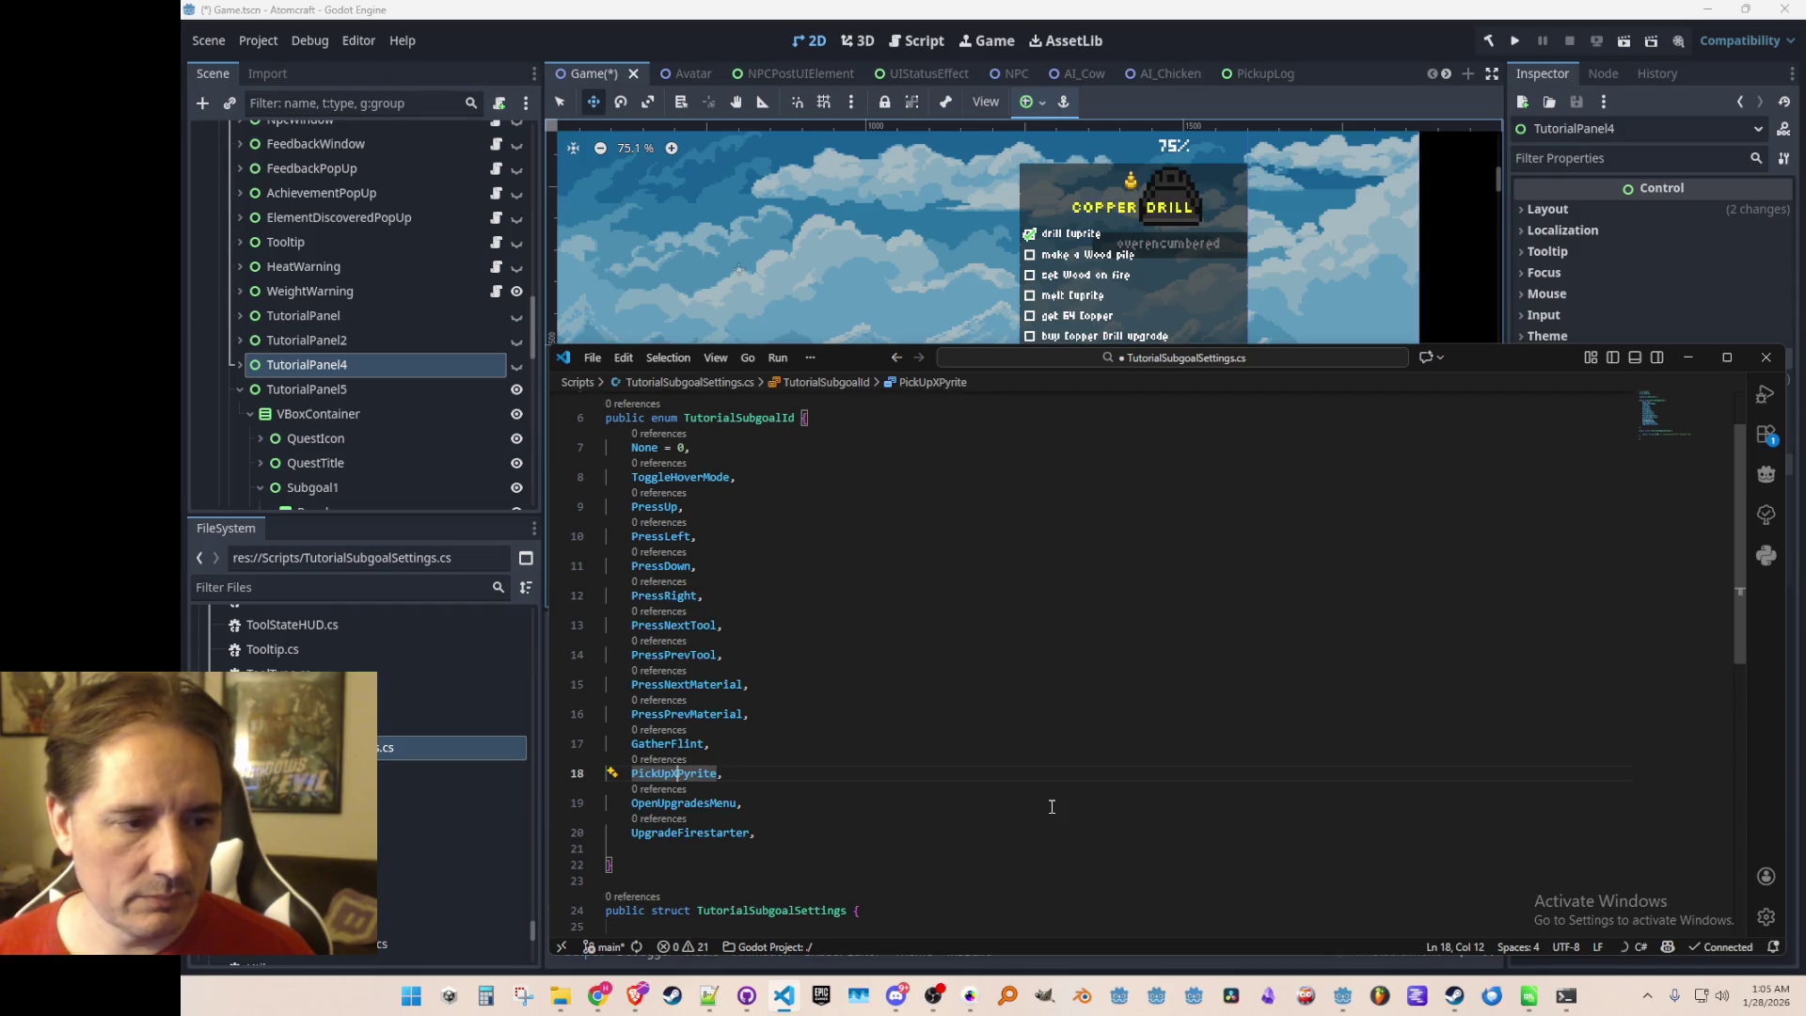
key(shift+Home)
text(Gather)
key(Escape)
Append GatherCuprite, DropWood and SetWoodOnFire entries after UpgradeFirestarter
key(Down)
key(Down)
key(Right)
key(Right)
key(Right)
key(Down)
text(GatherCup)
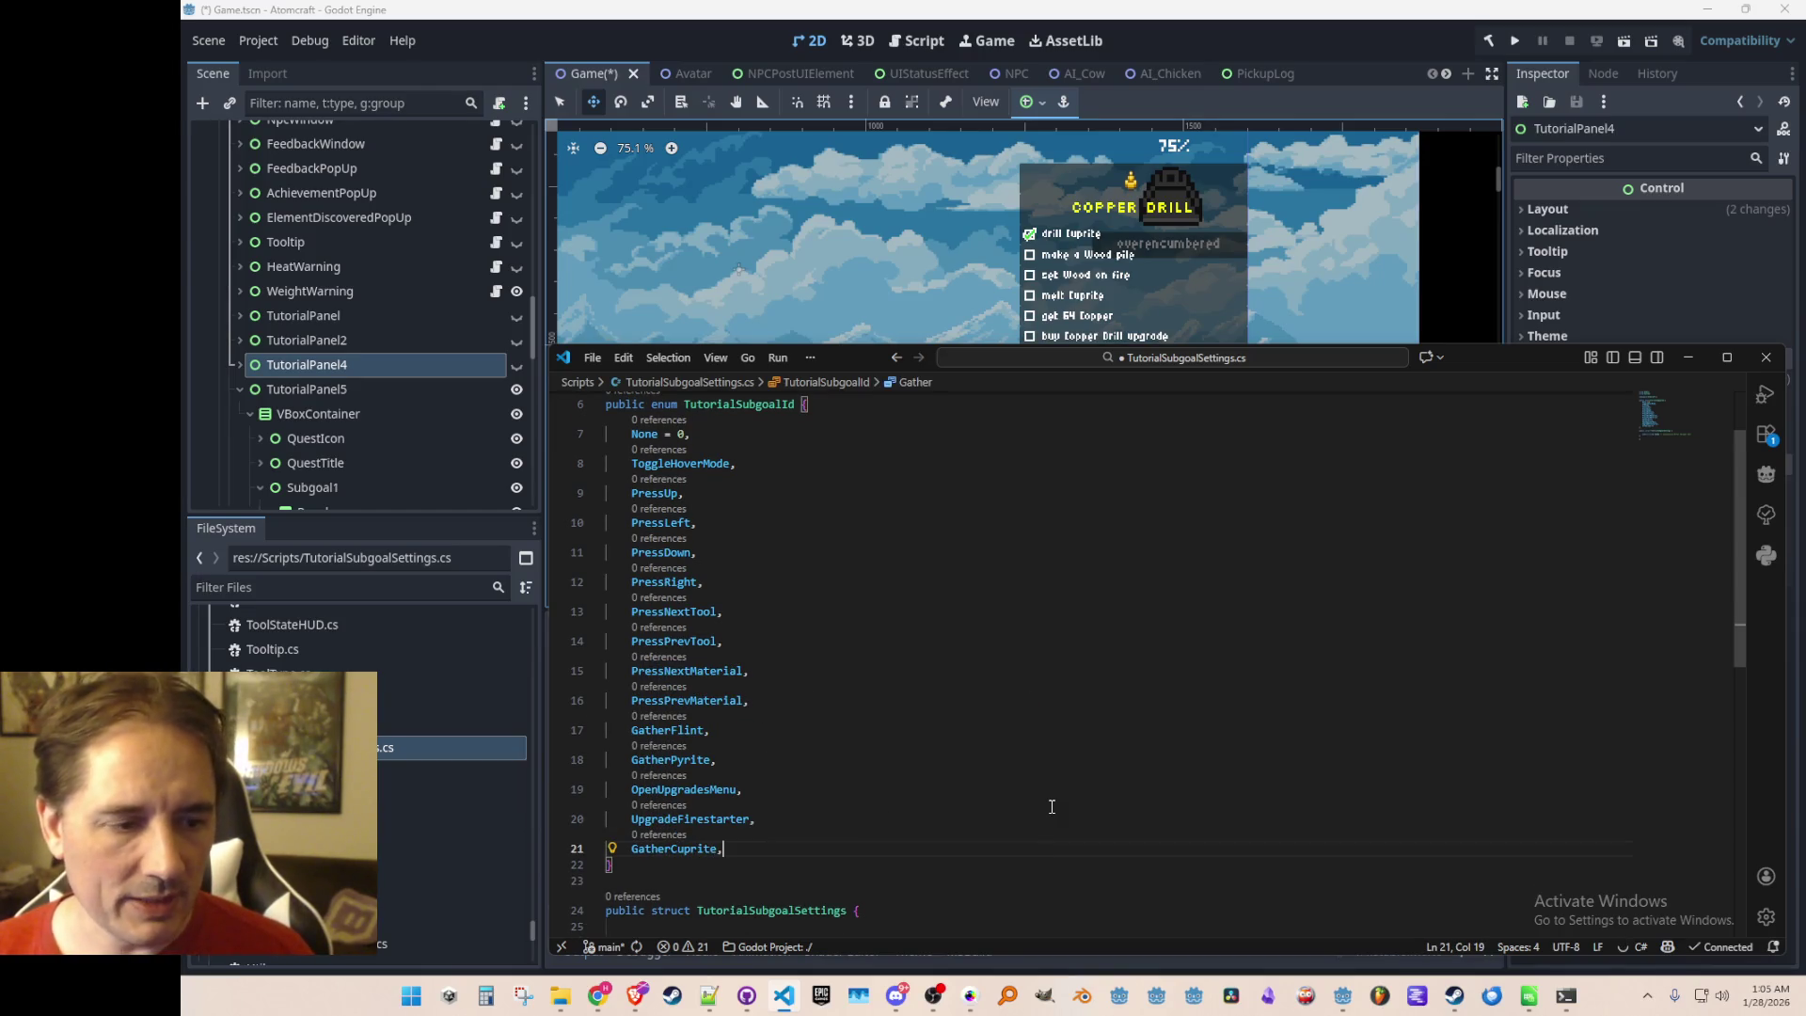
key(Return)
text(Make)
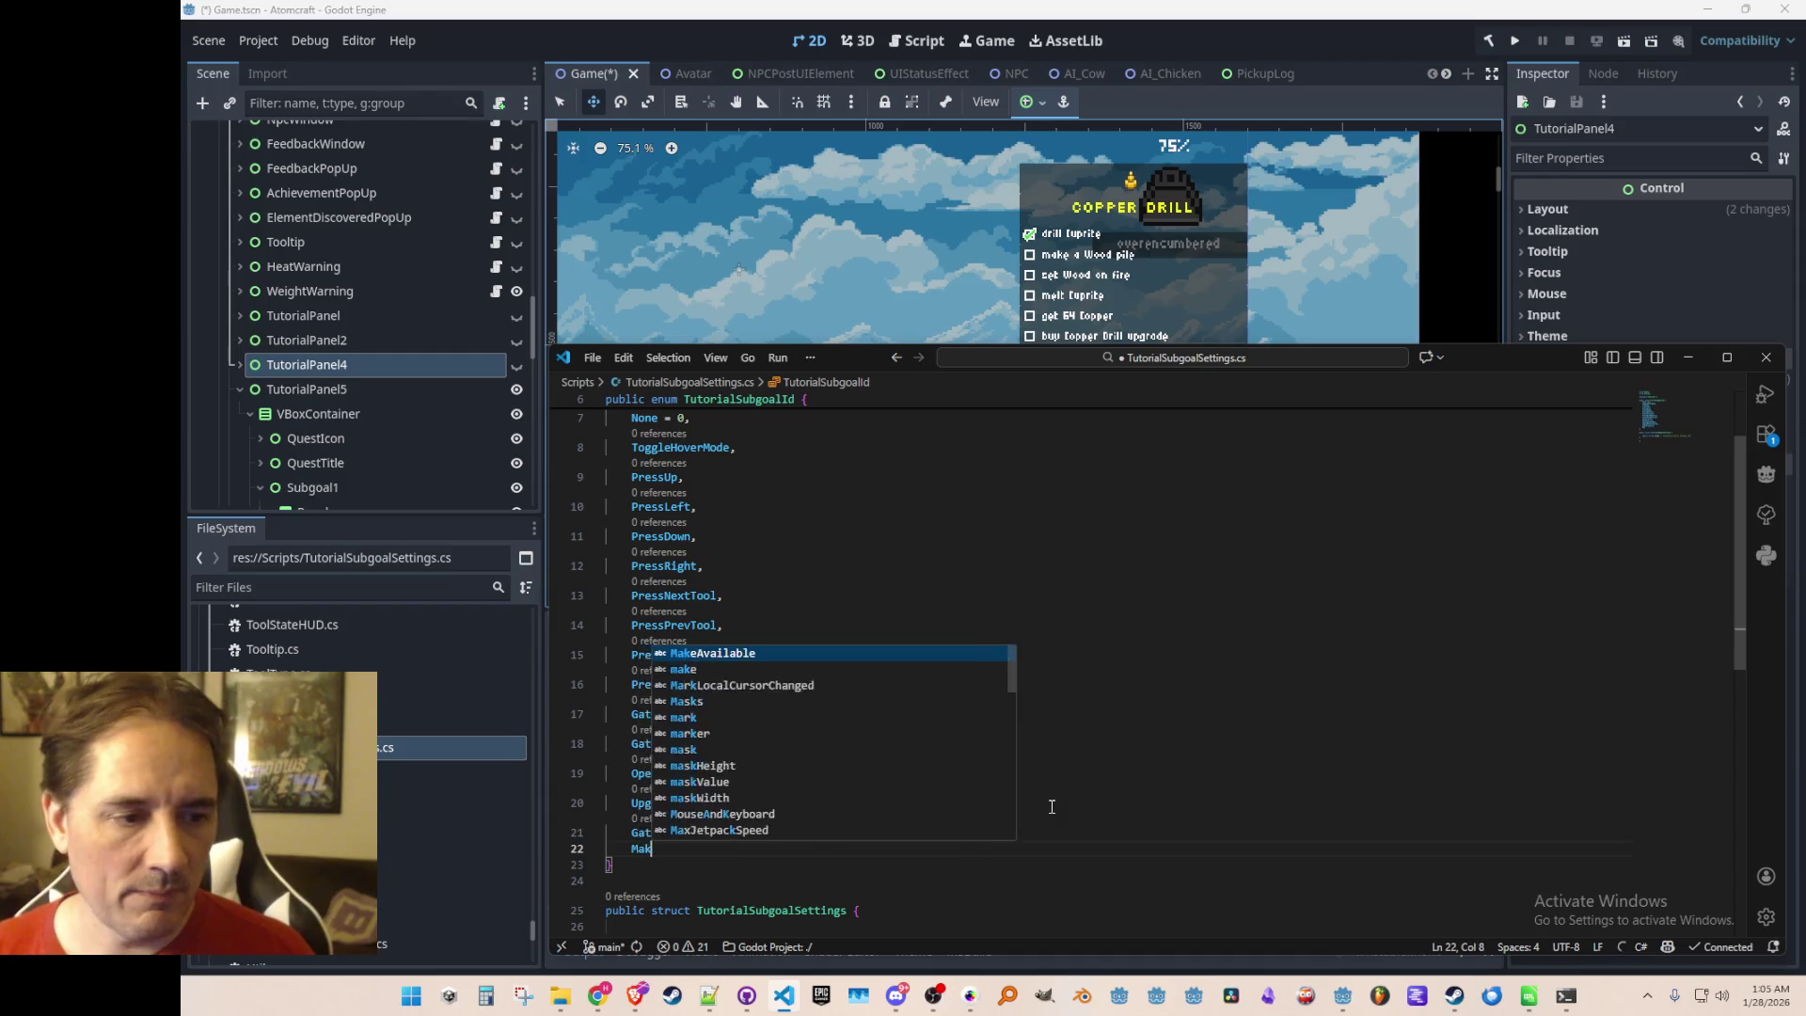
key(BackSpace)
key(BackSpace)
key(BackSpace)
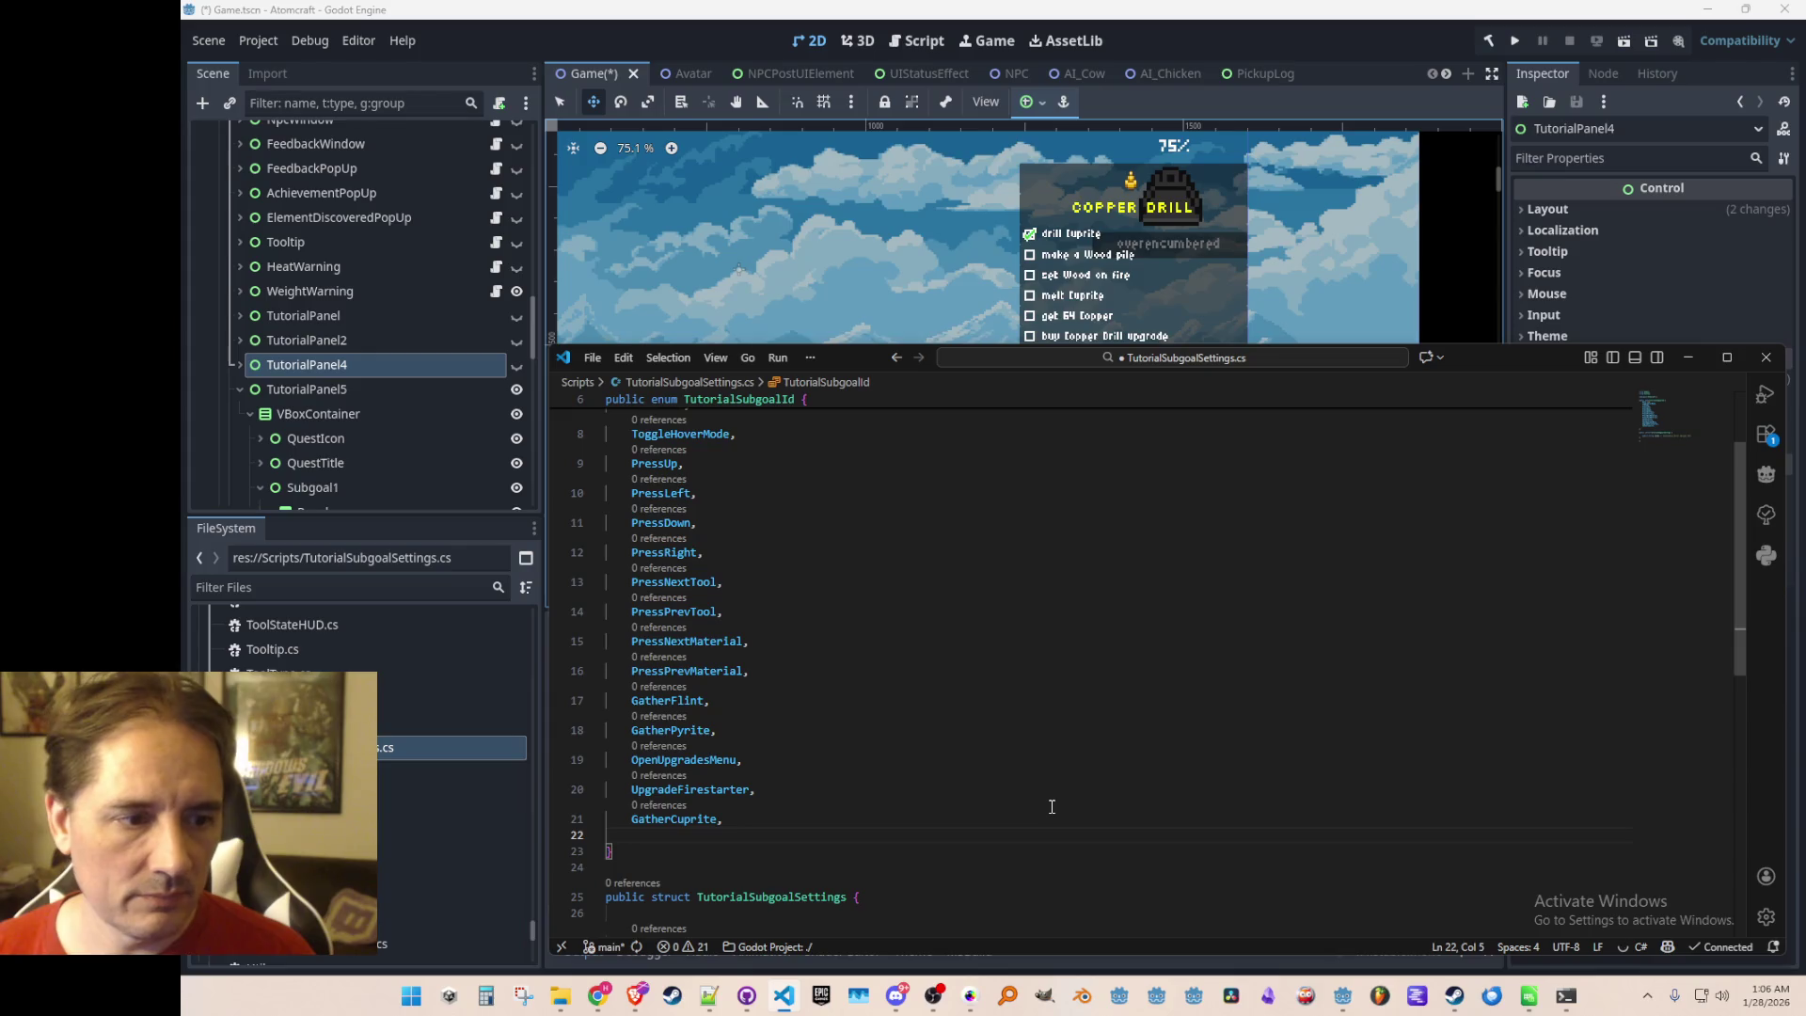
text(DropWood,)
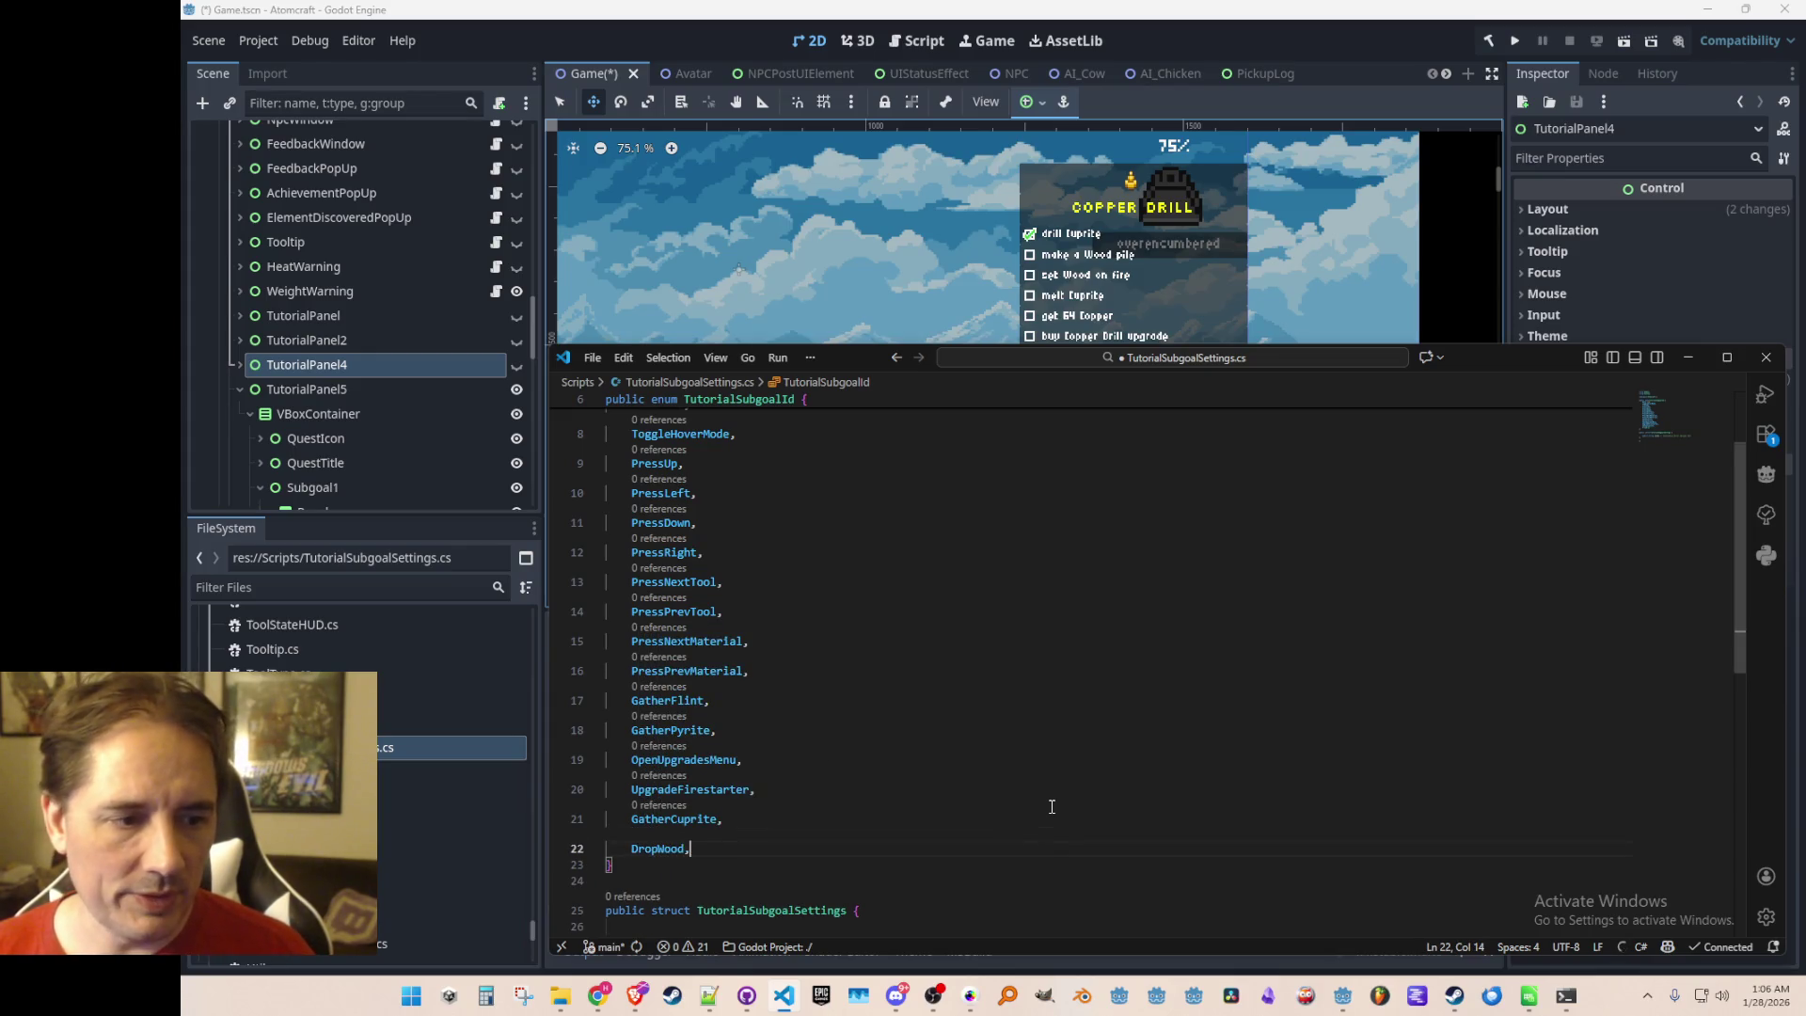
key(Return)
text(SetWoodOnFire,)
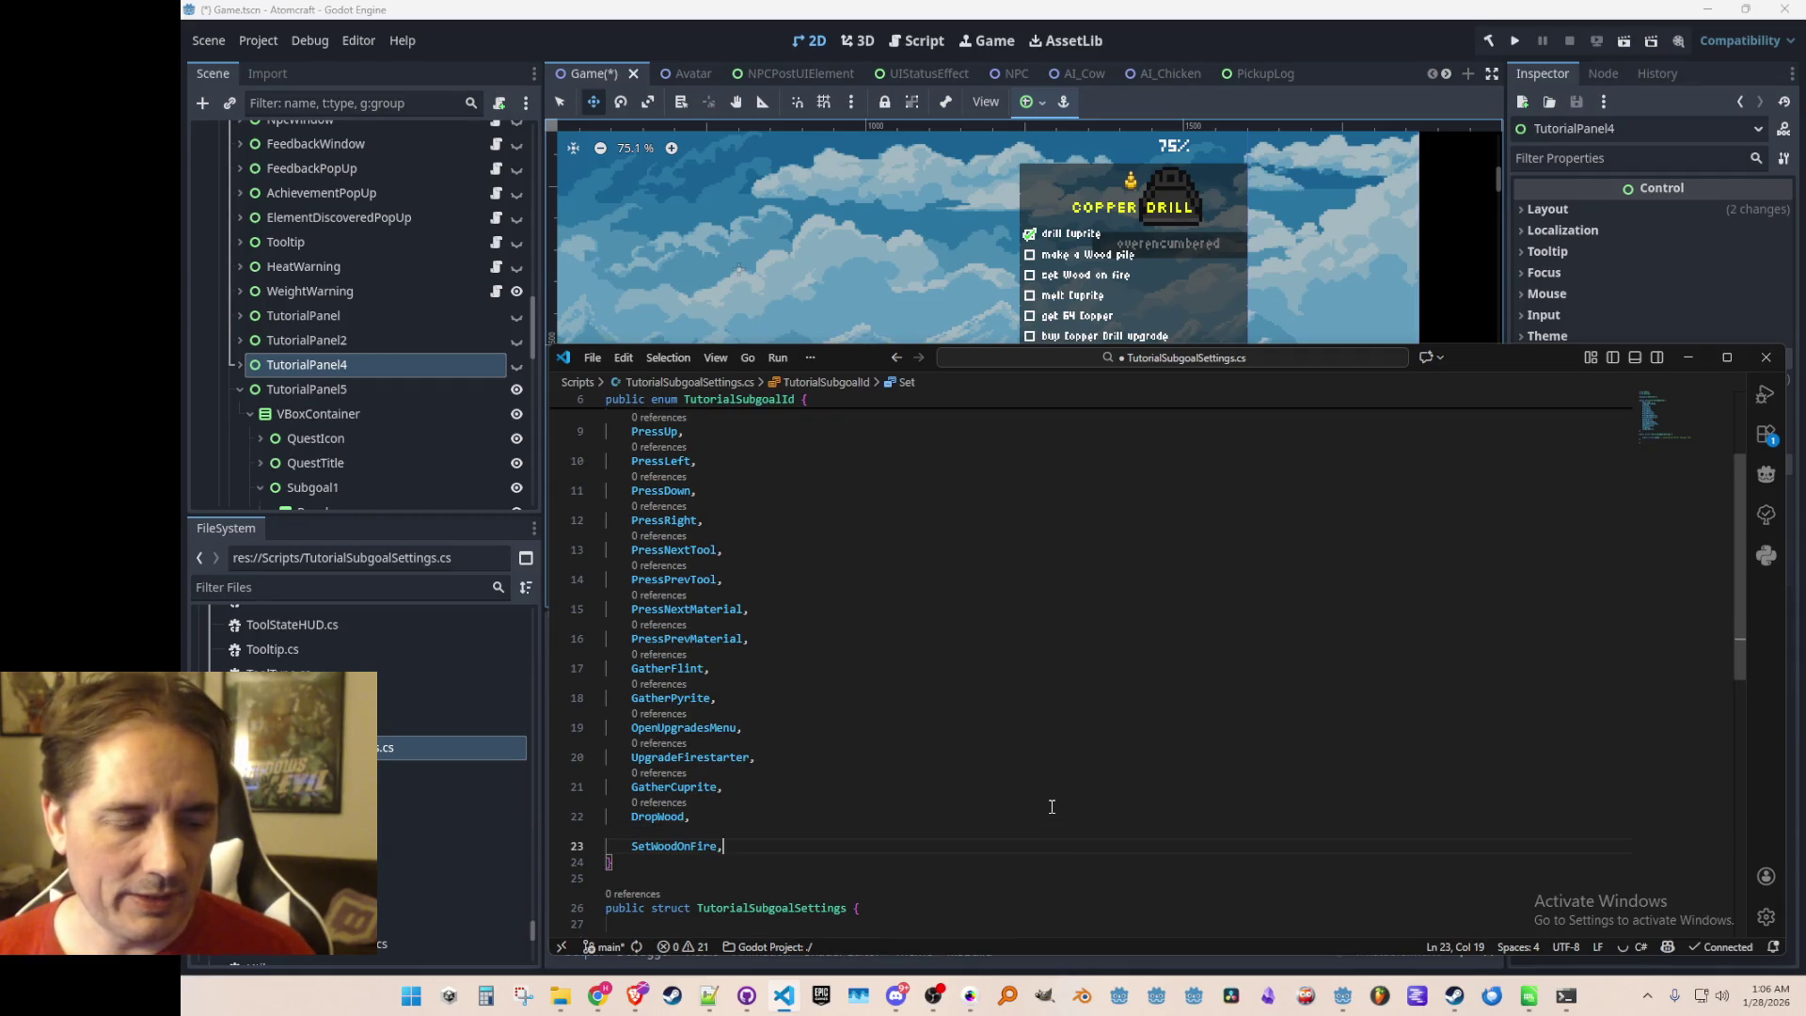
key(Return)
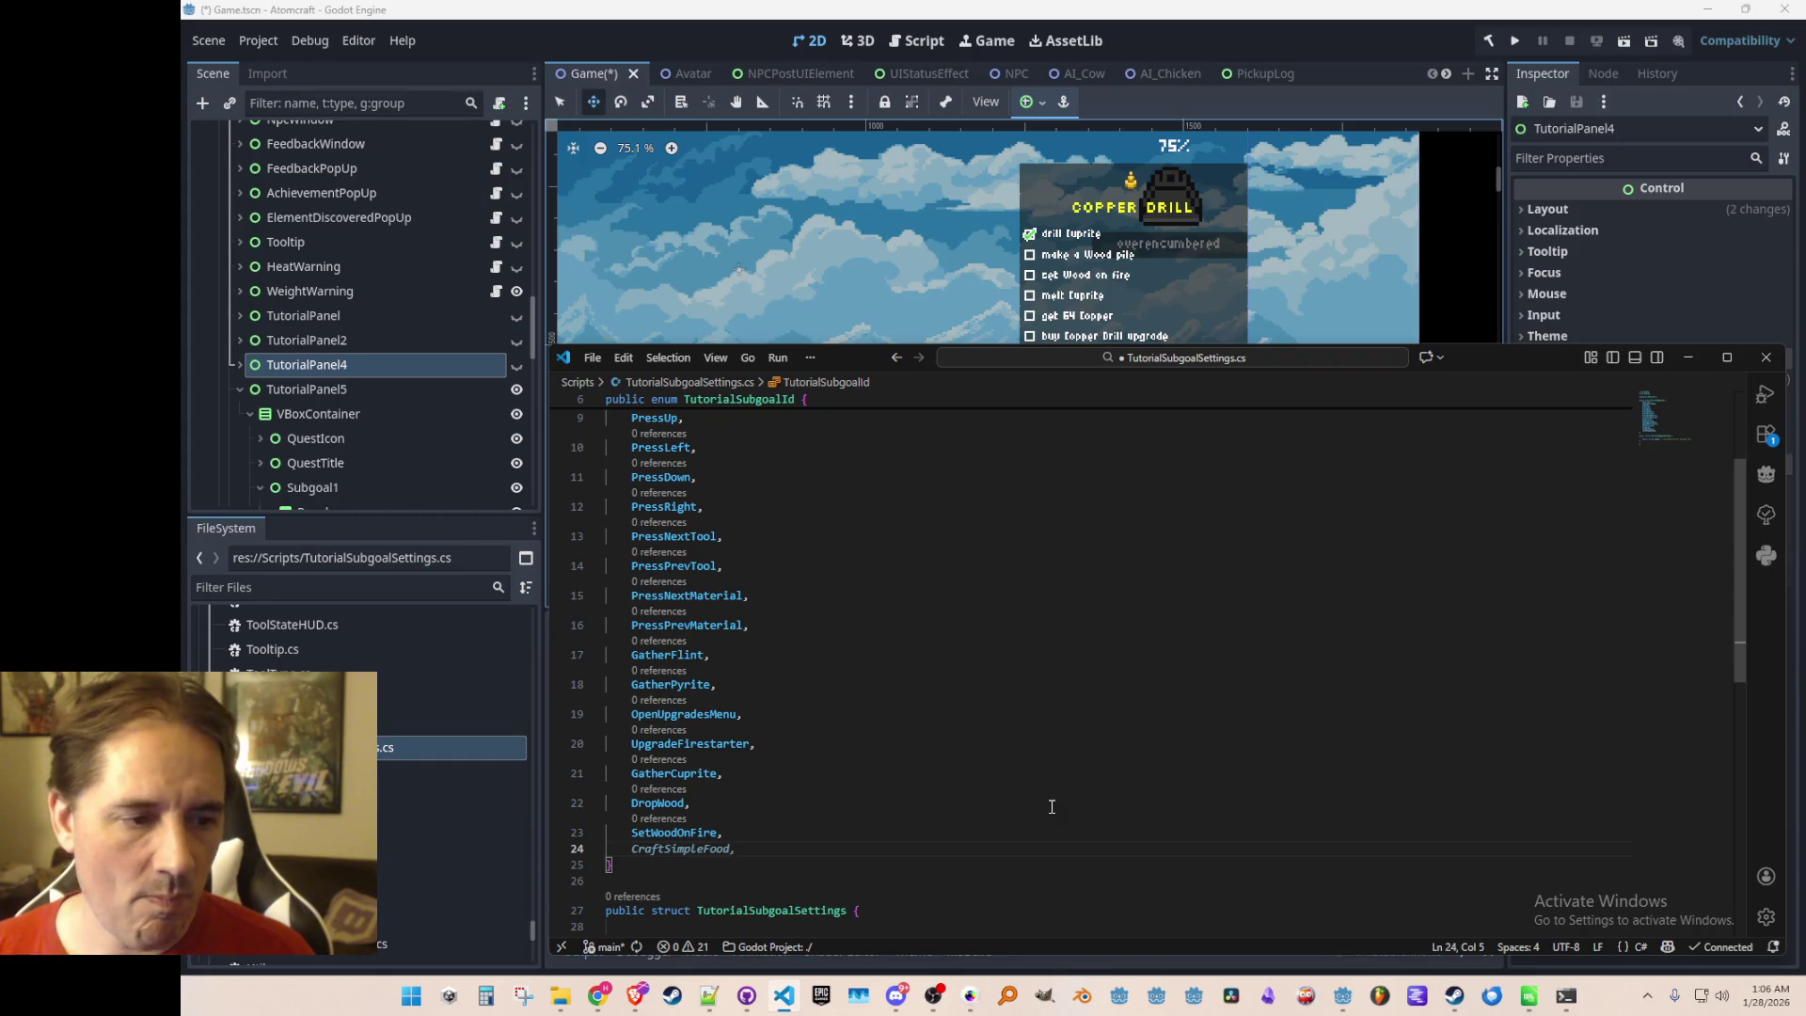
Append MeltCuprite, GatherCopper and UpgradeCopperDrill entries to the enum
text(MeltCuprite,)
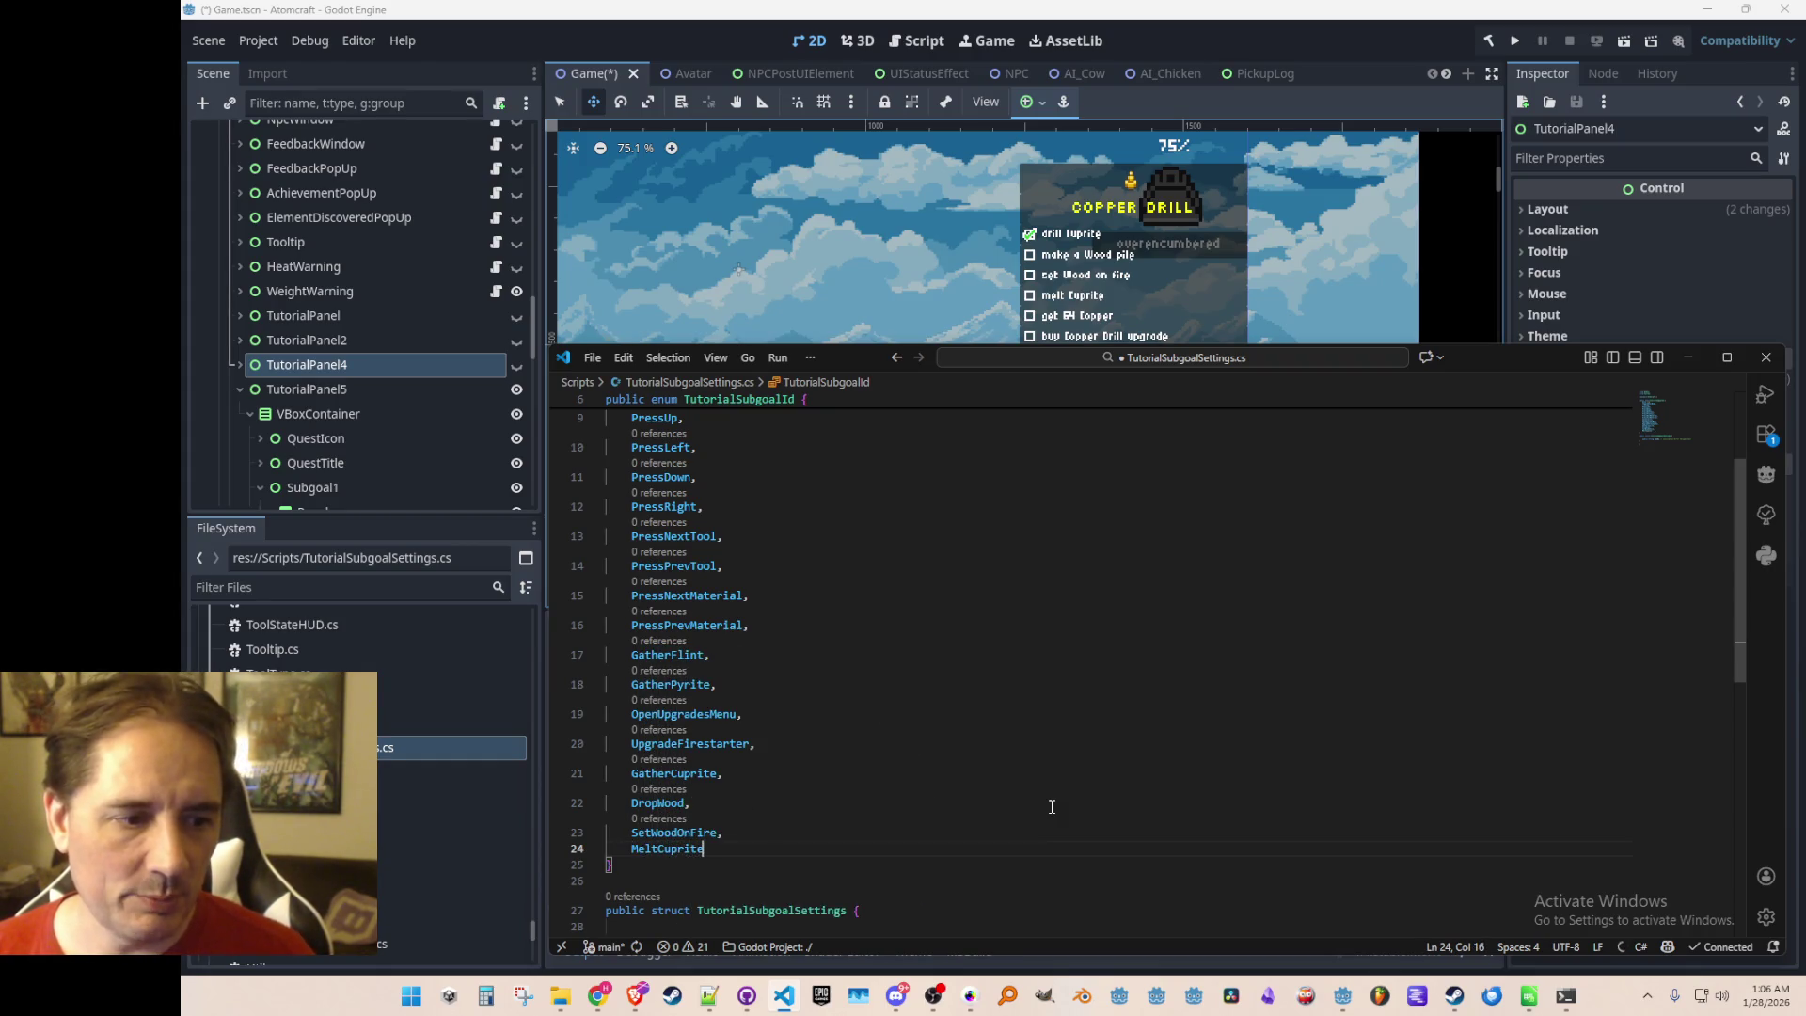
key(Return)
text(GatherCopper,)
key(Return)
text(UpgradeDr)
key(BackSpace)
key(BackSpace)
text(CopperDrill)
key(BackSpace)
click(1056, 613)
scroll(1056, 613, down, 2)
click(955, 760)
text(,)
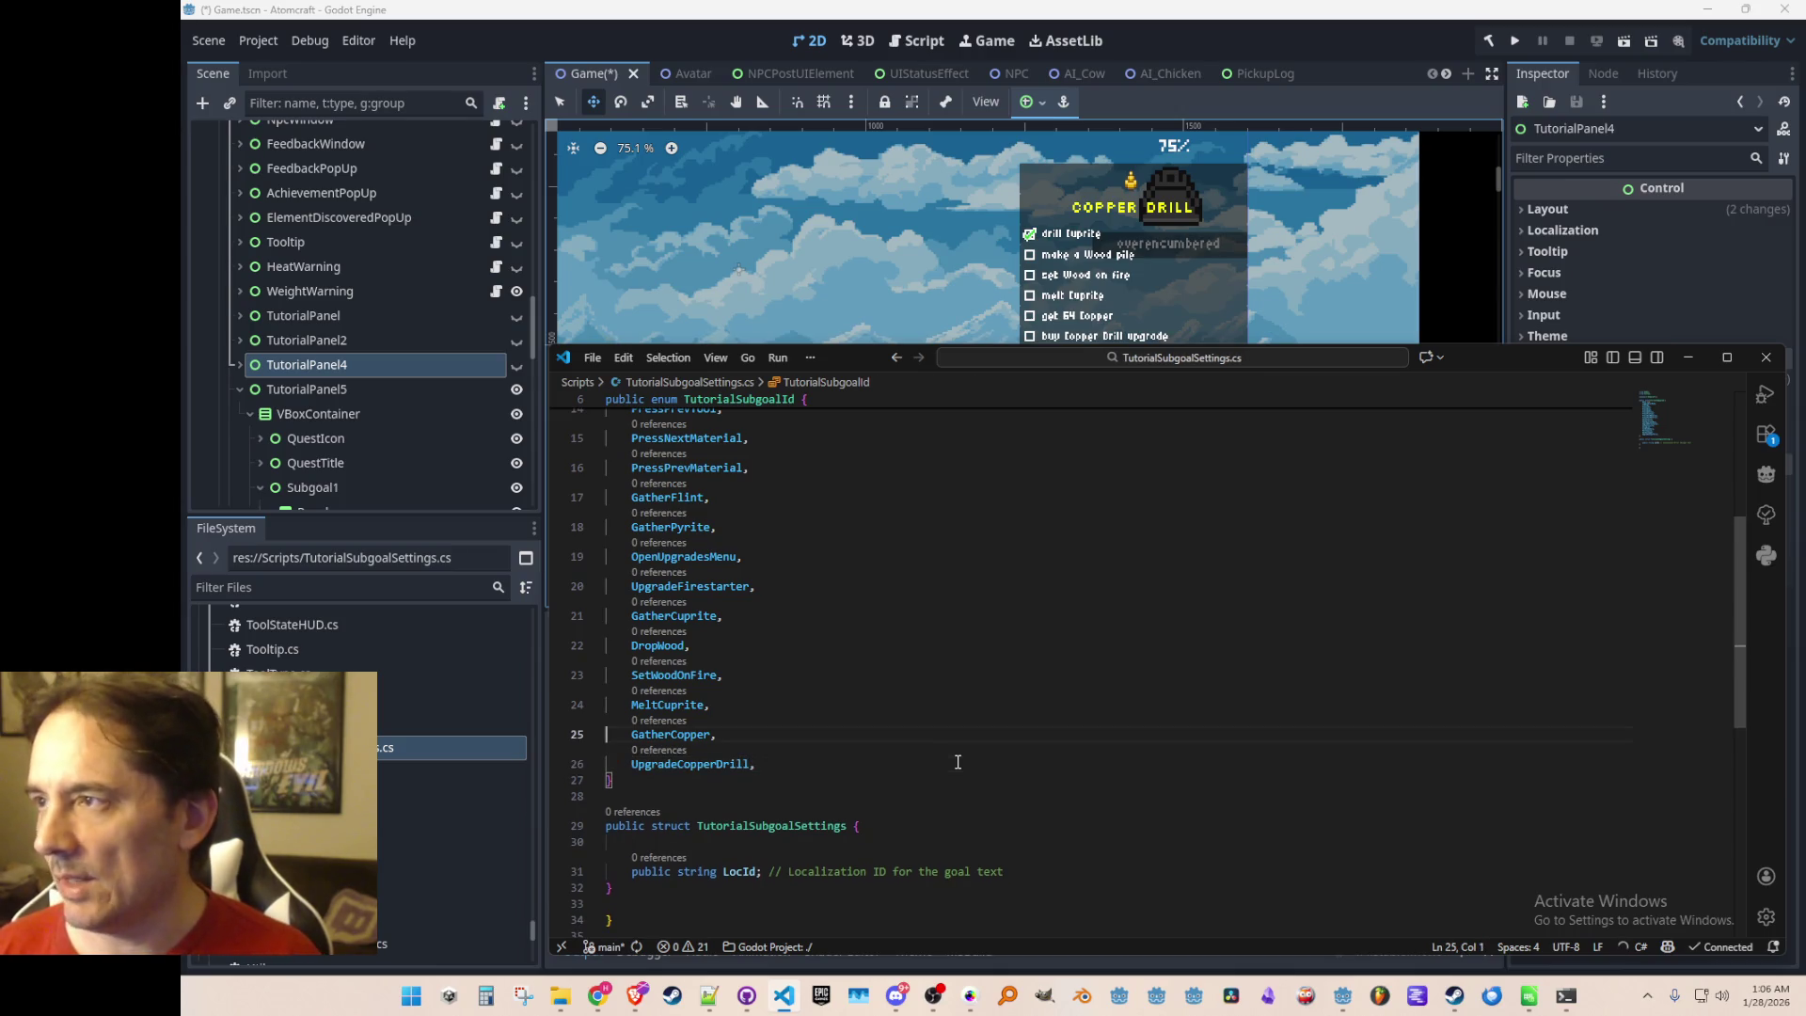
Add a 'public TutorialSubgoalId Id;' field to the TutorialSubgoalSettings struct
scroll(954, 641, up, 5)
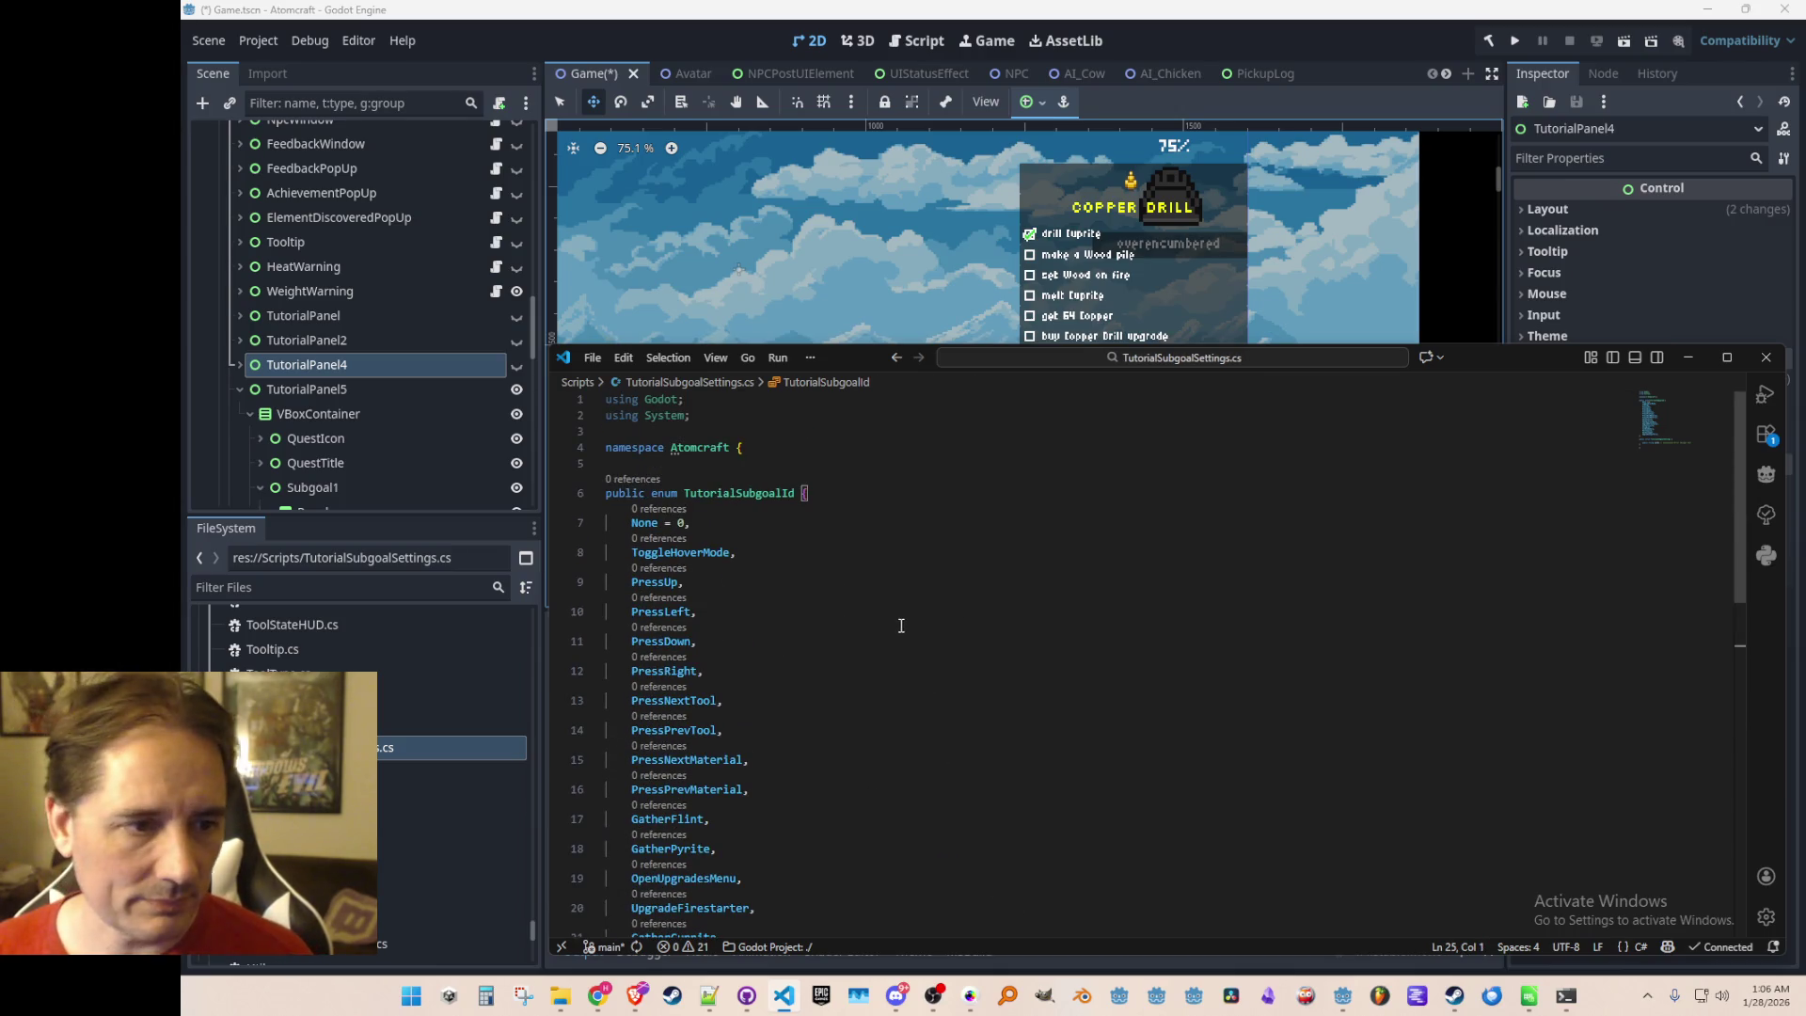
click(748, 493)
click(978, 611)
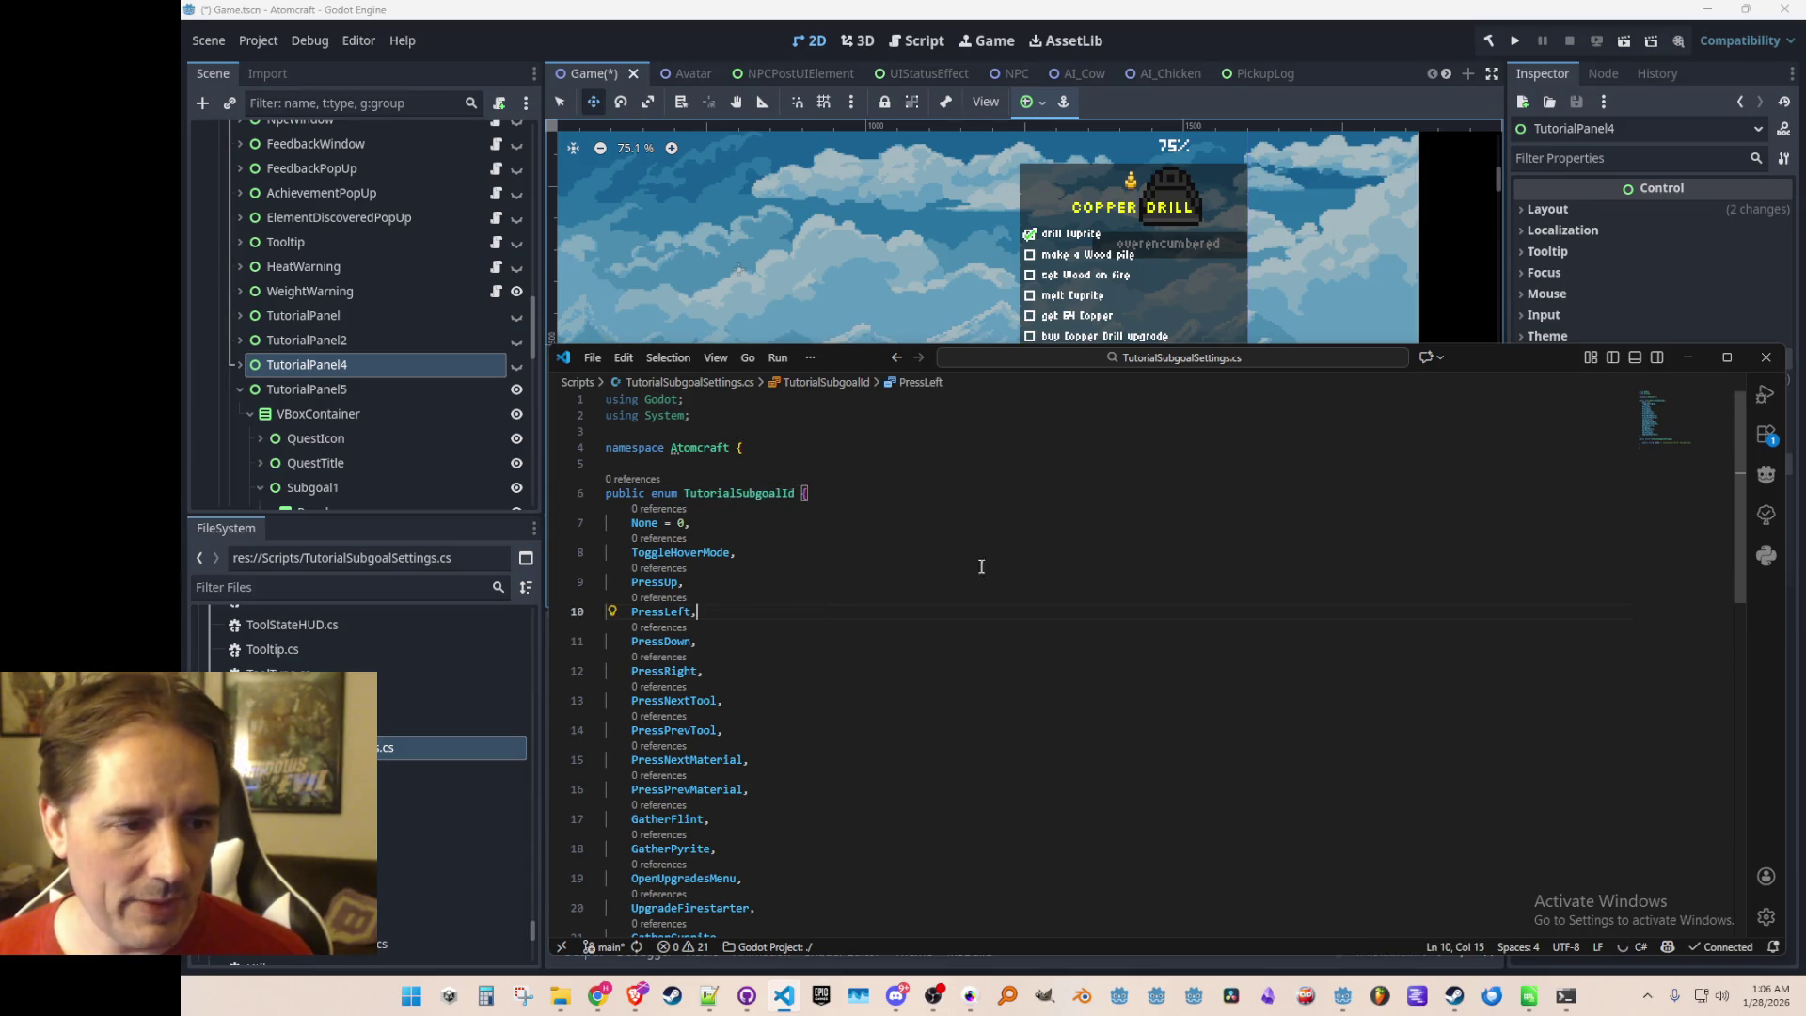
scroll(969, 676, down, 5)
scroll(969, 675, down, 1)
click(1031, 661)
text(public TutorialSubgoalId Id;)
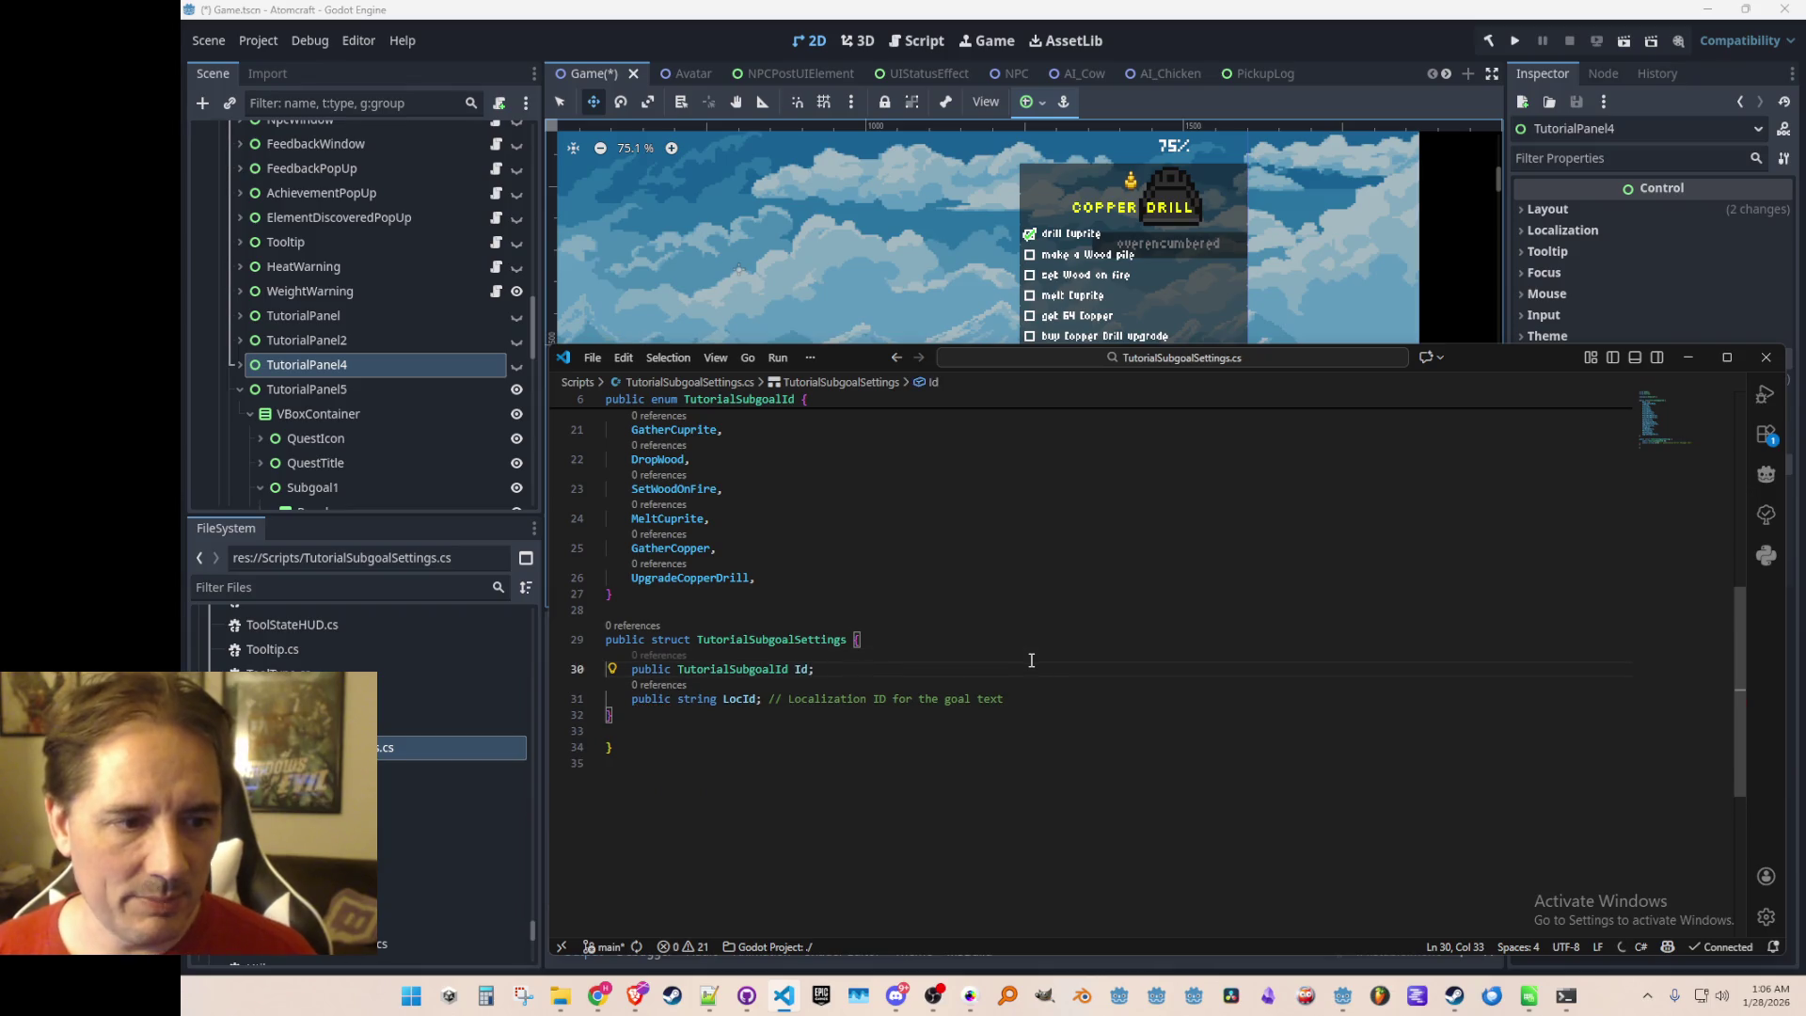
key(Down)
key(Home)
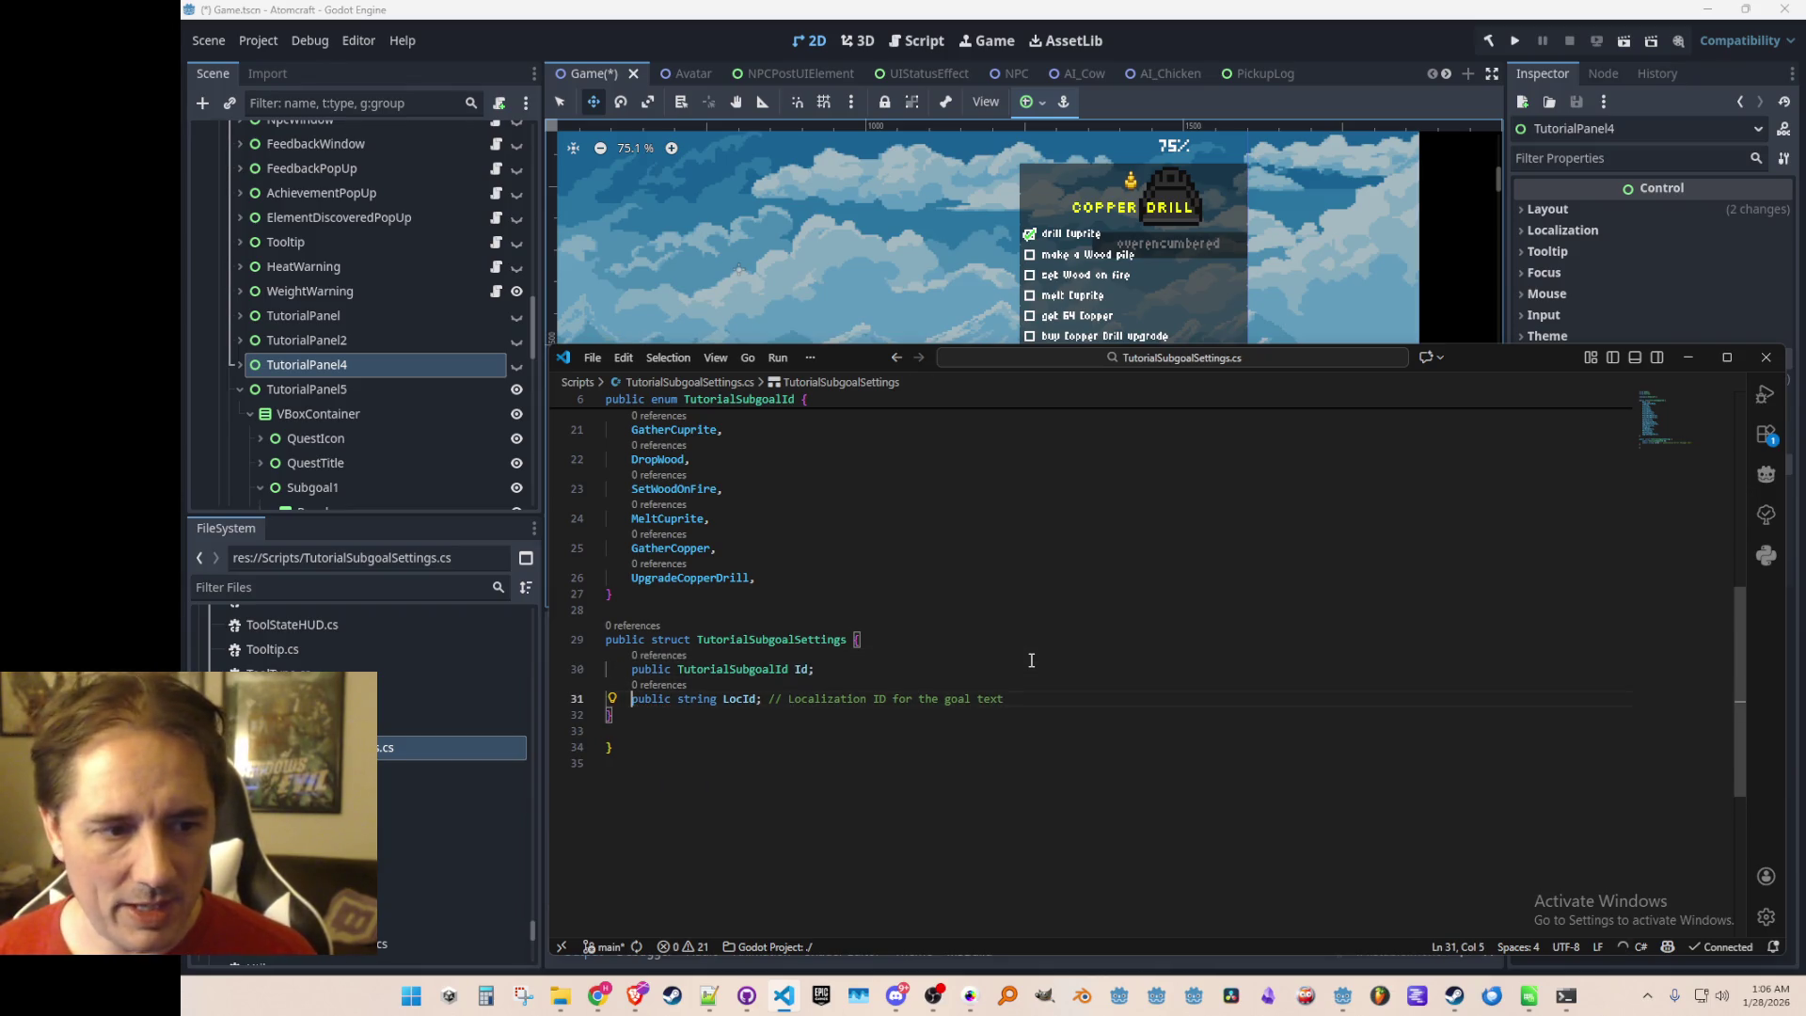
Switch to the YouTube browser window and move it up the screen
click(770, 731)
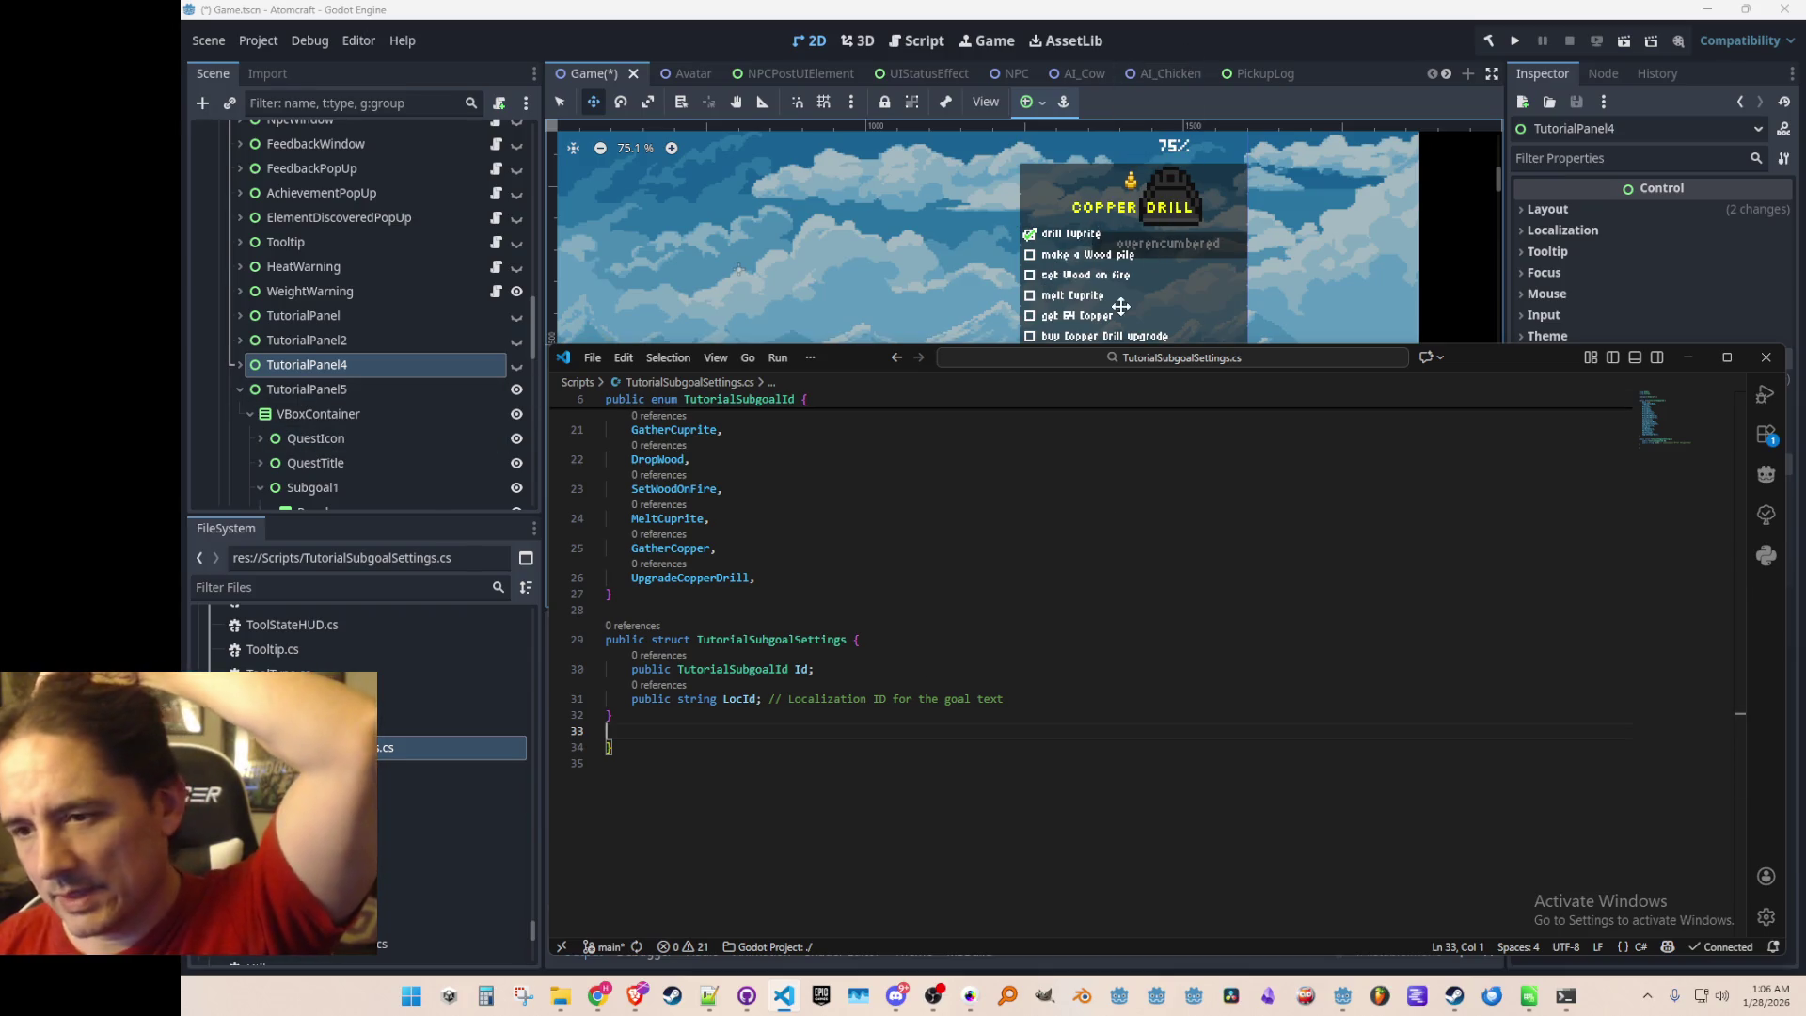
click(867, 612)
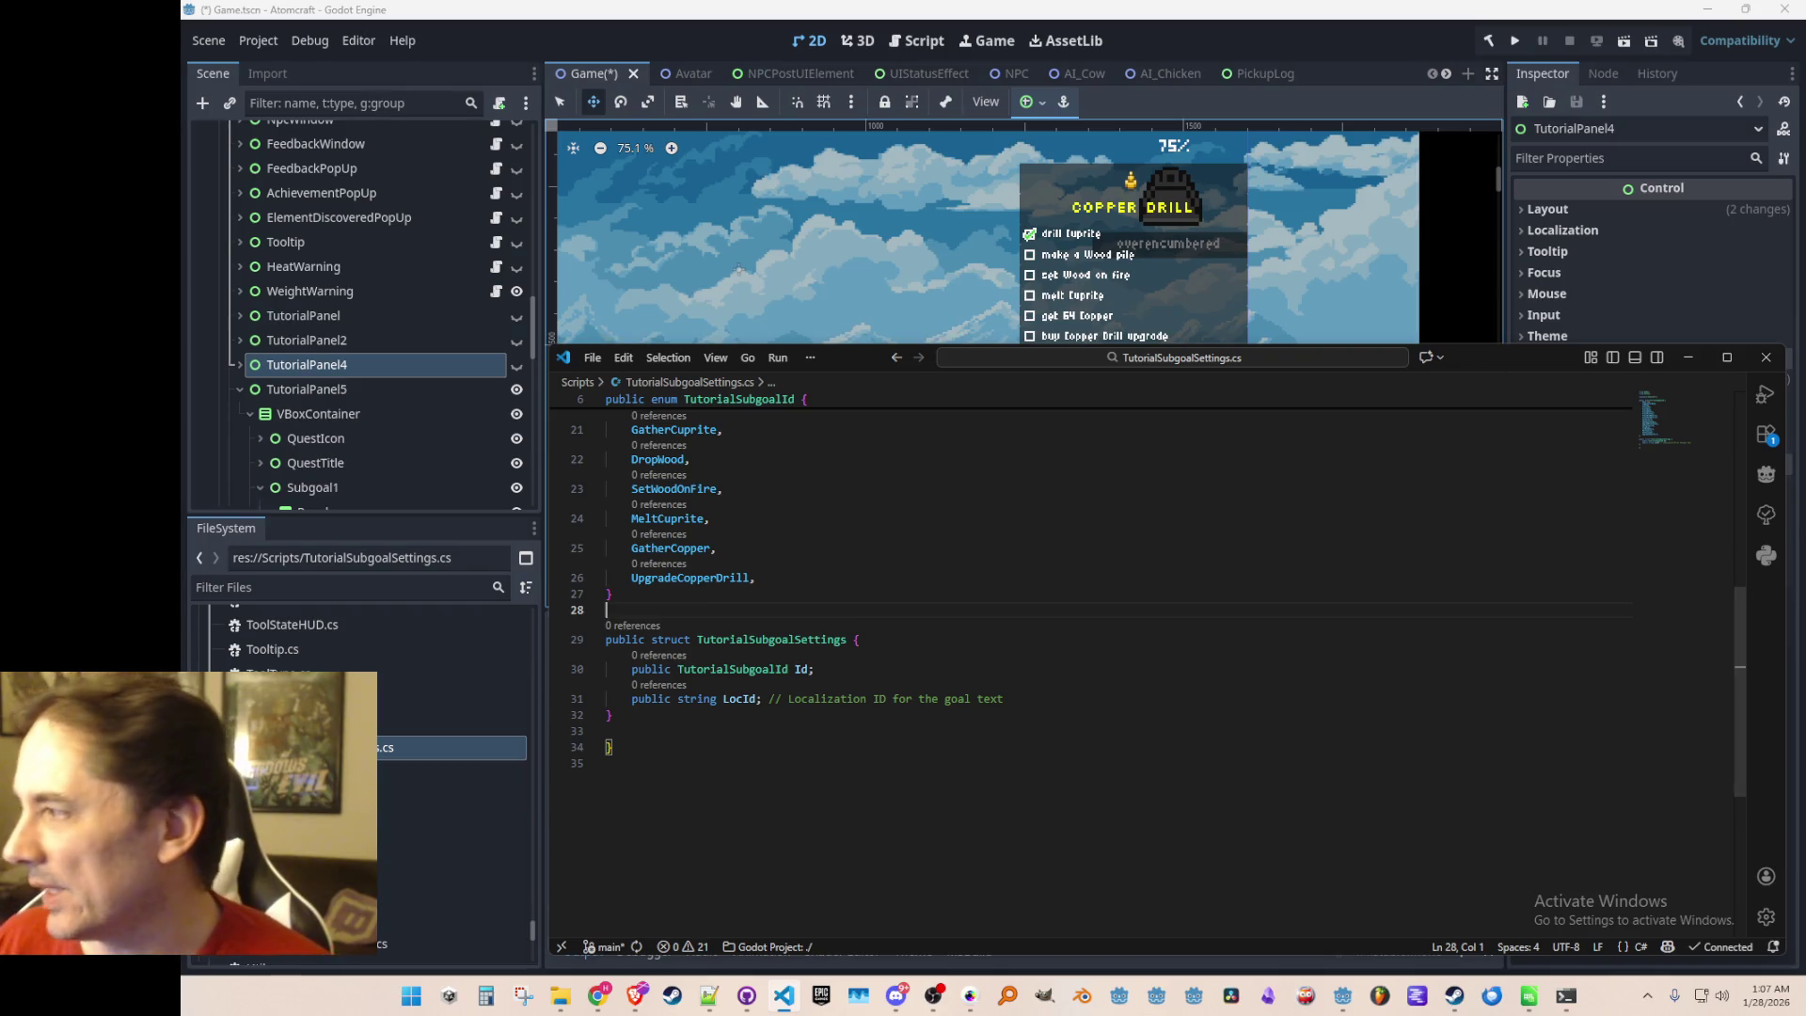
key(alt+Tab)
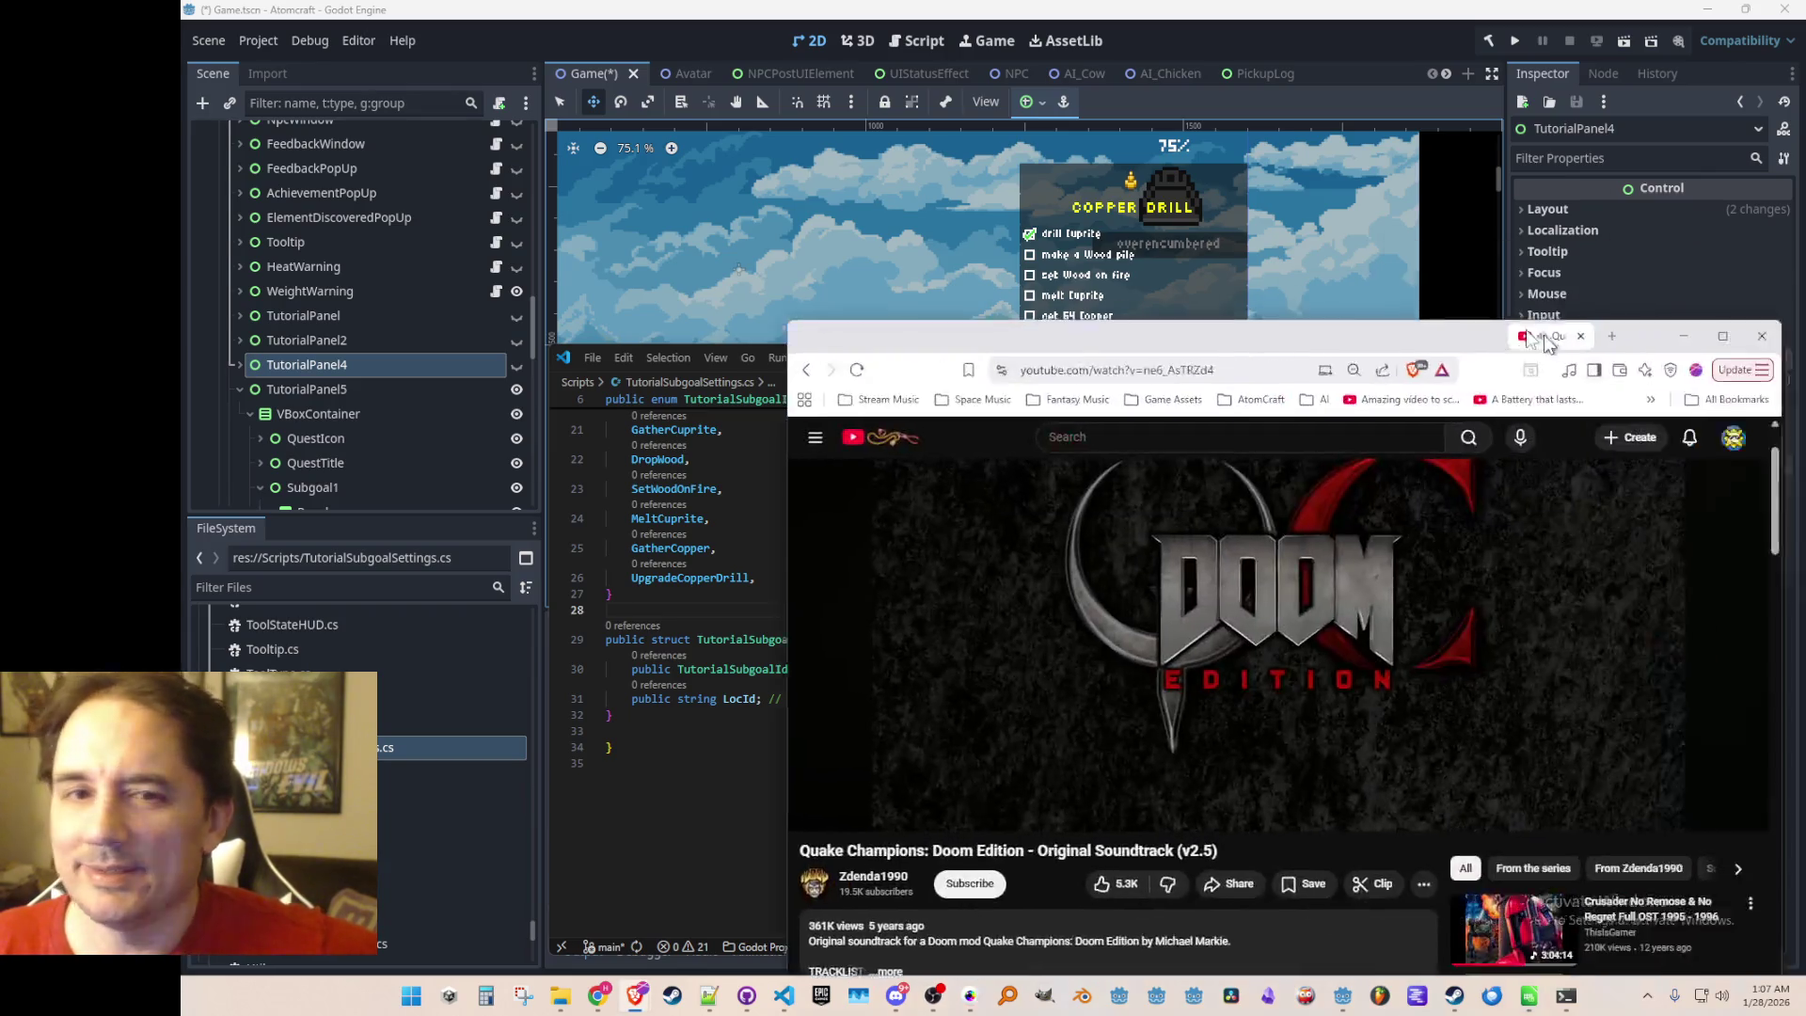
mouse_move(1539, 324)
mouse_down()
mouse_move(1475, 57)
mouse_move(1542, 64)
mouse_move(1445, 61)
mouse_up()
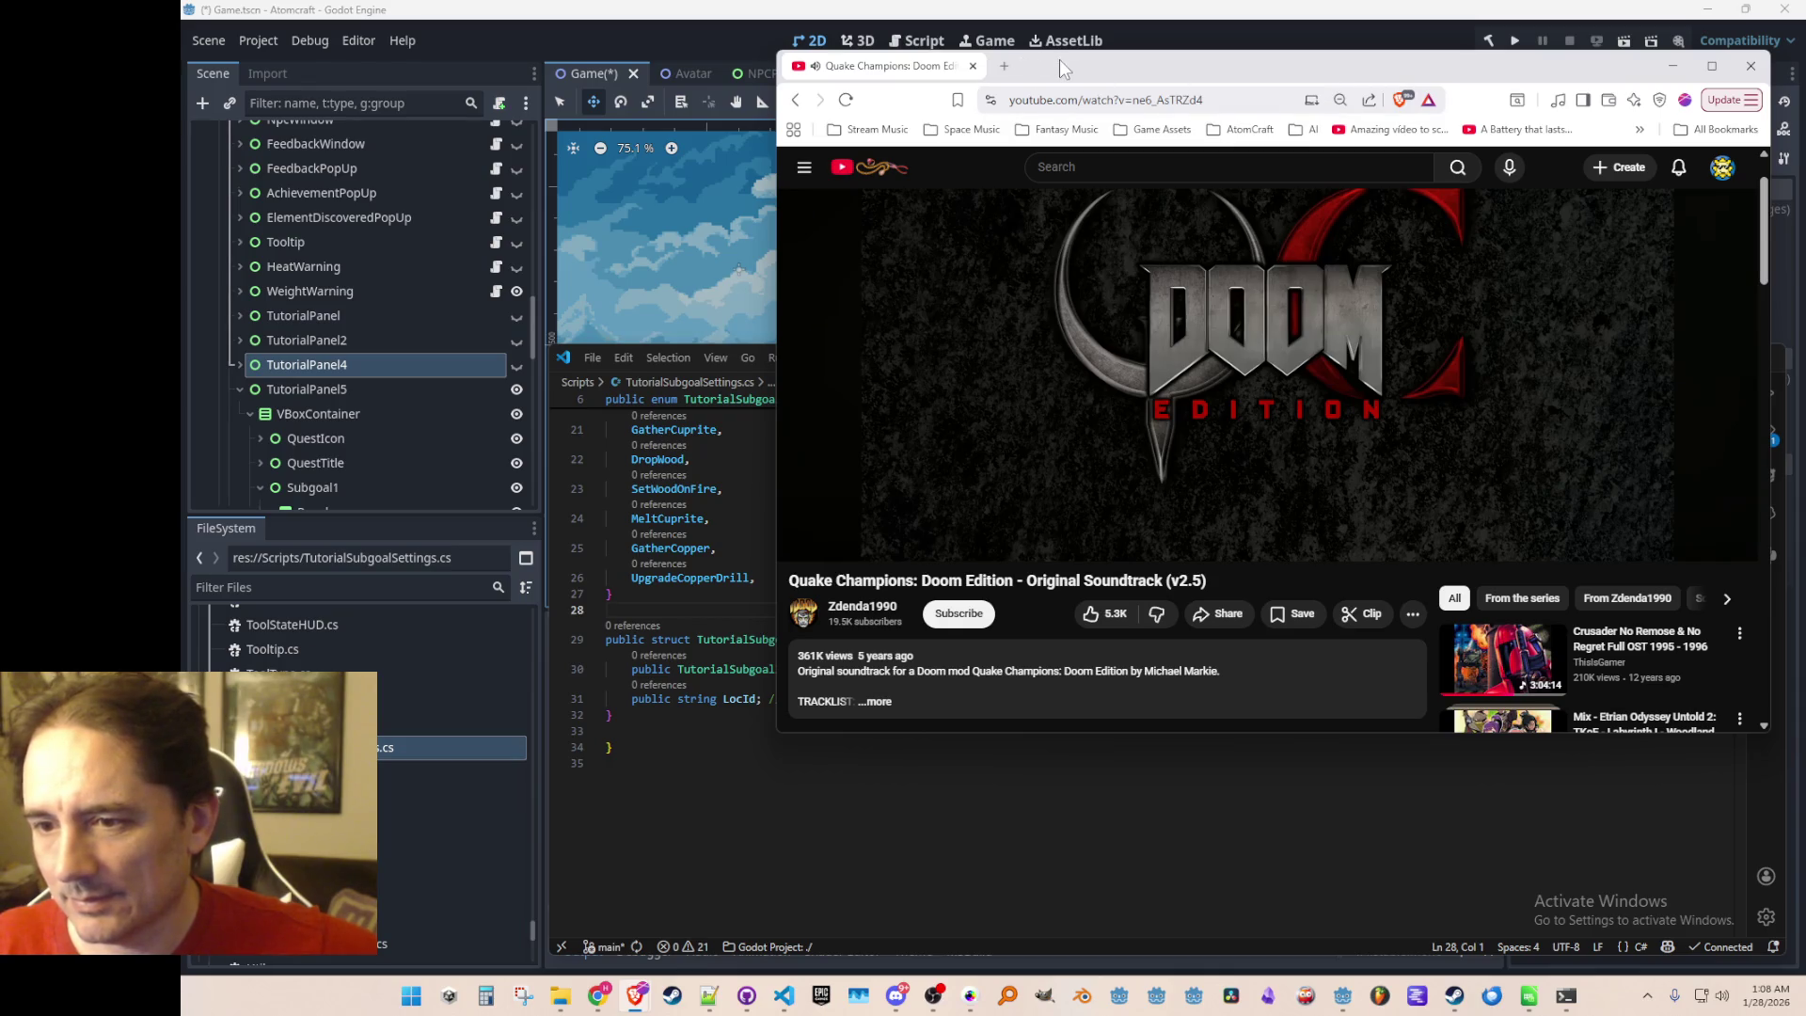
Reposition the YouTube soundtrack browser window, then minimize it with Win+Down
mouse_move(1068, 68)
mouse_down()
mouse_move(1054, 81)
mouse_move(1068, 74)
mouse_up()
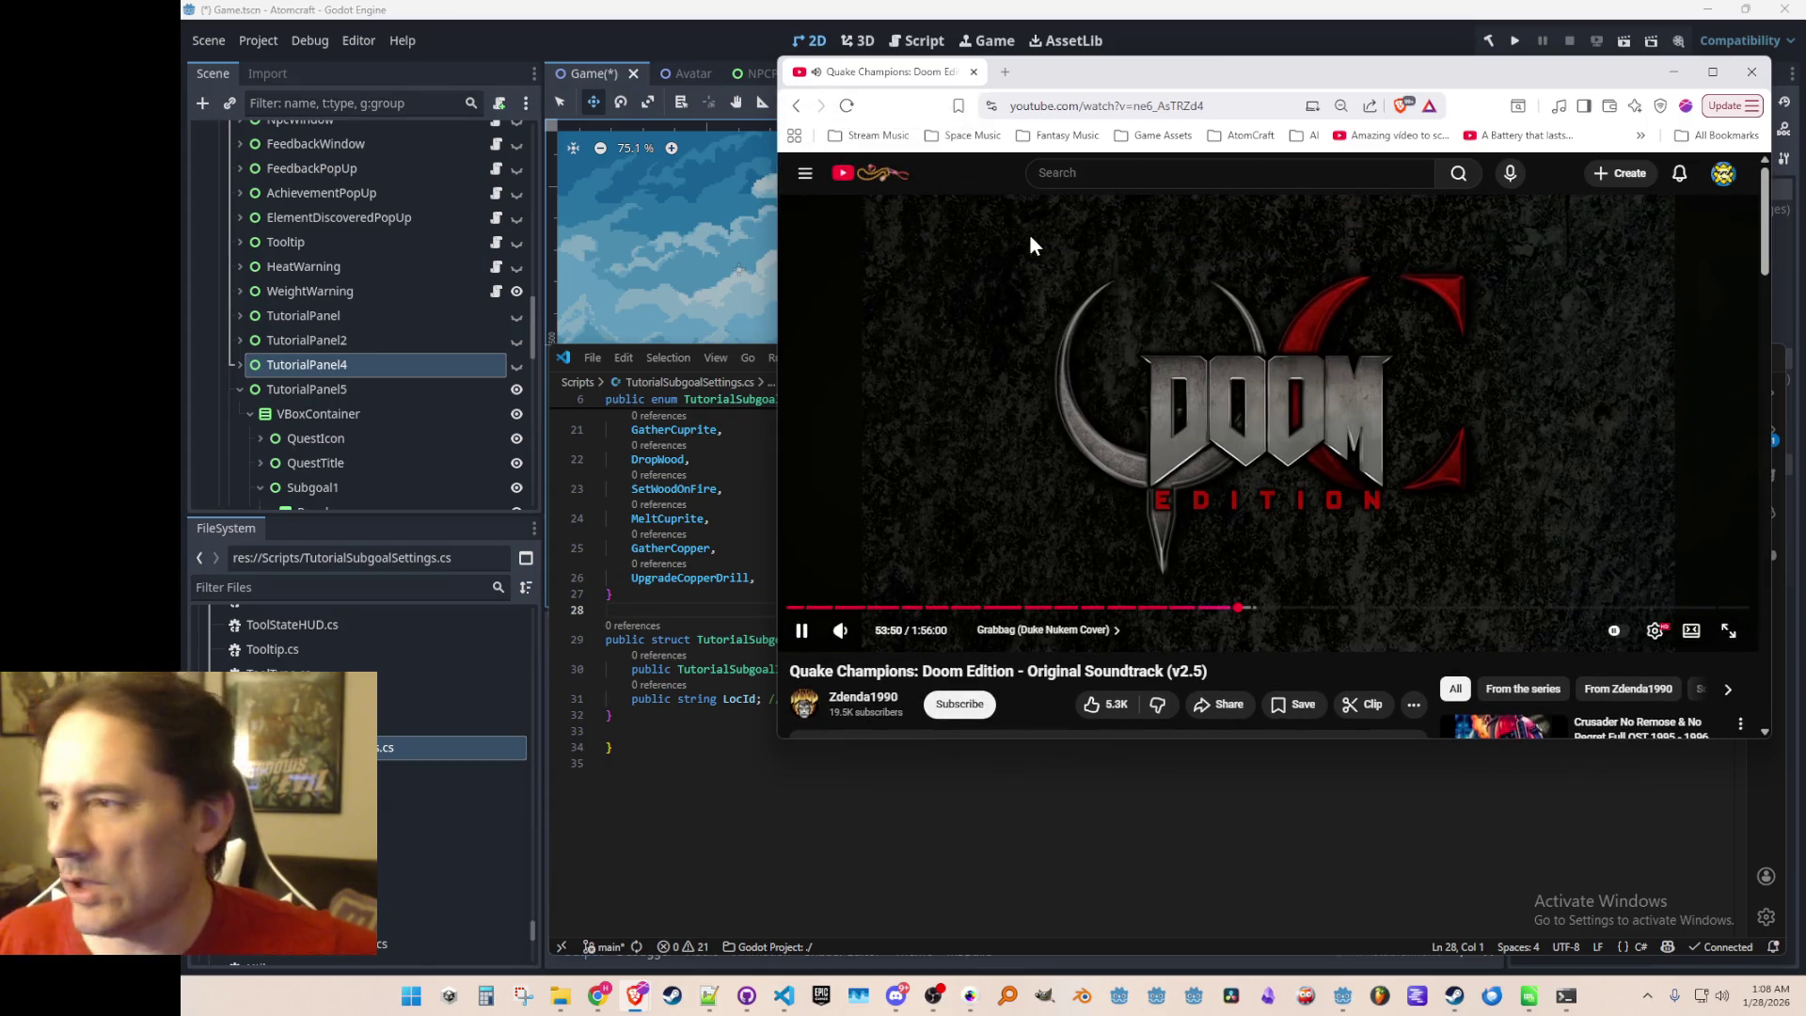
scroll(1020, 301, down, 2)
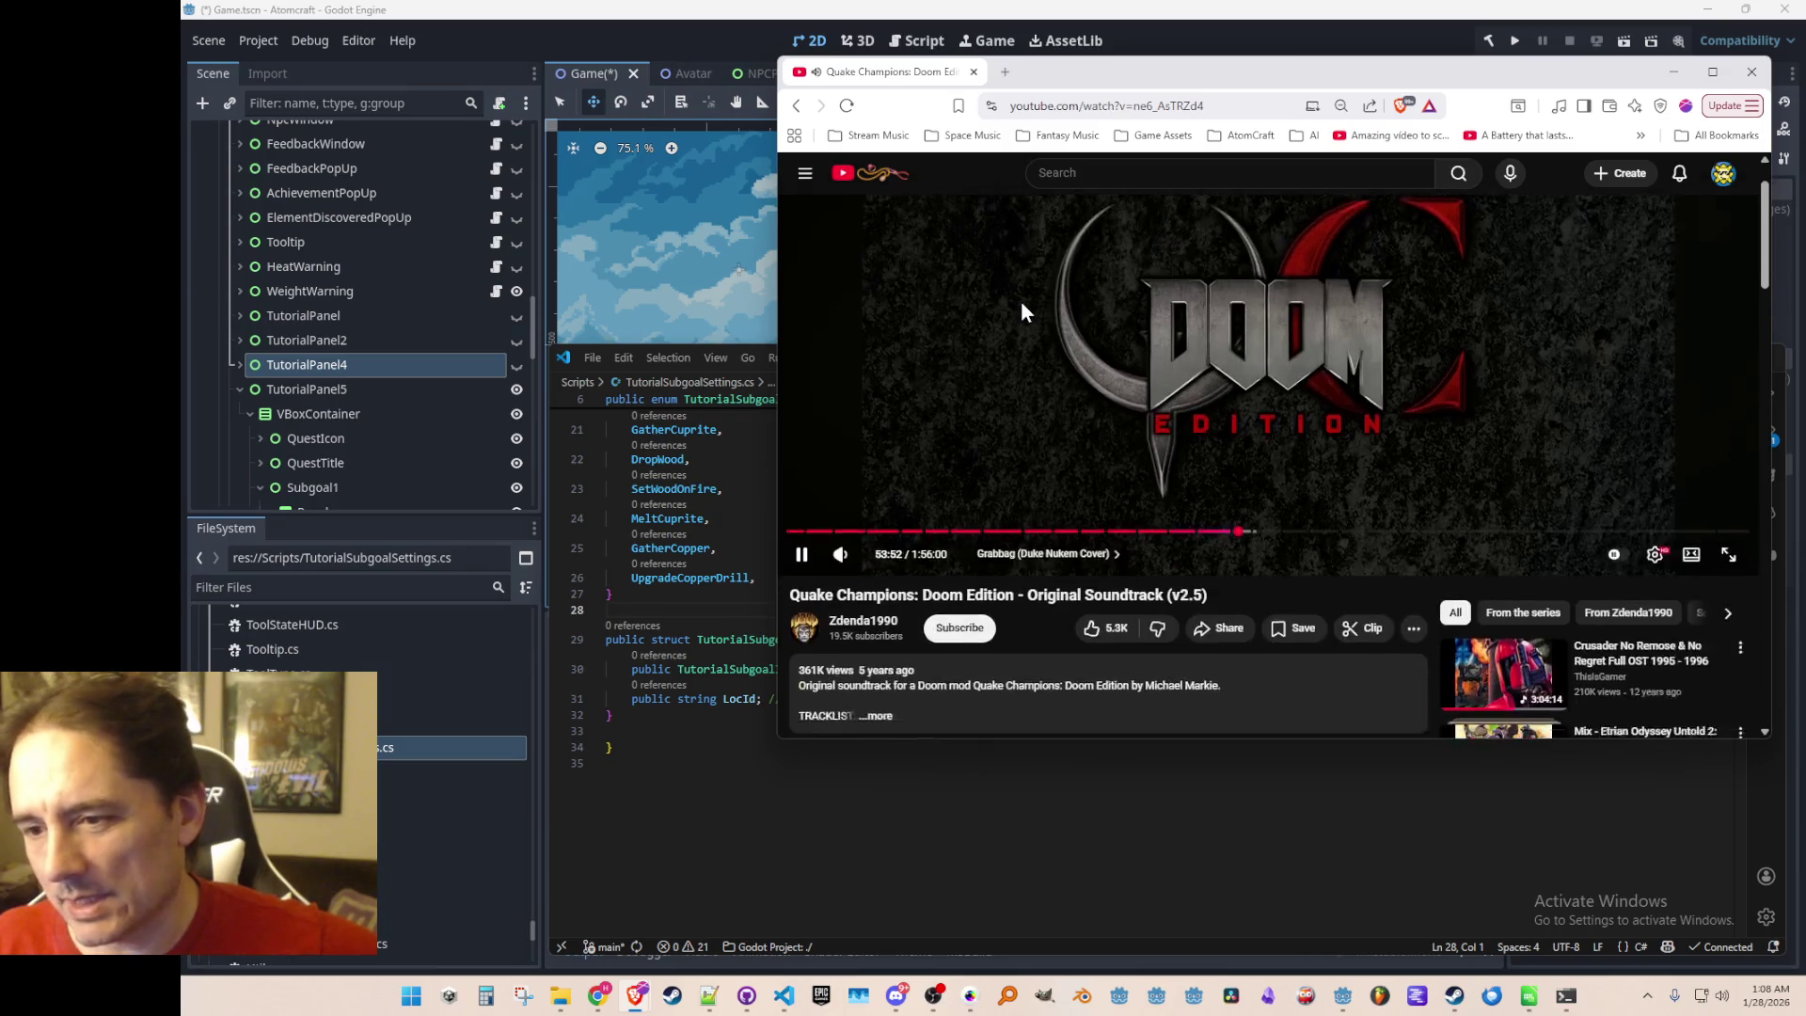
scroll(1020, 301, up, 2)
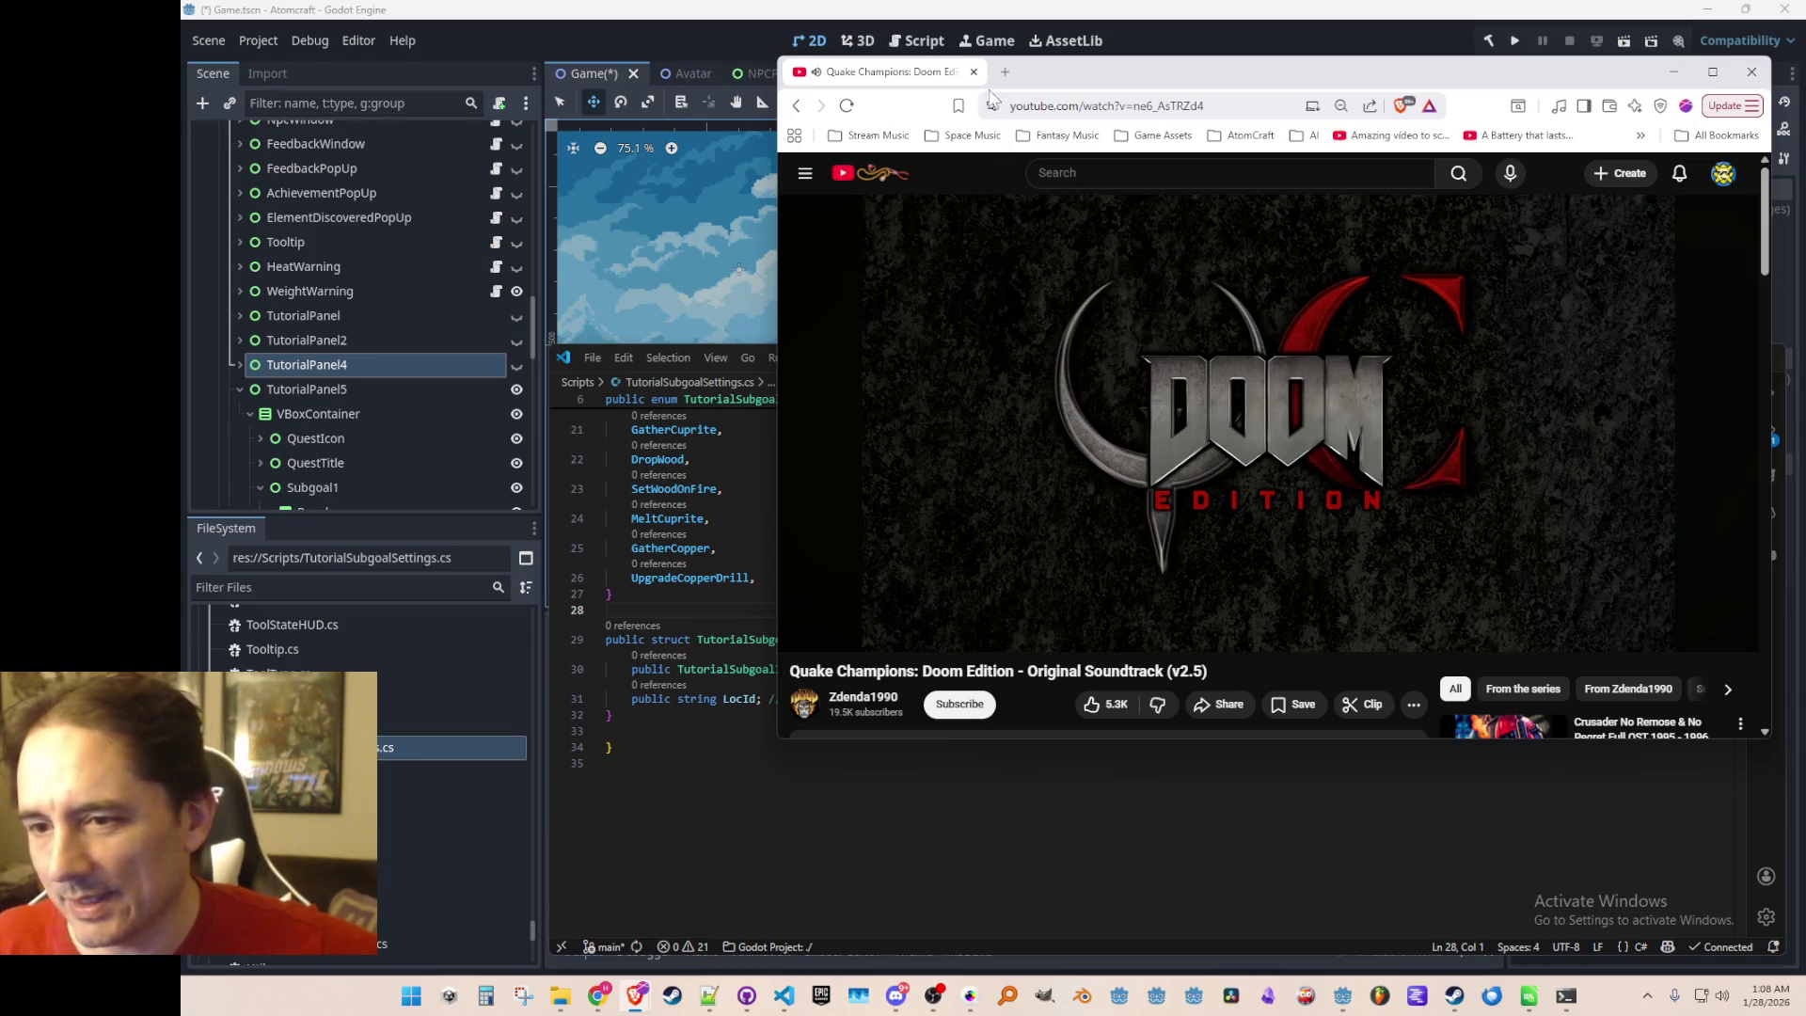
mouse_move(868, 80)
mouse_down()
mouse_move(865, 113)
mouse_move(845, 108)
mouse_up()
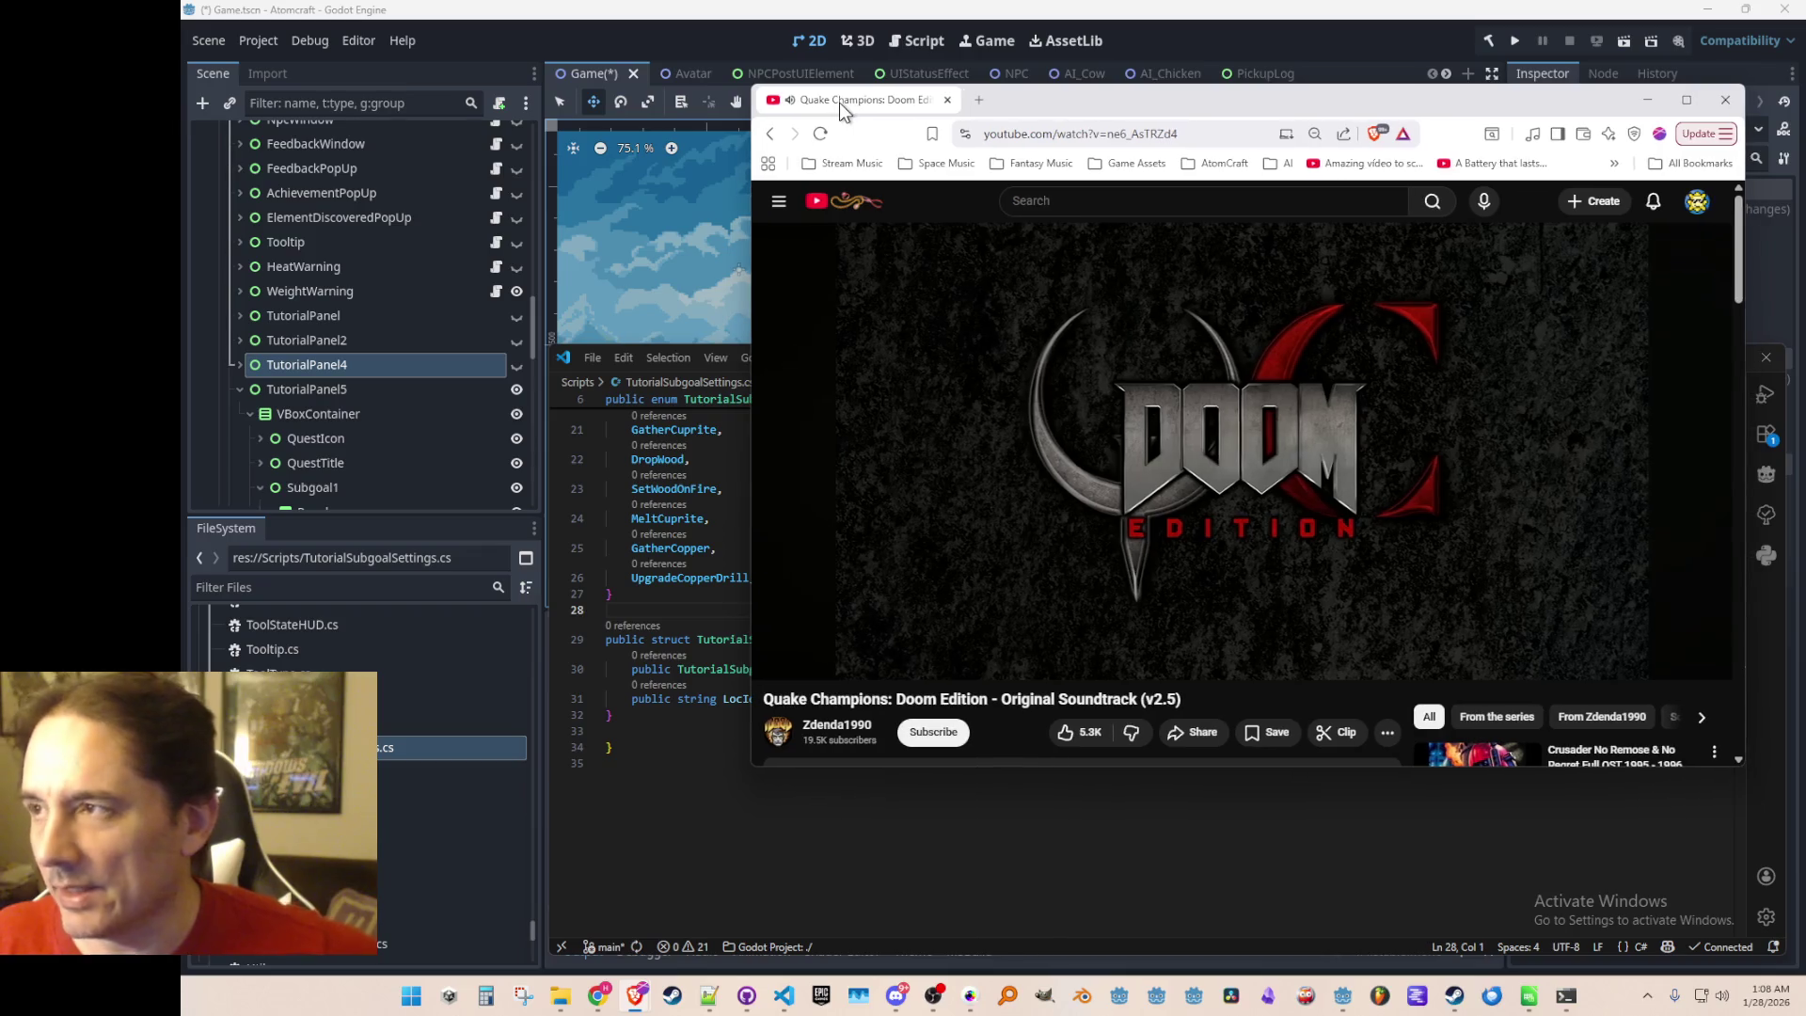
key(super+Down)
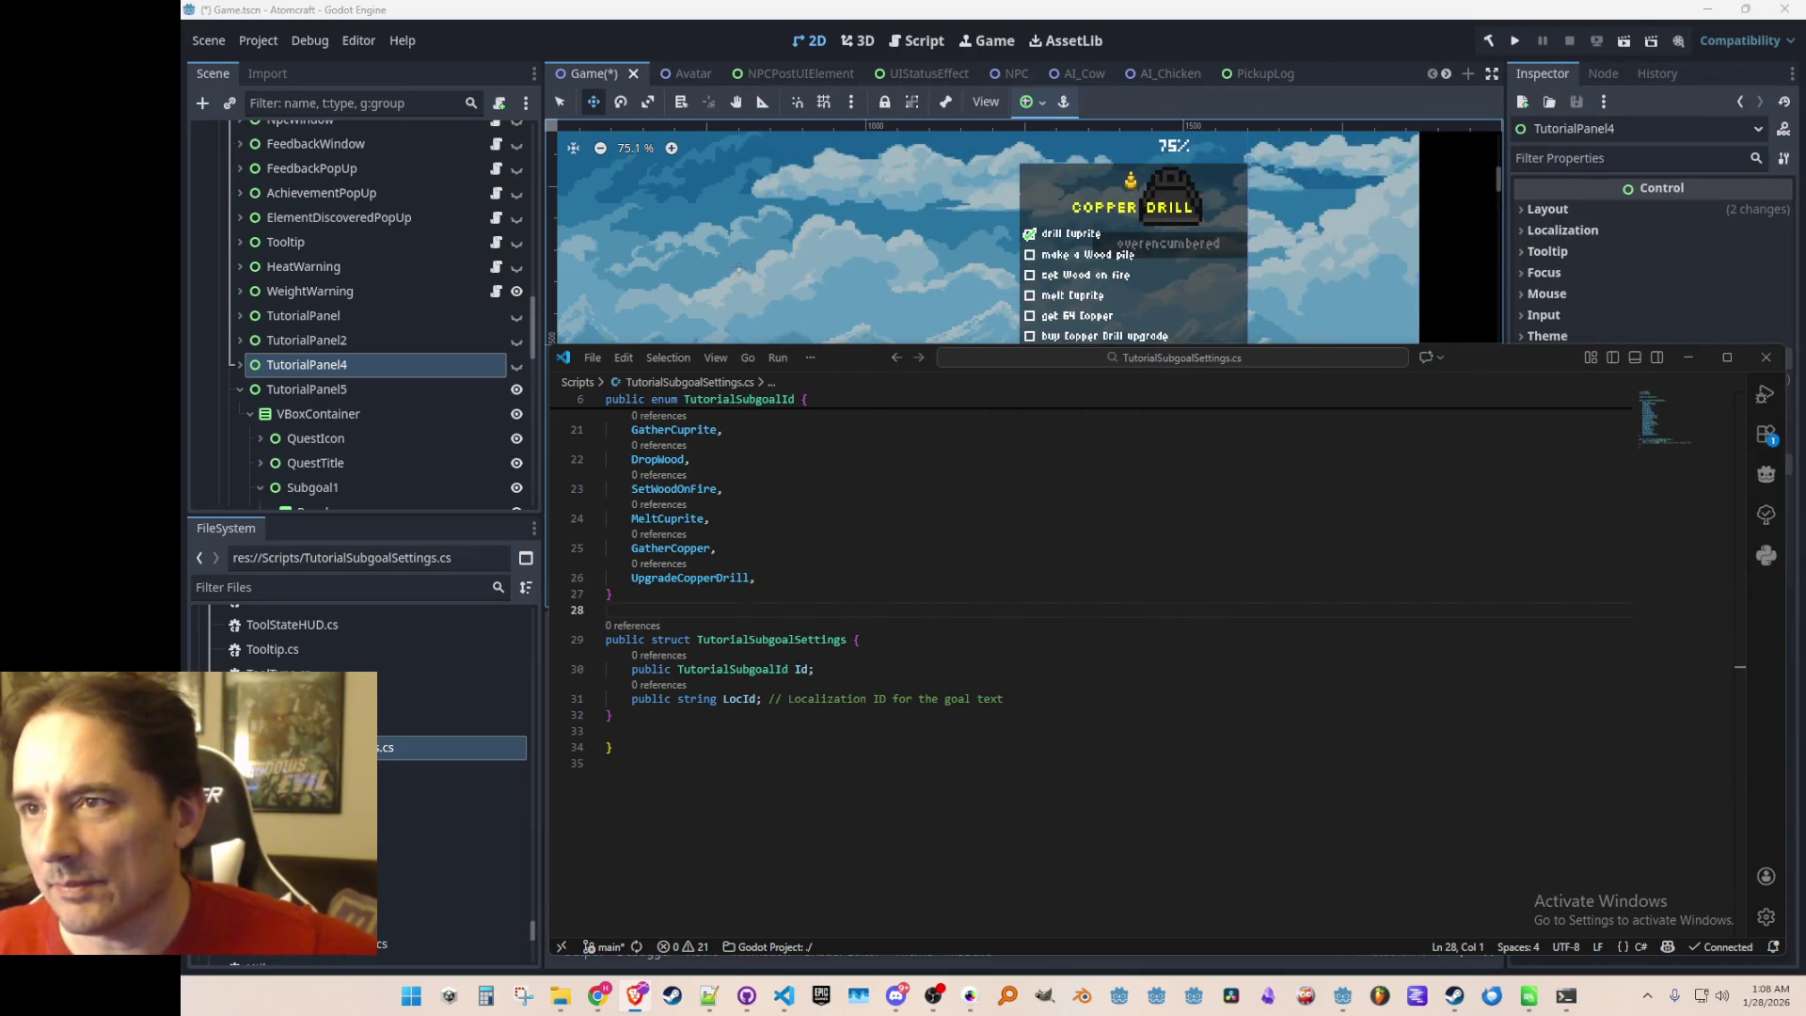
In TutorialSubgoal.cs, change Init's parameter to 'TutorialSubgoalSettings settings'
click(1020, 746)
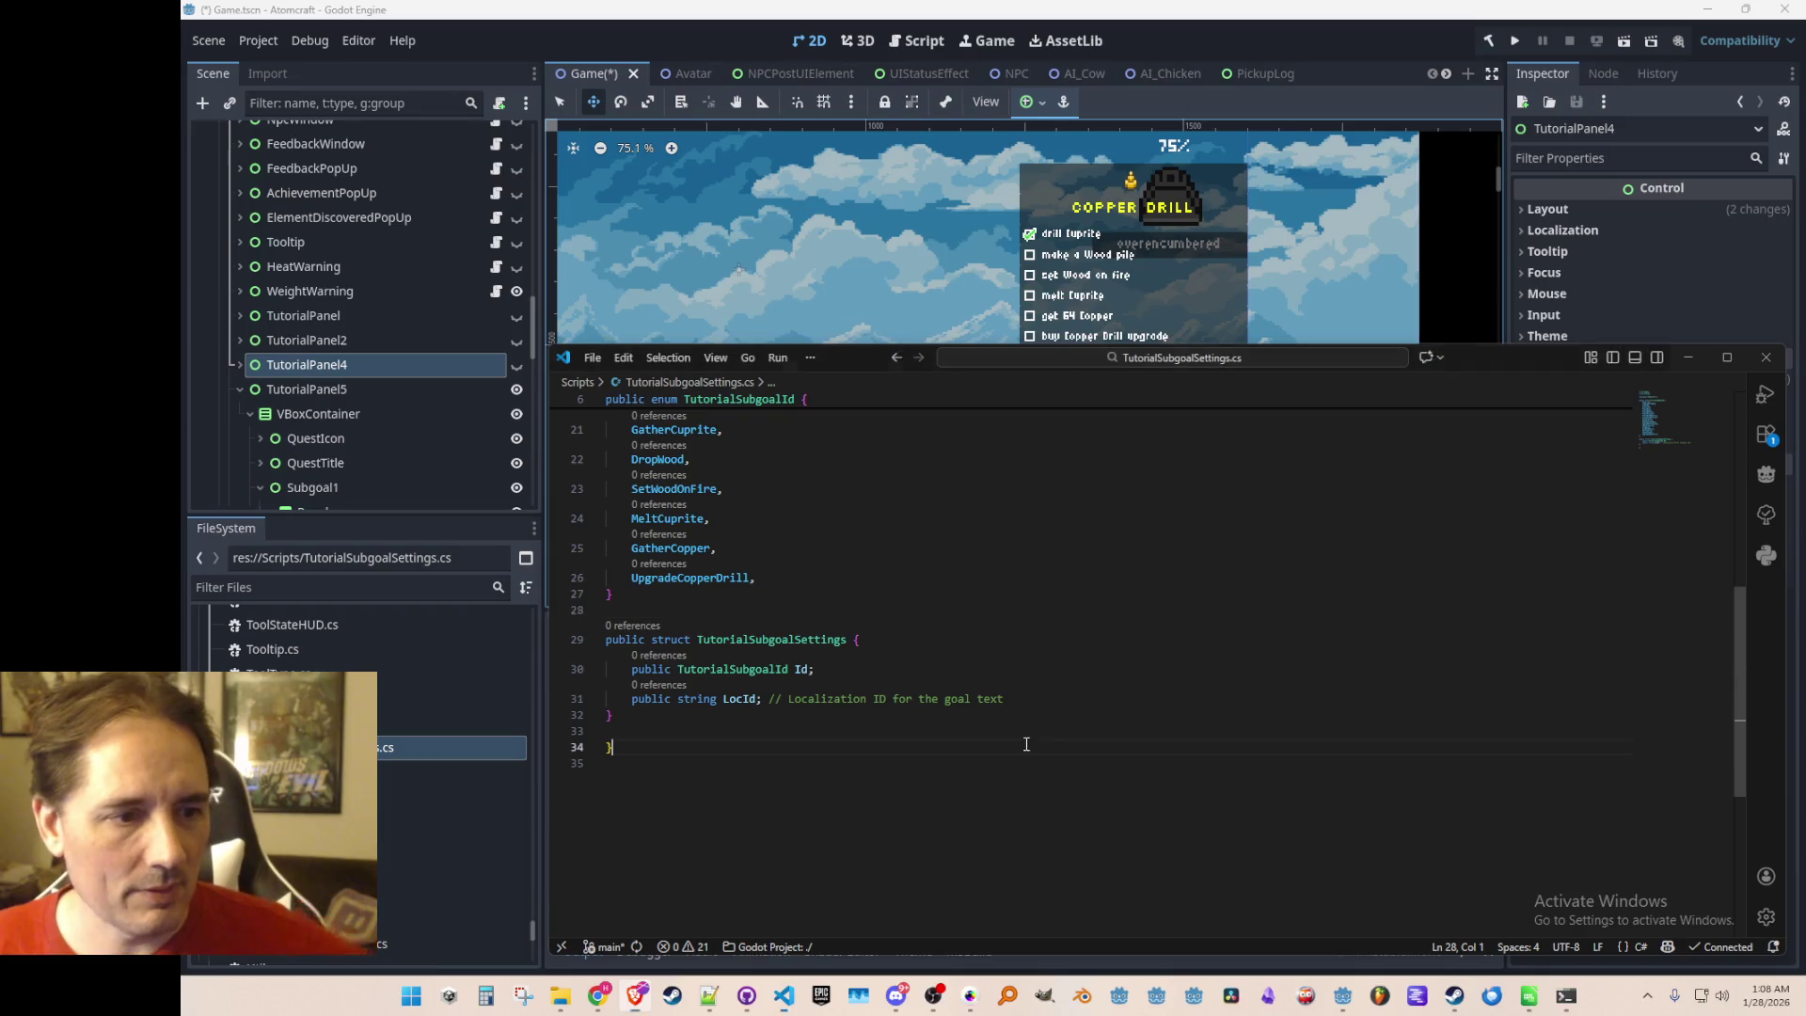
click(802, 638)
click(799, 609)
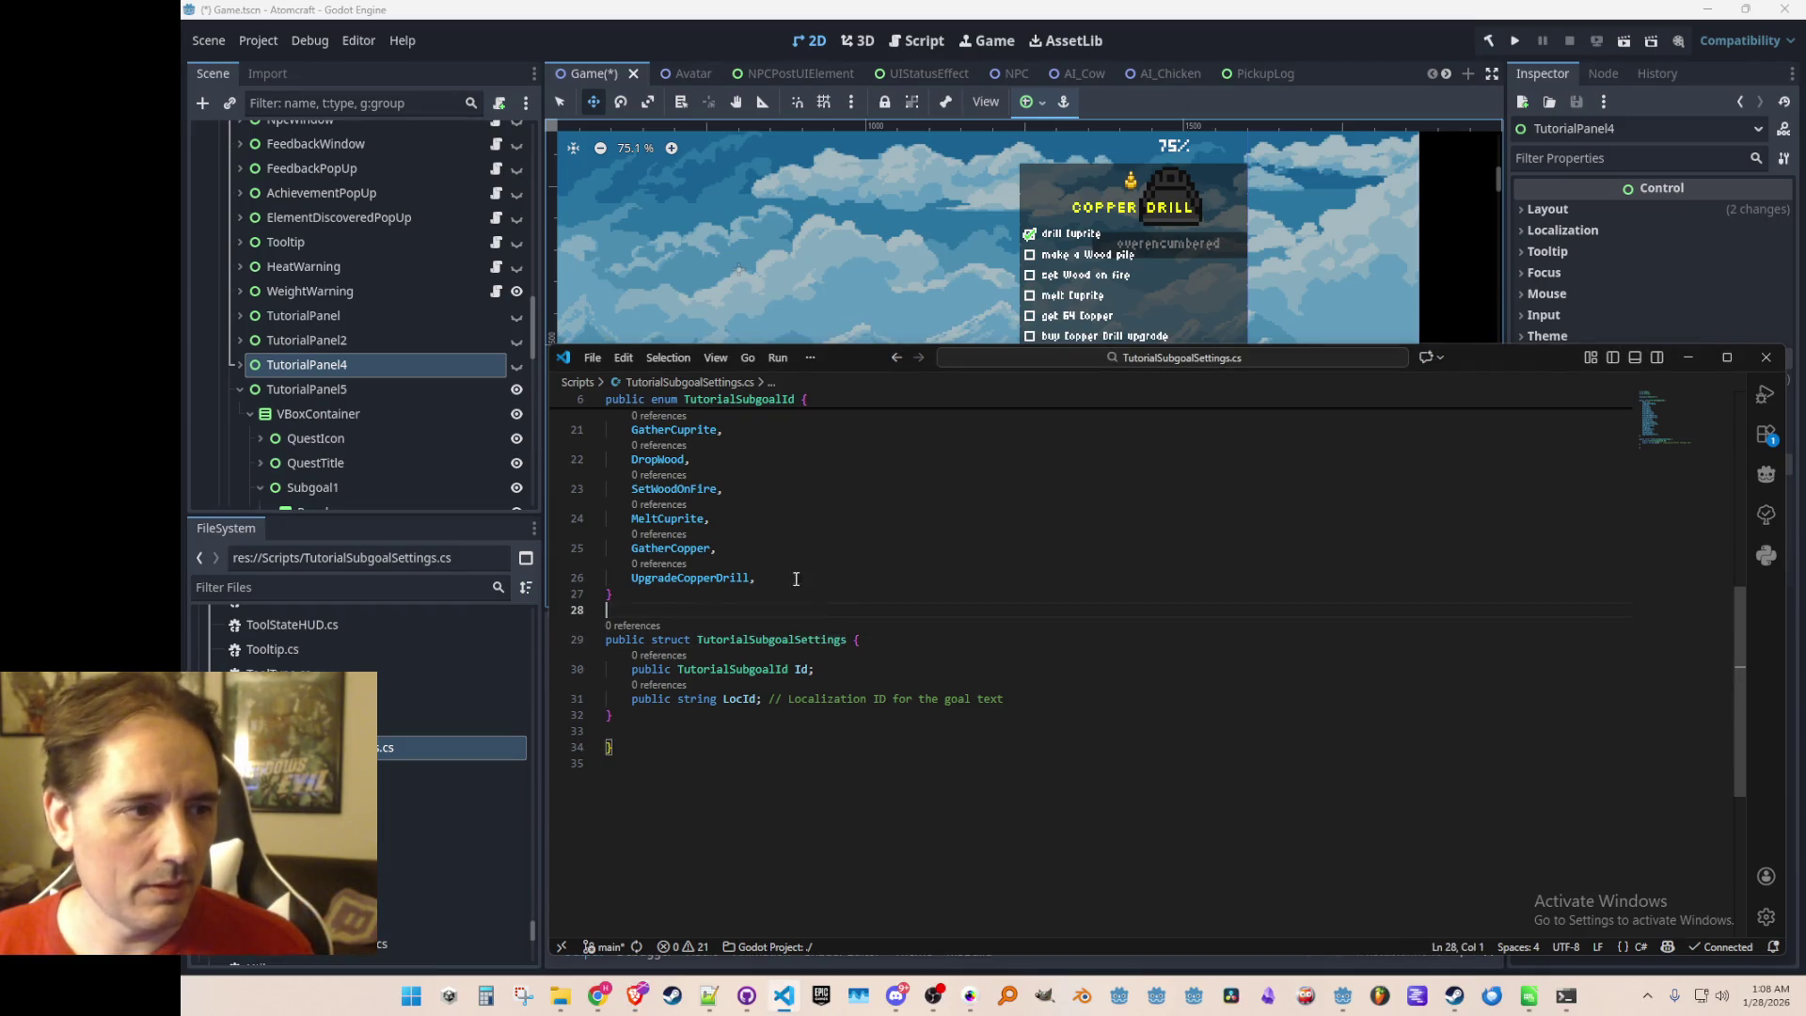
key(alt+Left)
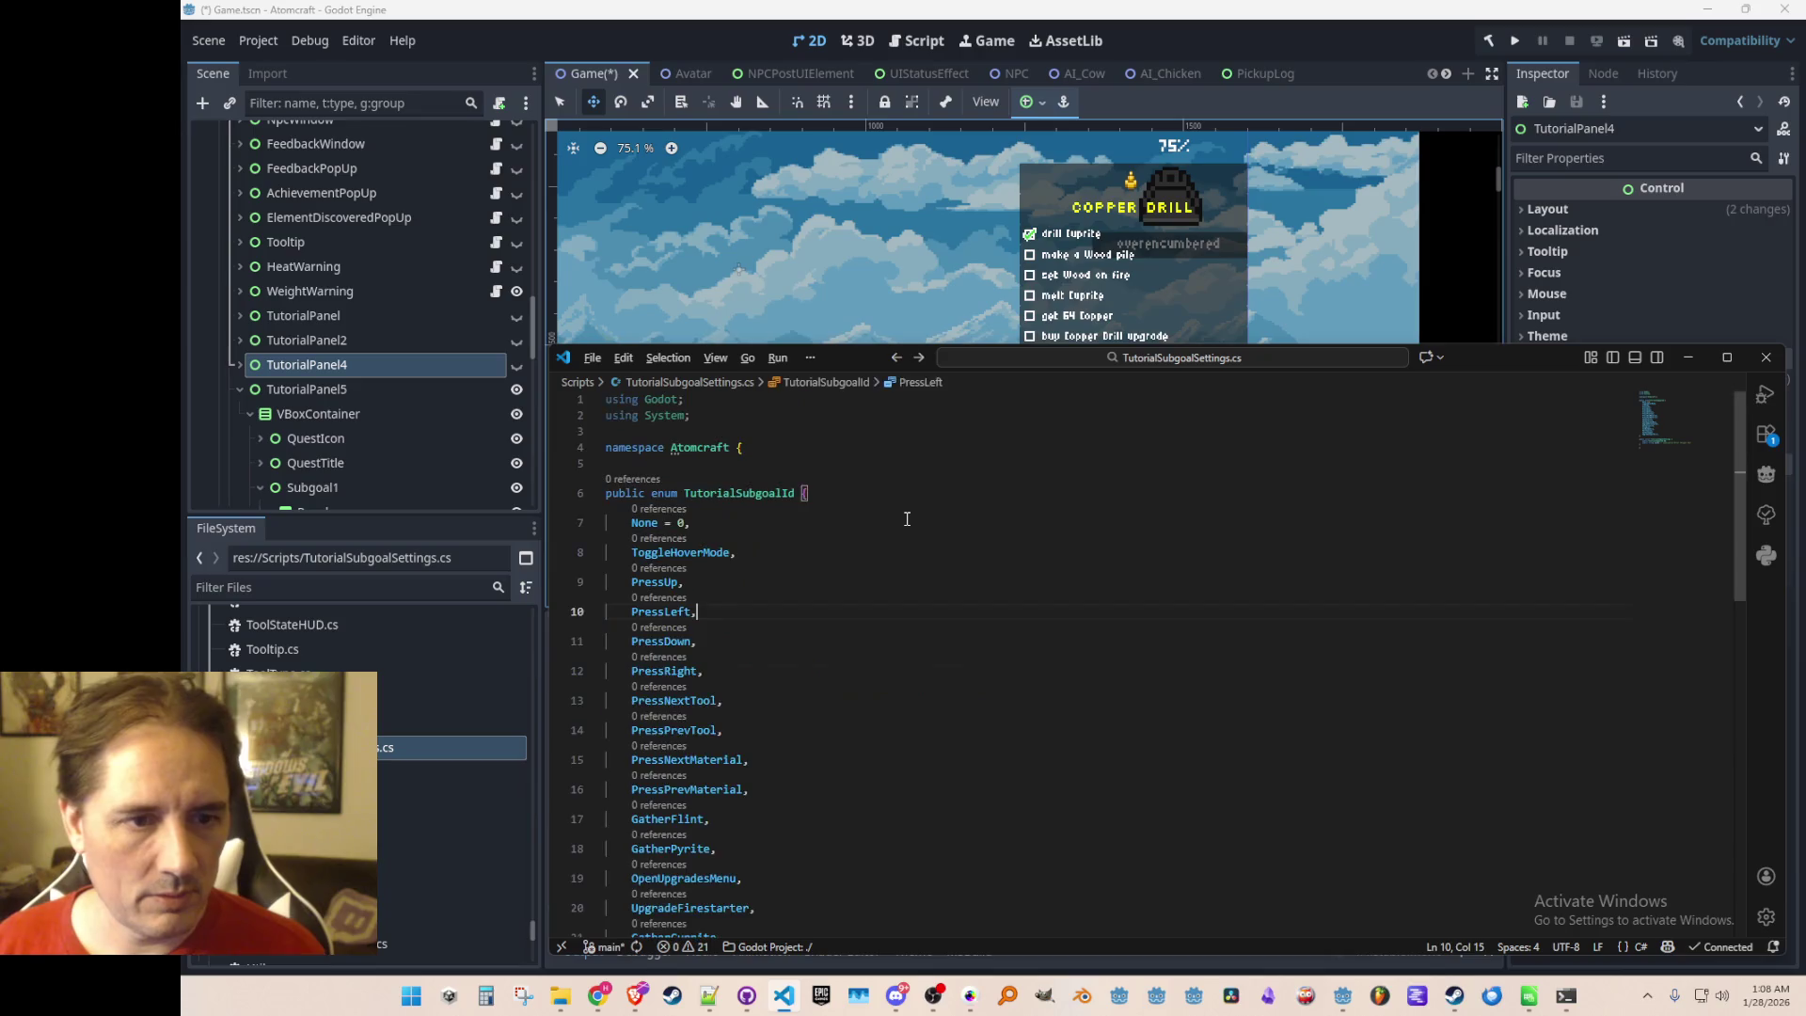
scroll(907, 519, down, 4)
click(843, 467)
scroll(1190, 823, up, 2)
text(TutorialSubgoalSettings settings) {)
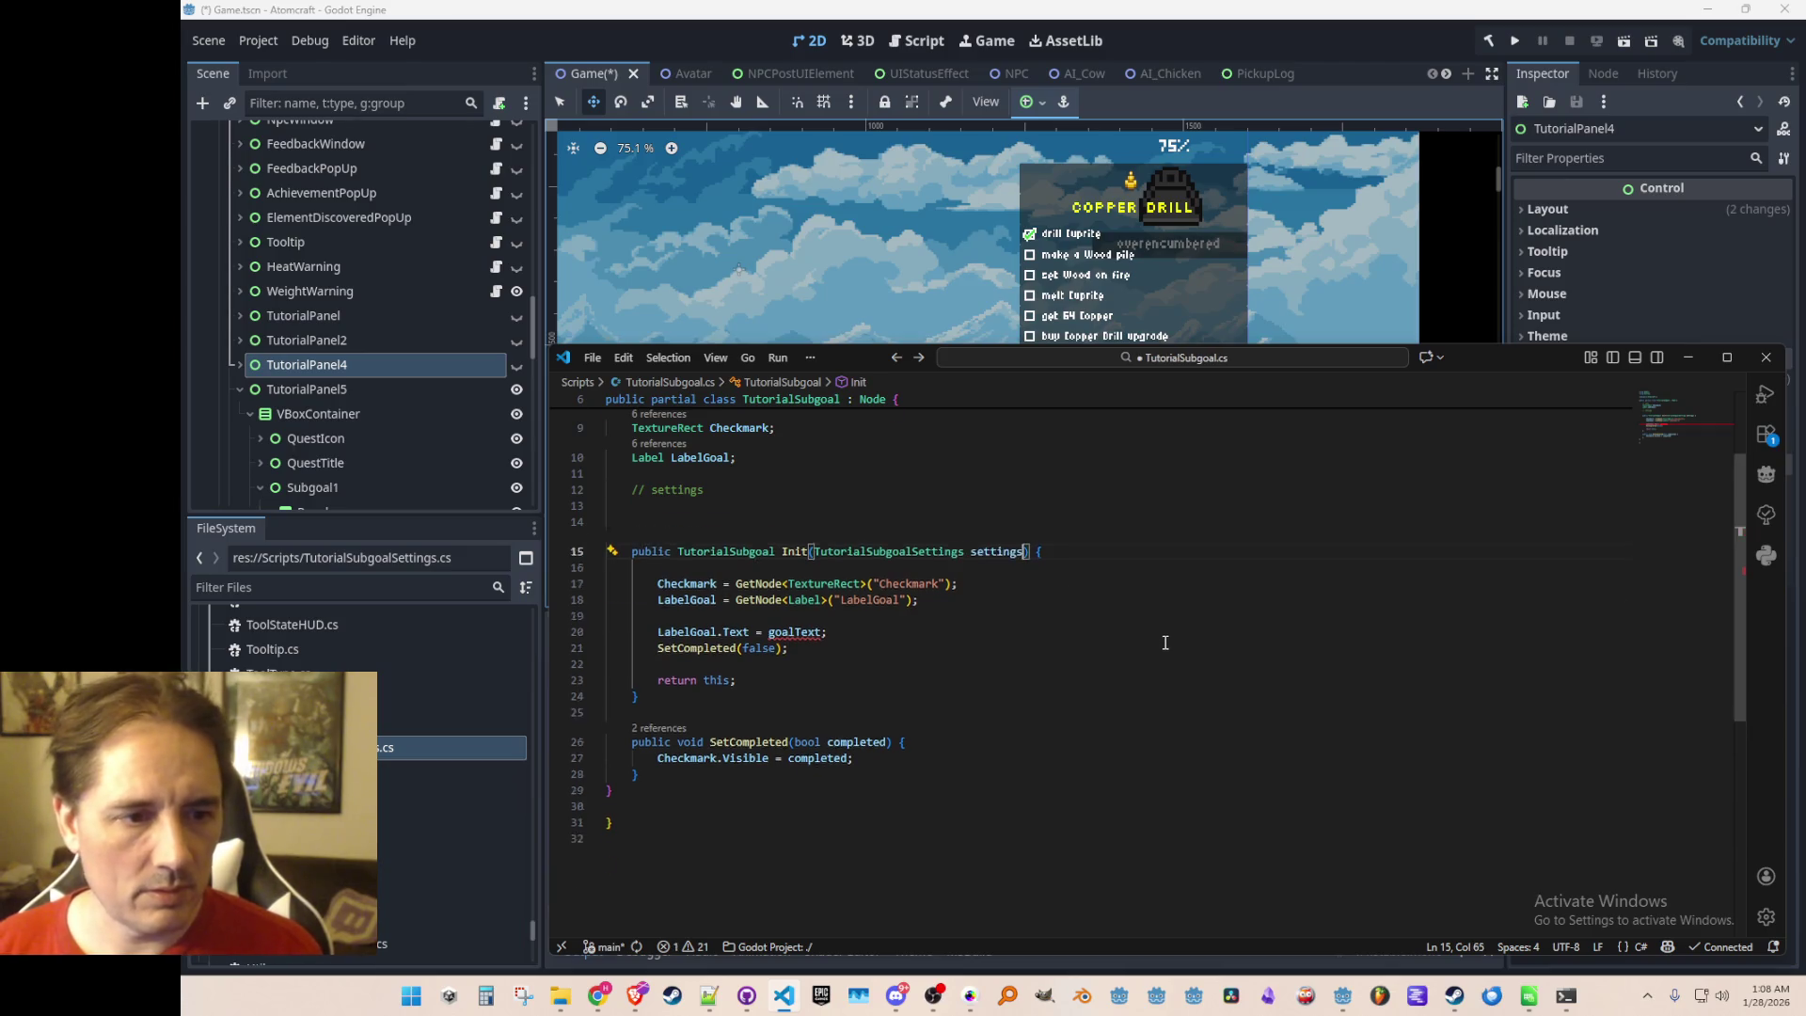
Declare a TutorialSubgoalSettings Settings field under the // settings comment
scroll(1185, 565, up, 2)
click(1161, 558)
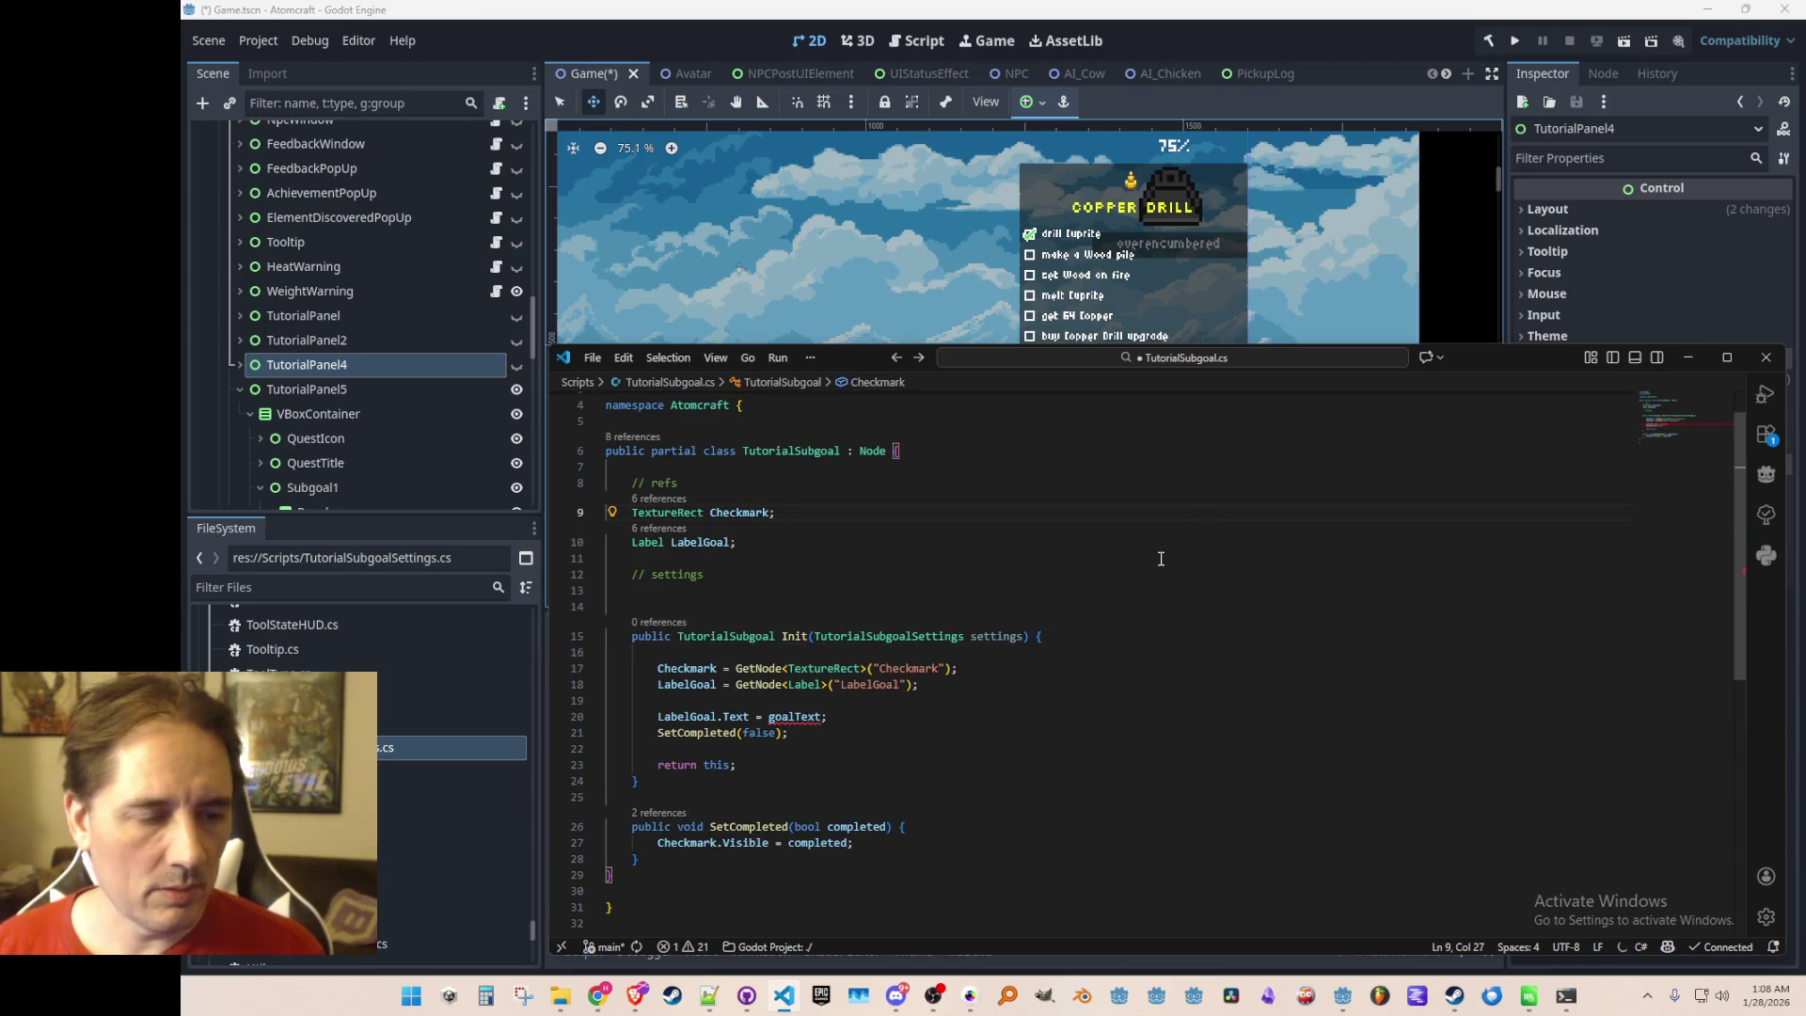
text(TutorialSubgoalSettings set)
key(Tab)
text(;)
key(ctrl+shift+Left)
Assign Settings = settings at the top of Init and add a '// refs' comment
key(Right)
key(Down)
key(Down)
key(Down)
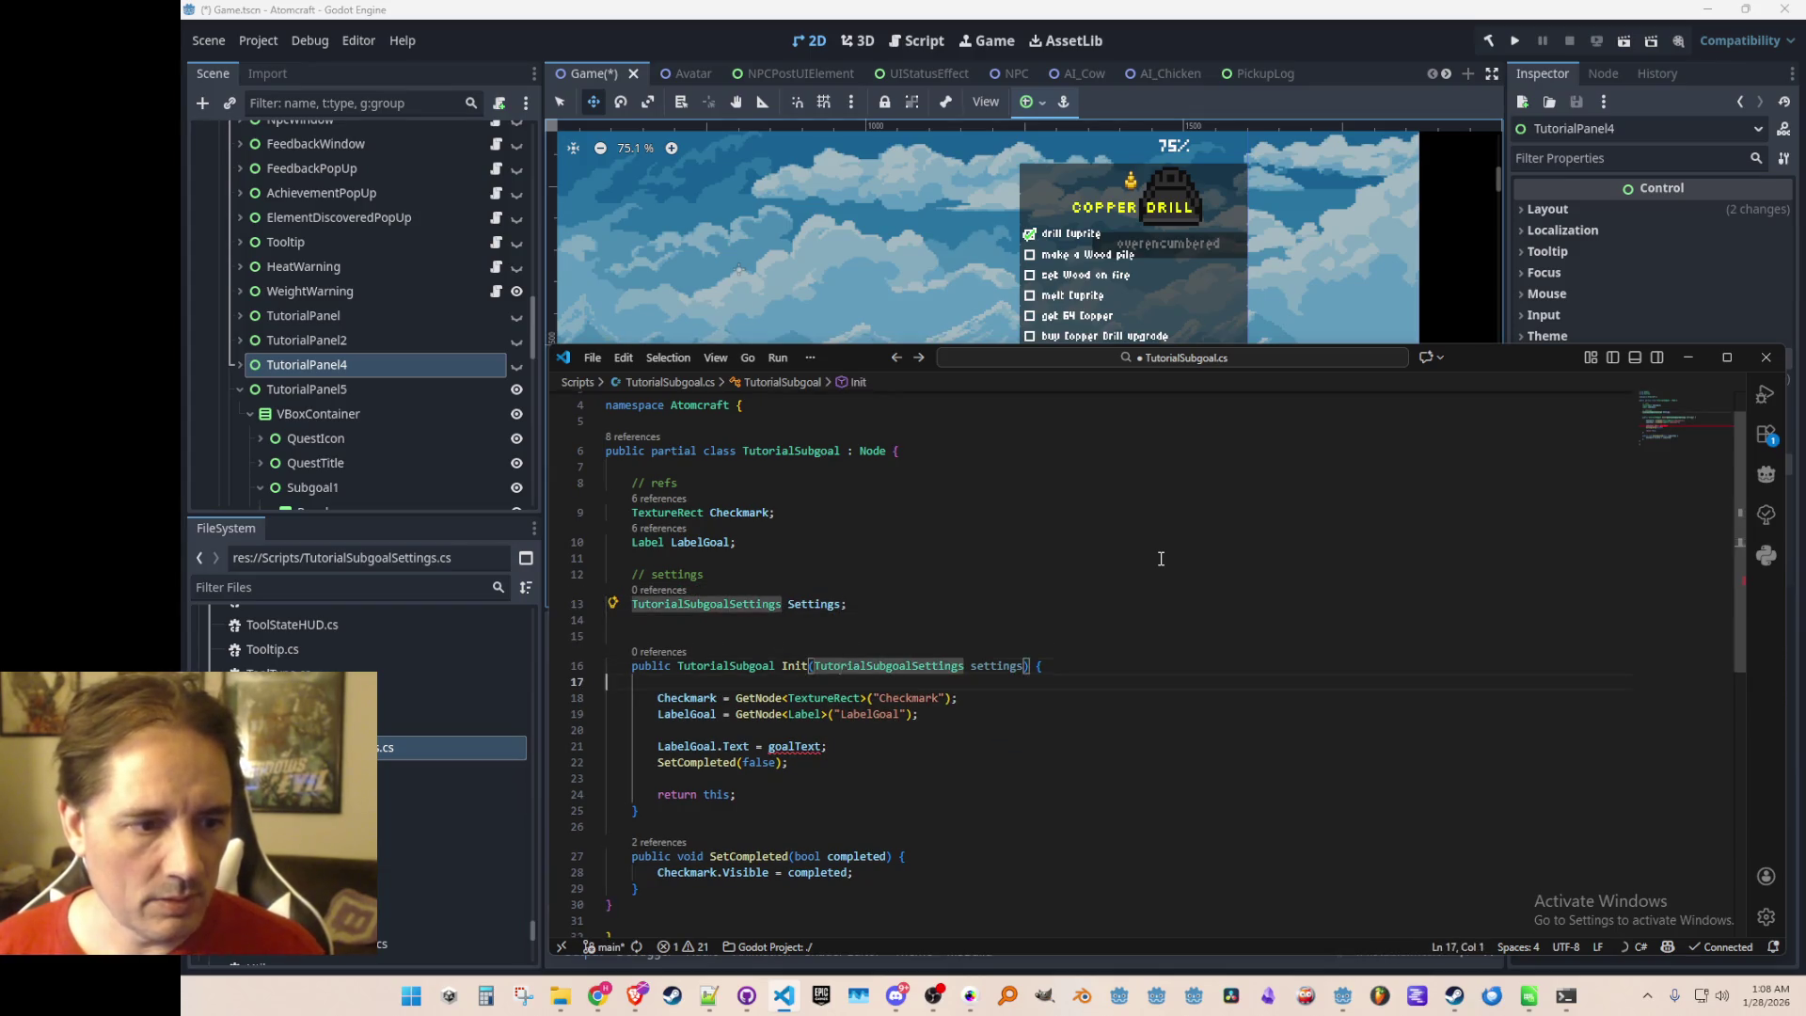
key(ctrl+shift+Return)
text(Settings)
key(Home)
key(shift+Down)
key(Delete)
key(Up)
key(Up)
key(Up)
key(Return)
text(Settings = settings;)
key(Return)
text(// refs)
Set LabelGoal.Text to Tr(Settings.LocId) instead of the old goalText argument
scroll(1161, 559, down, 4)
click(1063, 626)
key(ctrl+BackSpace)
key(ctrl+BackSpace)
text(Tr)
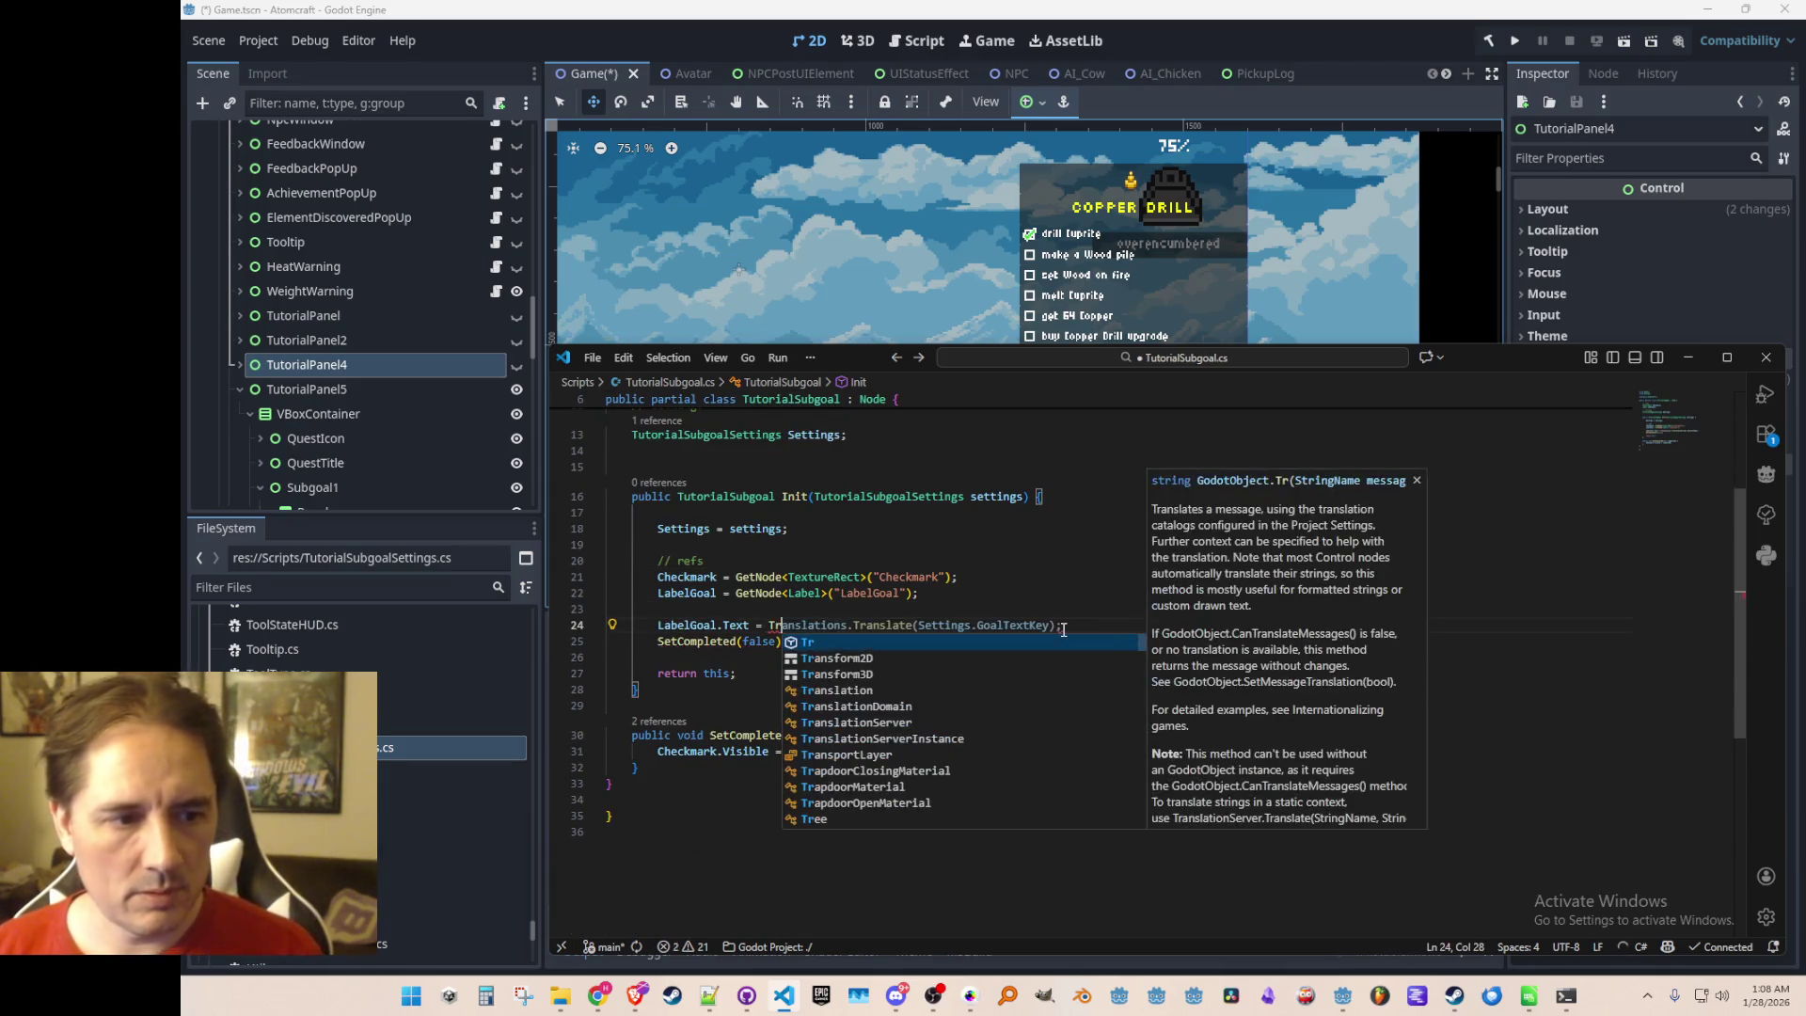
text(()
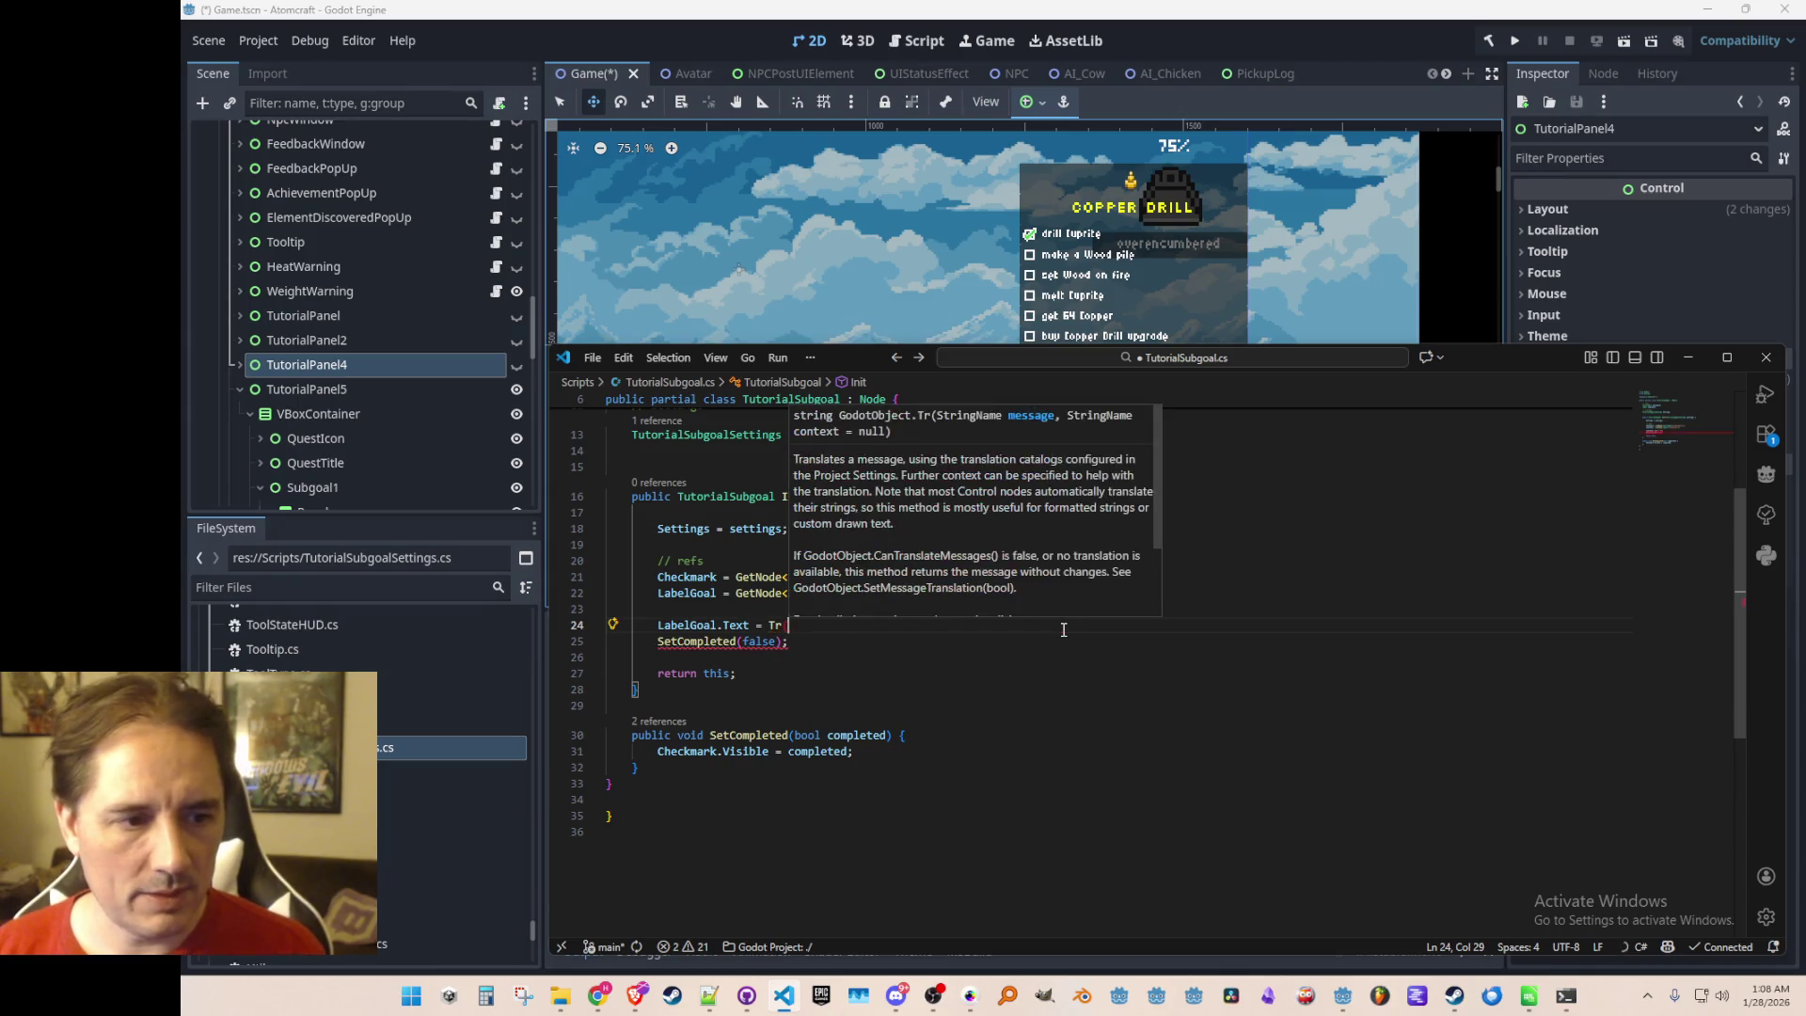
key(Tab)
key(Left)
key(ctrl+shift+Left)
text(Lo)
key(Tab)
key(Home)
key(Up)
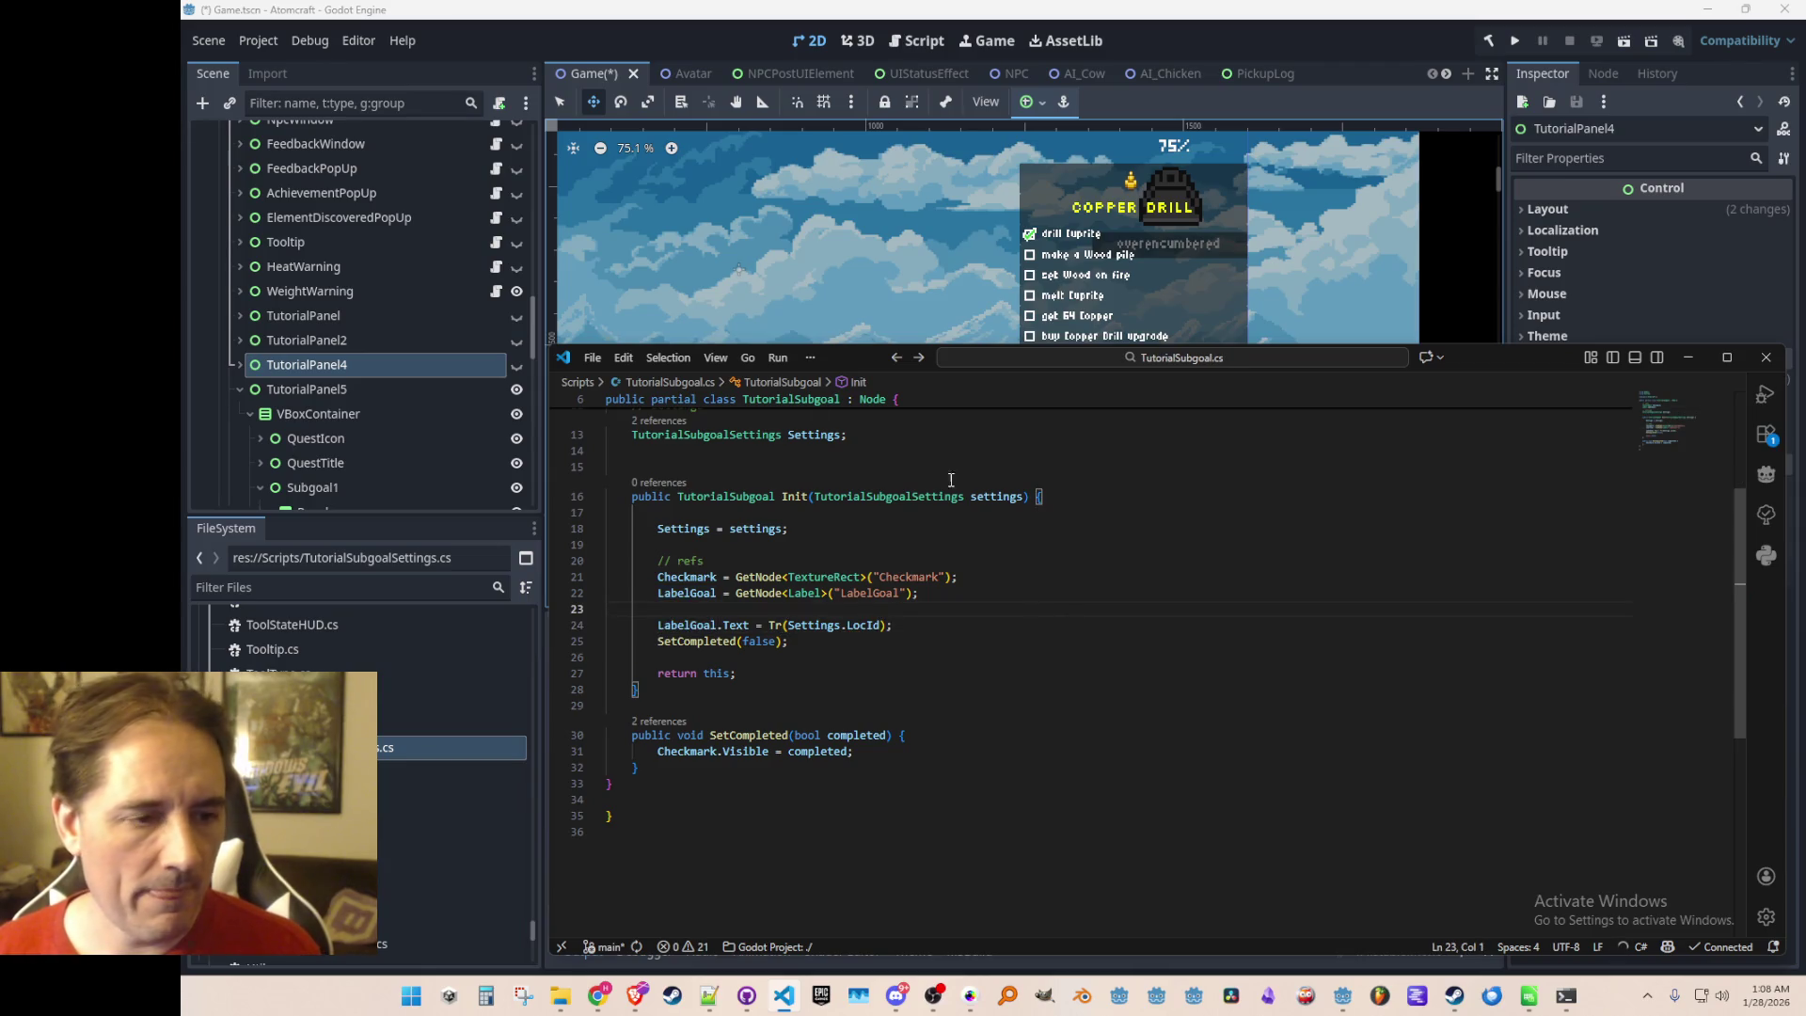
Review TutorialSubgoal.cs, checking the Checkmark lookup line and the Settings field line
click(740, 858)
scroll(832, 656, up, 3)
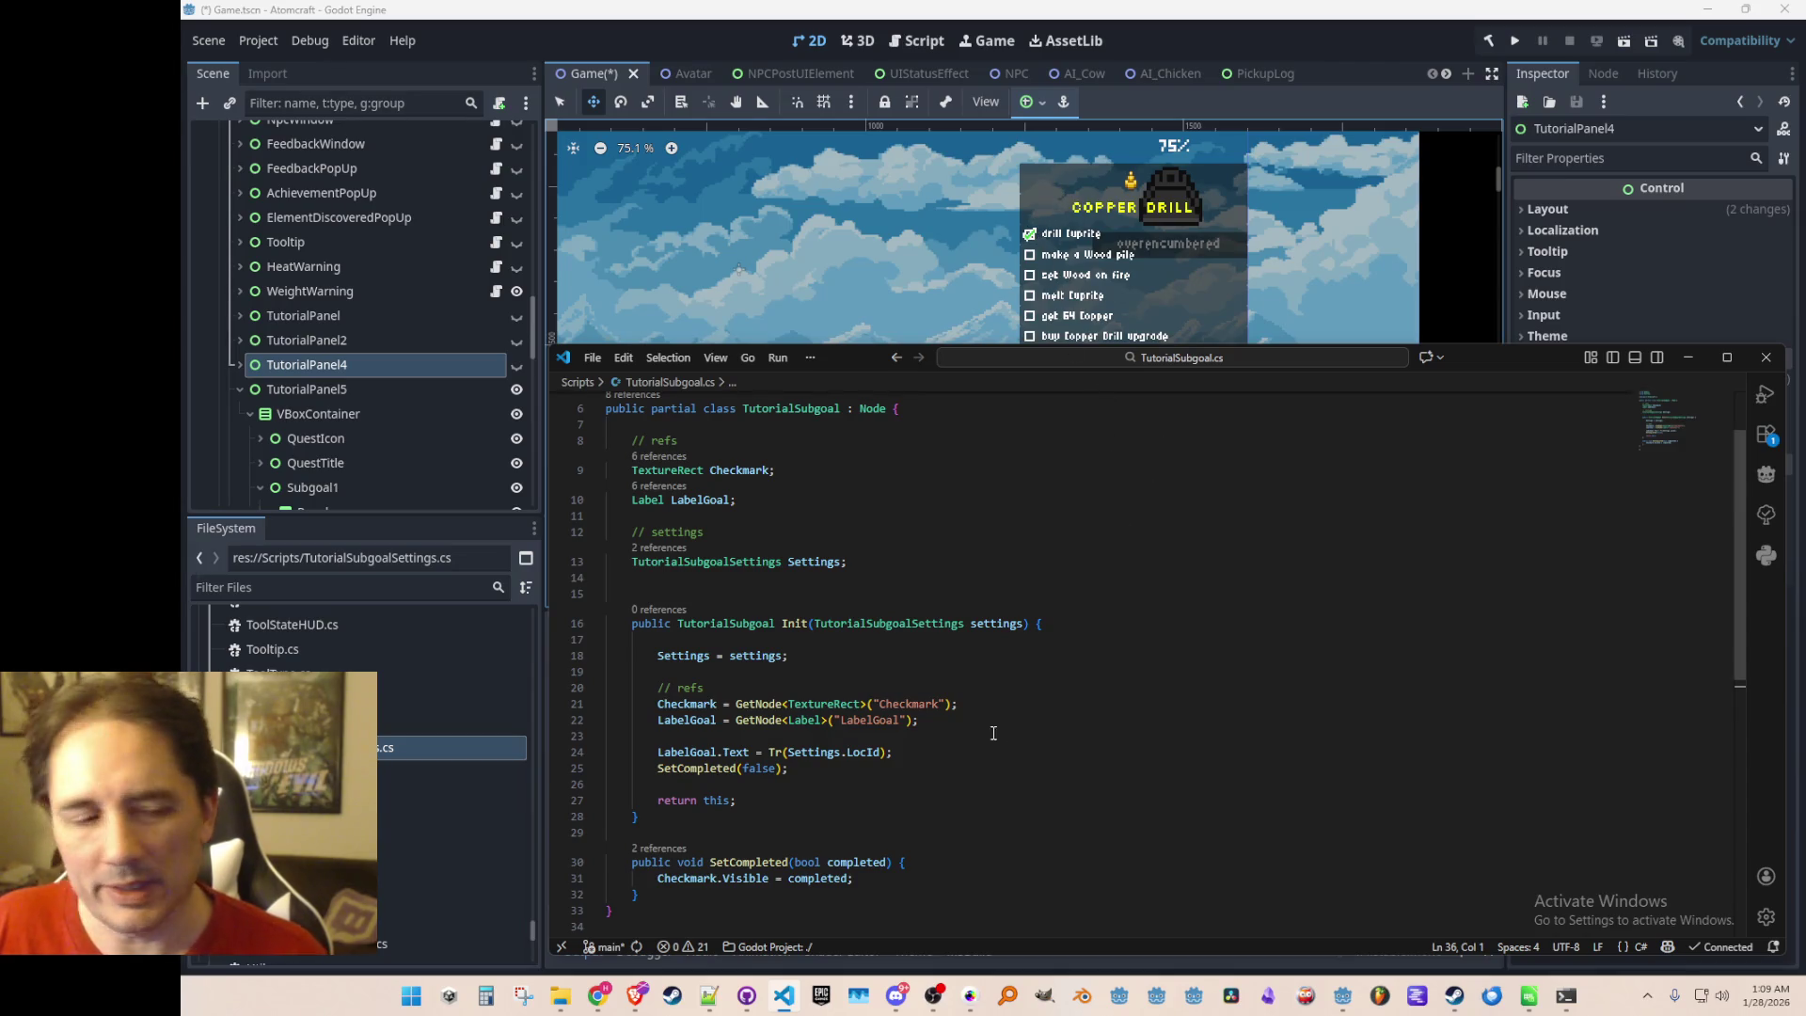
click(1114, 701)
scroll(1169, 701, down, 2)
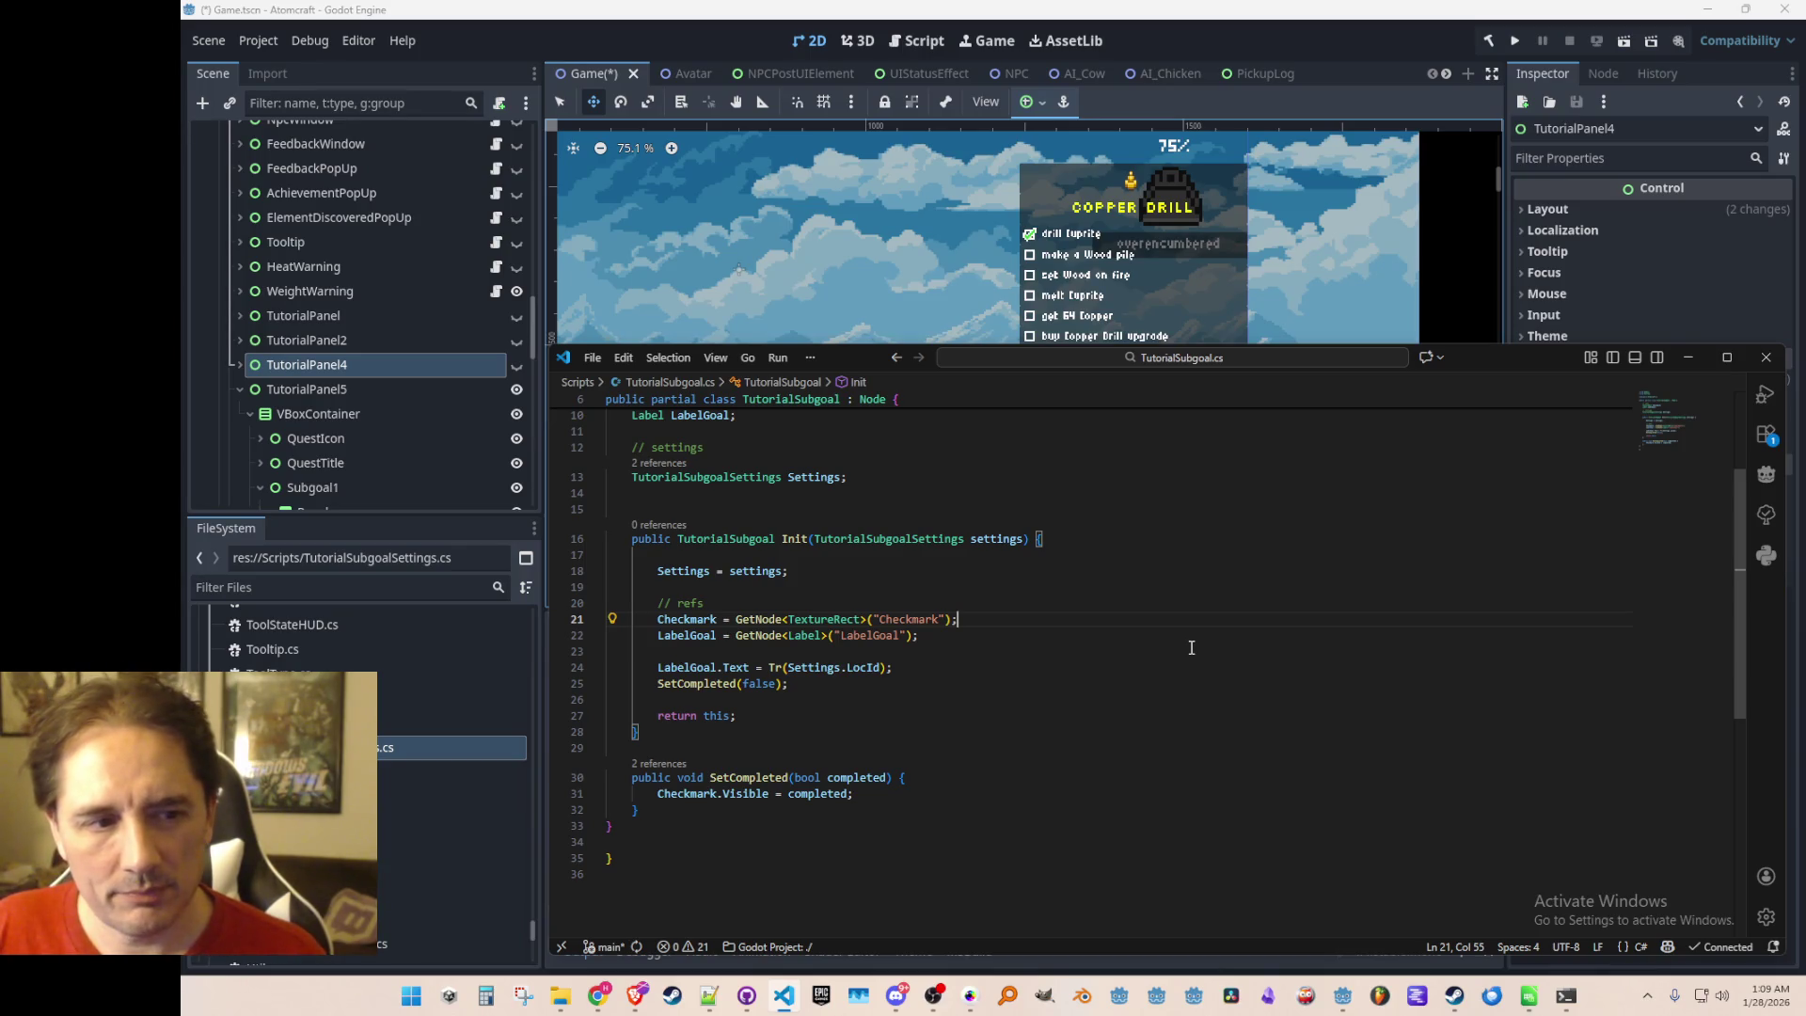
scroll(1191, 647, up, 3)
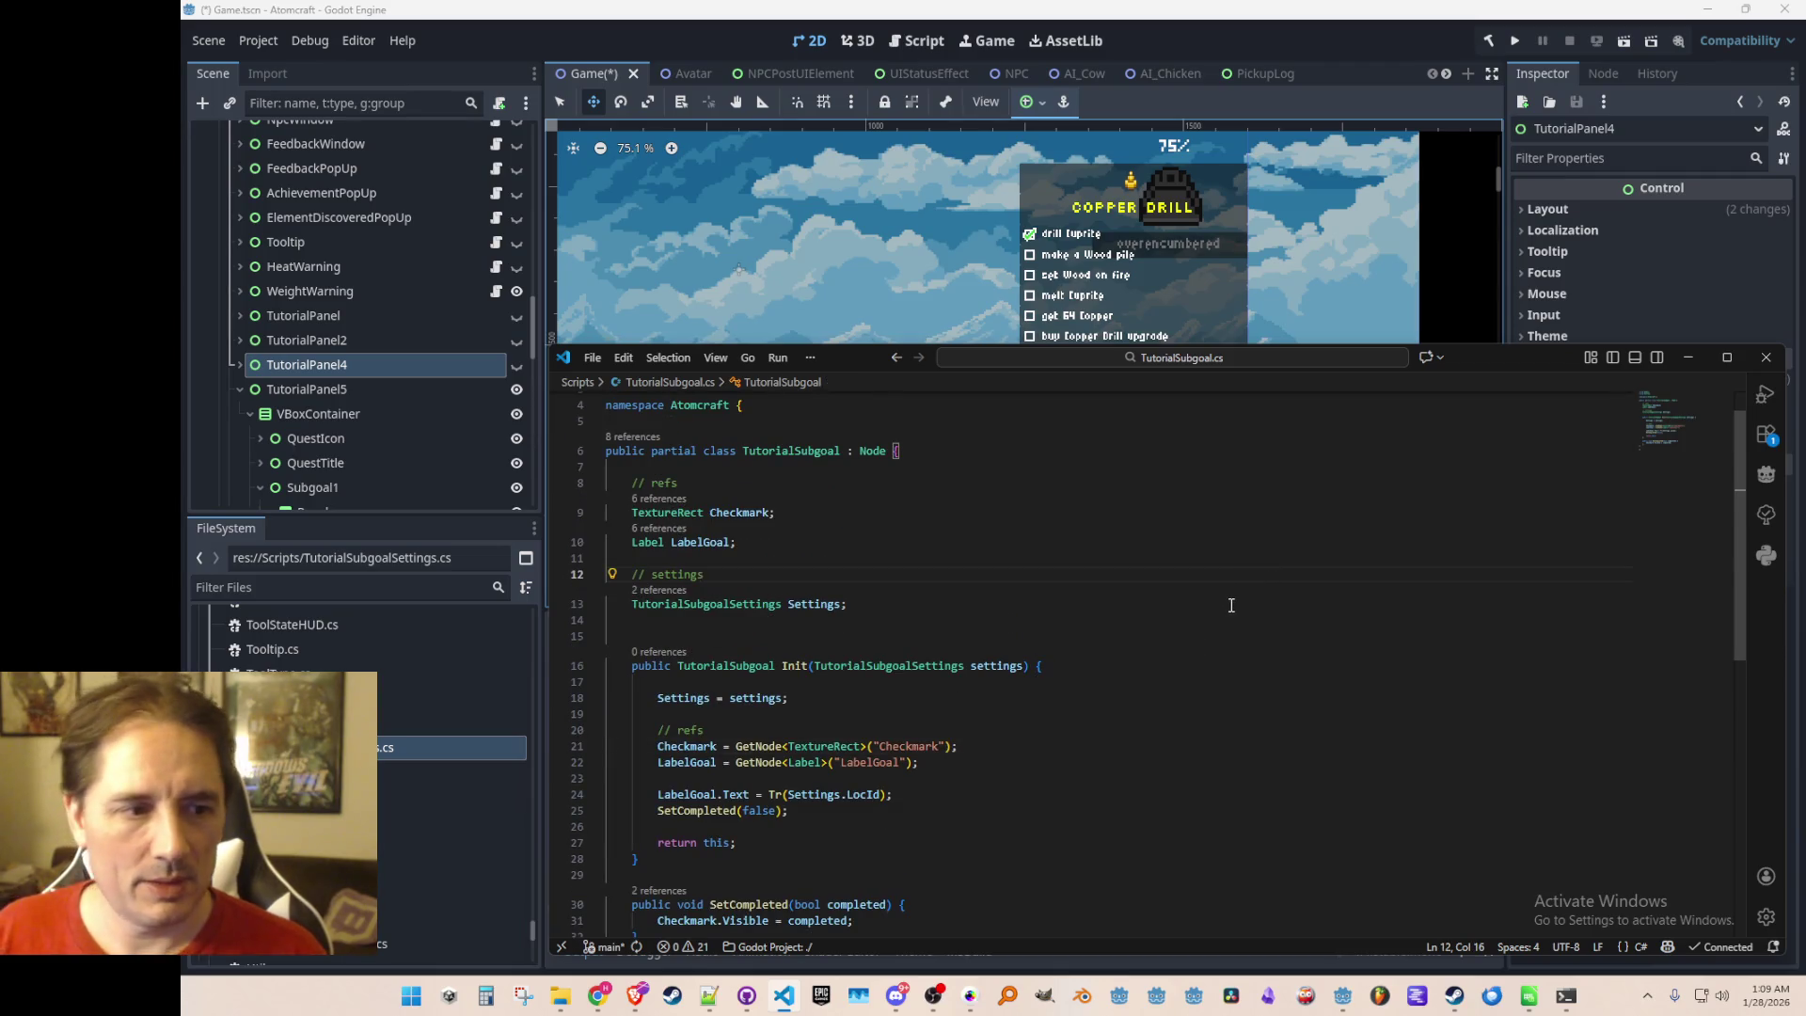
click(1232, 605)
Add a '// state' comment with a float SubgoalCompletedTime field below it
key(Return)
key(Return)
text(// state)
key(Return)
text(float)
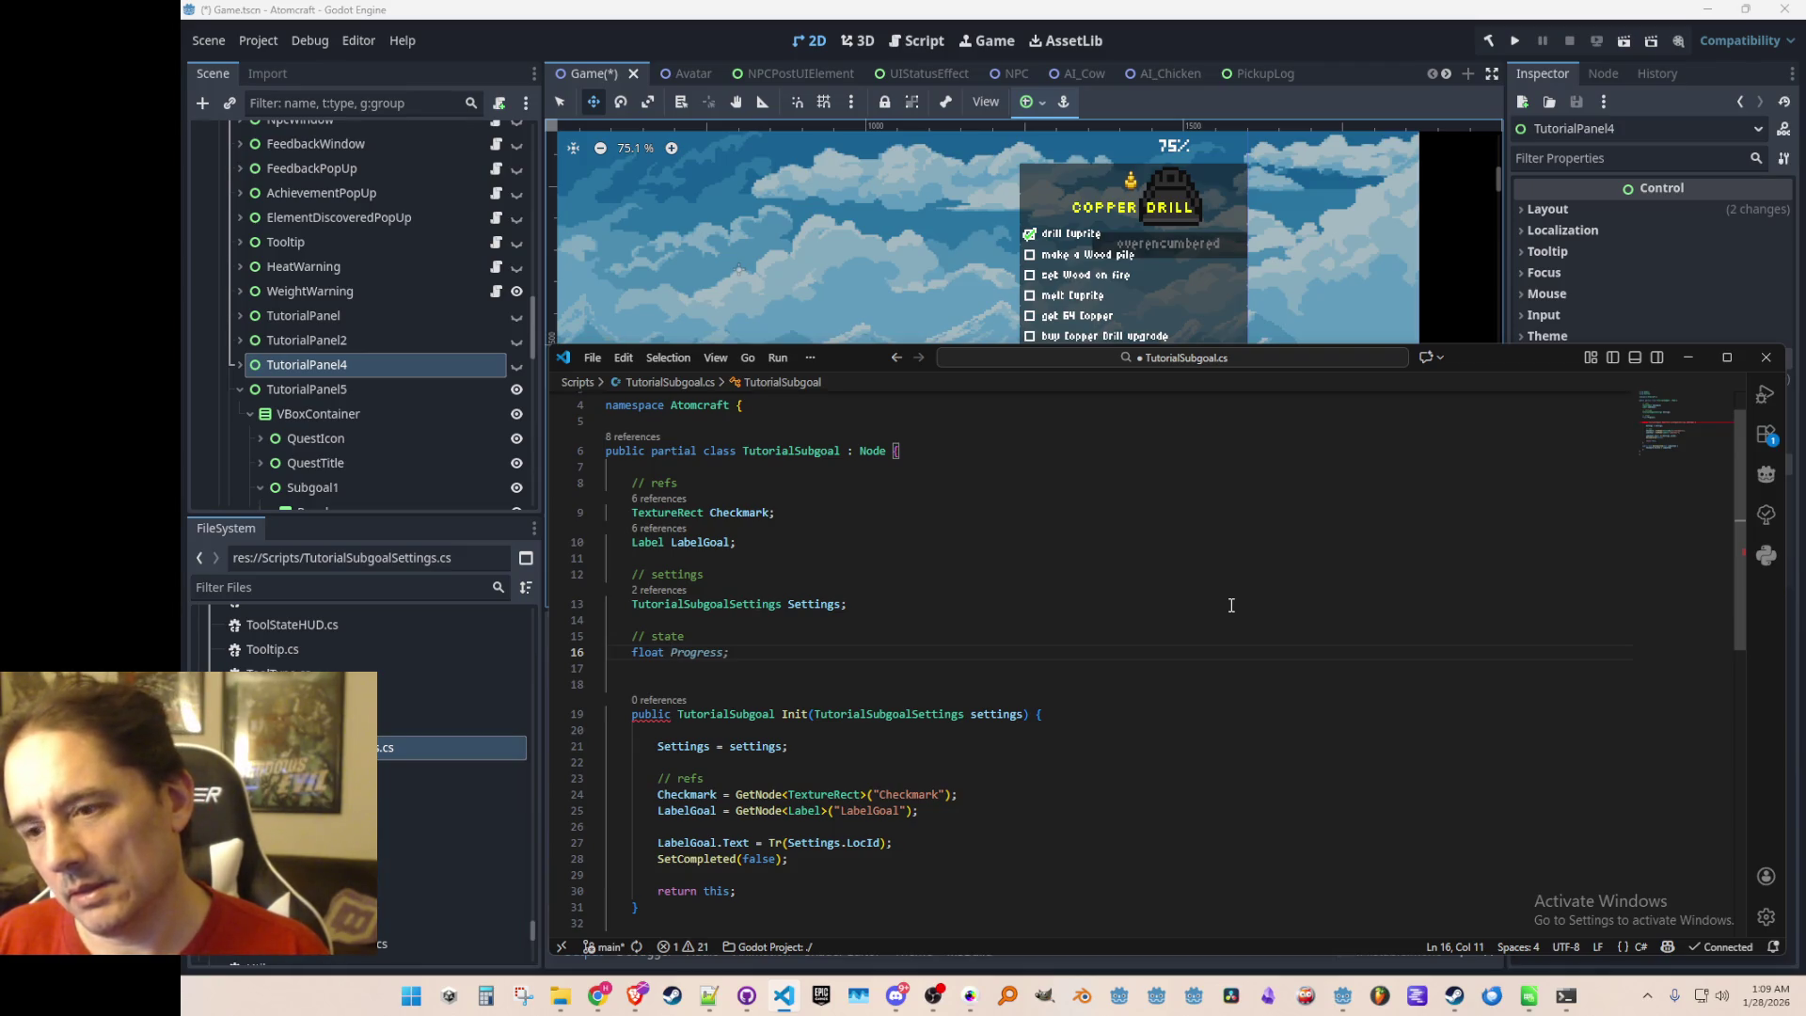
text(Sub)
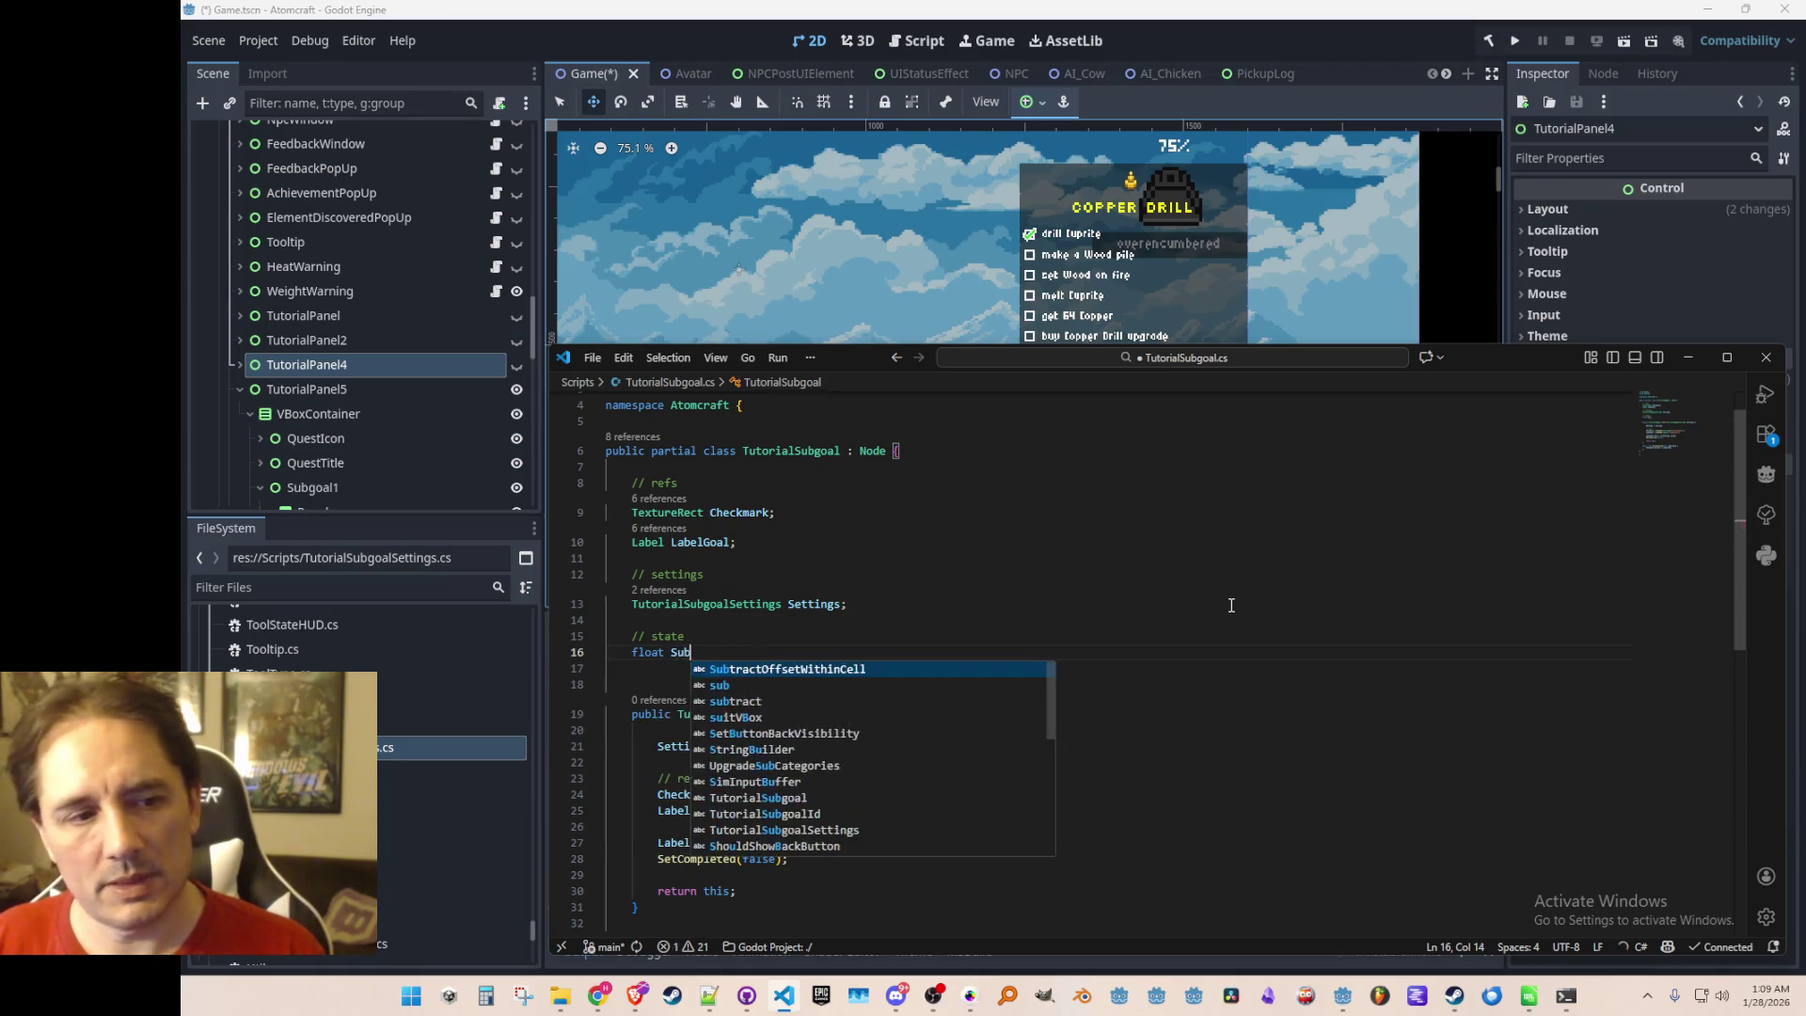
text(goalCompletedTime;)
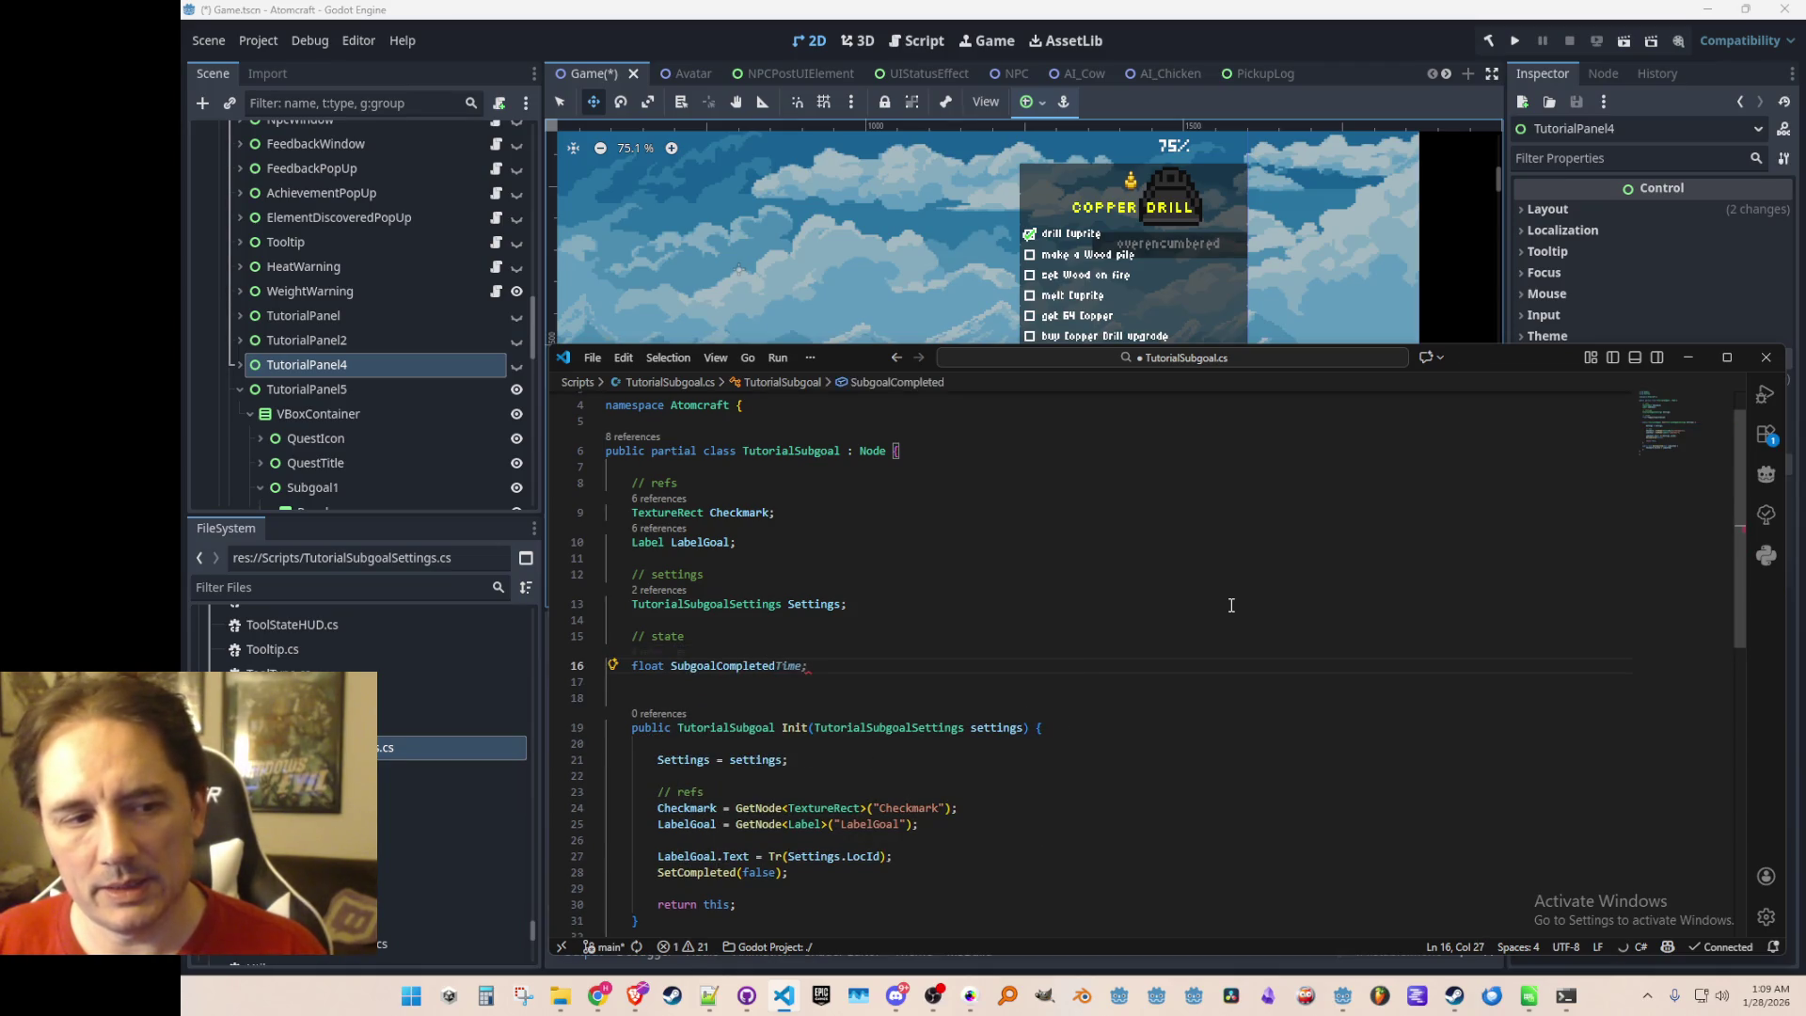
Add the suggested const 2.0f completion duration constant below it and save
key(Return)
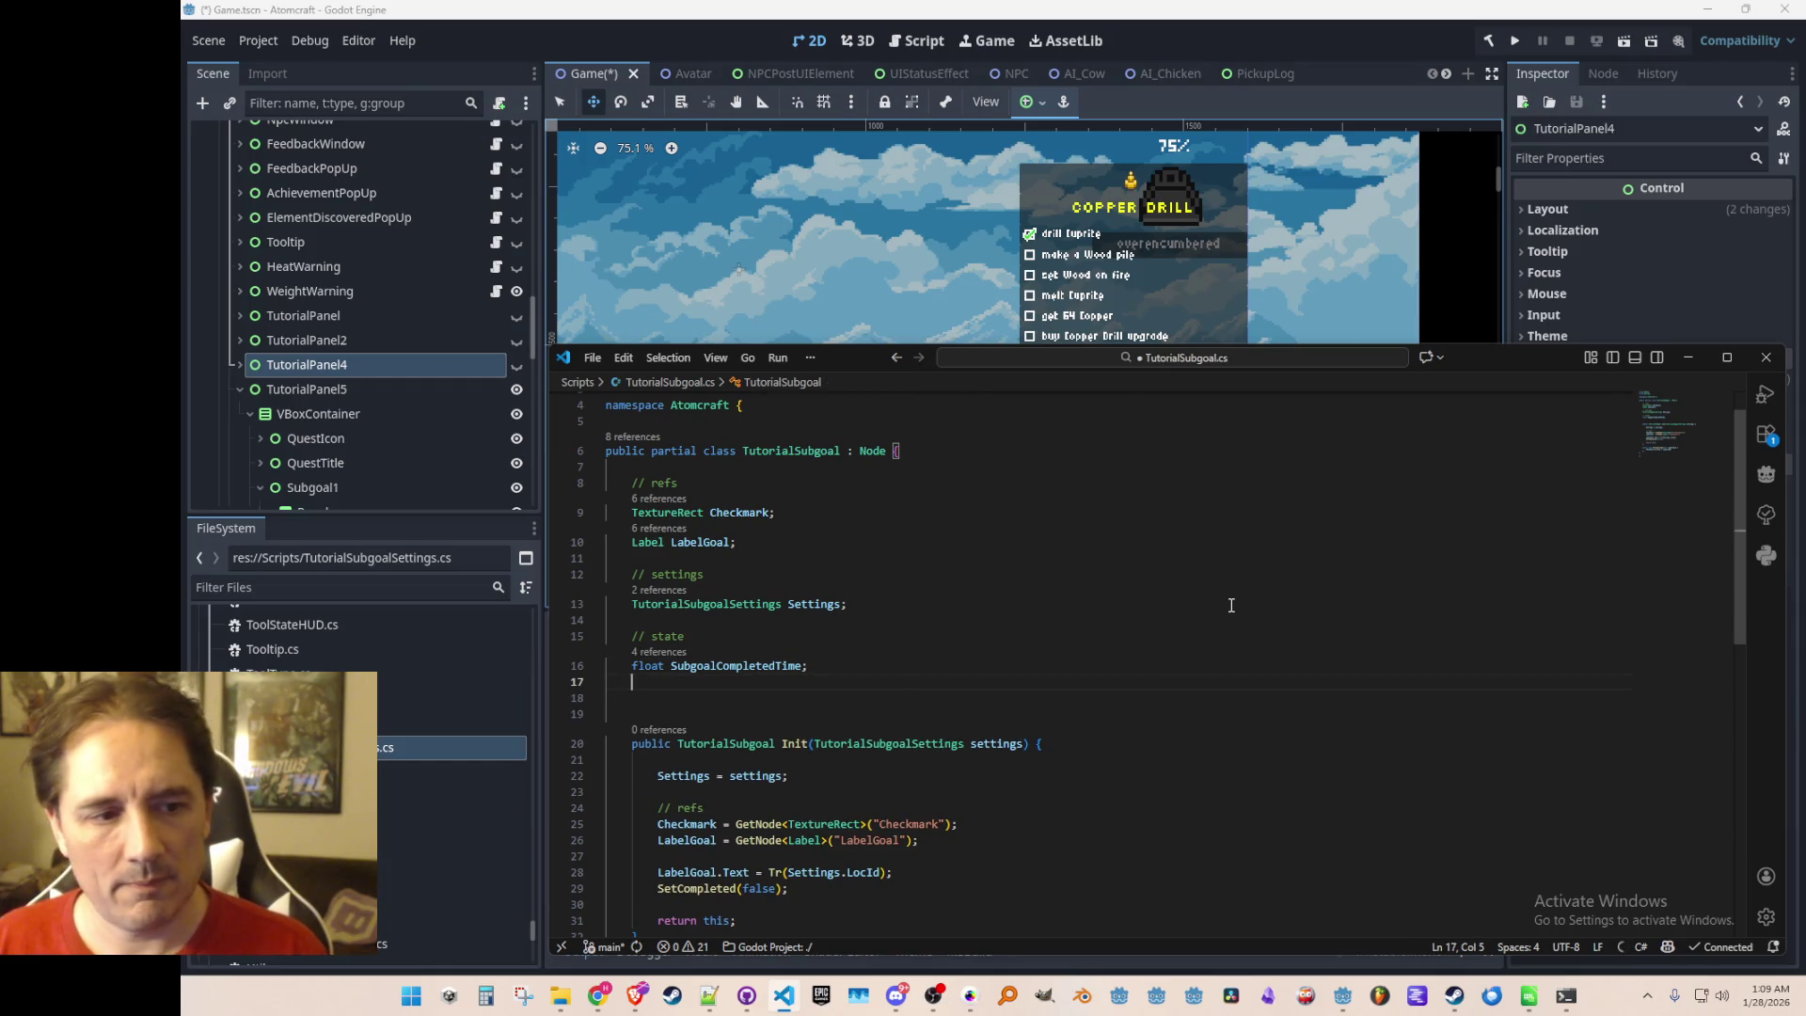
text(float)
key(Home)
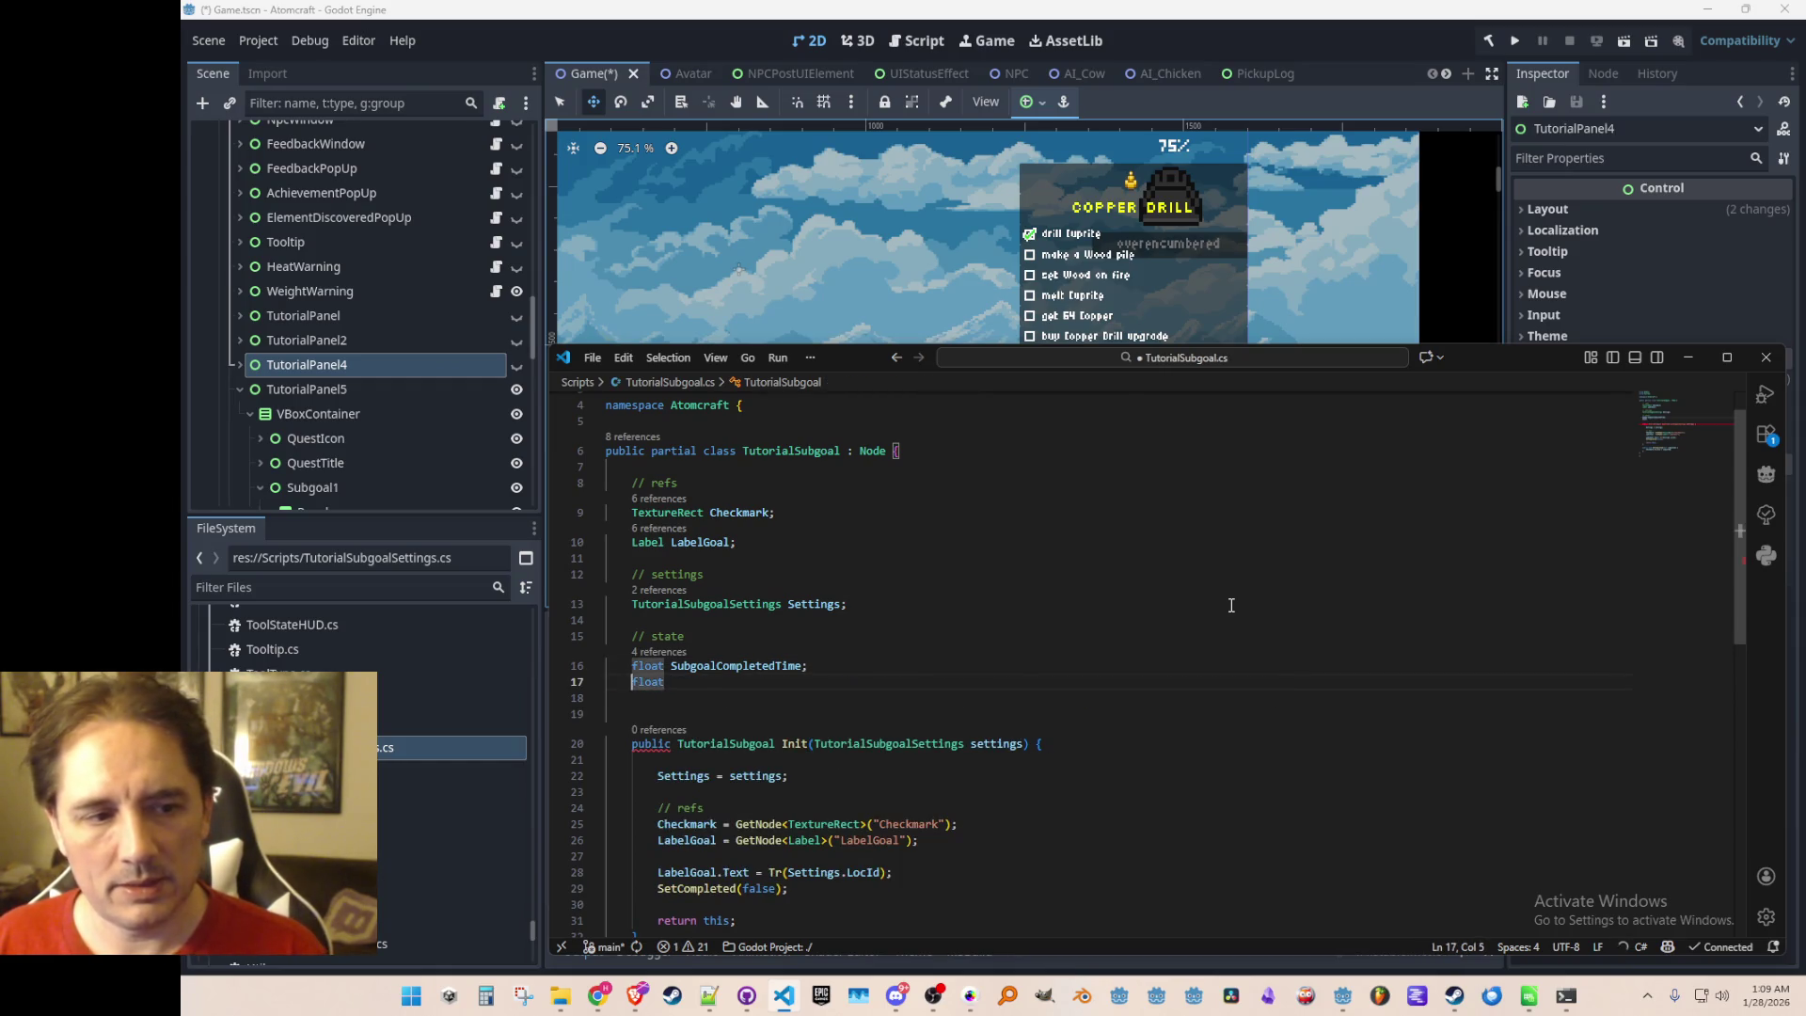
text(const)
key(Tab)
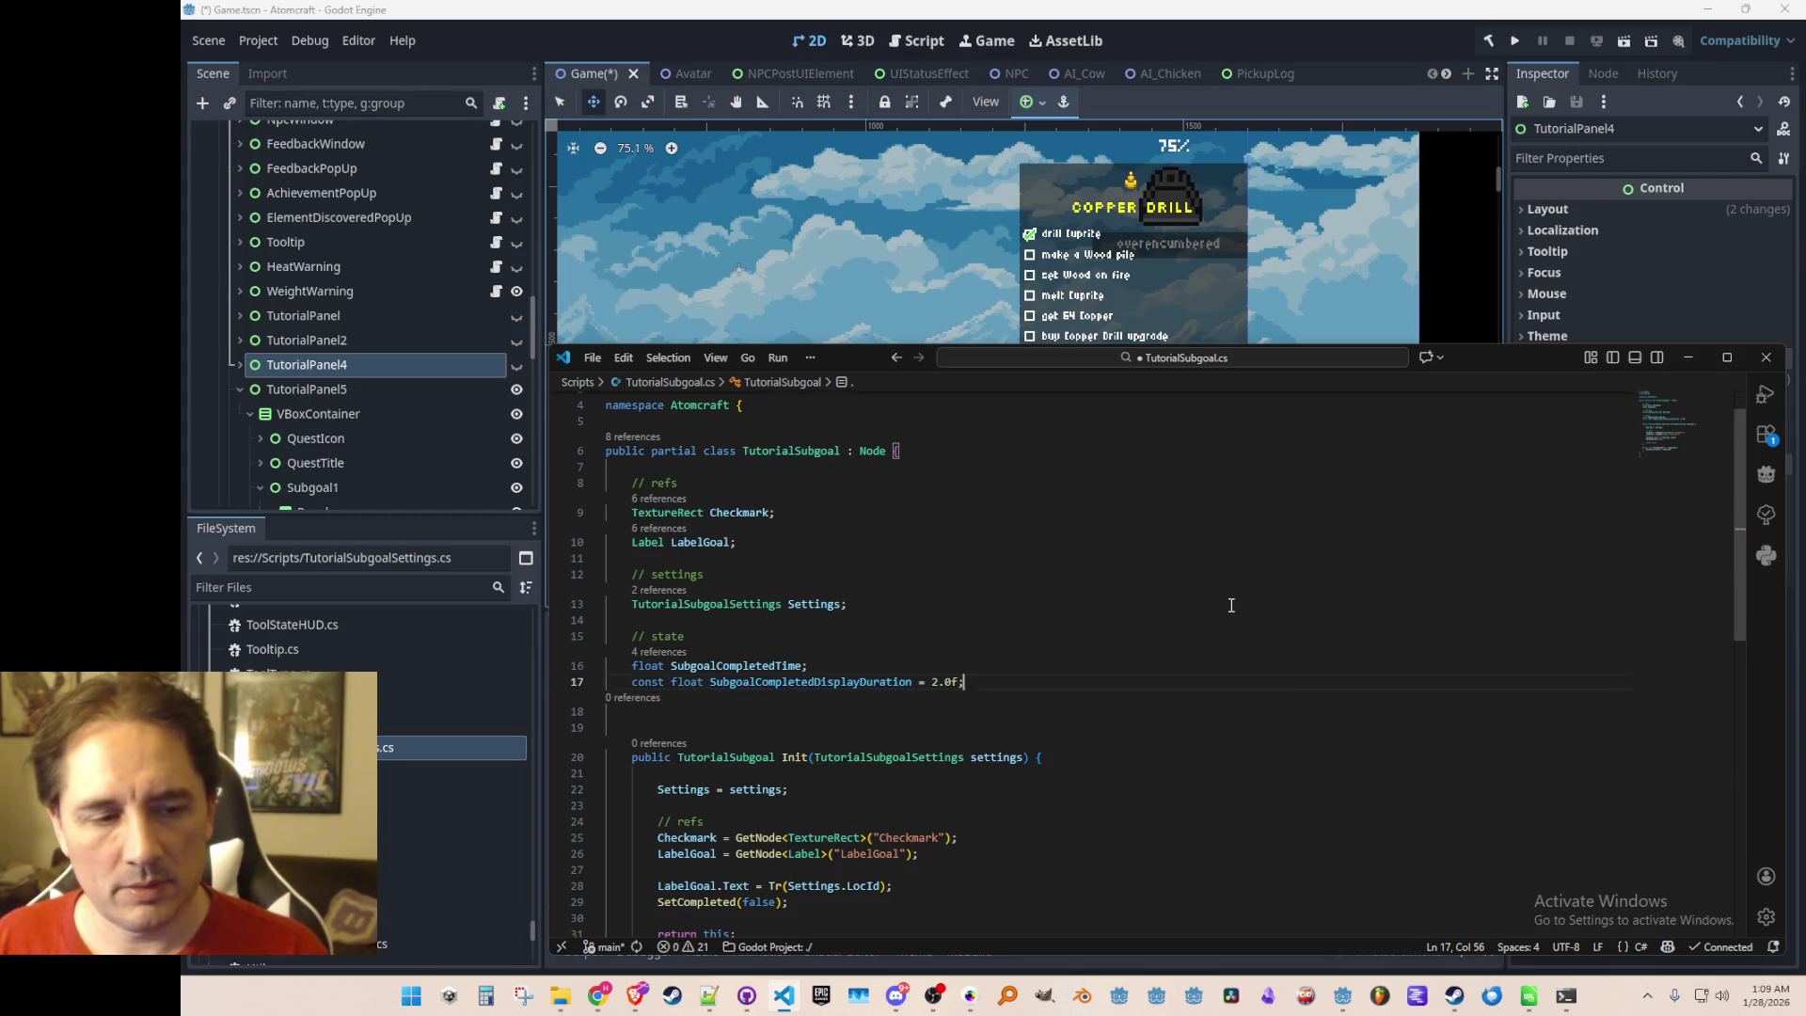
key(ctrl+s)
Rename the constant's 'Display' part to 'Pulse', making SubgoalCompletedPulseDuration, and save
key(Up)
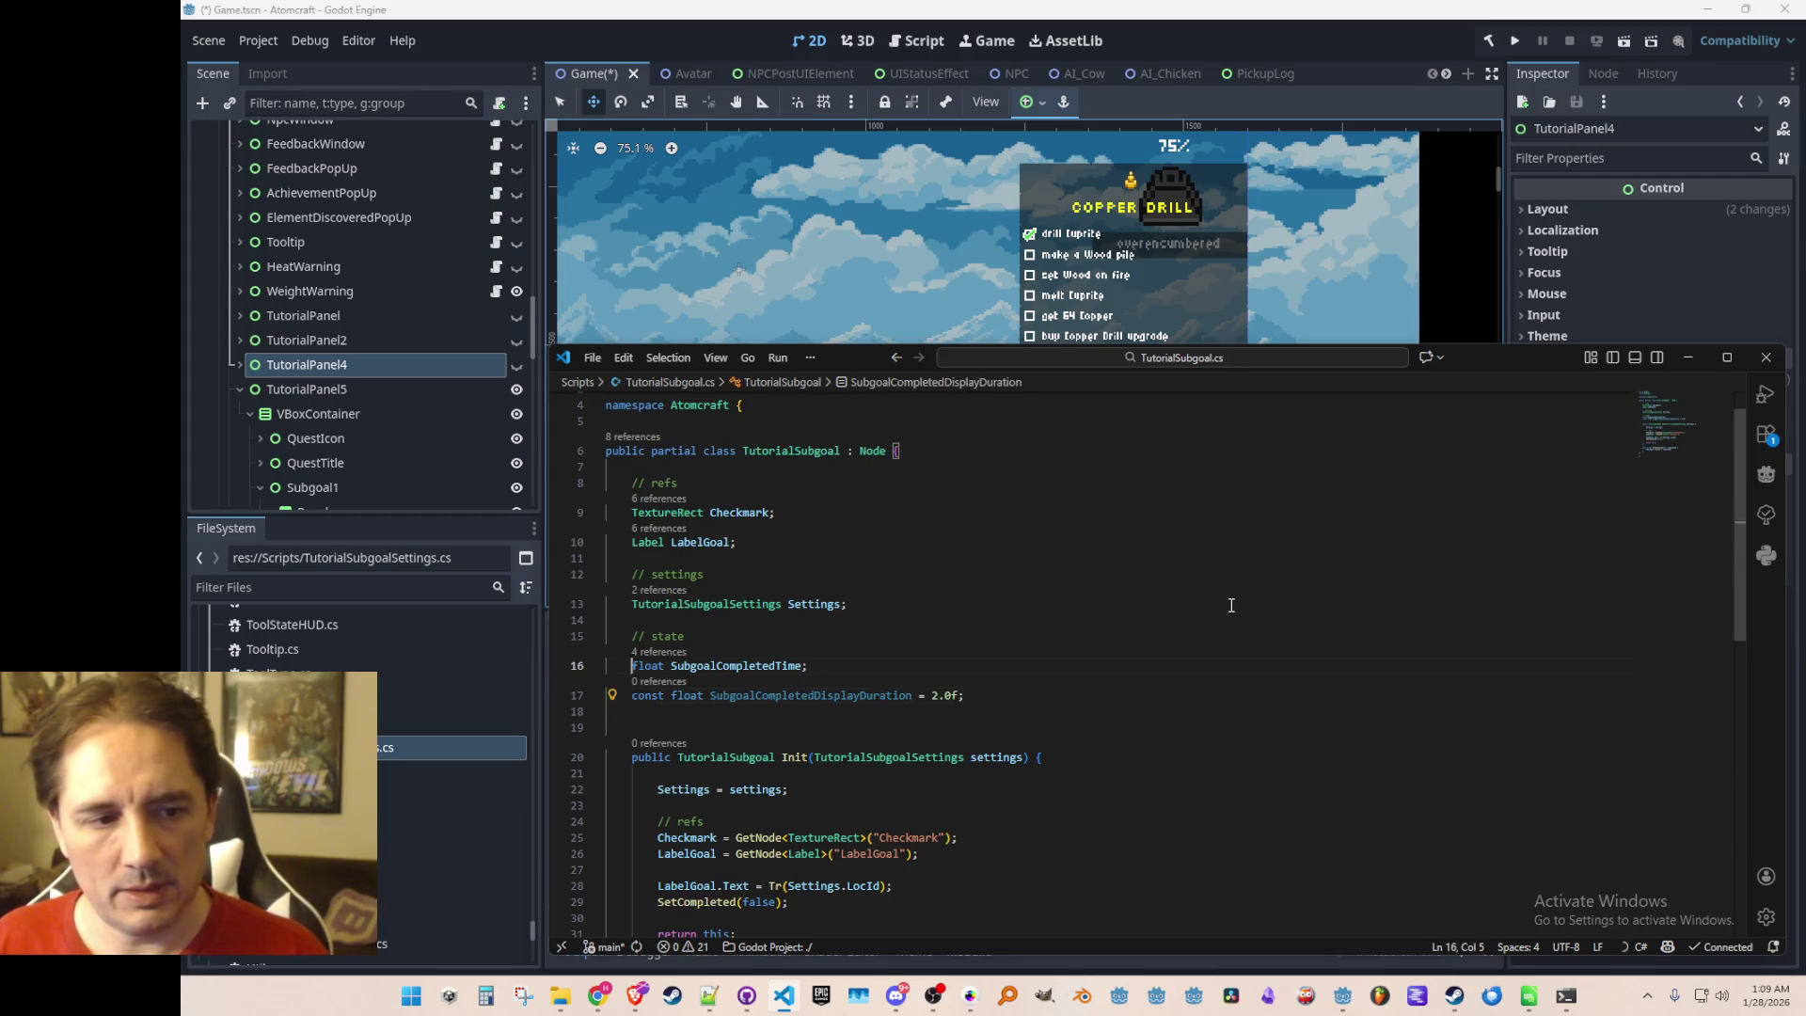
key(Down)
key(Right)
key(shift+Right)
key(shift+Right)
key(shift+Right)
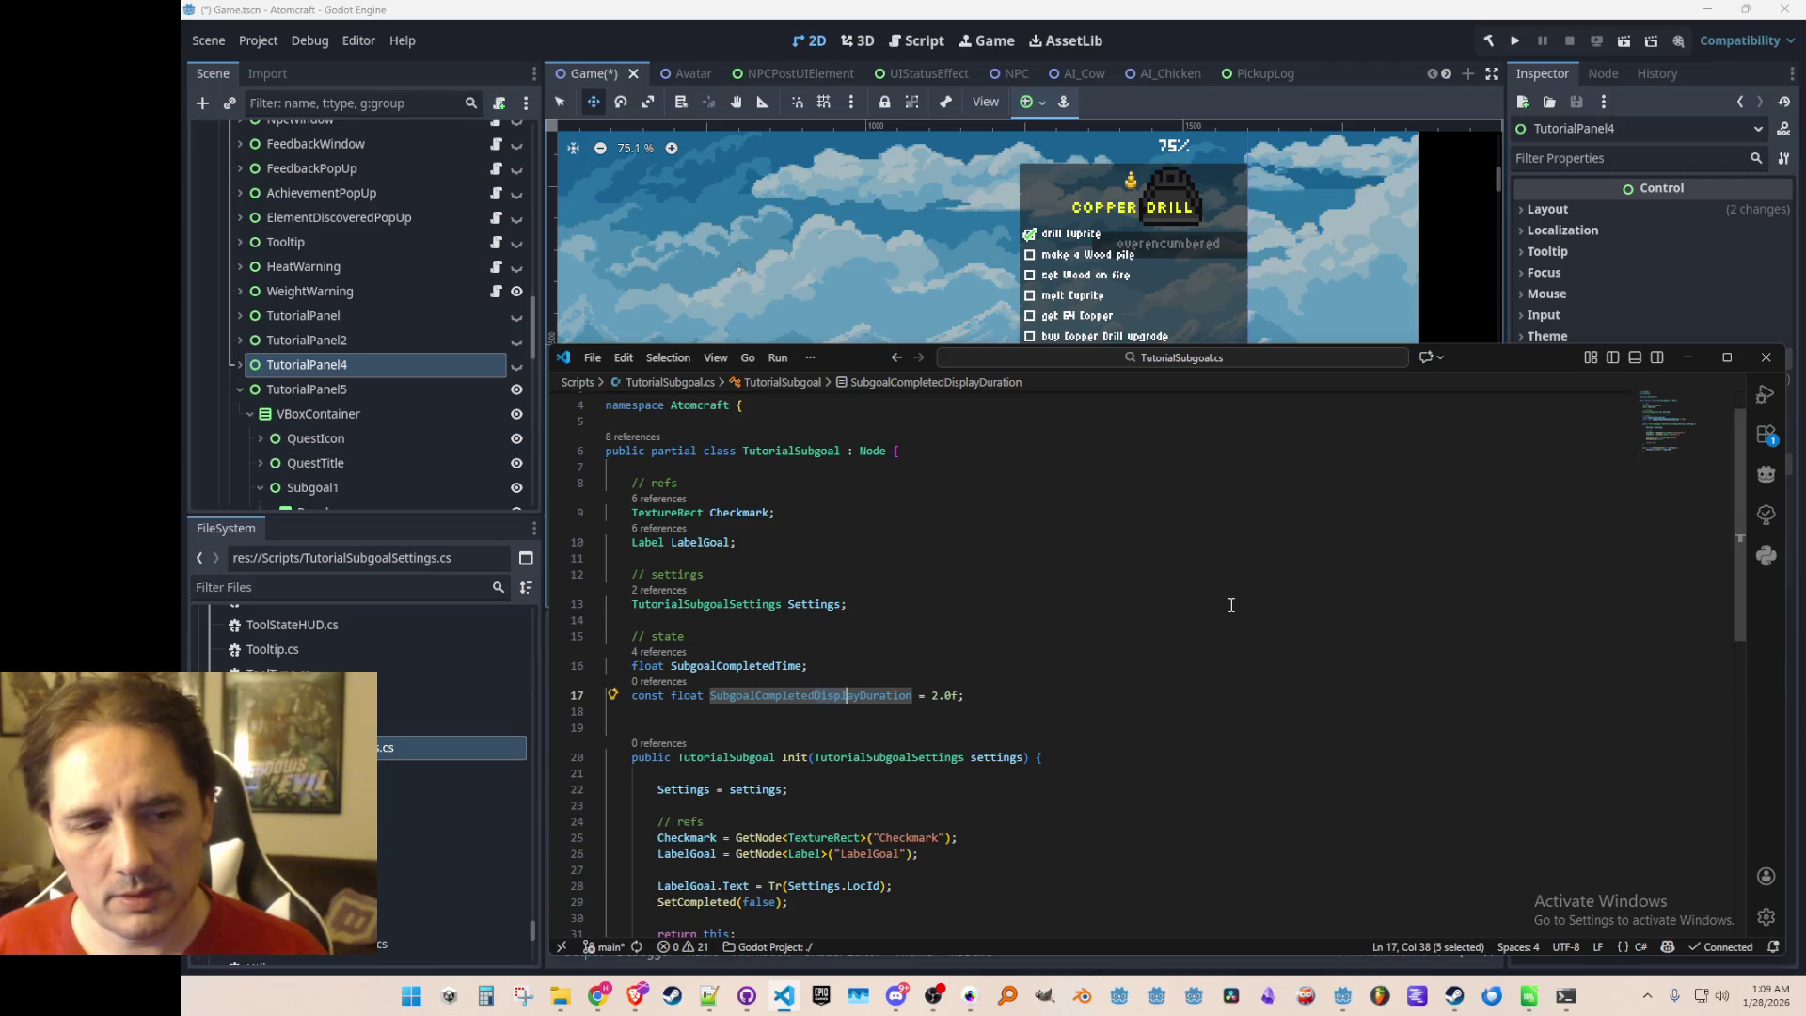
key(BackSpace)
text(Pulse)
key(ctrl+s)
Start typing a bool field on a new line under the // state comment
key(Down)
key(Escape)
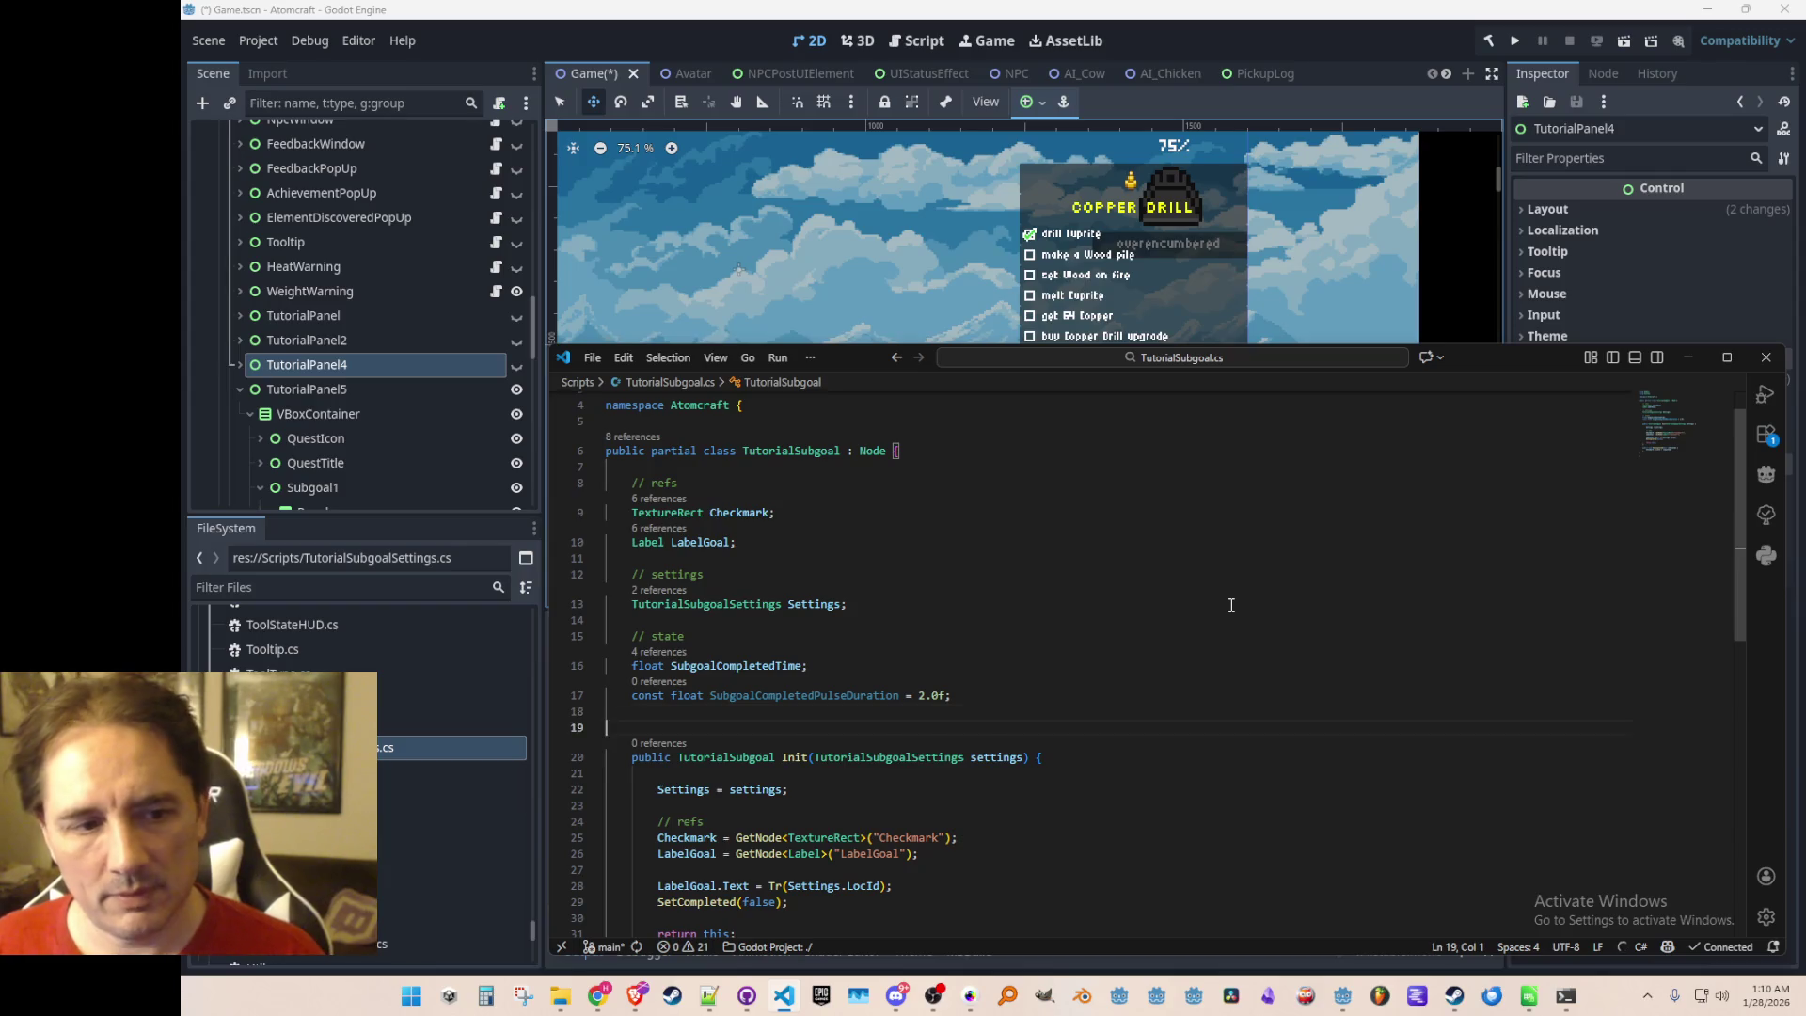
scroll(1231, 605, down, 2)
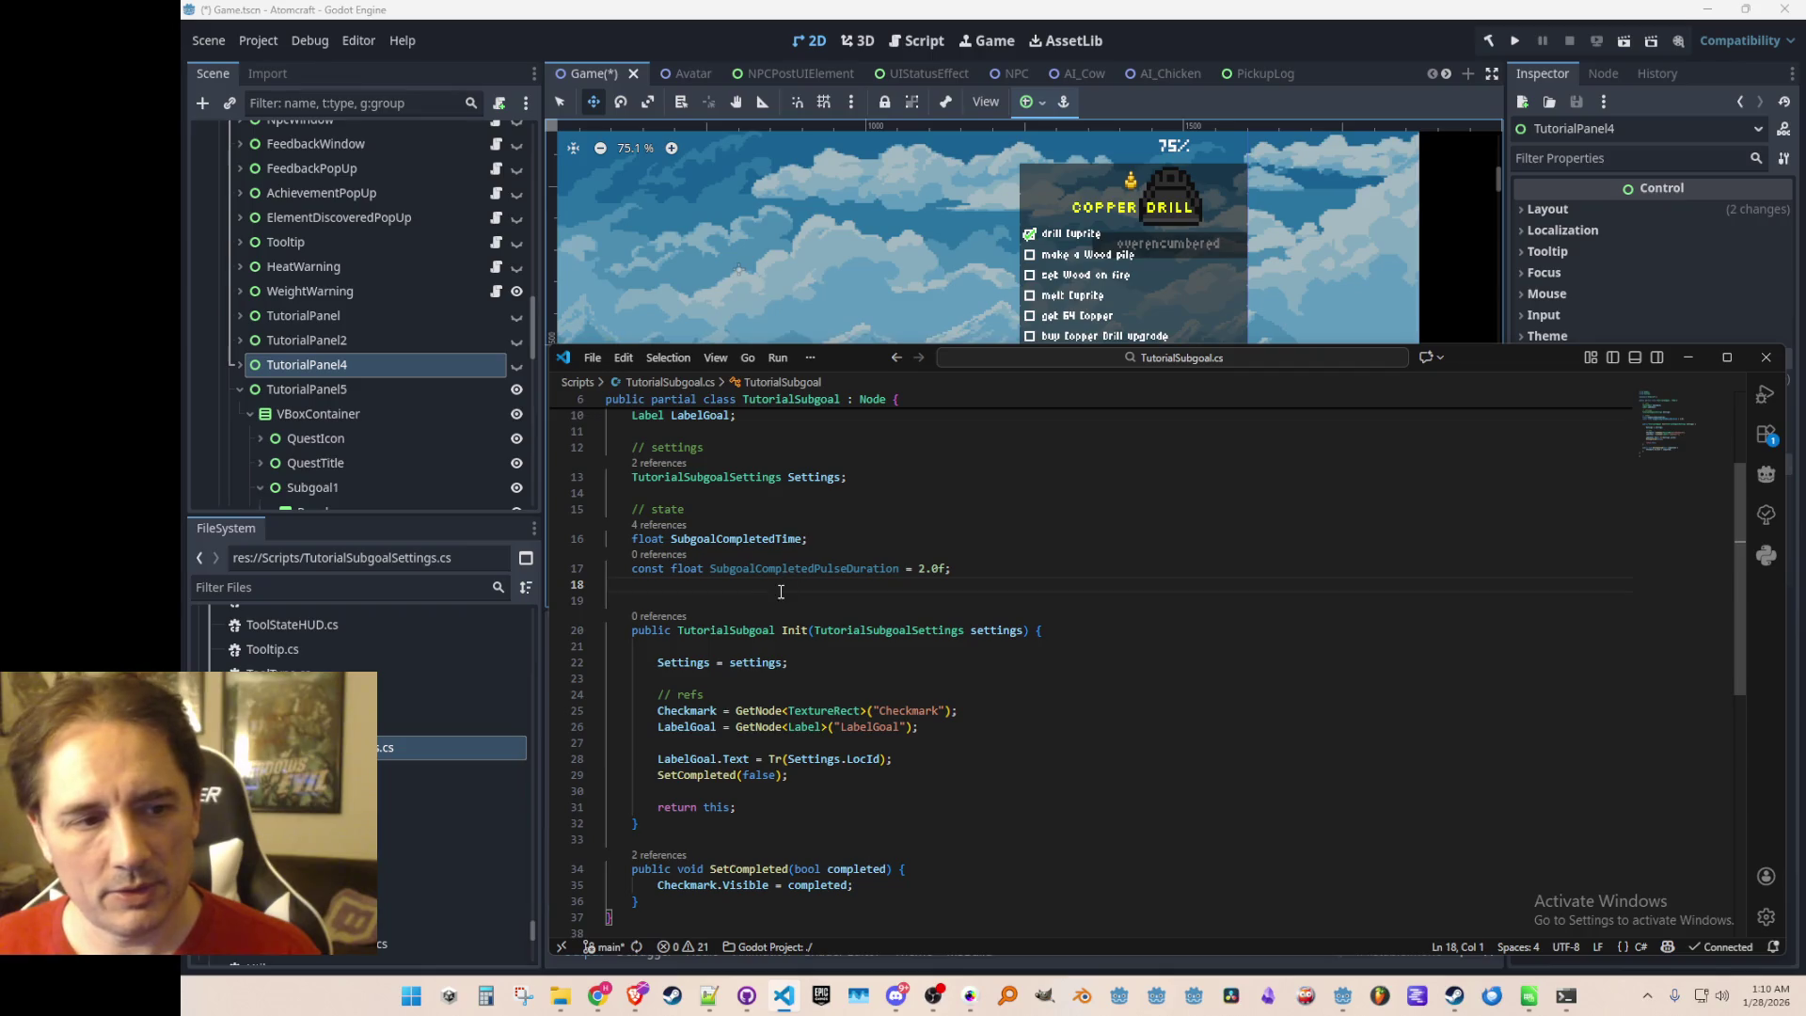
click(729, 538)
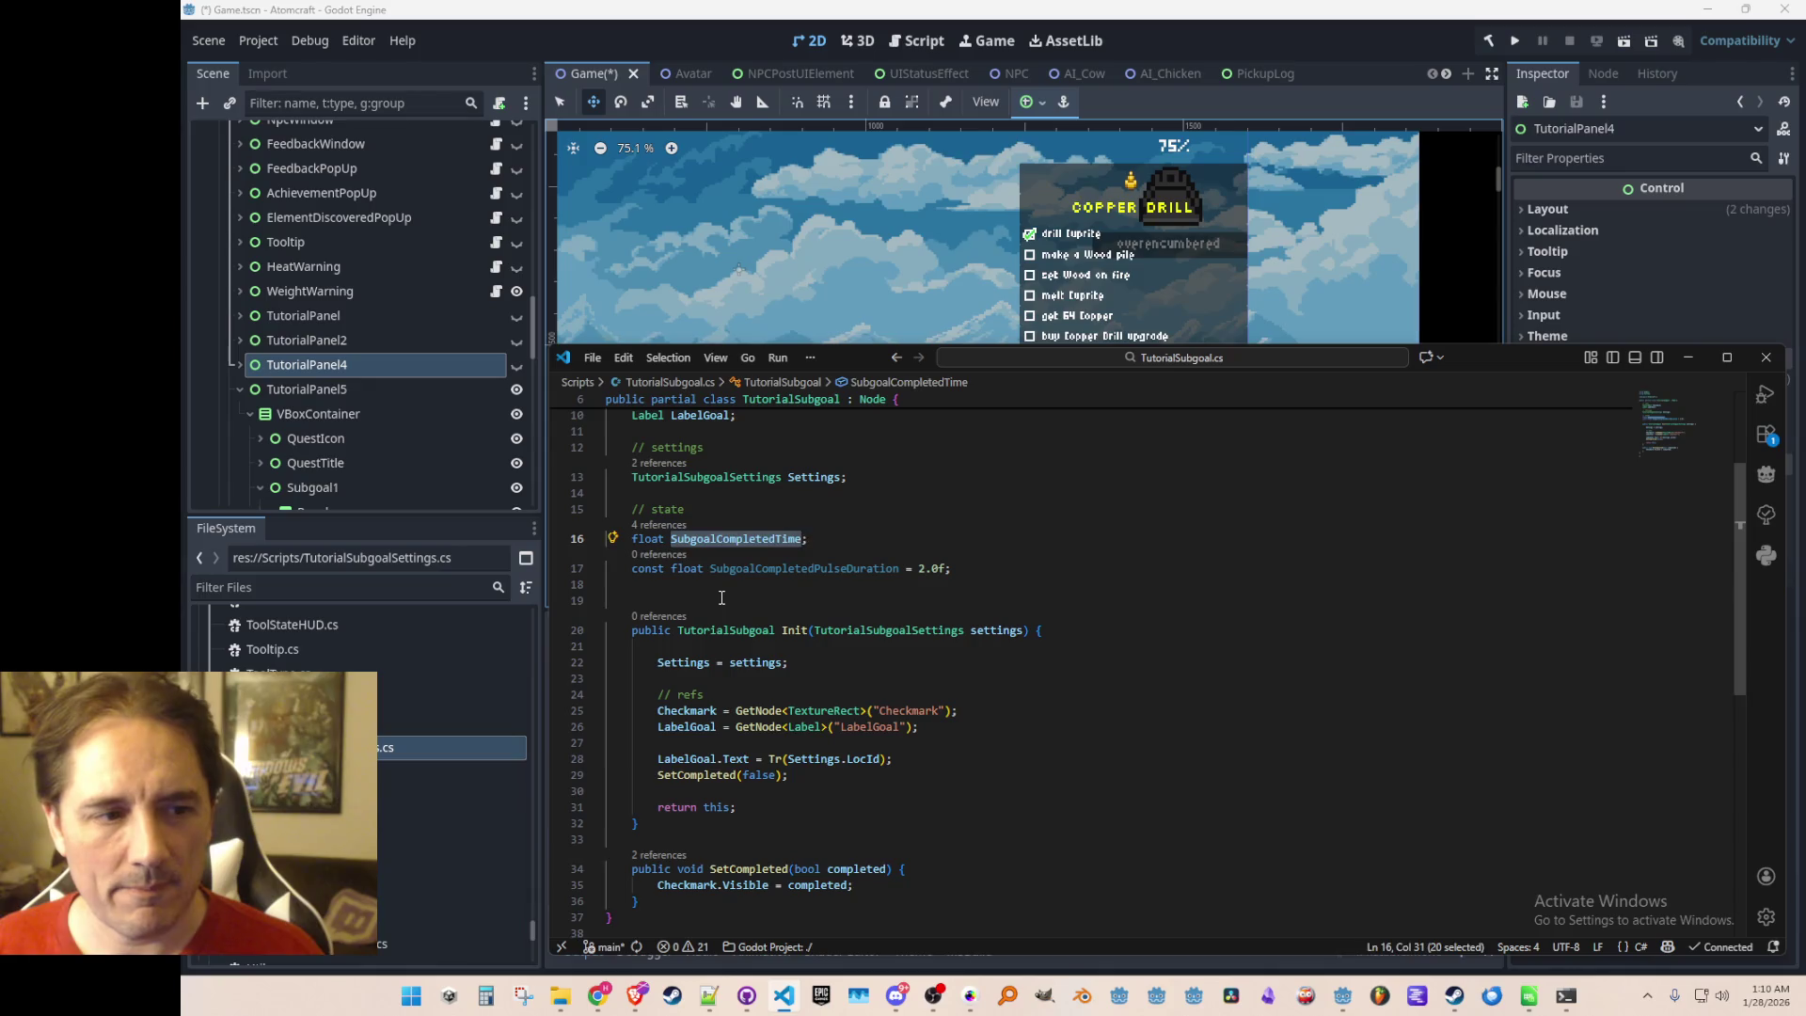
click(722, 600)
scroll(808, 572, down, 2)
scroll(808, 572, up, 1)
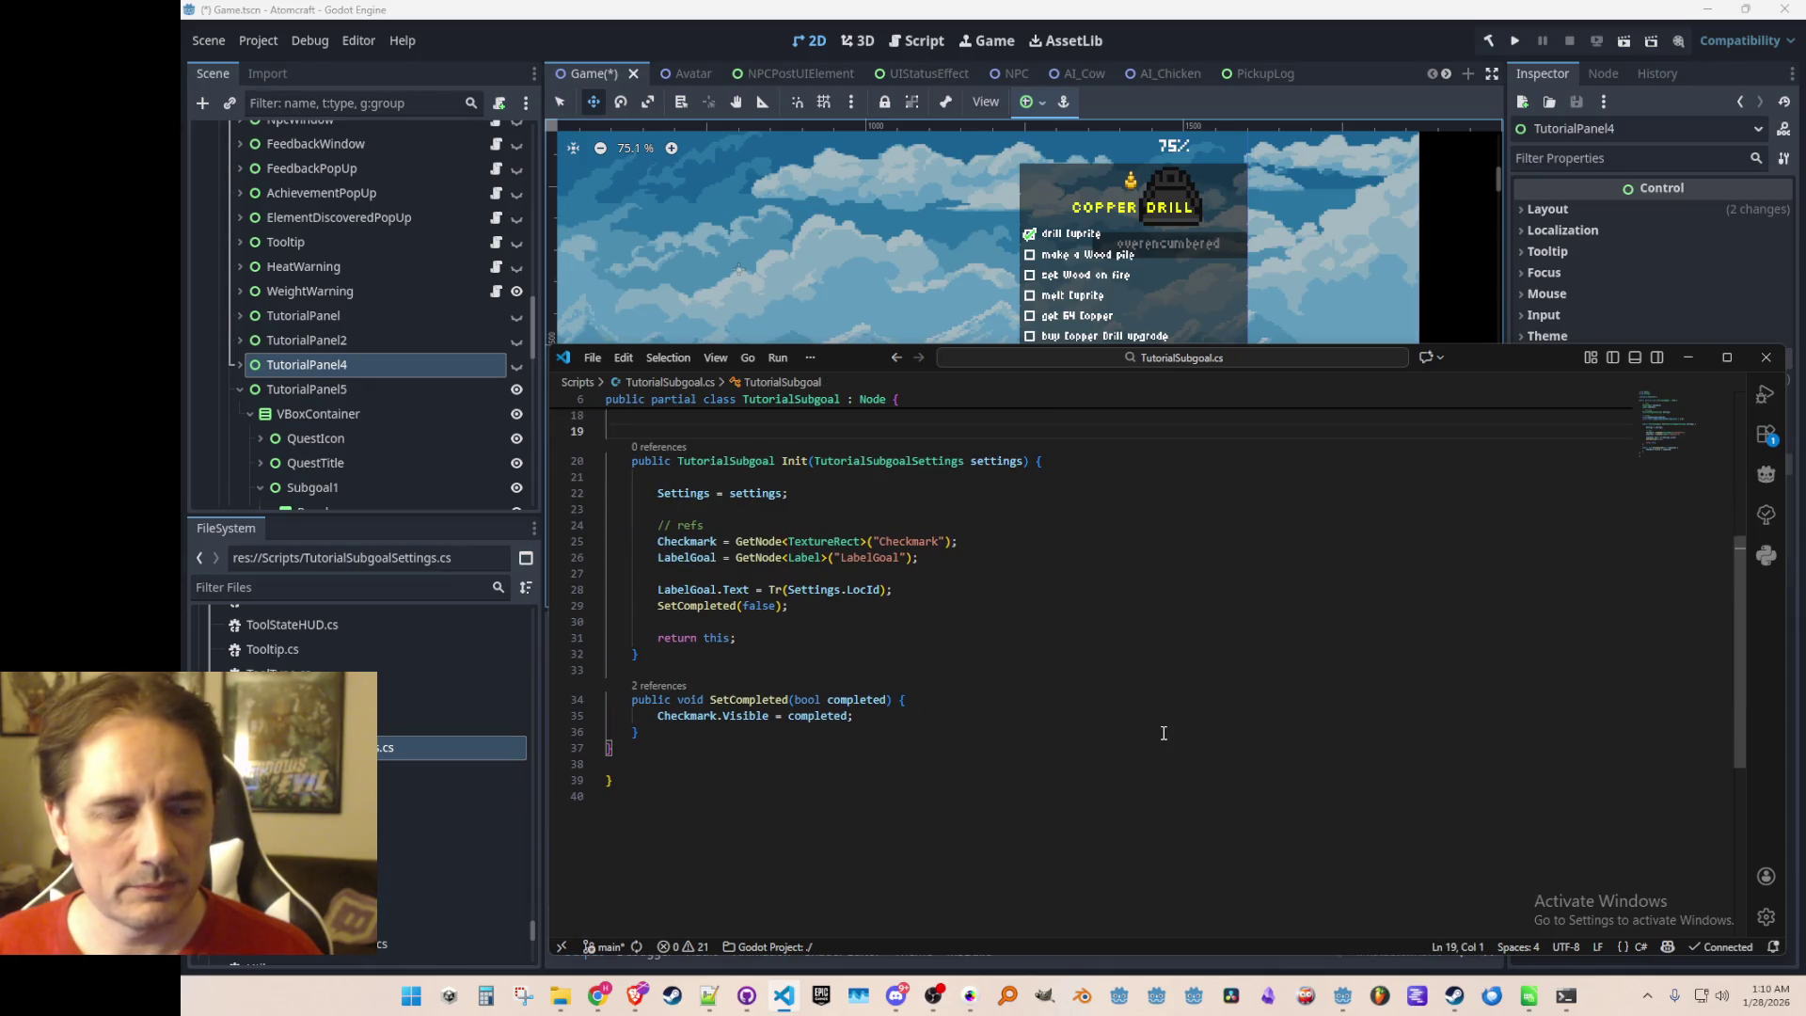
scroll(1183, 762, down, 1)
scroll(1181, 762, up, 1)
scroll(1177, 762, up, 1)
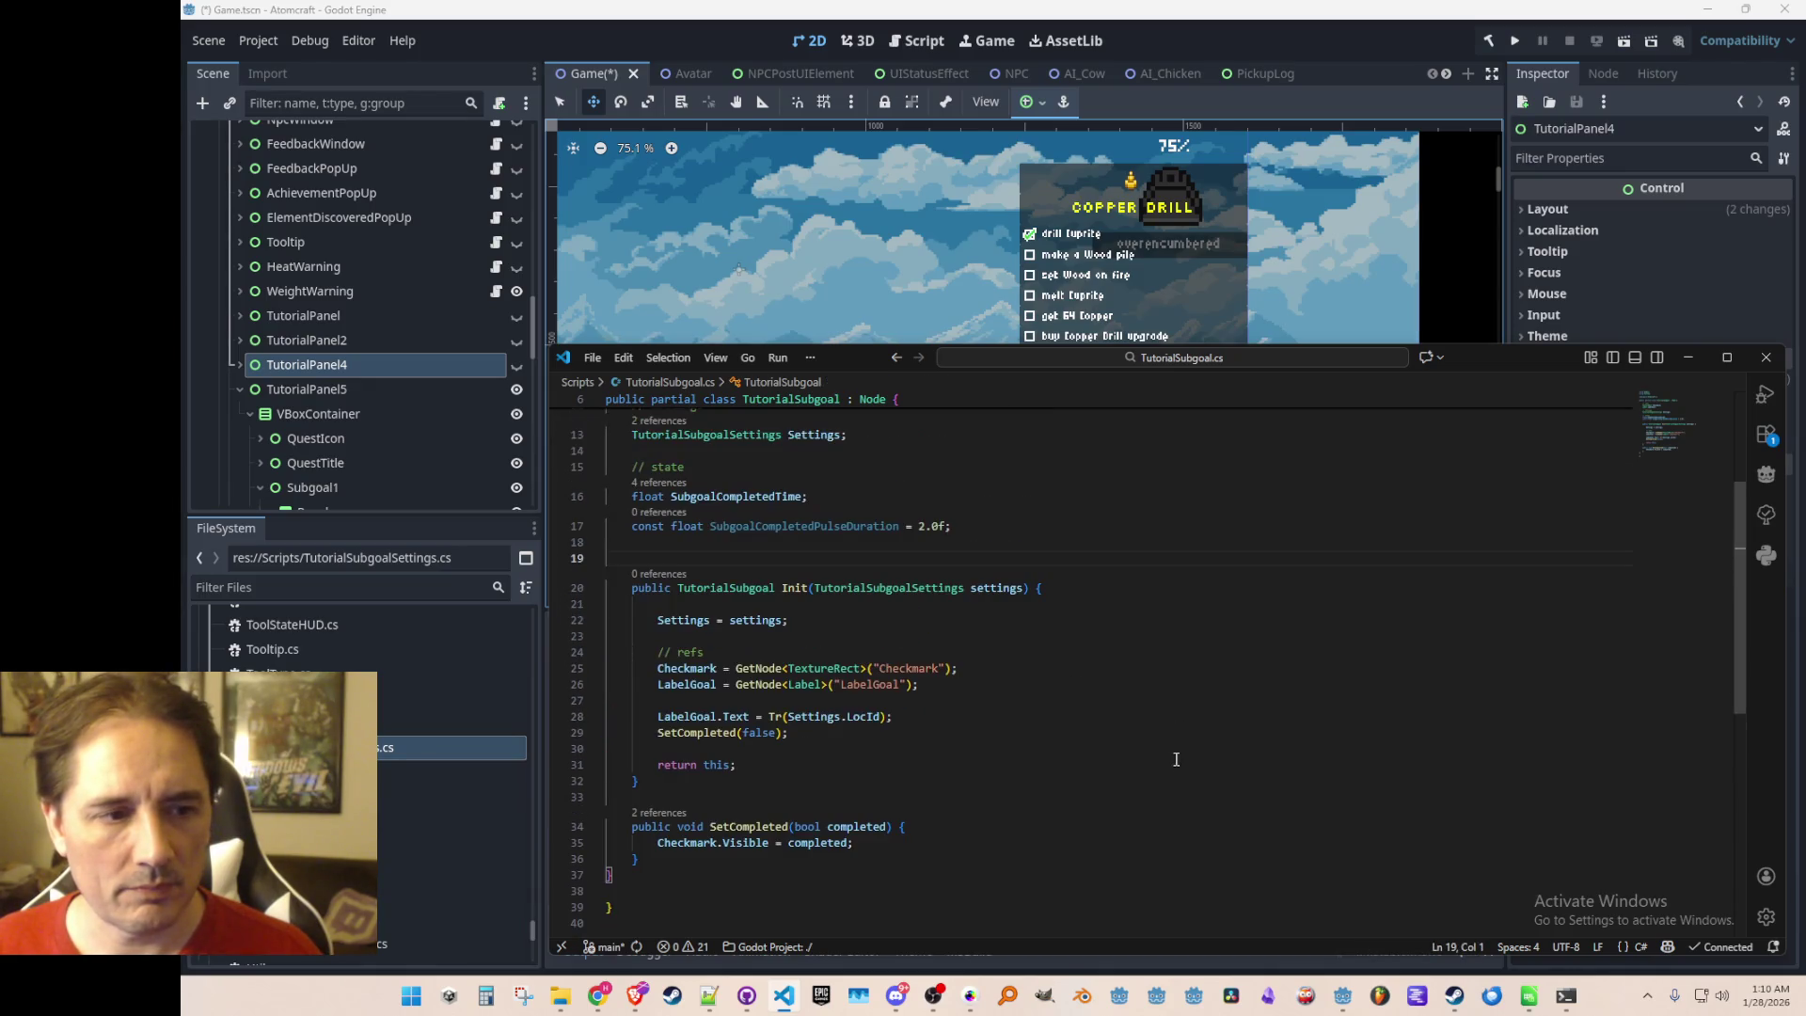
scroll(1184, 593, up, 1)
click(1187, 509)
key(Return)
text(boo)
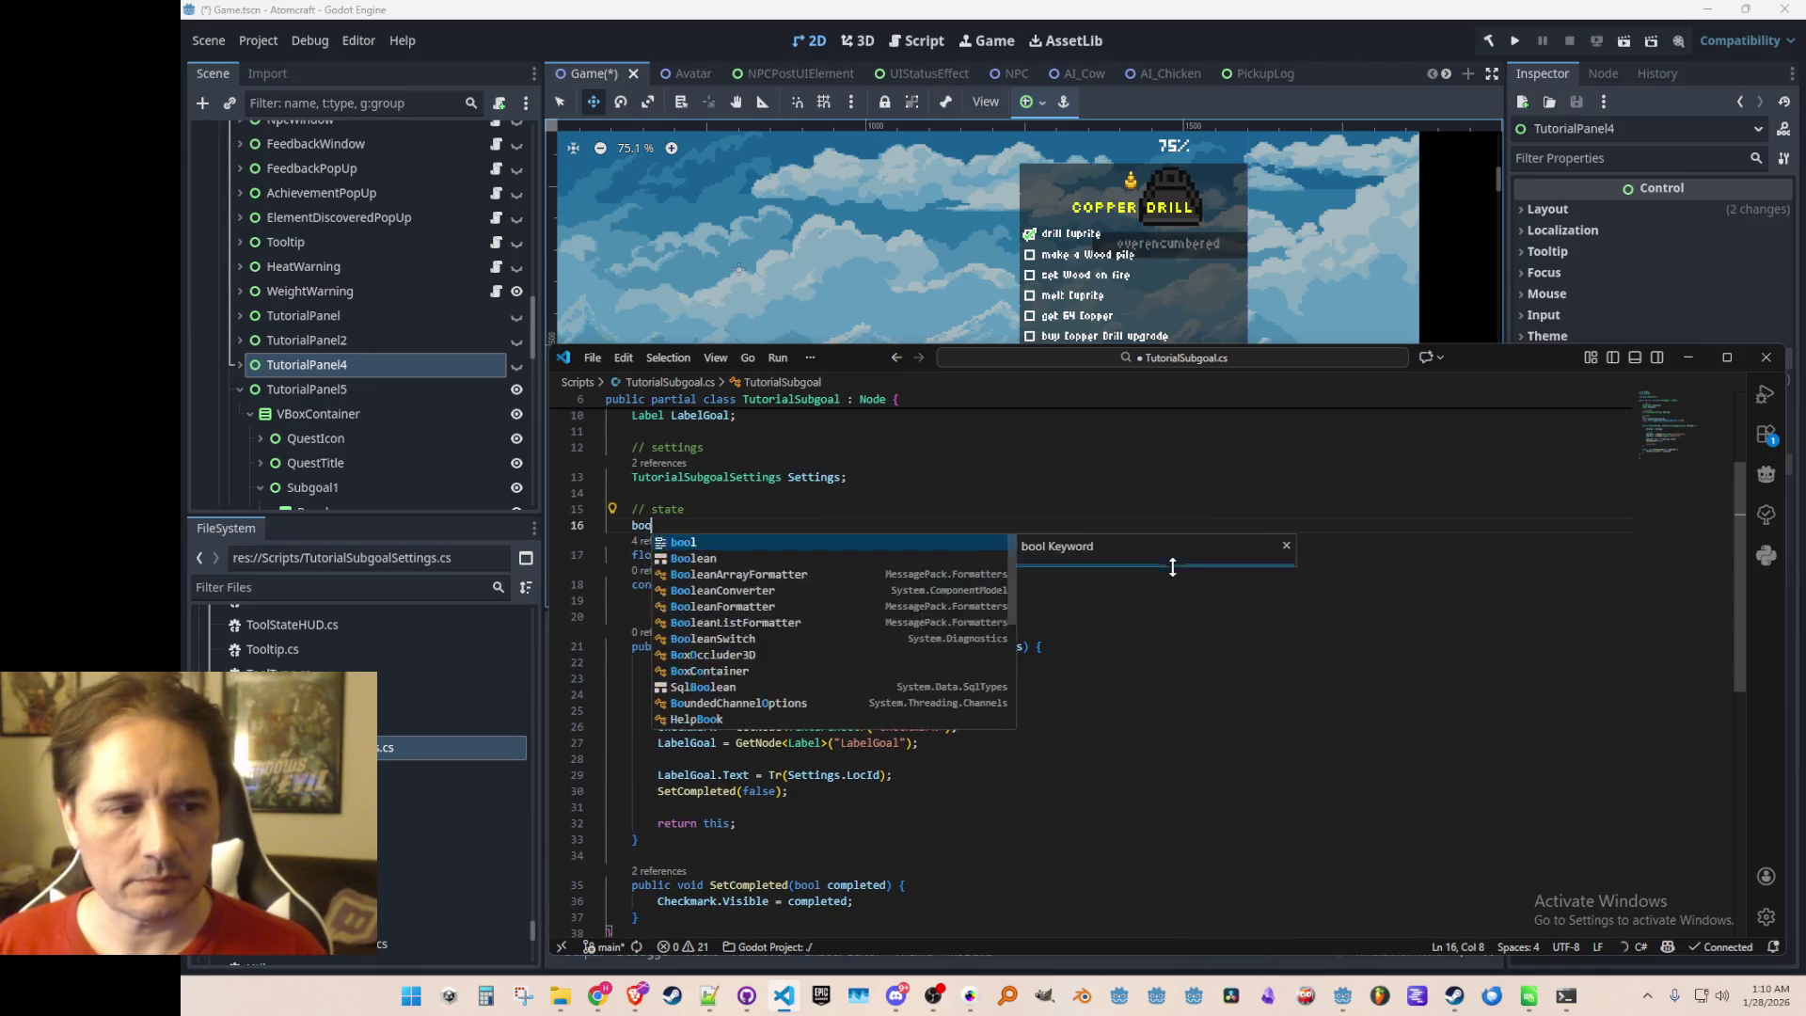
Complete the bool Completed field, rename it to IsCompleted, and save
text(l)
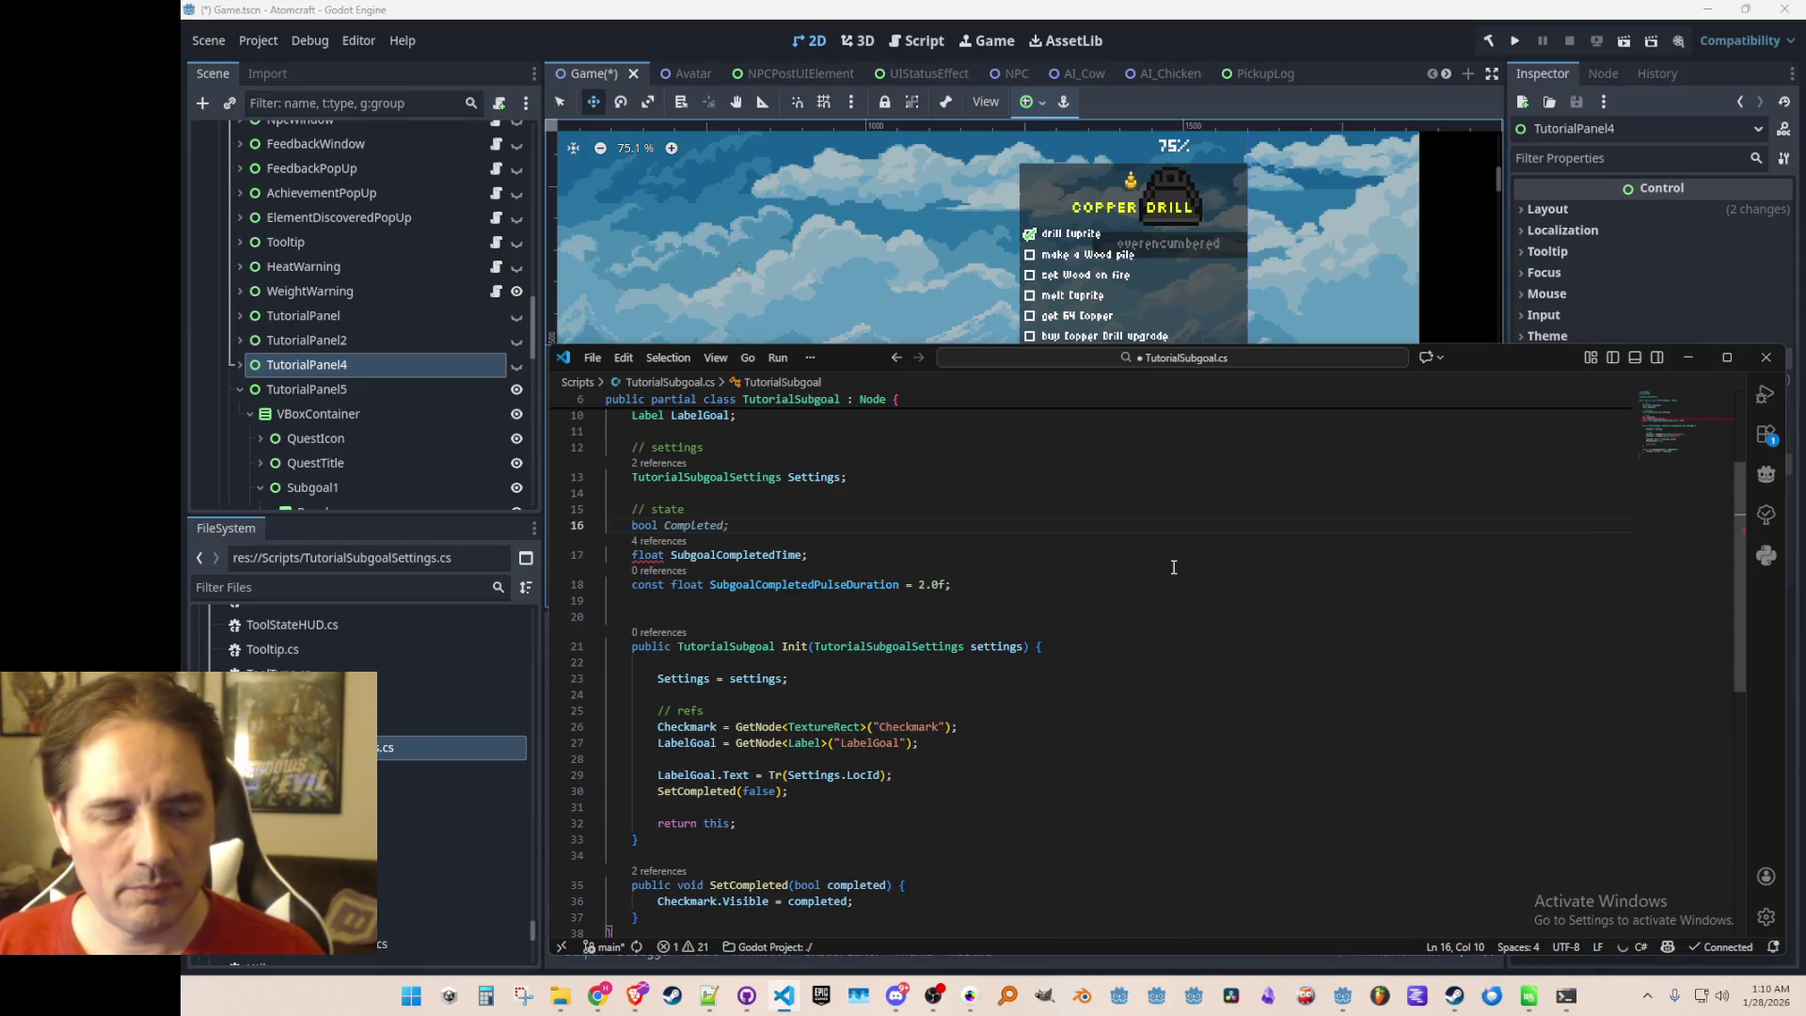
key(Tab)
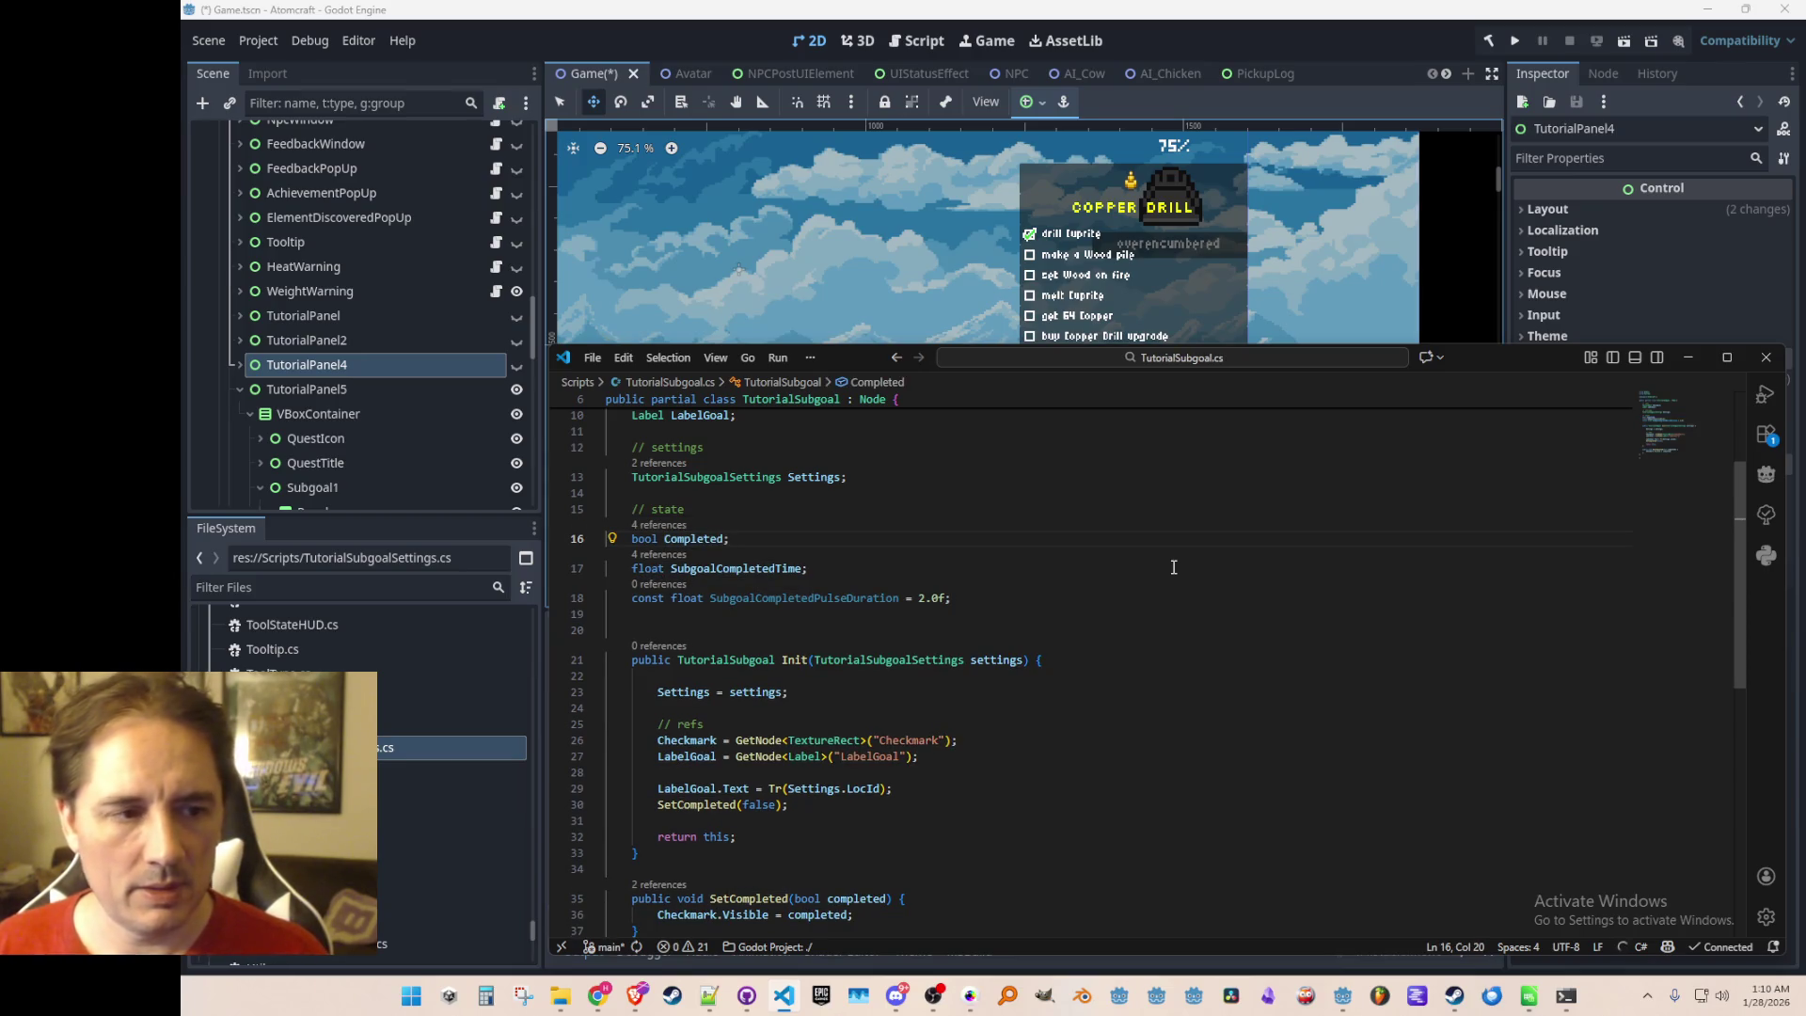
key(ctrl+shift+Left)
text(IsCompleted)
key(ctrl+shift+Left)
key(Escape)
key(ctrl+s)
In SetCompleted, add 'IsCompleted = completed;' and the suggested if(completed) timestamp block
scroll(1222, 658, down, 3)
click(1263, 731)
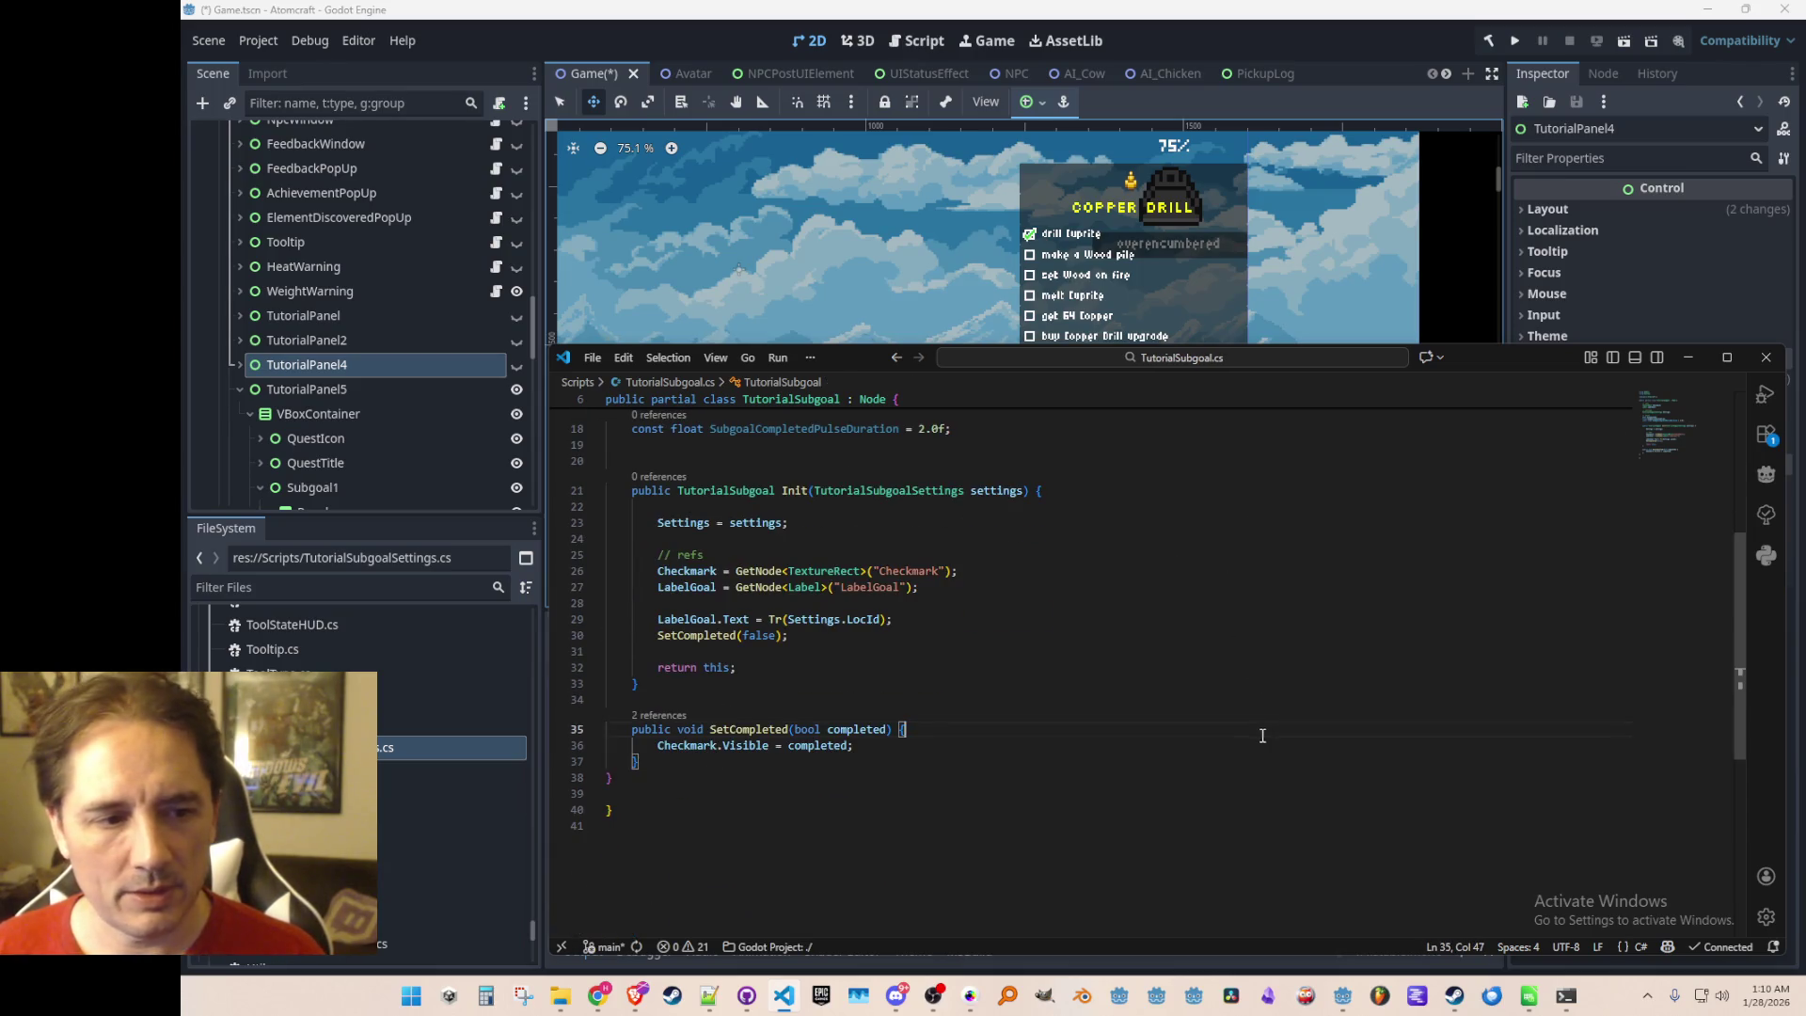
key(Return)
text(IsCompleted = completed;)
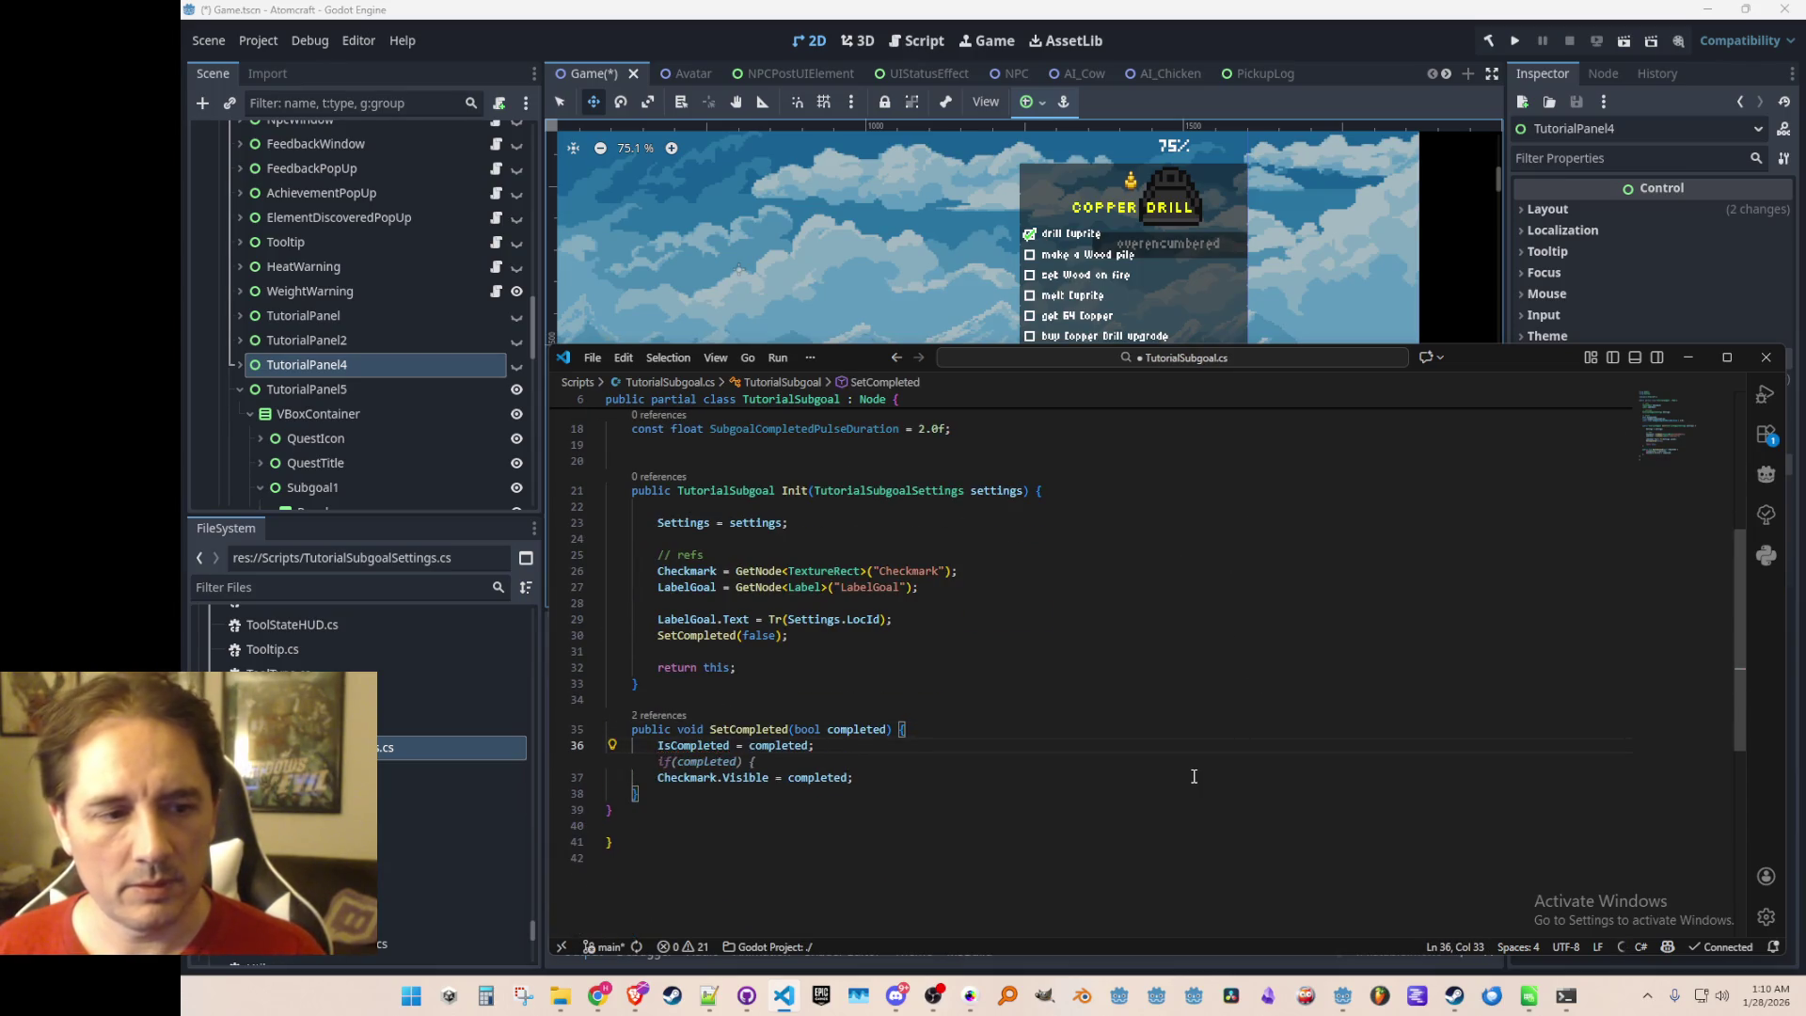
key(Escape)
key(Down)
key(End)
key(Return)
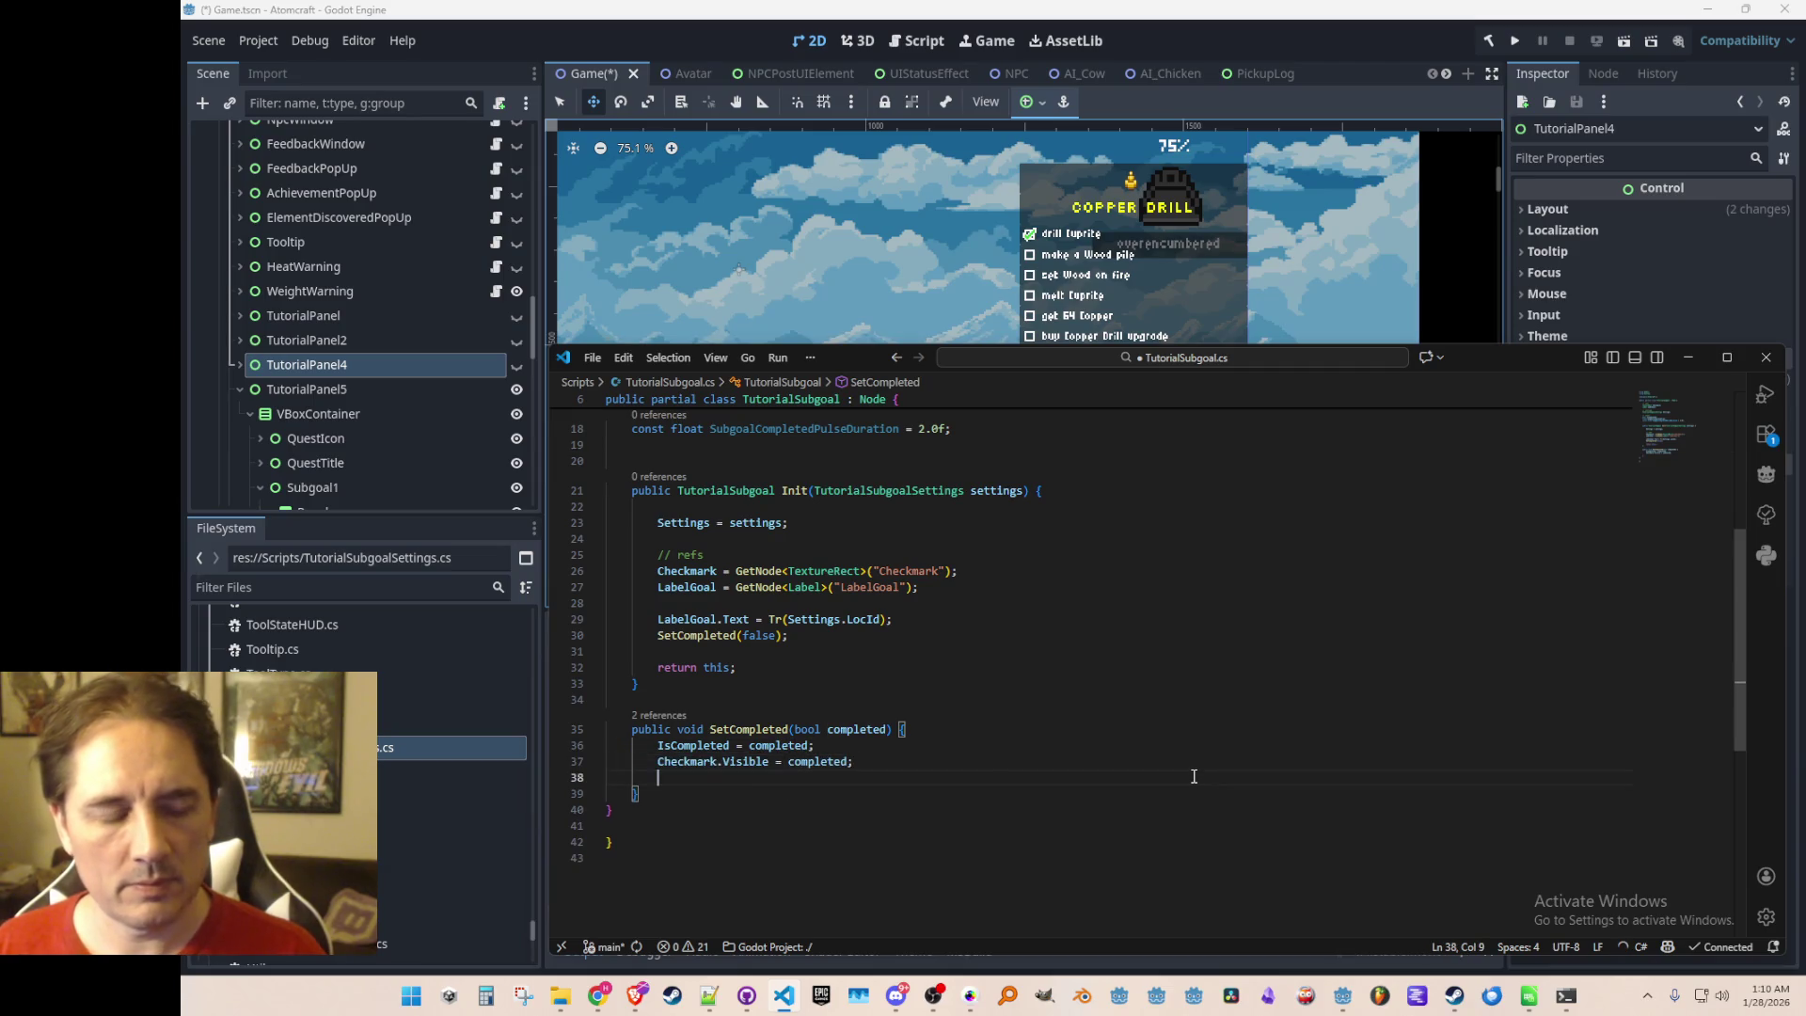
key(Escape)
key(alt+Up)
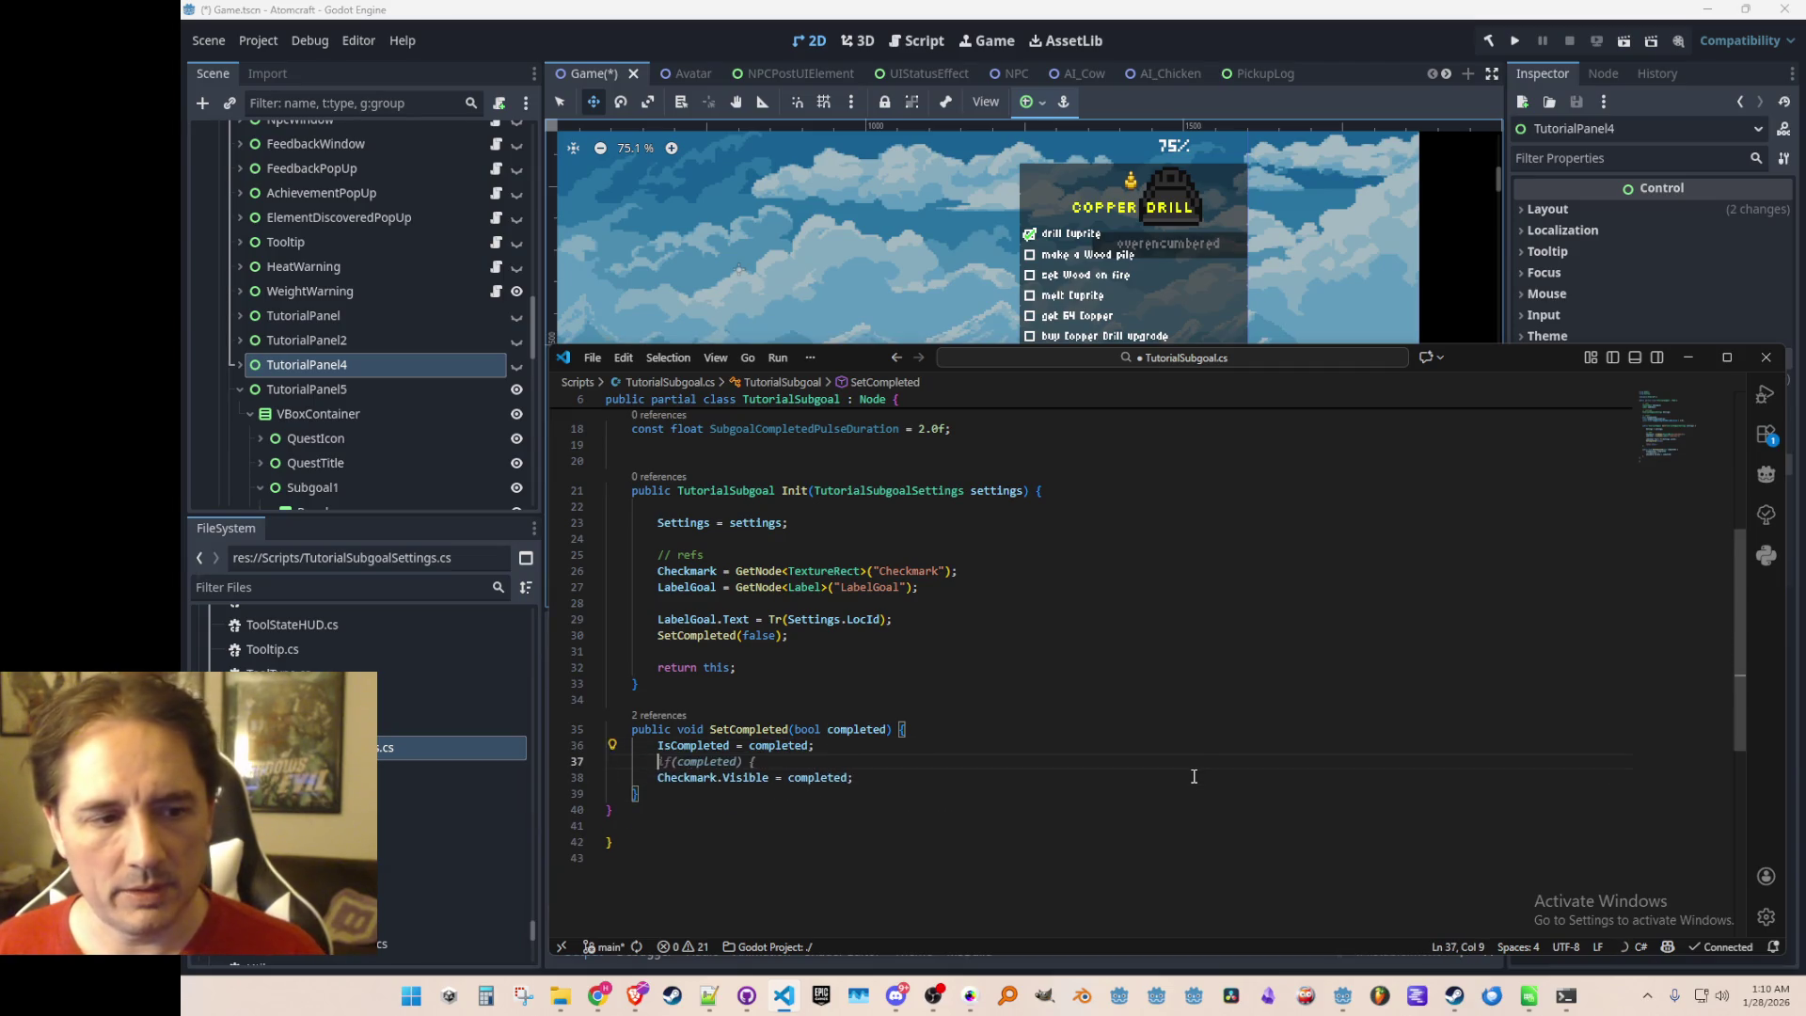
key(Tab)
key(Tab)
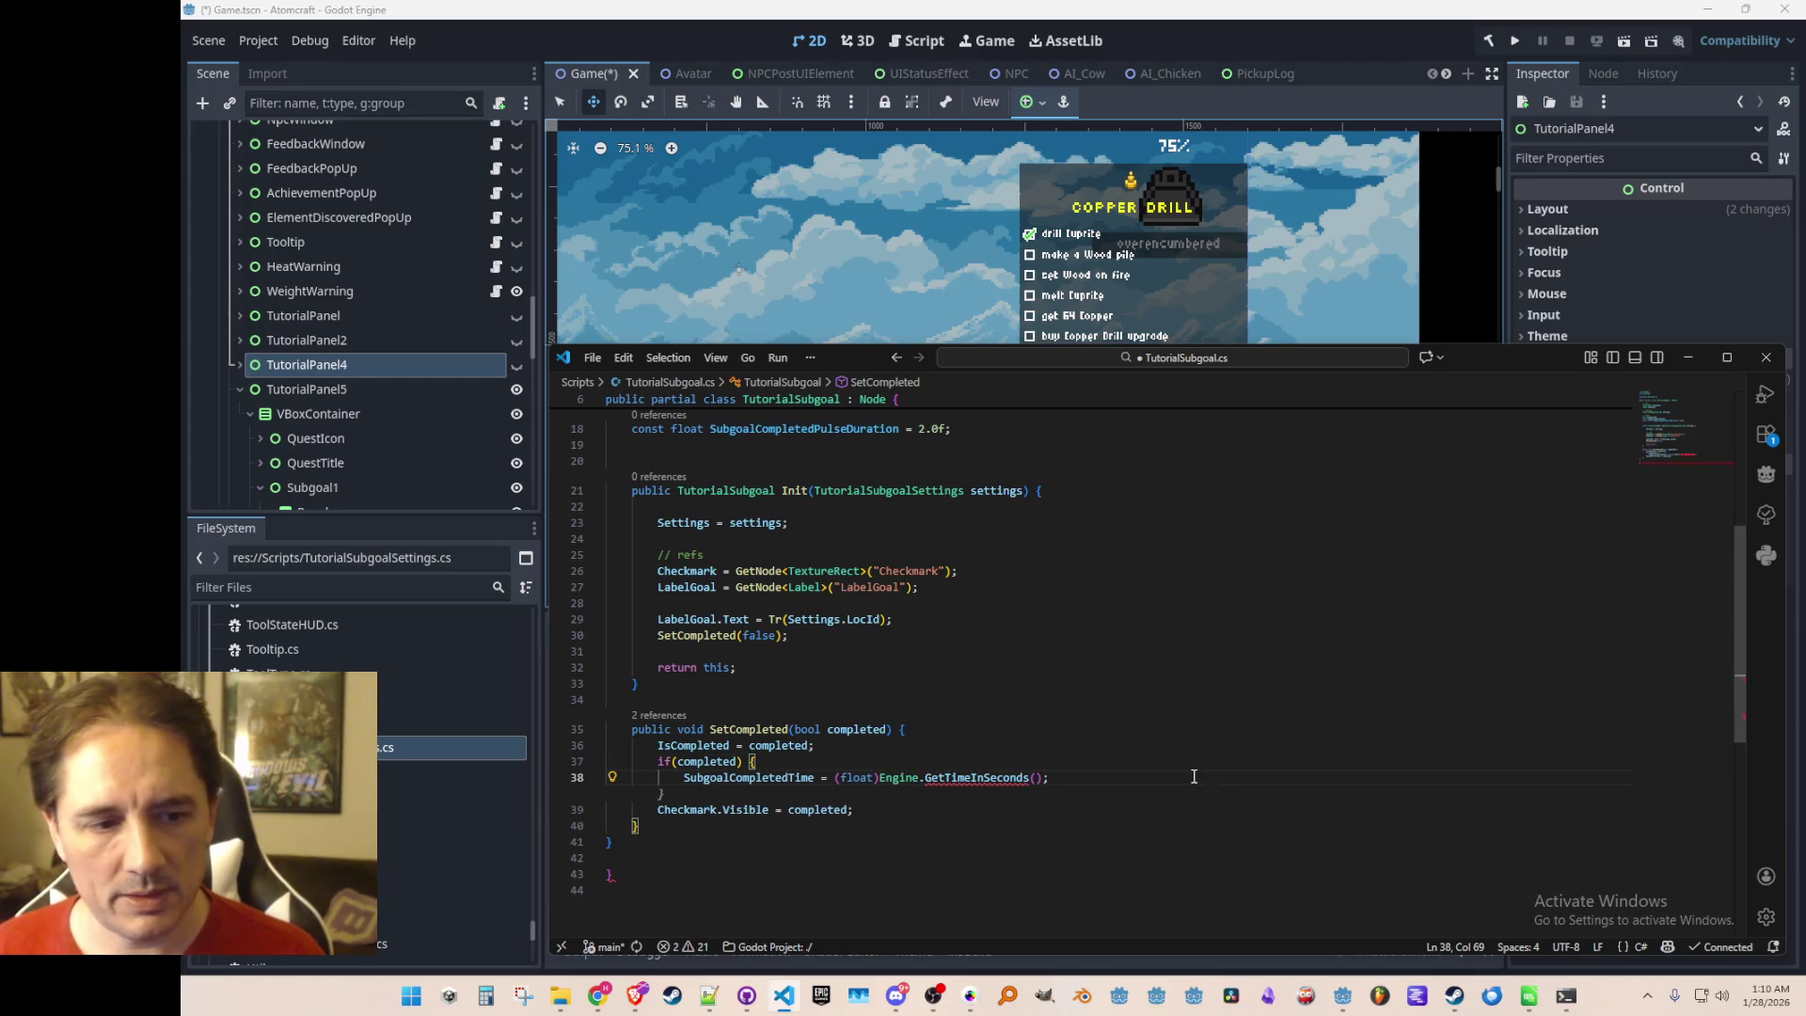
Set SubgoalCompletedTime from Game.Time instead of the engine time call, dropping the float cast
key(Up)
key(End)
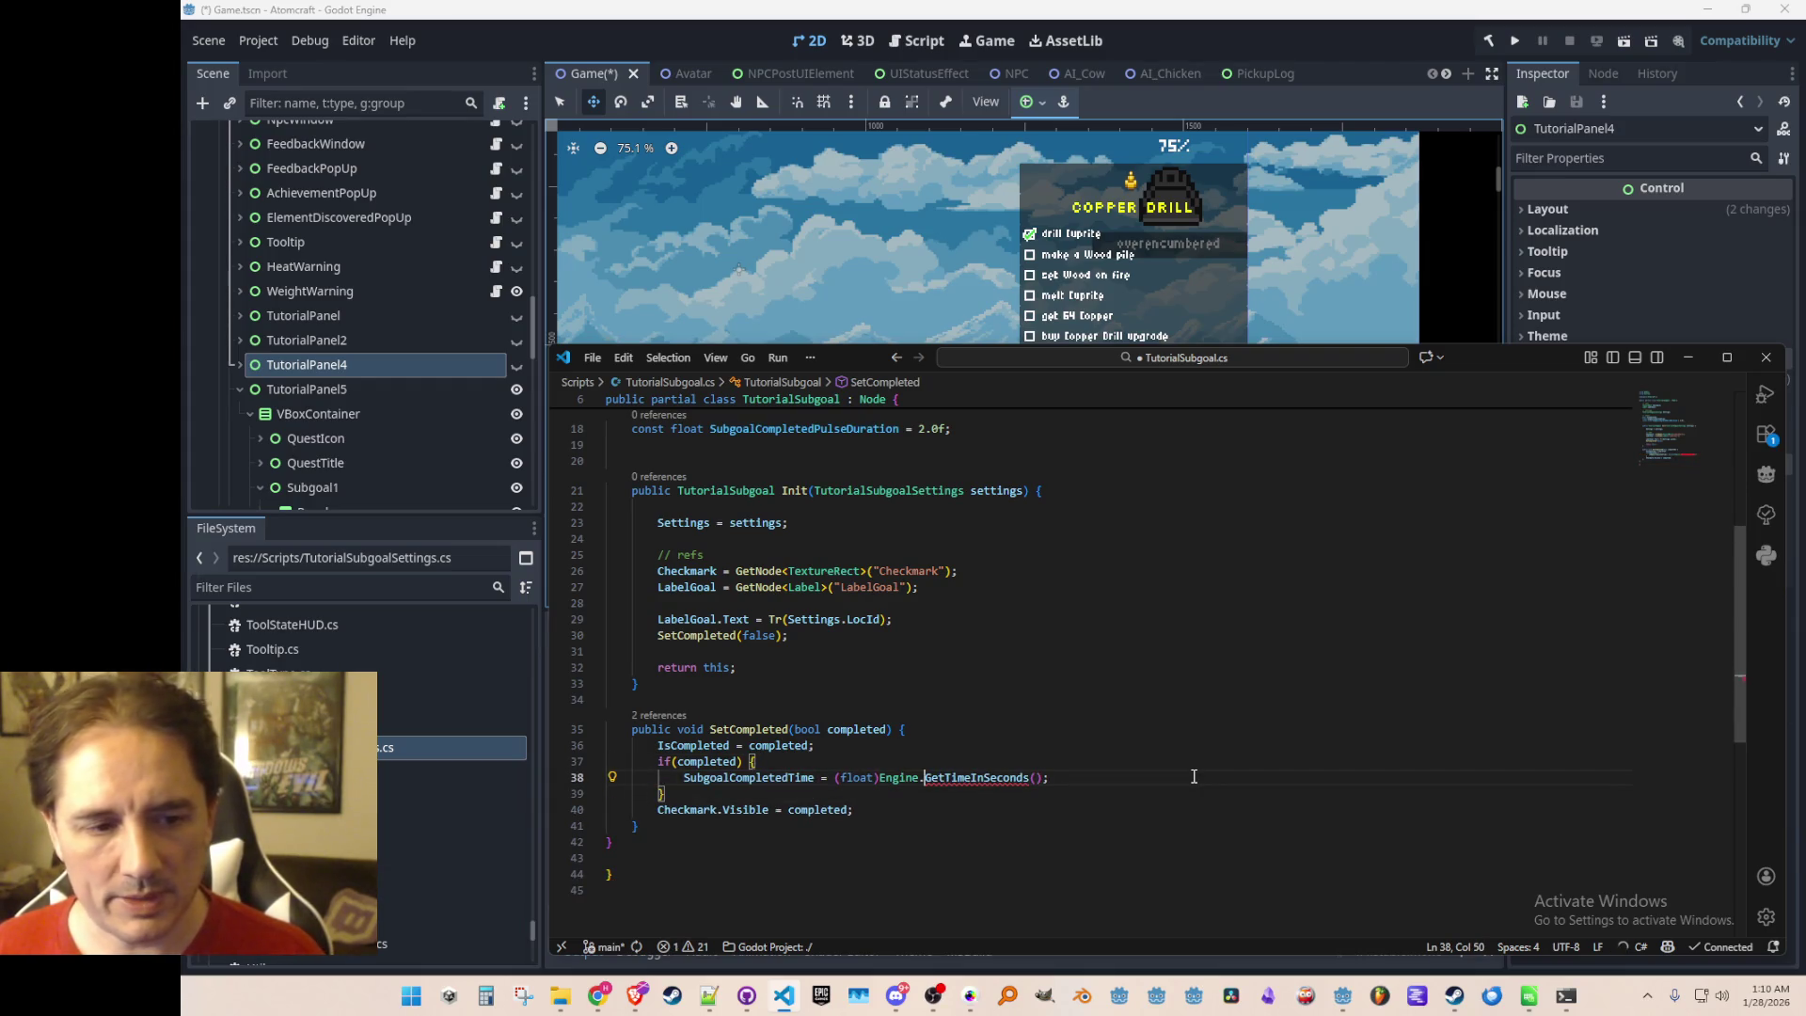
key(ctrl+shift+Left)
key(ctrl+shift+Left)
key(ctrl+shift+Left)
key(BackSpace)
text(Game.Tim)
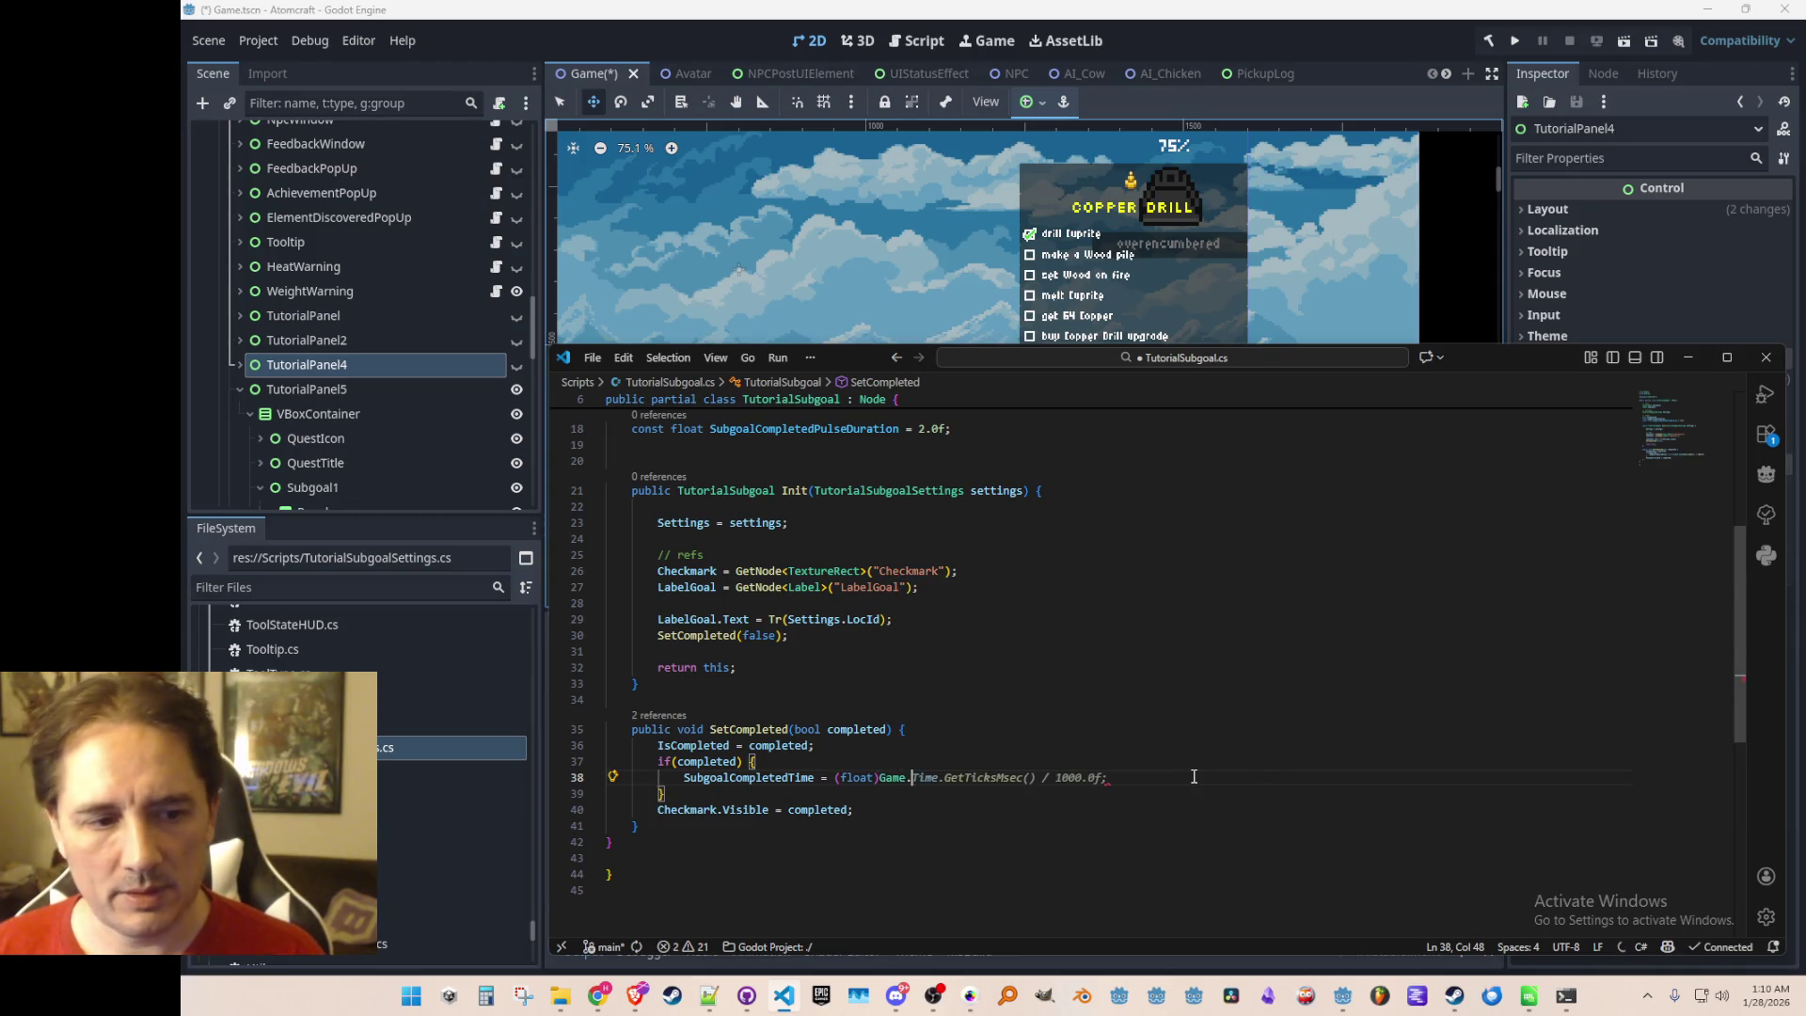
key(Tab)
text(;)
key(ctrl+Left)
key(ctrl+Left)
key(ctrl+Left)
key(ctrl+shift+Left)
key(ctrl+shift+Left)
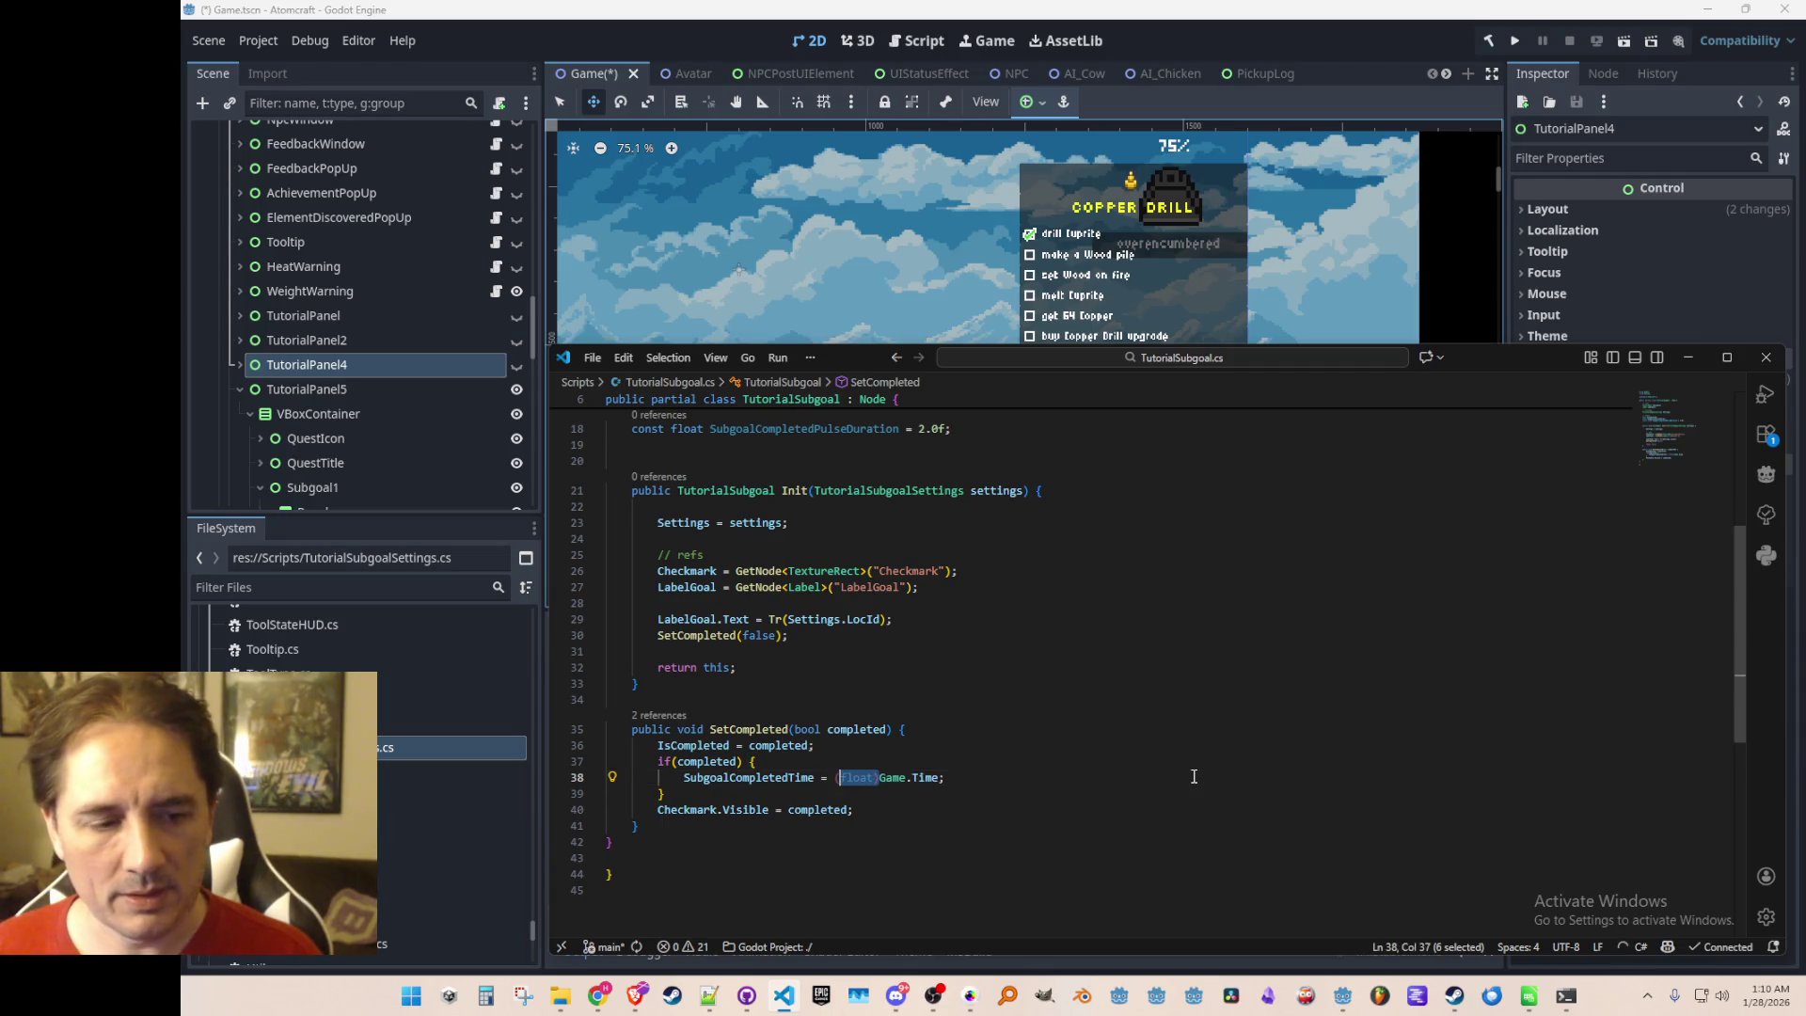
key(BackSpace)
Collapse the if(completed) block onto one line and add blank lines below SetCompleted
key(Home)
key(BackSpace)
key(BackSpace)
key(BackSpace)
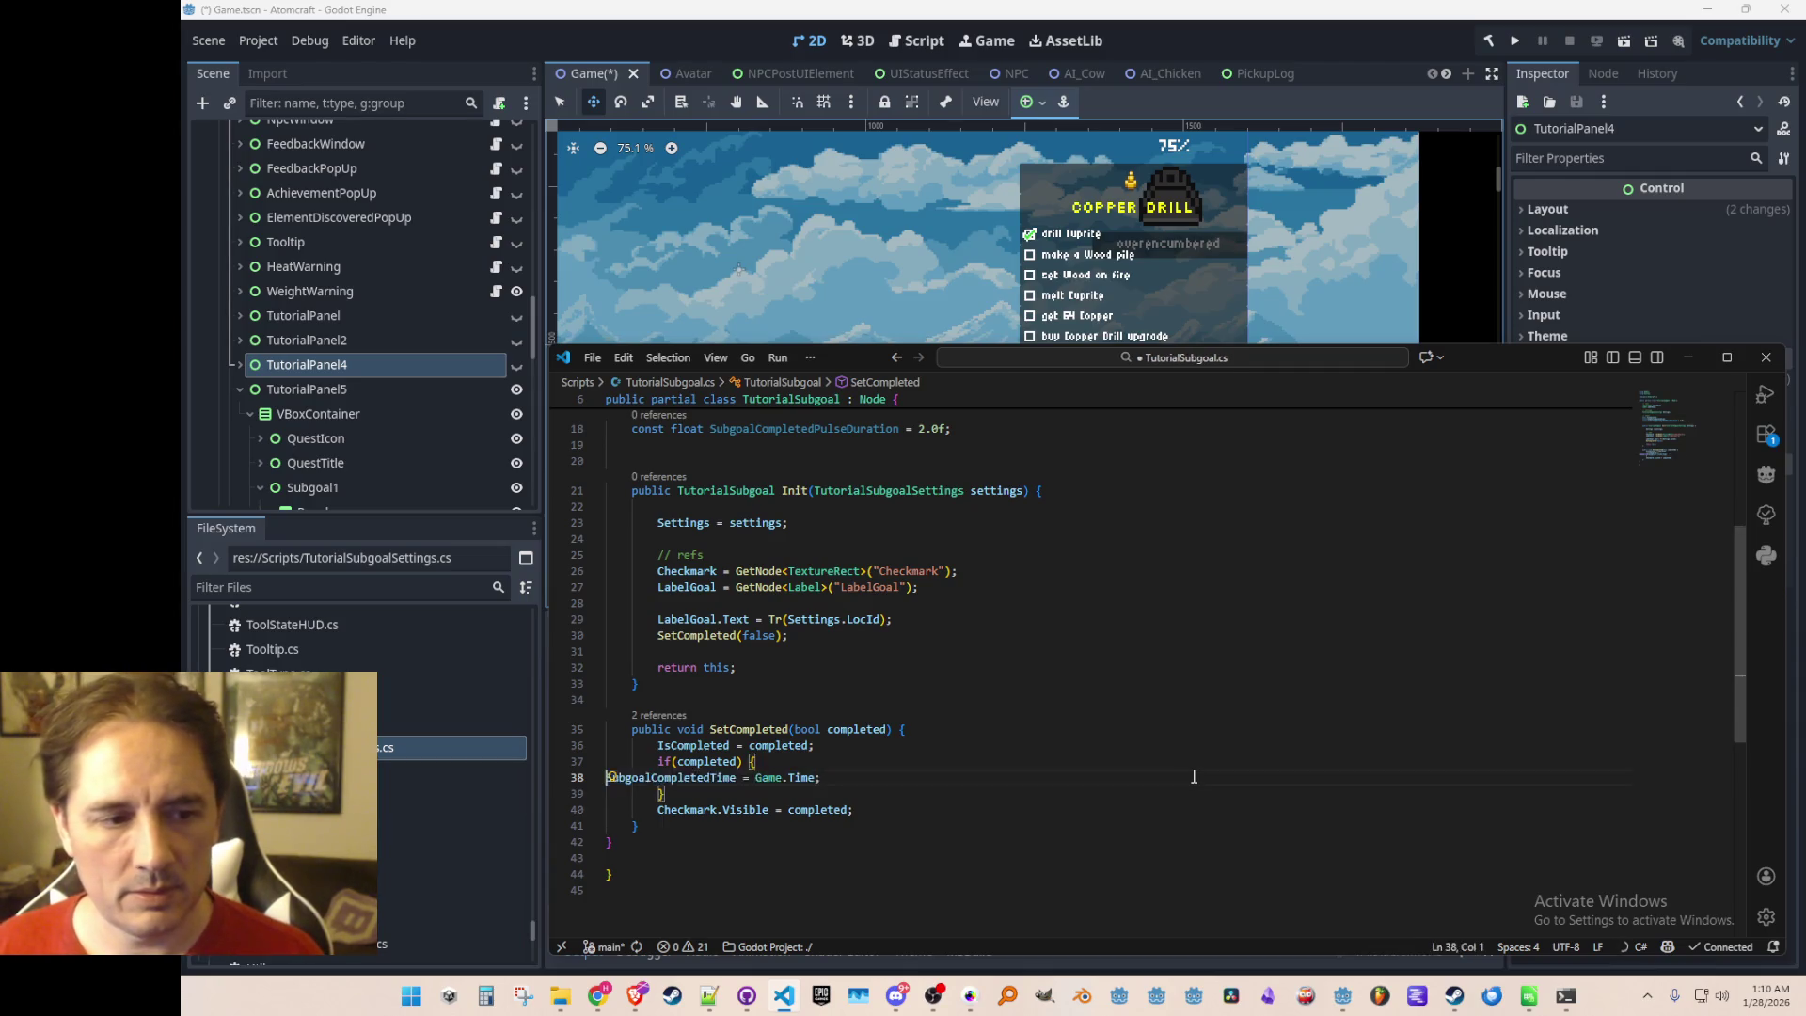
key(BackSpace)
key(Down)
key(Home)
key(BackSpace)
key(BackSpace)
key(BackSpace)
key(Home)
key(Home)
key(Down)
key(Down)
key(End)
key(Return)
key(Return)
Accept Copilot's _Process override that tints the Checkmark white-to-yellow with a sine pulse
text(public)
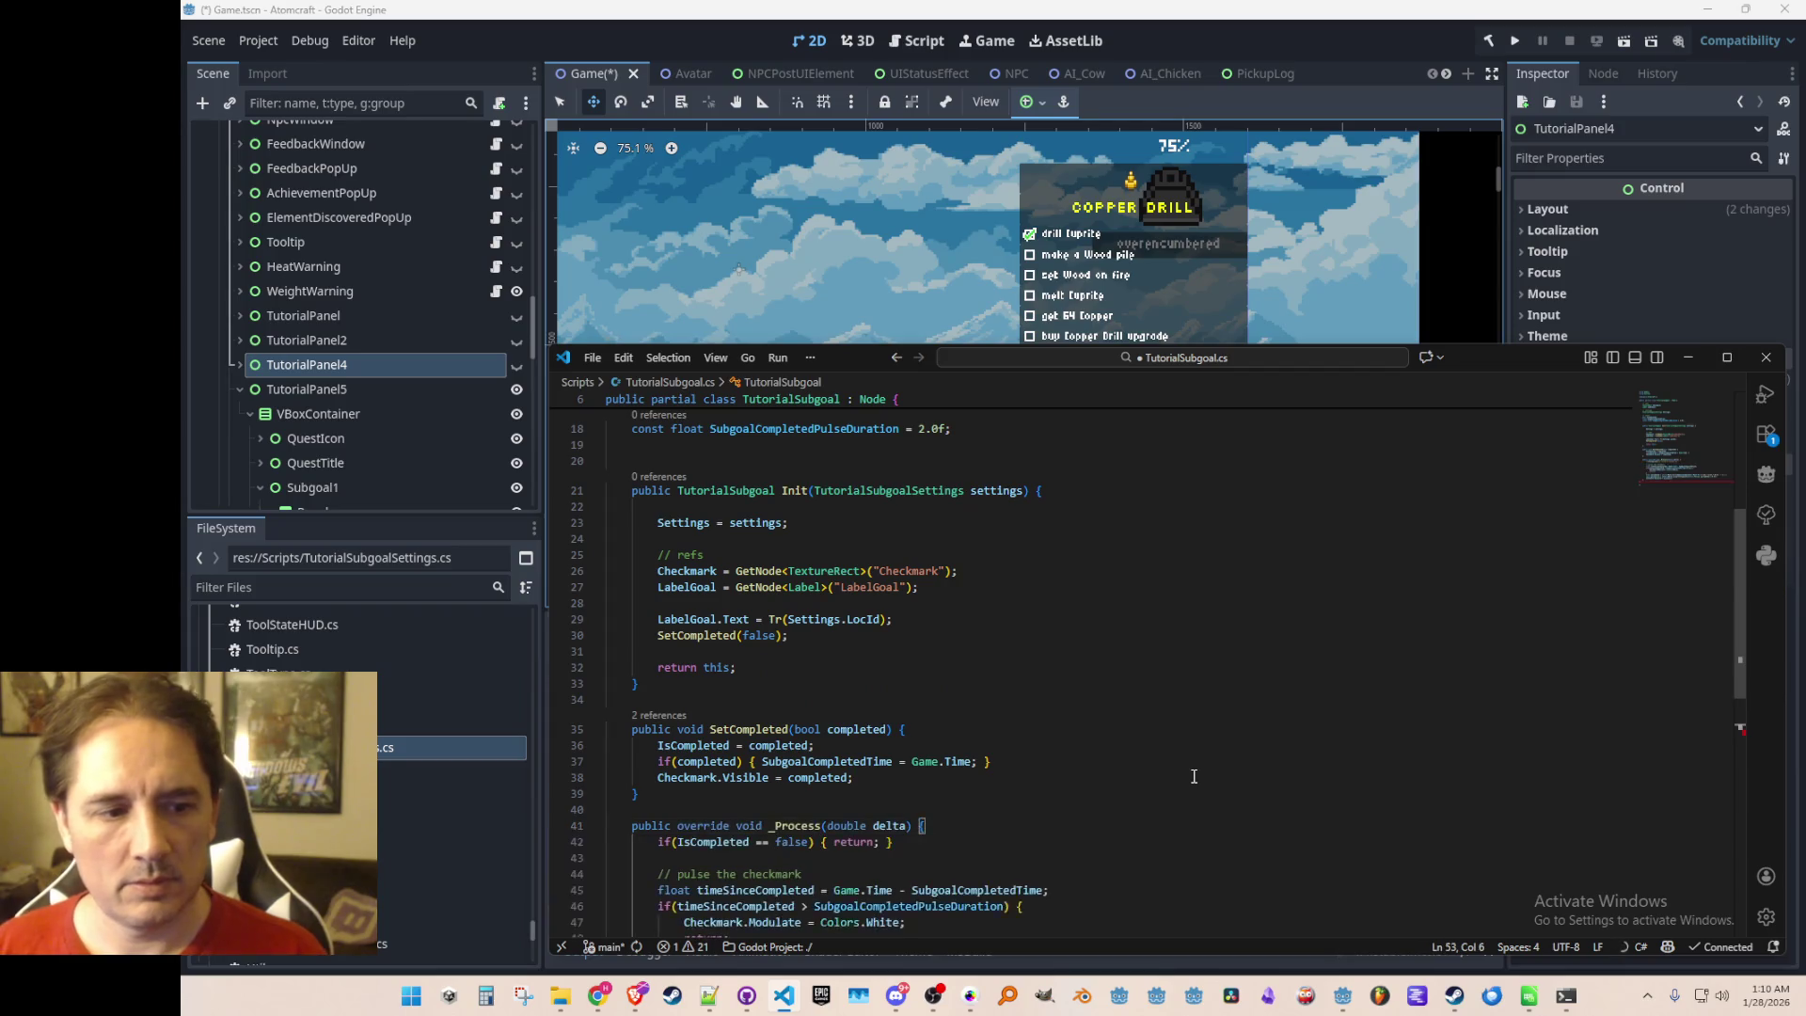
key(Tab)
click(946, 703)
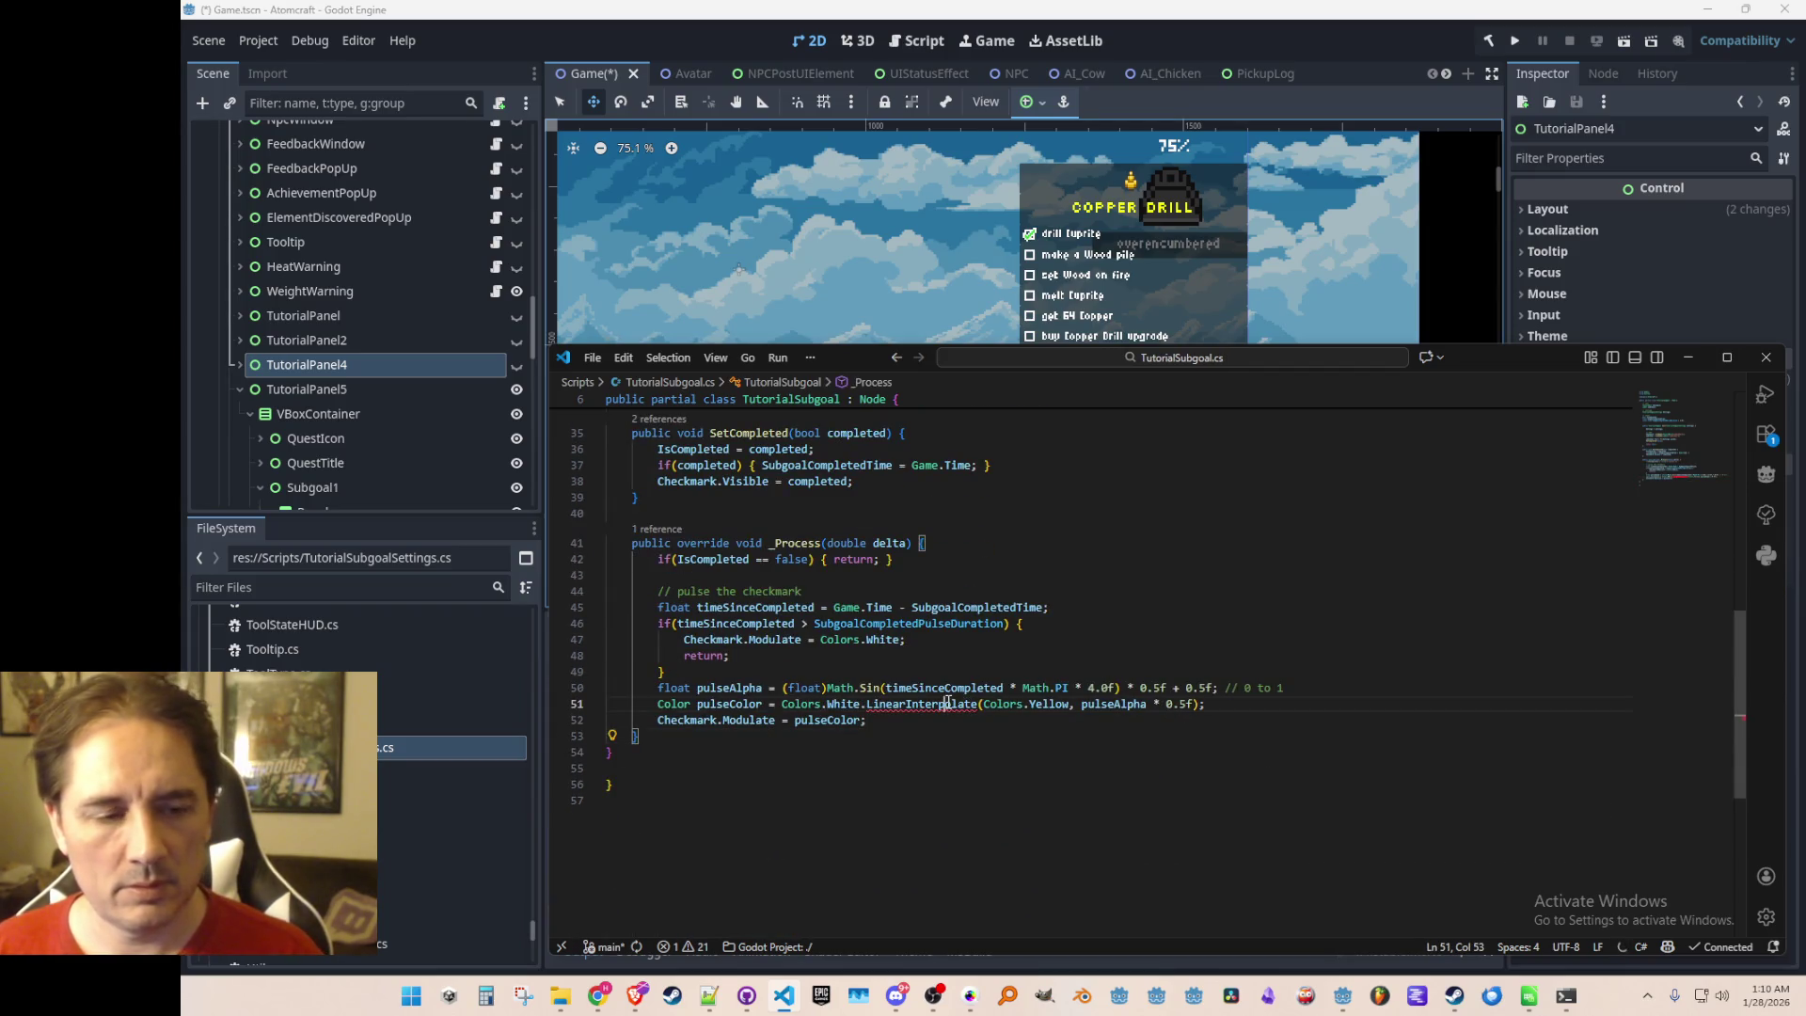
scroll(1076, 835, down, 1)
scroll(1077, 834, up, 1)
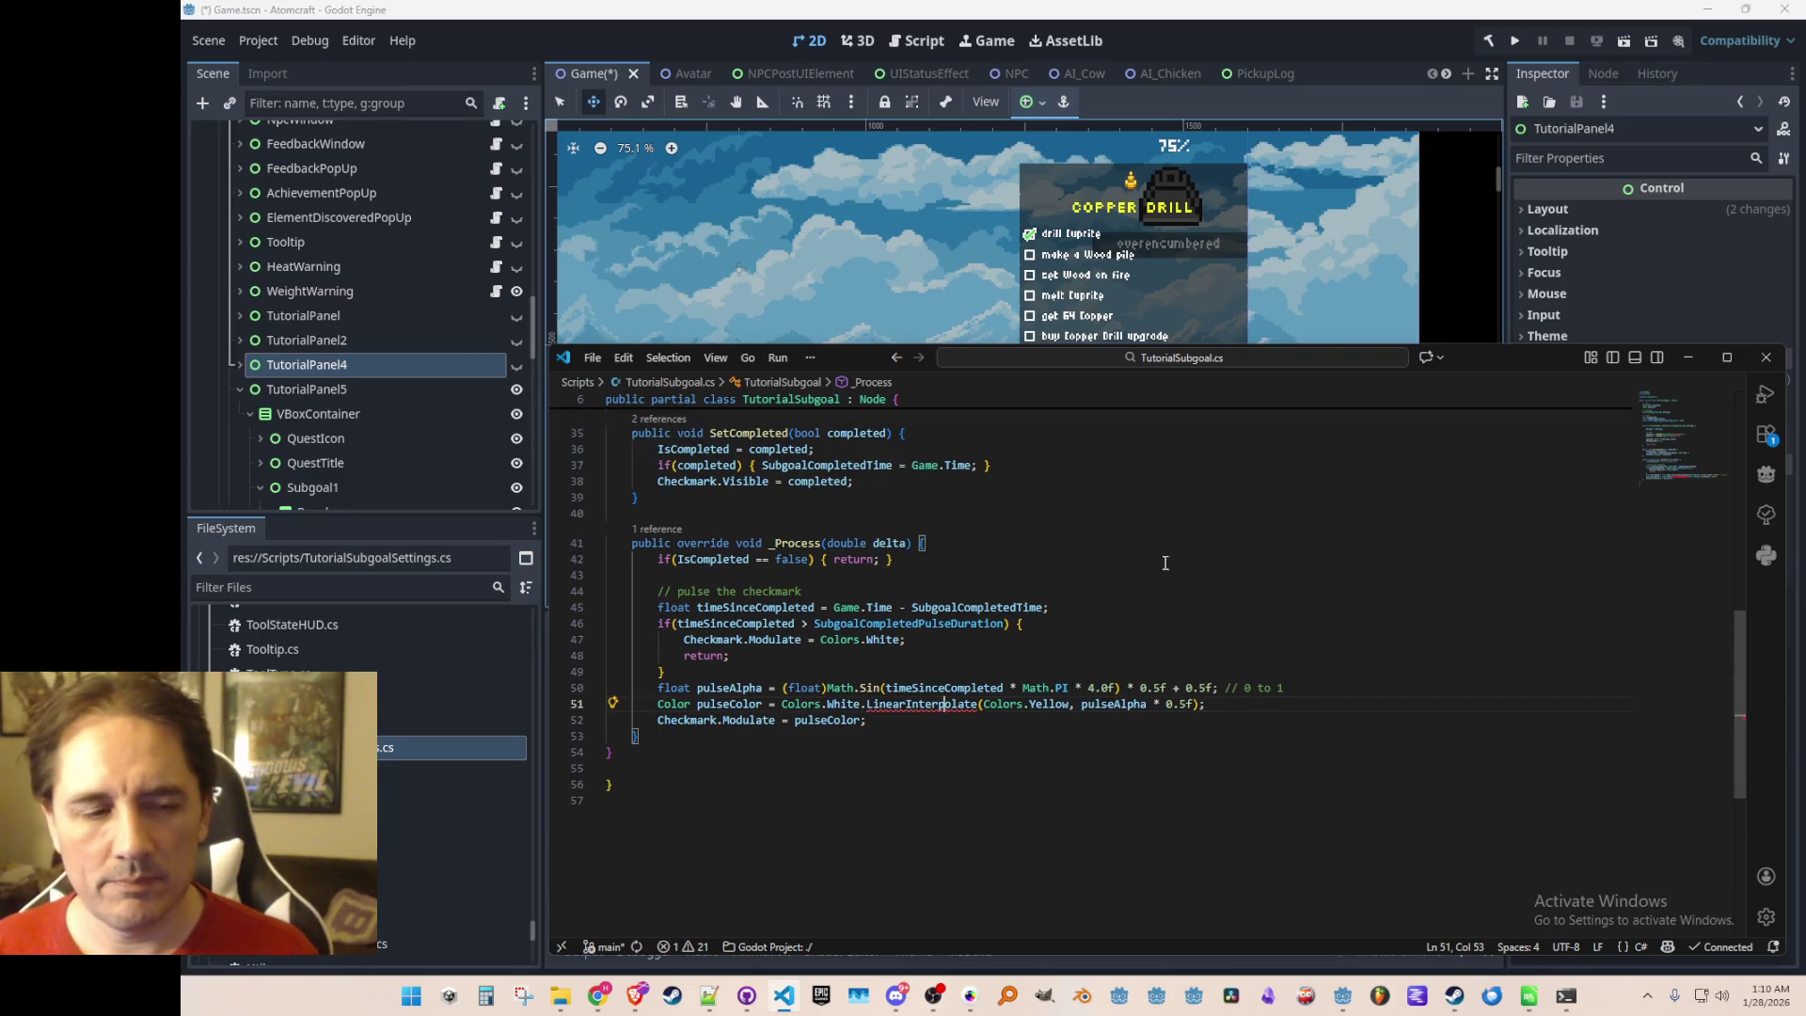
click(1194, 543)
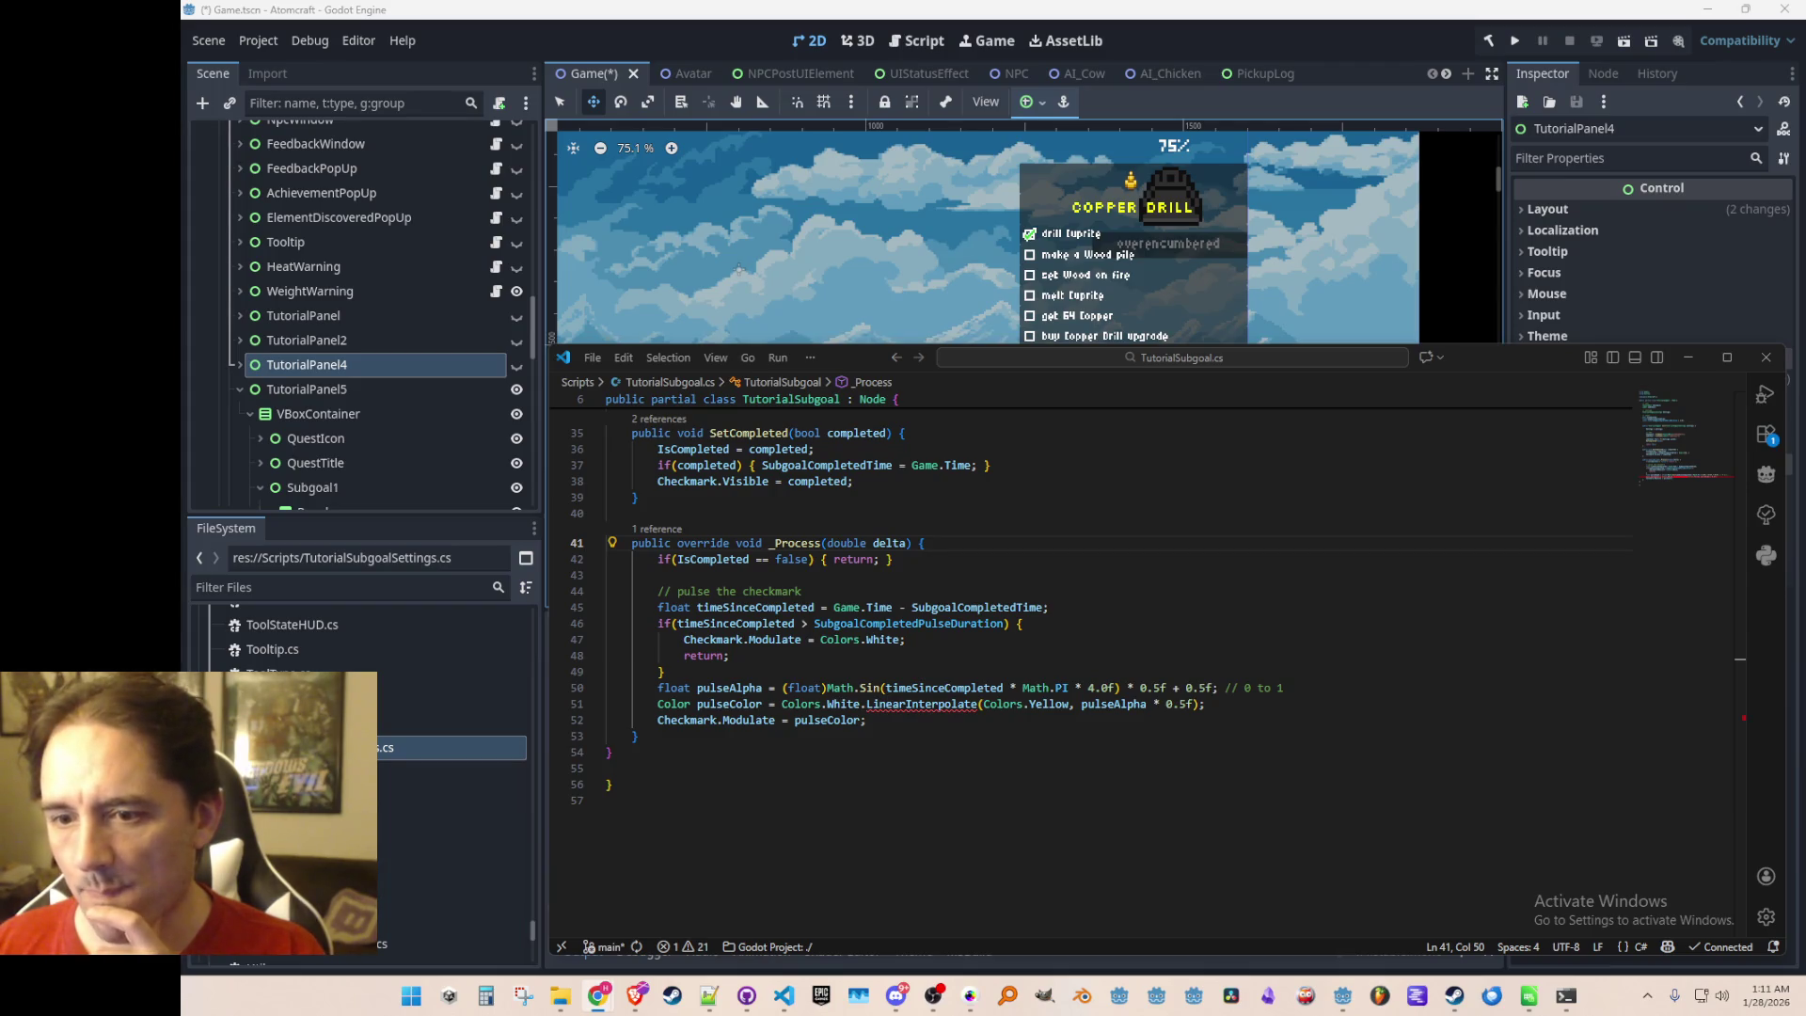
Examine the LinearInterpolate call in the checkmark colour blend
key(alt+Tab)
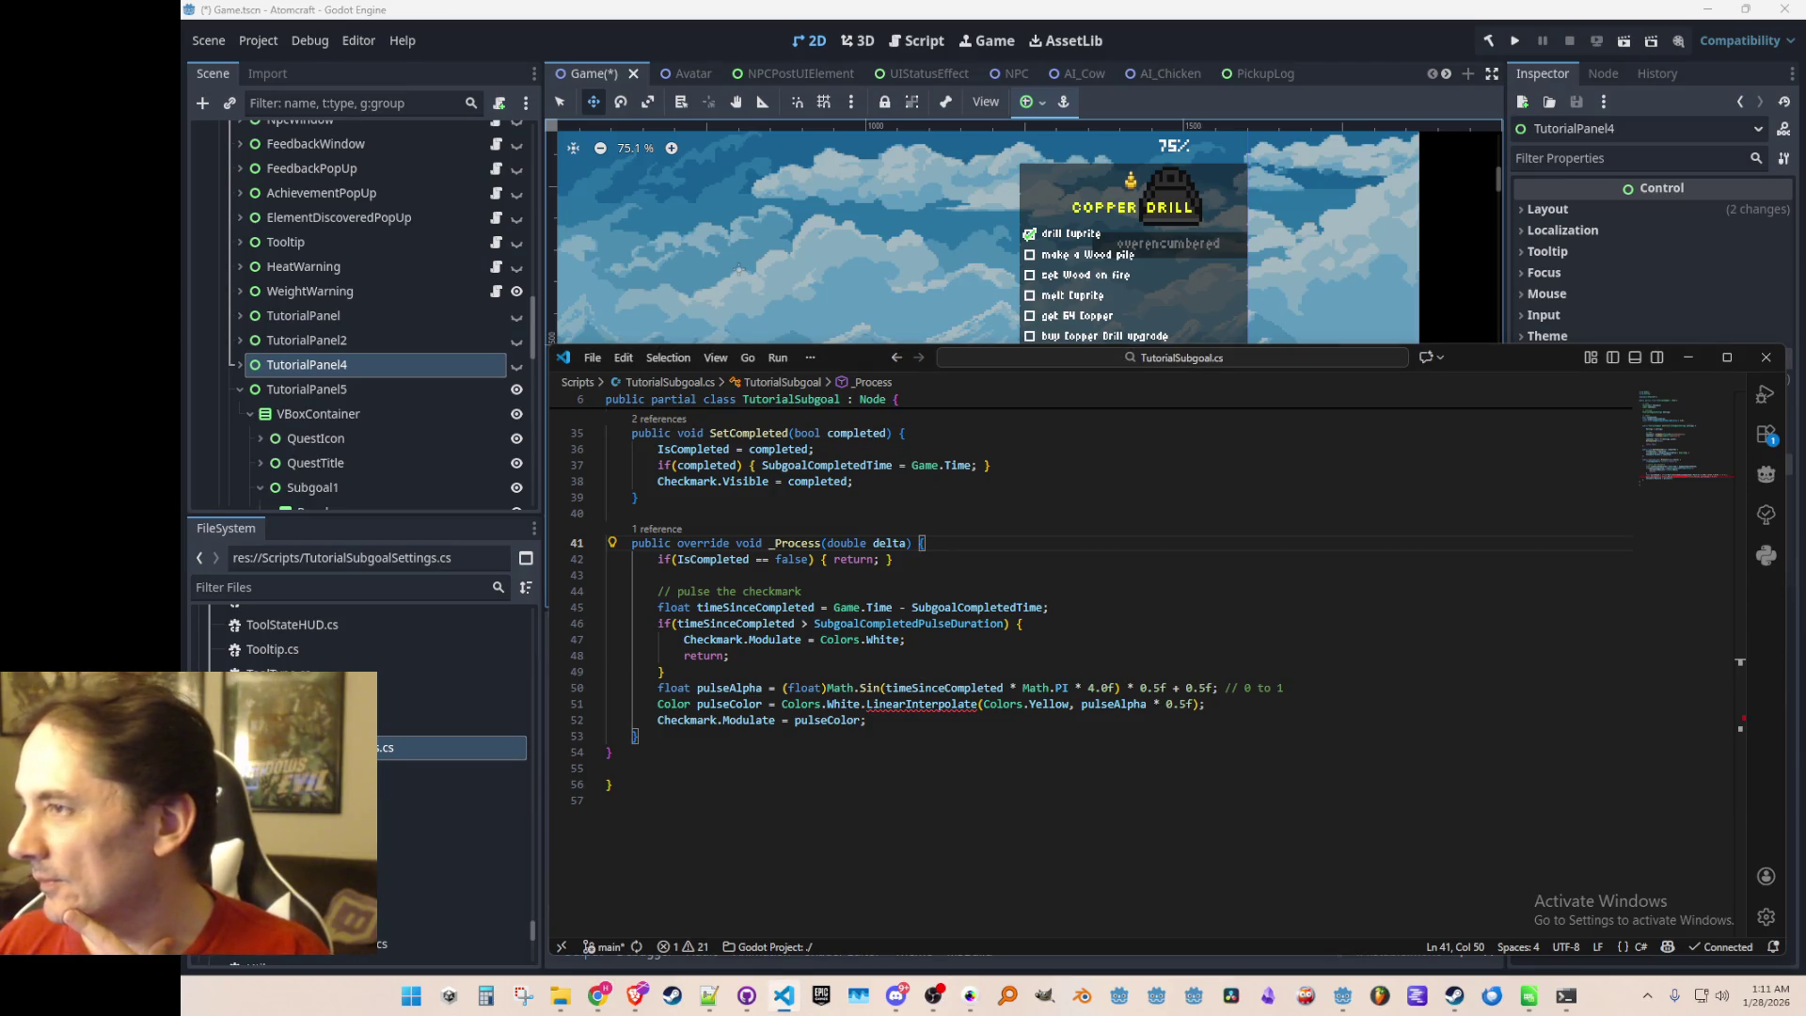
click(889, 705)
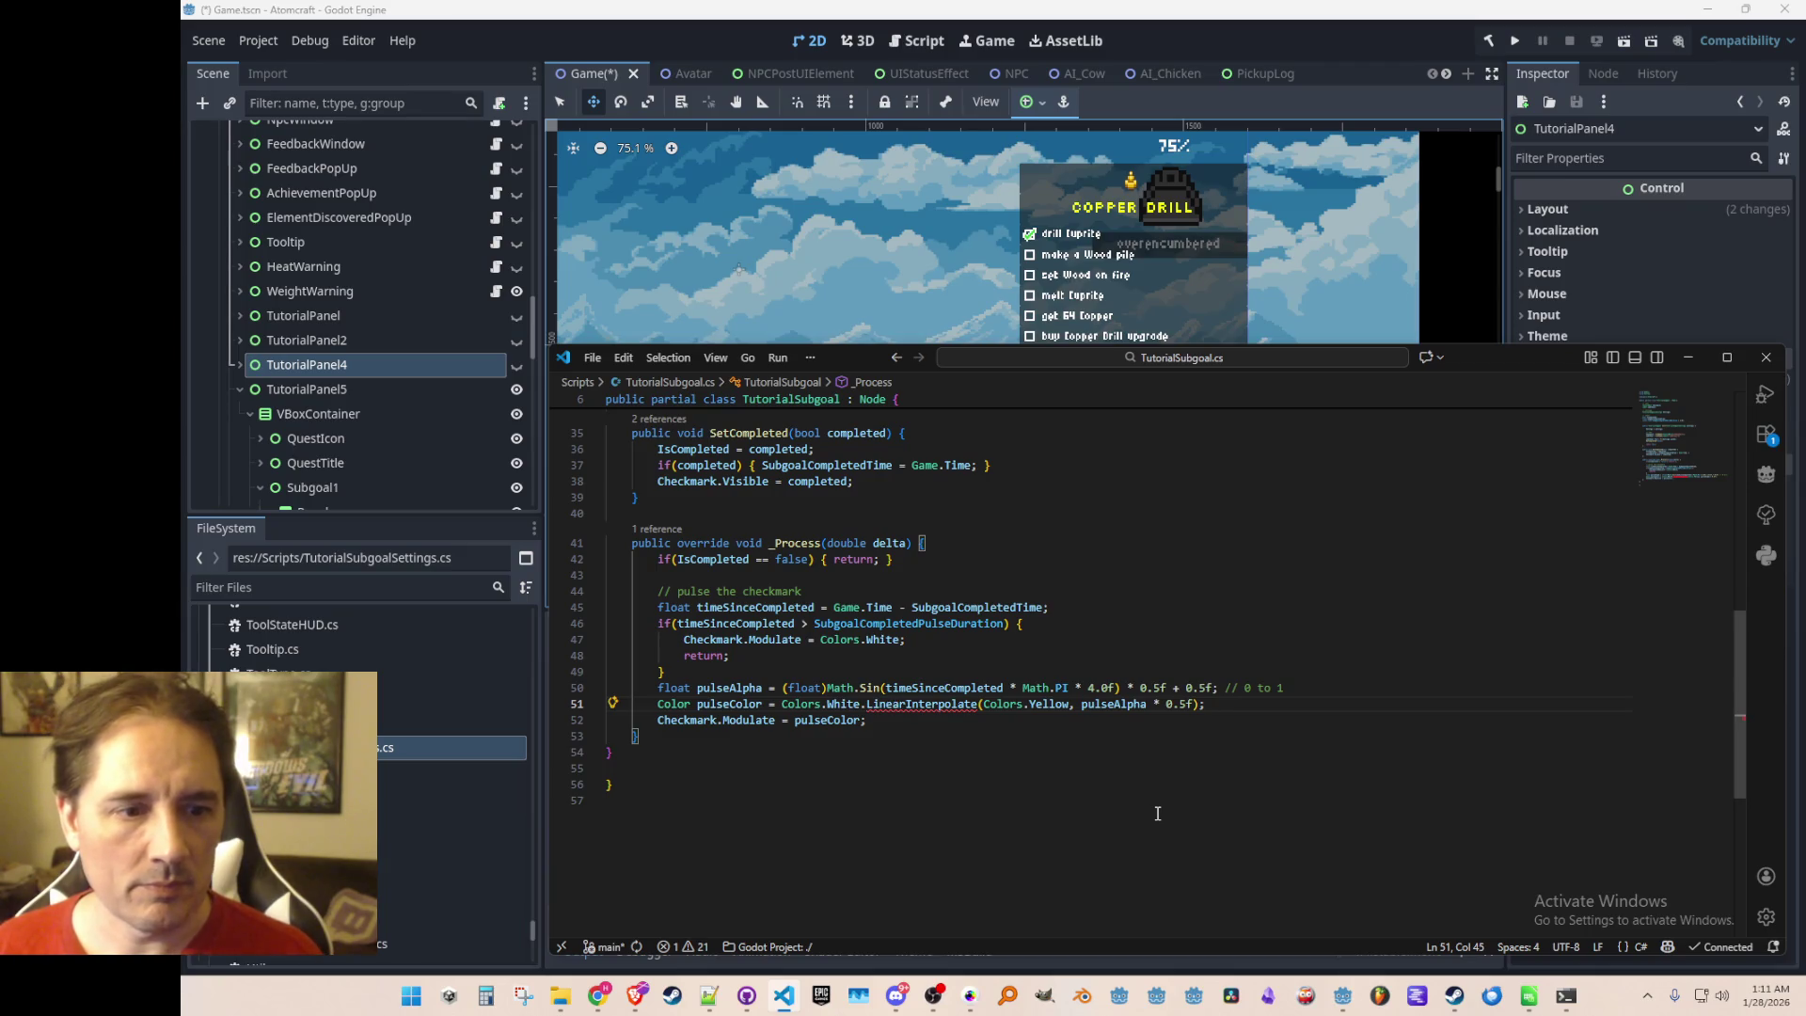
key(ctrl+Right)
key(Right)
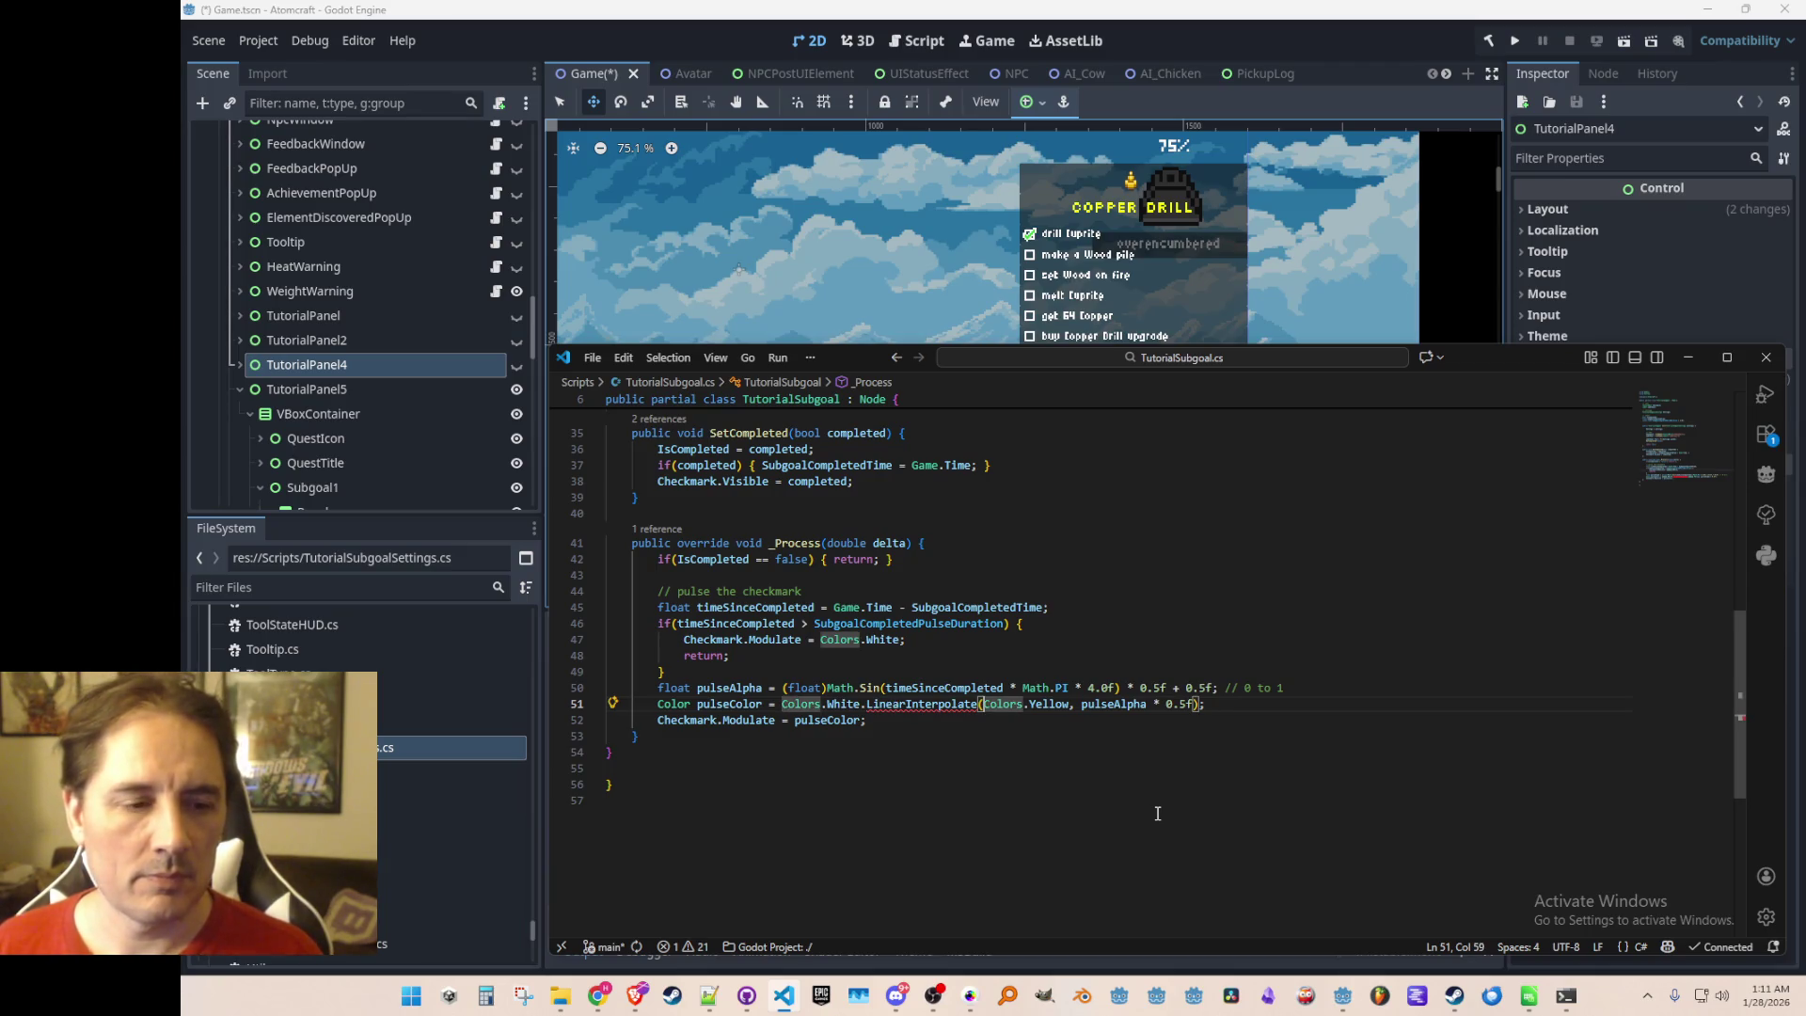
key(Left)
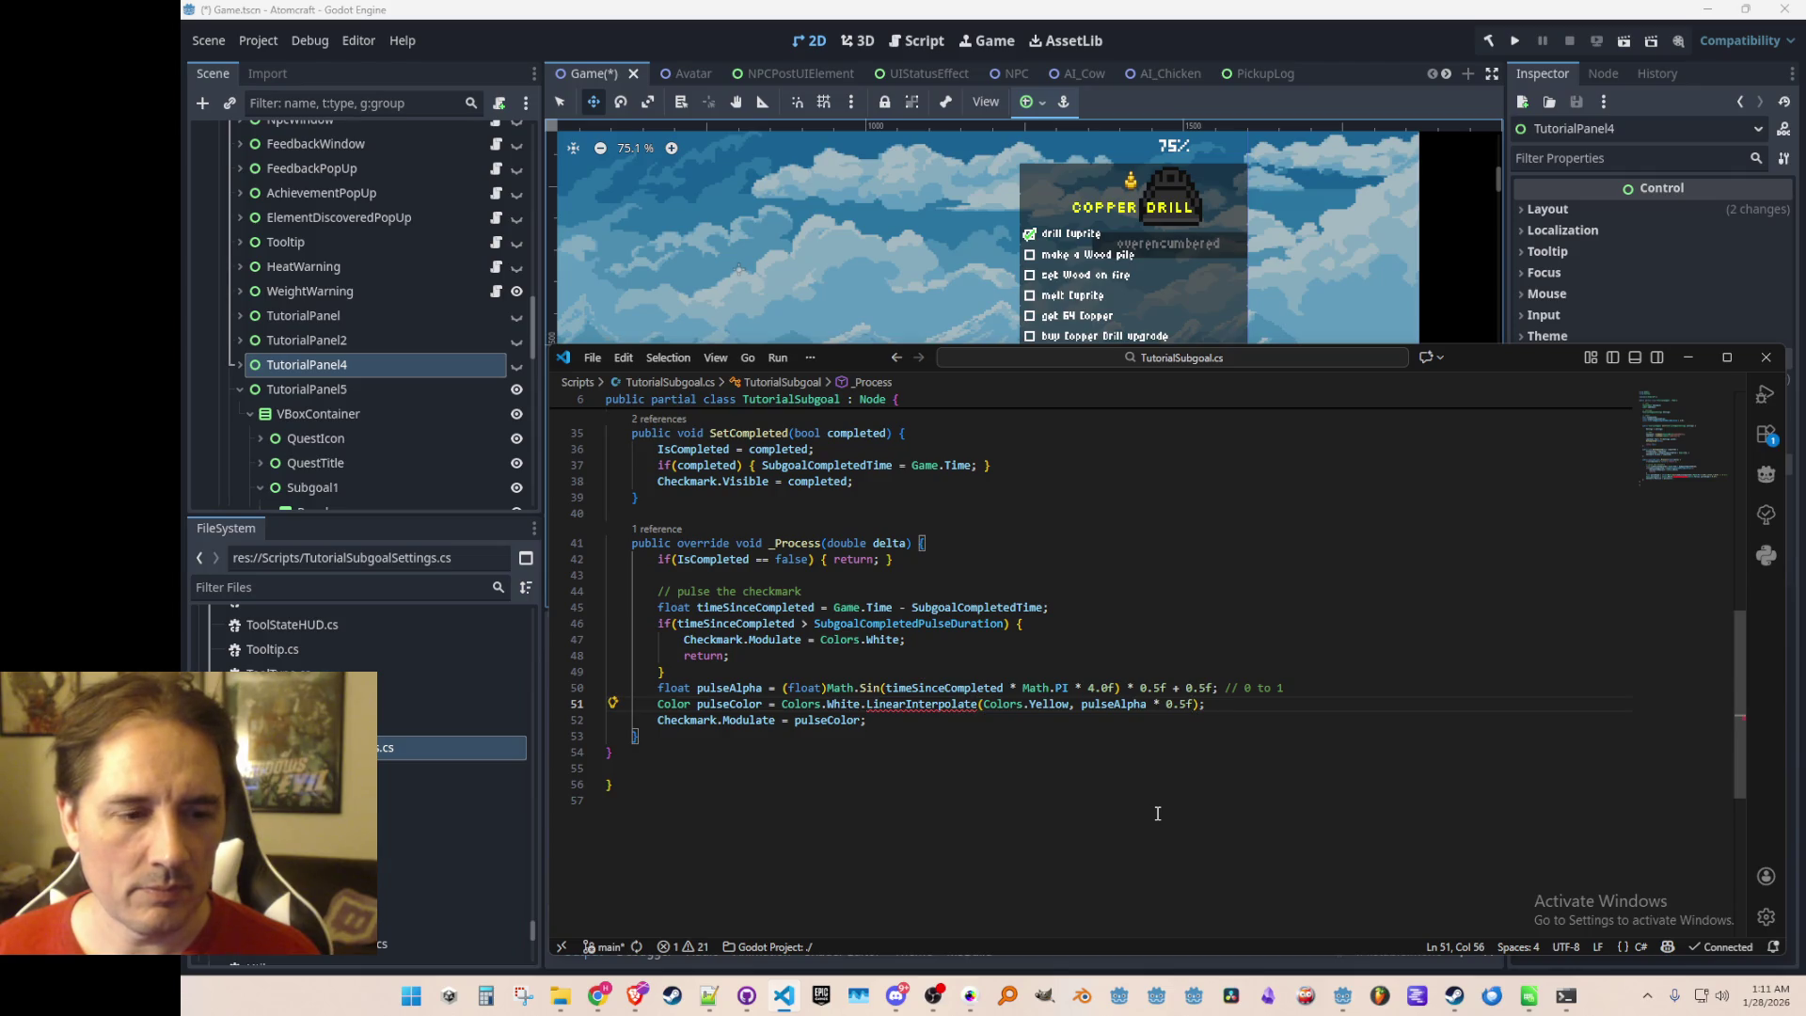
key(ctrl+Right)
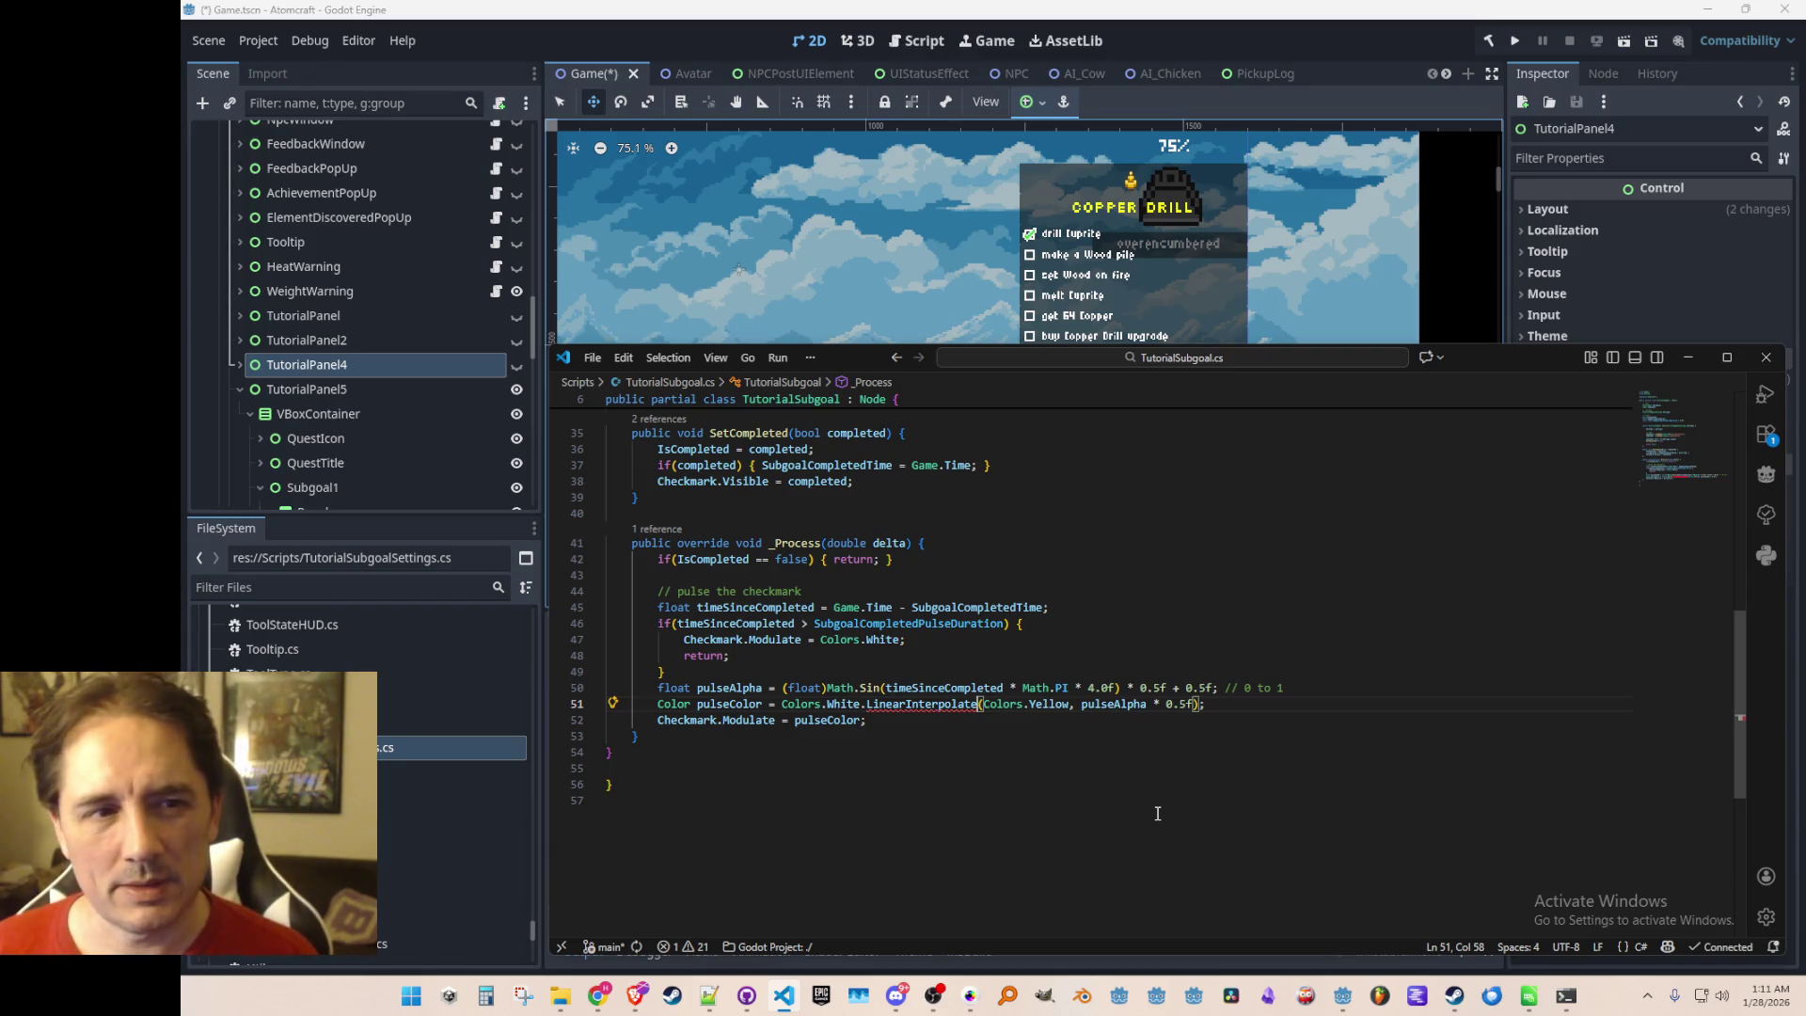
key(Left)
key(Left)
Replace LinearInterpolate with Lerp in the Colors.White blend
key(ctrl+shift+Right)
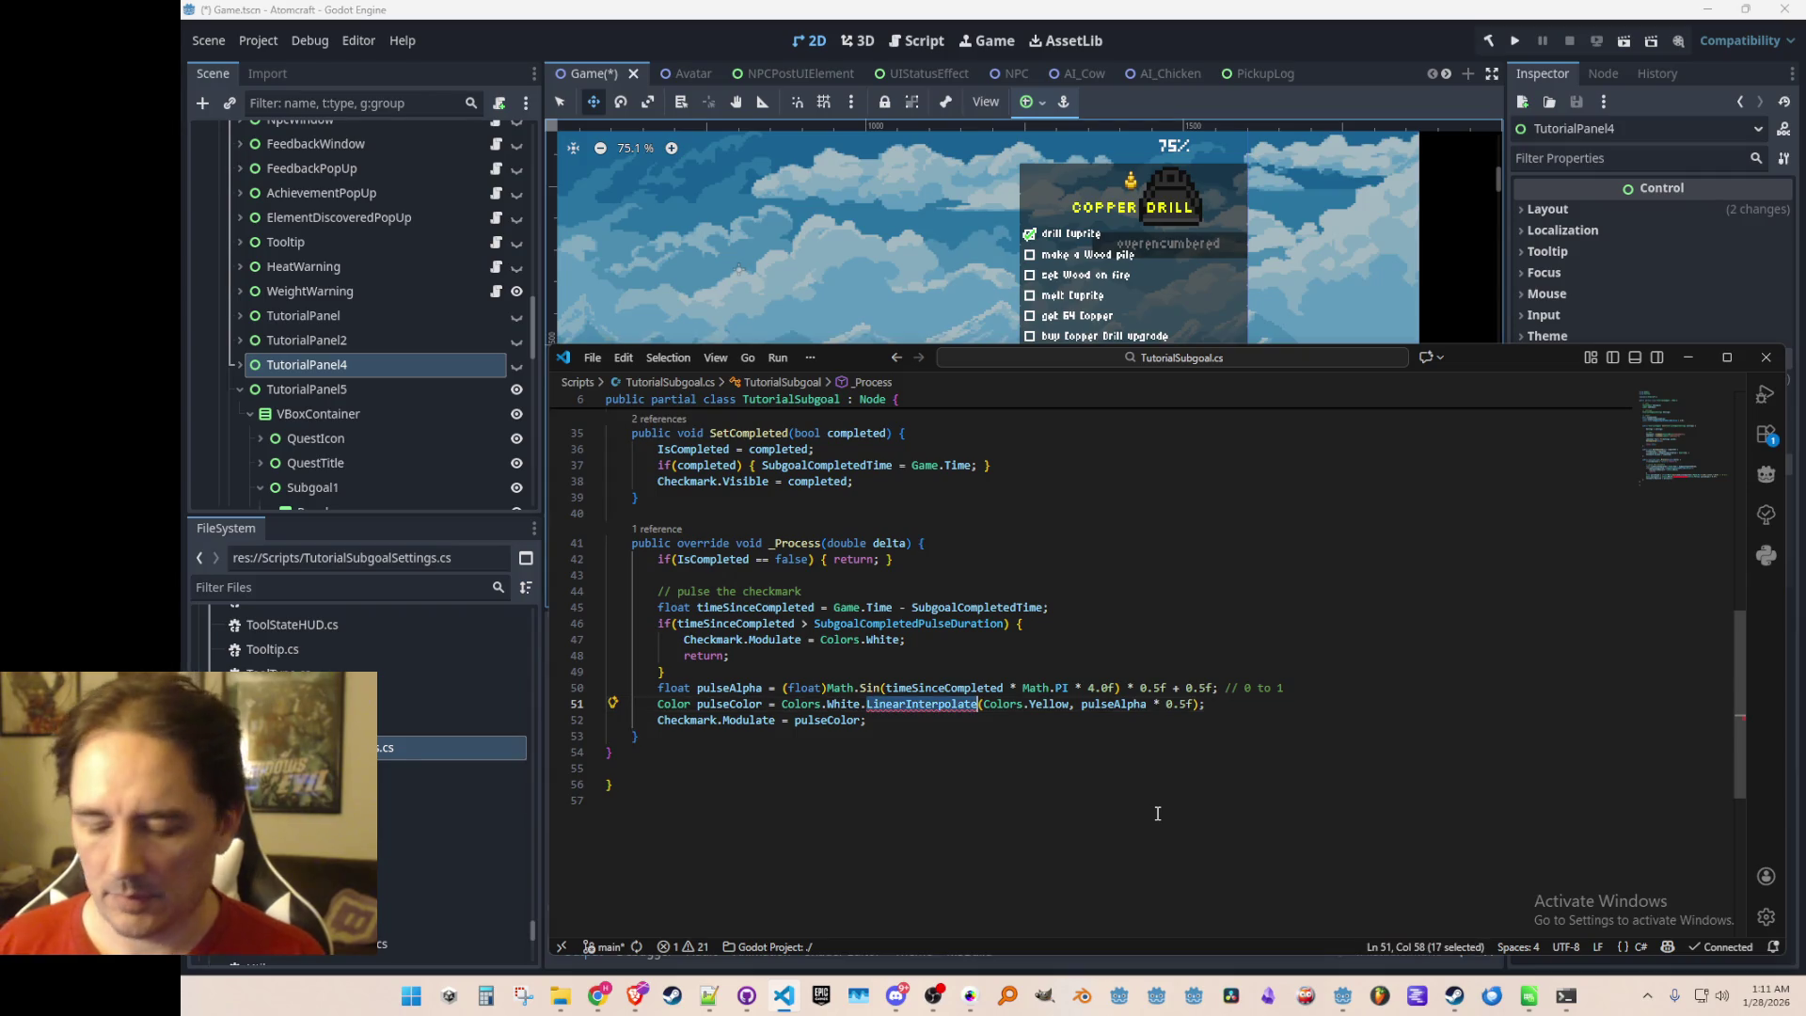
text(Lerp)
key(Tab)
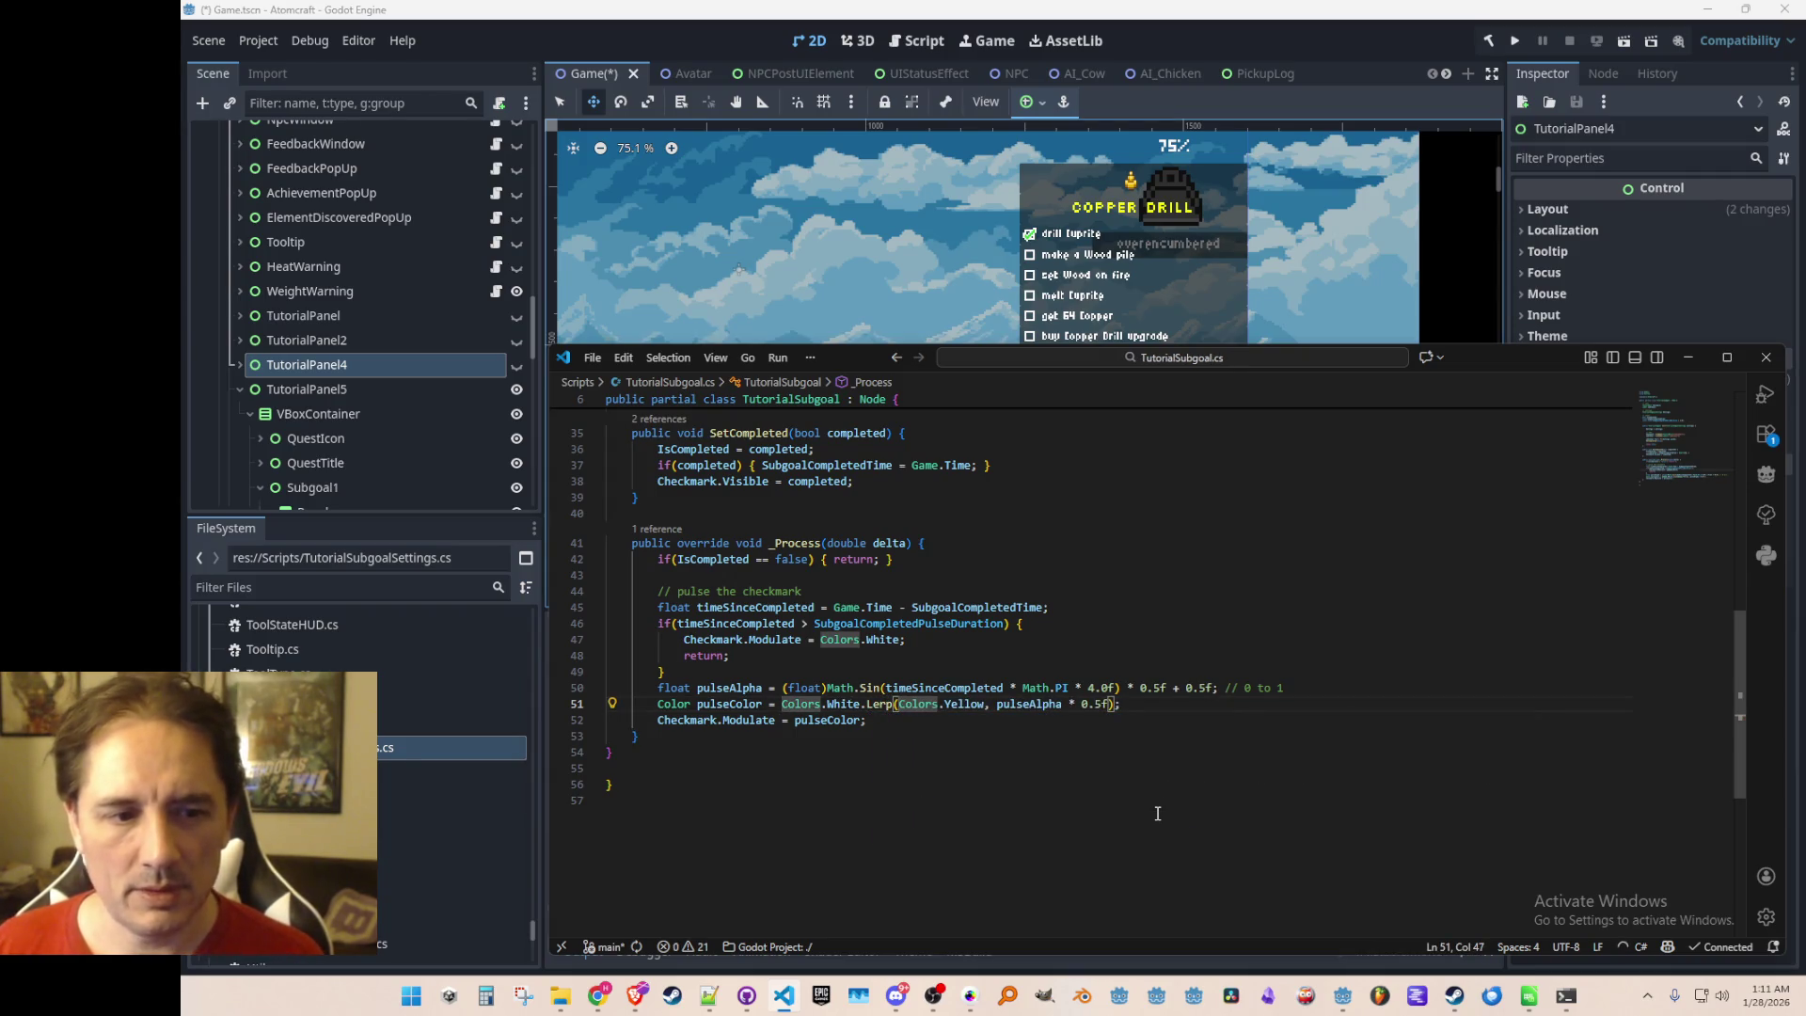
key(Up)
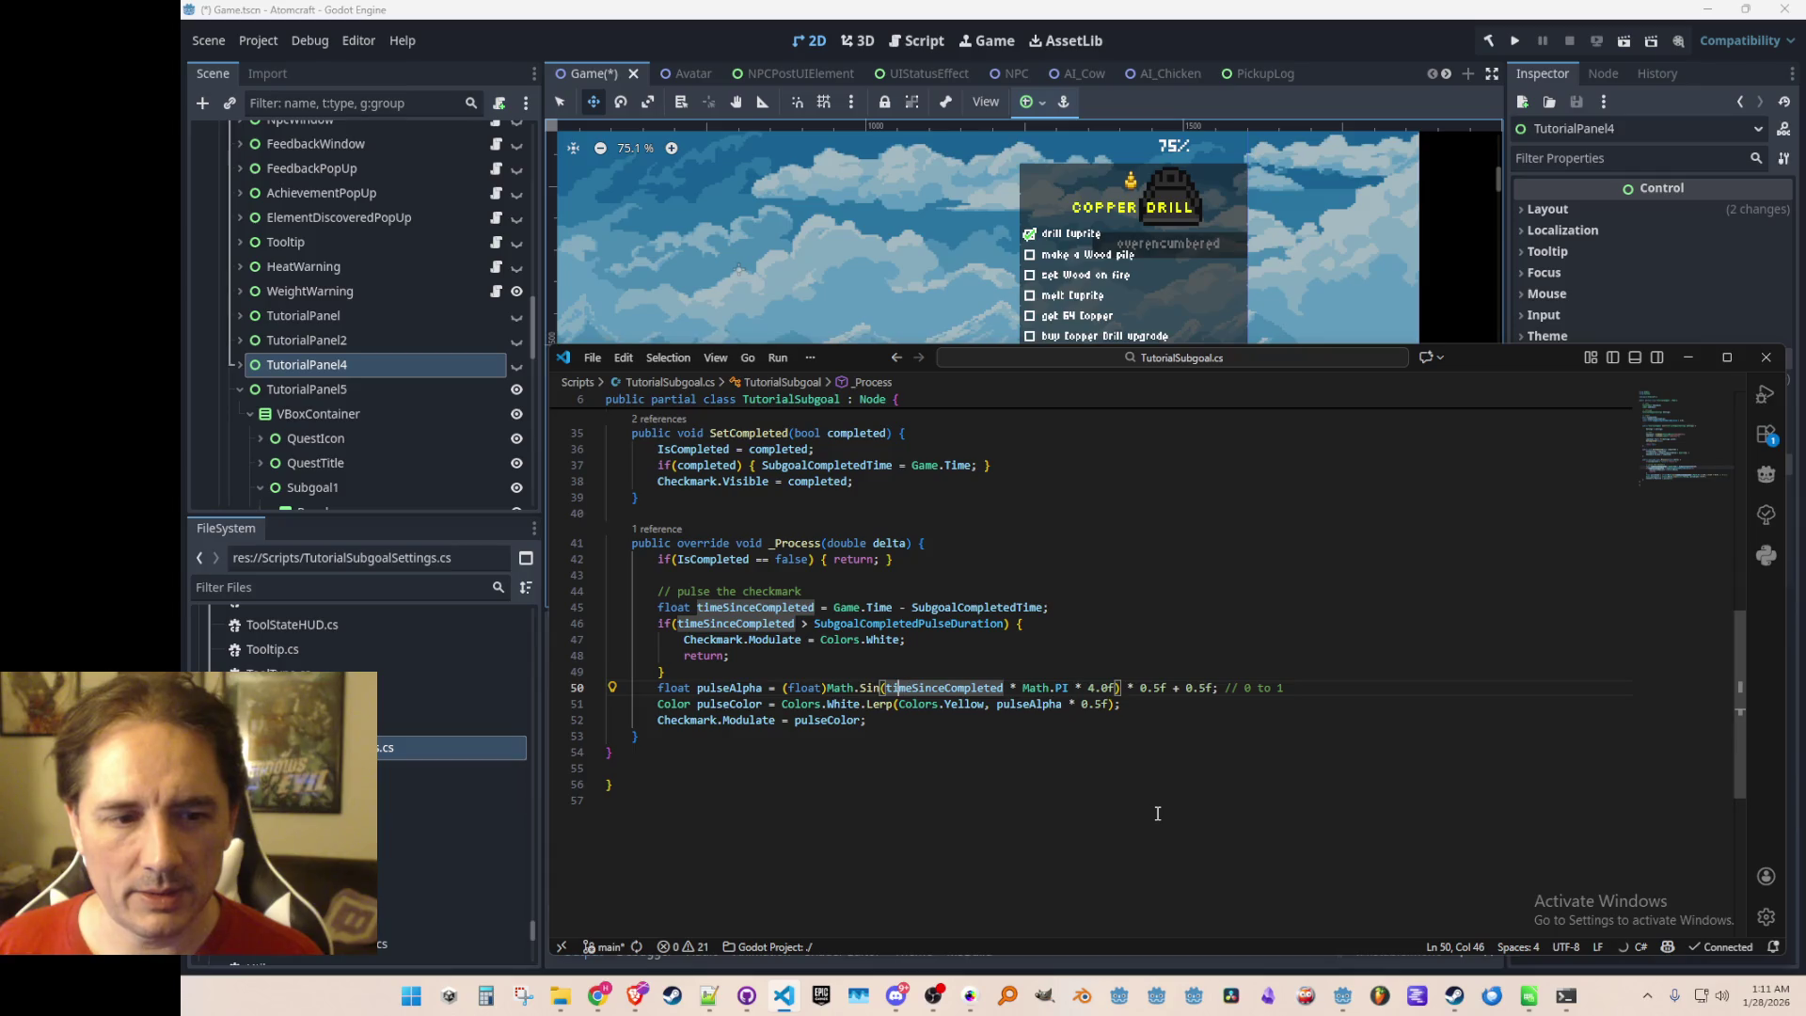
key(Left)
key(Left)
key(Left)
Review the early-return and pulseAlpha lines, then open blank lines after the Modulate line
key(Home)
key(Home)
key(Up)
key(Up)
key(Up)
key(Down)
key(Down)
key(Down)
key(Home)
key(Right)
key(Right)
key(Right)
key(Up)
key(Up)
key(Down)
key(Down)
key(Up)
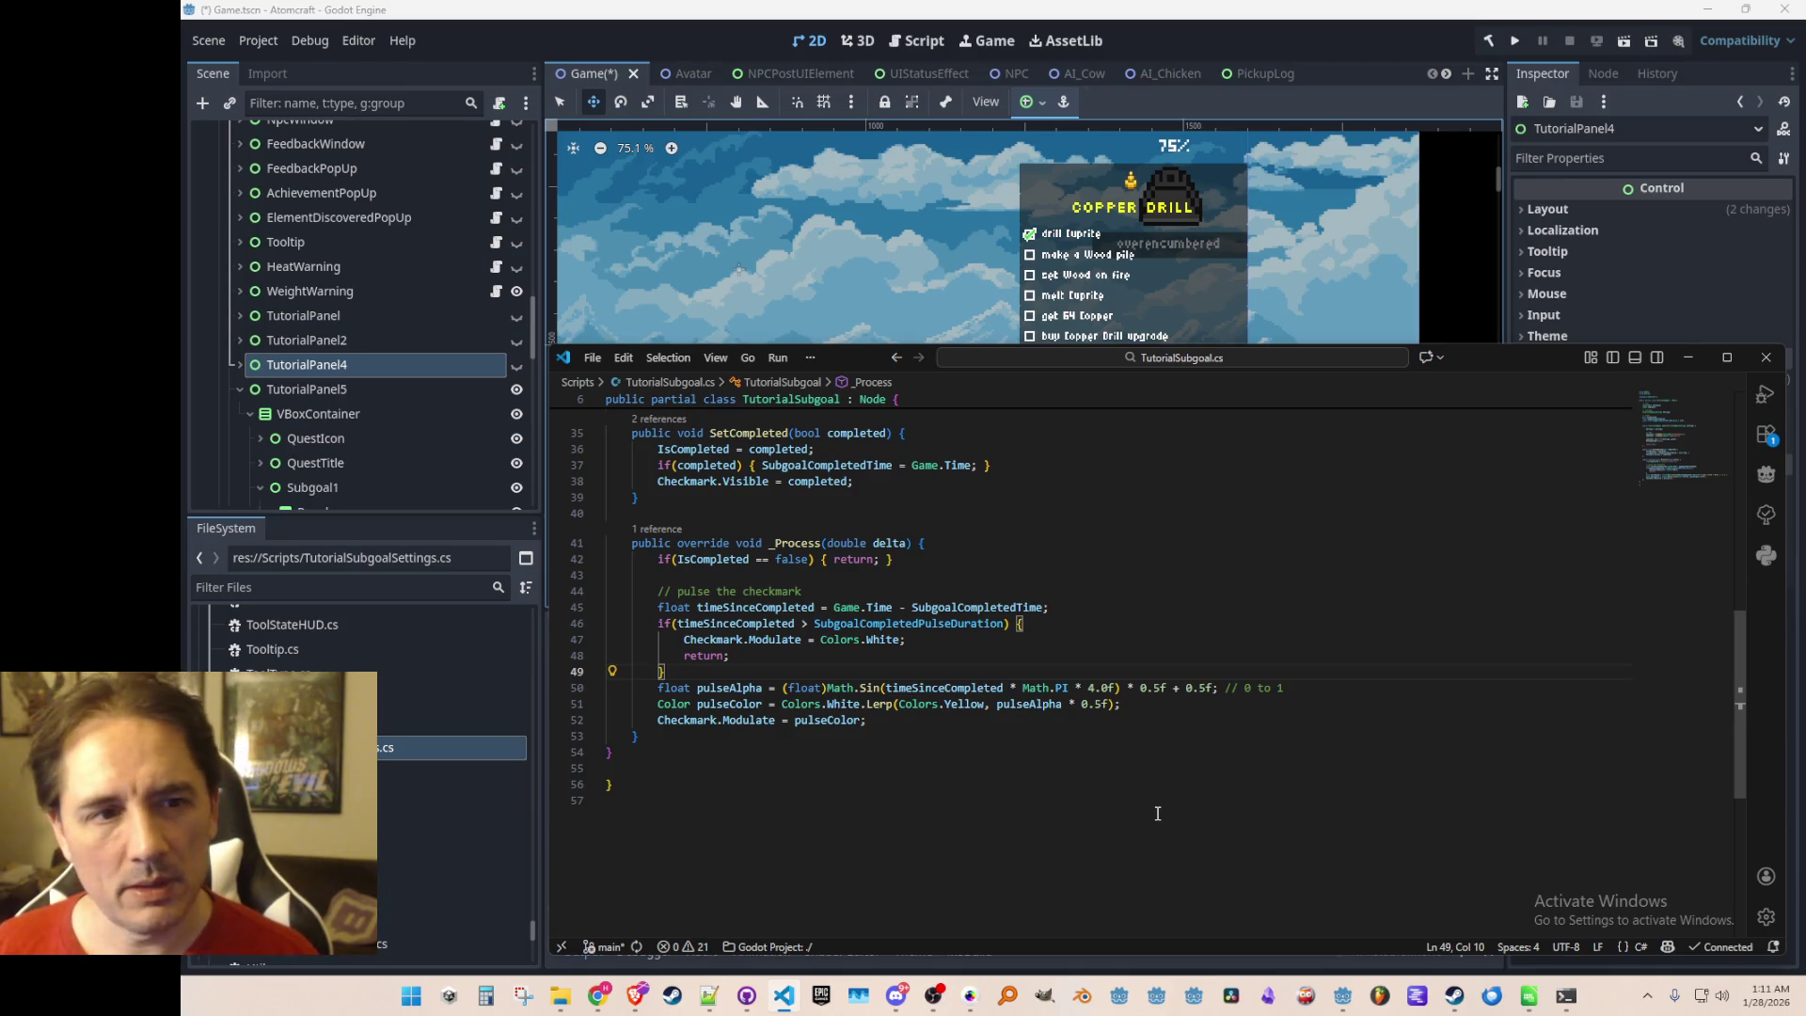
key(Down)
key(Down)
key(Down)
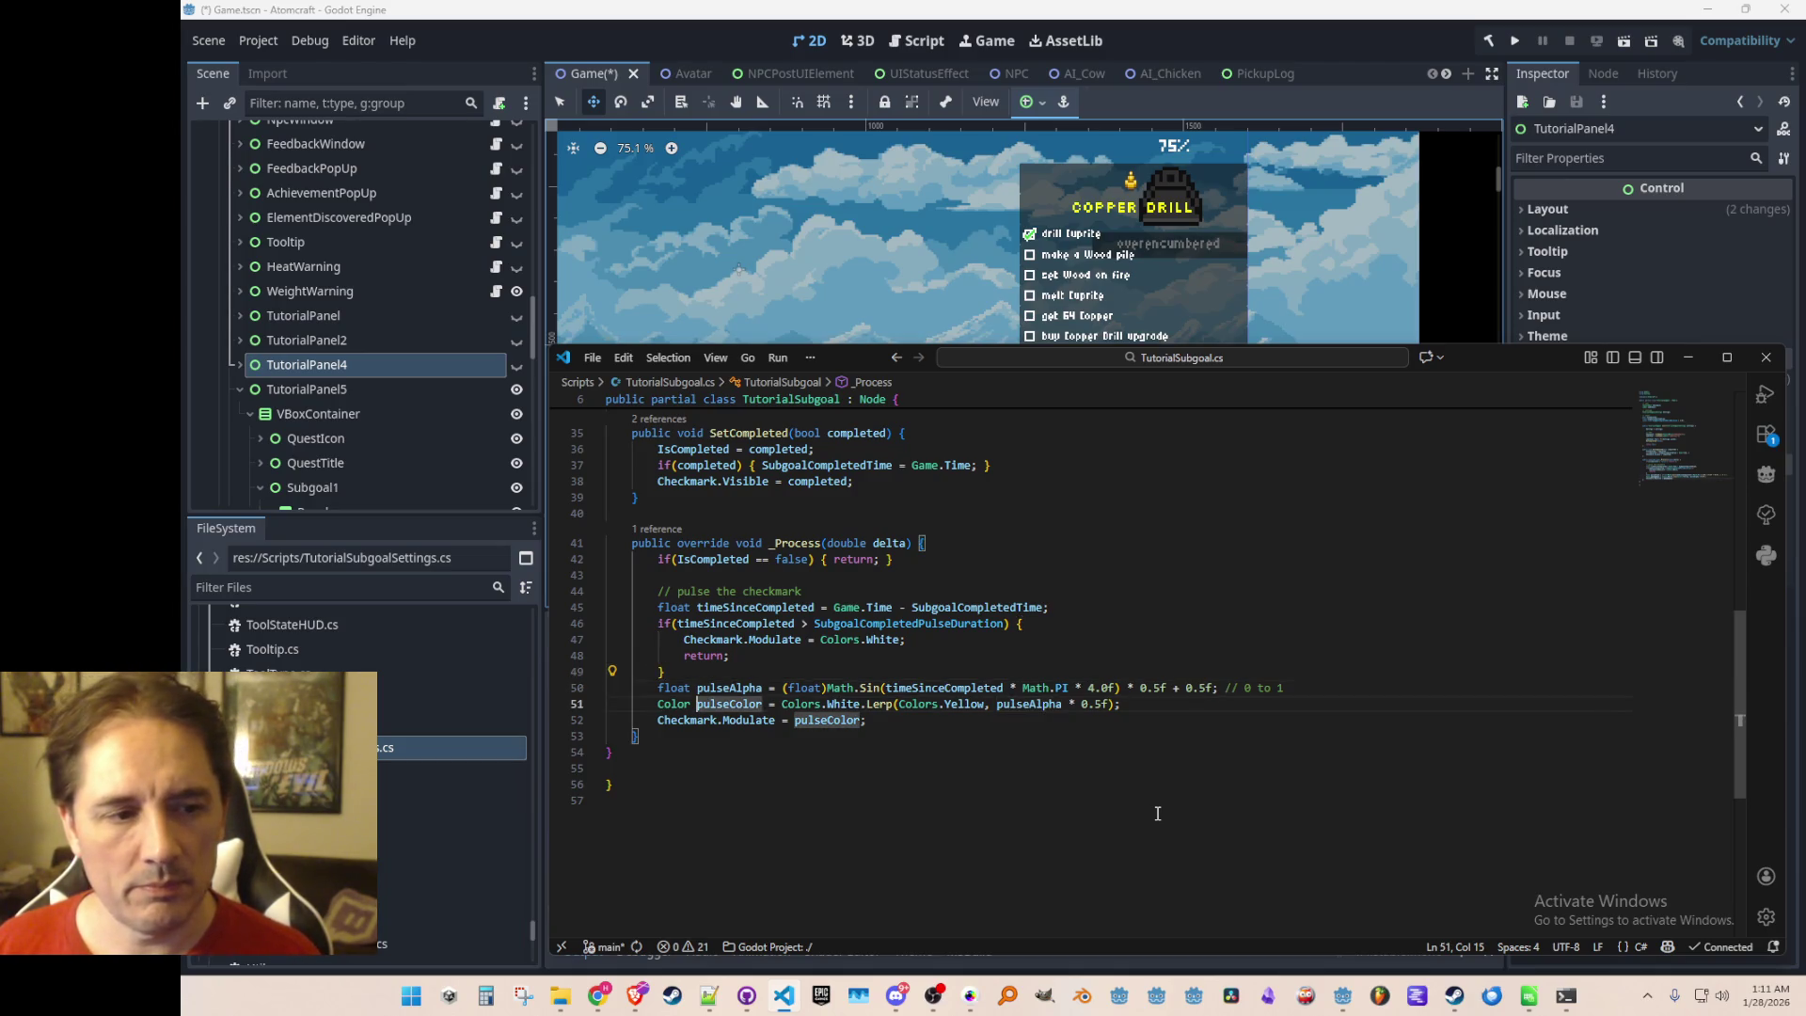
key(End)
key(Return)
key(Return)
Add a '// scale pulse' comment and accept the suggested Checkmark.Scale pulse code
text(// scale pulse)
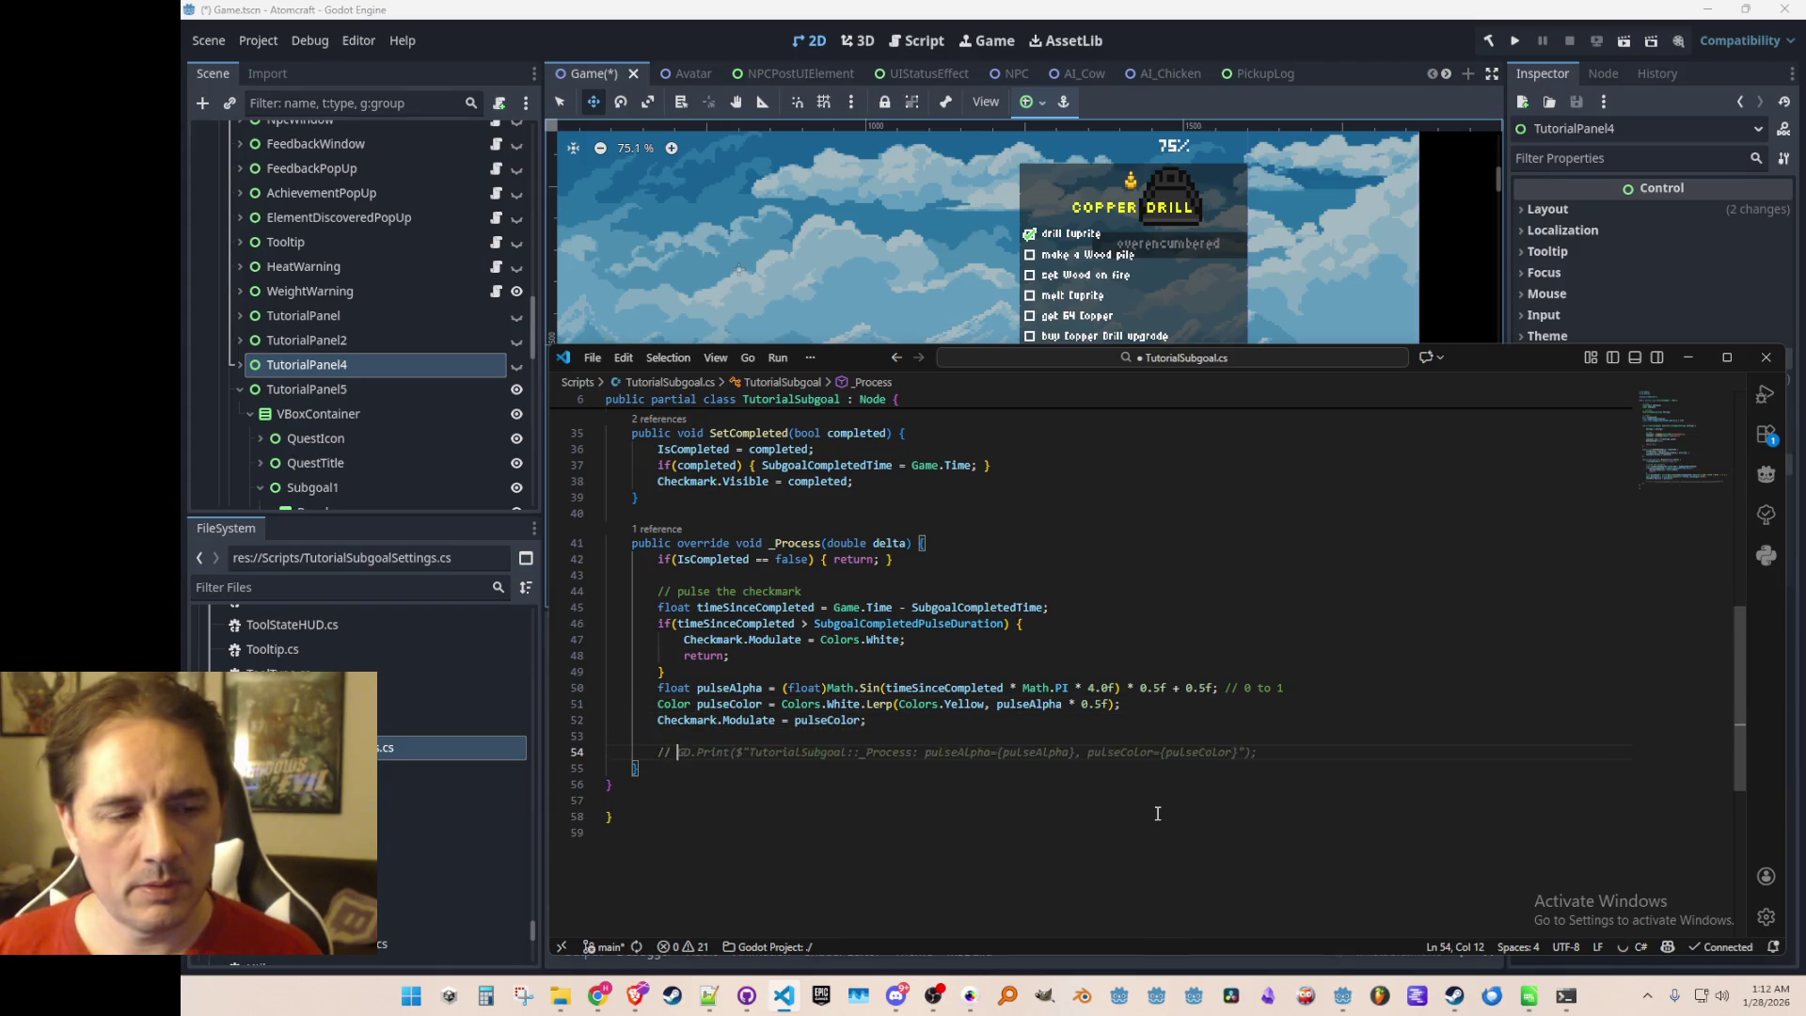
key(Return)
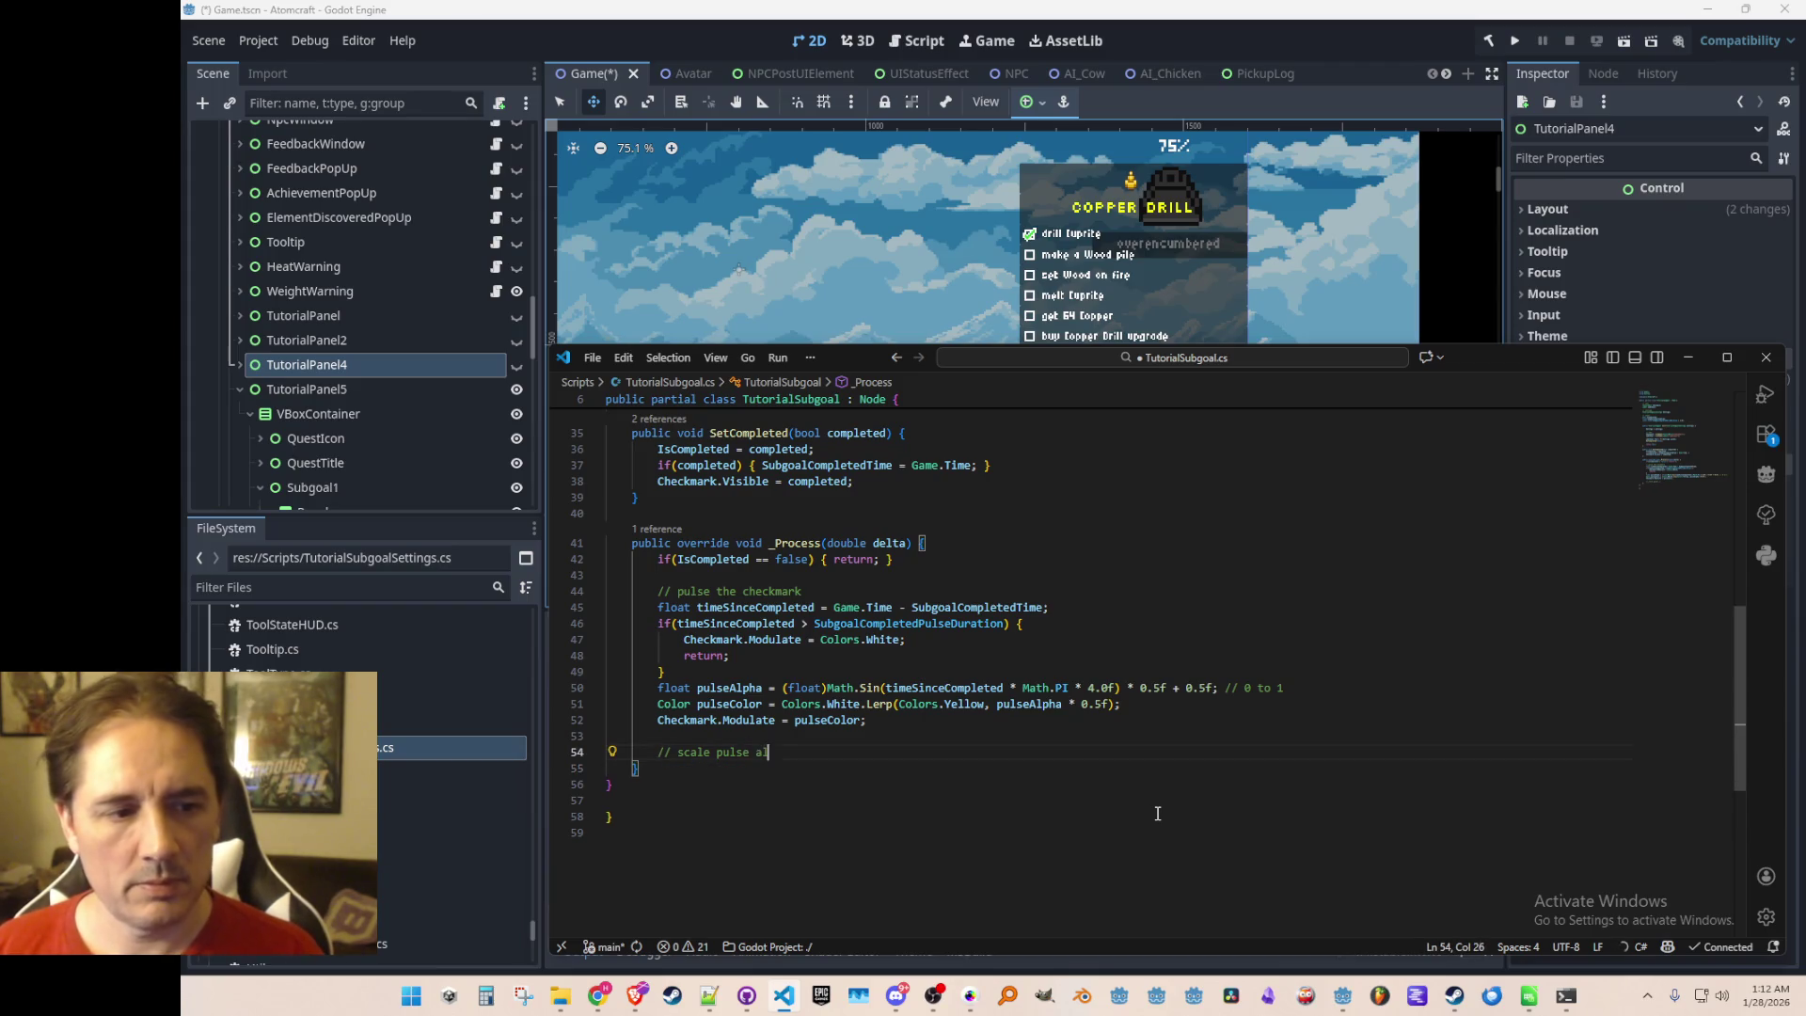
key(Tab)
key(Tab)
key(Up)
key(Up)
key(Home)
key(Home)
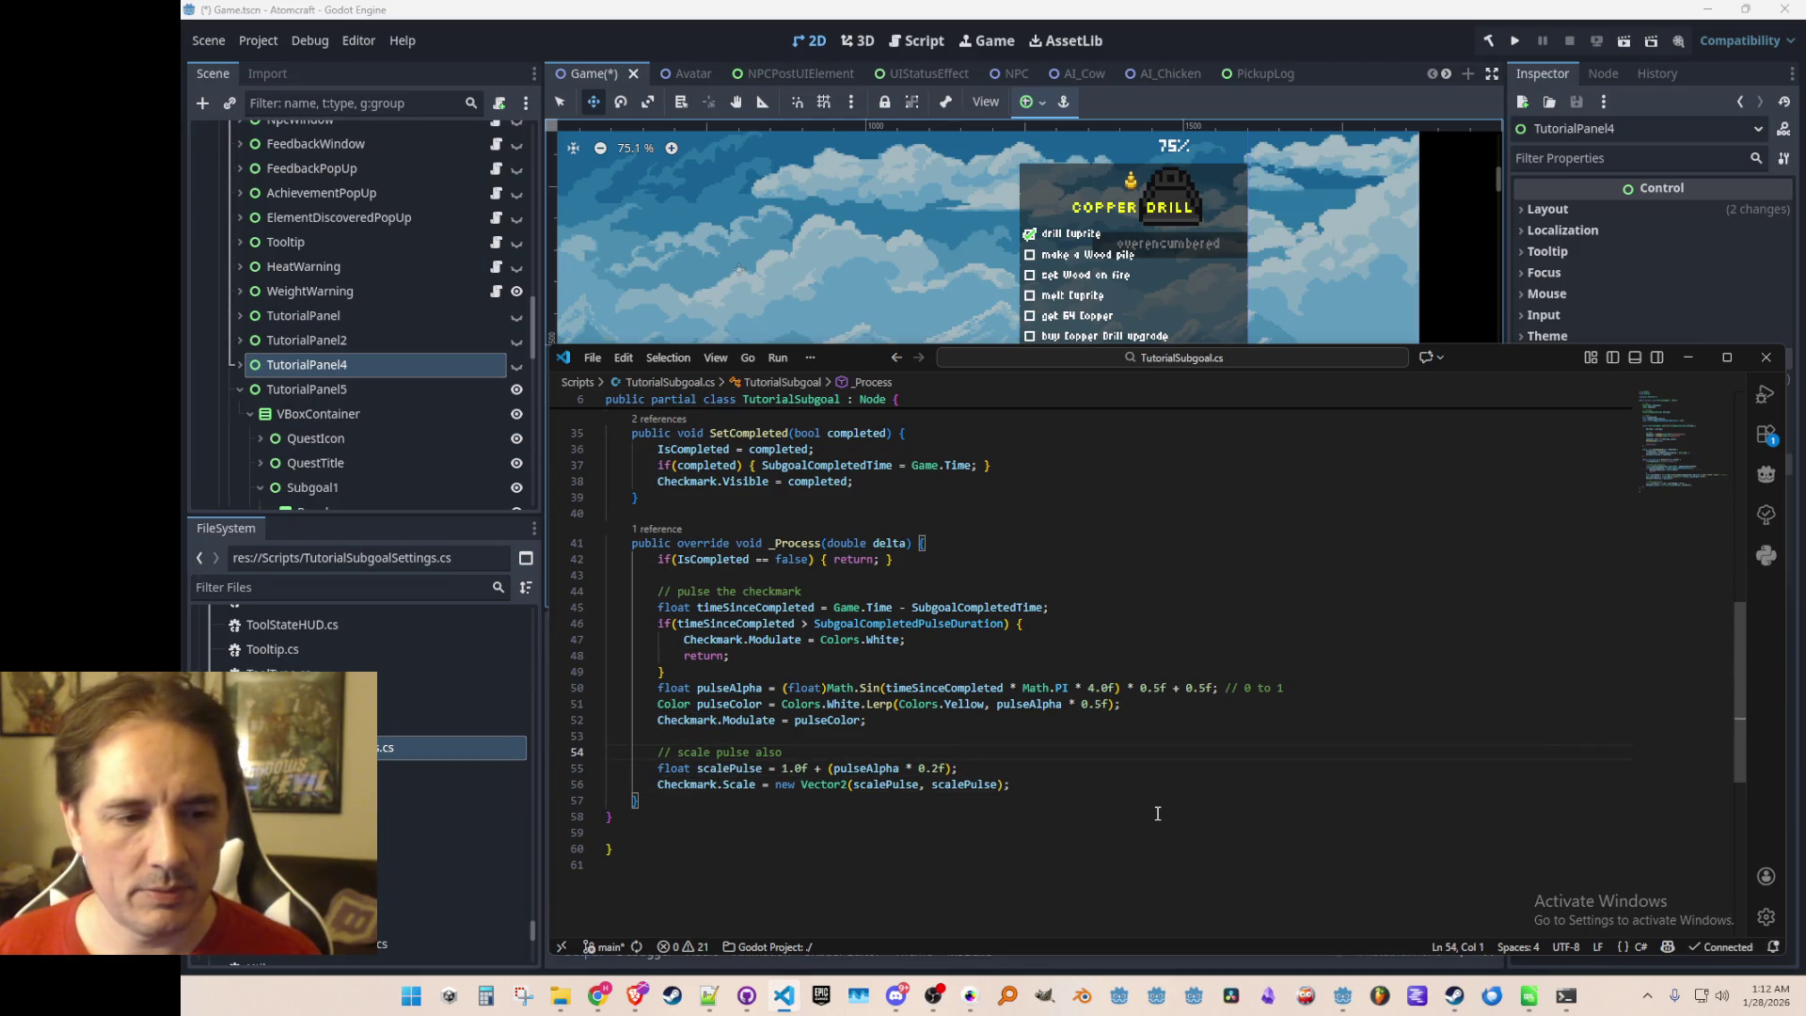
Change the scalePulse multiplier from 0.2f to 0.5f and save the script
key(Down)
key(End)
key(Left)
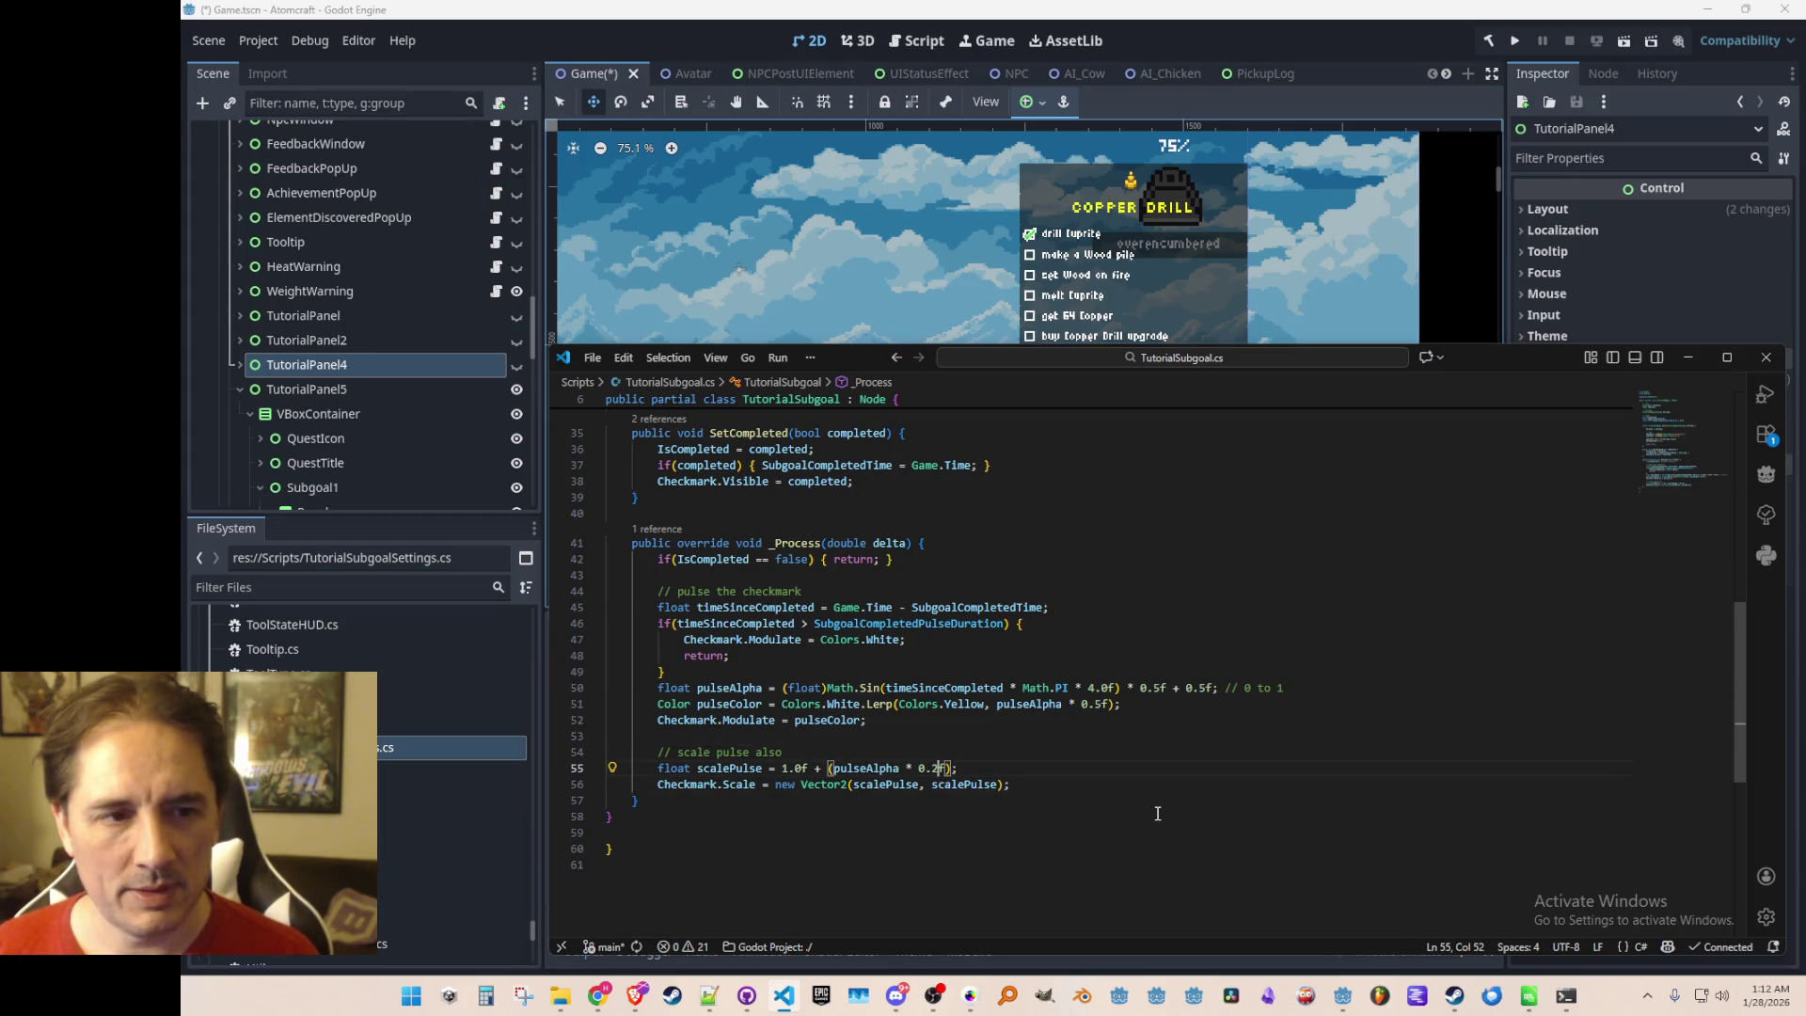
key(BackSpace)
text(5)
key(End)
key(ctrl+s)
key(Up)
key(Home)
key(Home)
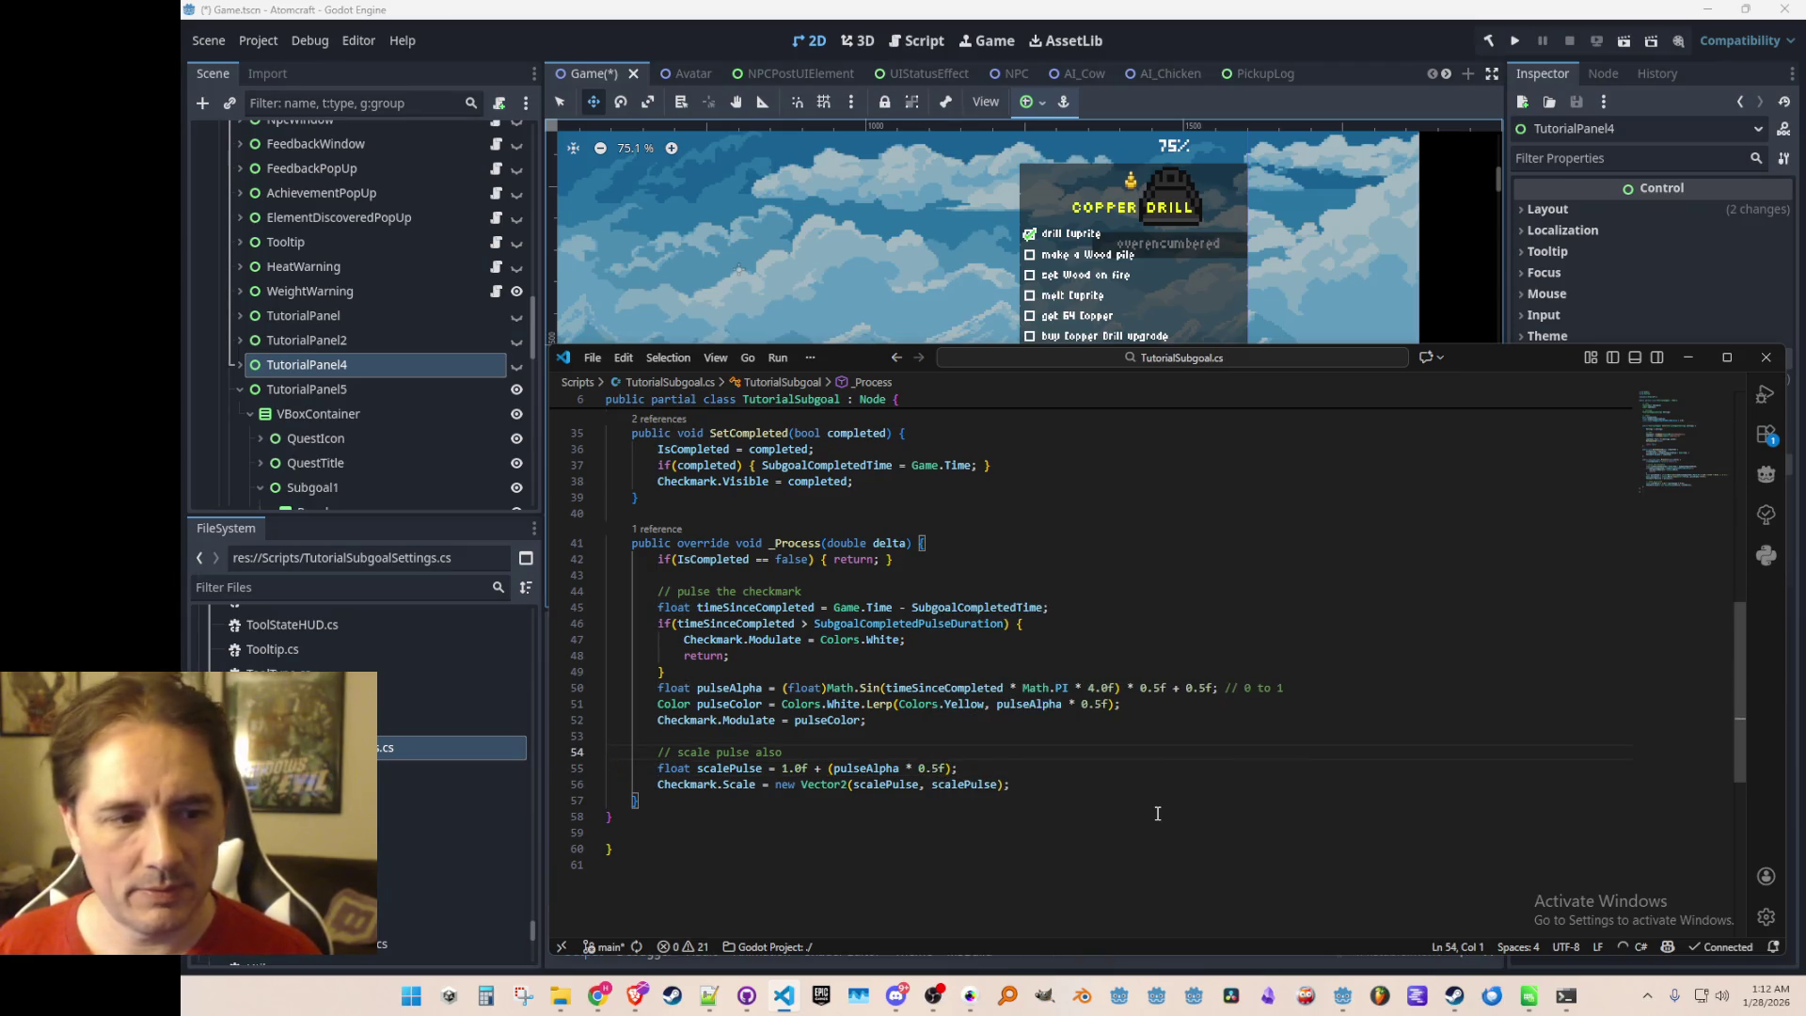
scroll(1175, 719, up, 1)
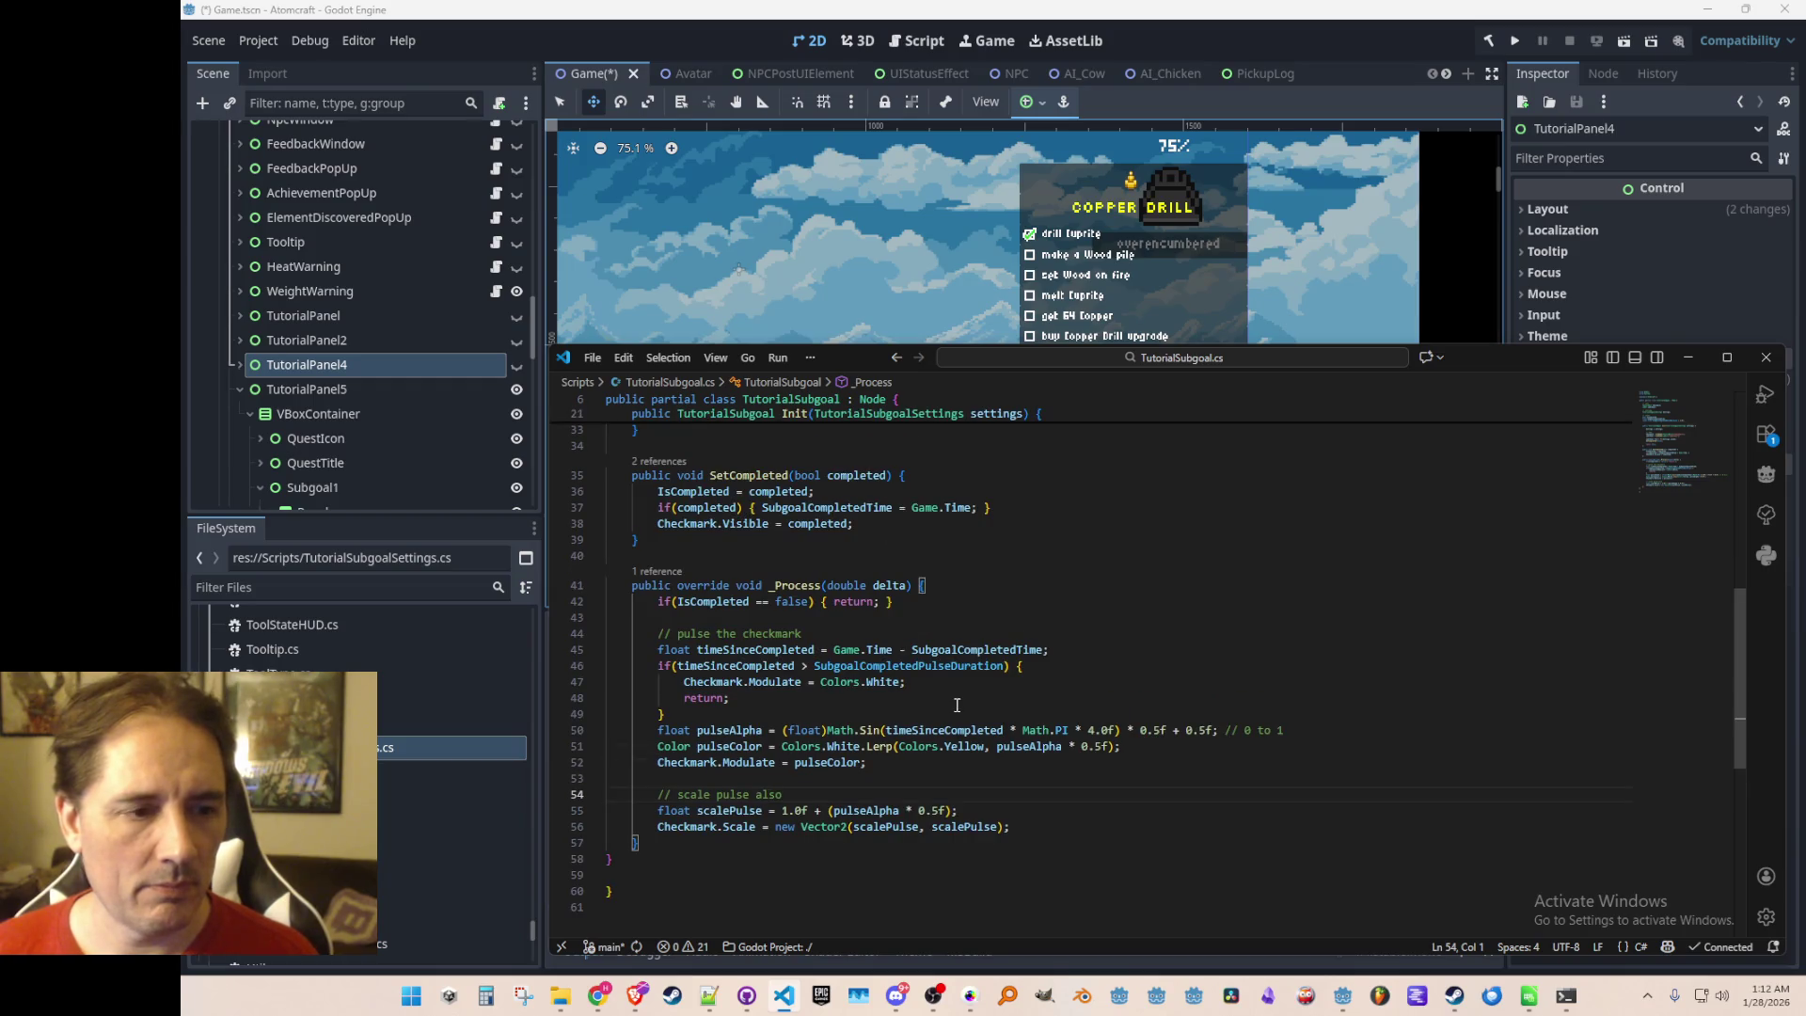
scroll(991, 693, up, 1)
scroll(1130, 763, up, 3)
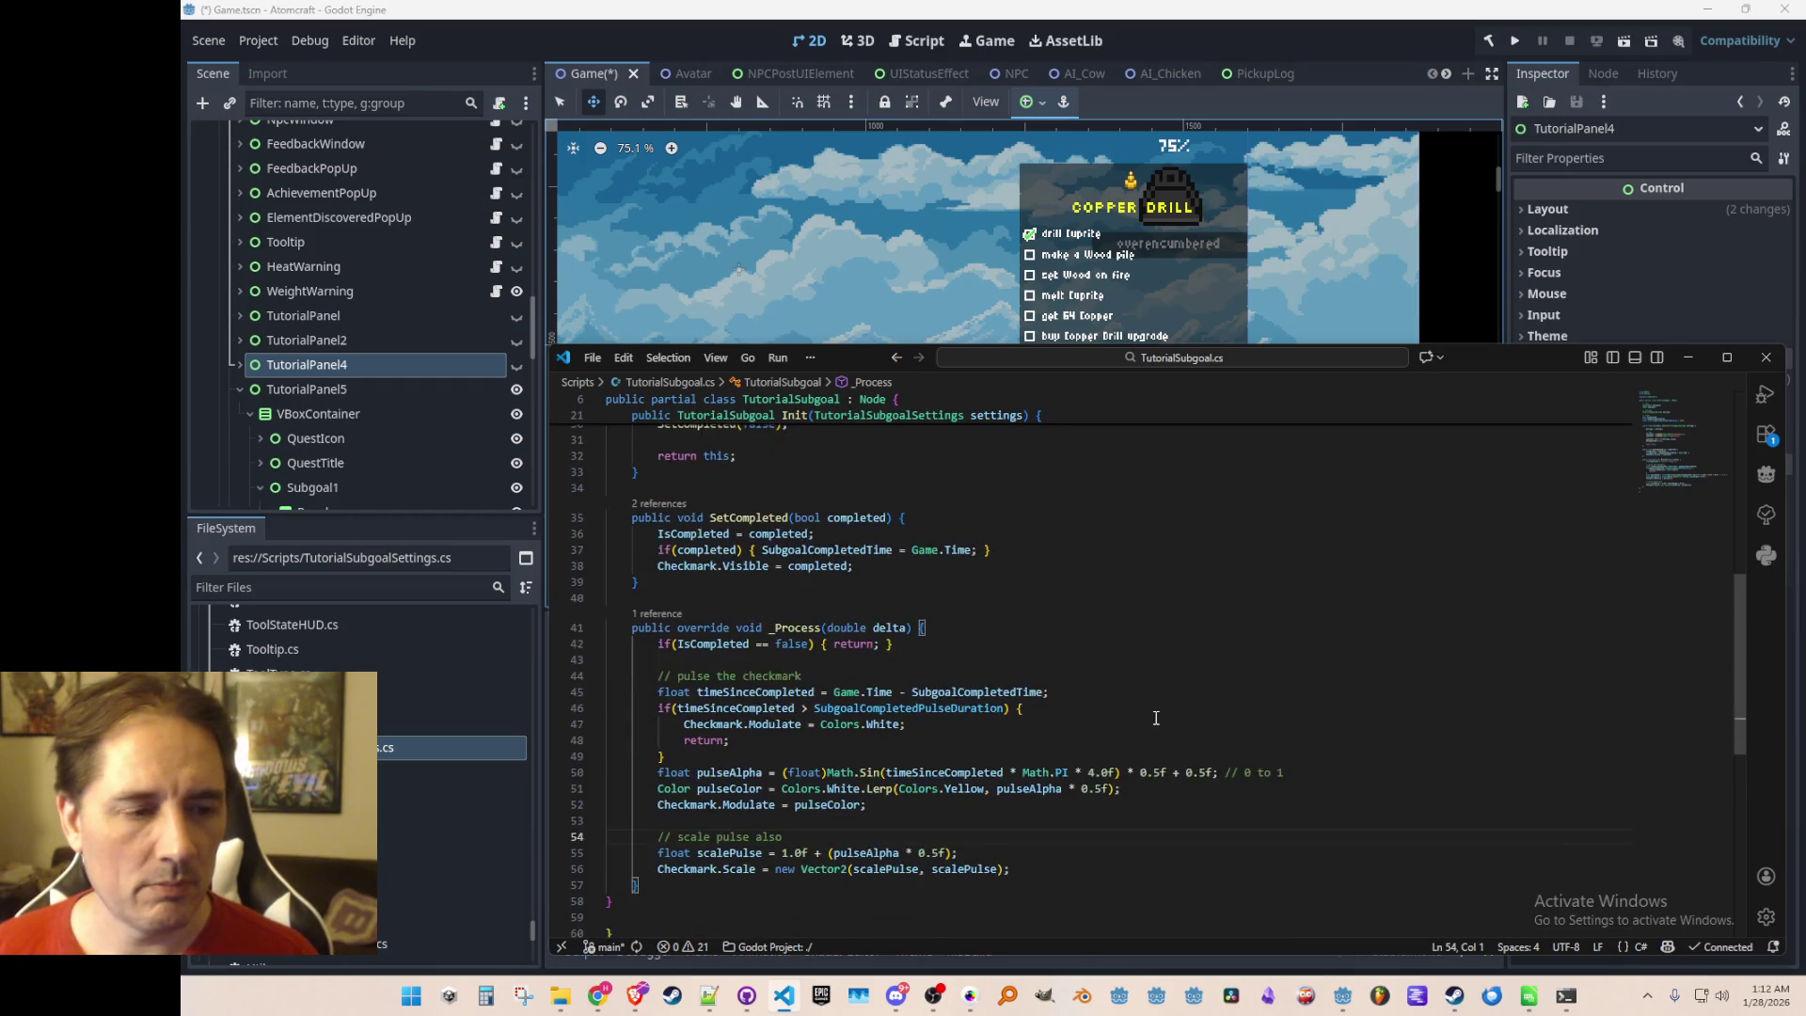
scroll(1152, 720, down, 3)
scroll(1156, 717, down, 2)
scroll(1171, 705, up, 1)
scroll(1180, 696, down, 1)
scroll(1185, 686, up, 1)
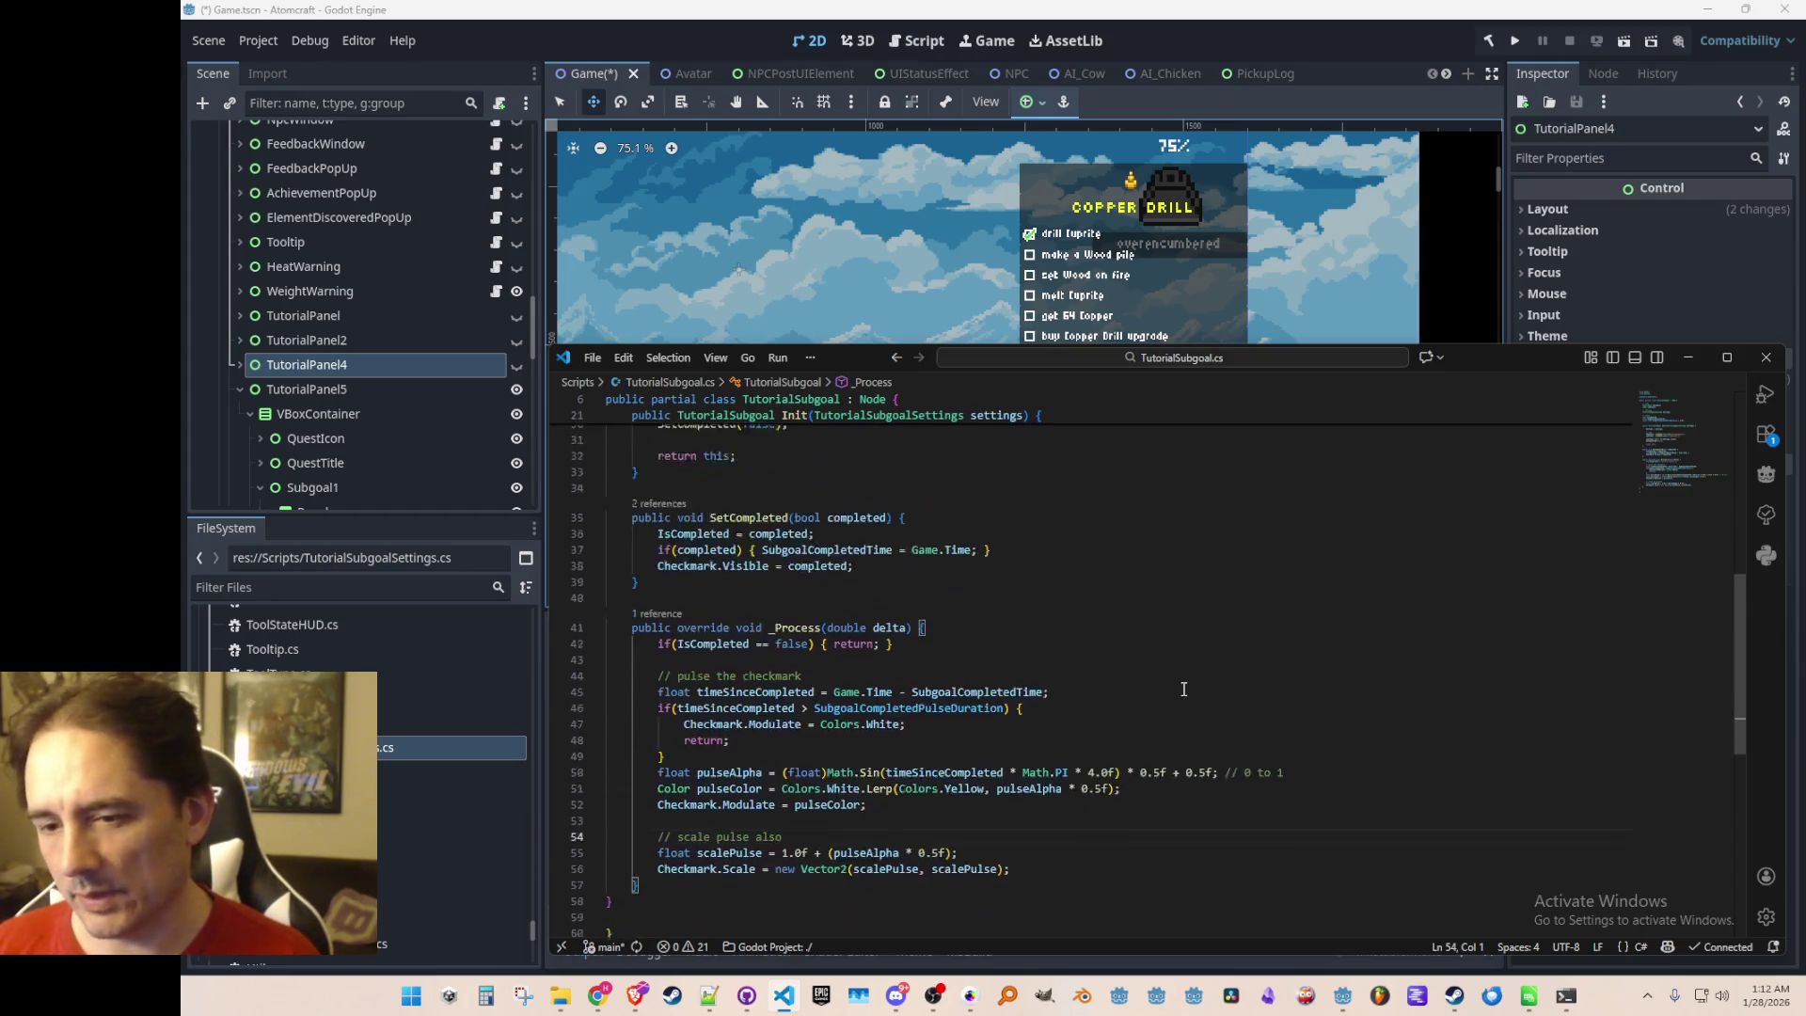
scroll(1197, 669, down, 1)
scroll(1200, 664, down, 3)
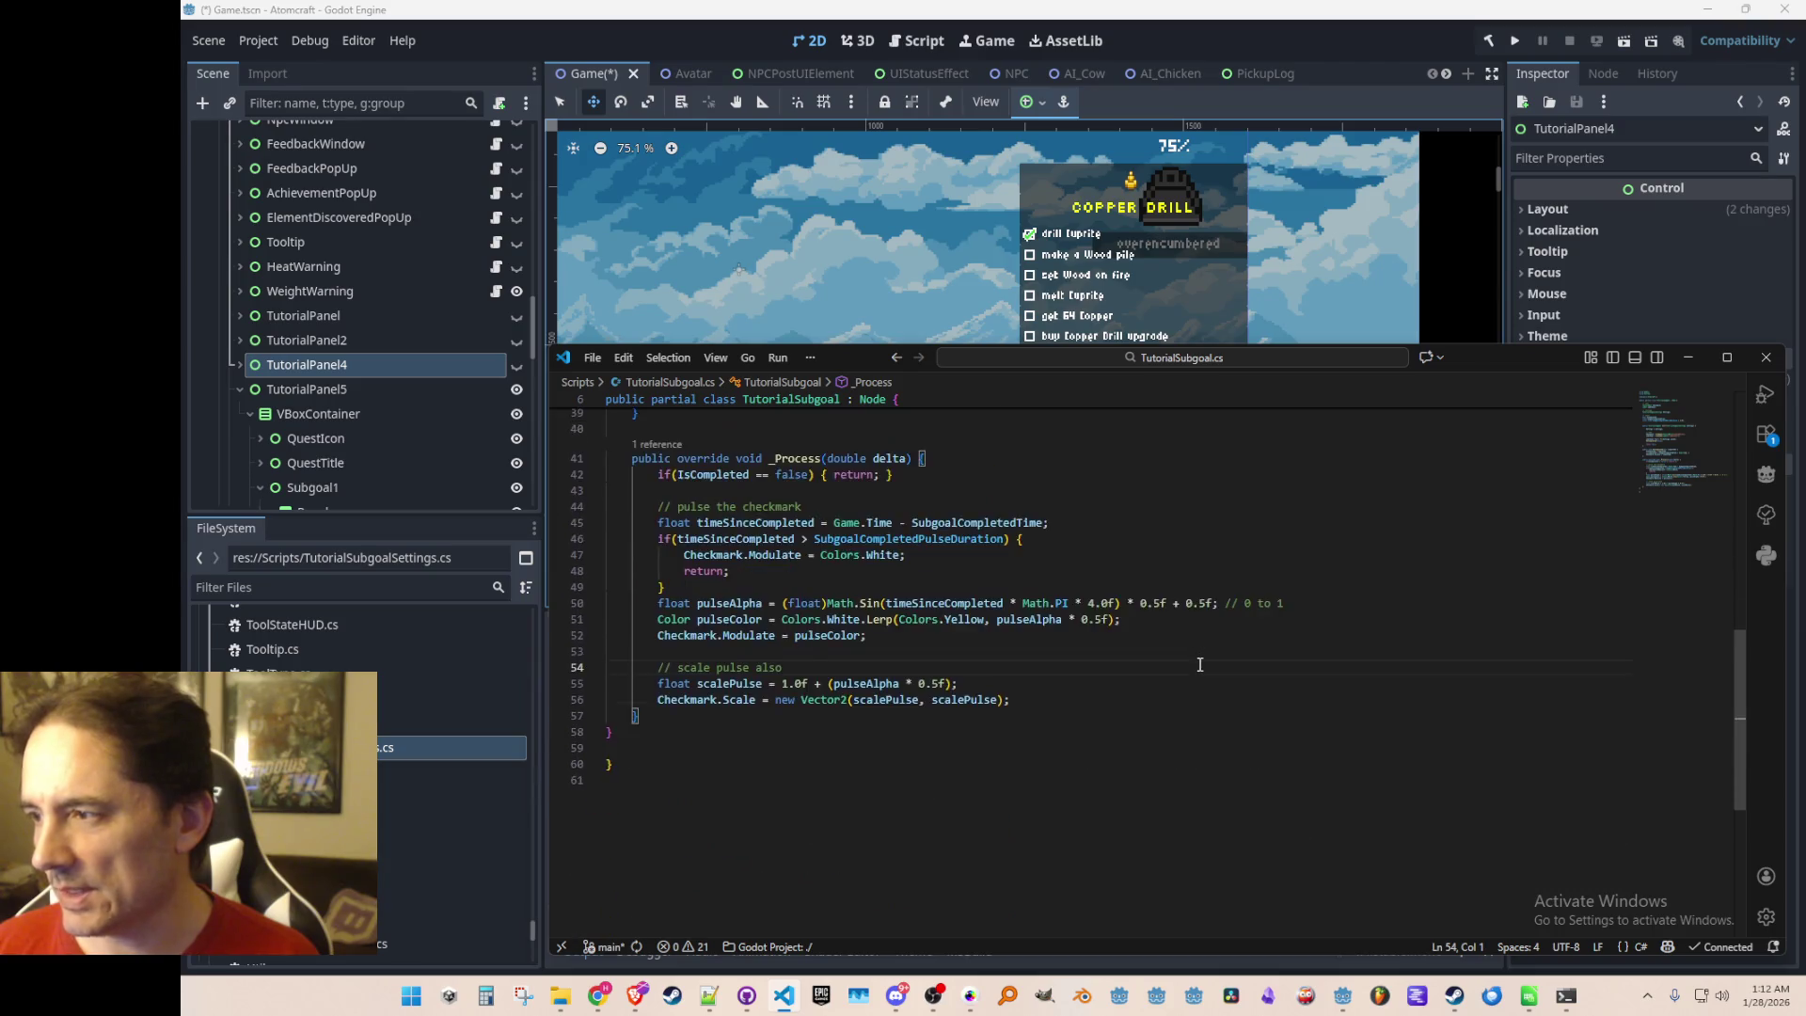
scroll(1200, 664, up, 4)
scroll(1200, 664, down, 4)
scroll(1200, 664, up, 4)
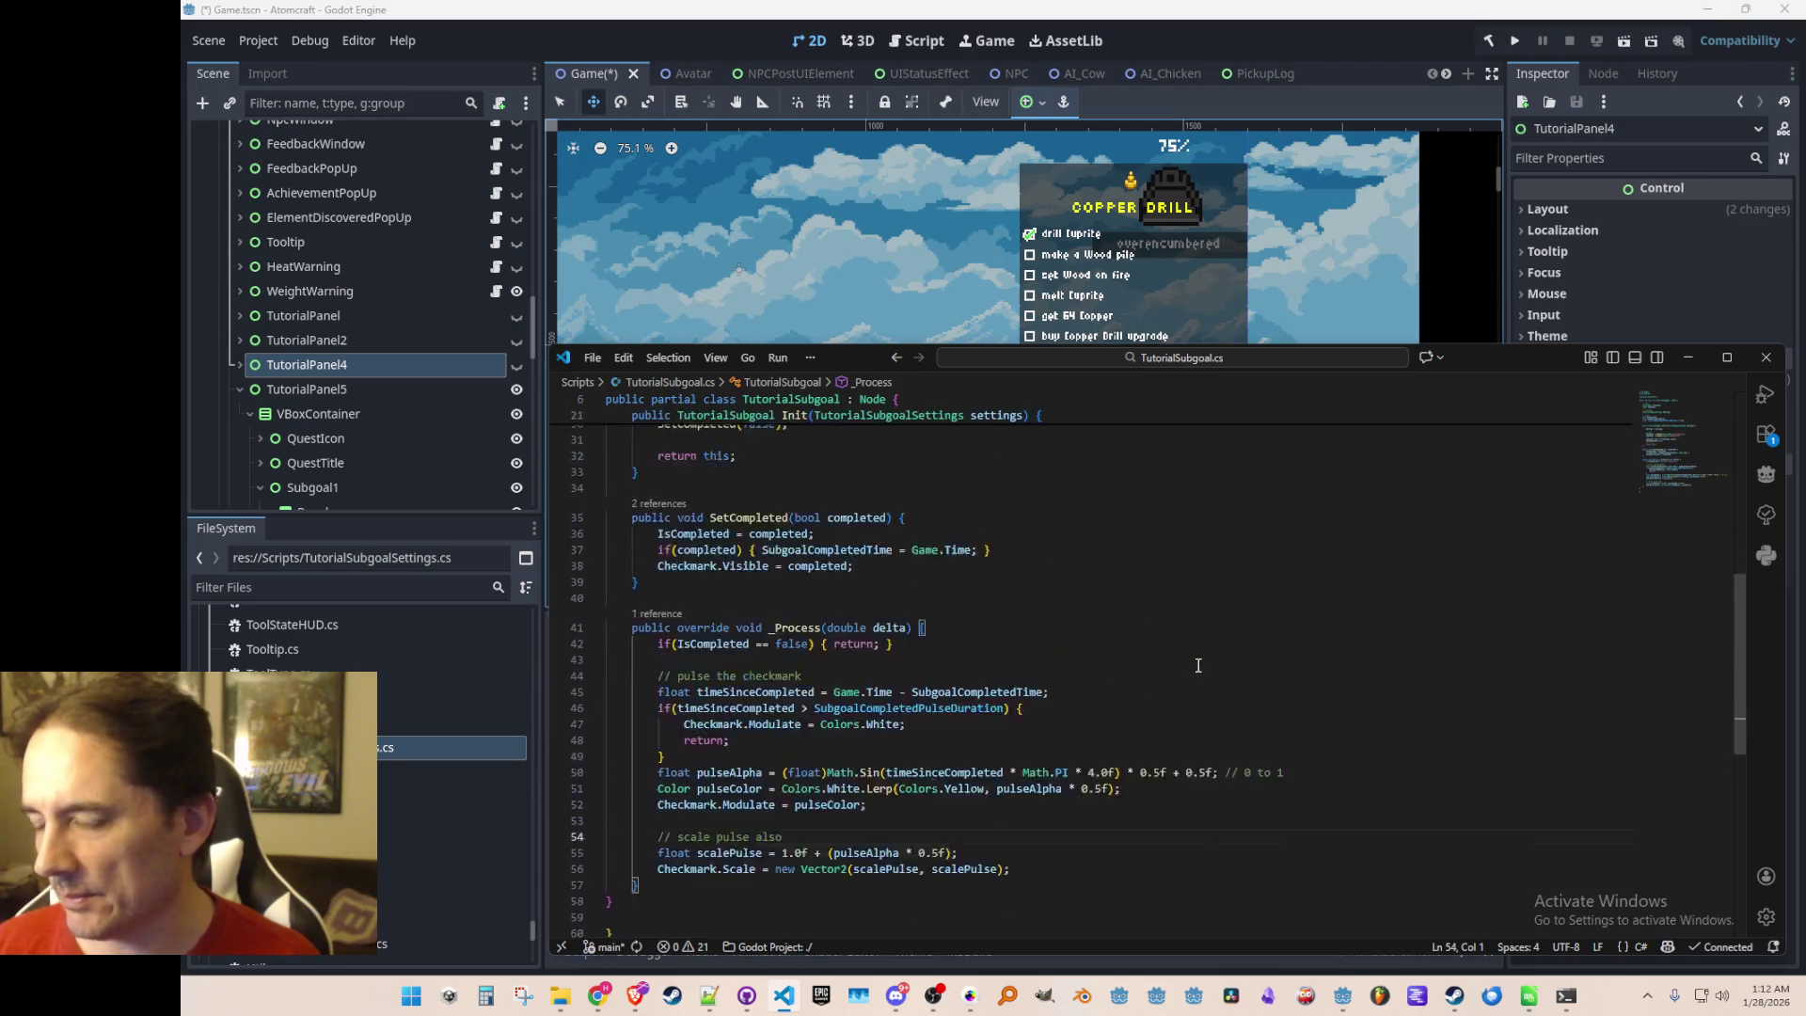
scroll(1198, 665, up, 2)
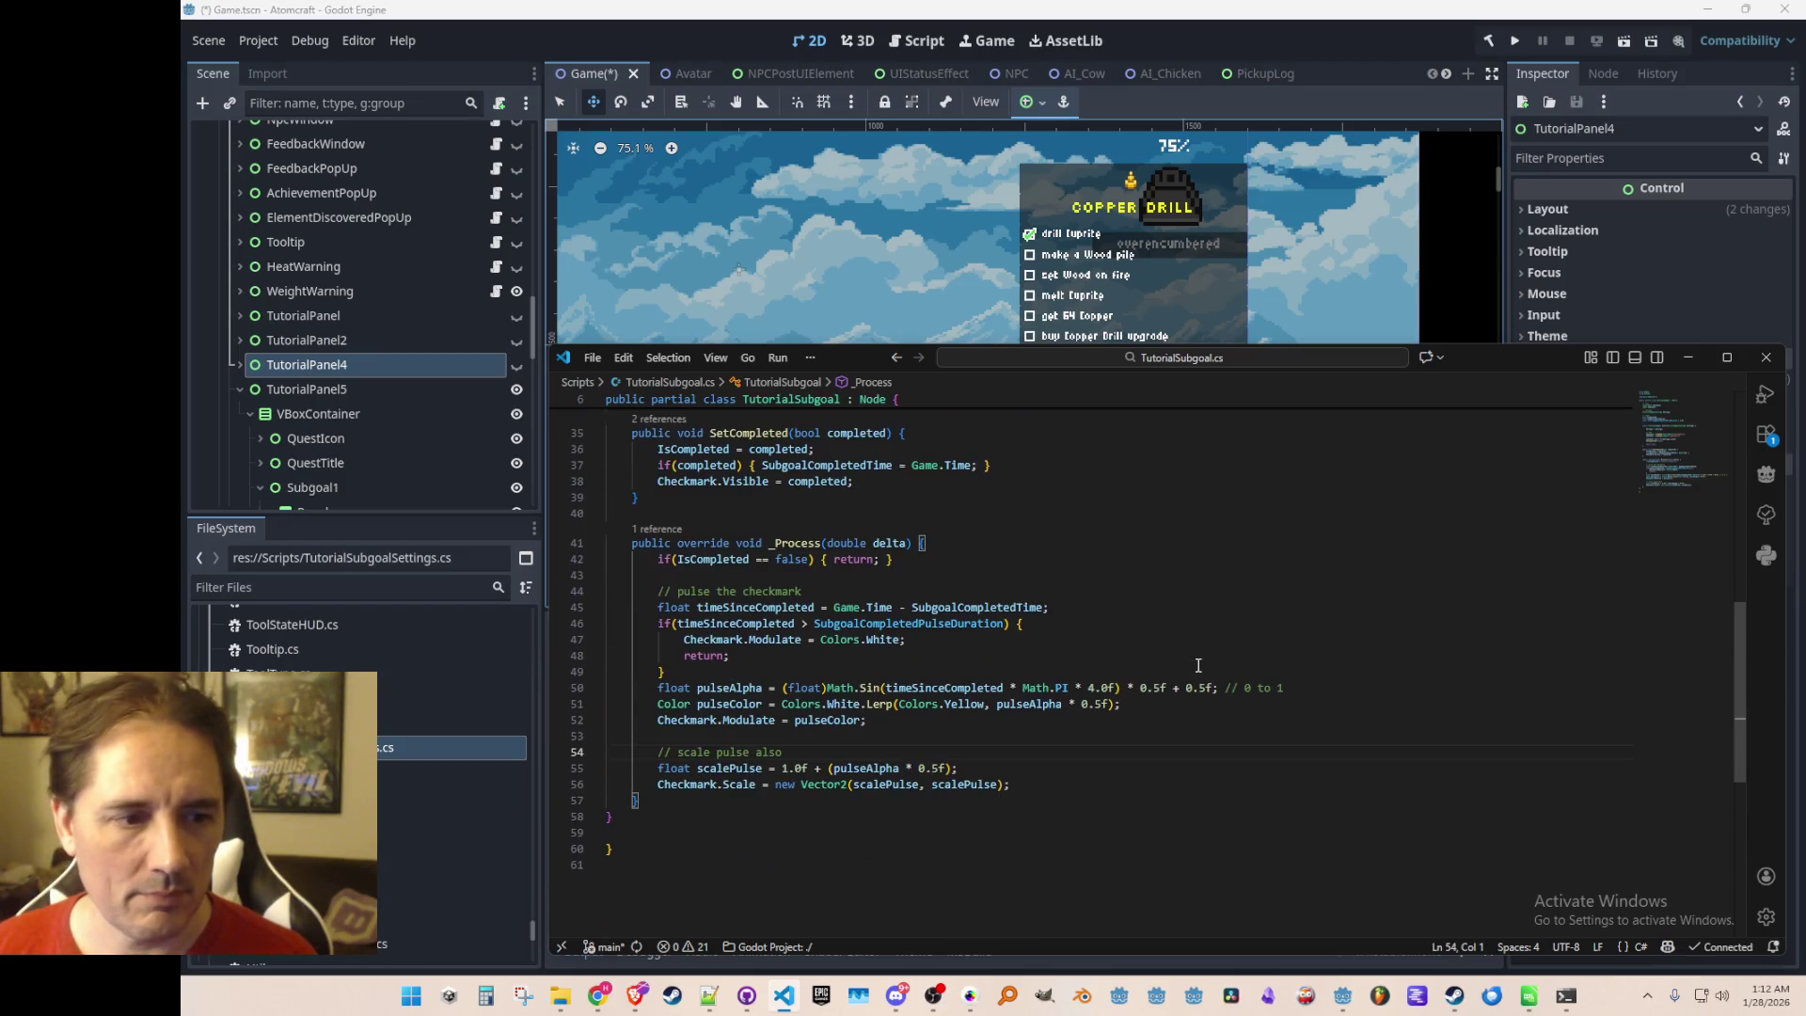
scroll(1196, 668, down, 1)
click(1184, 696)
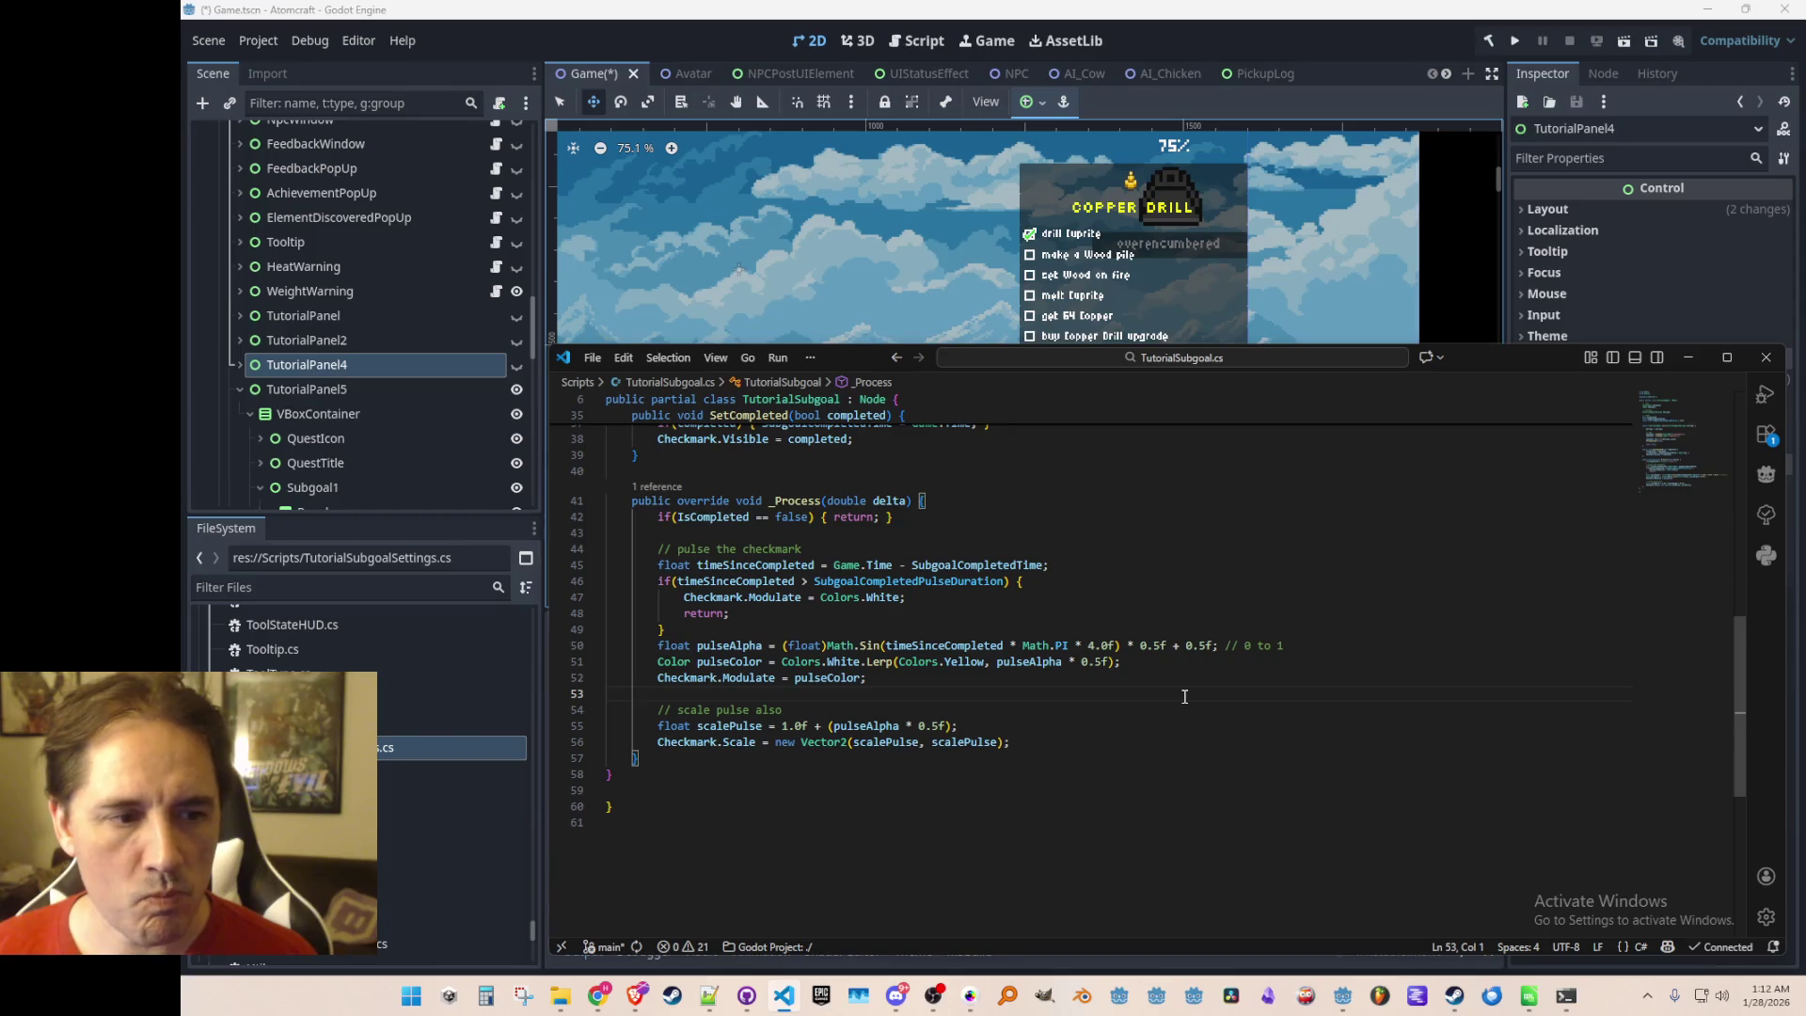
scroll(1367, 713, up, 1)
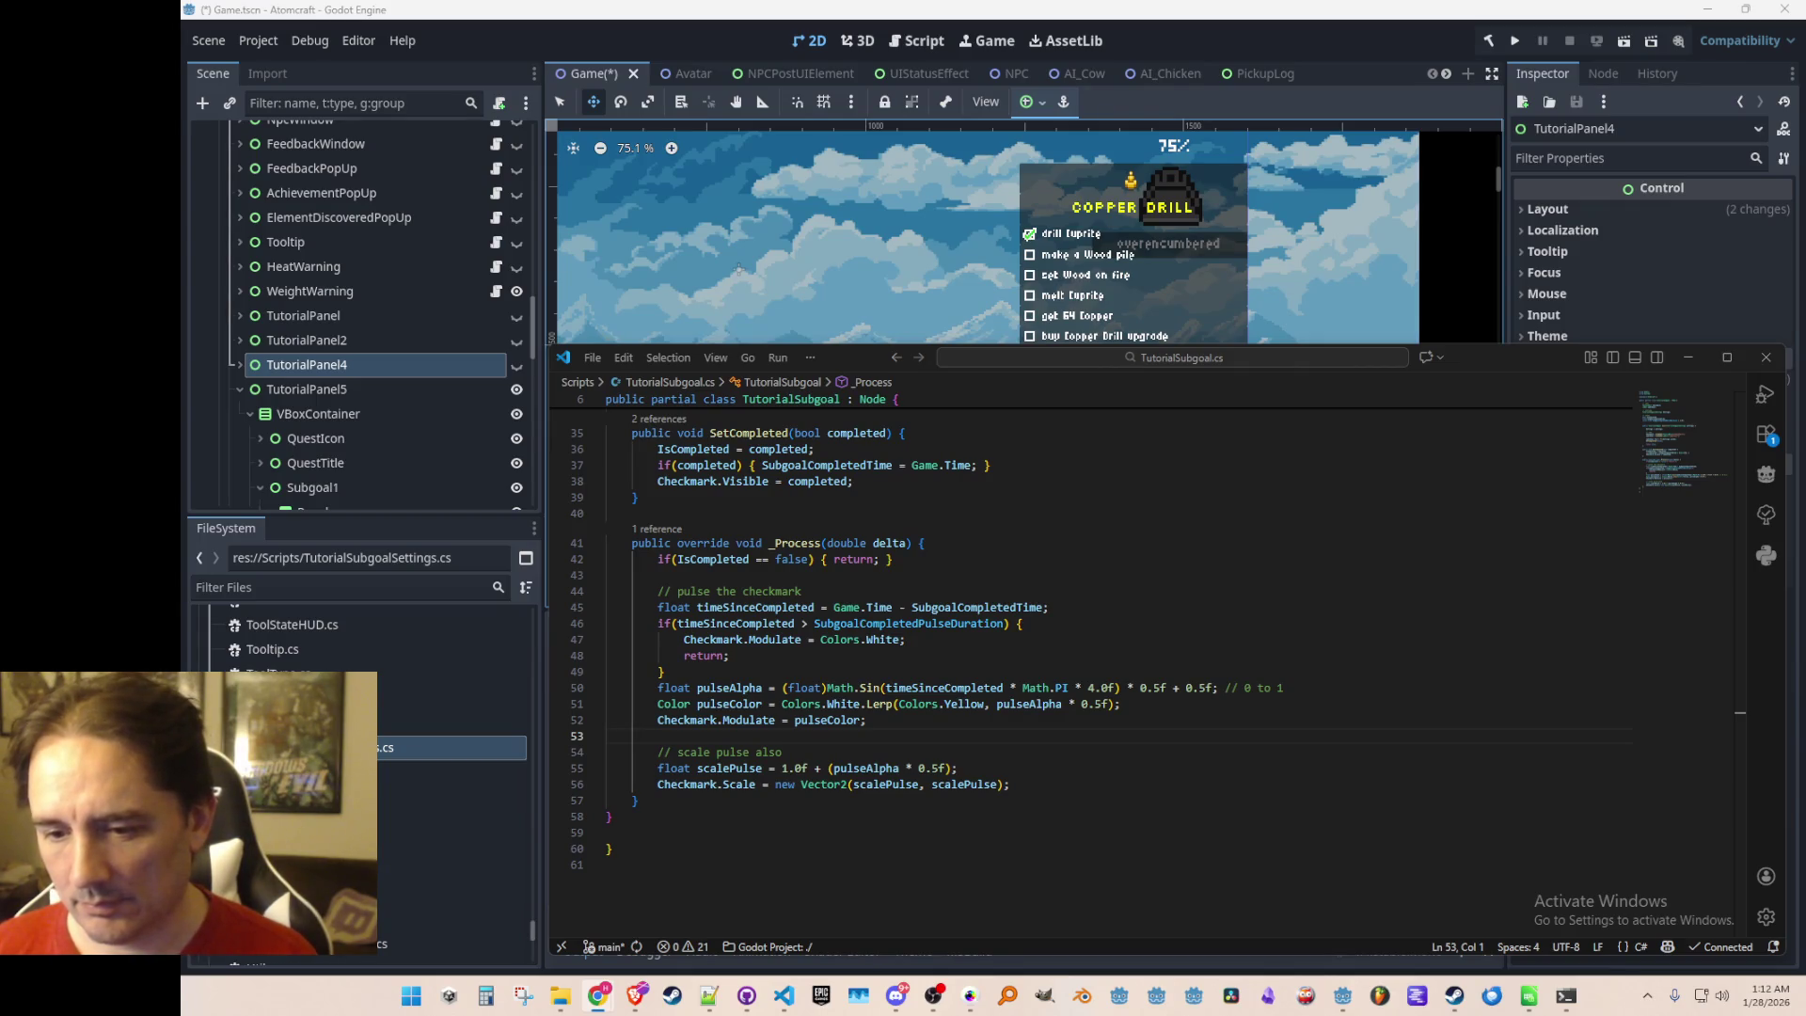
click(1225, 706)
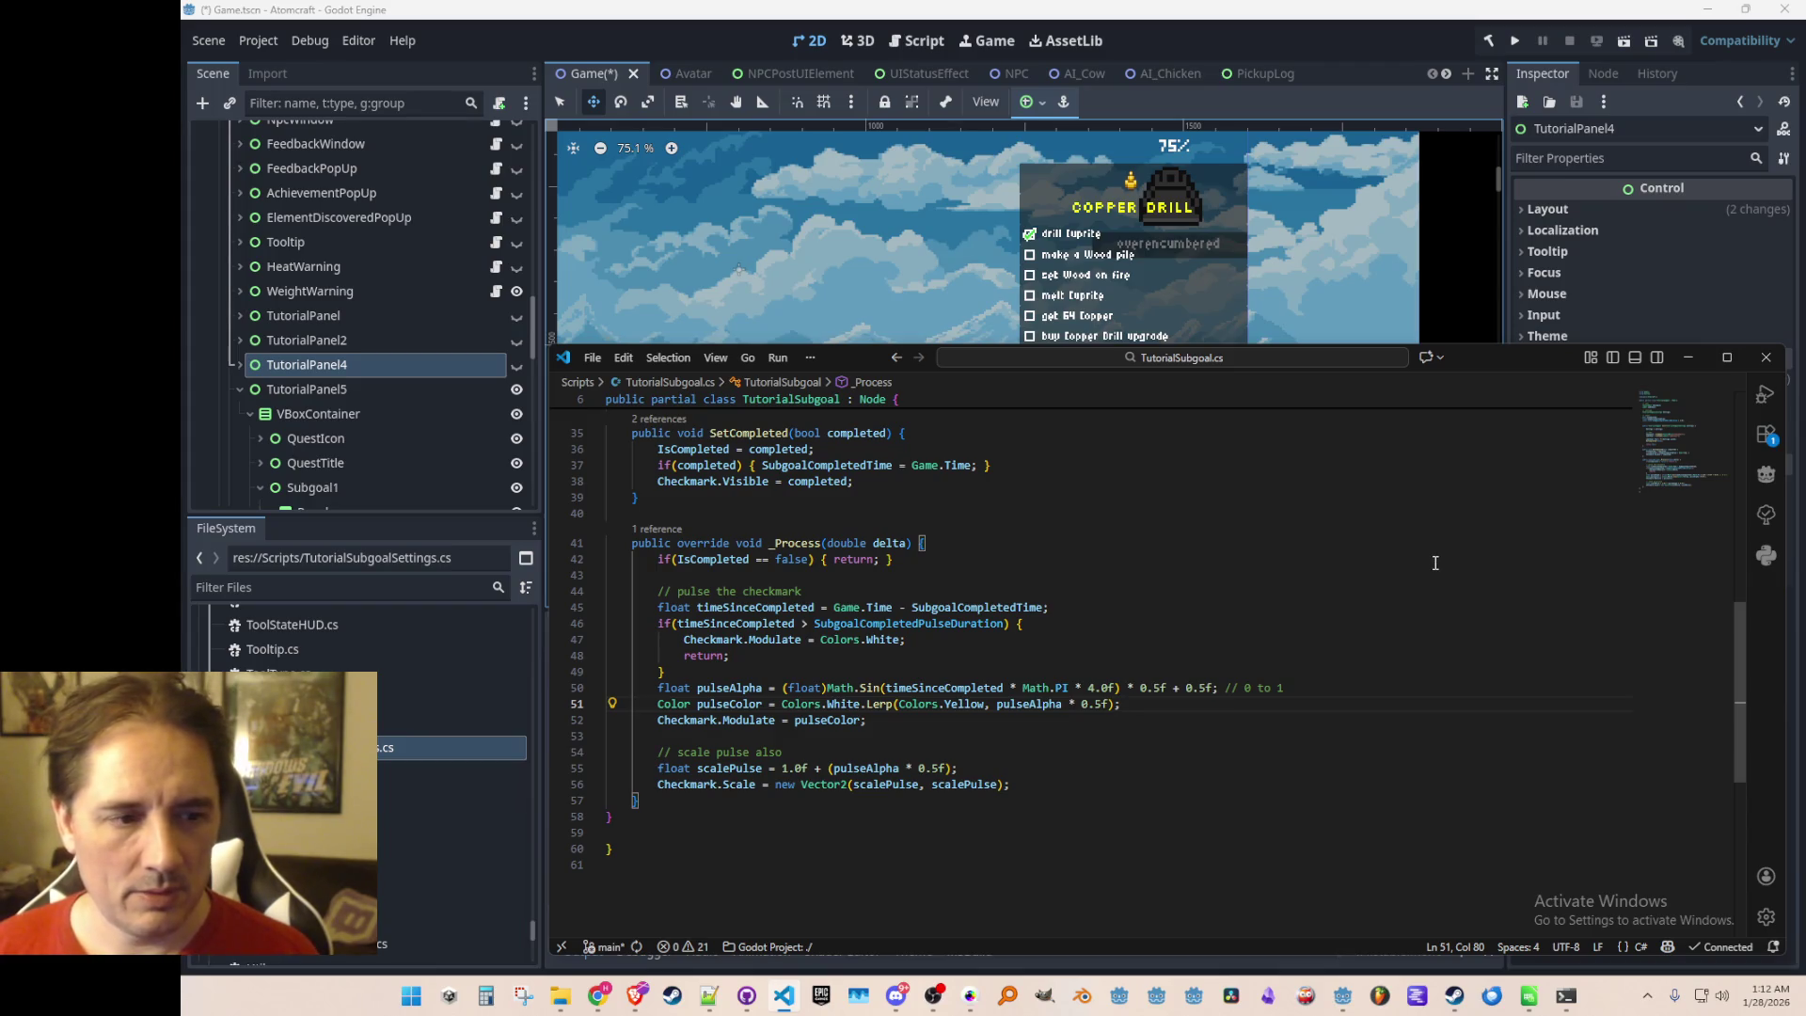
key(Down)
key(Down)
key(Down)
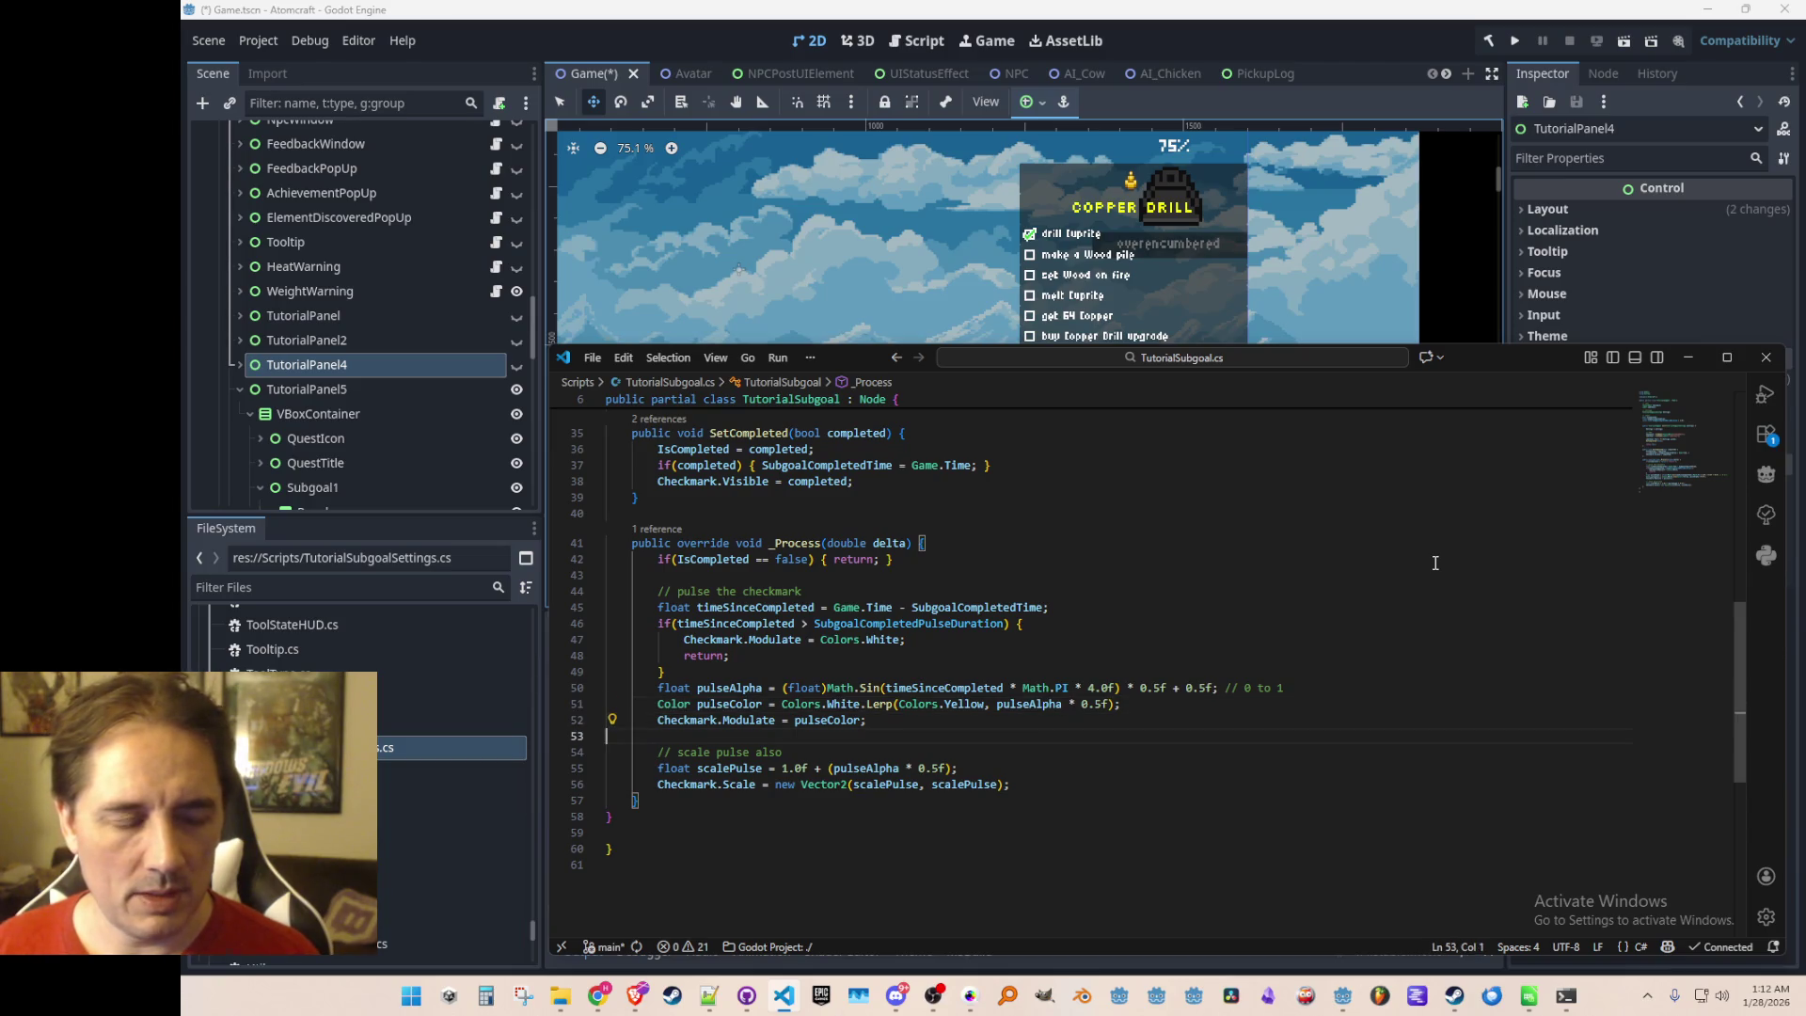
key(Down)
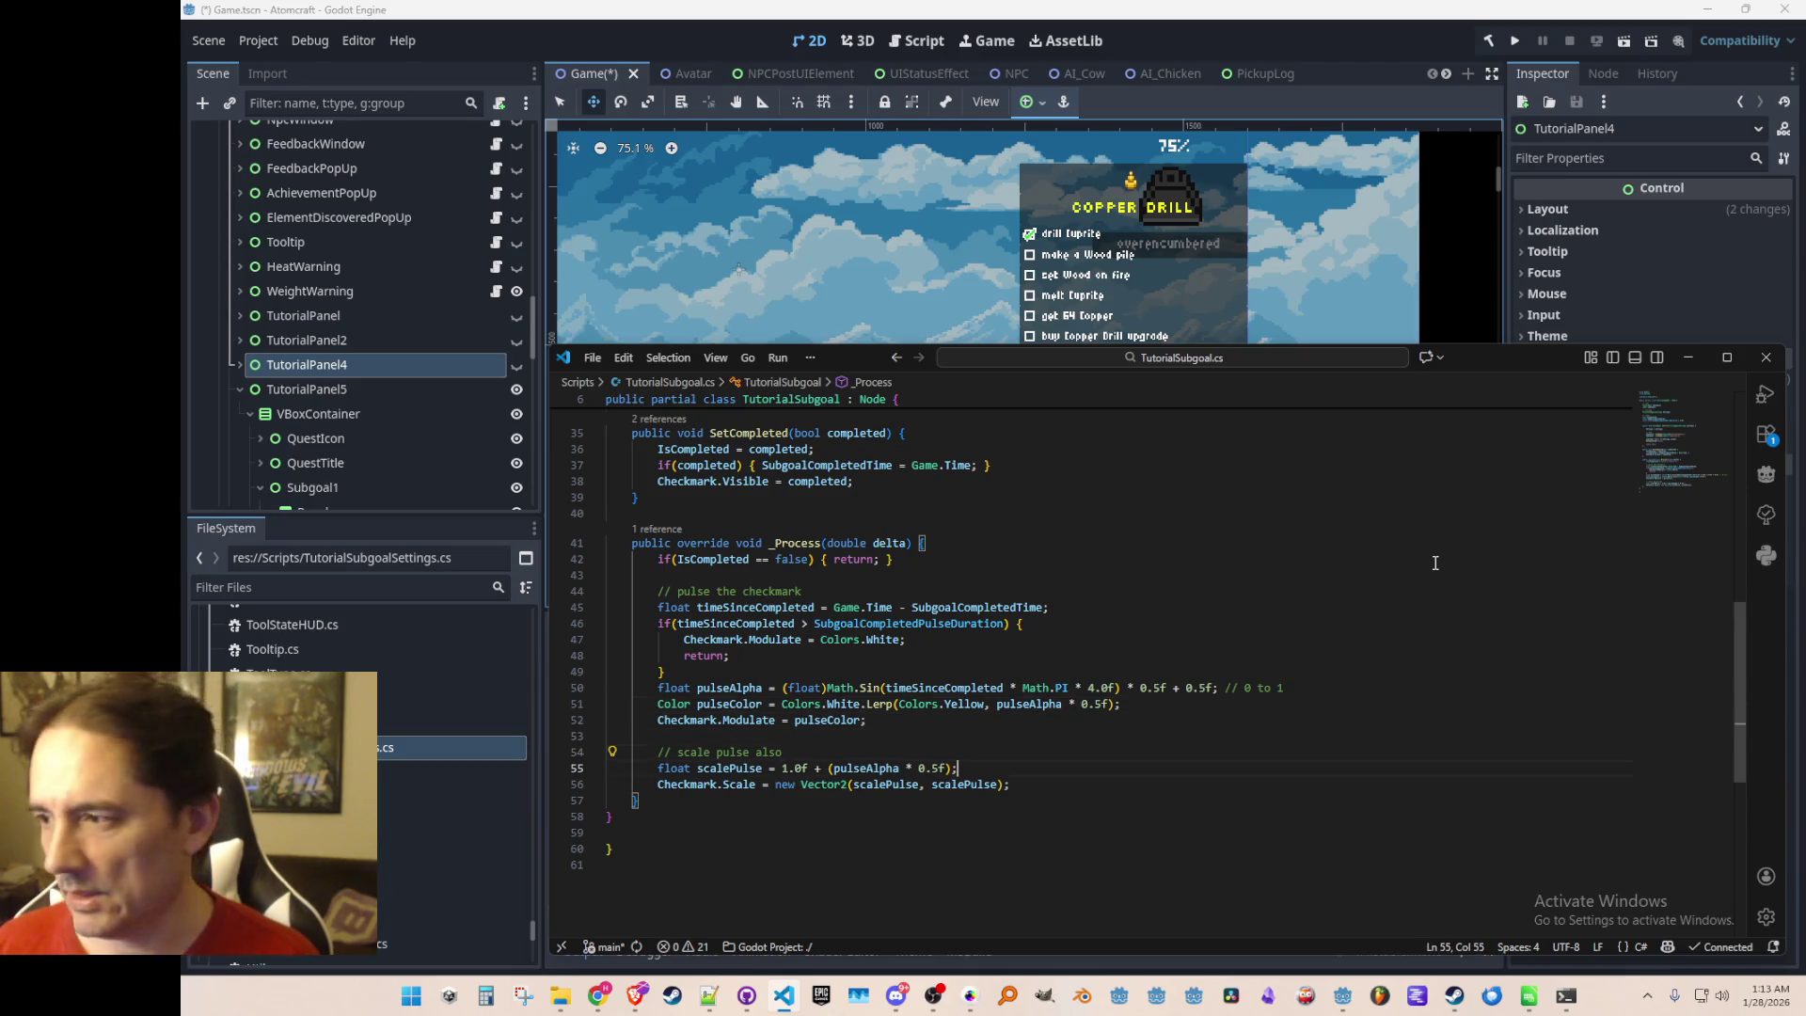
key(Up)
key(Up)
key(Up)
key(Up)
key(Up)
key(Up)
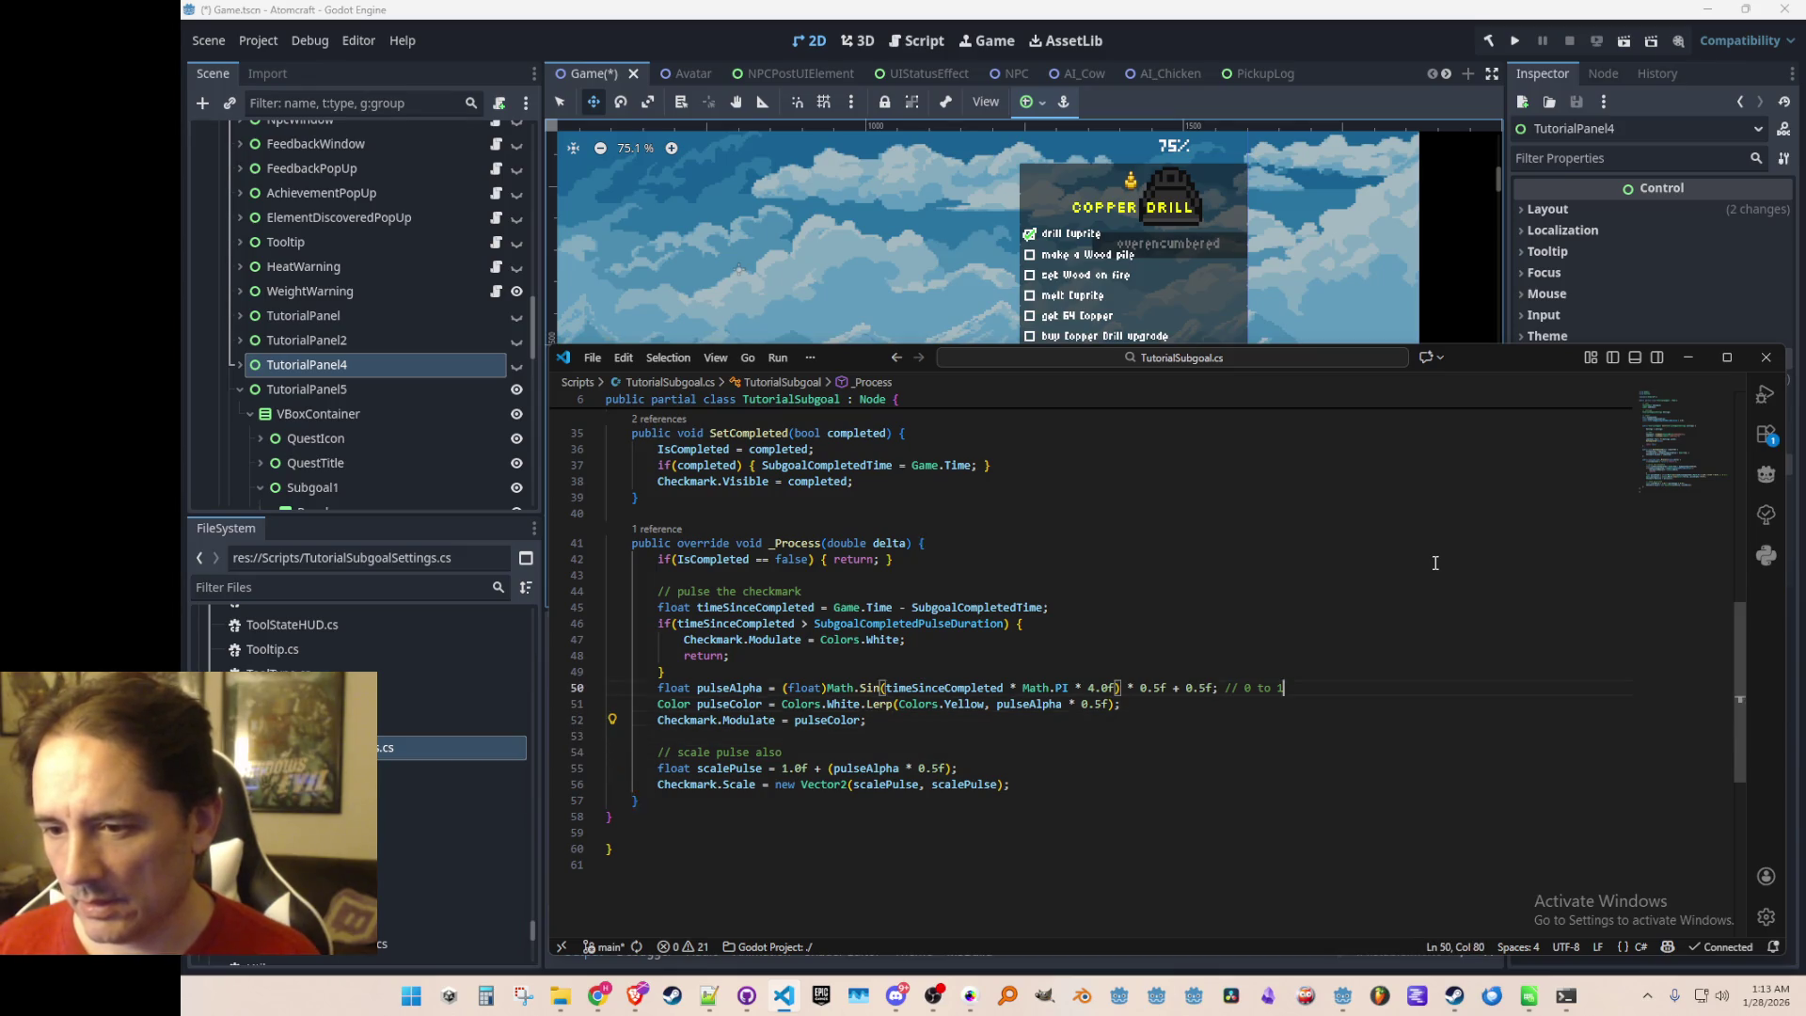
key(Up)
key(Up)
key(Up)
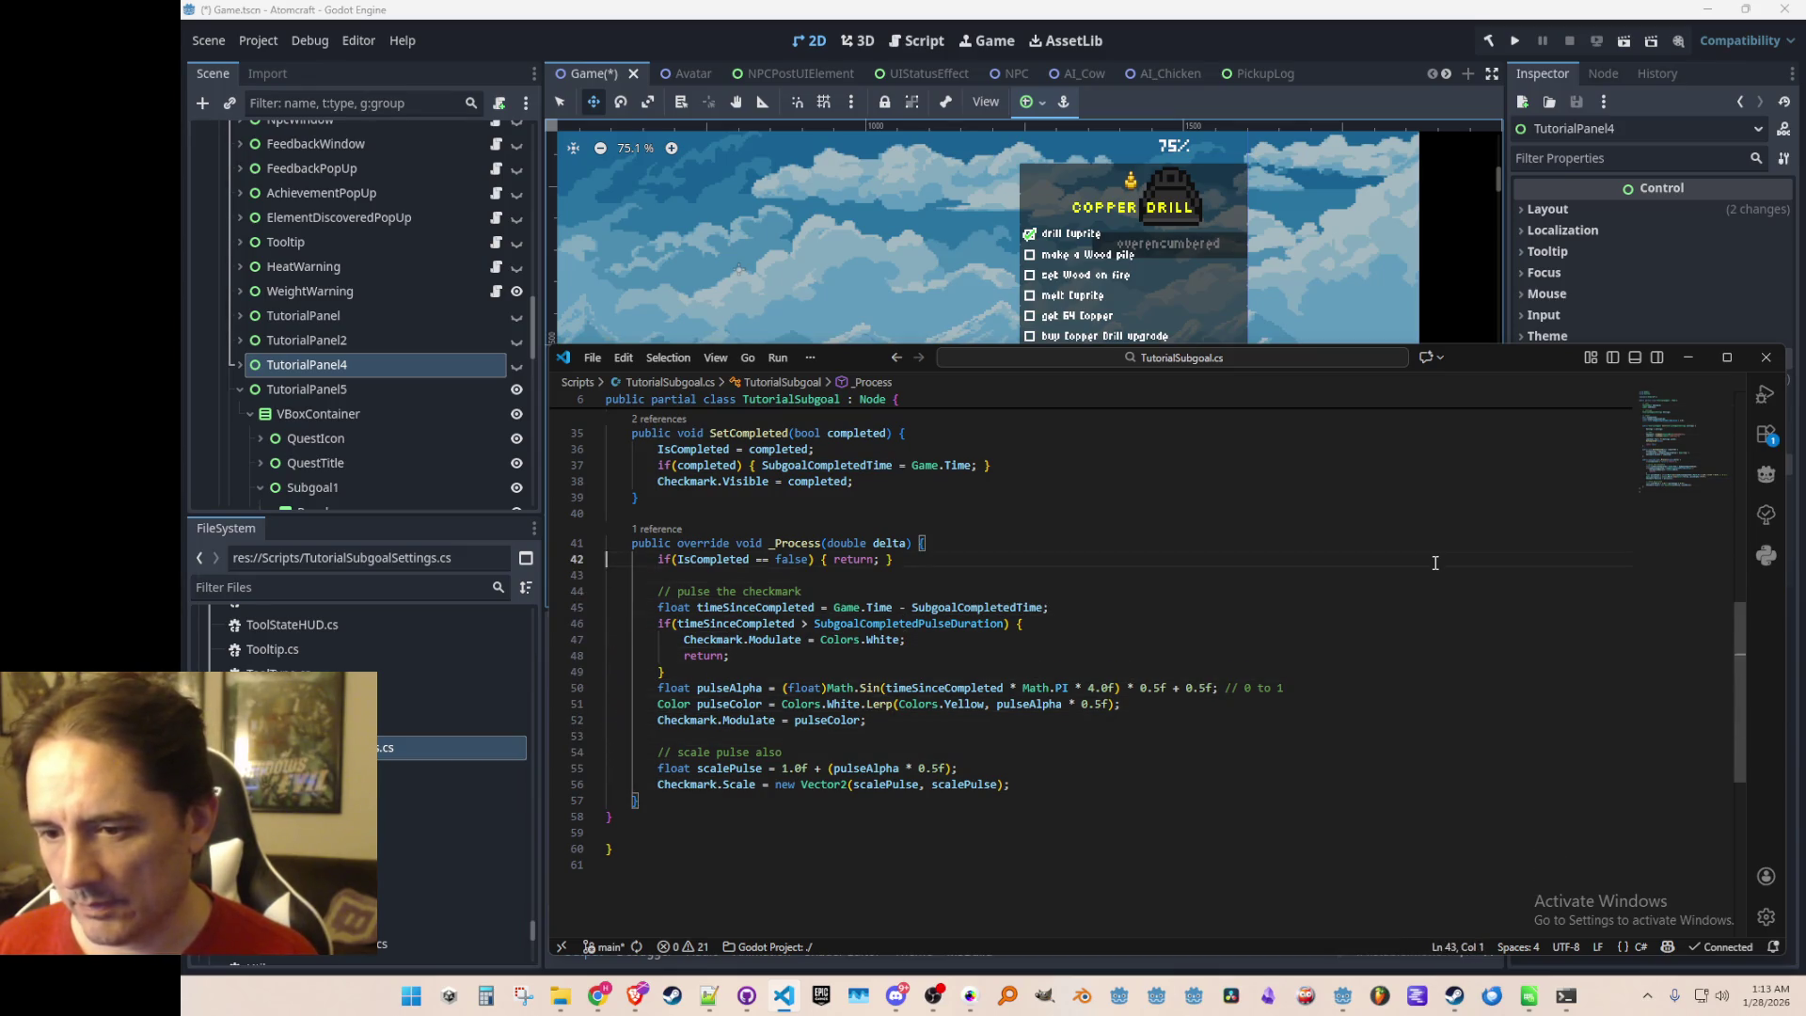
key(Down)
key(Down)
key(Down)
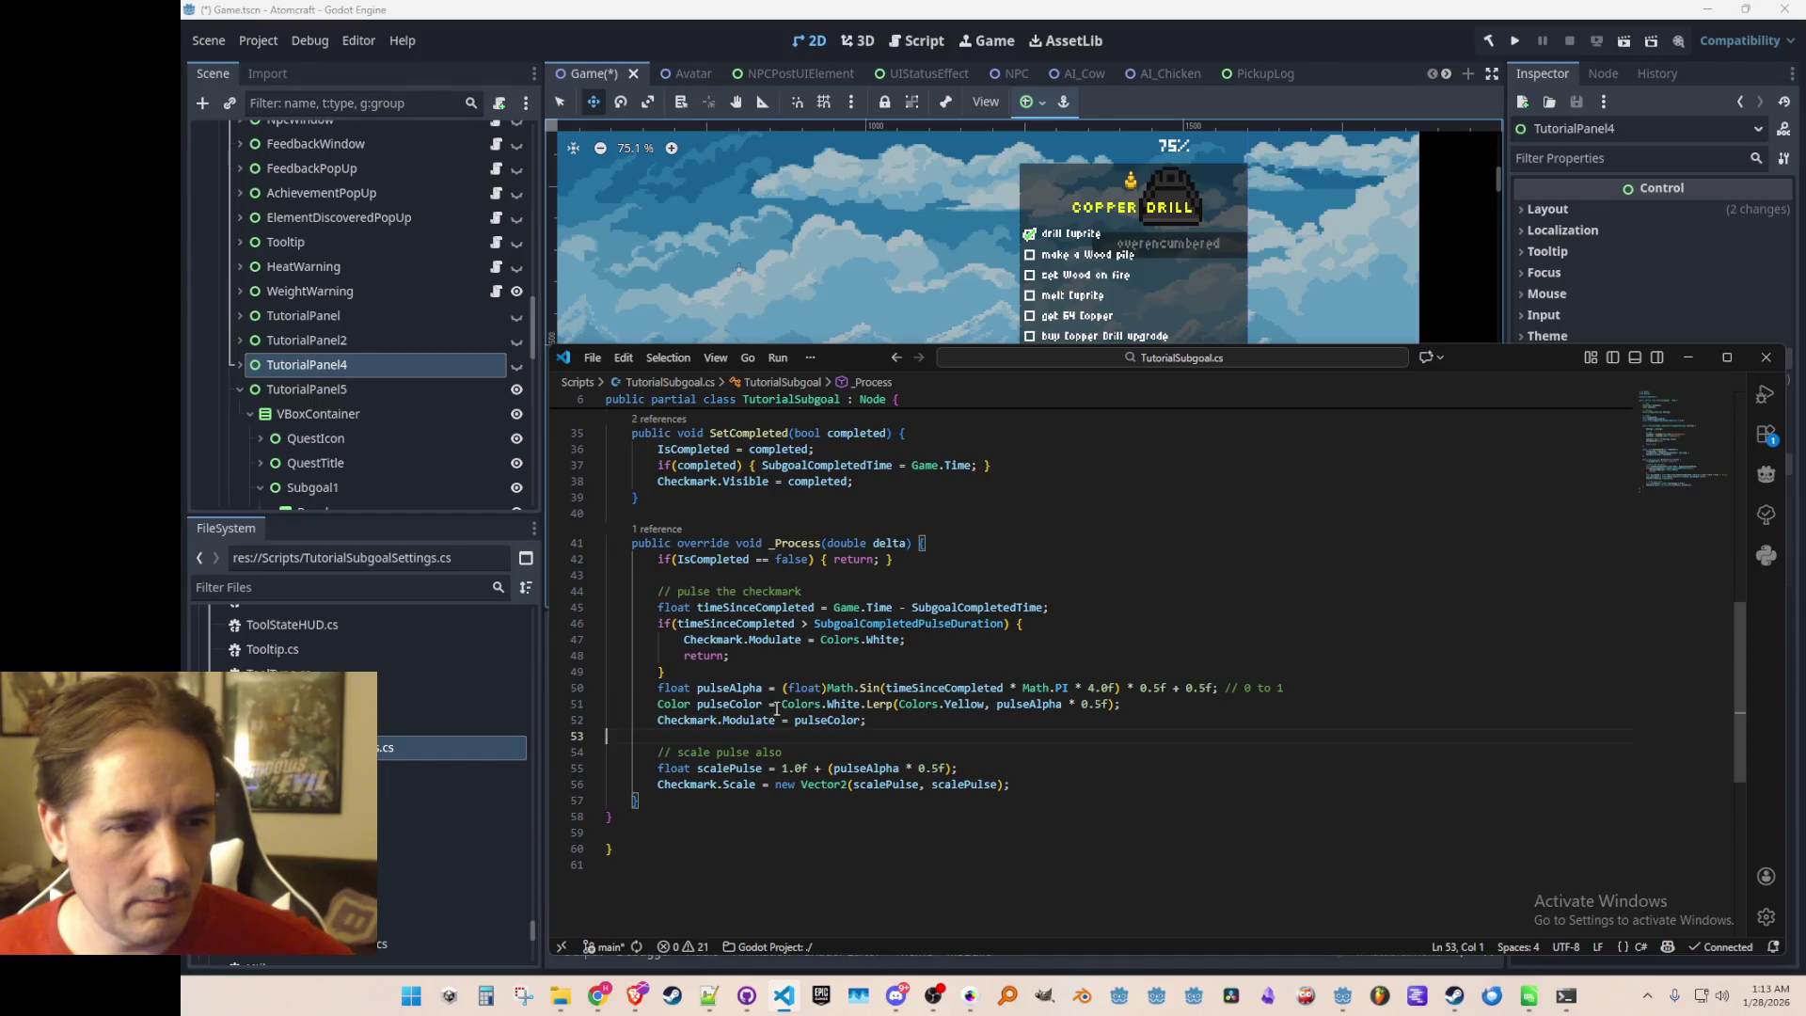
Scroll back to the state section and place the caret at the end of the SubgoalCompletedTime line
scroll(965, 675, up, 5)
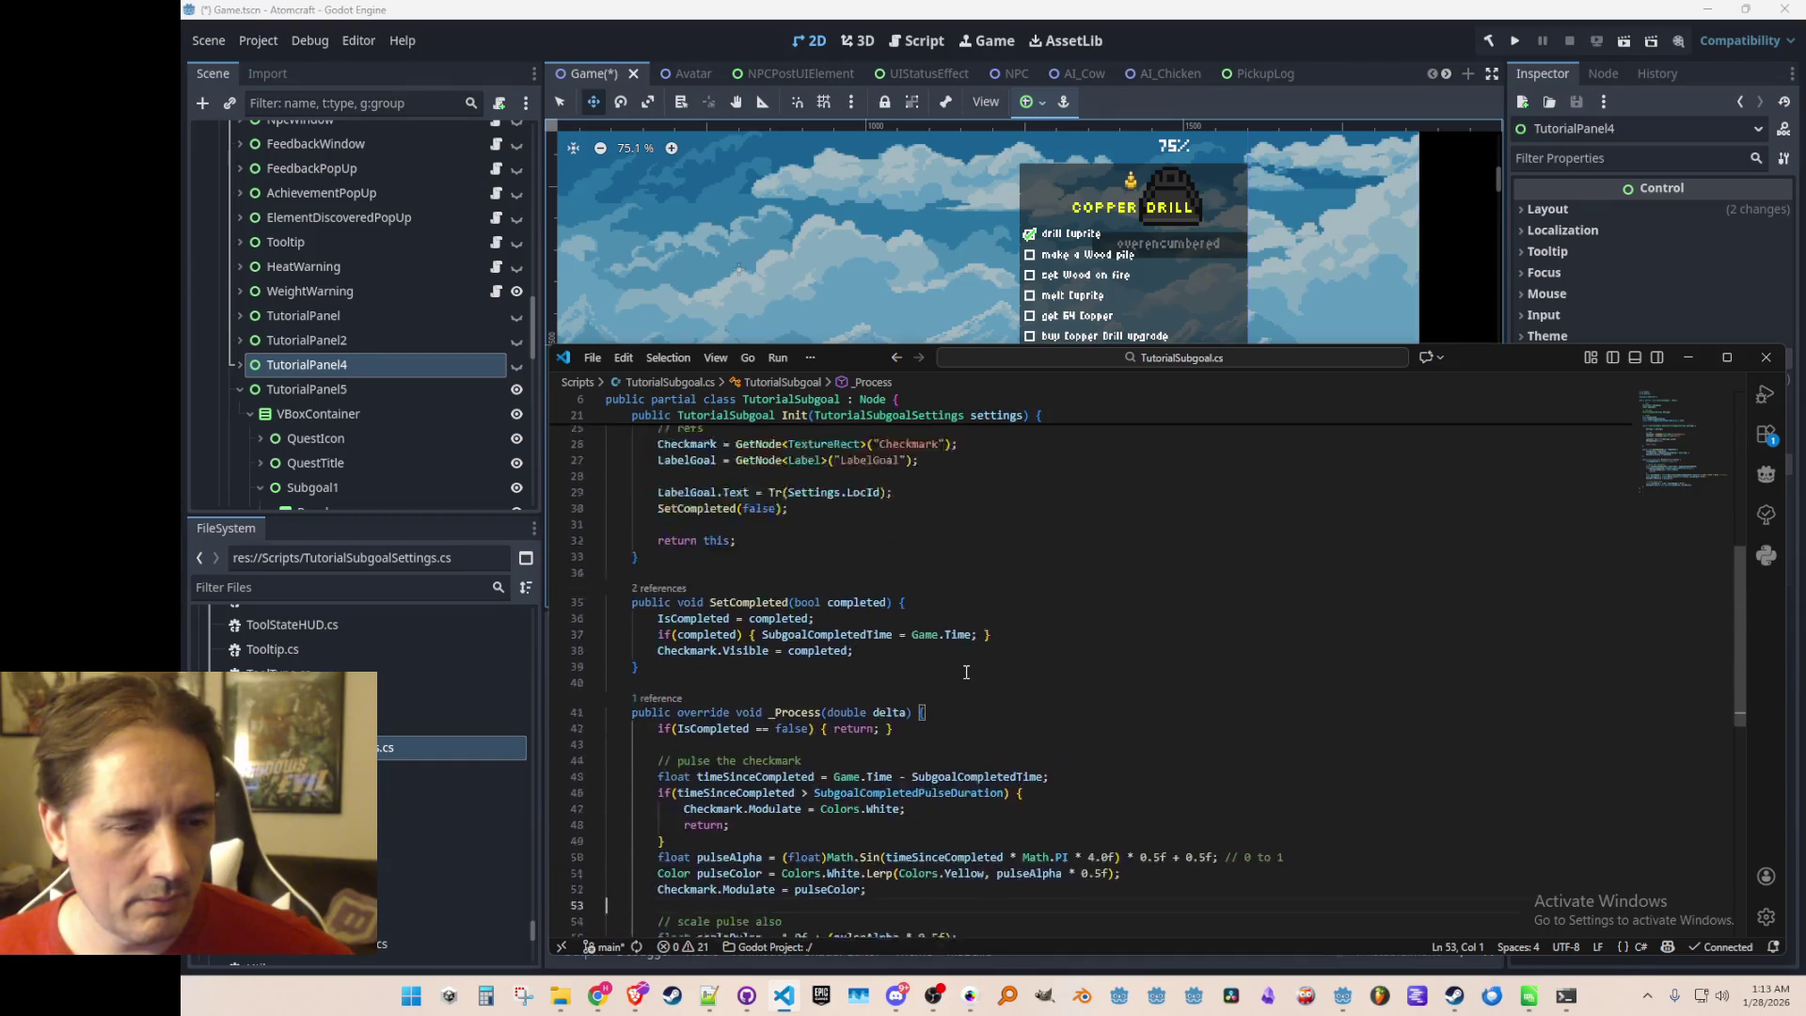
scroll(966, 671, up, 5)
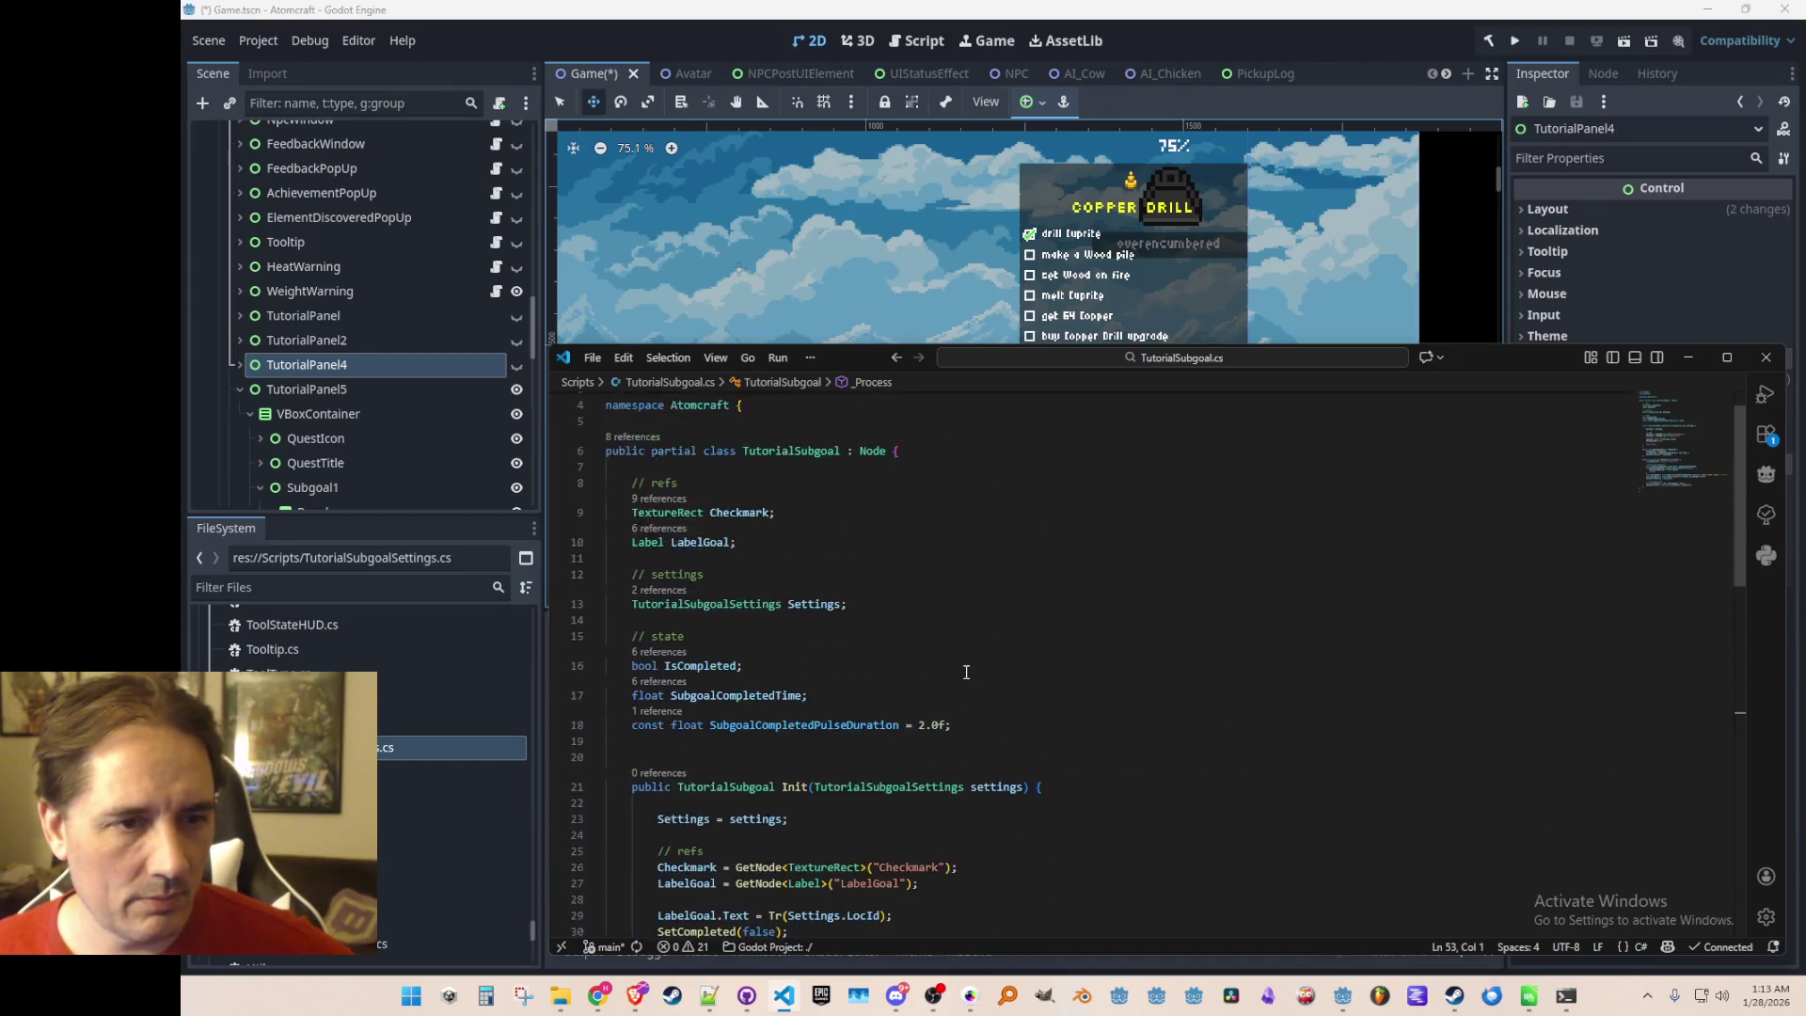
scroll(966, 671, down, 4)
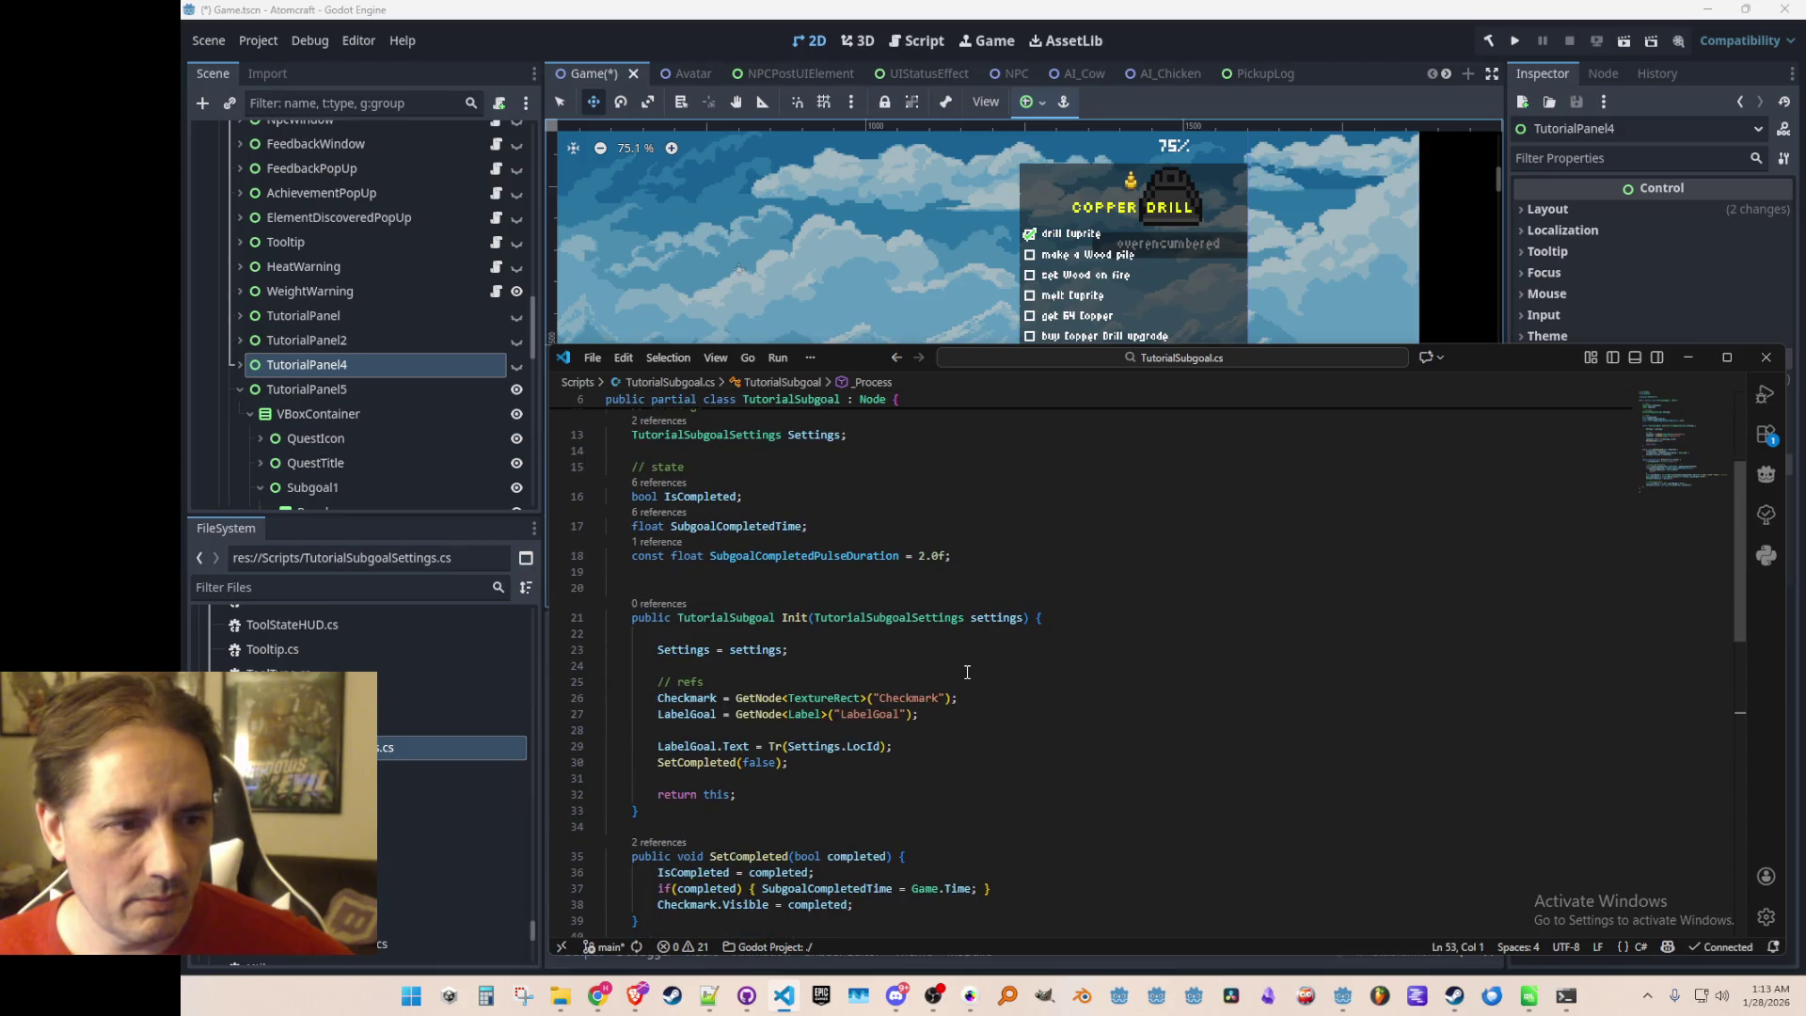
scroll(966, 672, down, 3)
scroll(967, 672, up, 7)
scroll(967, 671, down, 5)
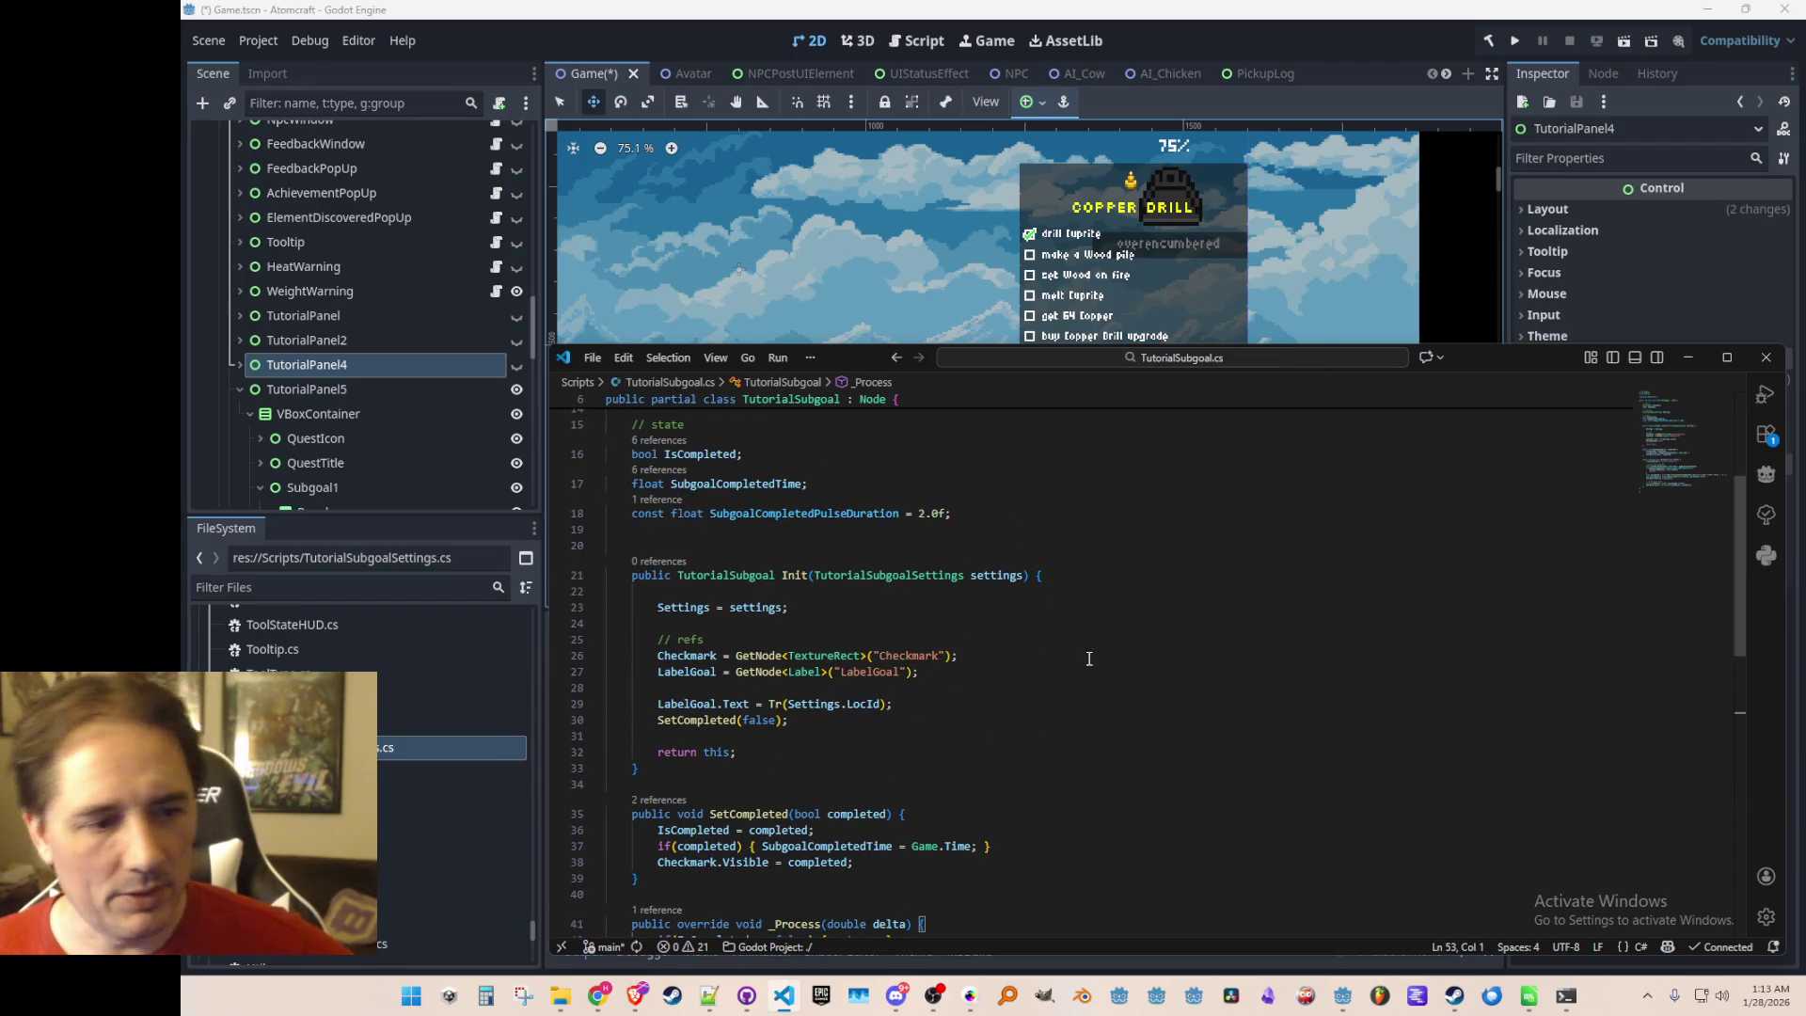
scroll(1089, 659, down, 5)
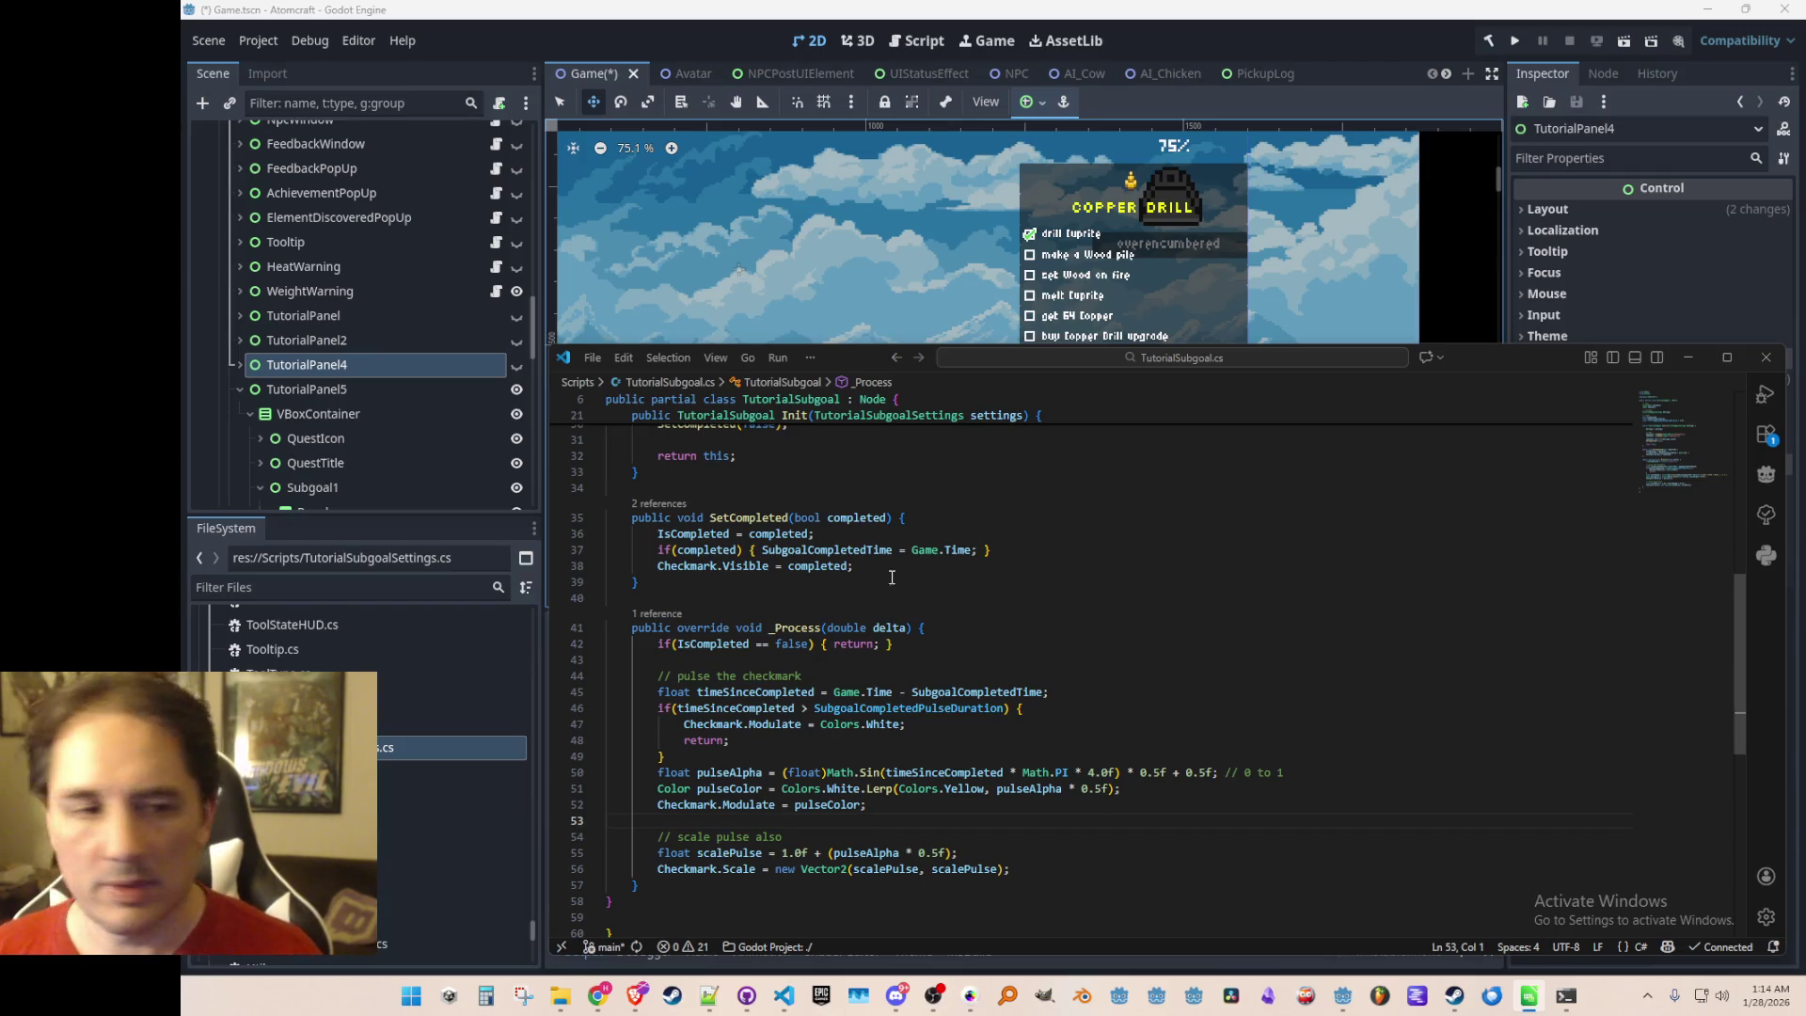
scroll(1169, 685, up, 5)
scroll(1182, 685, down, 5)
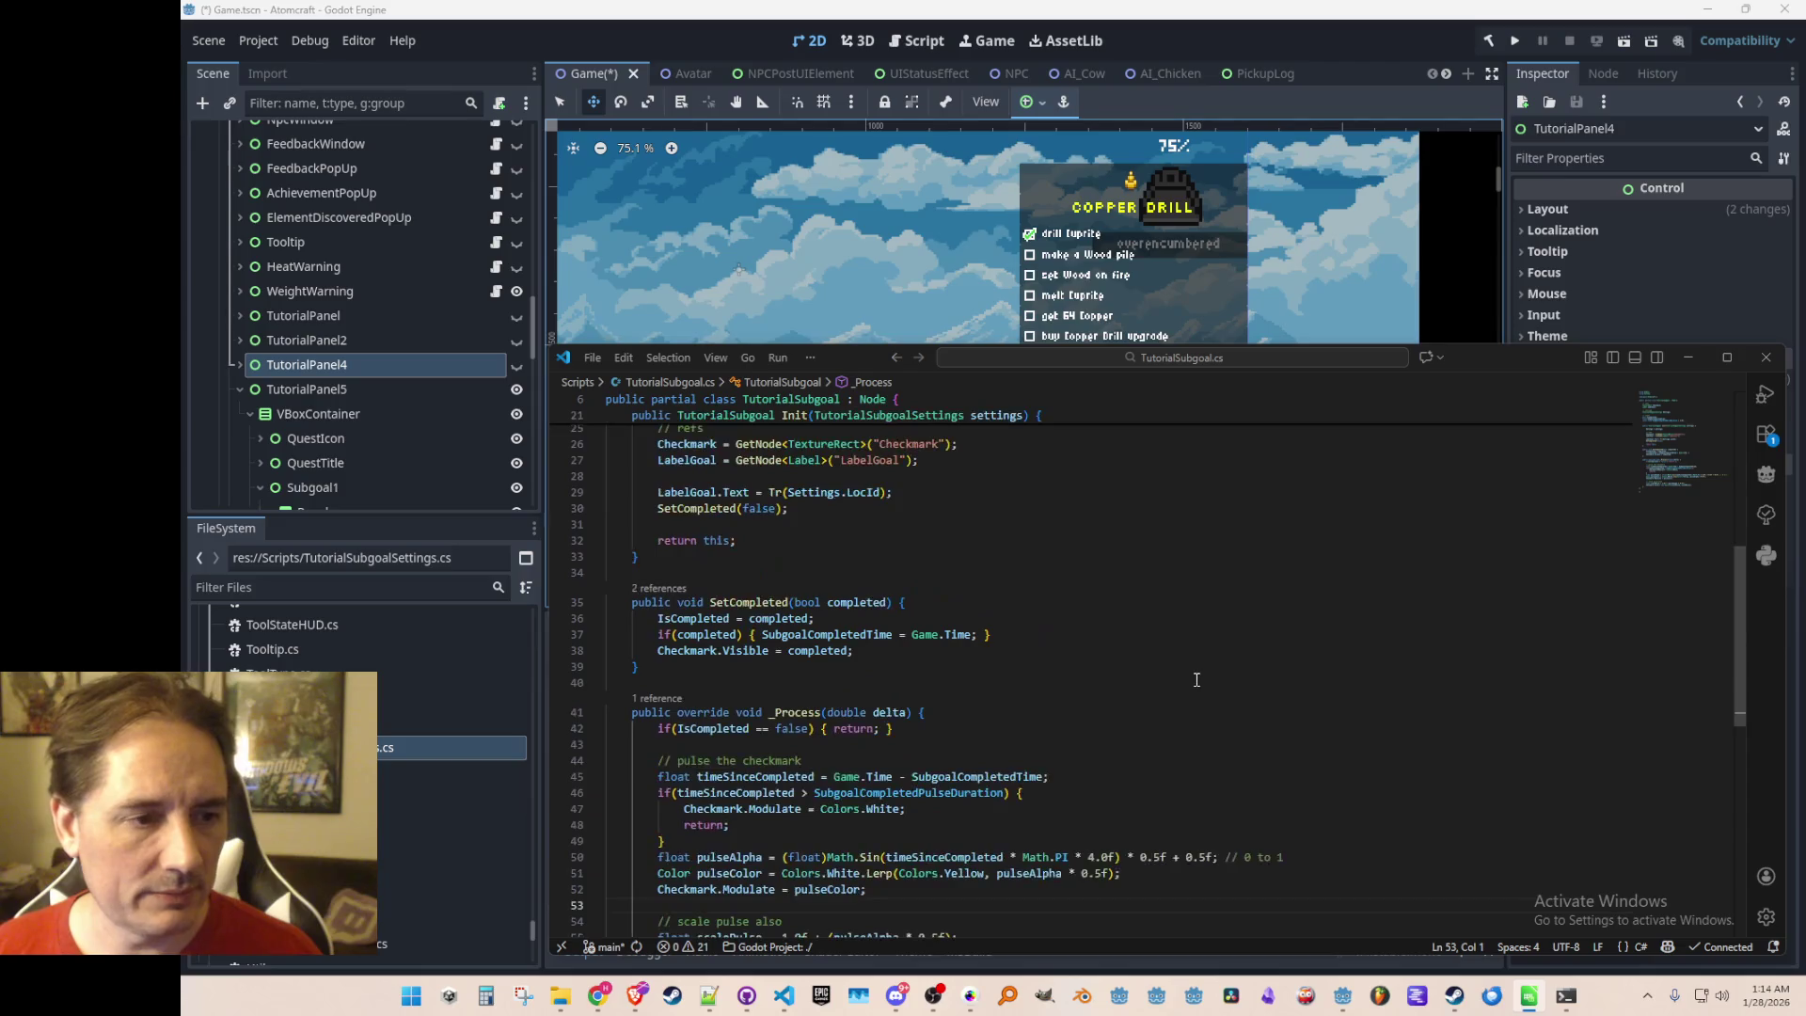
click(1290, 553)
scroll(1262, 638, up, 4)
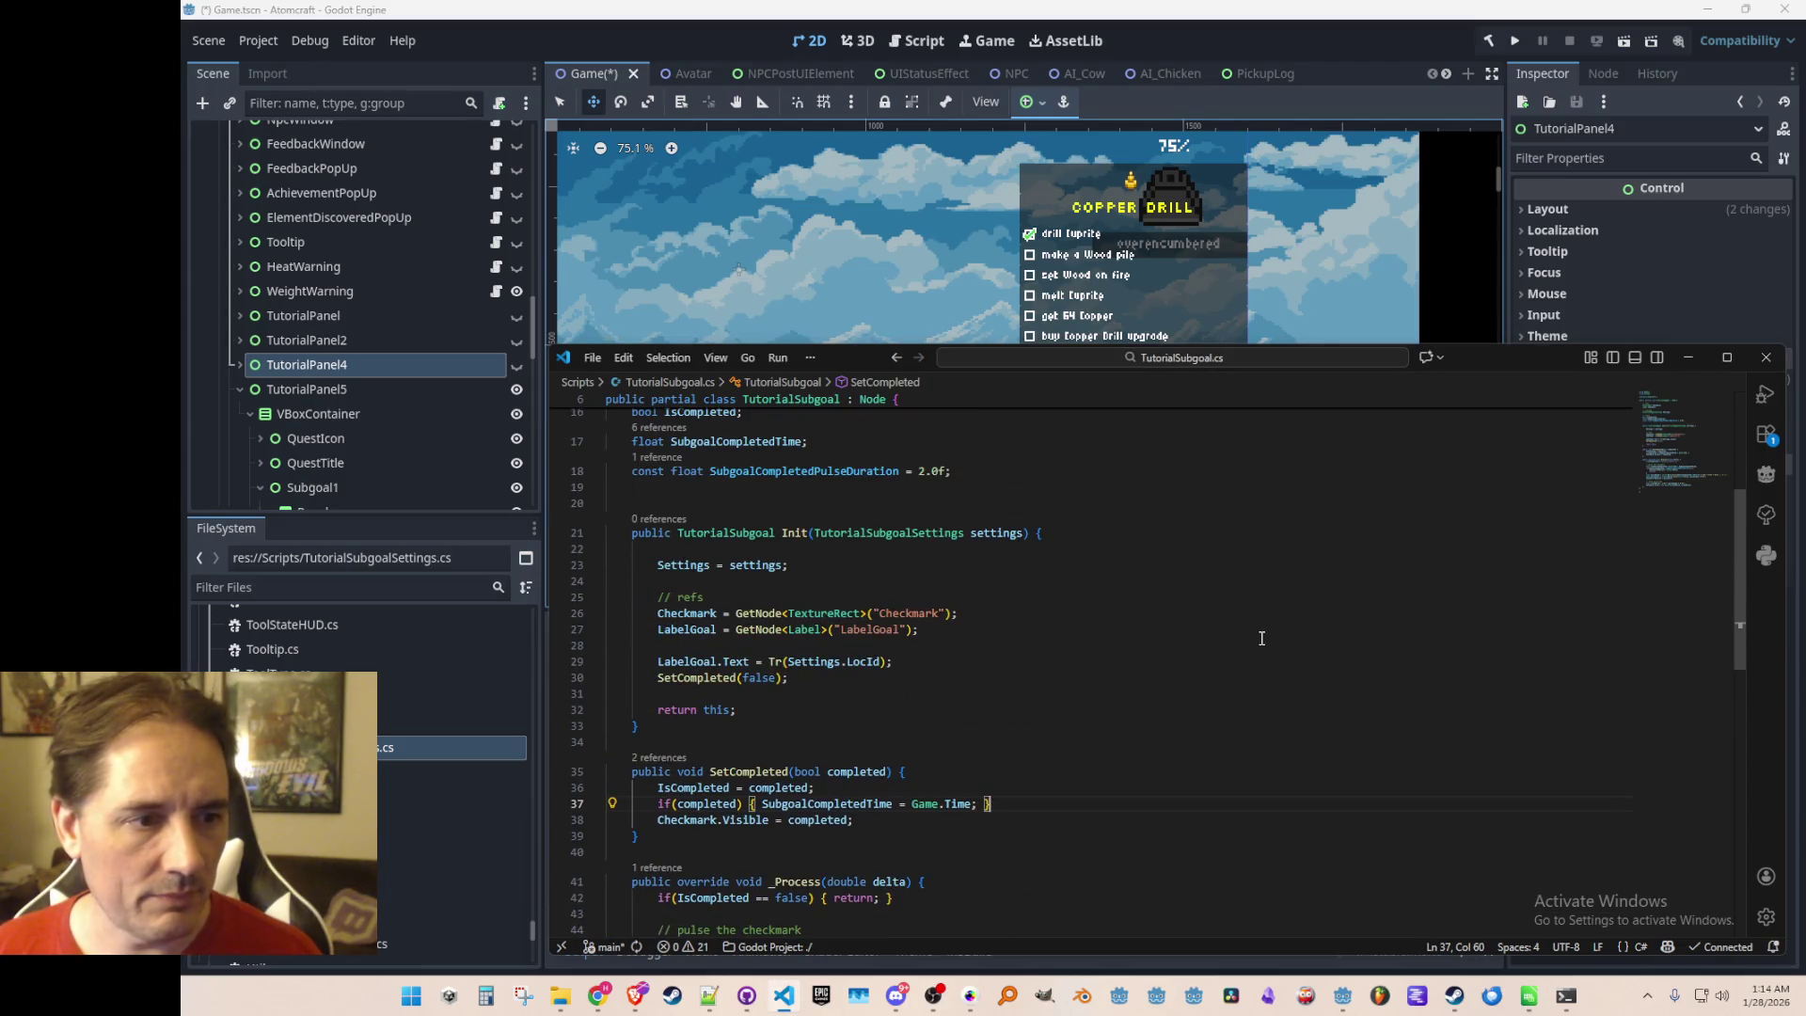
scroll(1262, 638, up, 1)
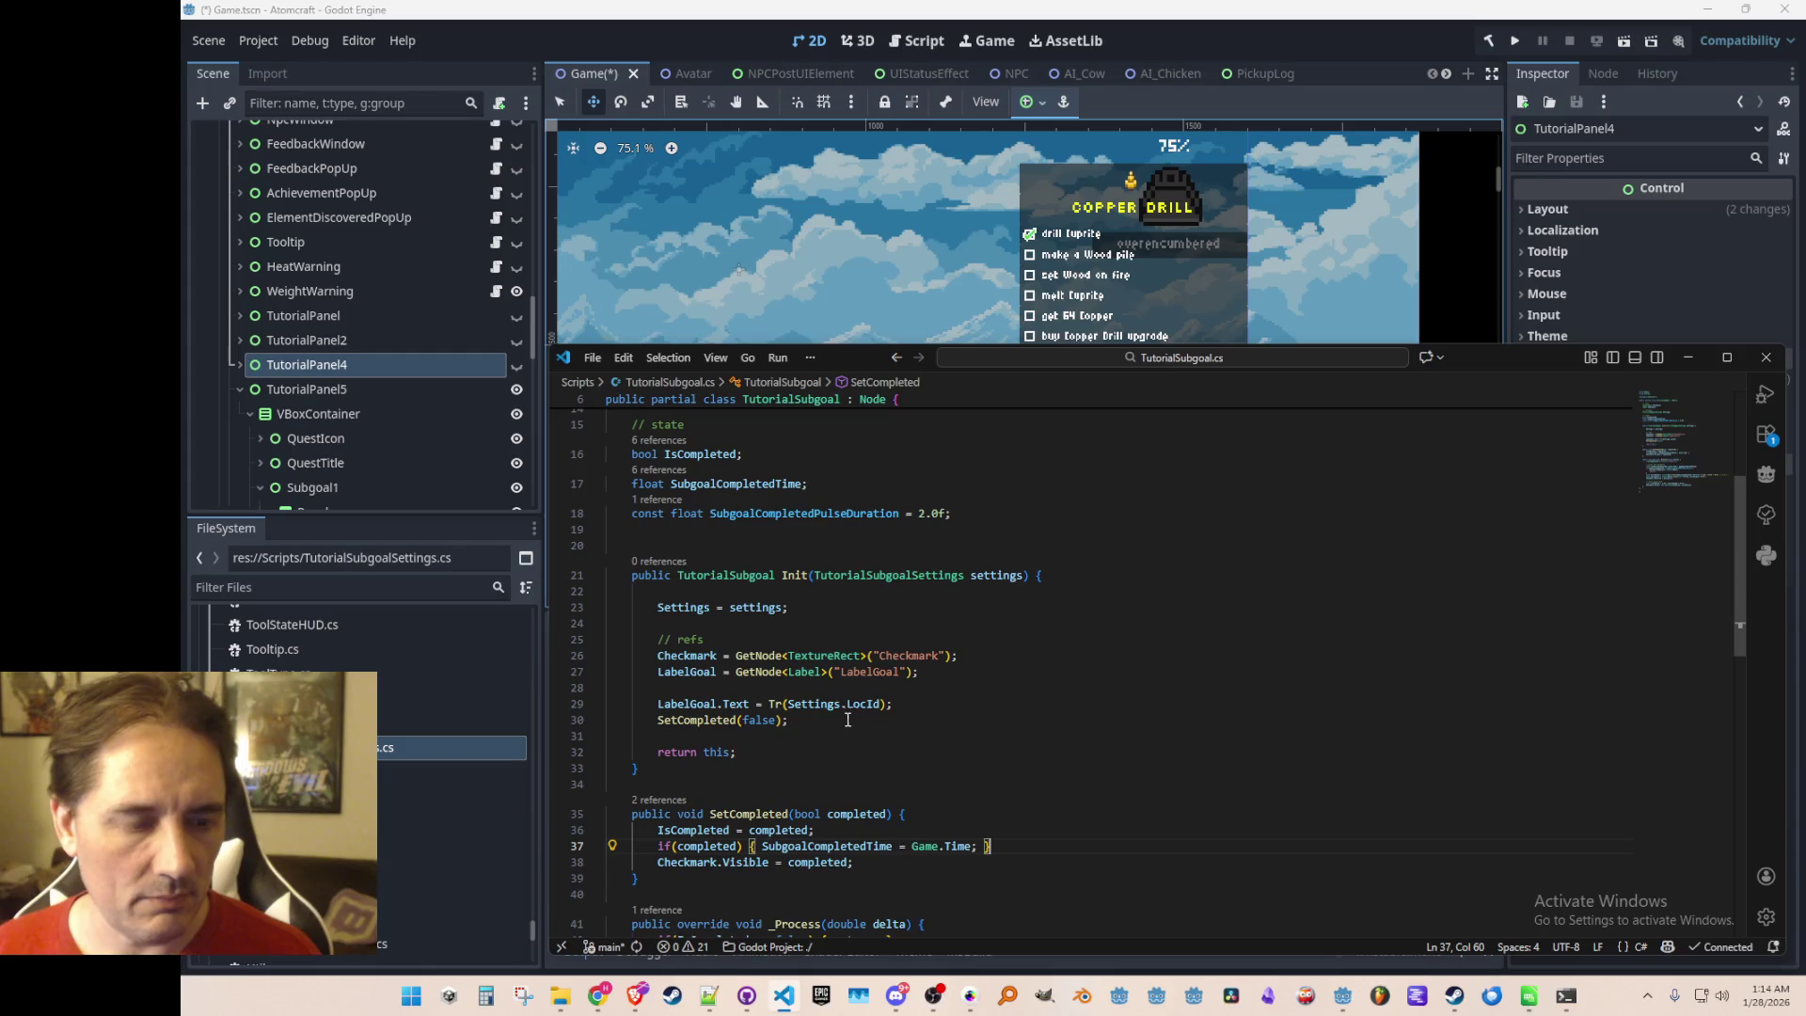
scroll(843, 720, up, 1)
click(1133, 524)
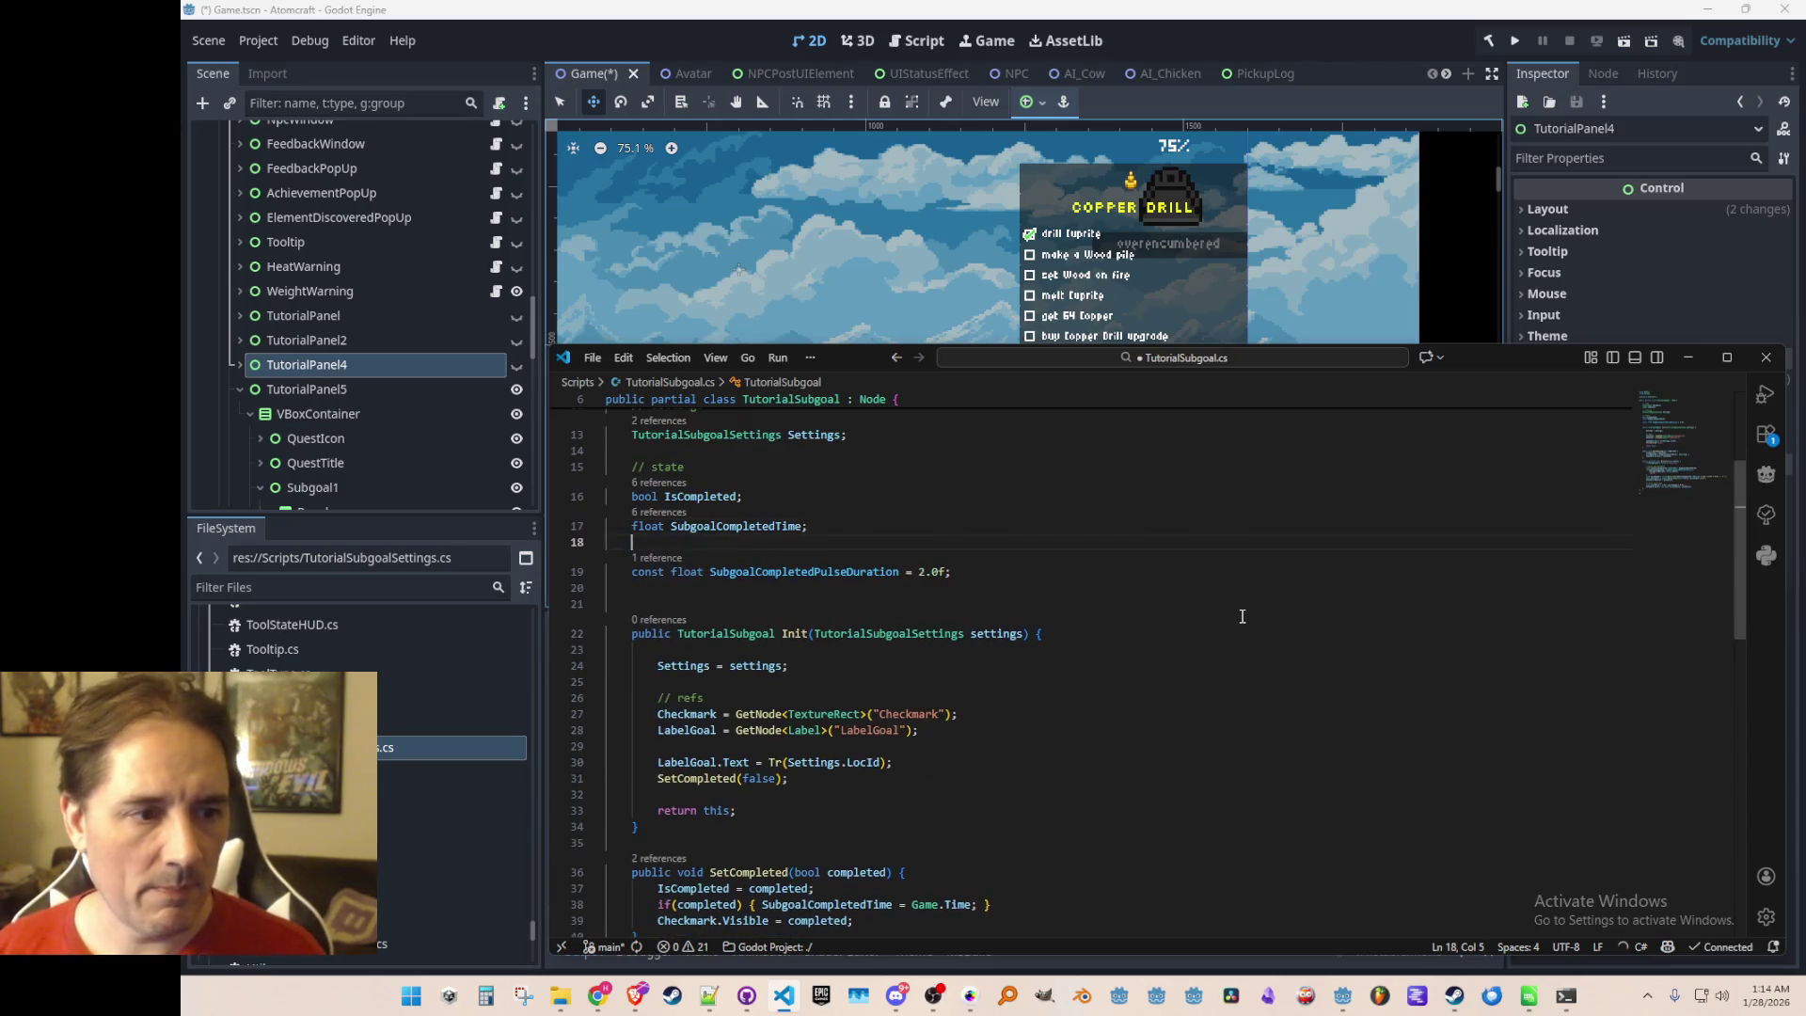
Declare 'string SubgoalLocalizedText;' under // state, commented as complete text read left to right
key(Down)
key(End)
key(Return)
text(string[])
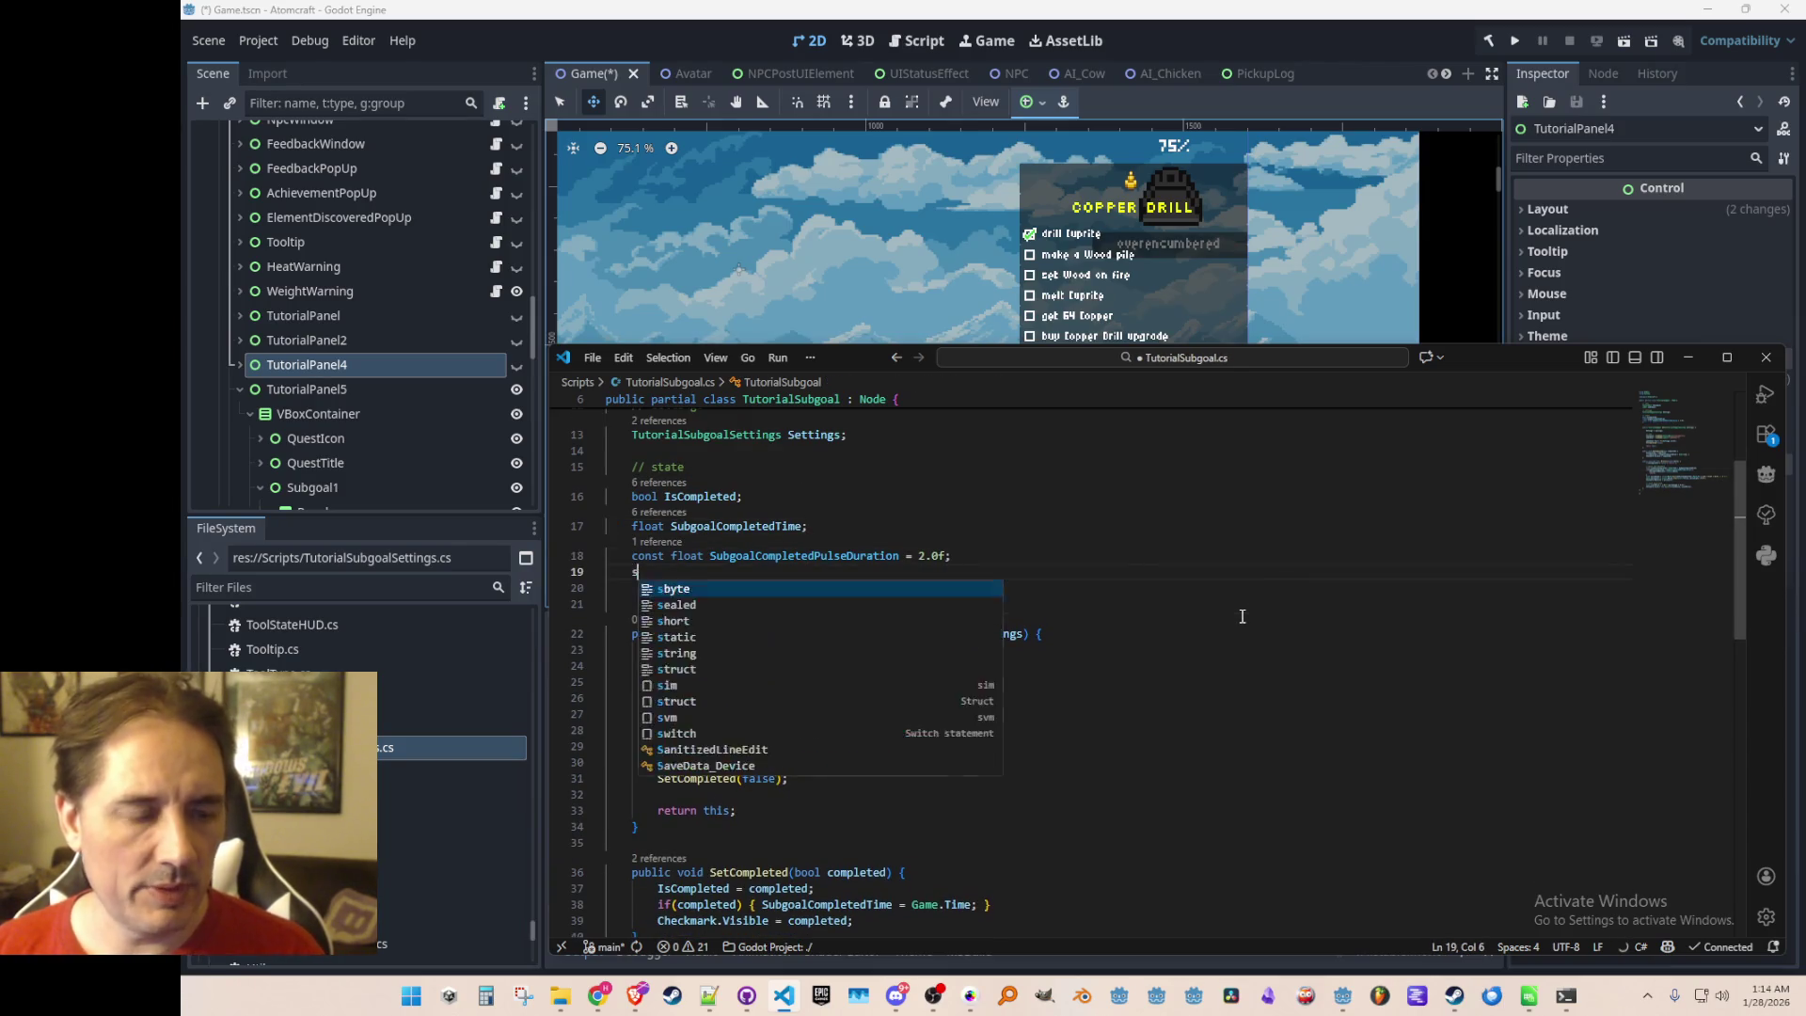
key(ctrl+z)
key(Up)
key(Up)
key(Up)
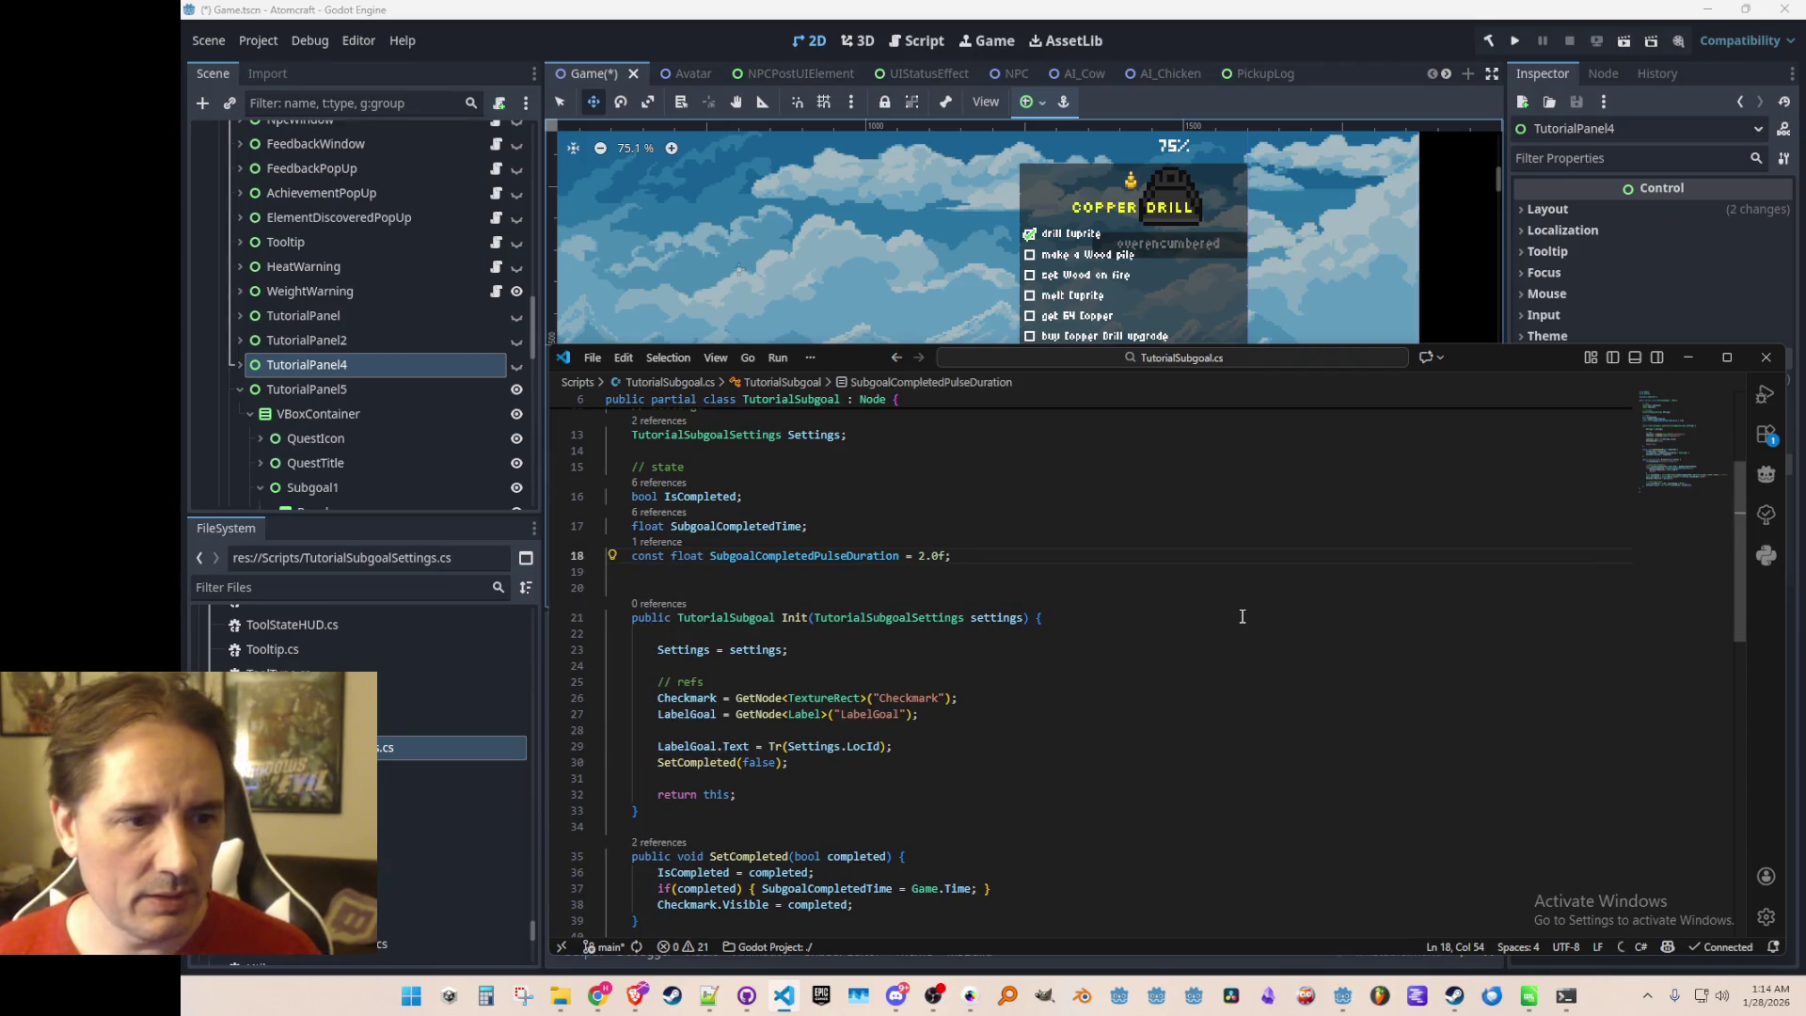
key(Return)
text(string )
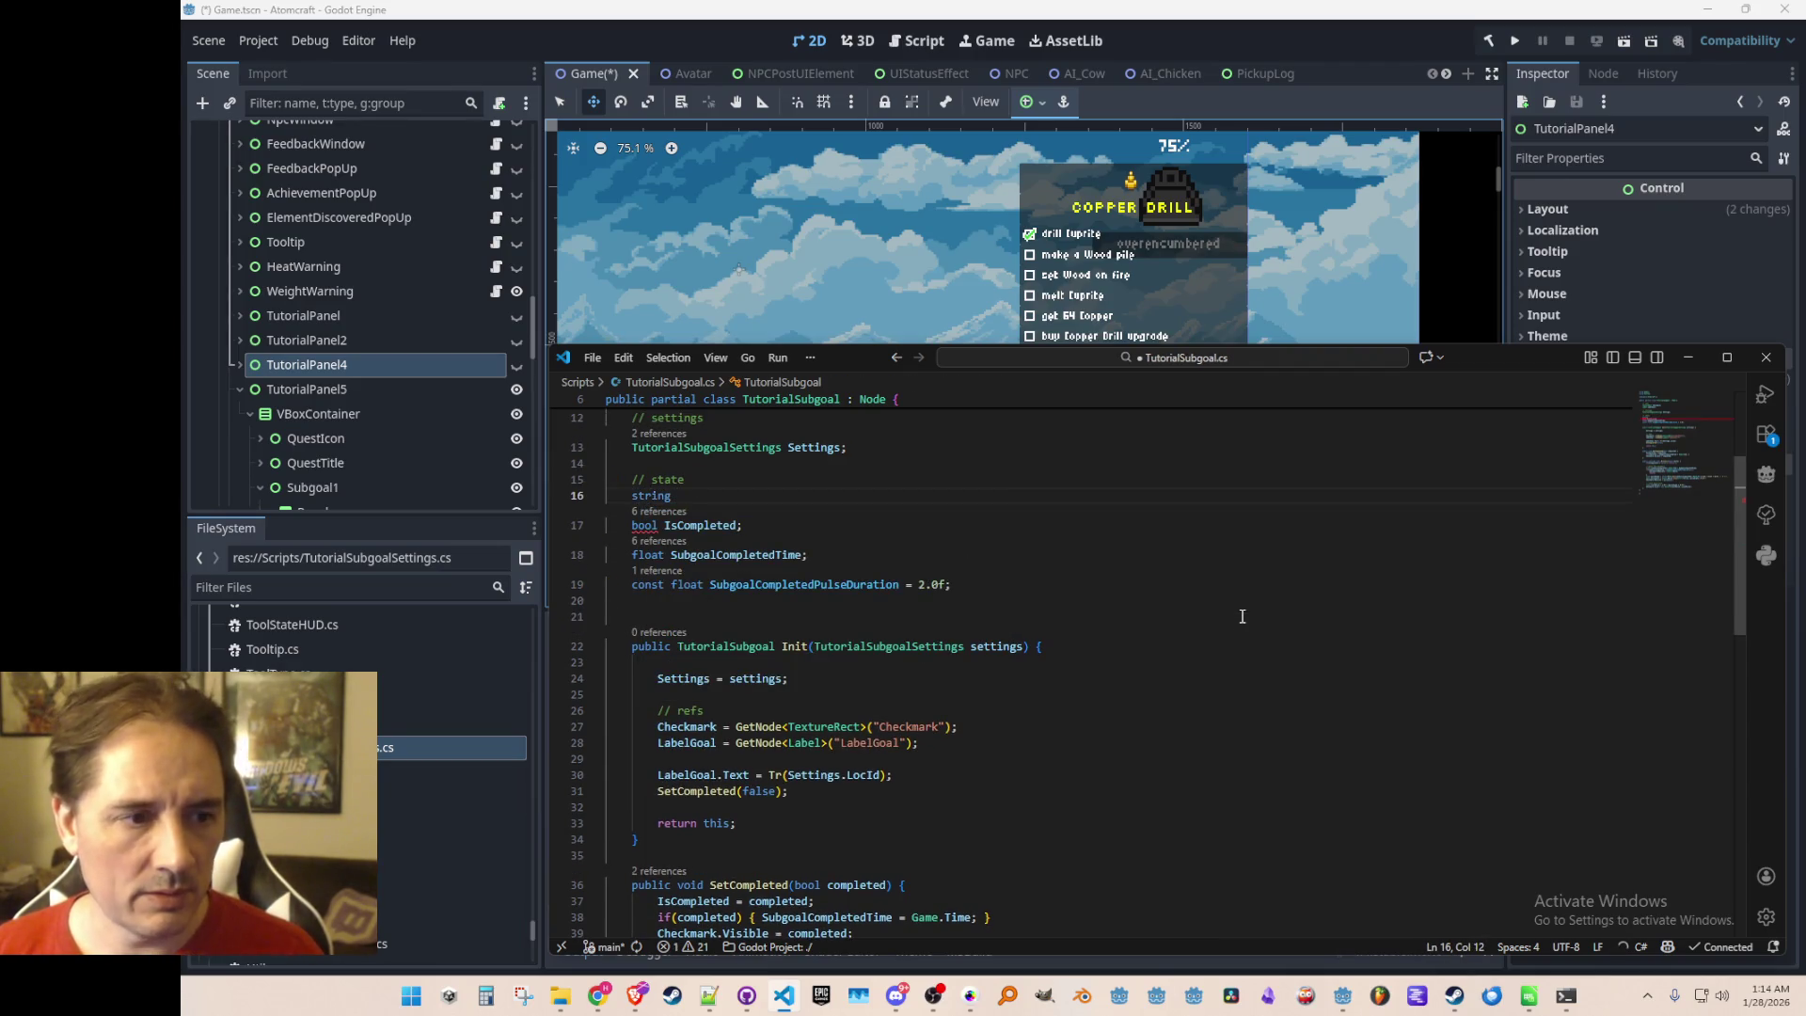
text(SubgoalL)
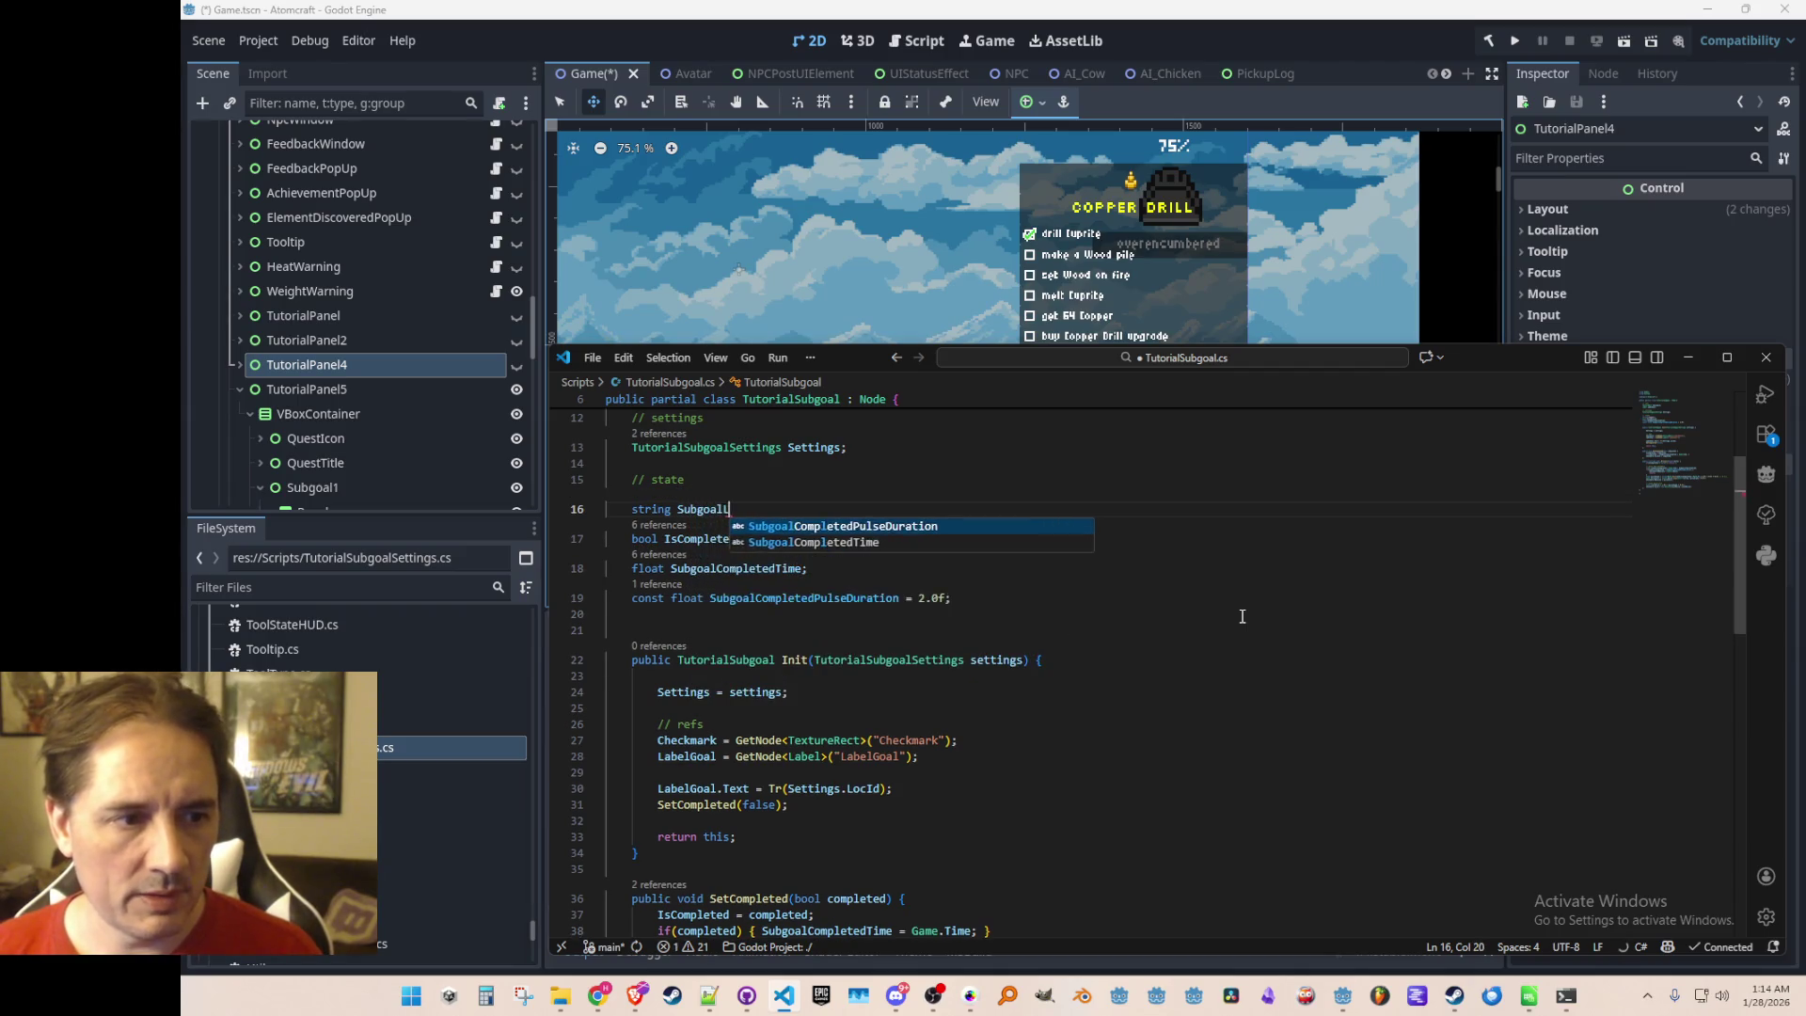
text(ocalizedText;)
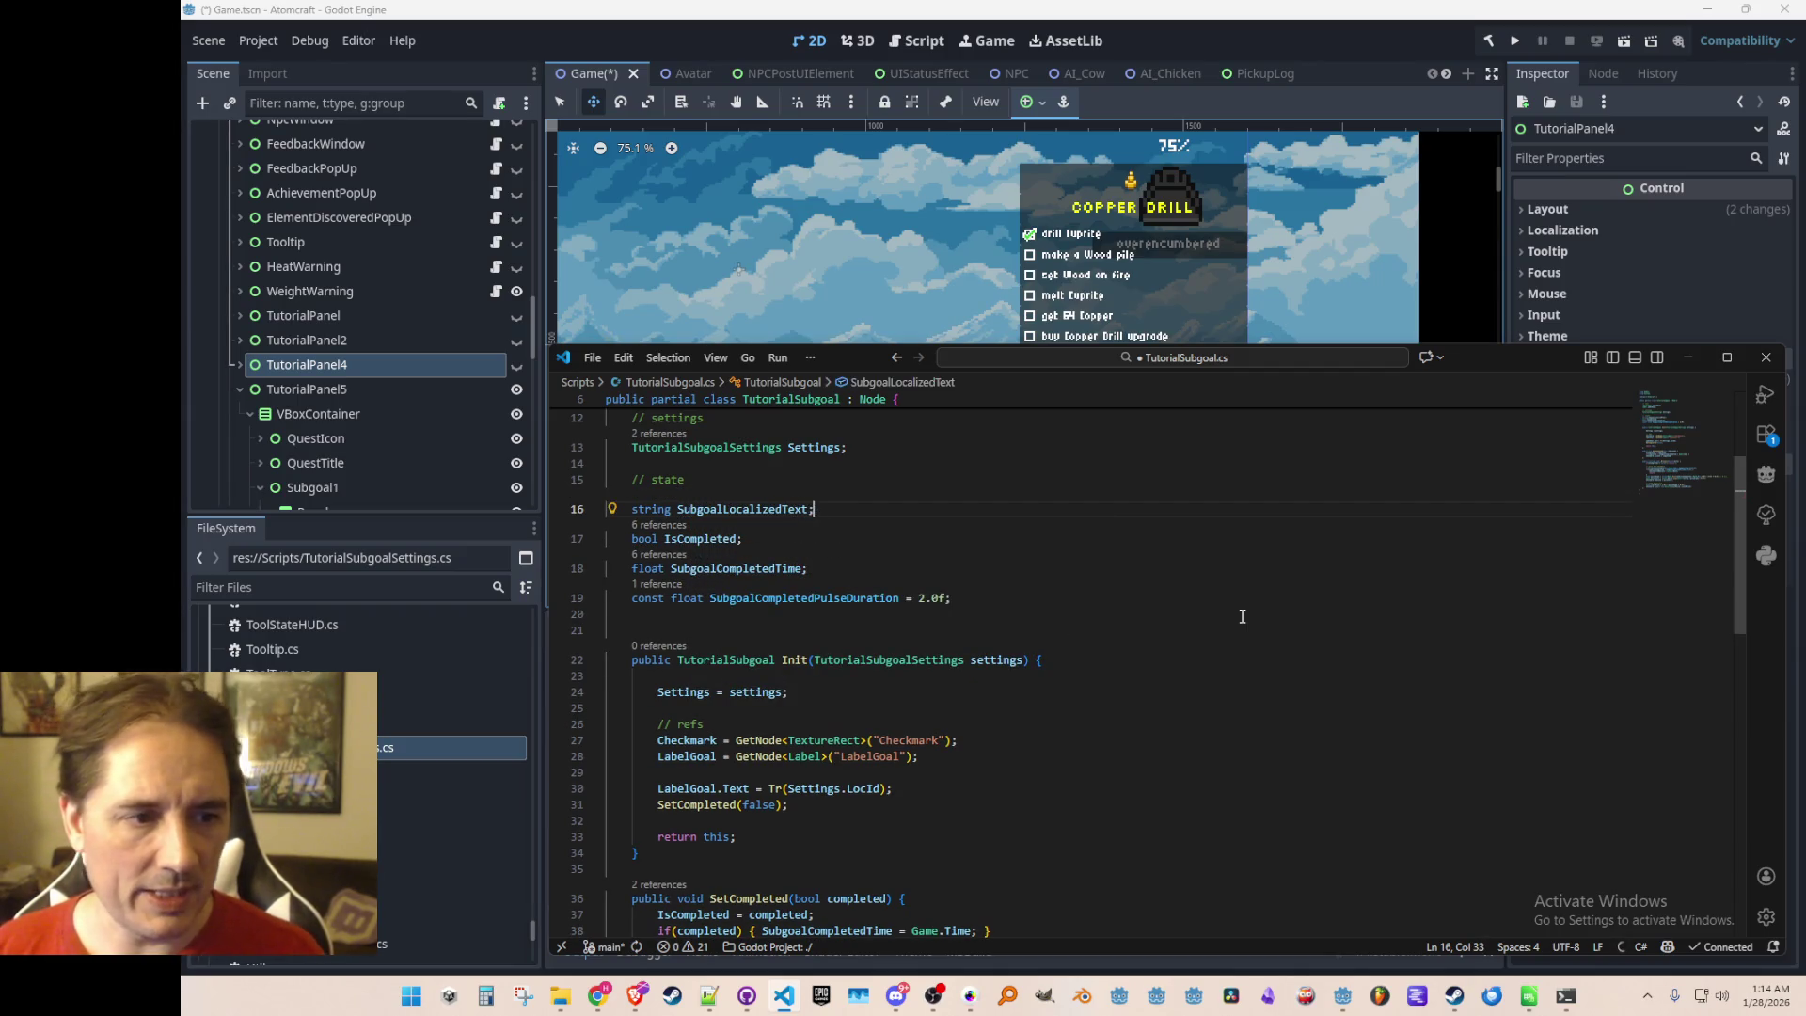
text( // complete)
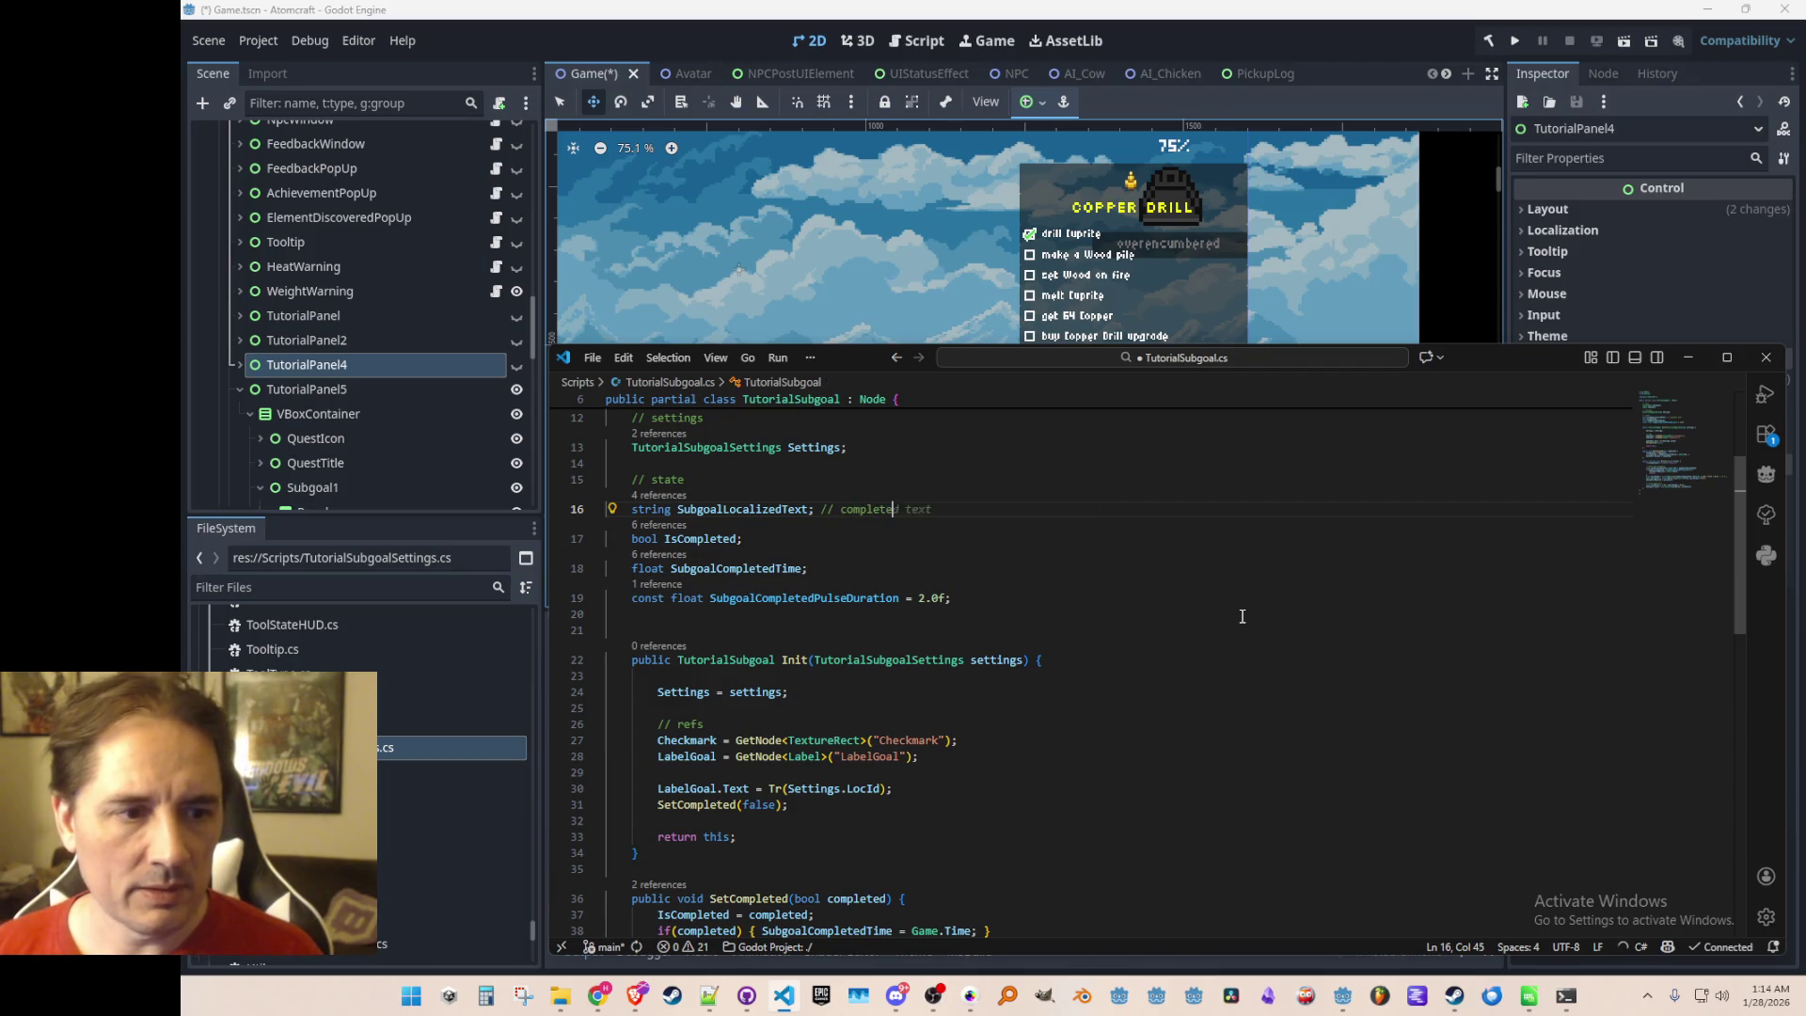
text( text so we can )
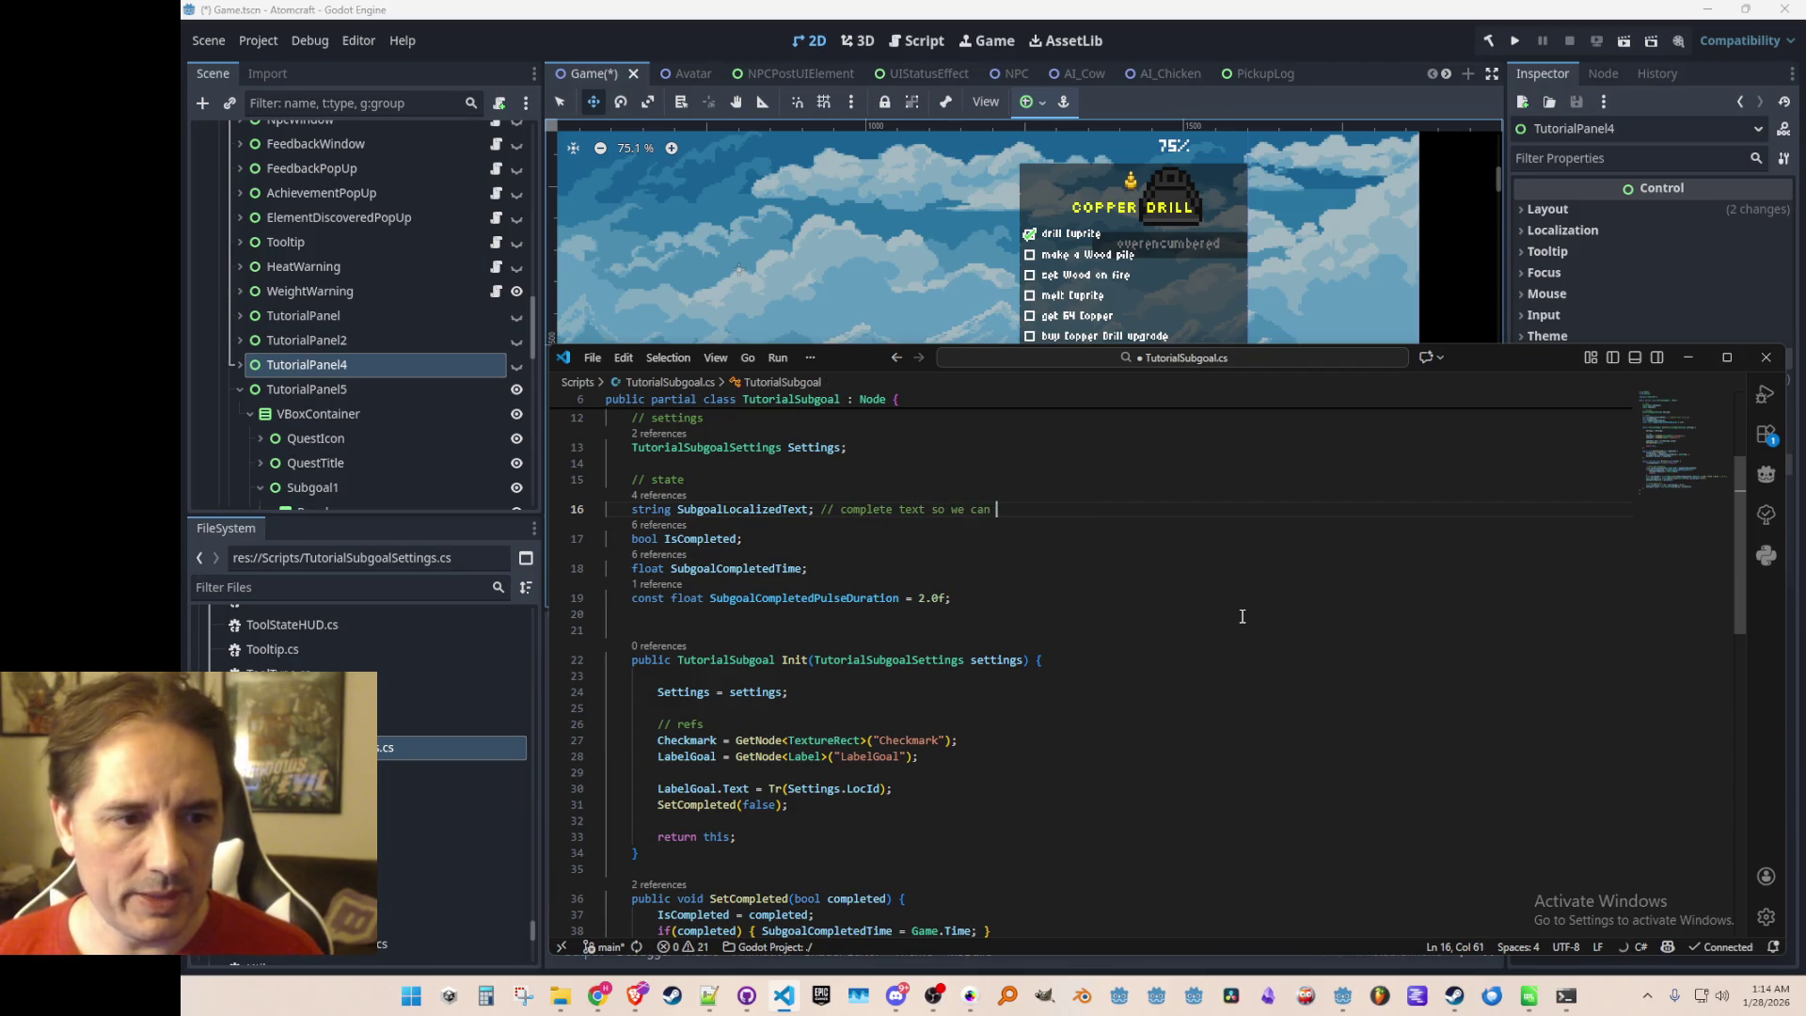
text(read it in)
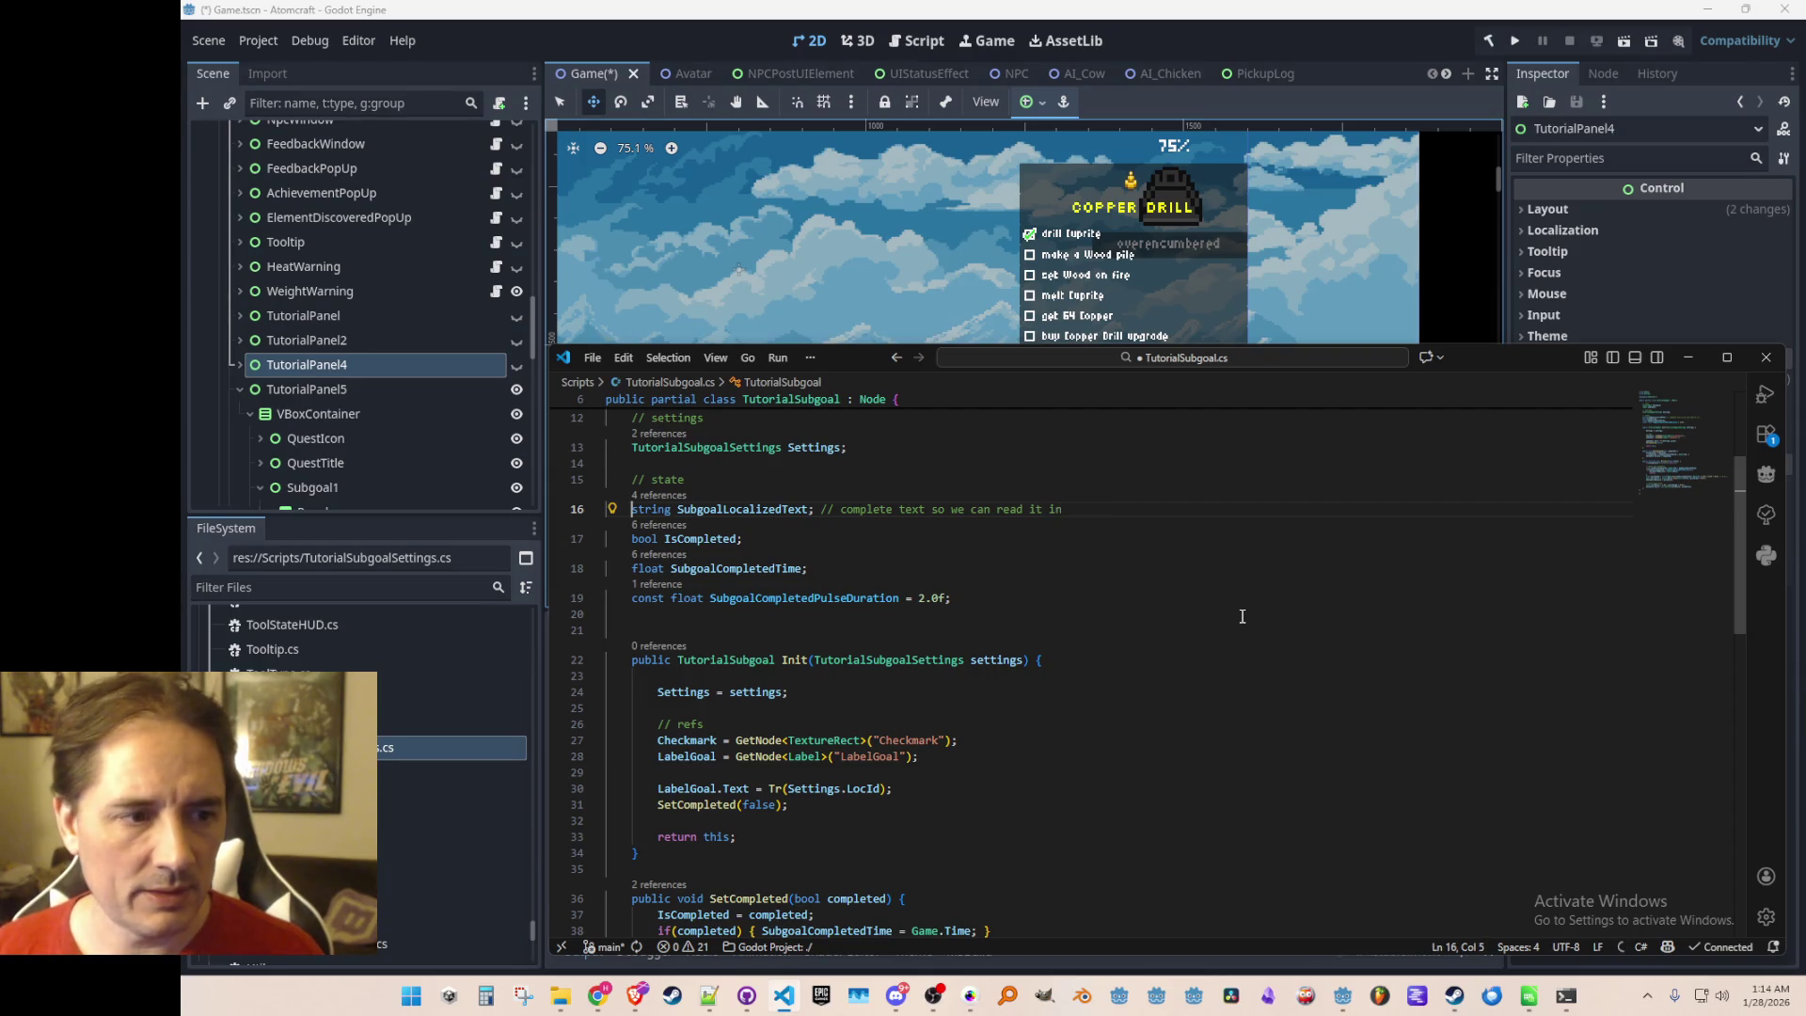
text( from left to right)
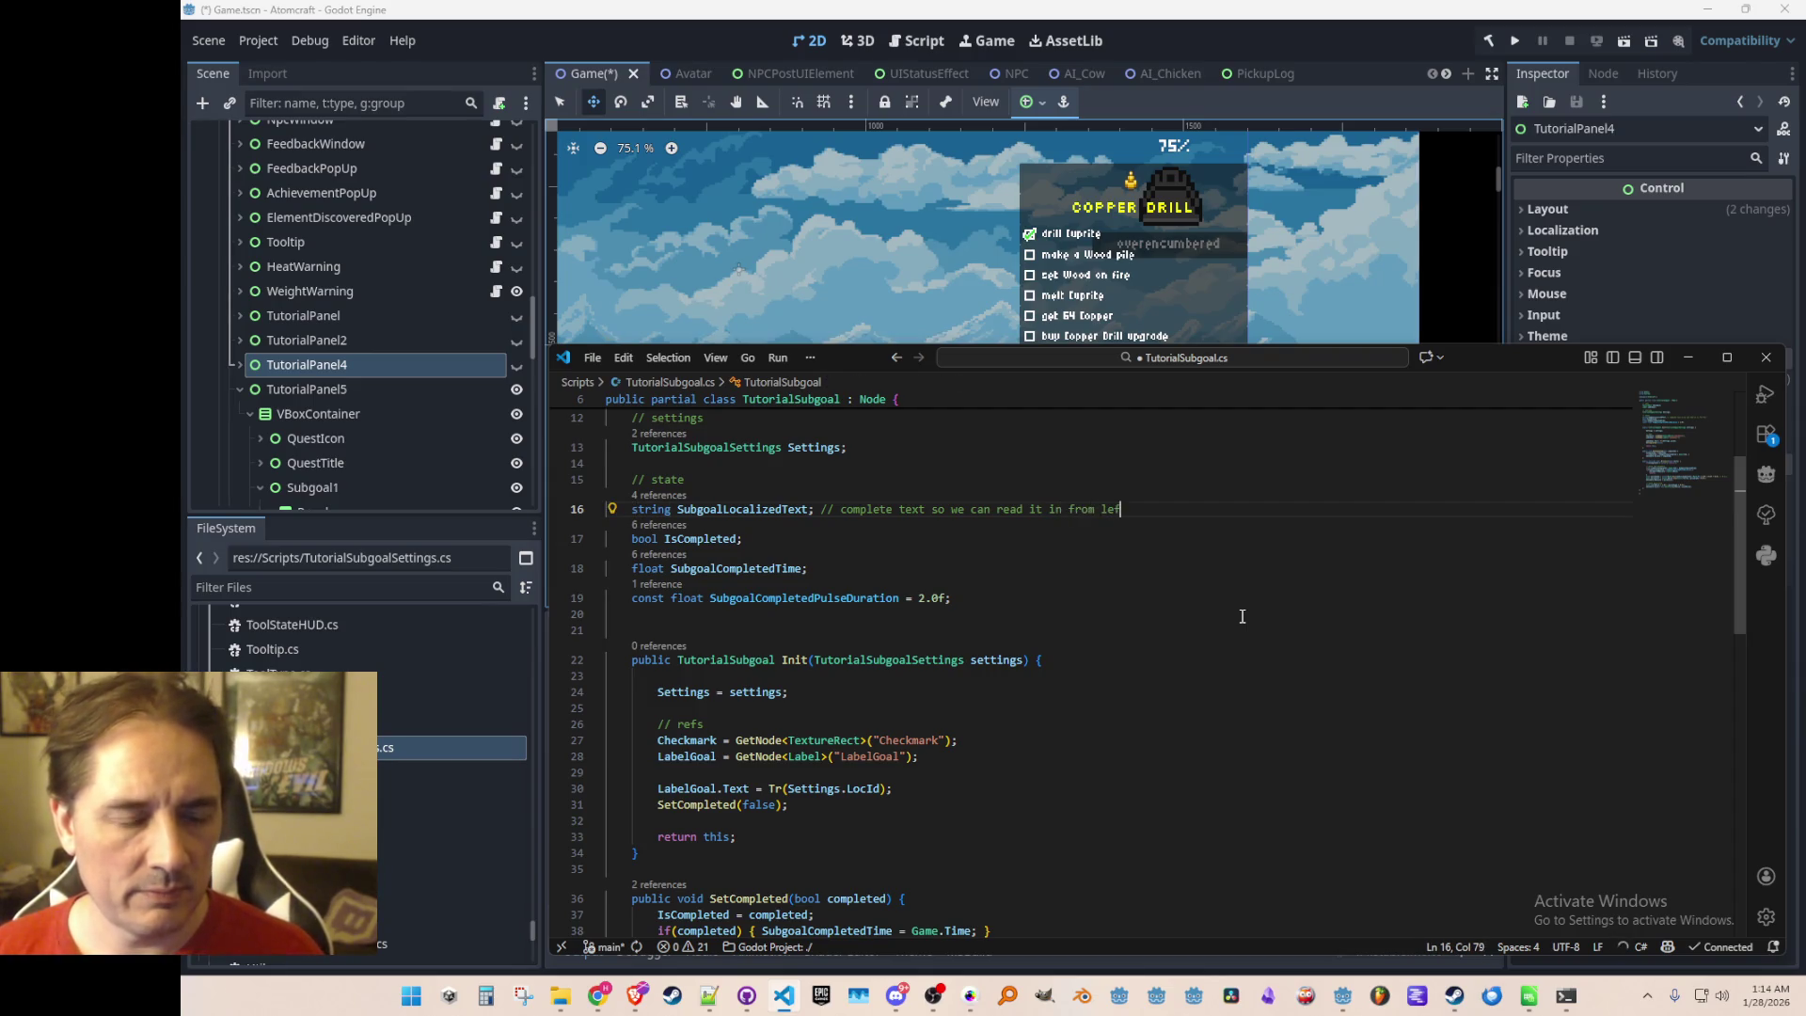
key(Home)
key(ctrl+Right)
key(ctrl+Right)
key(Down)
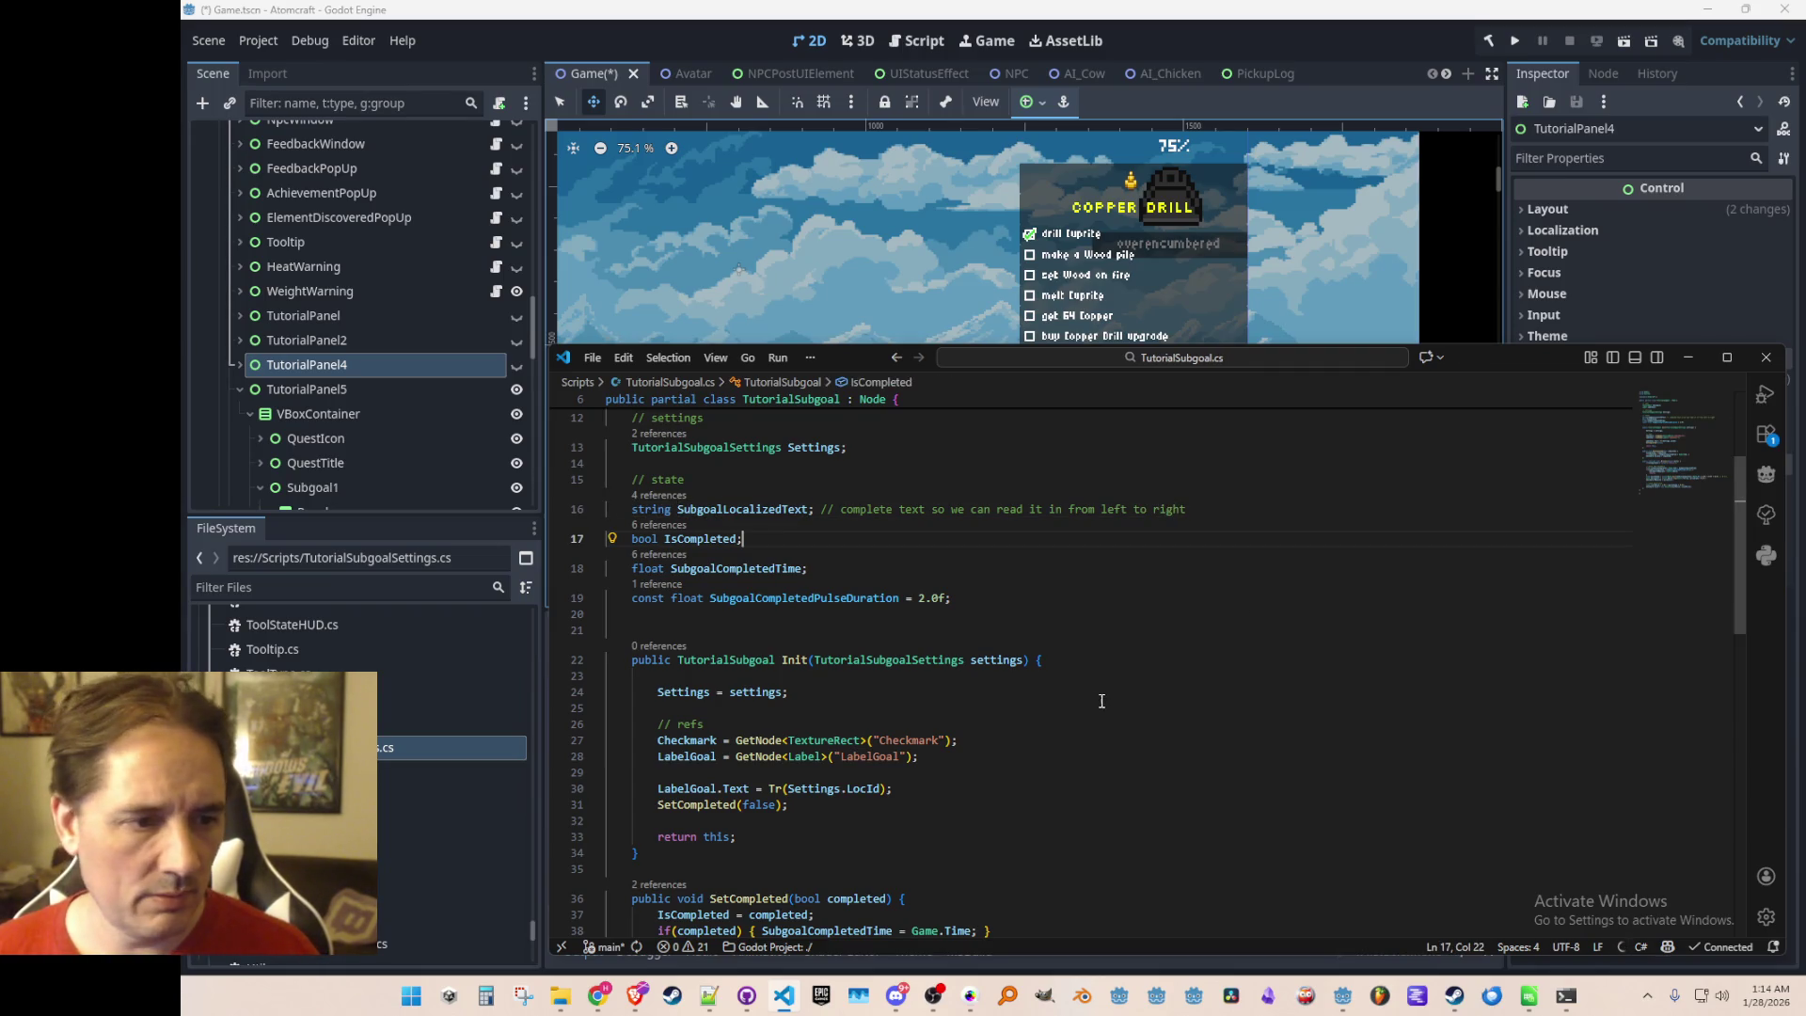
In Init, store Tr(Settings.LocId) in SubgoalLocalizedText and assign it to LabelGoal.Text
scroll(1101, 701, down, 1)
click(1183, 748)
key(Home)
key(ctrl+shift+Right)
key(ctrl+shift+Right)
text(SubgoalLocalizedText)
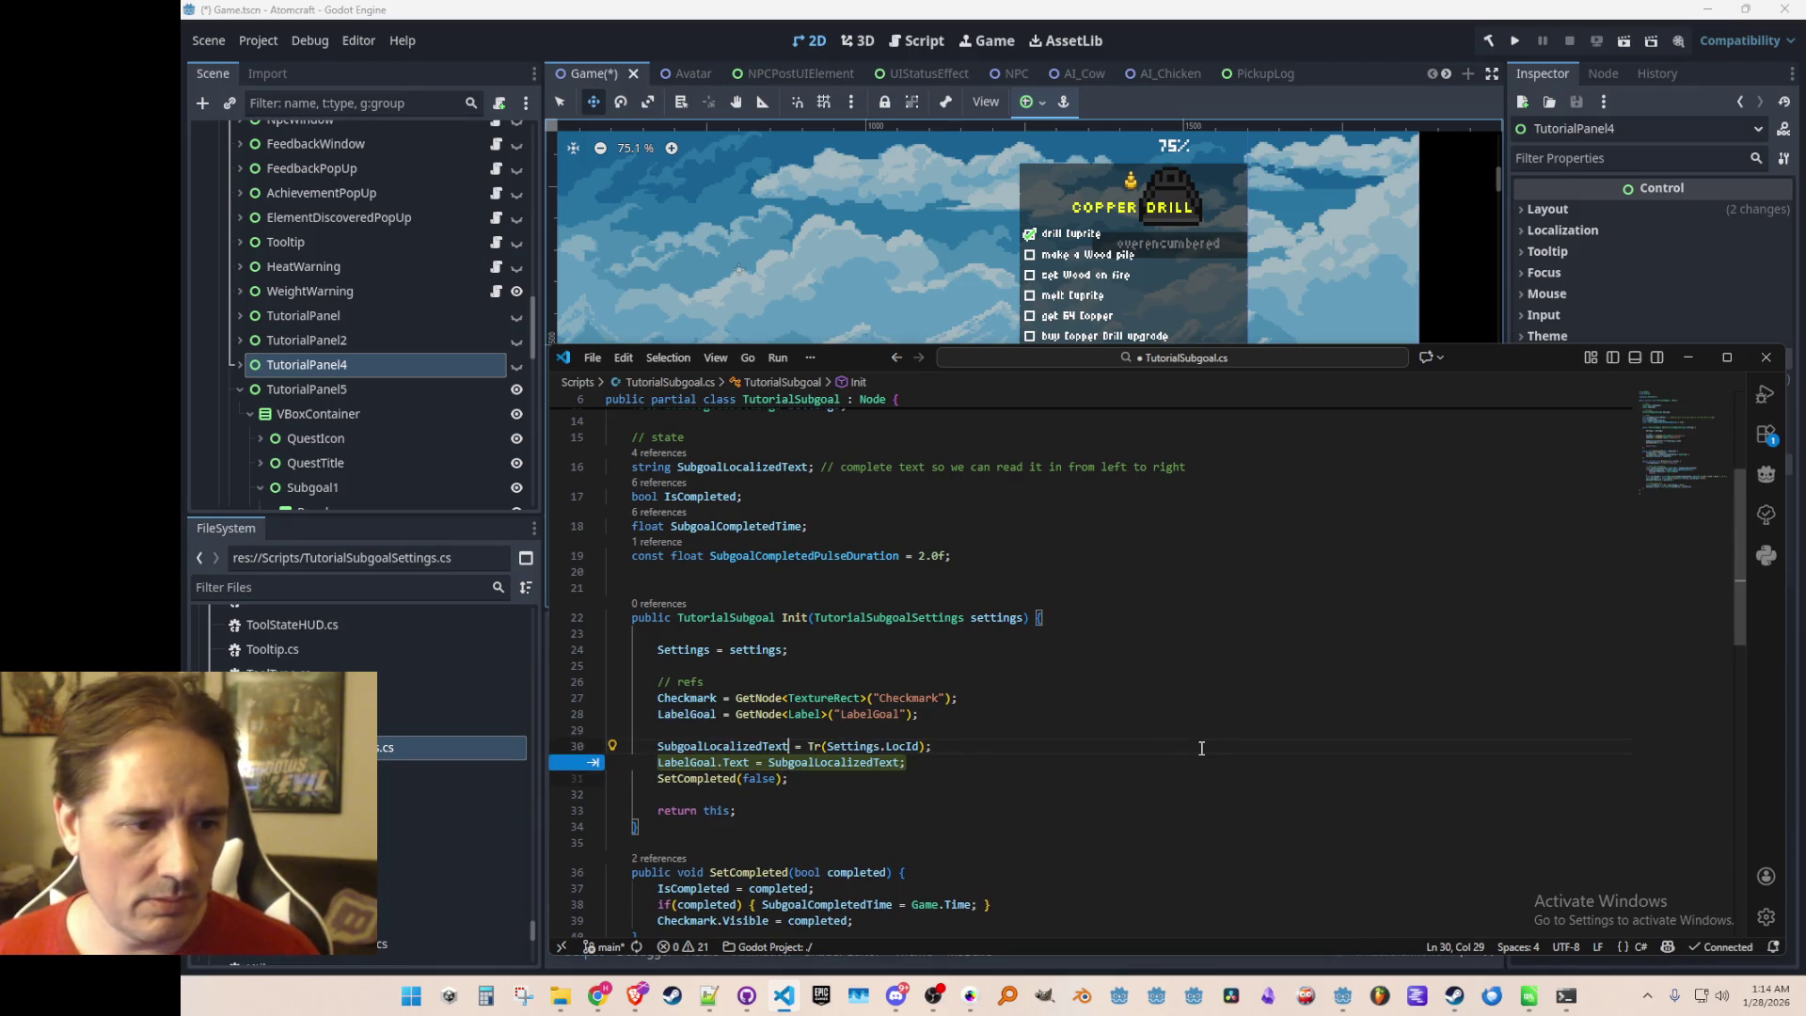
key(Tab)
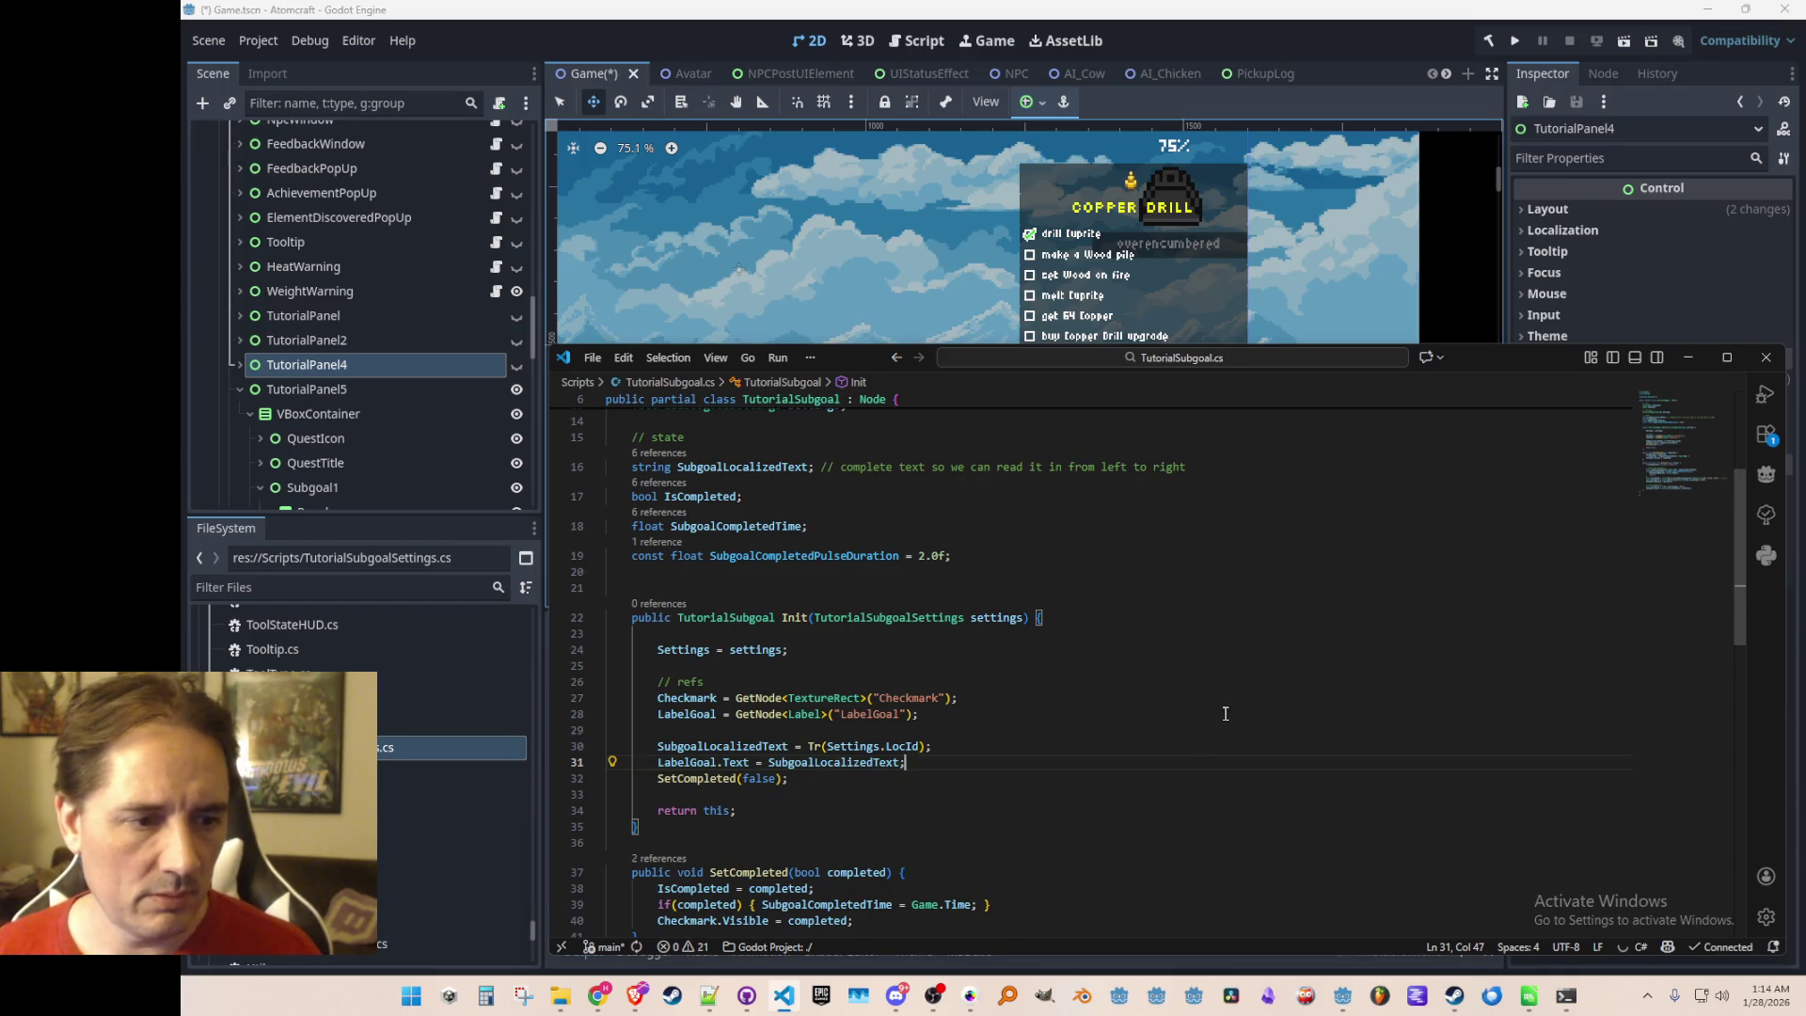
scroll(1223, 715, down, 3)
scroll(1035, 714, up, 4)
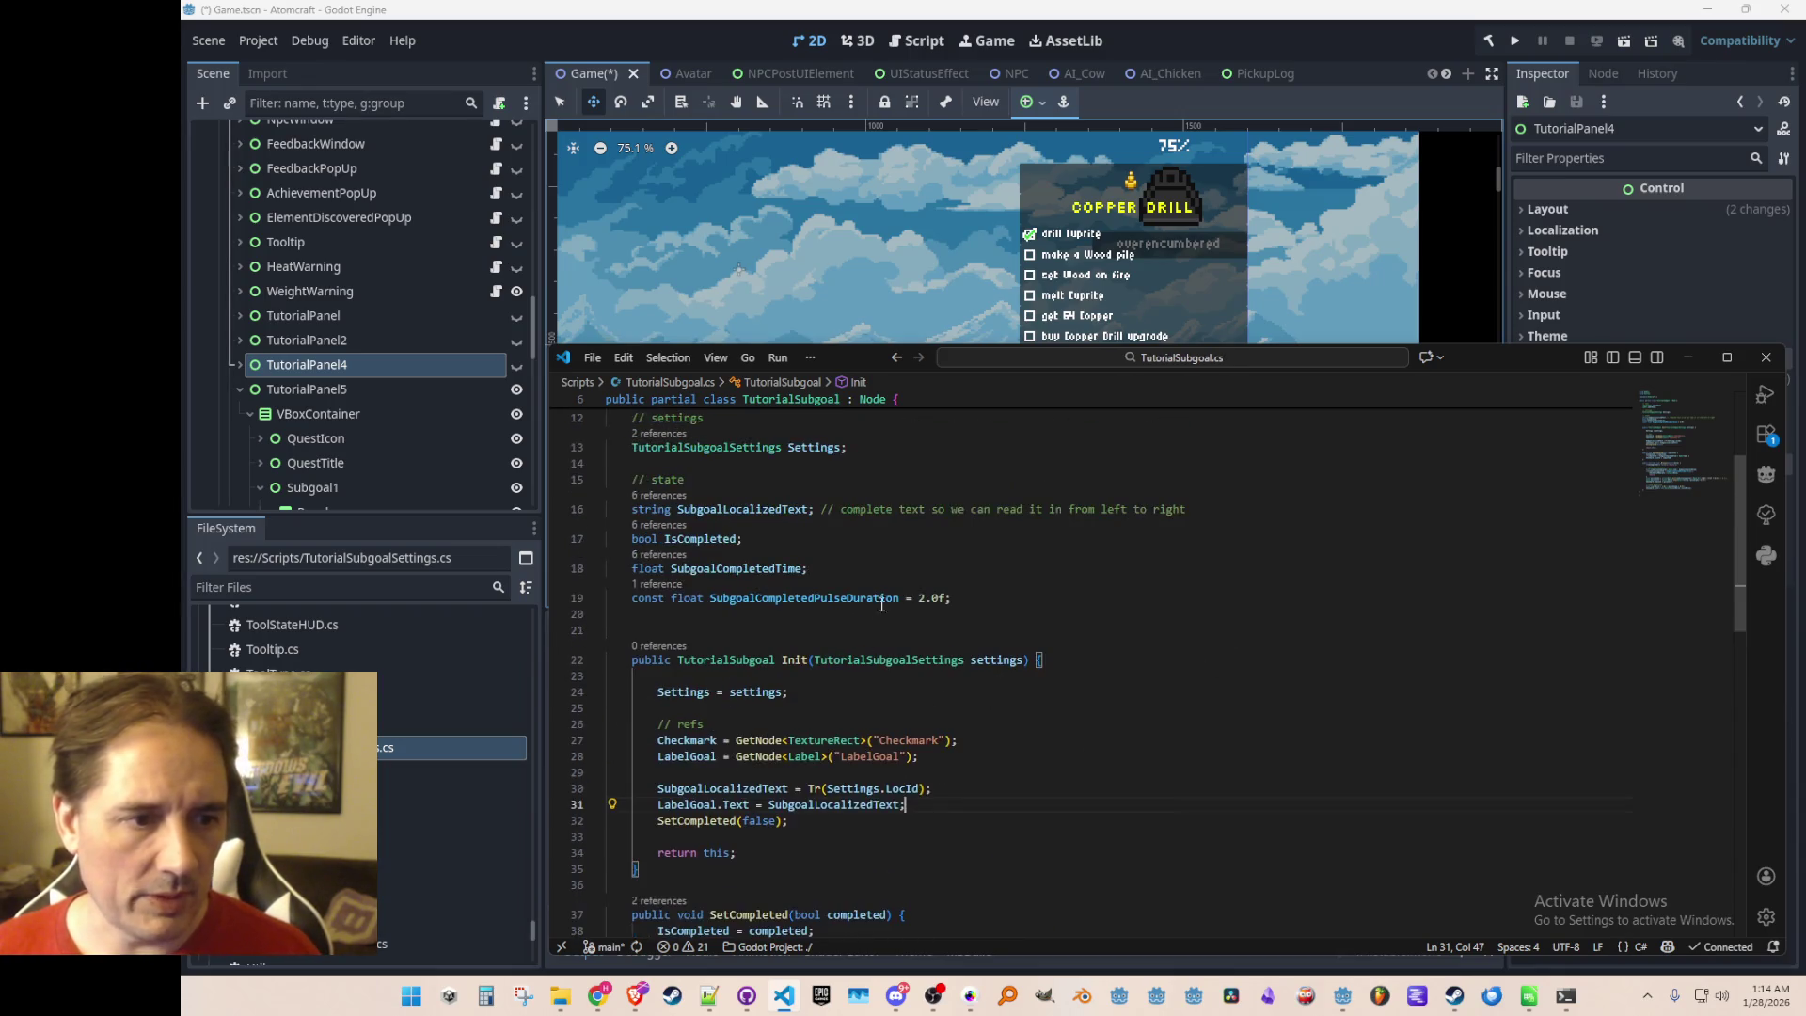
click(1004, 625)
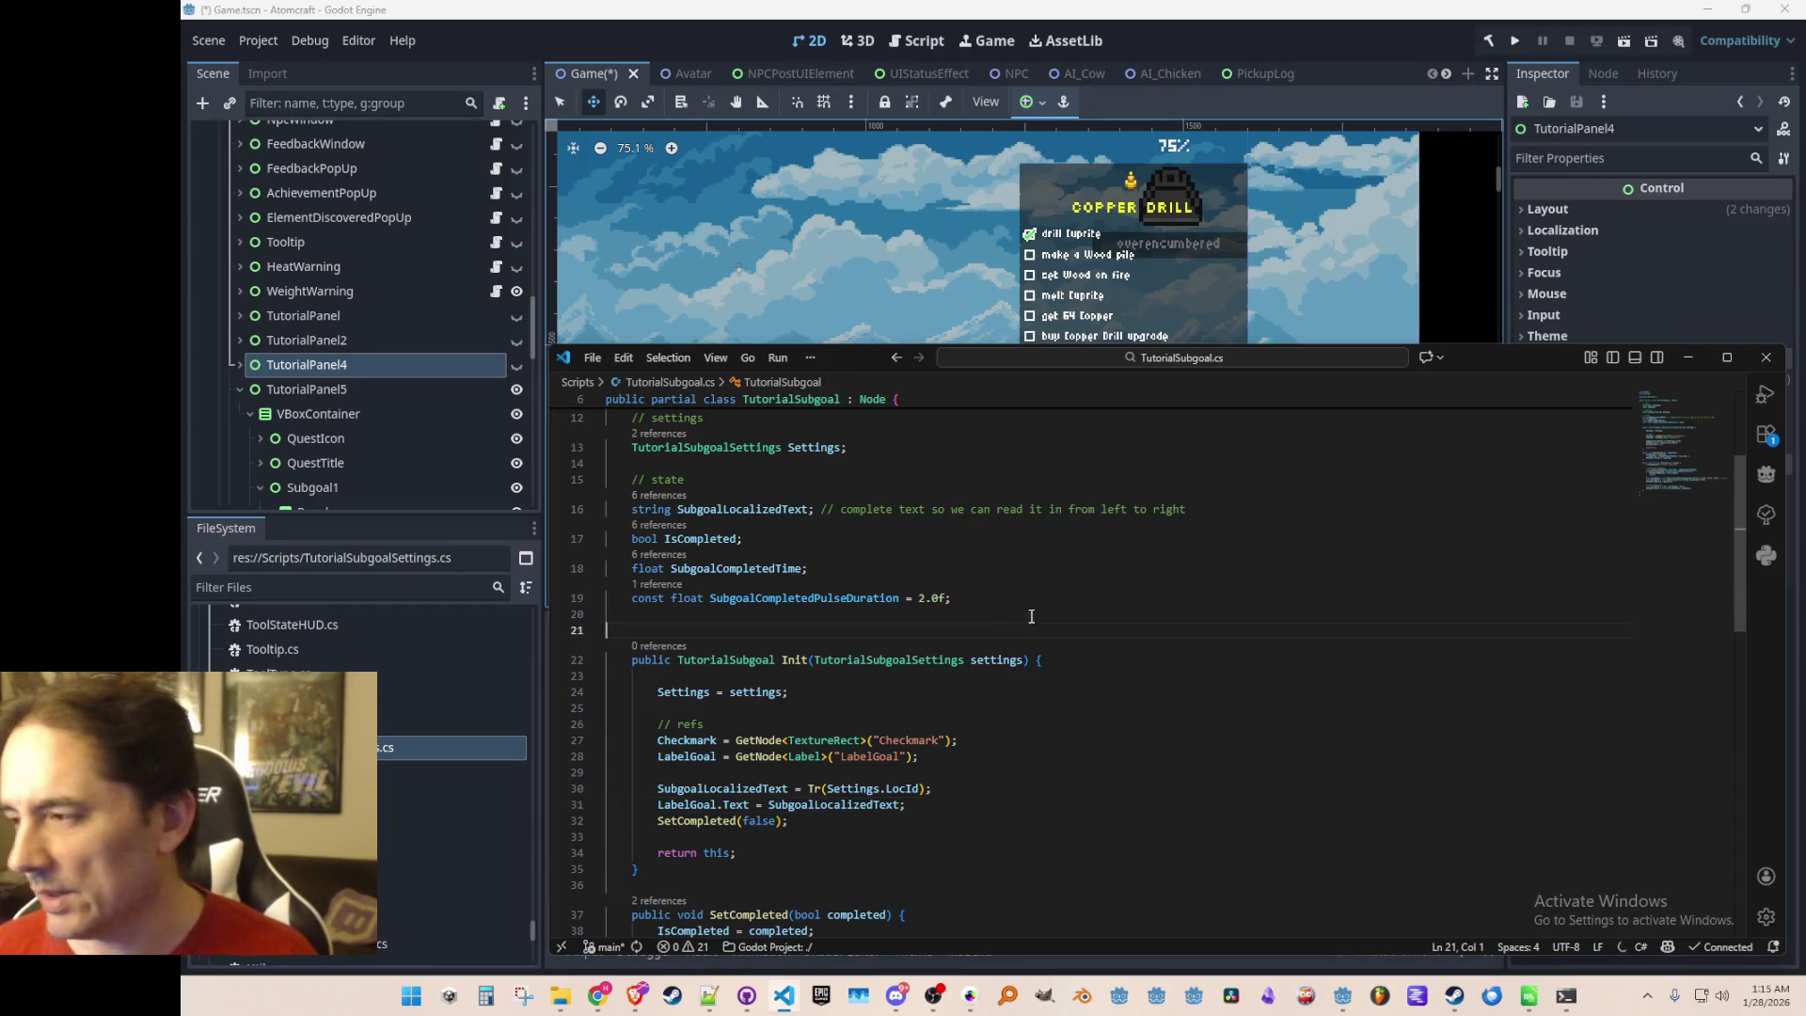
scroll(1119, 607, down, 2)
scroll(1120, 606, up, 1)
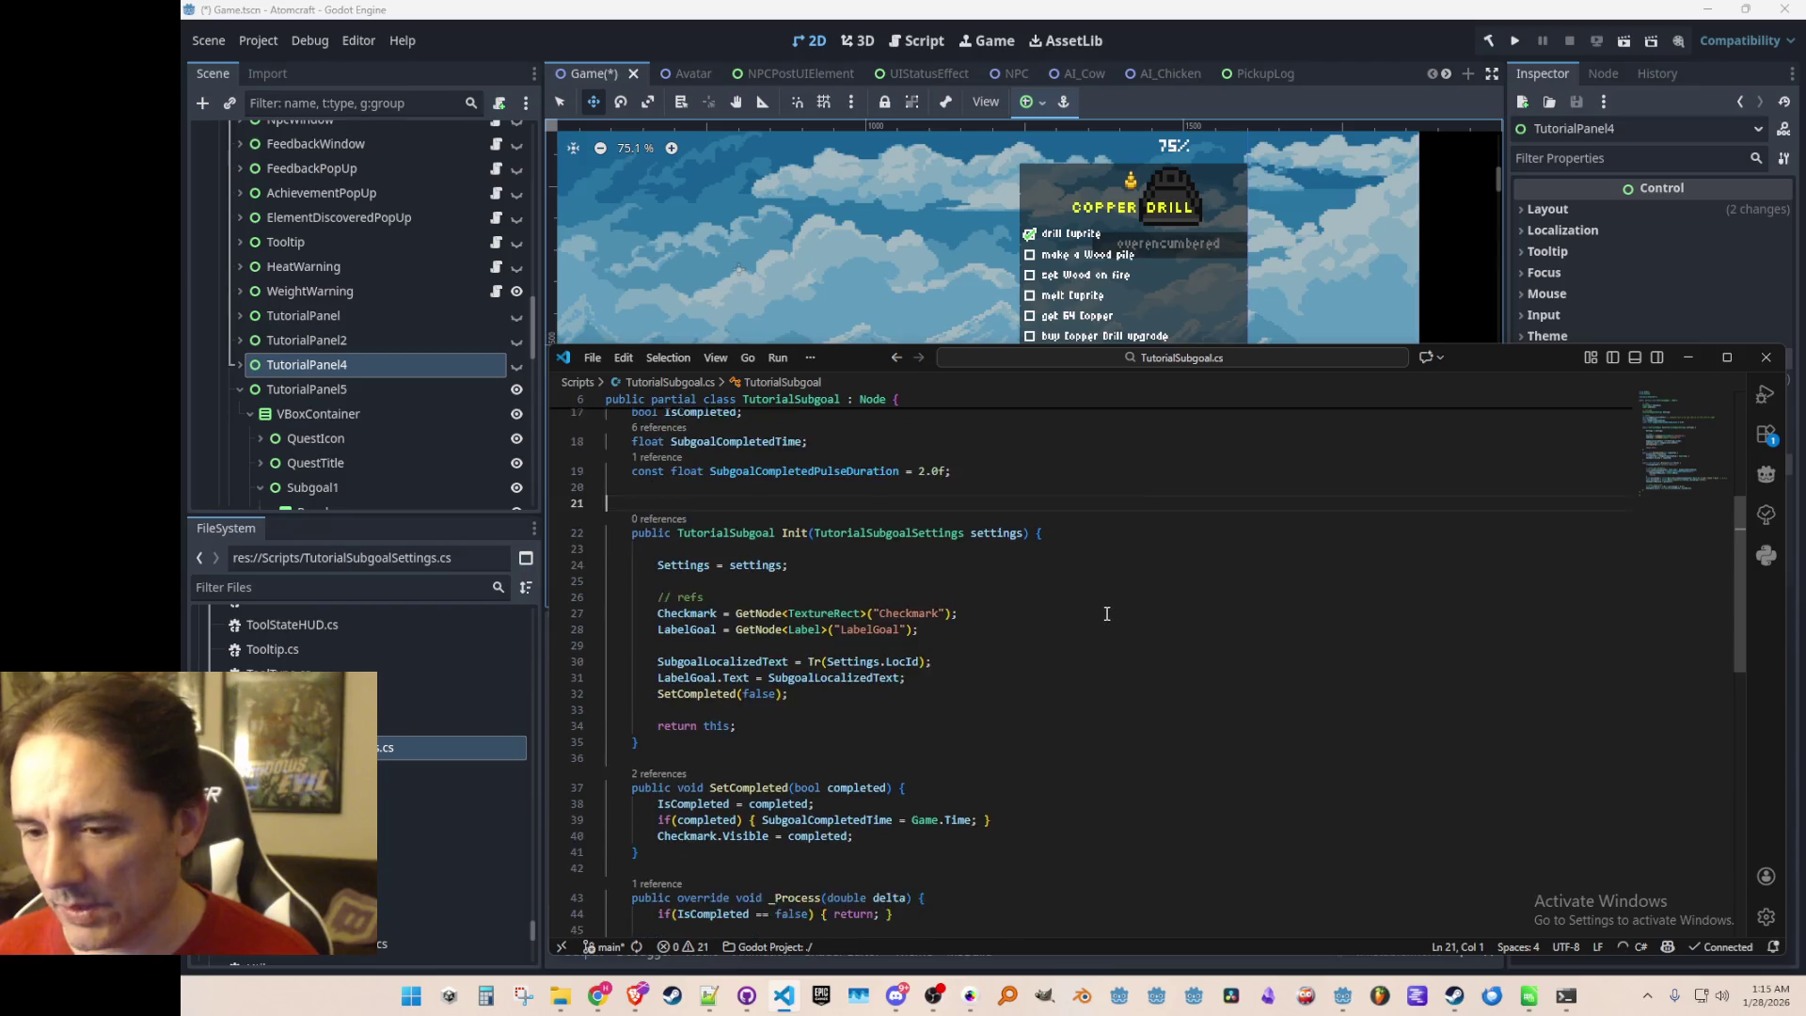
scroll(1110, 611, down, 1)
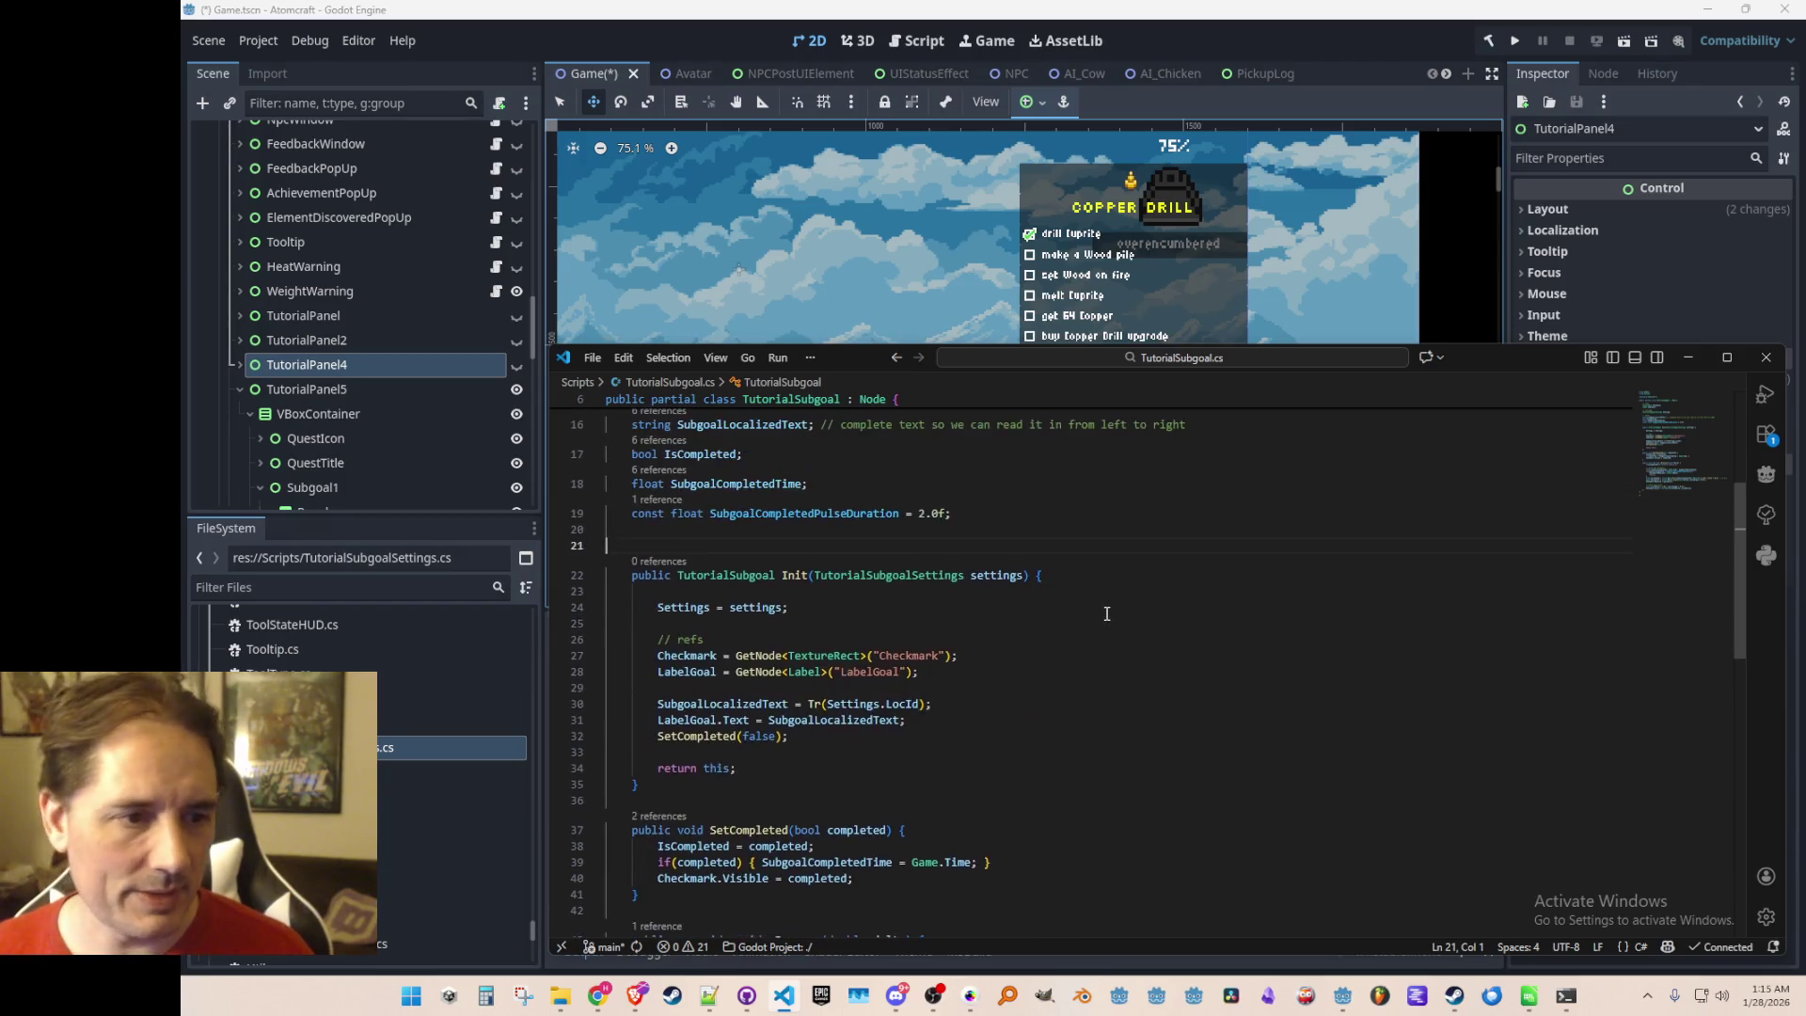
click(1190, 530)
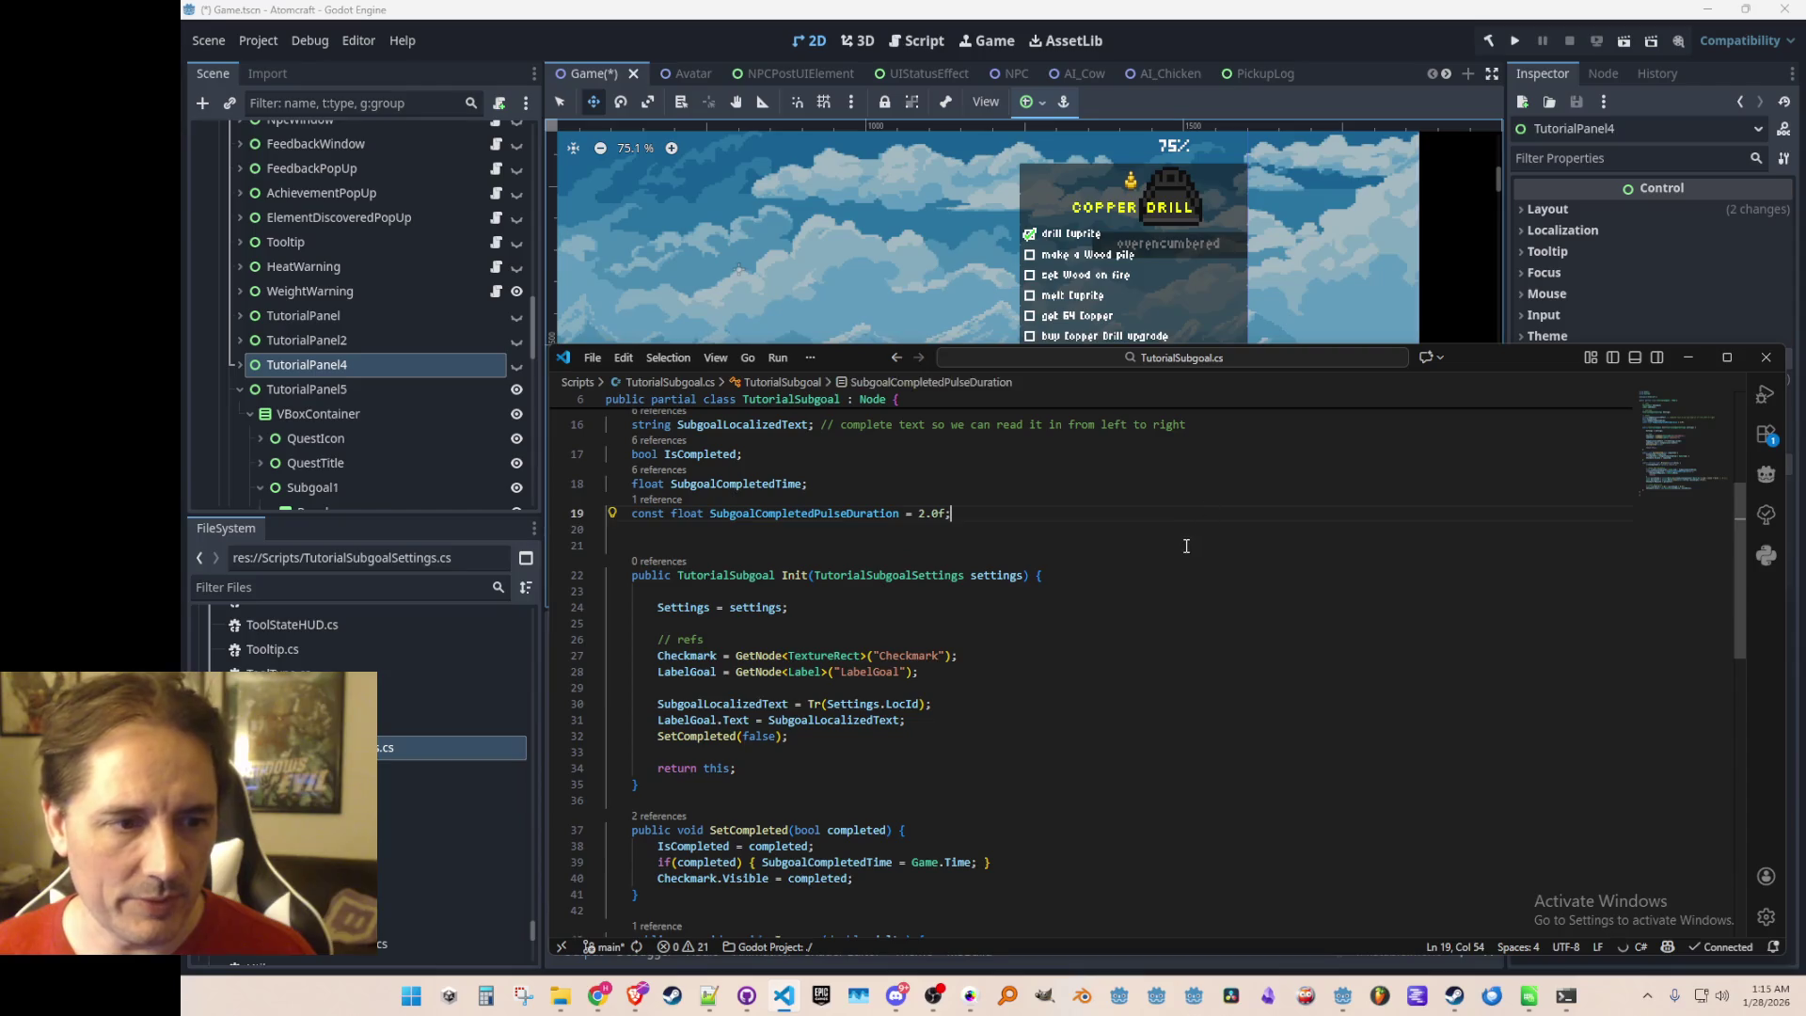
click(1181, 576)
click(1191, 533)
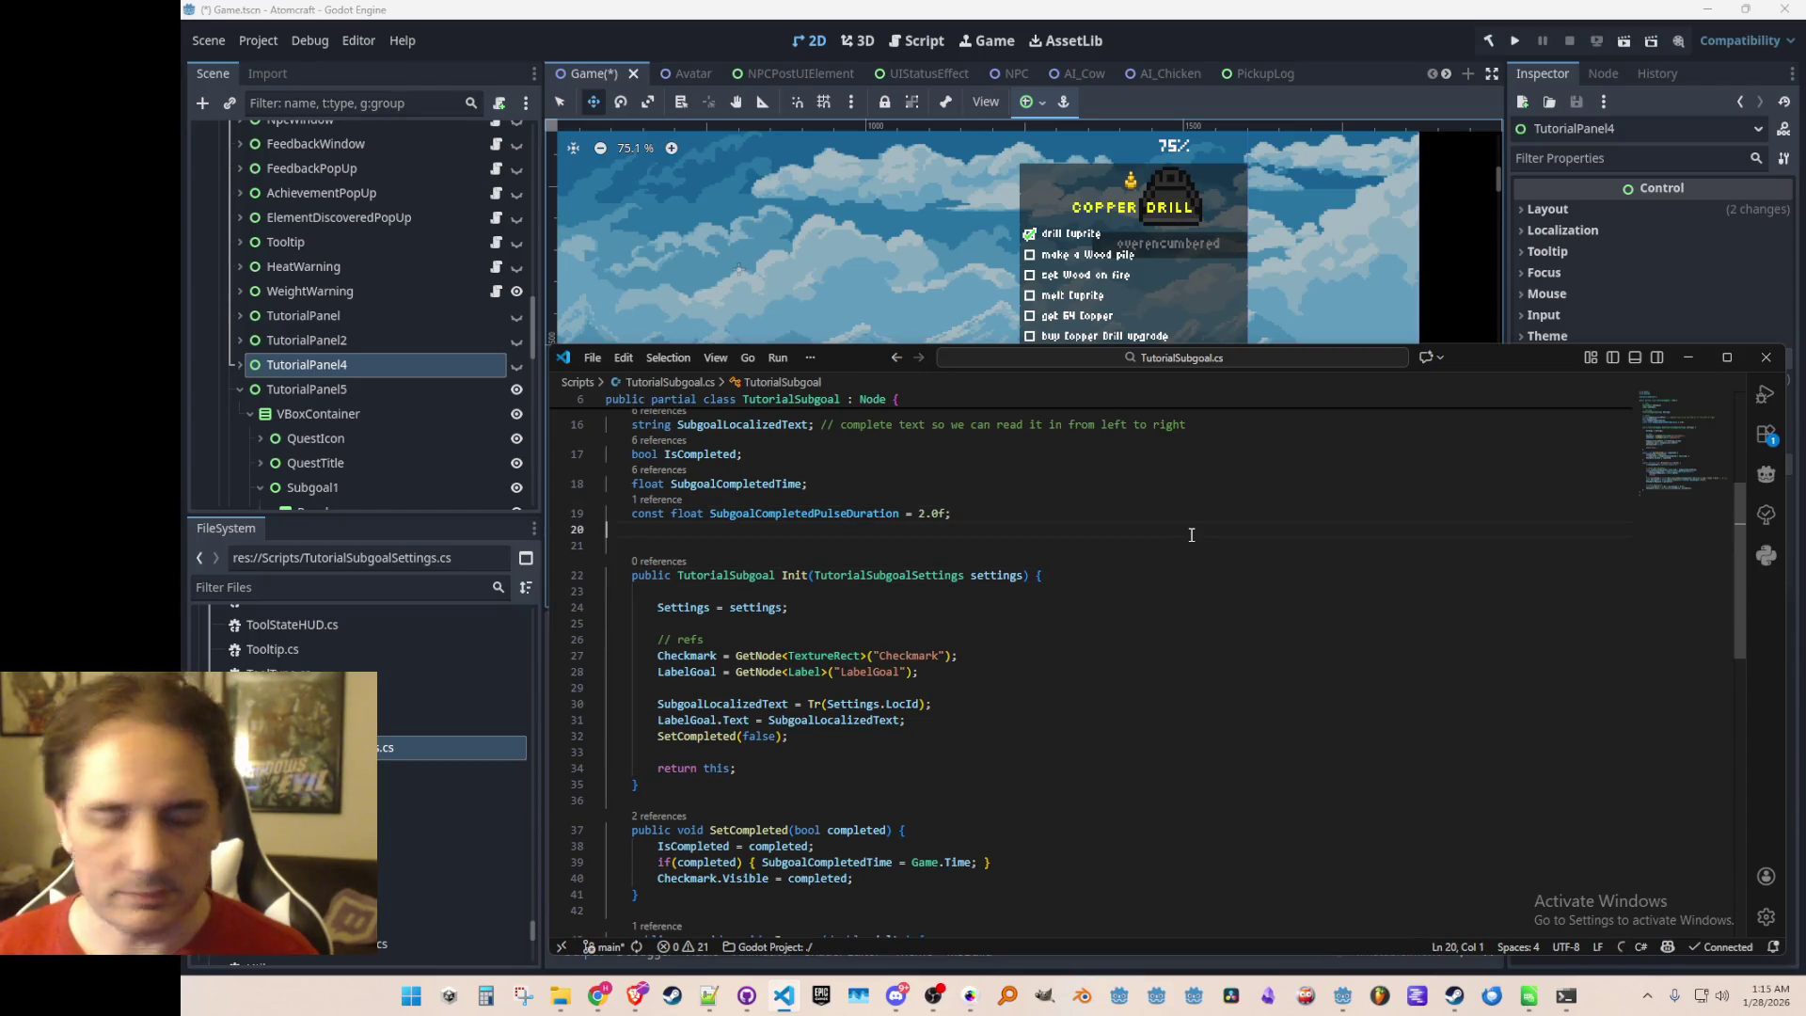
scroll(1190, 534, down, 1)
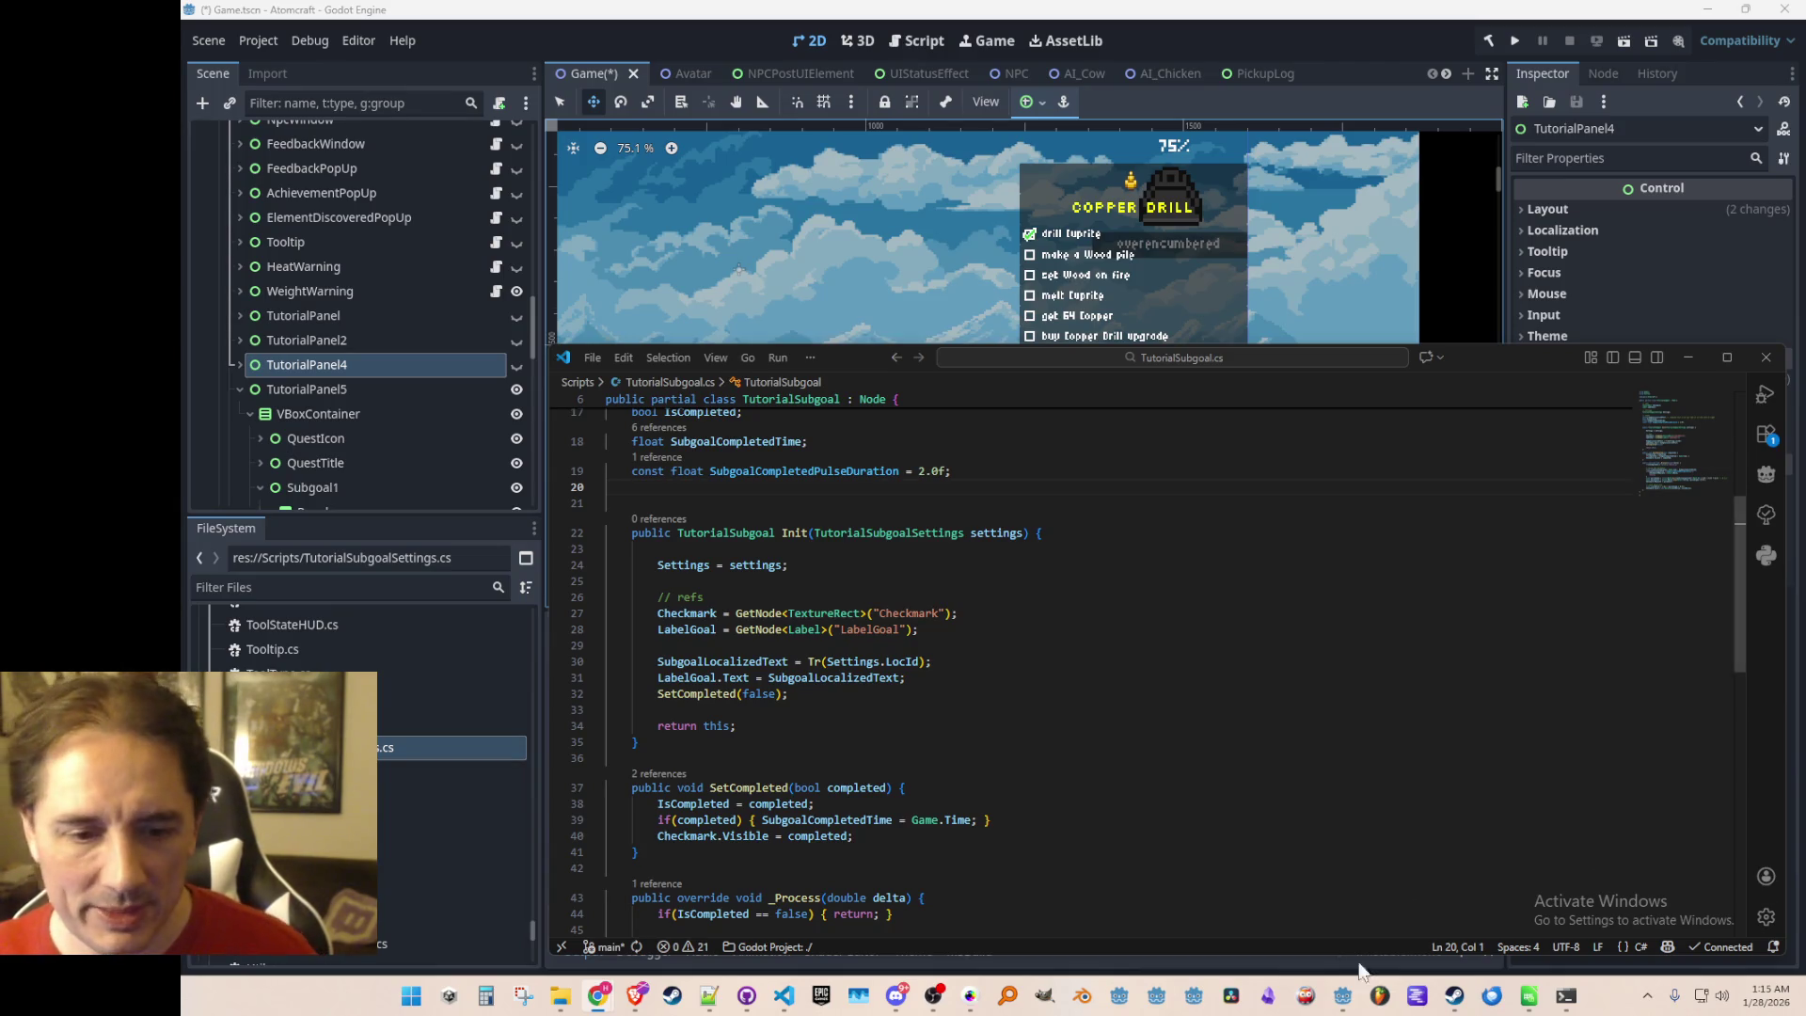
click(1452, 1002)
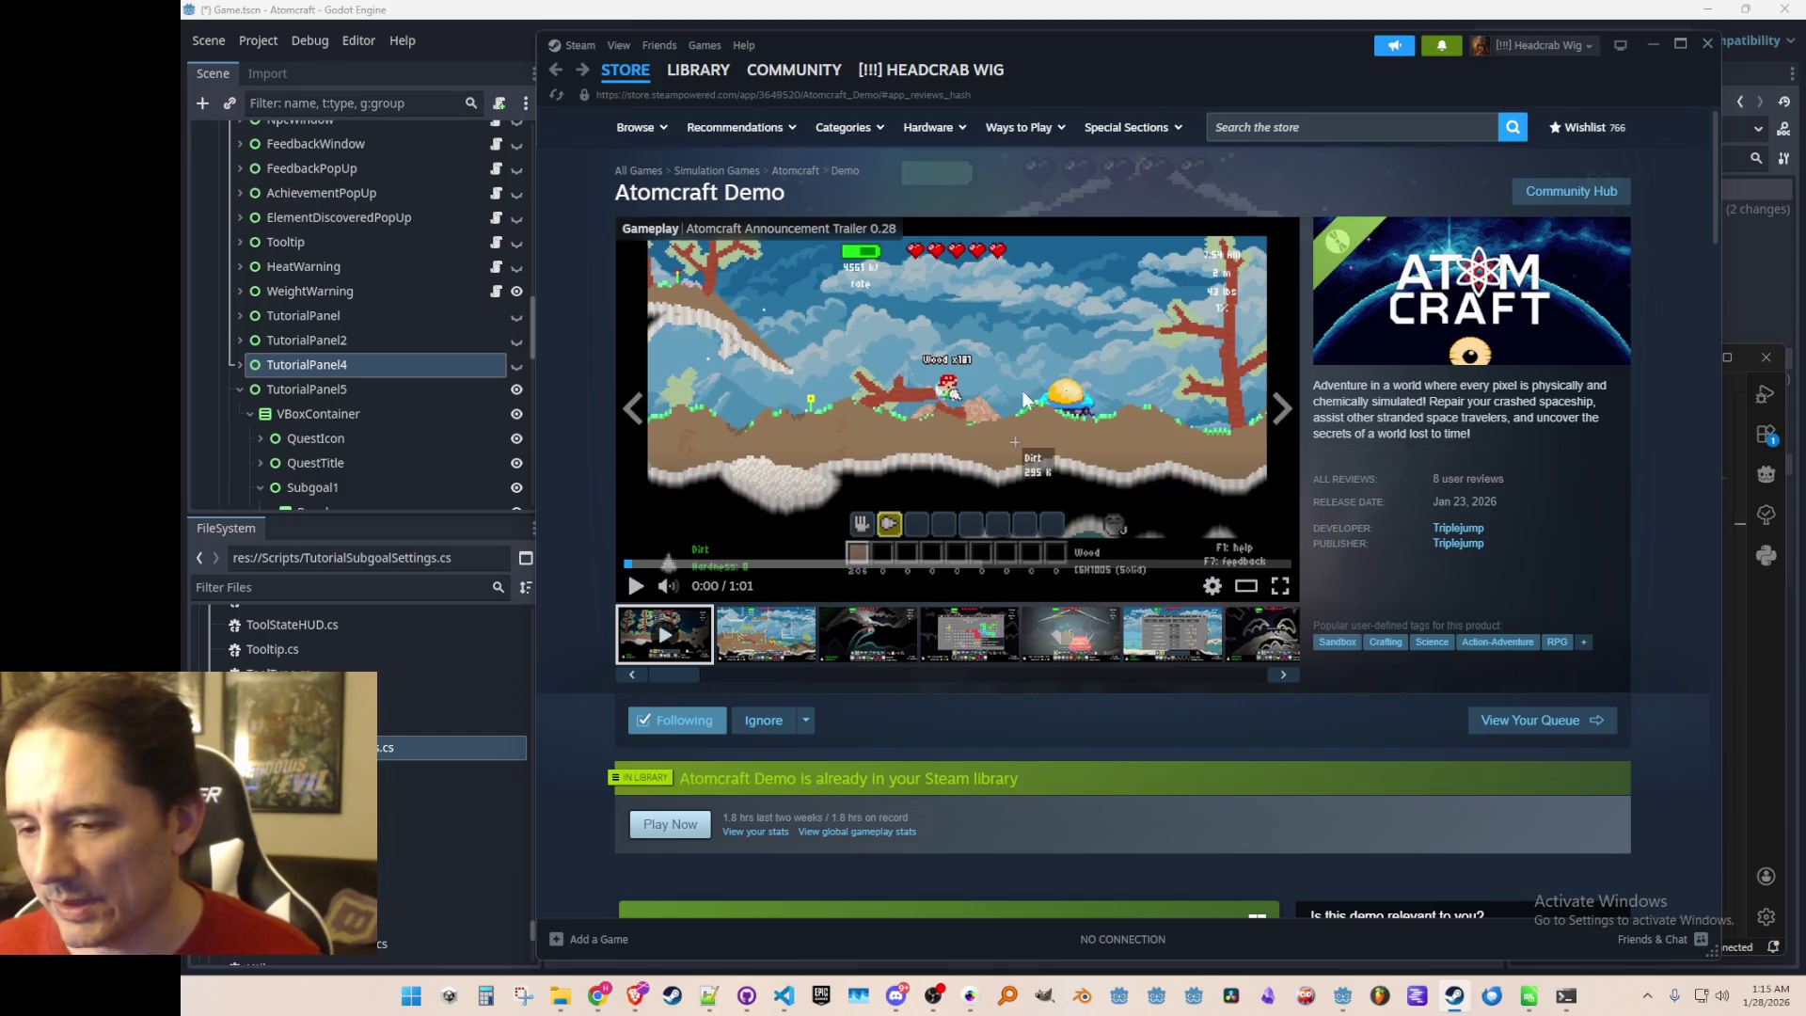
Scroll the Atomcraft Demo store page to see the demo in the library and the Q2 2026 full release
scroll(1588, 424, down, 3)
scroll(1583, 420, down, 1)
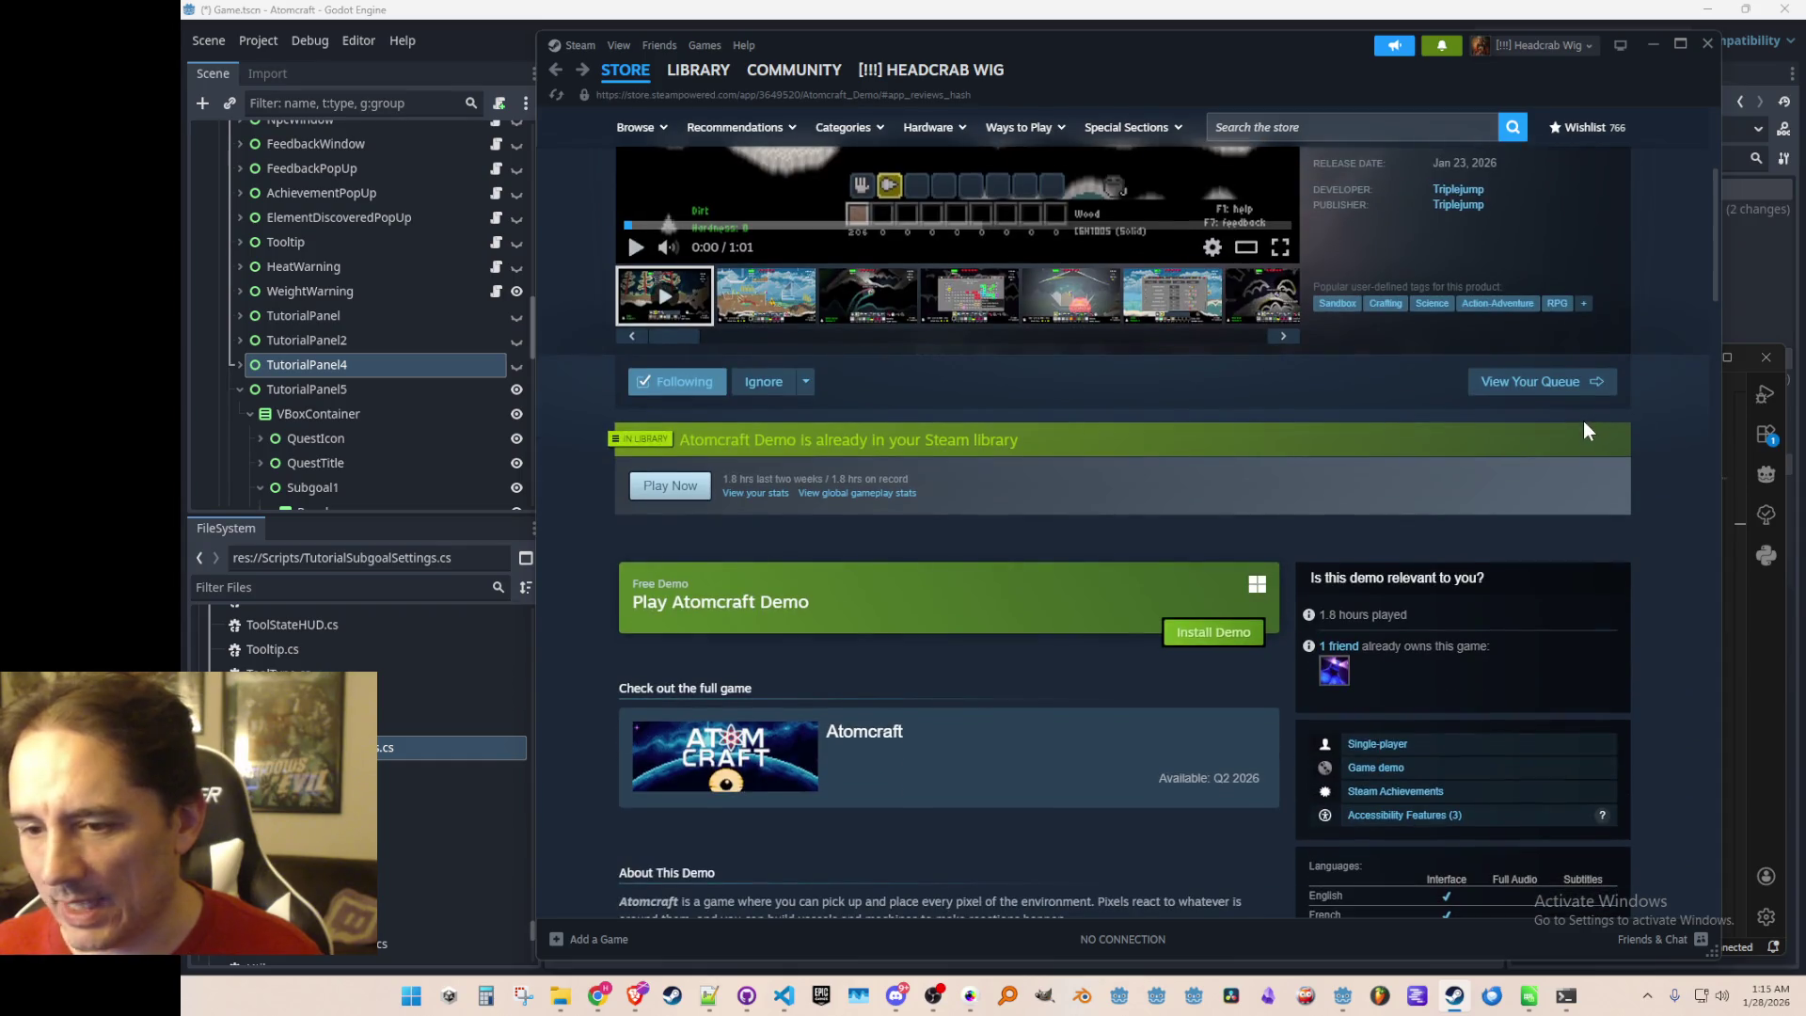
scroll(1583, 420, up, 4)
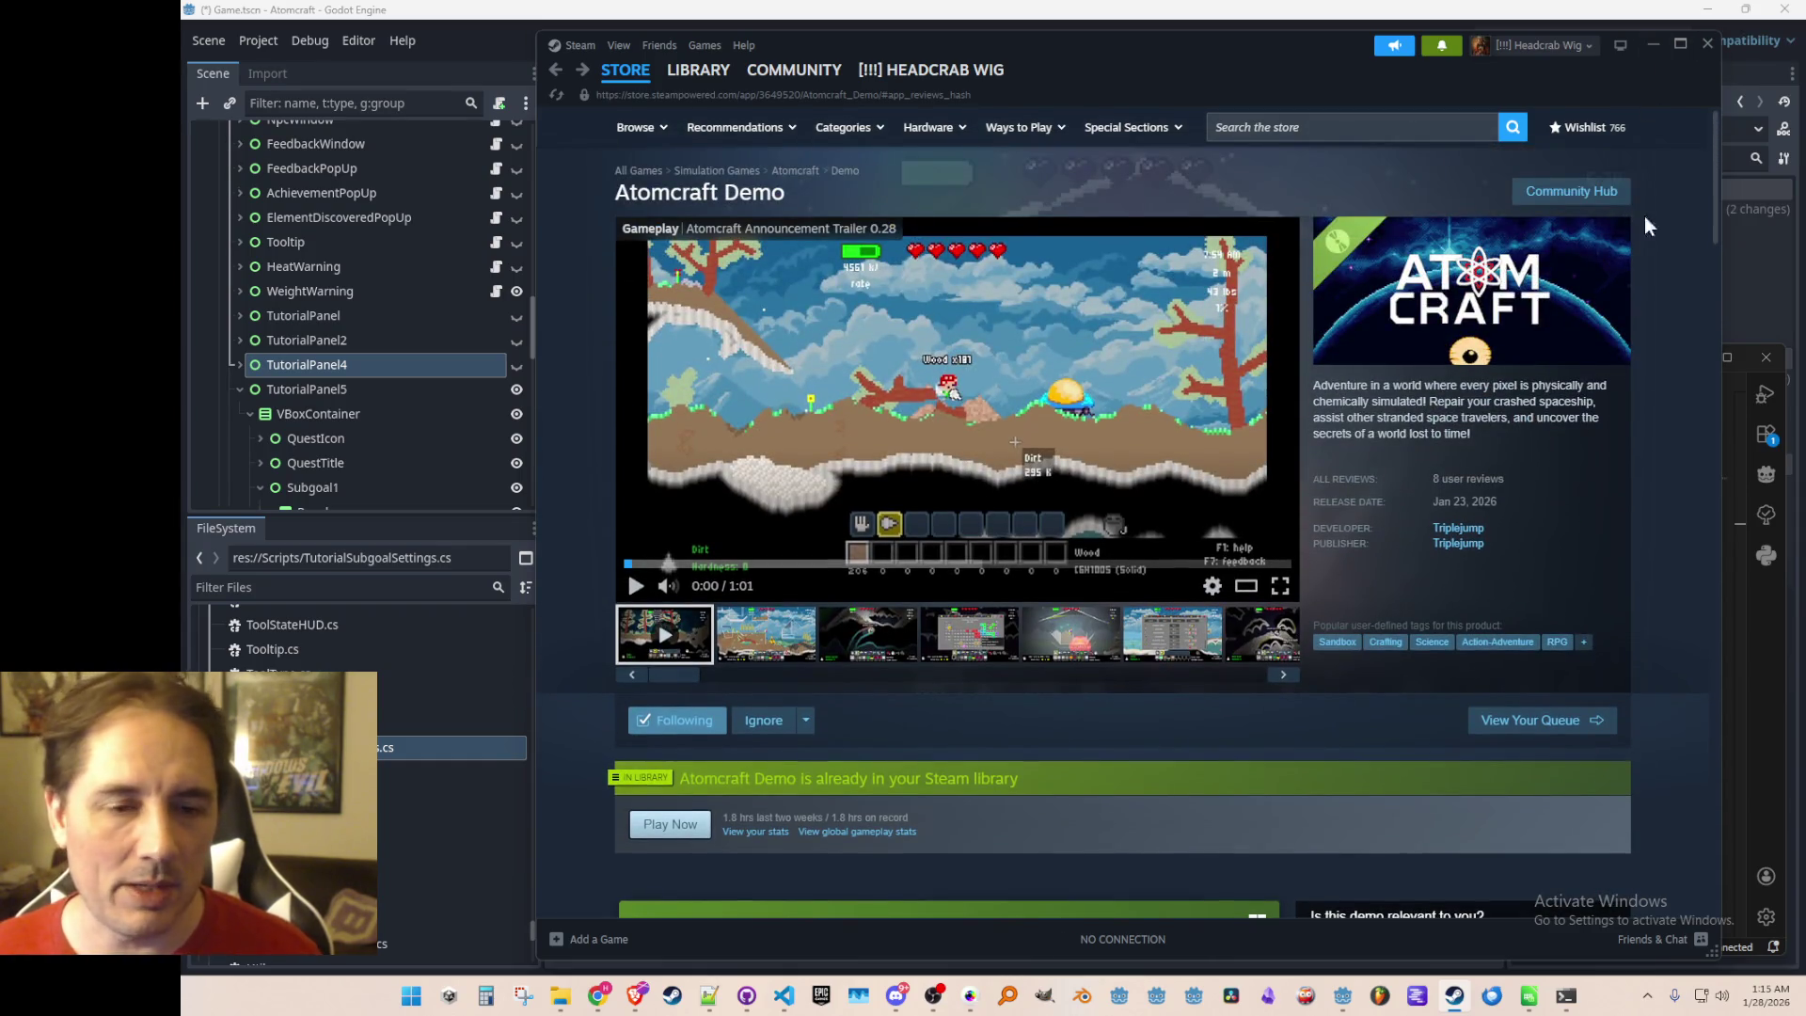